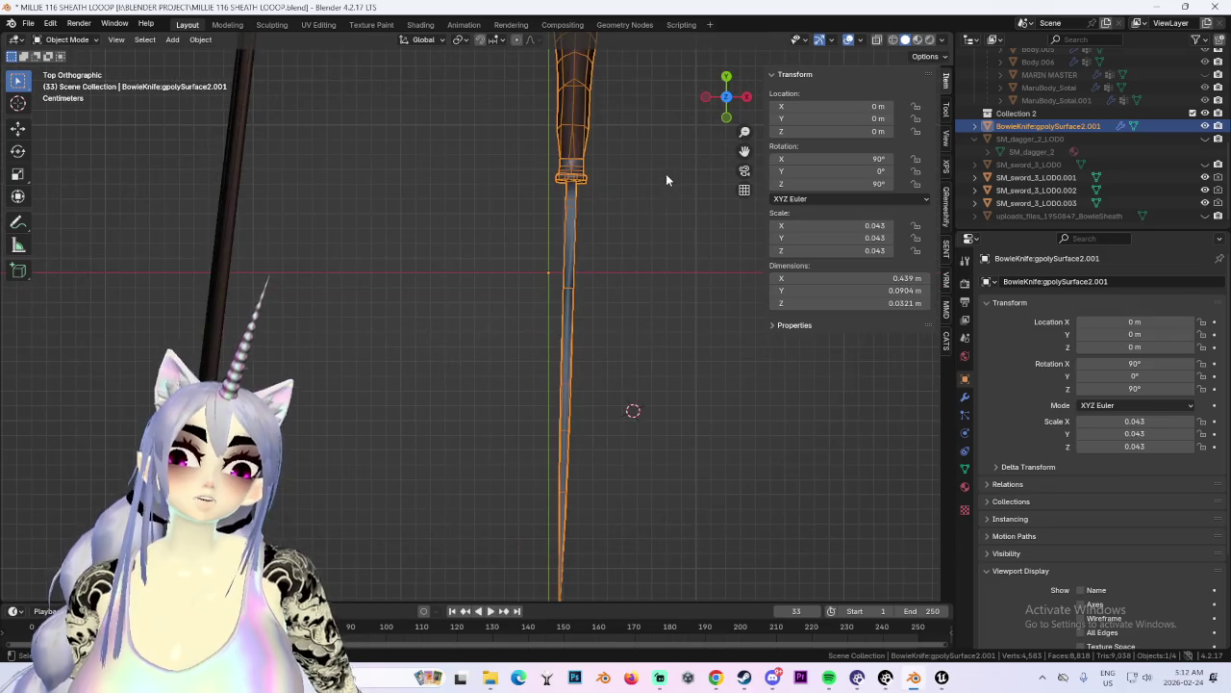
scroll(617, 183, up, 1)
Rotate the Bowie knife slightly, twice, to refine its angle.
key(g)
key(r)
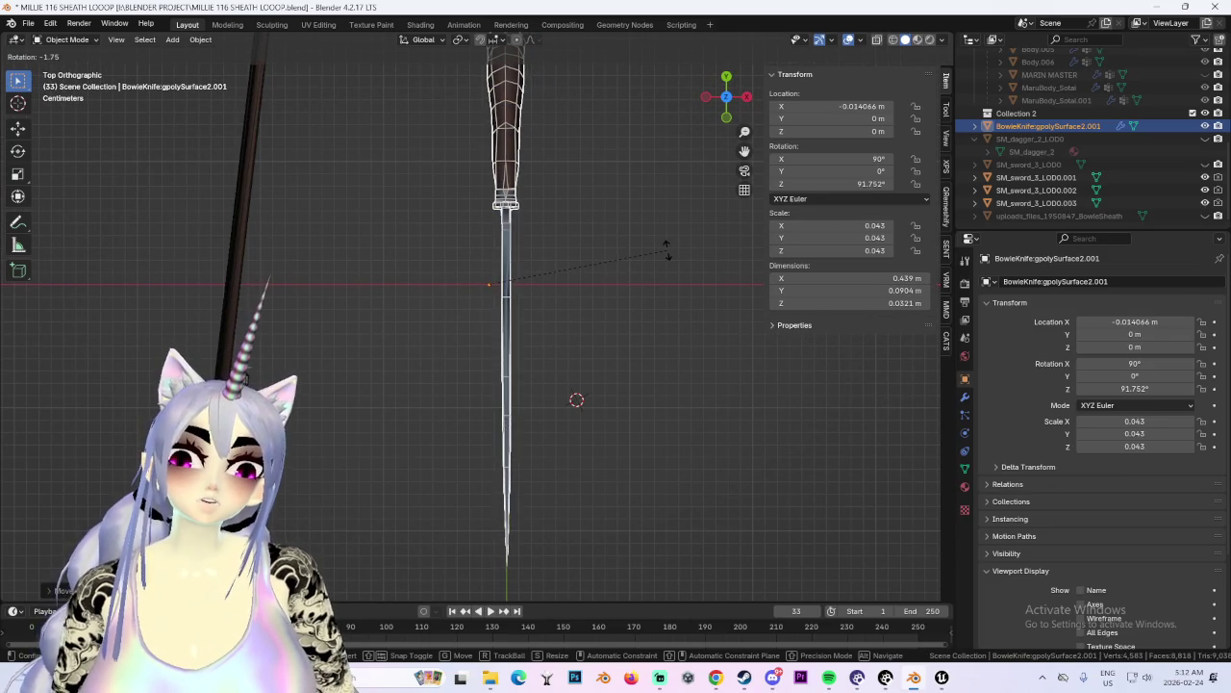
click(663, 212)
scroll(585, 250, up, 5)
scroll(571, 274, up, 2)
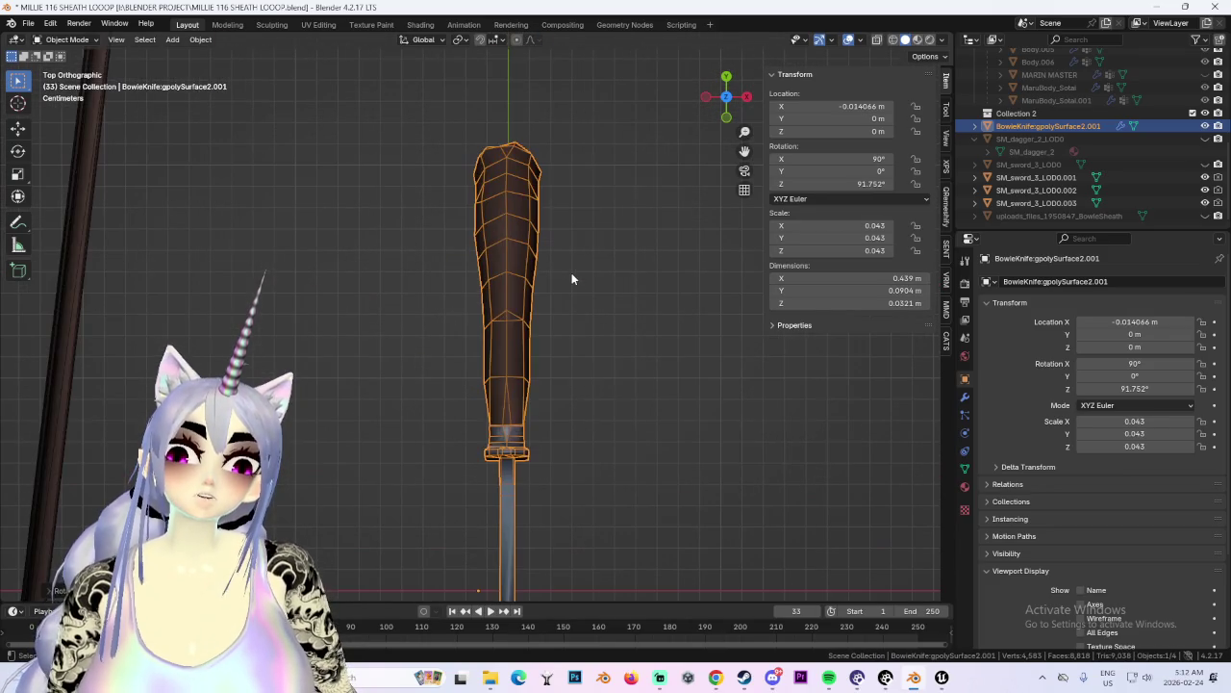
key(r)
click(573, 273)
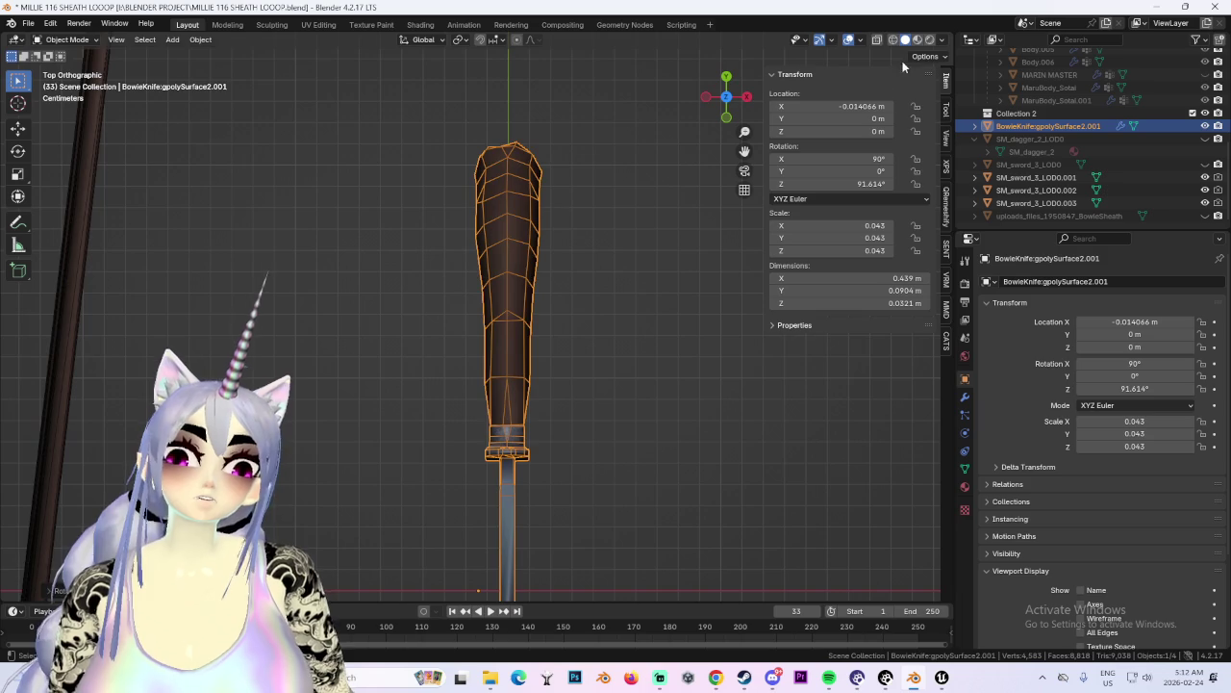
In wireframe view, shift the knife slightly along X and rotate it once more.
key(shift+z)
key(g)
key(x)
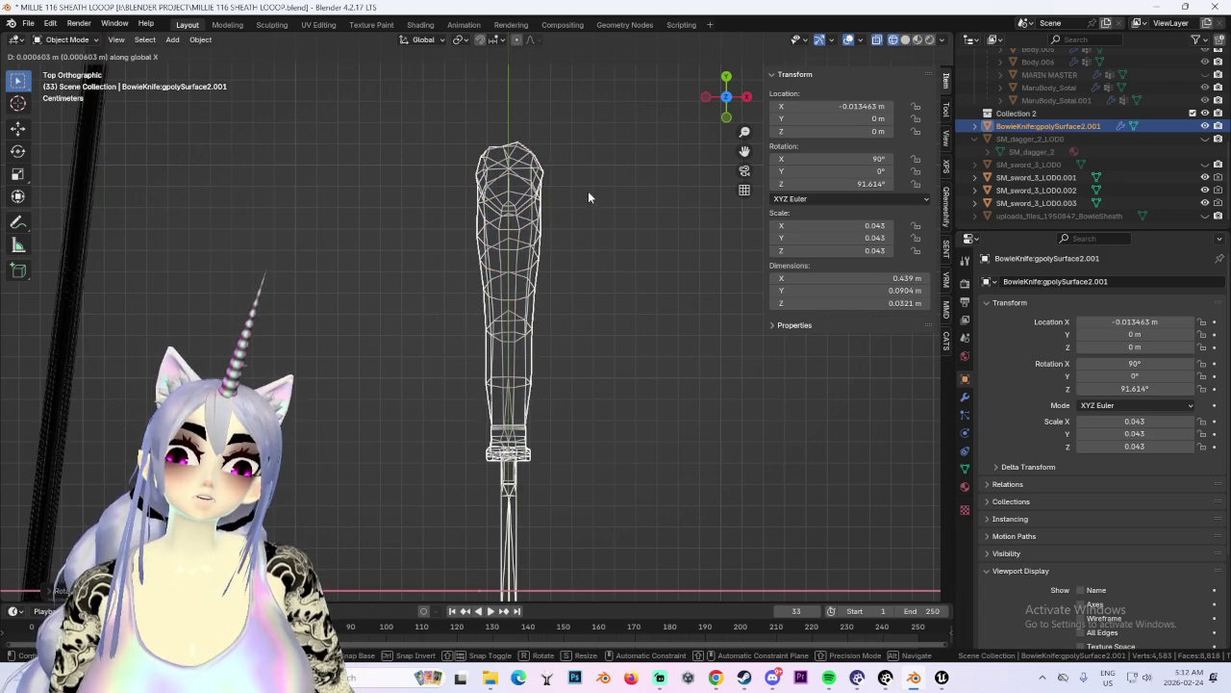
click(585, 189)
ctrl+scroll(545, 86, down, 5)
ctrl+scroll(558, 276, down, 4)
shift+middle_drag(558, 276, 571, 287)
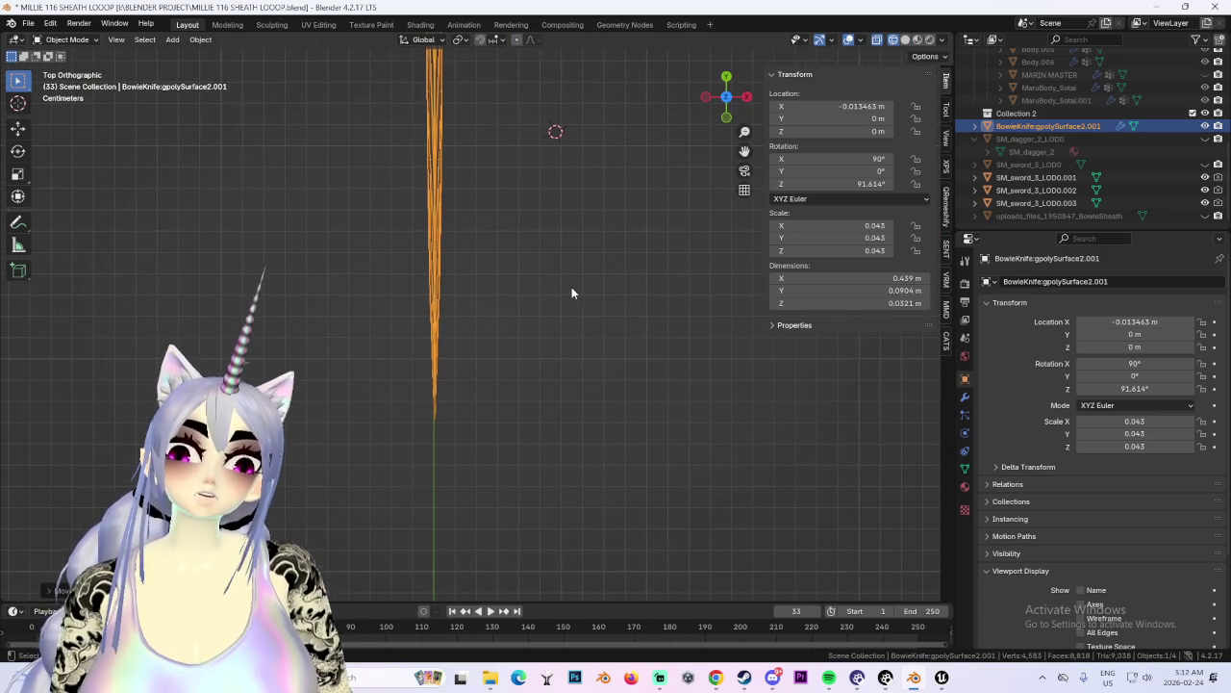
key(r)
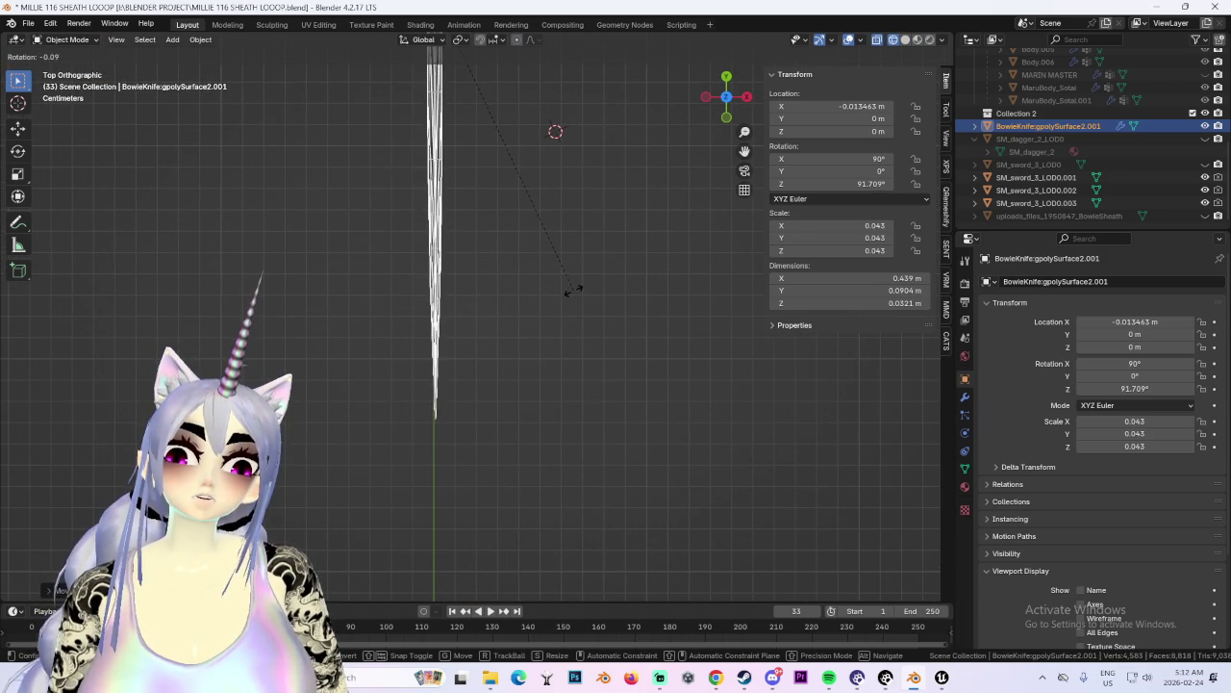
click(572, 287)
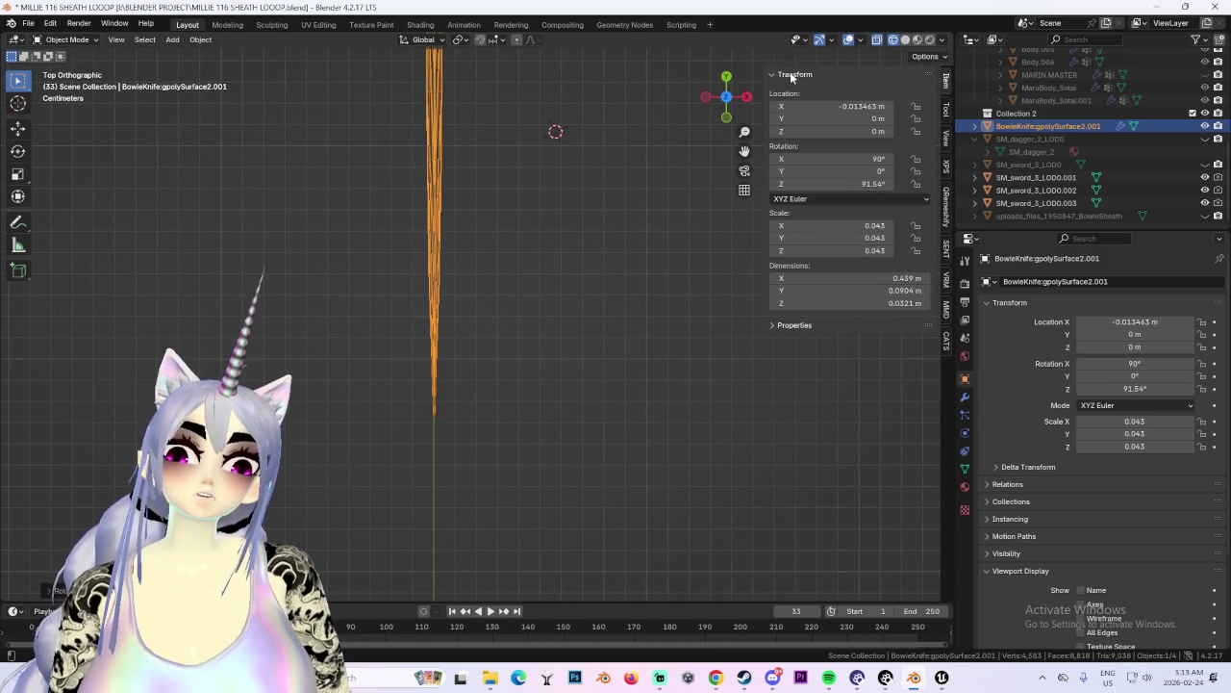
From the side view, lower the knife along Z and shift it along Y.
click(747, 100)
scroll(451, 333, down, 3)
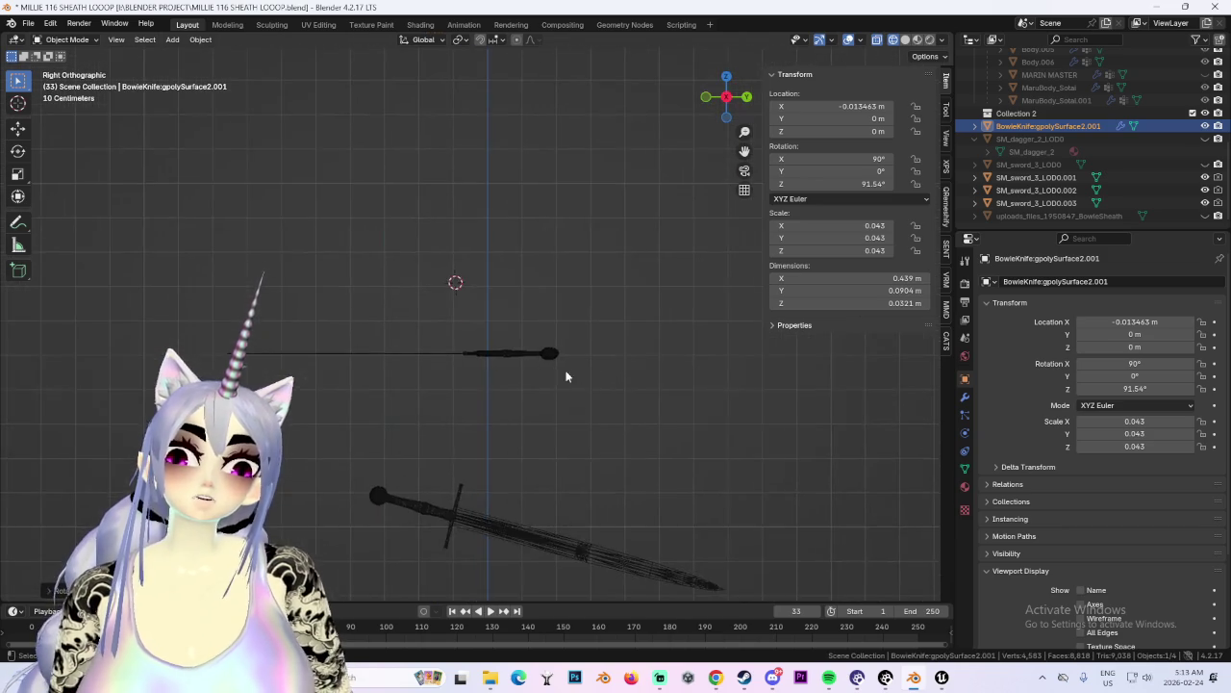
key(KP_Decimal)
key(g)
key(z)
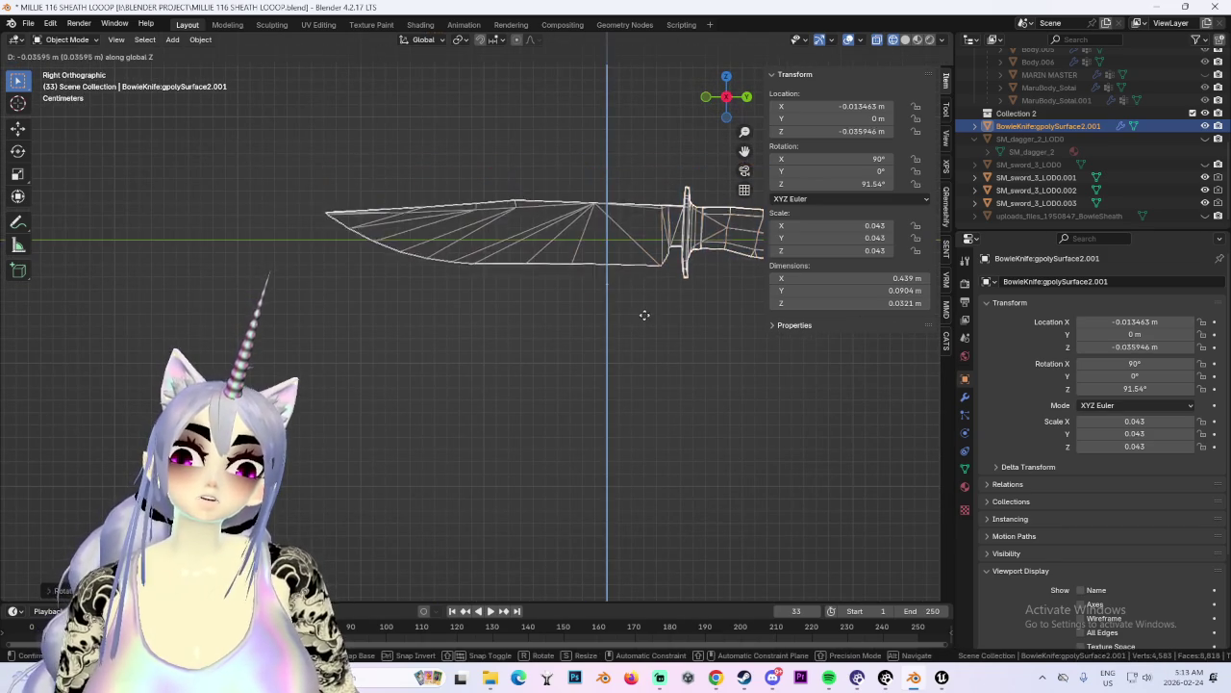
click(639, 322)
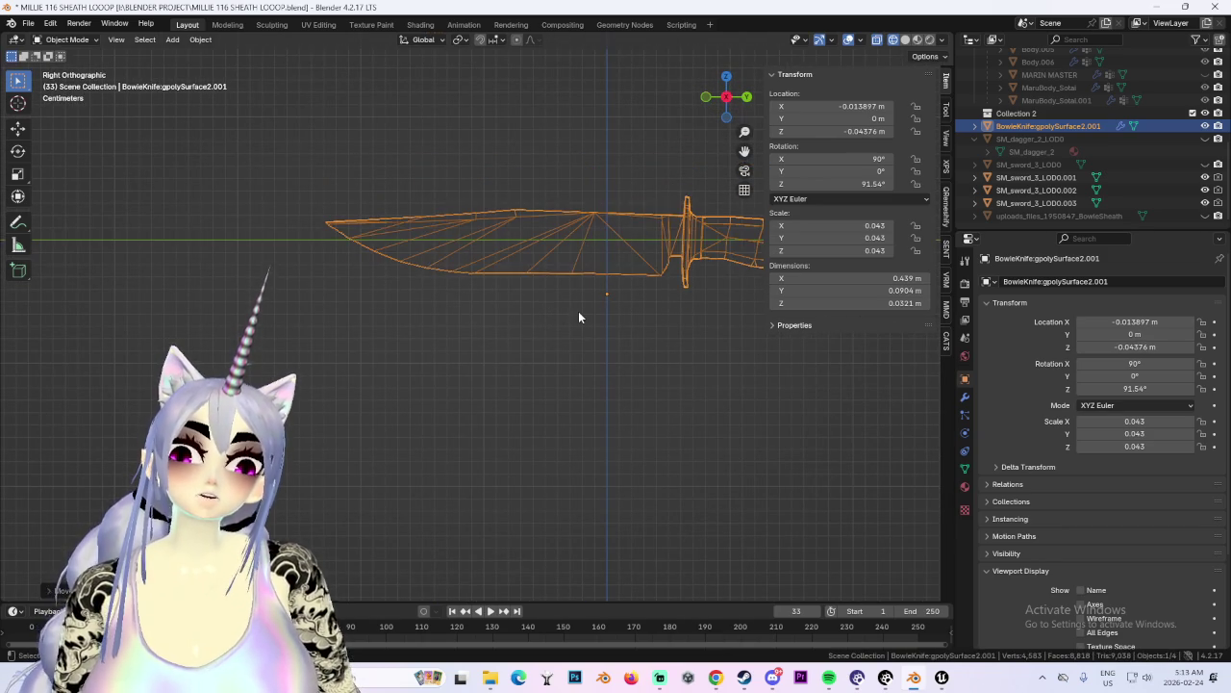
key(g)
key(y)
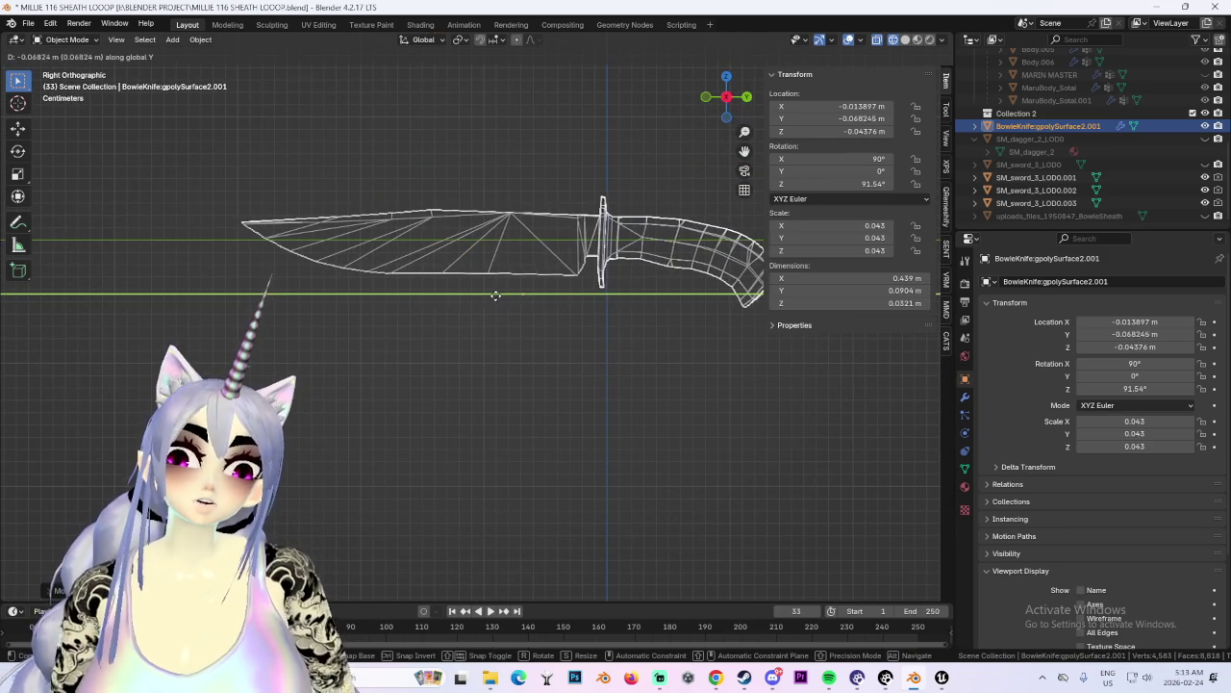
click(441, 301)
From the top view, adjust the knife along X to about X -0.013776 m.
click(727, 78)
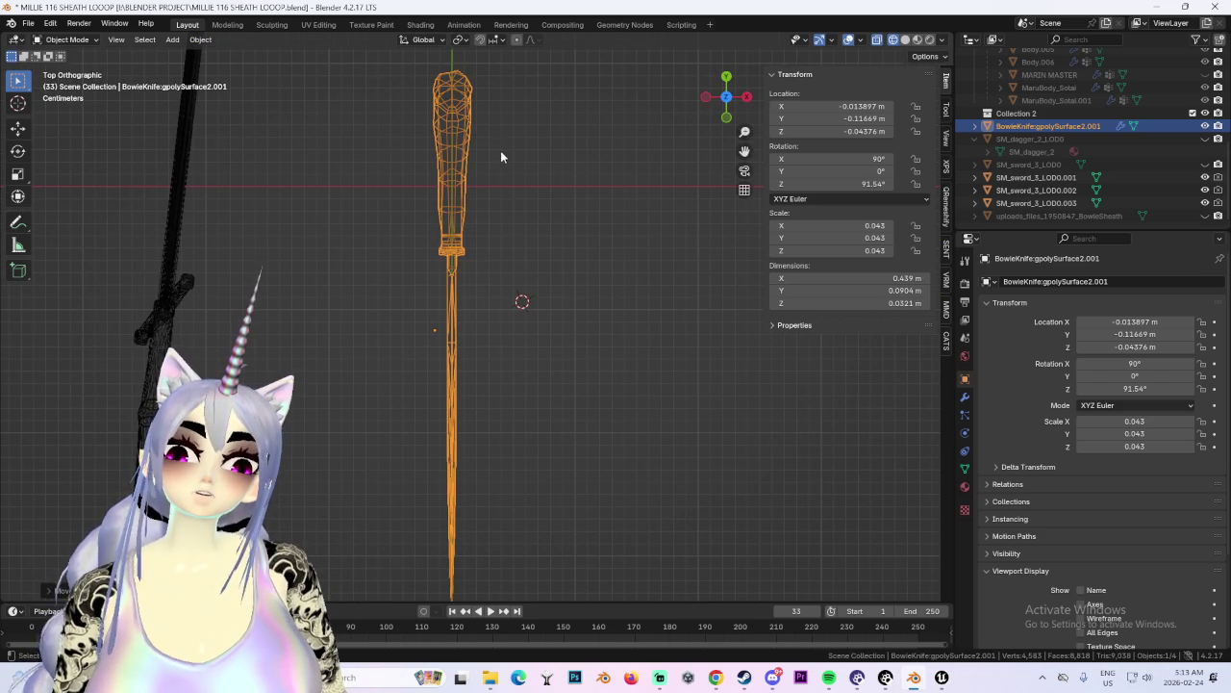
scroll(490, 308, up, 2)
scroll(488, 312, up, 5)
key(g)
key(x)
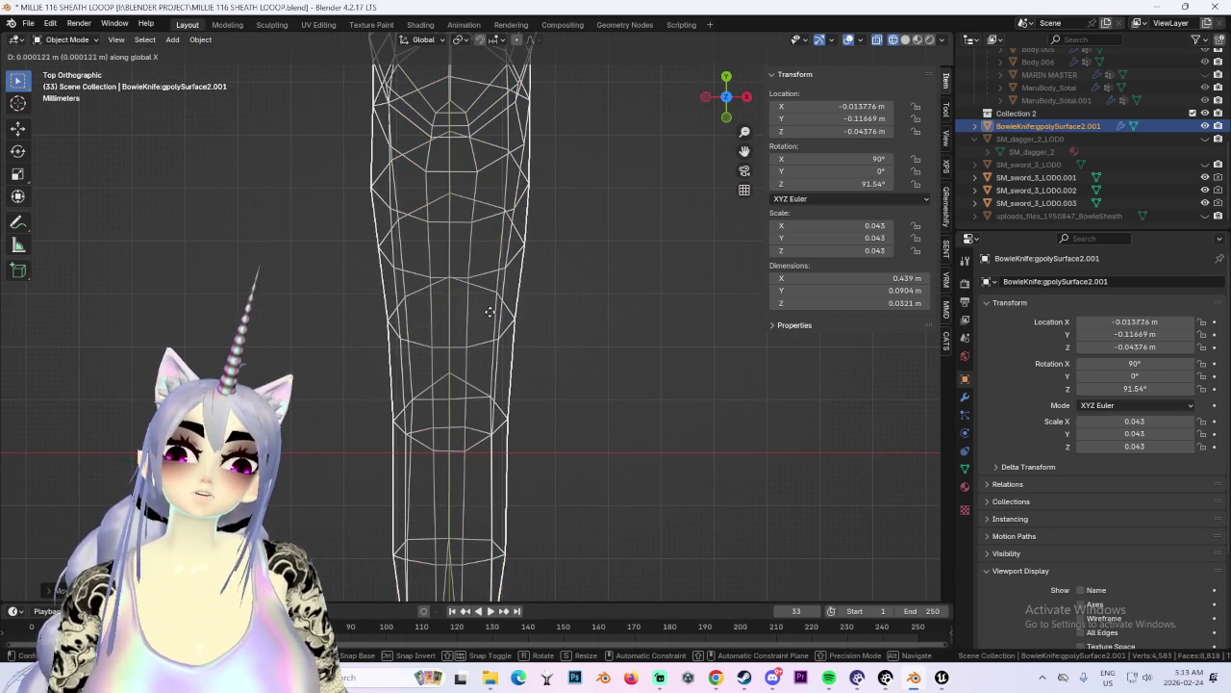
click(490, 314)
scroll(490, 315, down, 5)
click(200, 39)
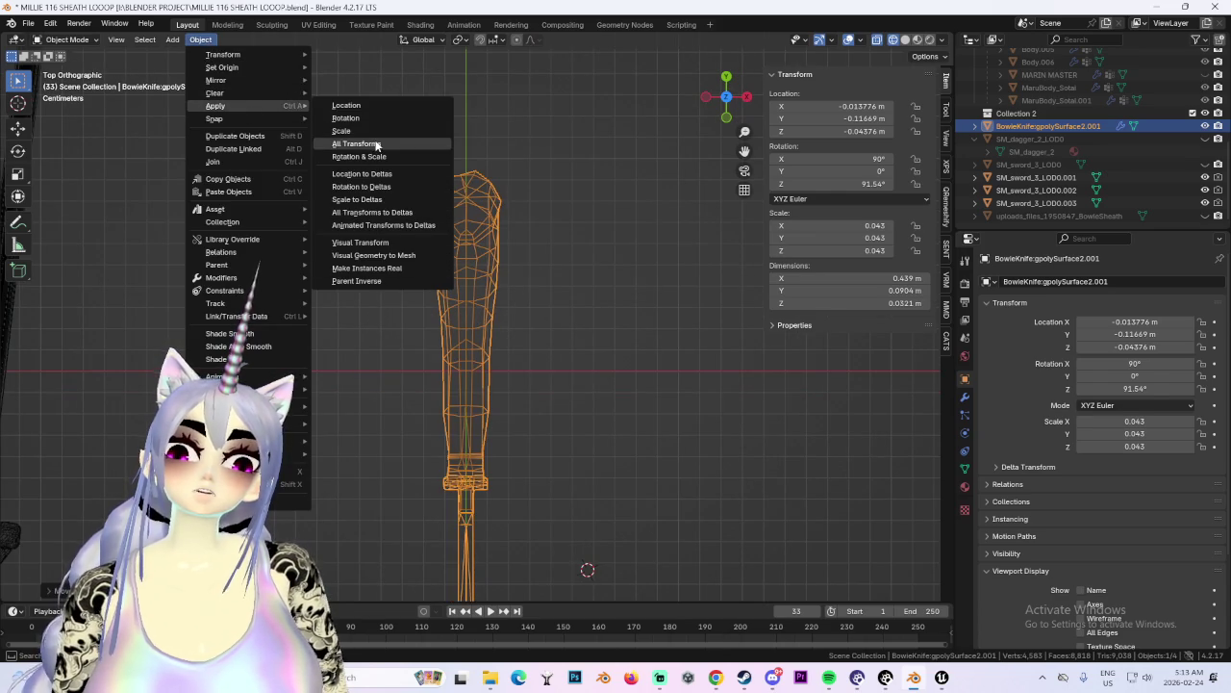
Apply all transforms to the knife and save the file as MILLIE 117 BOWIE KNIFE.blend.
mouse_move(215, 105)
click(378, 146)
click(29, 26)
click(53, 152)
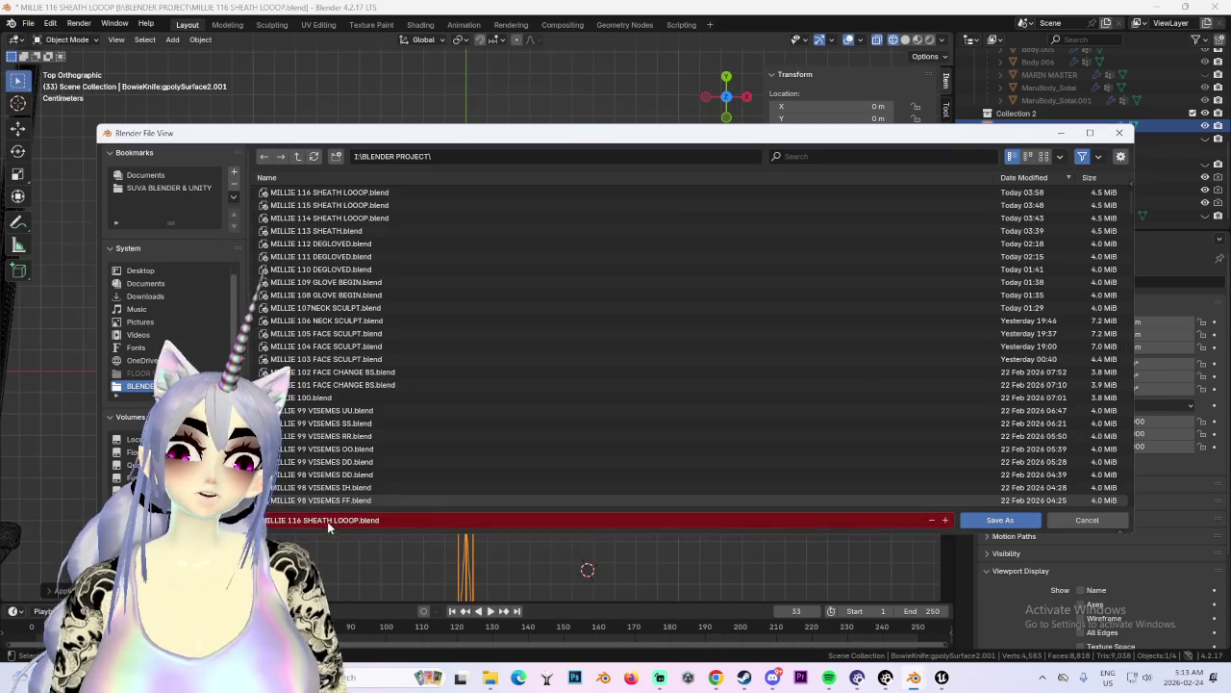
text(7)
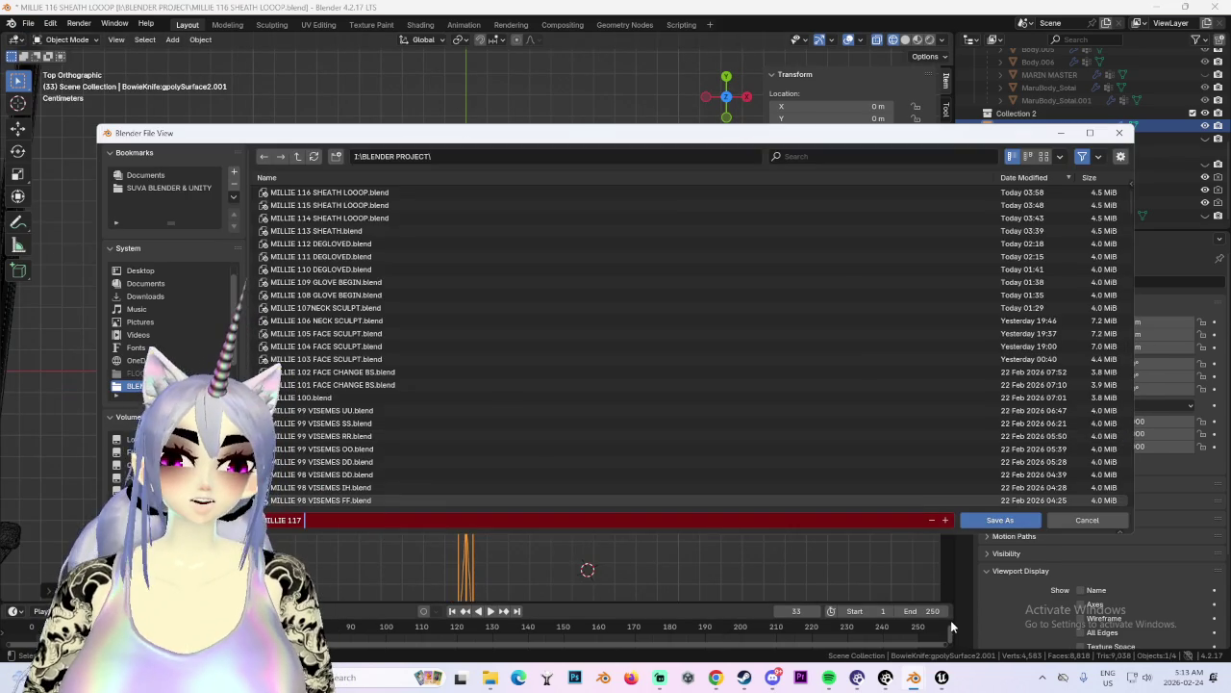
text( BOWIE KNIFE.blend)
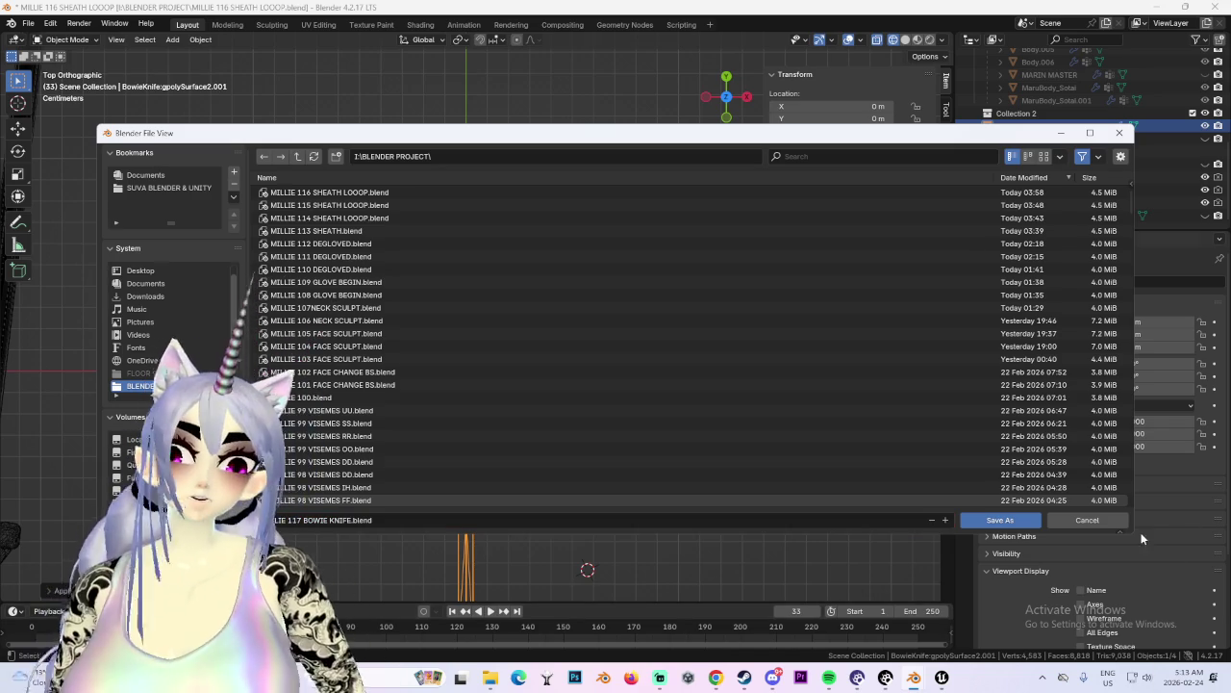
click(1000, 519)
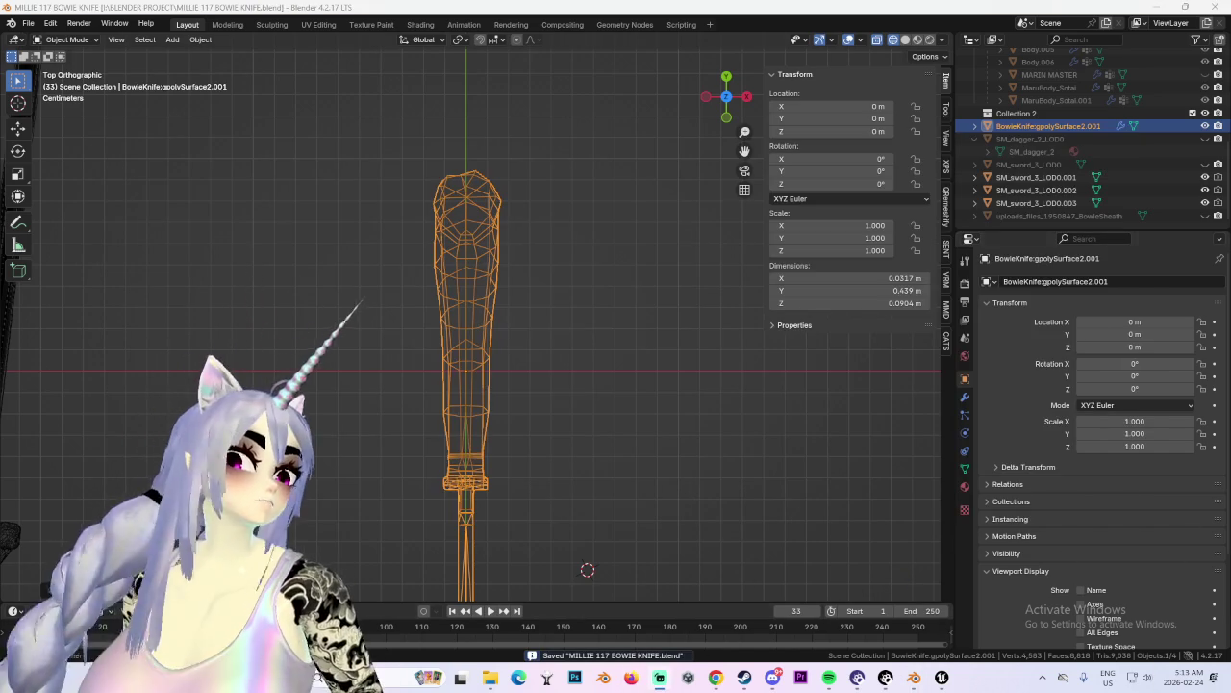
Unhide and select BowieSheath, then rotate it and shift it slightly.
scroll(1000, 280, down, 2)
scroll(500, 373, down, 2)
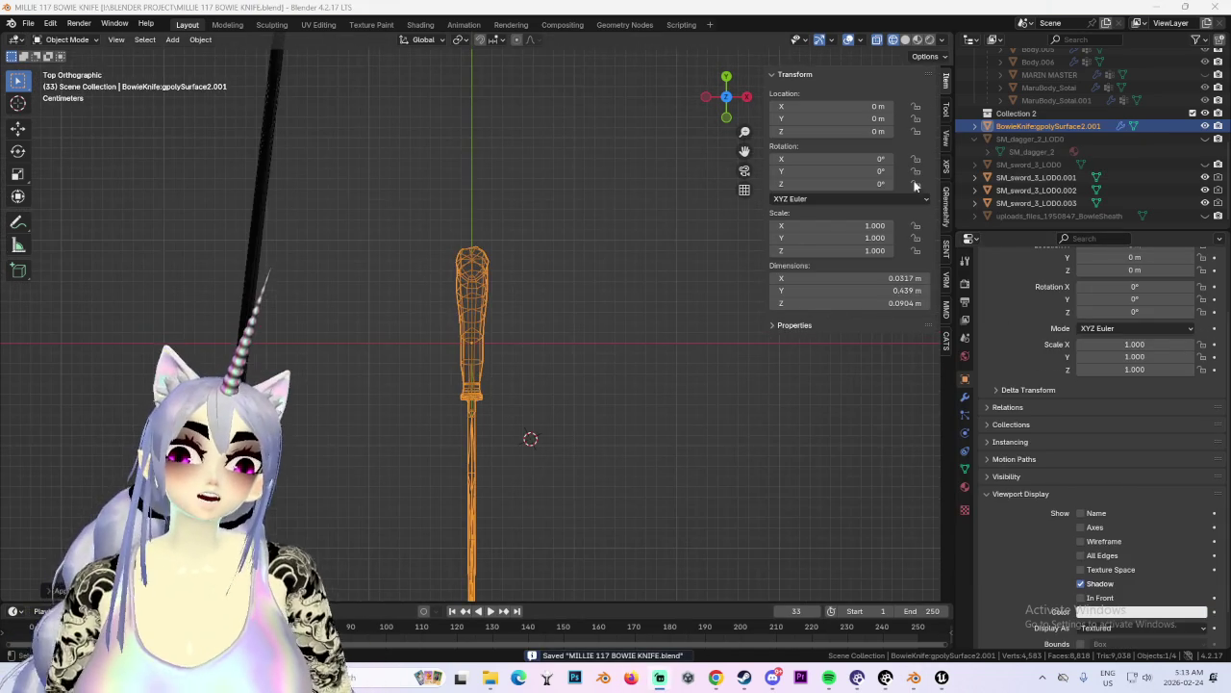
click(1204, 216)
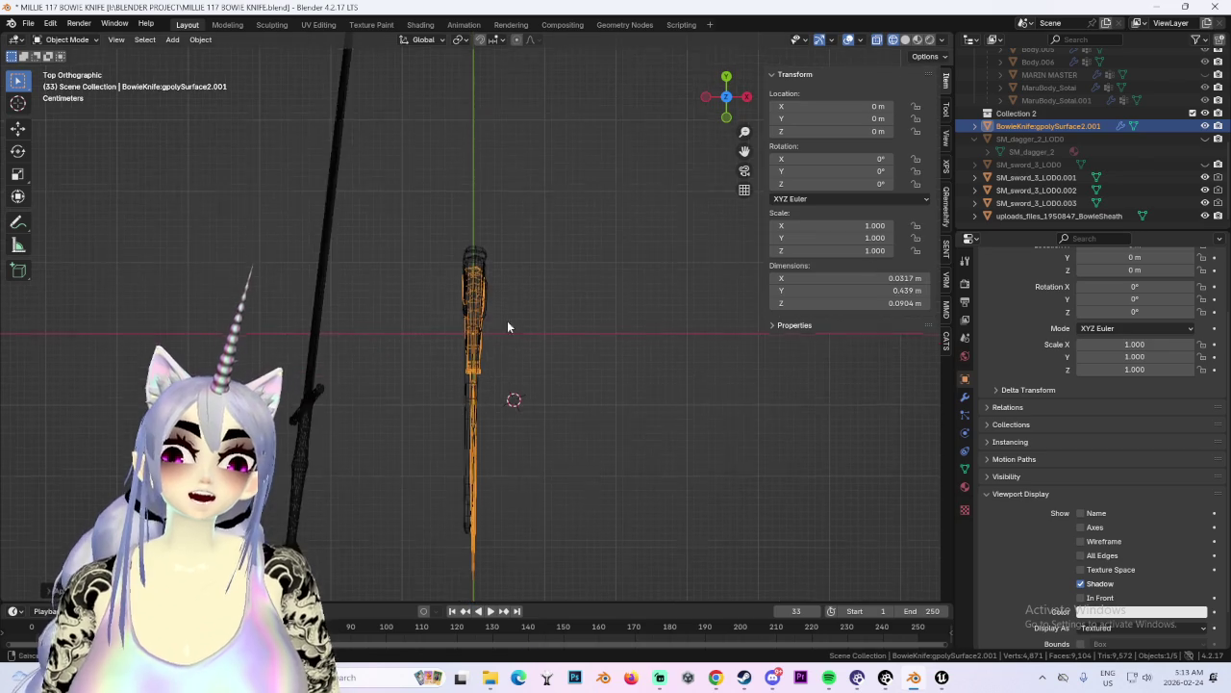
click(1059, 215)
key(r)
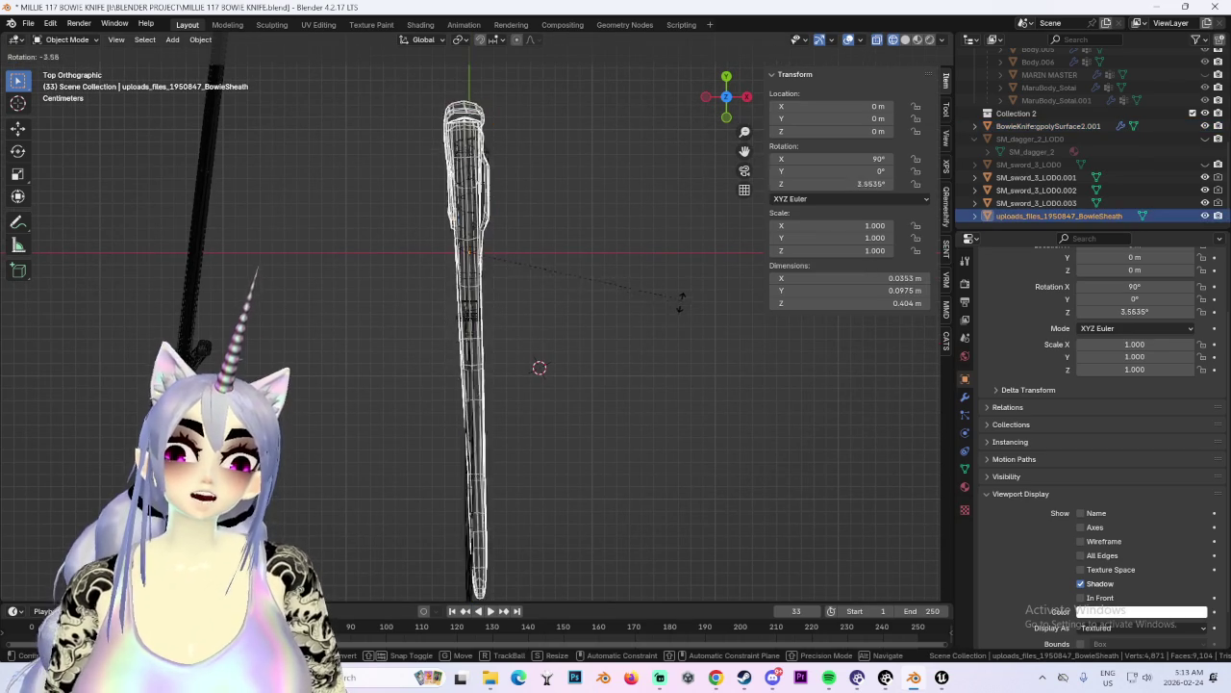
click(671, 314)
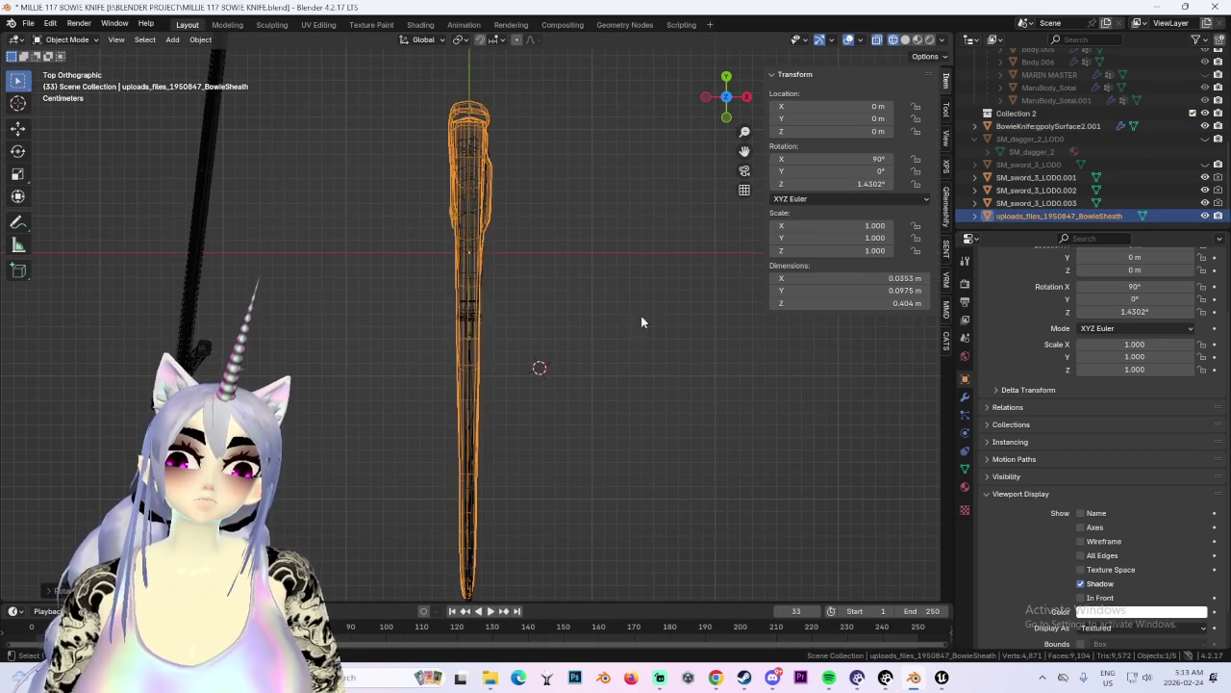
scroll(500, 336, up, 3)
scroll(580, 309, up, 2)
key(g)
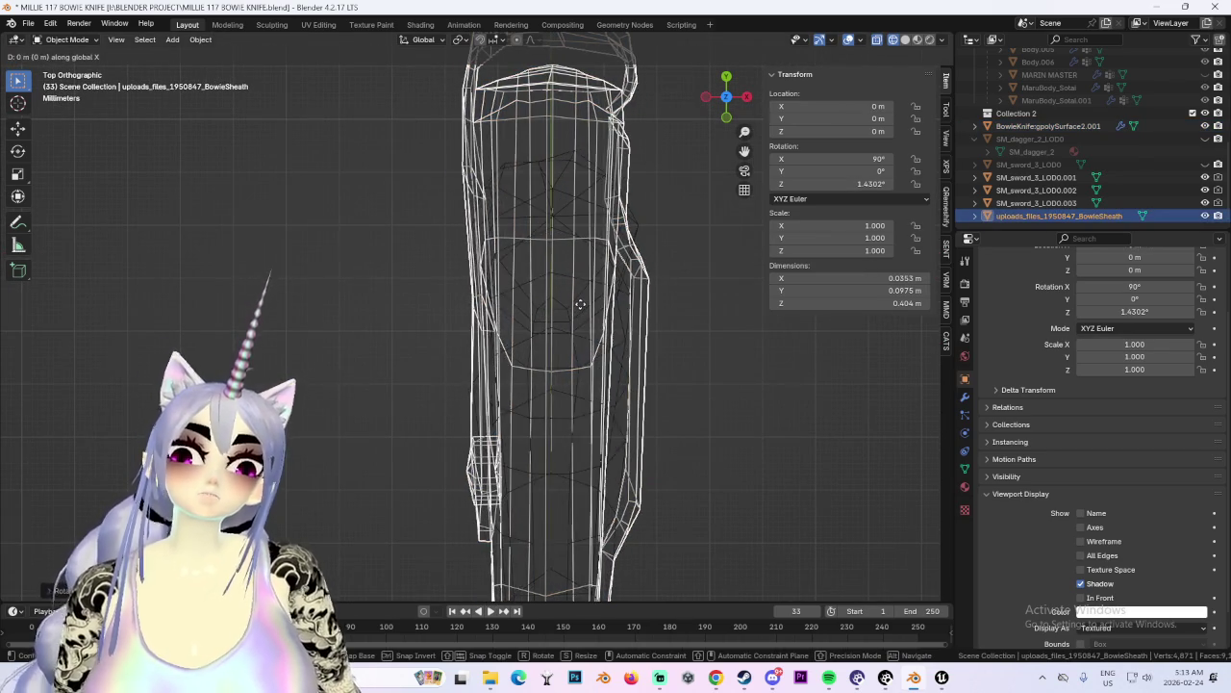
click(578, 304)
Rotate the sheath again and shift it along X to about 0.000633 m.
scroll(594, 394, down, 4)
shift+scroll(593, 397, down, 5)
key(r)
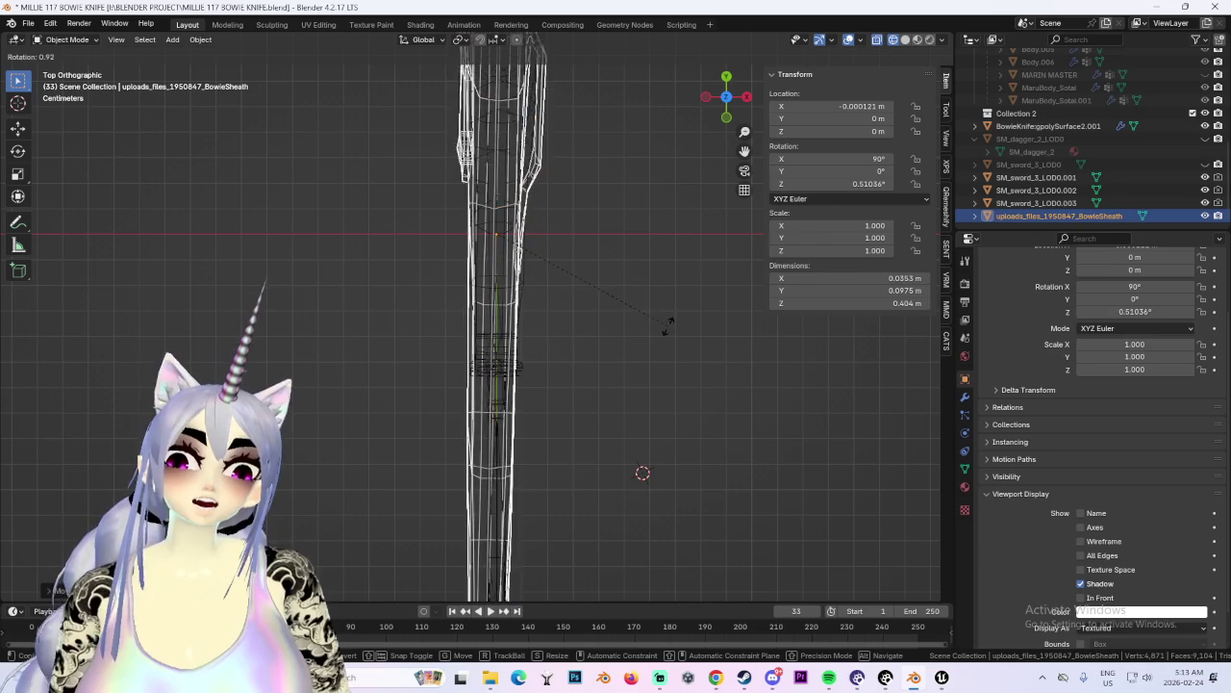
click(671, 323)
key(g)
key(x)
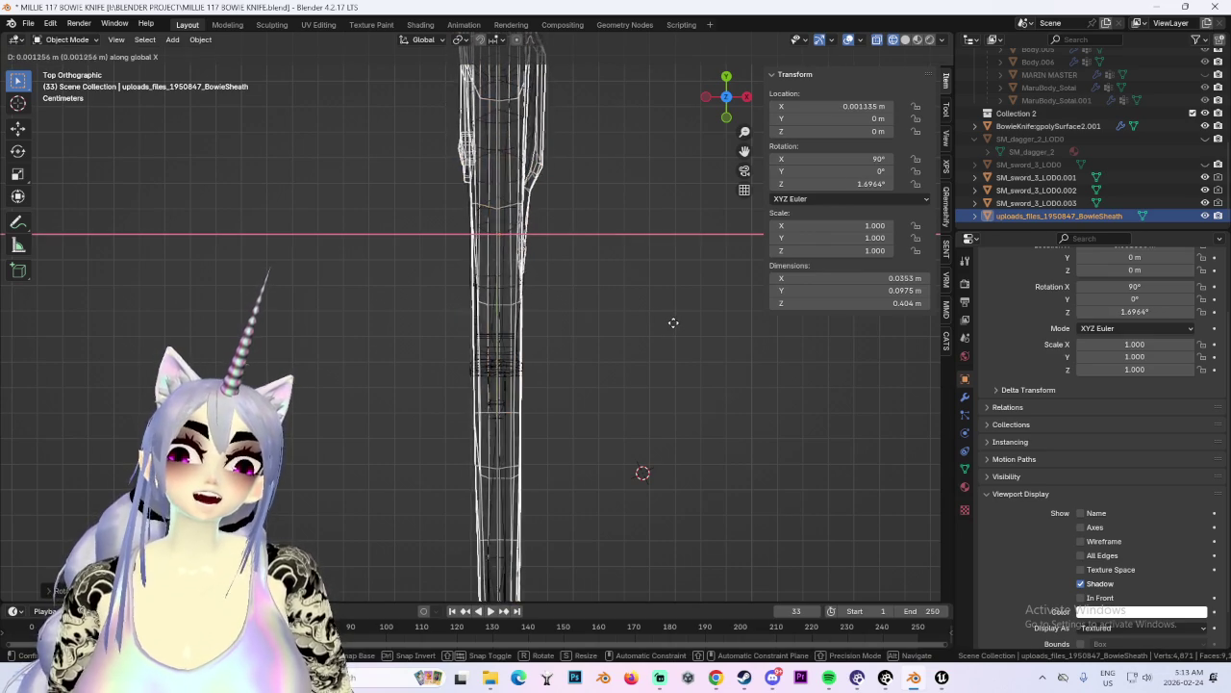
click(672, 322)
scroll(573, 364, down, 2)
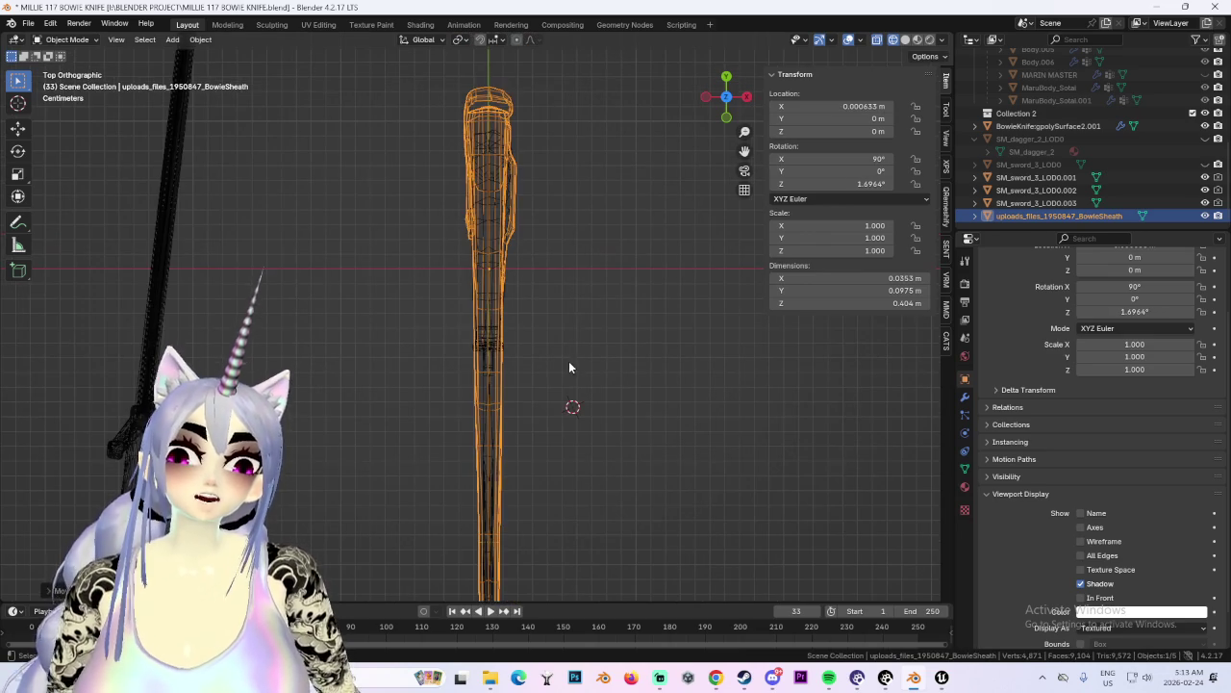
From the side view, tilt the sheath to about 85.7°, 0.13°, 1.69° to match the blade.
click(748, 96)
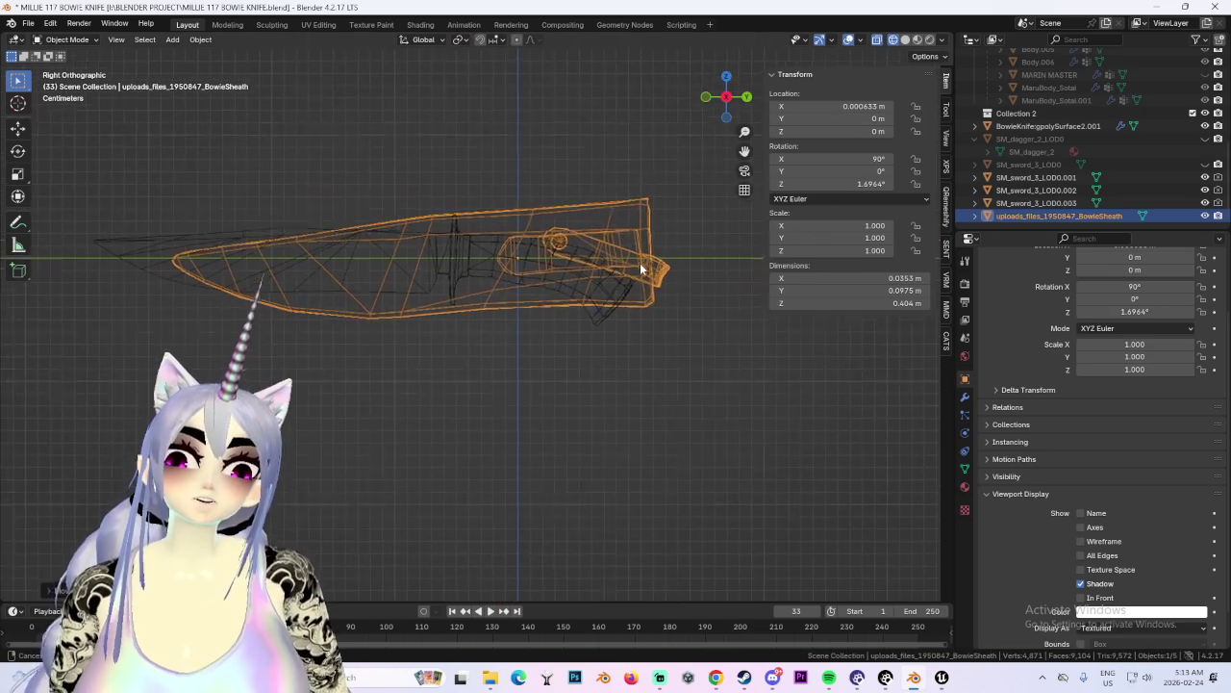
key(r)
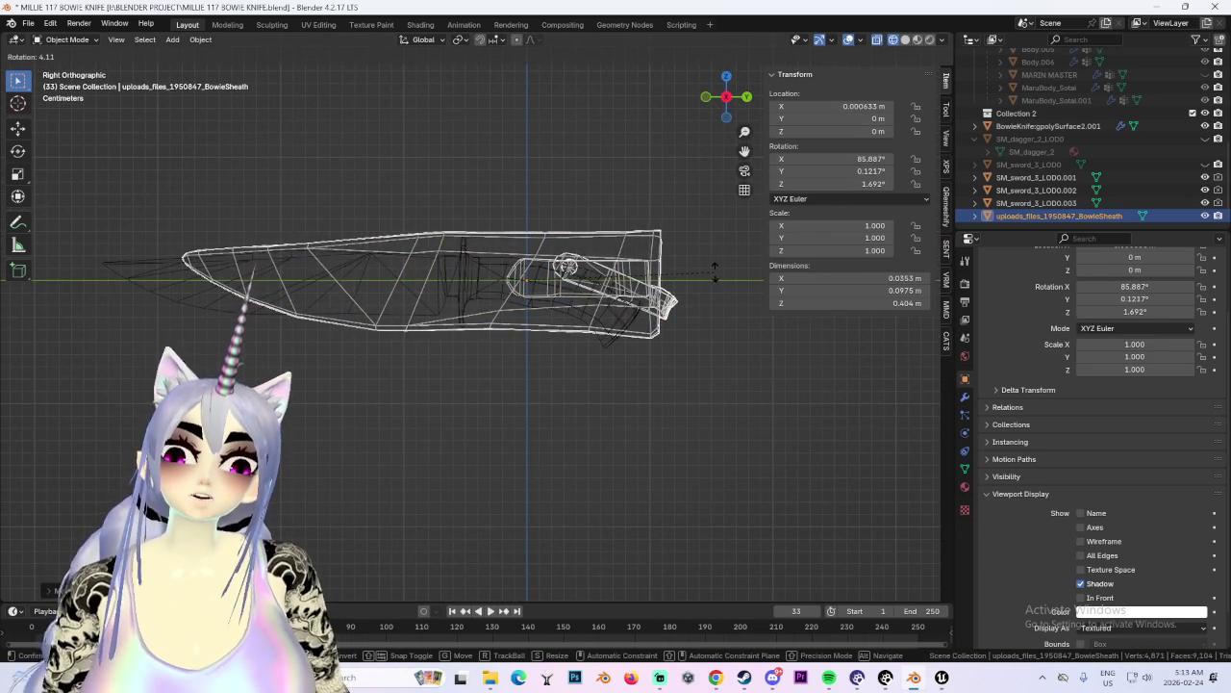
click(713, 278)
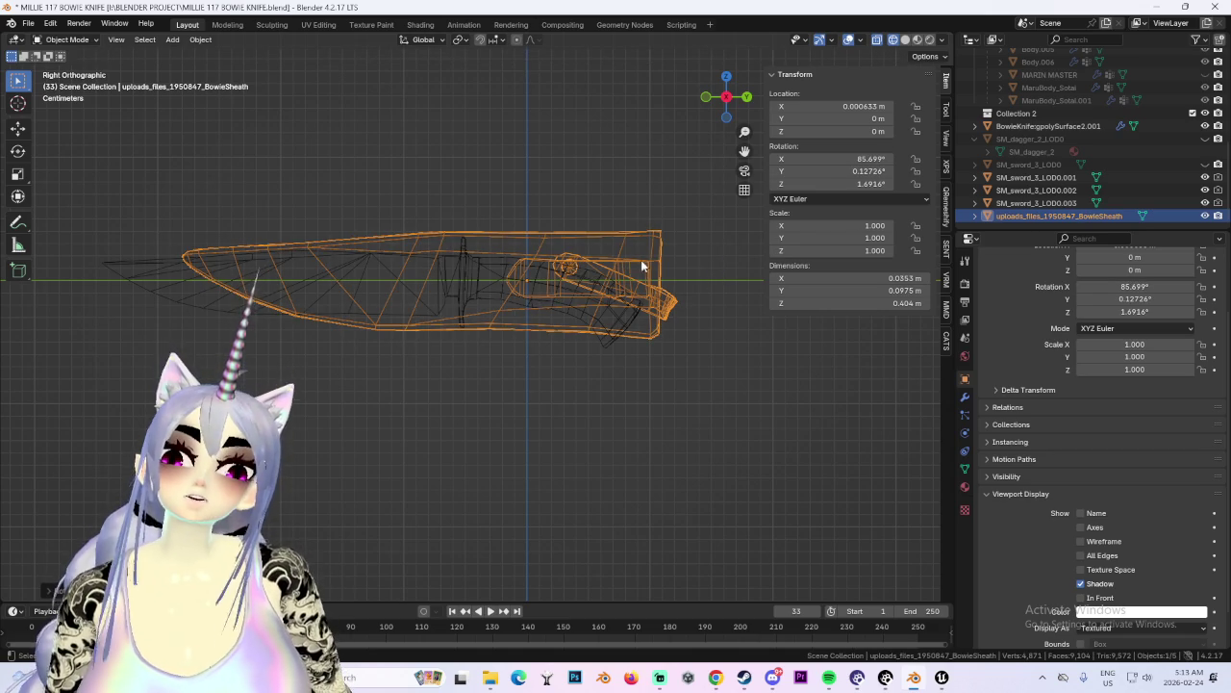
click(200, 39)
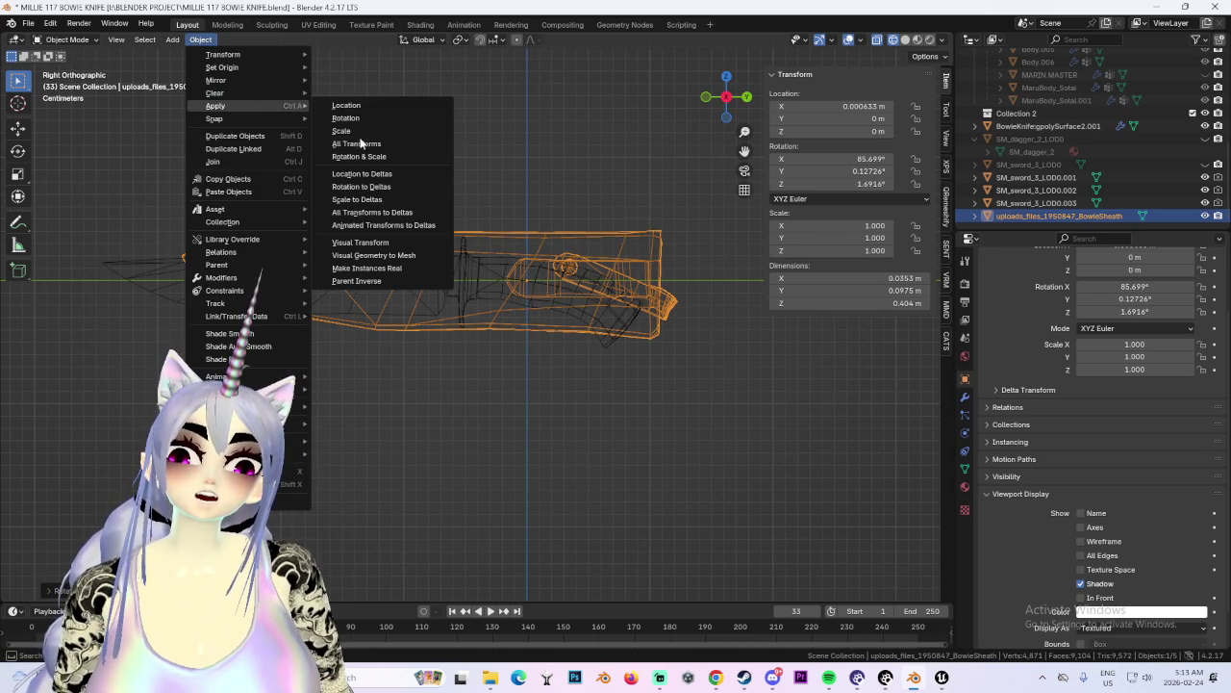
Apply the sheath's rotation and slide it along Y.
click(426, 156)
key(g)
key(Escape)
key(g)
key(y)
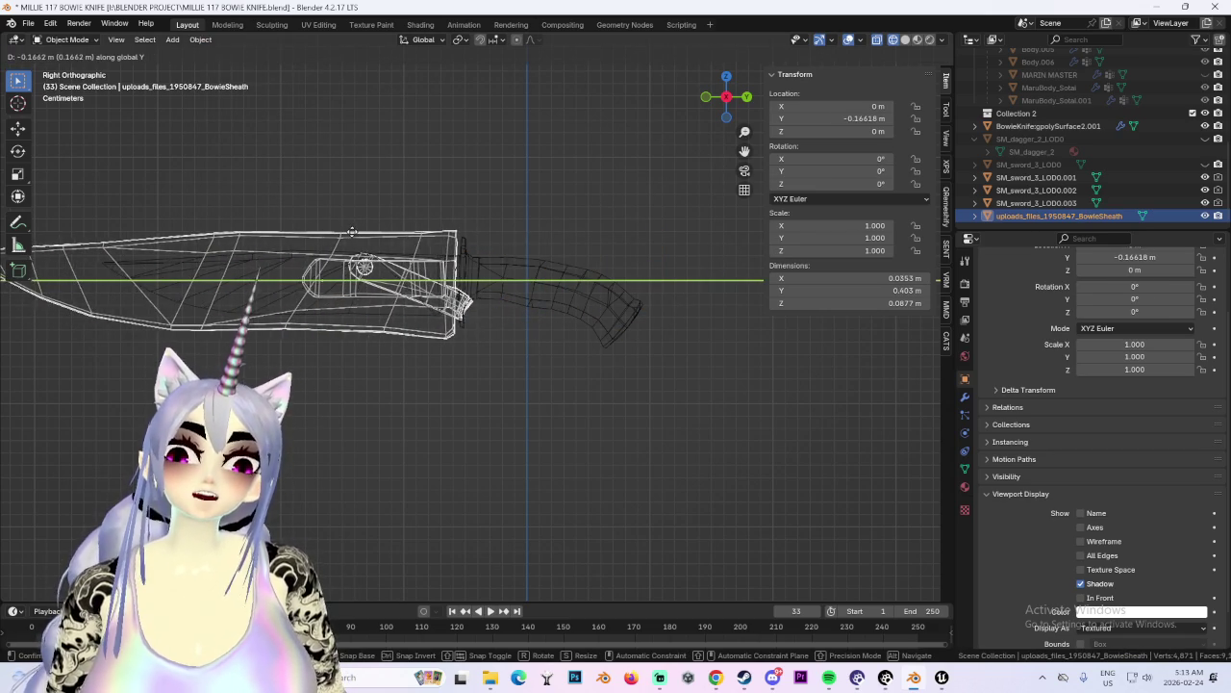
click(349, 234)
Scale the sheath down to 0.817 and move it along Y to -0.14482 m.
key(s)
click(625, 258)
key(s)
click(639, 258)
key(g)
key(y)
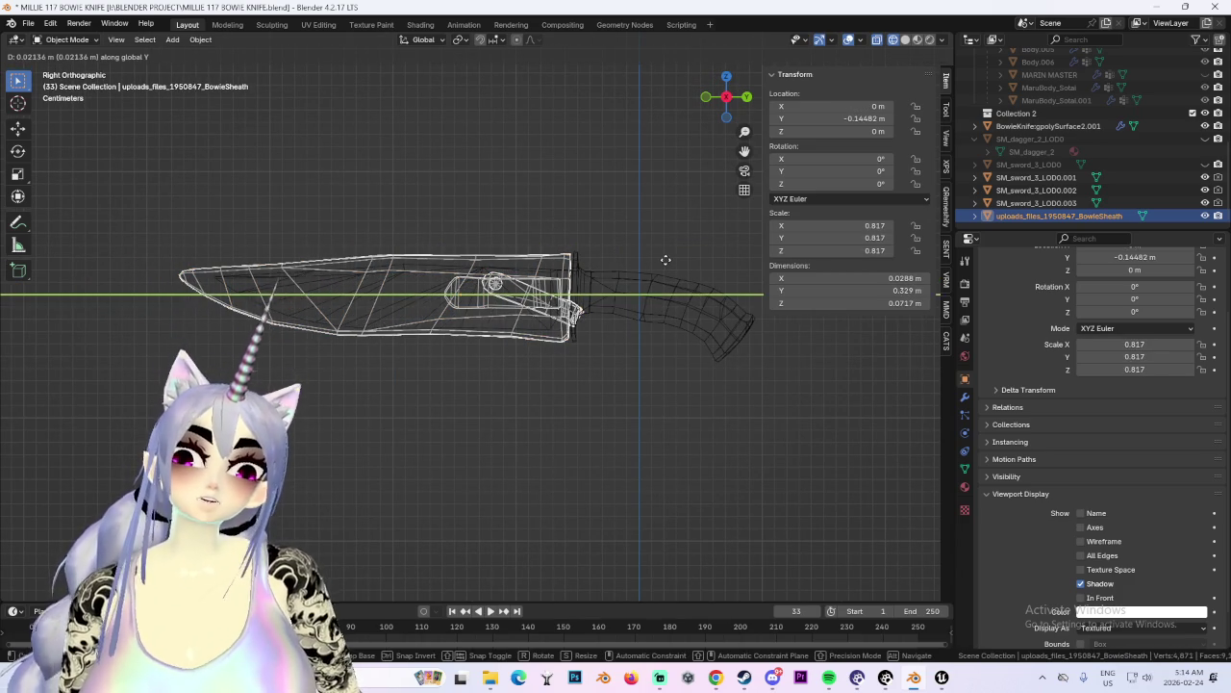
click(664, 260)
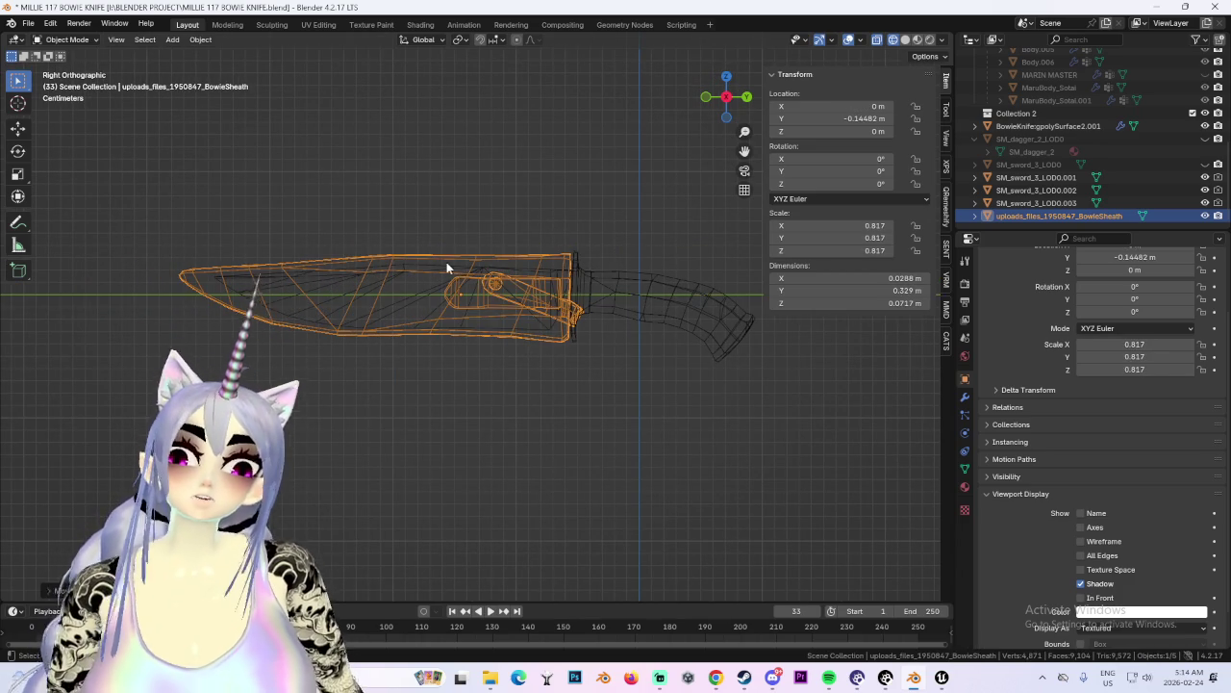
From the top view, try an X move on the sheath but cancel it, leaving it in place.
click(729, 78)
scroll(555, 261, up, 4)
scroll(550, 266, up, 3)
key(g)
key(x)
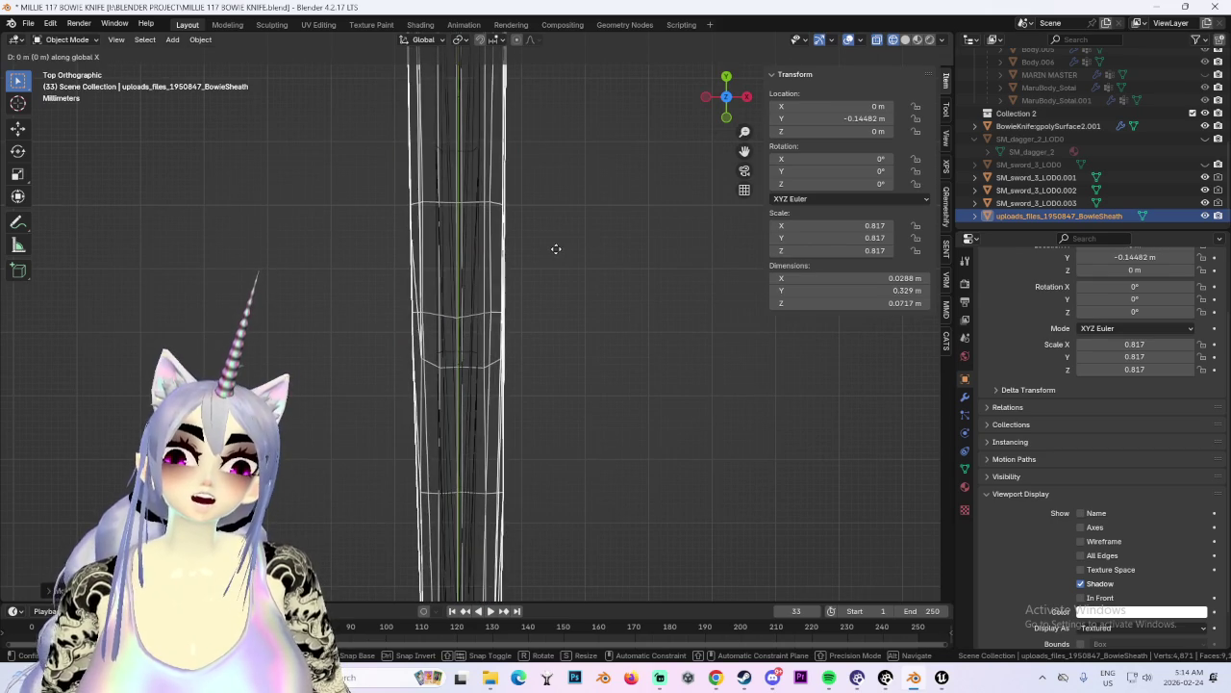
right_click(552, 254)
scroll(523, 231, down, 5)
scroll(558, 288, up, 2)
scroll(625, 337, up, 2)
Inspect the sheath fit from below and from the side in solid shading.
mouse_move(654, 349)
middle_down()
mouse_move(667, 209)
mouse_move(730, 116)
middle_up()
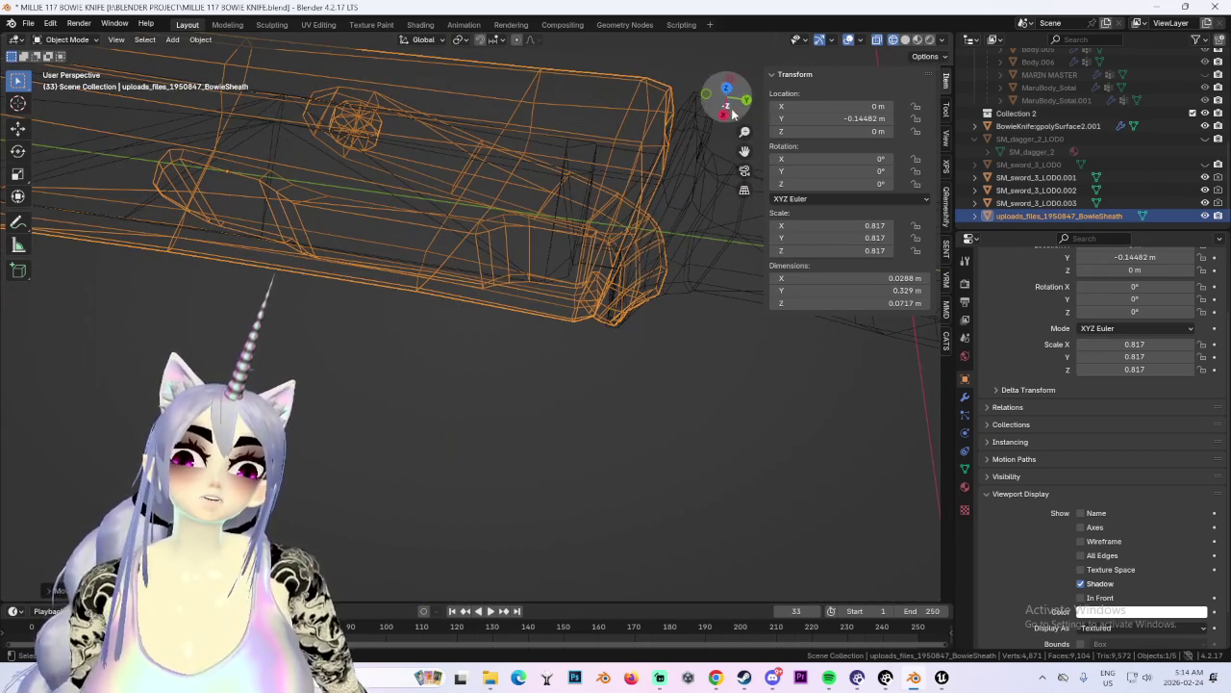
click(727, 114)
key(shift+z)
click(749, 96)
scroll(594, 318, down, 2)
scroll(539, 307, up, 3)
key(g)
key(Escape)
Shift the sheath along Y to -0.14294 m and lower it along Z to -0.003784 m.
key(g)
key(y)
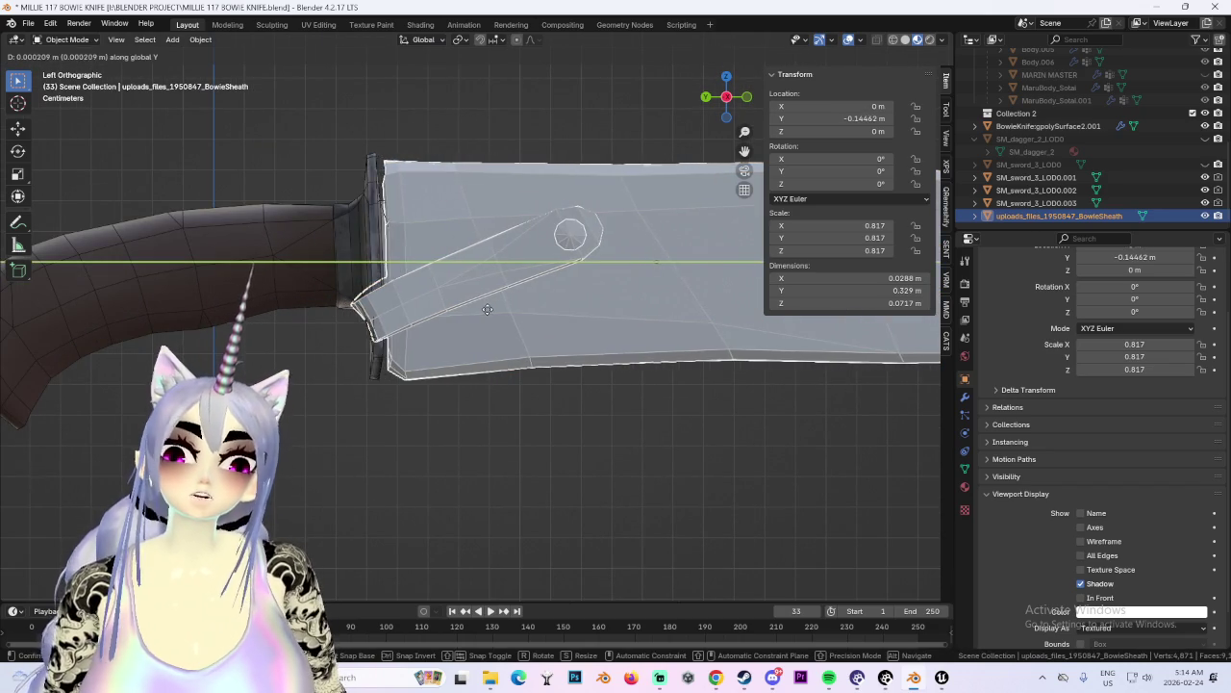
click(482, 310)
mouse_move(482, 310)
middle_down()
mouse_move(404, 329)
mouse_move(403, 272)
mouse_move(436, 253)
mouse_move(515, 311)
mouse_move(451, 309)
mouse_move(489, 244)
mouse_move(470, 298)
mouse_move(639, 326)
mouse_move(548, 322)
mouse_move(598, 316)
middle_up()
key(g)
key(z)
click(467, 313)
Check the sheath's fit over the blade from the right and left views.
scroll(486, 257, down, 4)
scroll(472, 304, down, 2)
click(733, 96)
mouse_move(445, 301)
middle_down()
mouse_move(549, 215)
mouse_move(467, 237)
middle_up()
scroll(534, 274, up, 4)
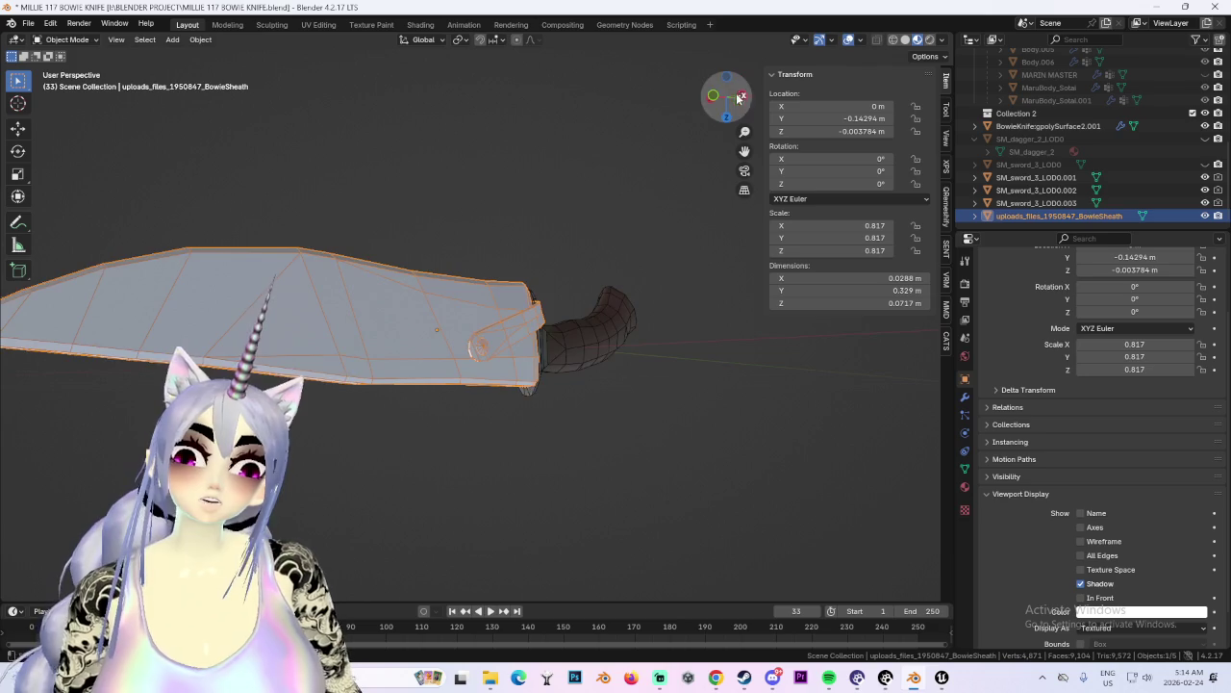
click(741, 95)
scroll(673, 230, down, 5)
scroll(623, 285, up, 3)
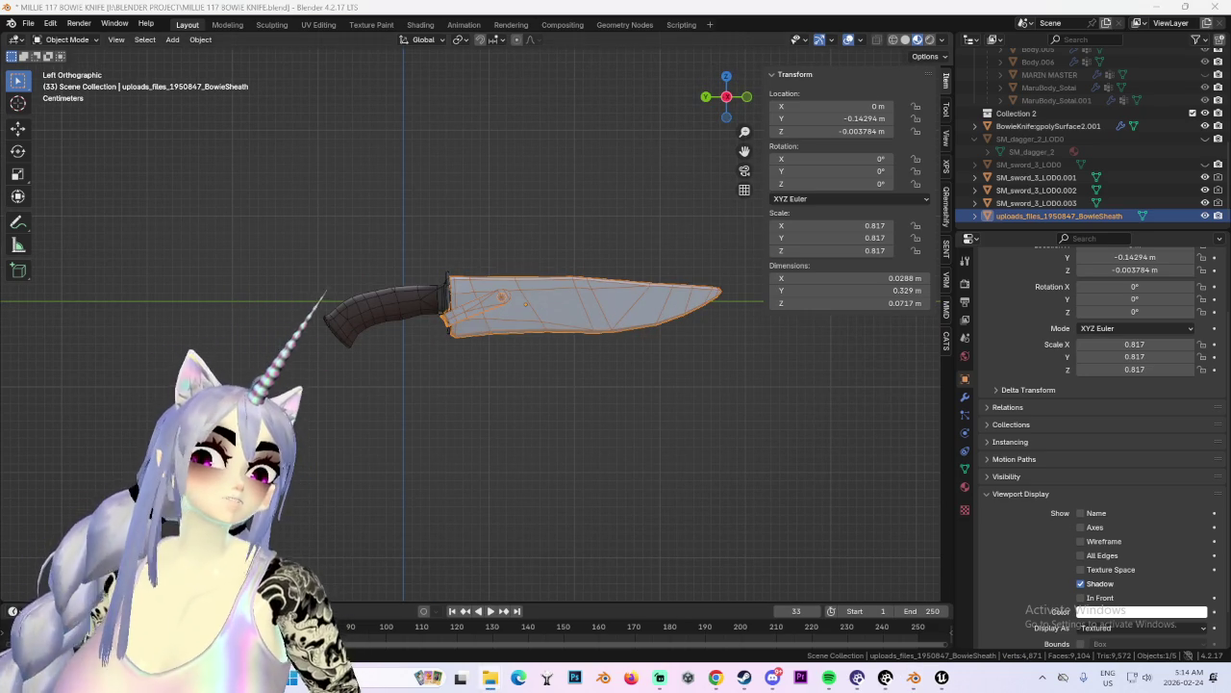
click(489, 678)
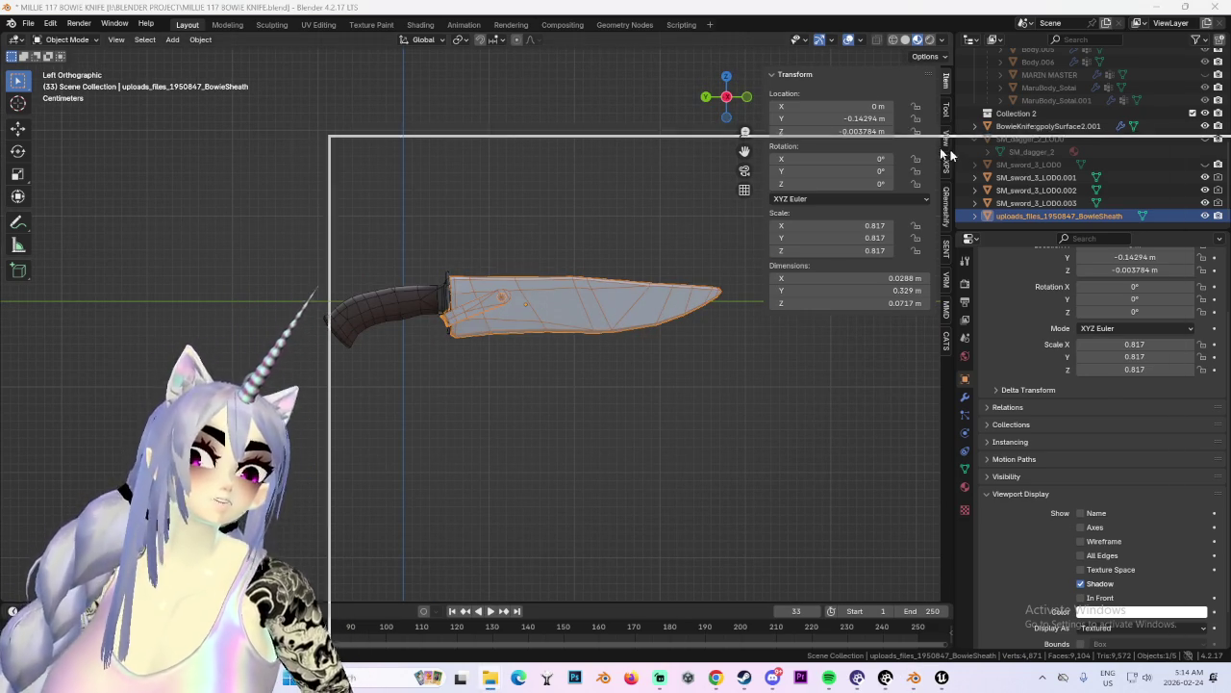
Dismiss the WinRAR notice and extract the uploads_files zip into its own folder.
scroll(1047, 354, down, 1)
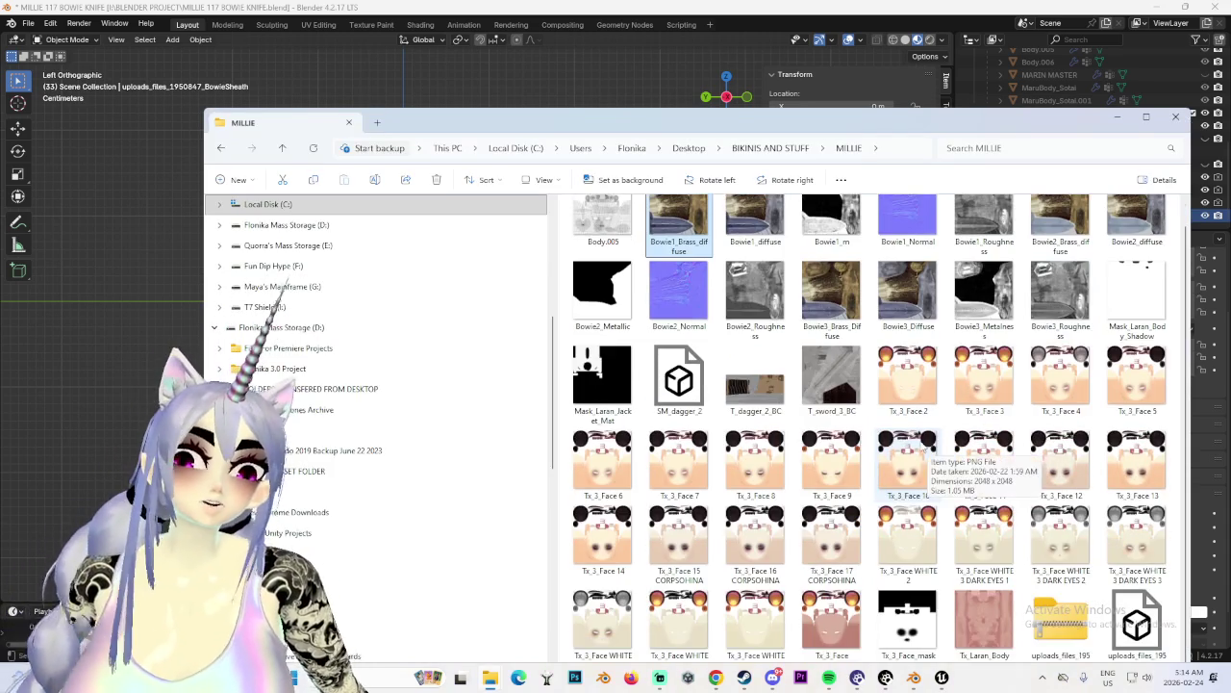
click(716, 677)
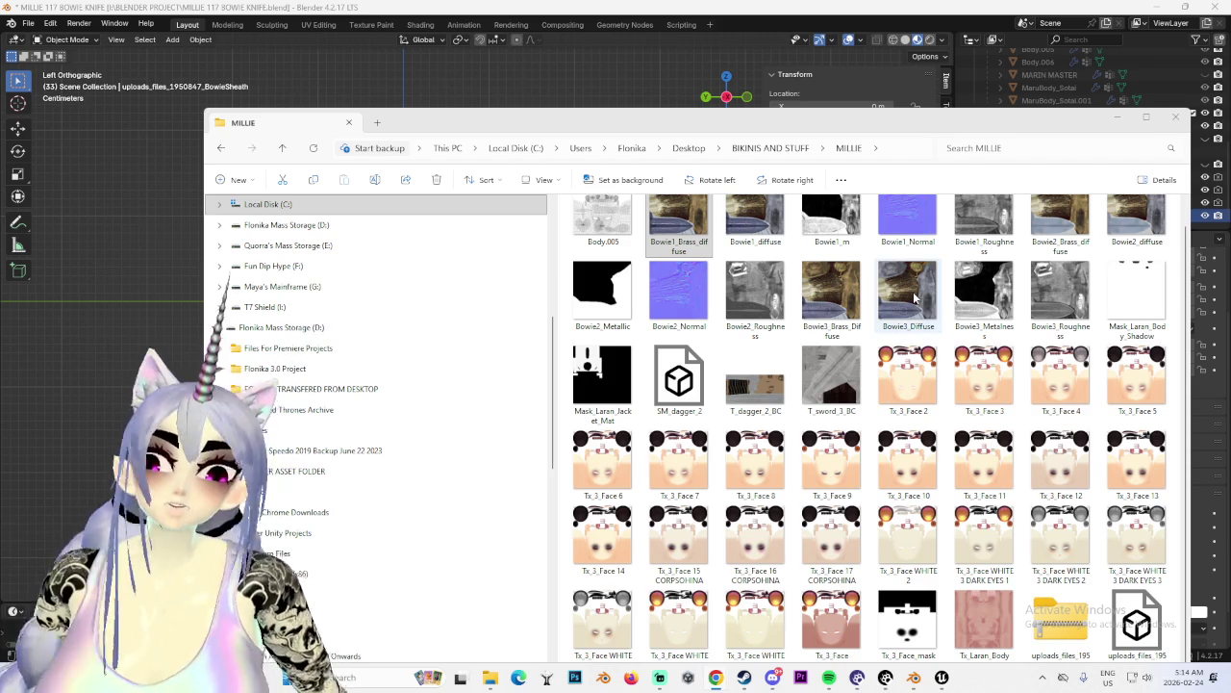
scroll(833, 472, up, 1)
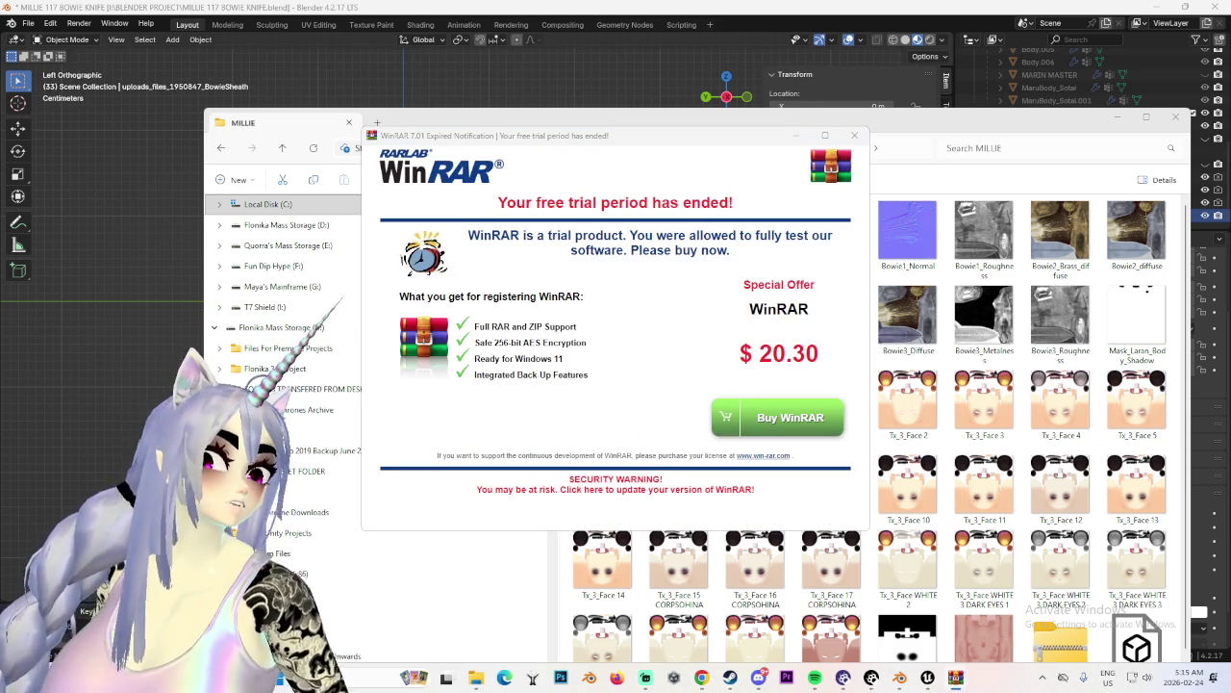
click(854, 135)
scroll(947, 402, down, 1)
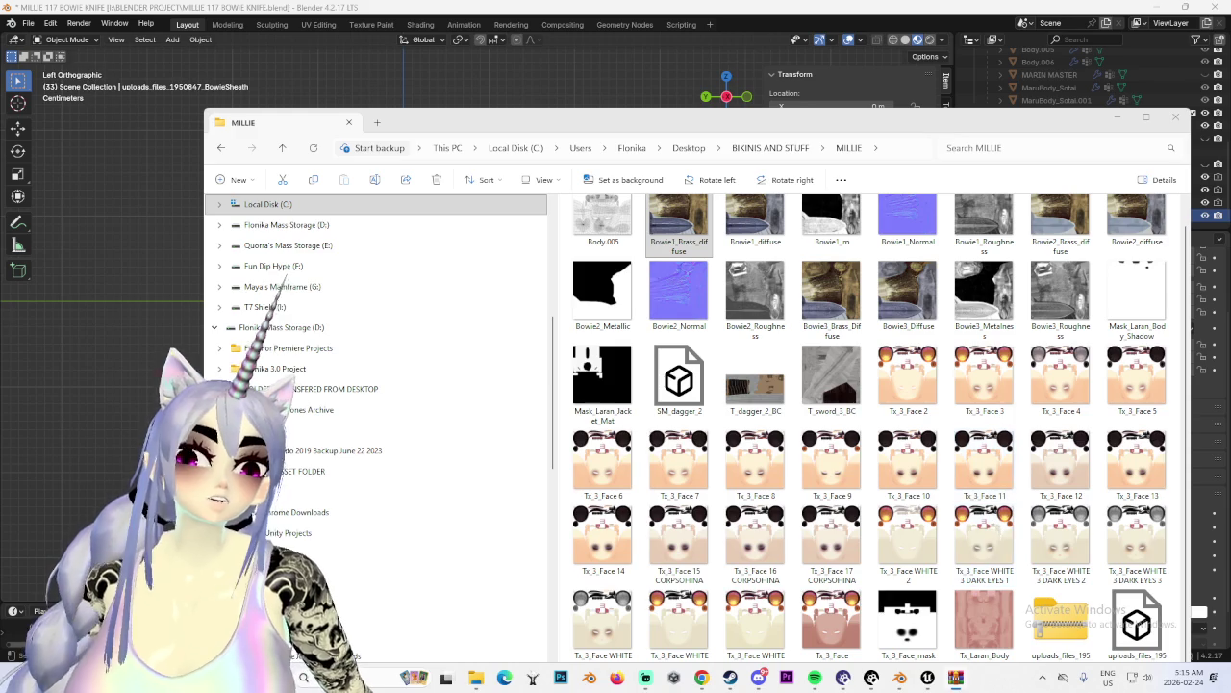
click(1063, 630)
right_click(1063, 630)
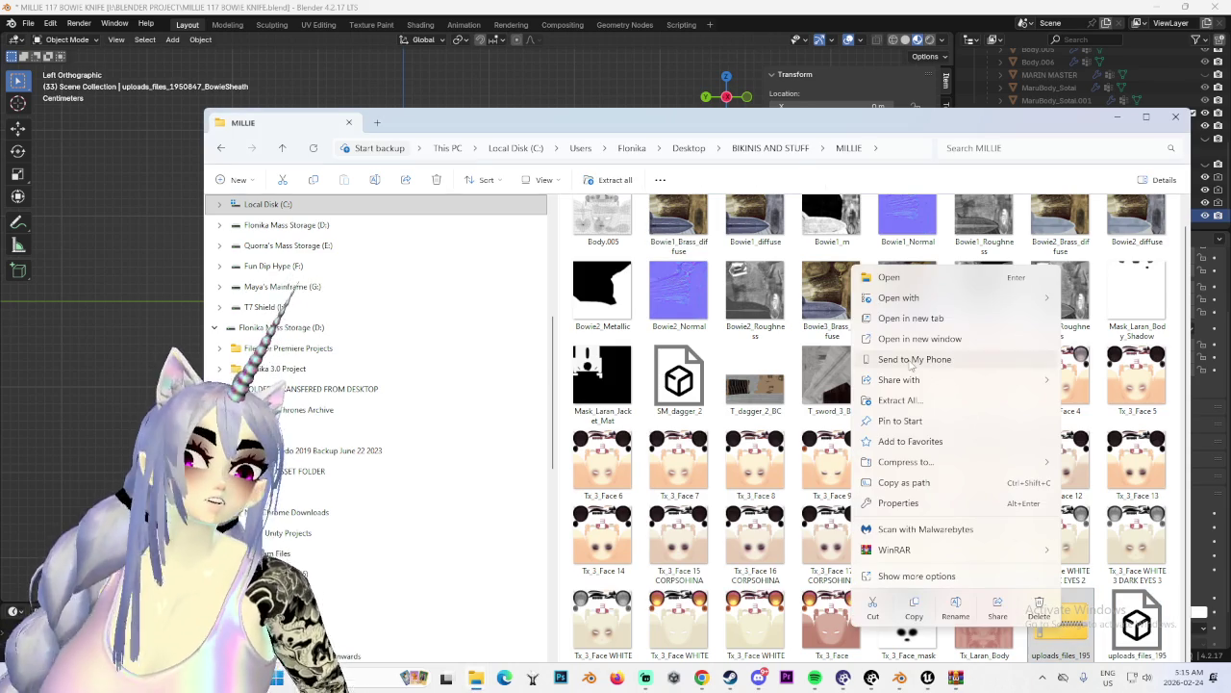
click(921, 400)
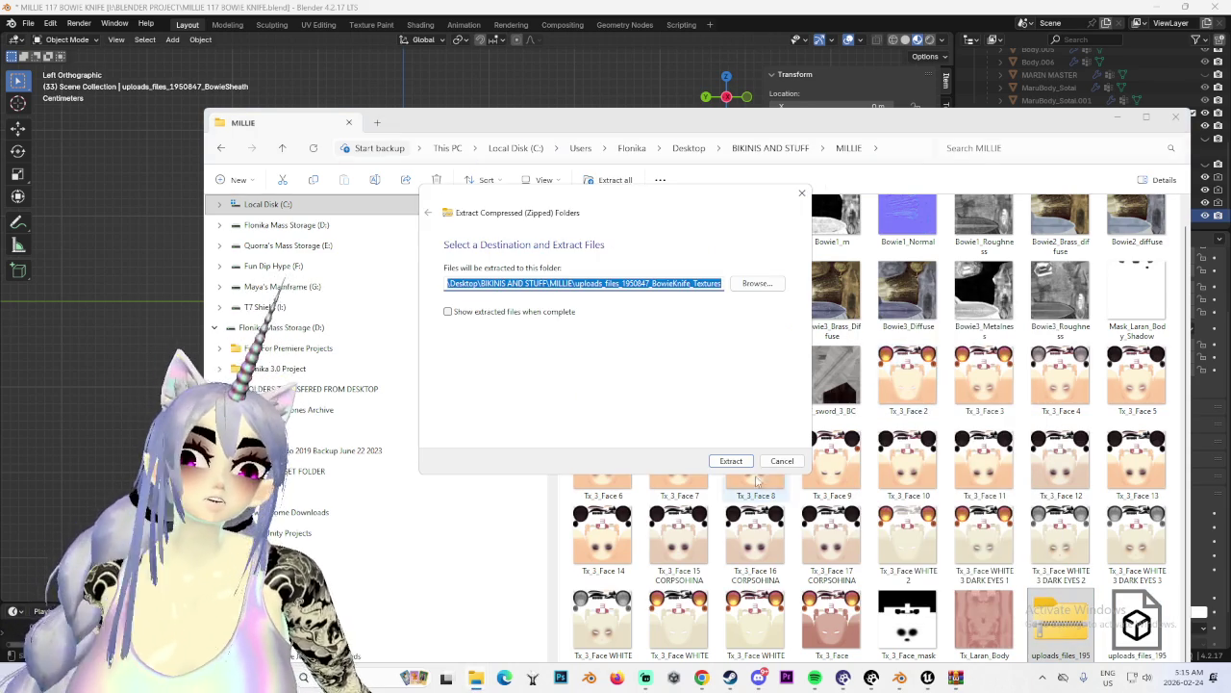
click(731, 462)
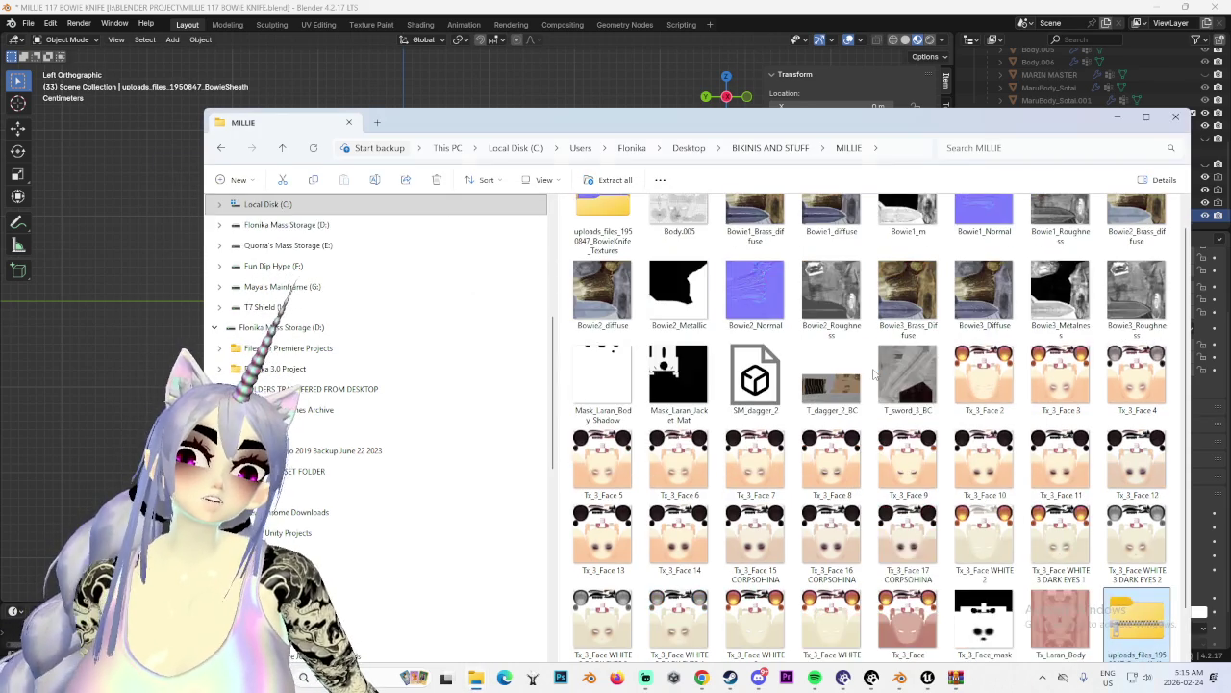
Preview the extracted Bowie3_Diffuse texture, then return up to the MILLIE folder.
scroll(914, 461, up, 1)
double_click(602, 231)
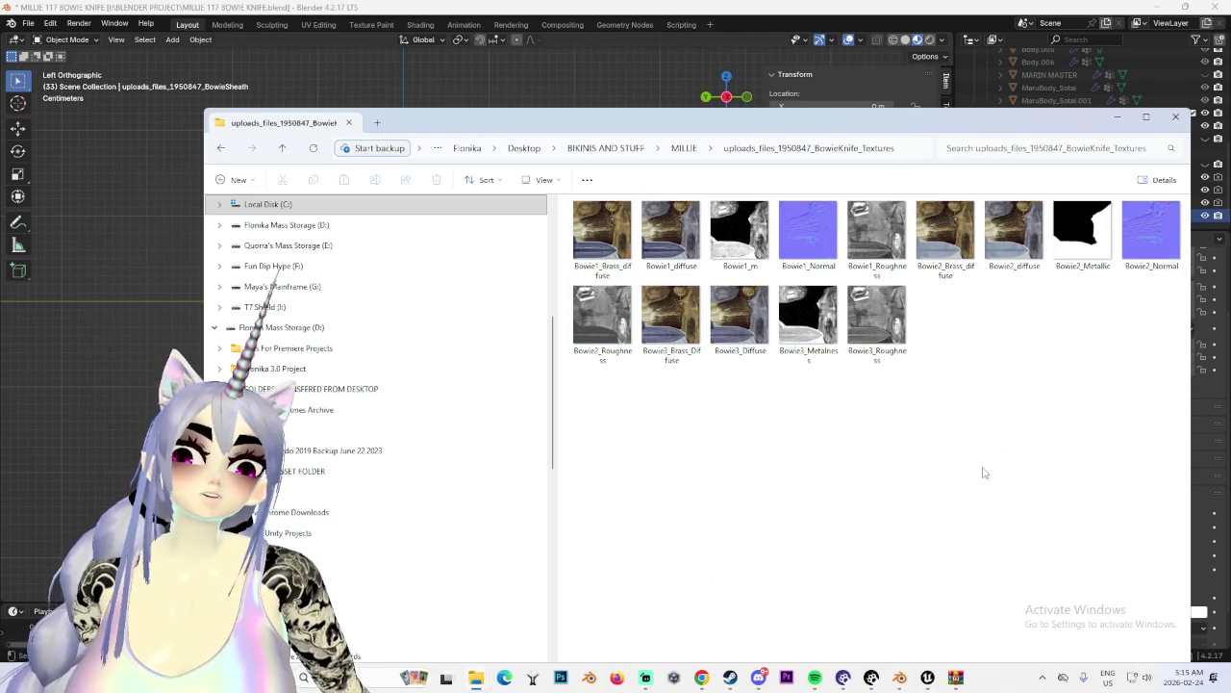
double_click(740, 318)
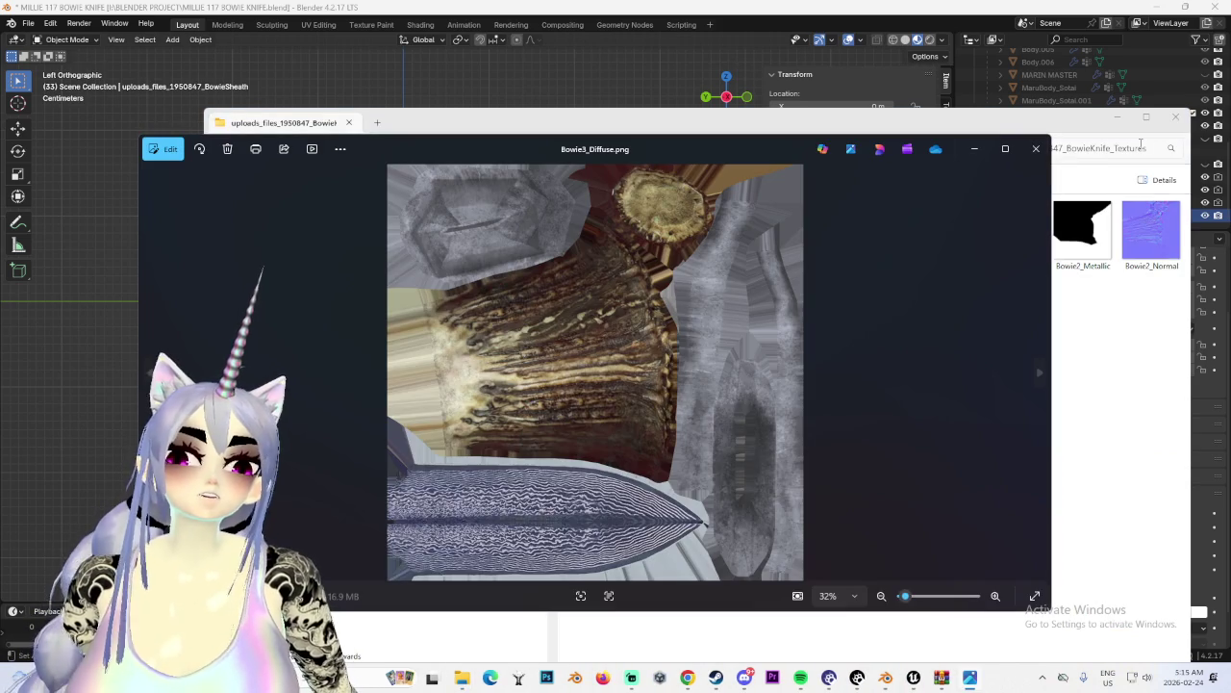
click(1036, 148)
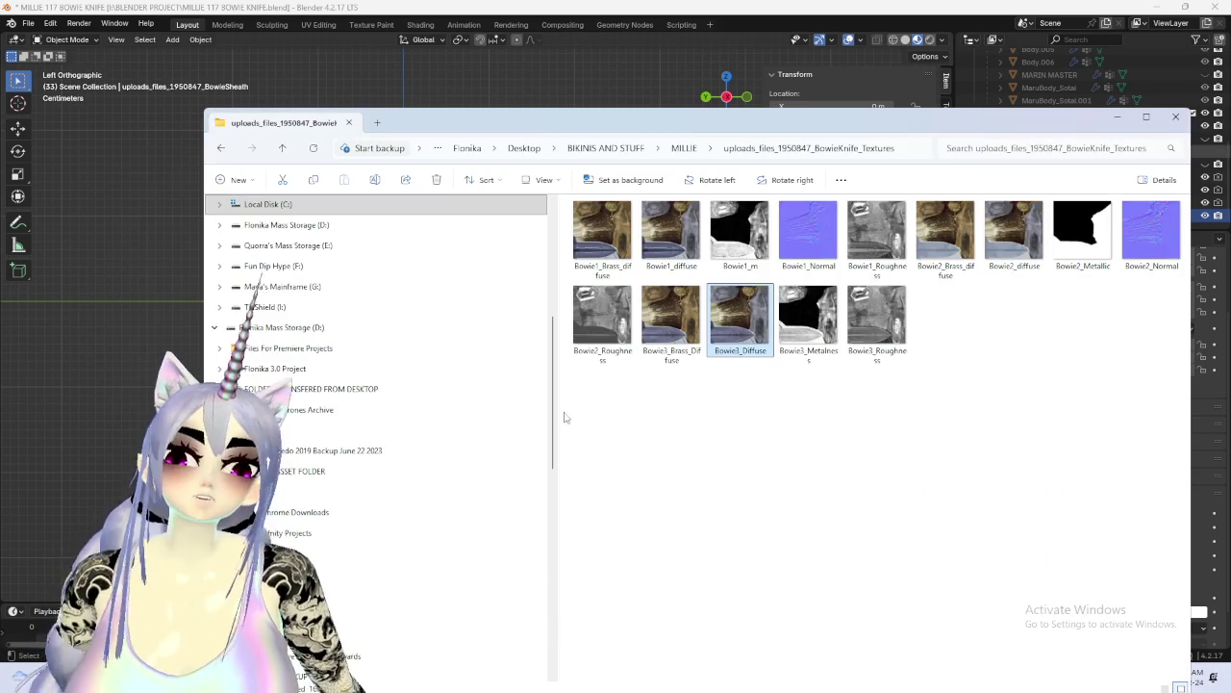
click(902, 434)
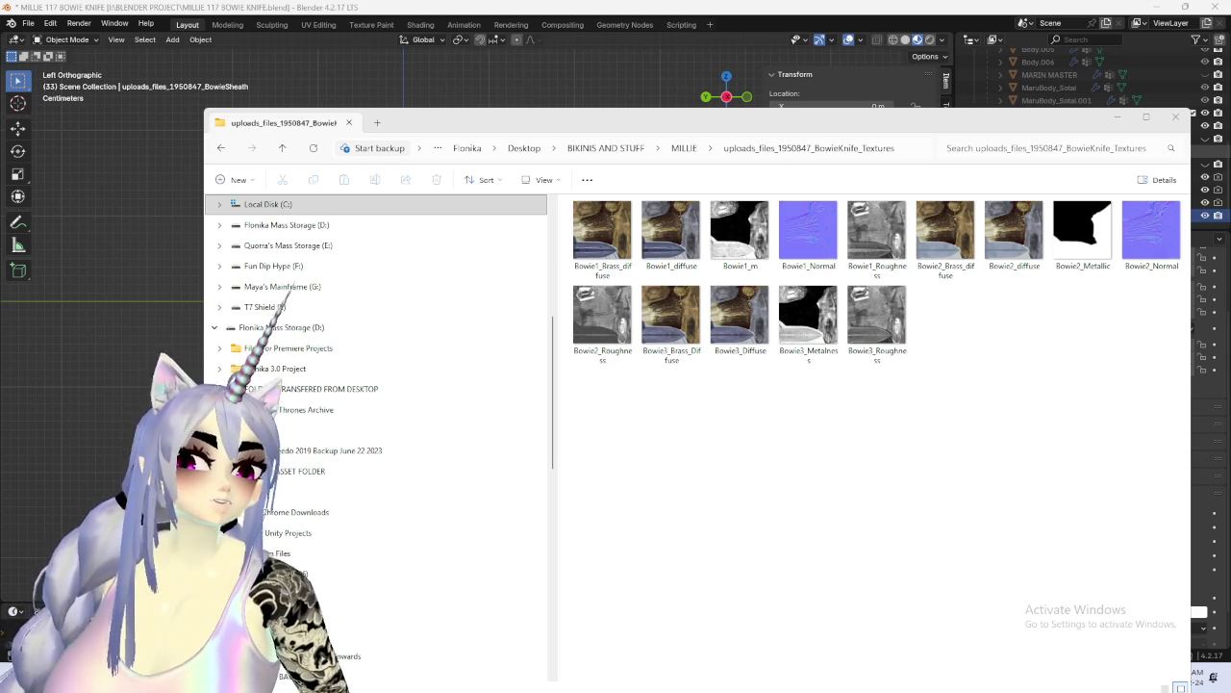
click(914, 442)
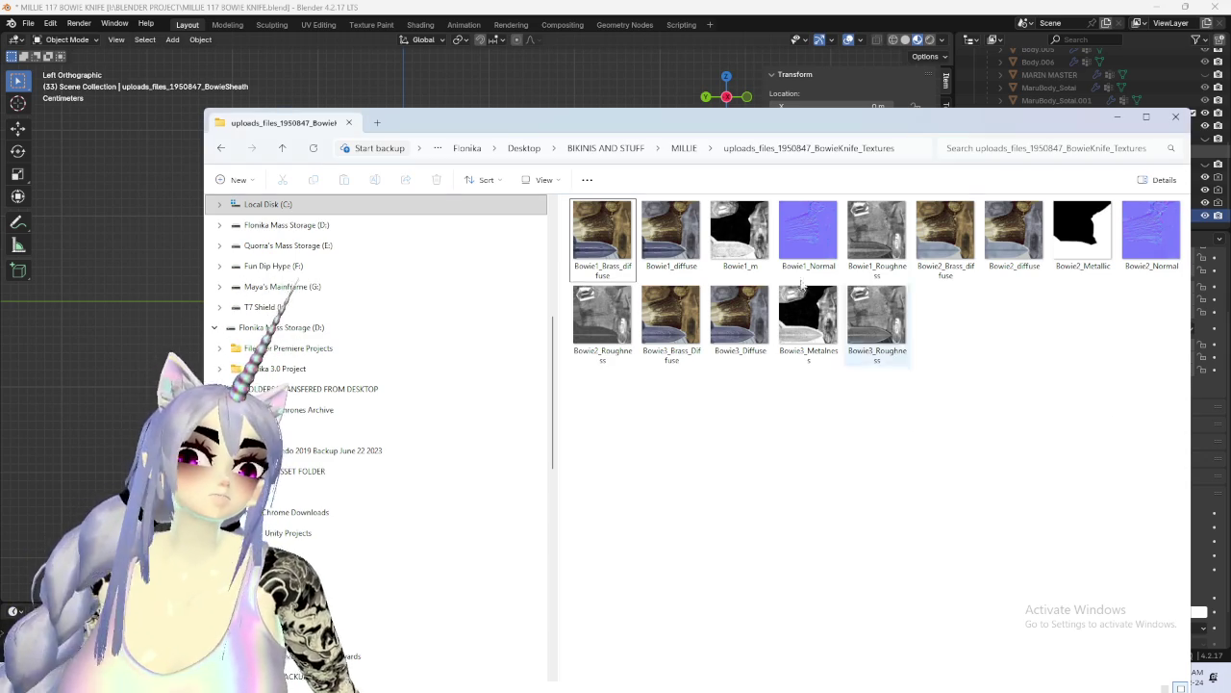
click(686, 149)
scroll(909, 493, down, 3)
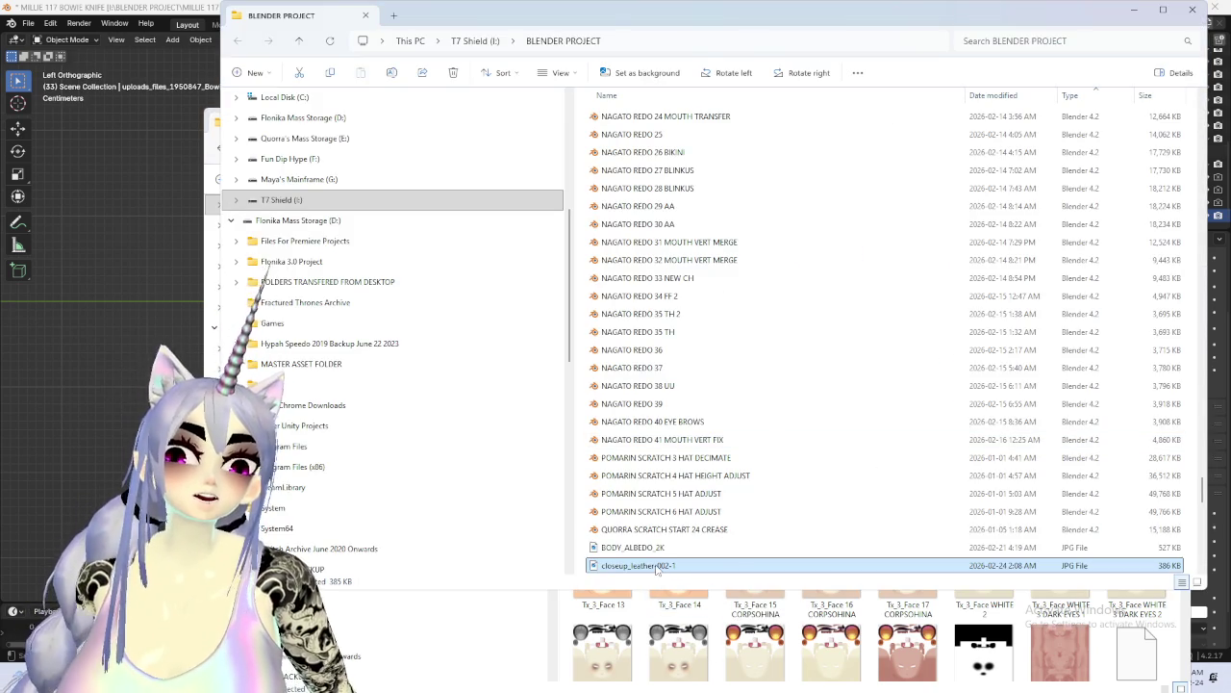
Preview closeup_leather-002-1.jpg, minimize the BLENDER PROJECT window, and return to Blender.
double_click(657, 567)
click(1038, 147)
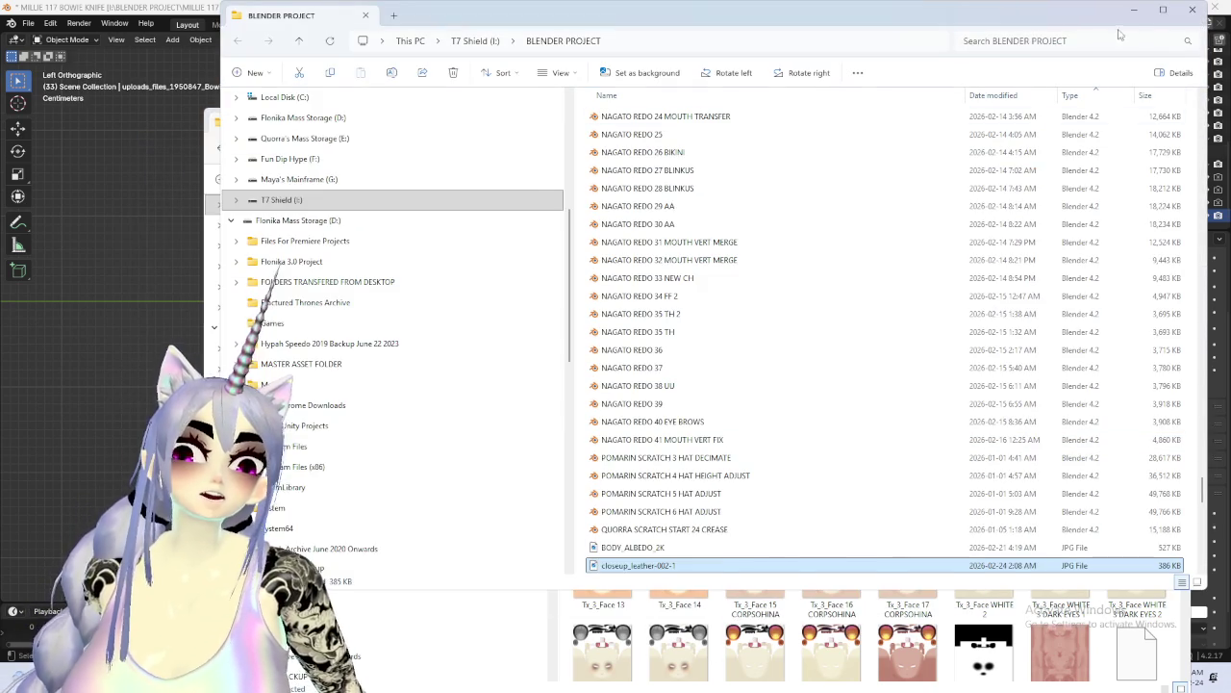
click(1135, 9)
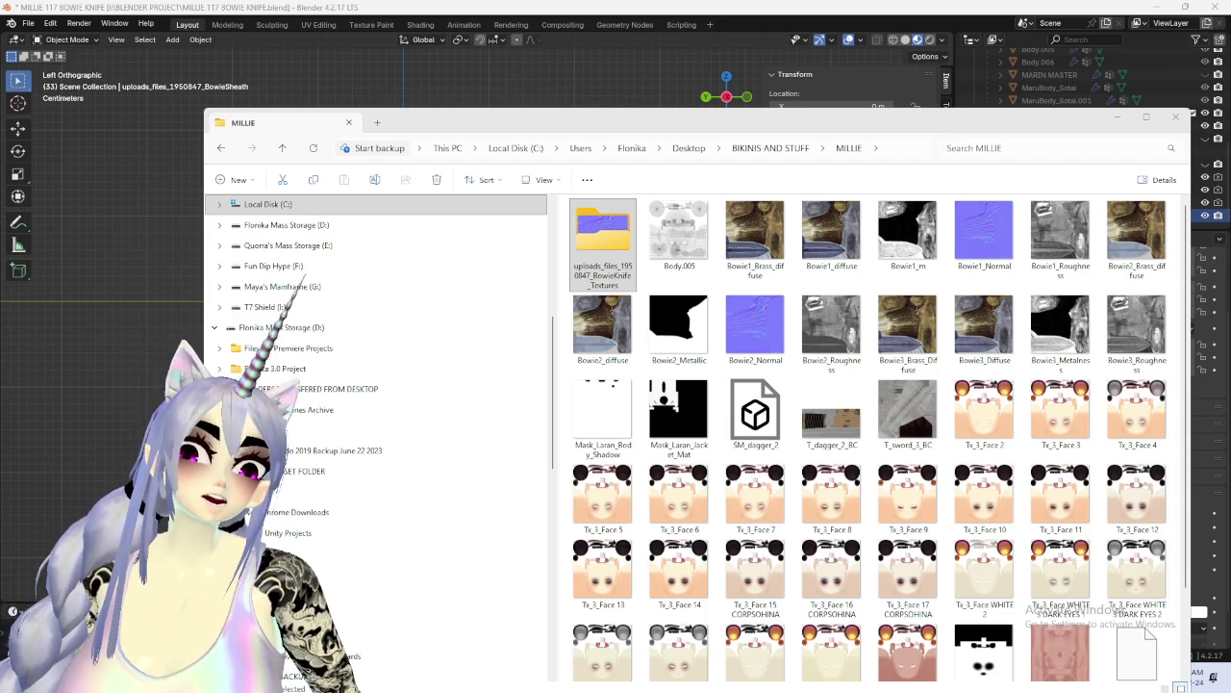
click(542, 59)
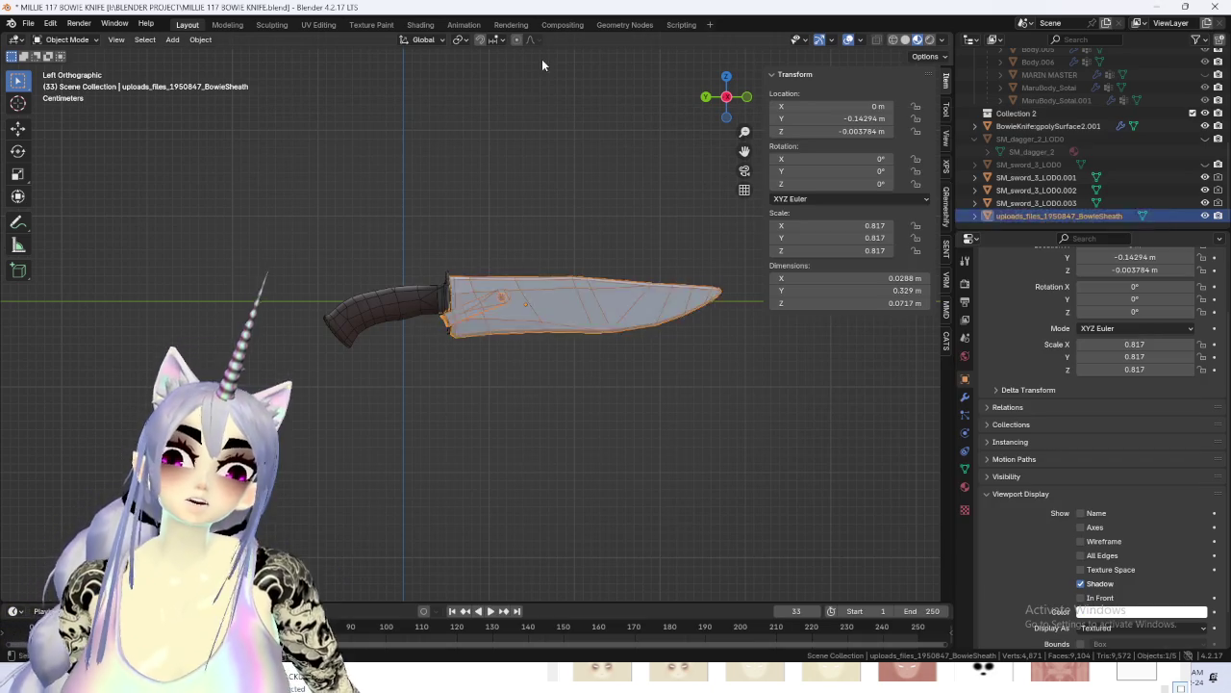
Select the sheath, unhide the character mesh and add the knife to the selection.
click(509, 326)
click(966, 487)
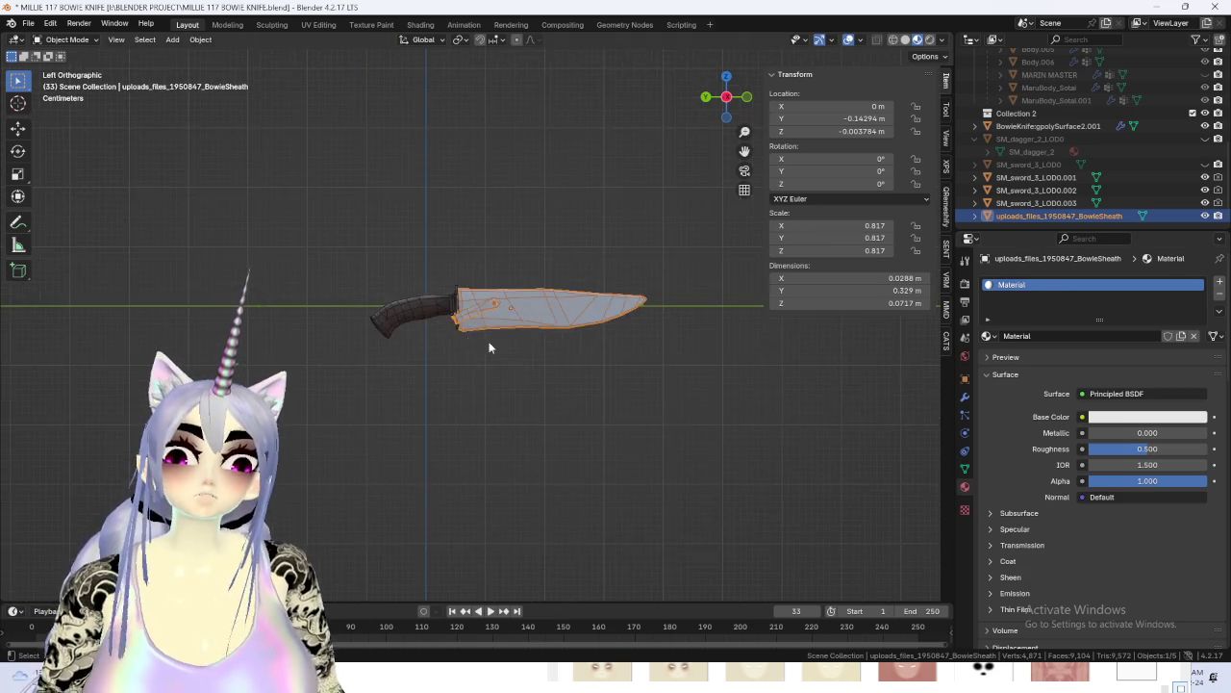
middle_drag(504, 352, 589, 333)
click(726, 96)
scroll(1126, 107, up, 3)
scroll(1135, 135, up, 3)
scroll(1140, 158, up, 3)
scroll(1139, 158, up, 2)
key(alt+h)
scroll(499, 326, down, 2)
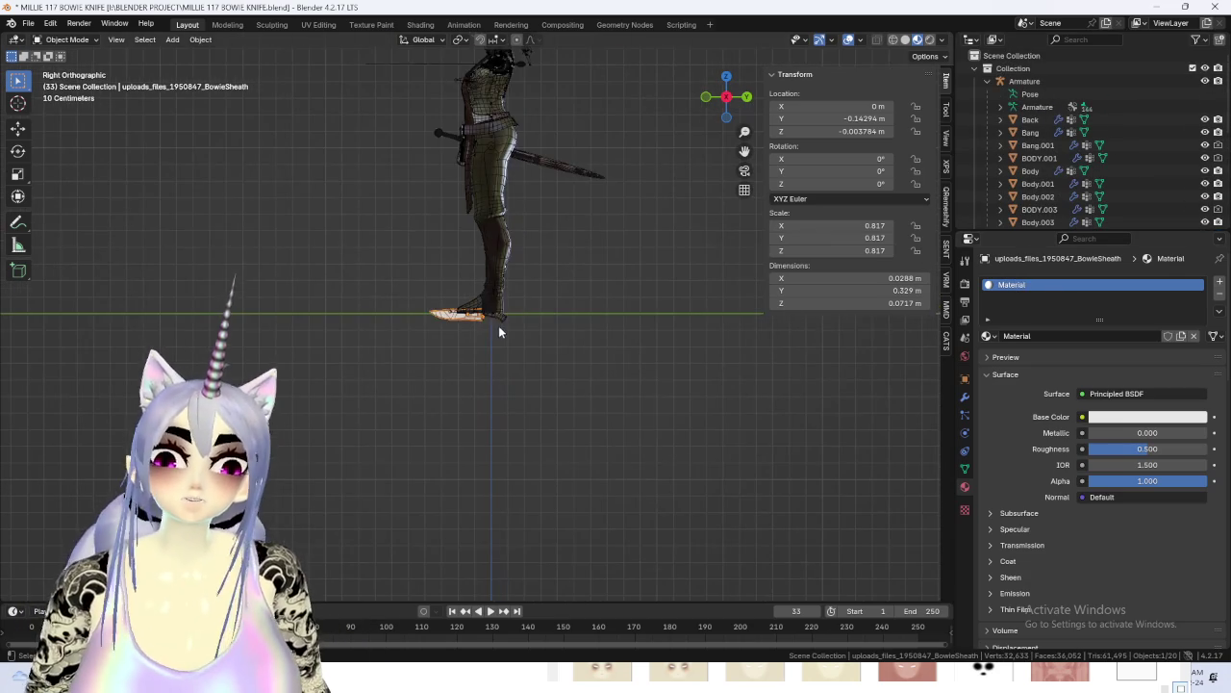
click(509, 312)
scroll(429, 323, up, 1)
shift+click(411, 311)
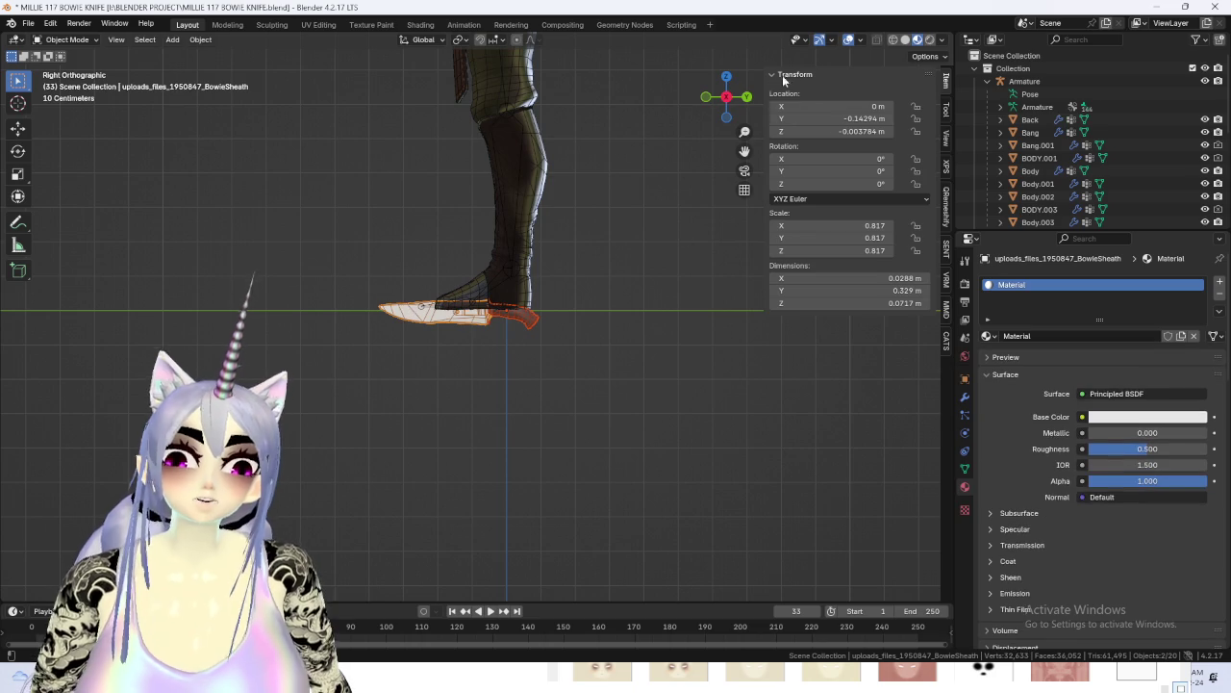
click(727, 76)
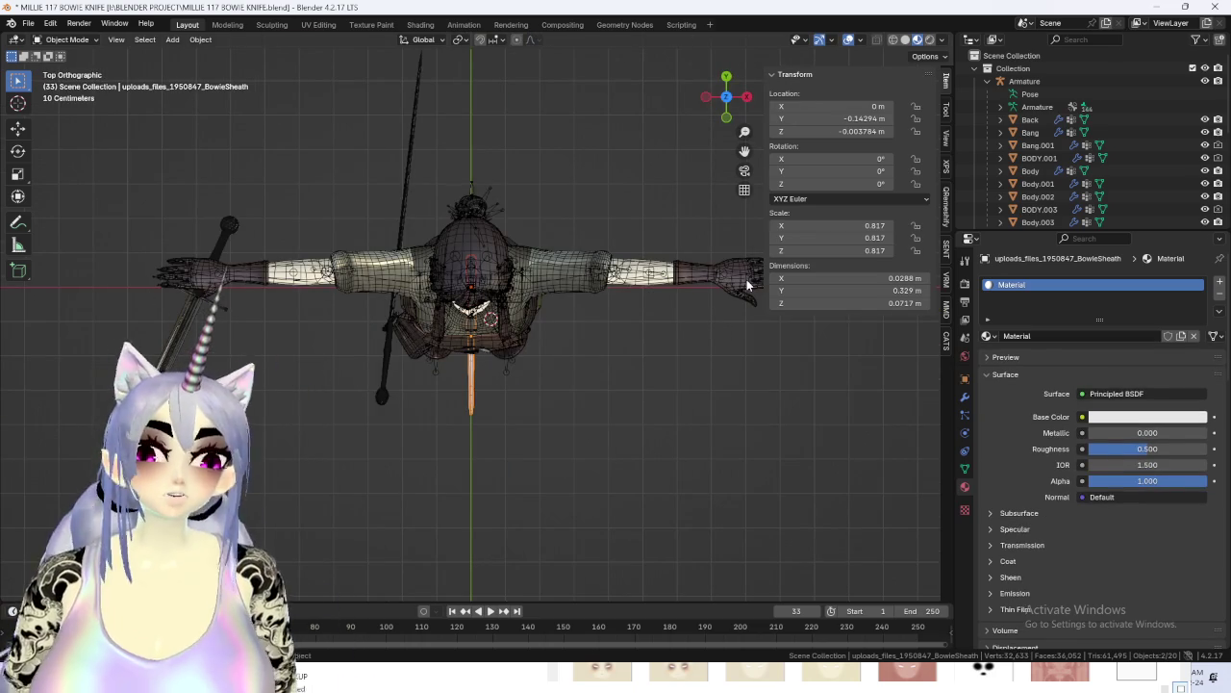
Turn the sheath and knife 180 degrees and raise them on Z to waist height.
key(r)
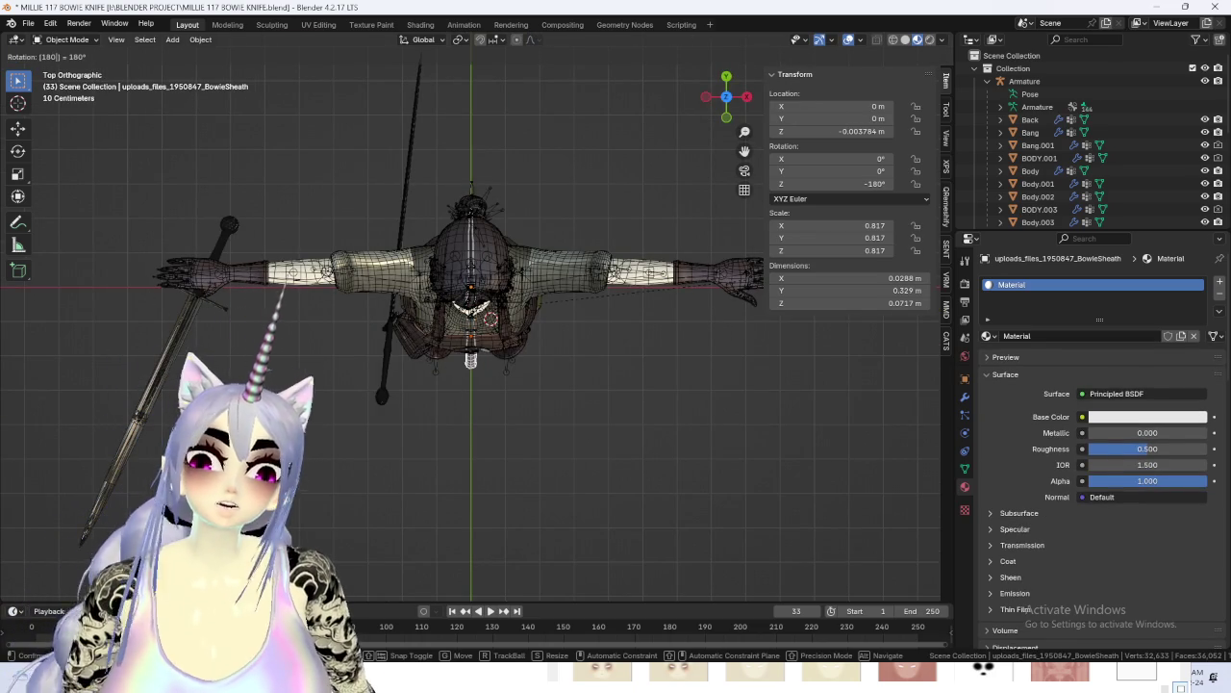
key(Return)
click(743, 99)
key(g)
key(z)
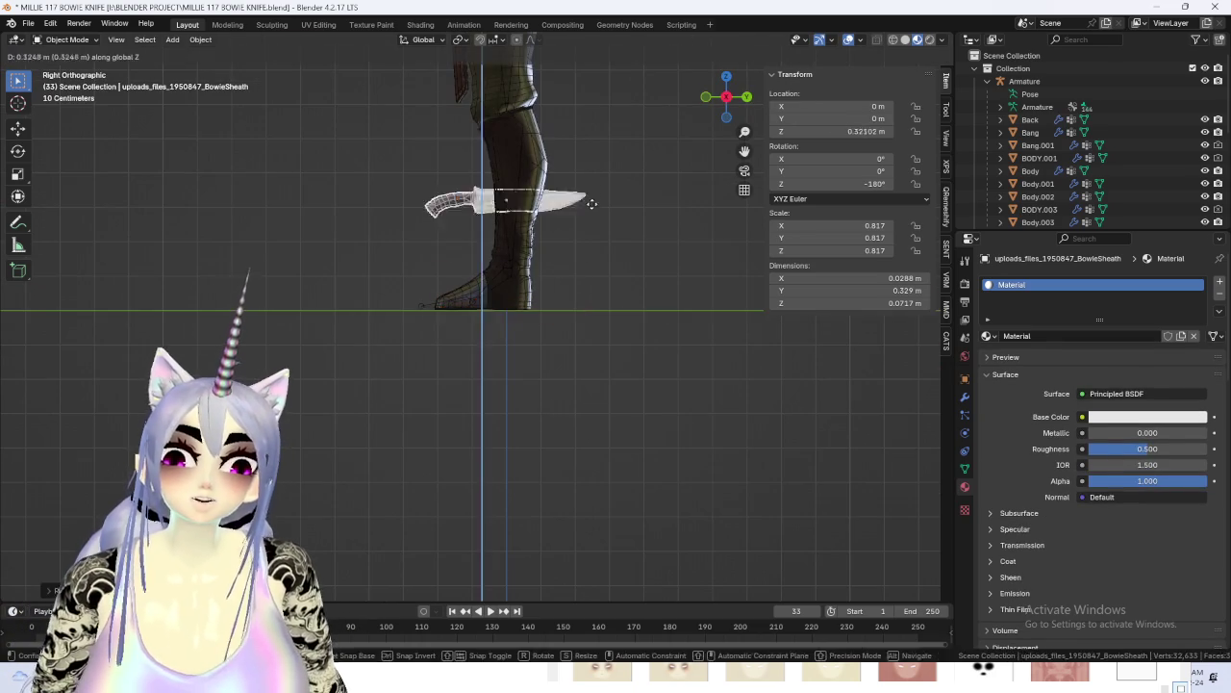
click(620, 360)
Shift the sheath along the Y axis toward the hip.
scroll(663, 327, up, 5)
middle_drag(664, 327, 706, 298)
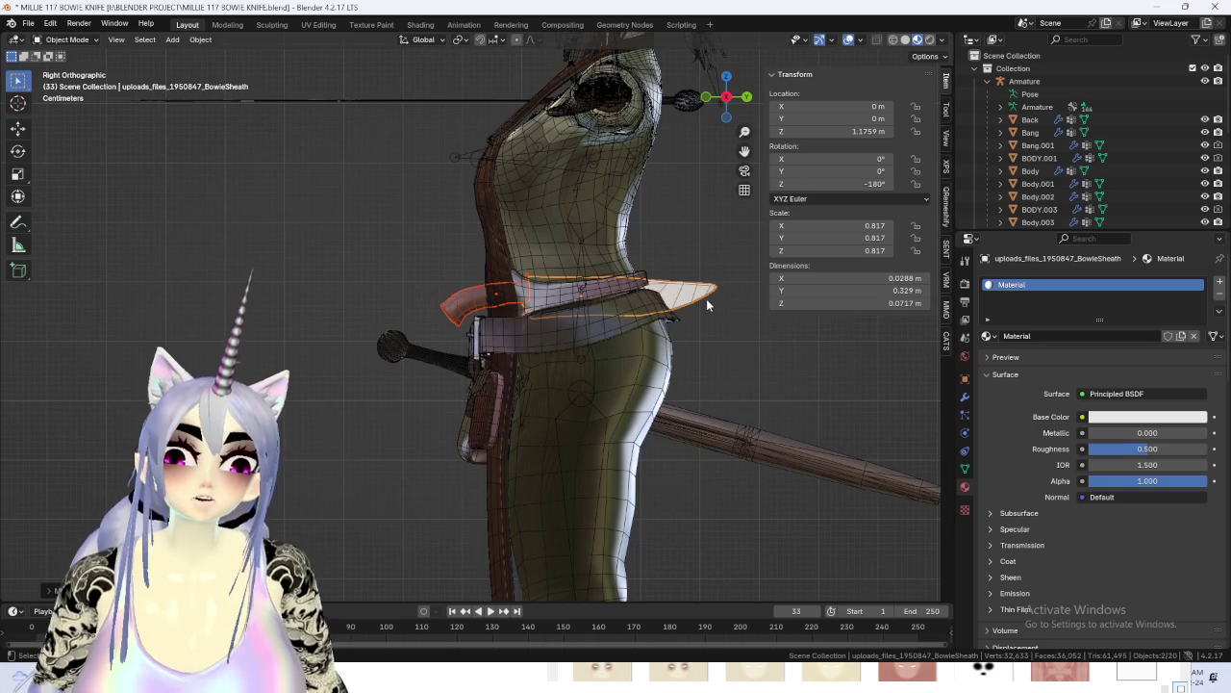
mouse_move(681, 143)
middle_down()
mouse_move(690, 332)
mouse_move(673, 317)
middle_up()
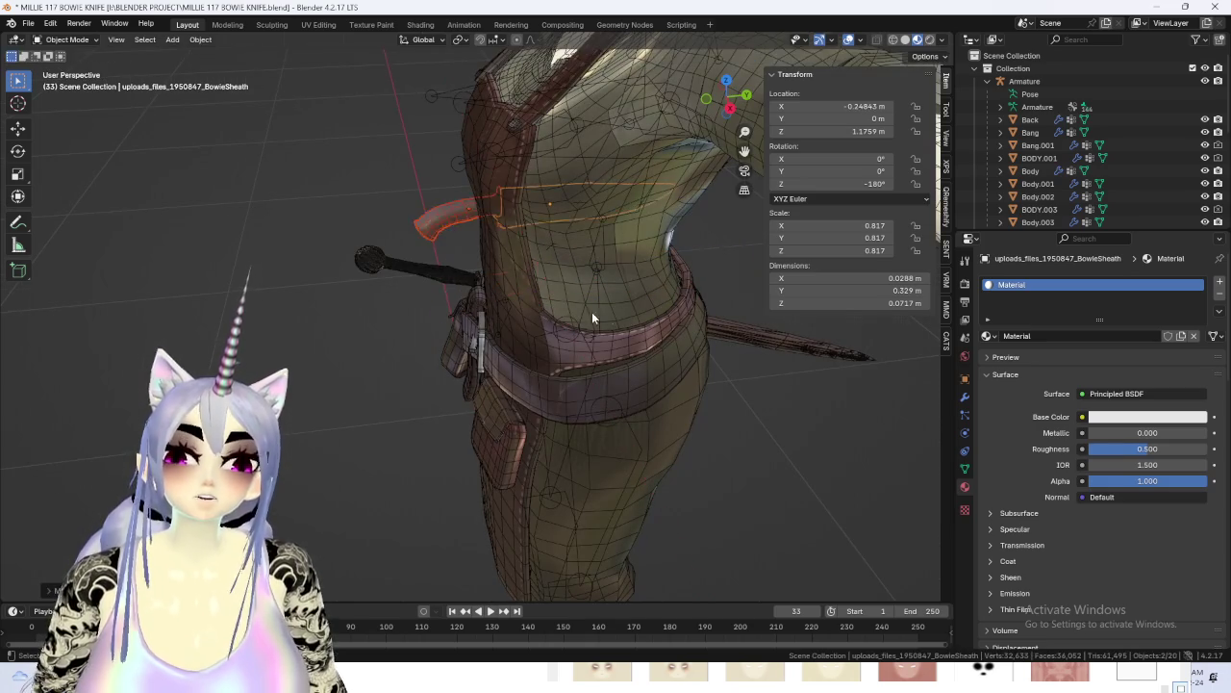
key(g)
key(y)
click(396, 333)
Rotate the sheath 90 degrees in top view with R 90.
mouse_move(519, 315)
middle_down()
mouse_move(669, 350)
mouse_move(670, 319)
mouse_move(787, 98)
middle_up()
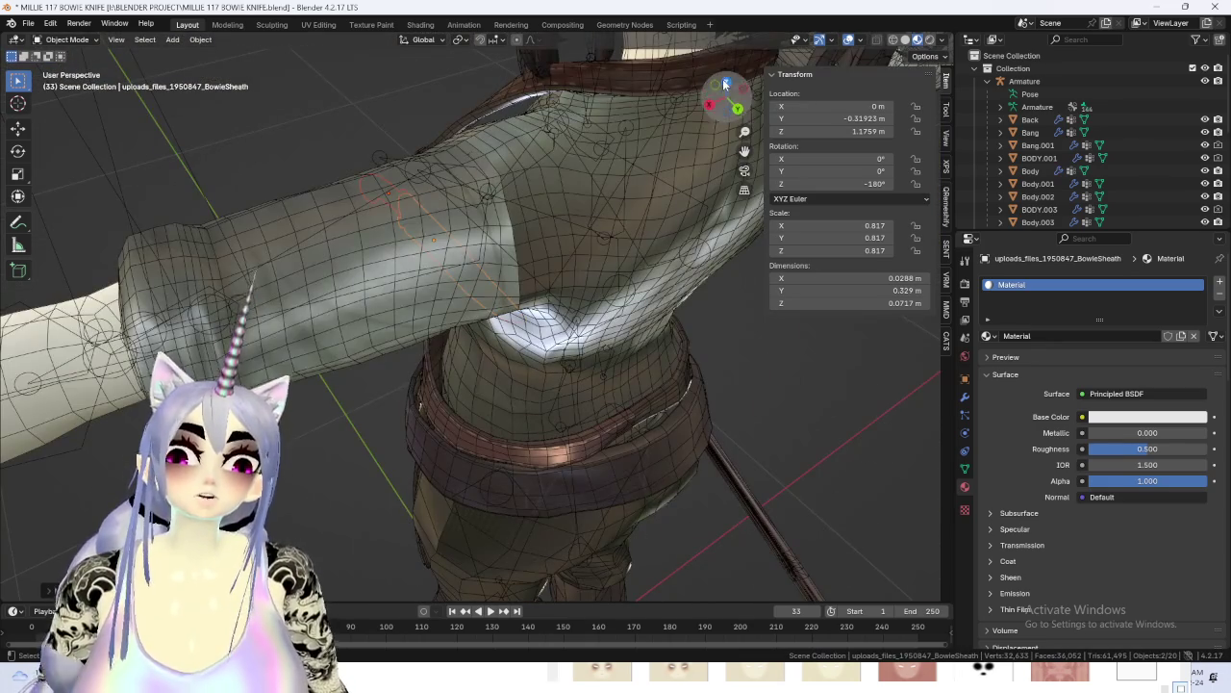
click(725, 84)
text(r90)
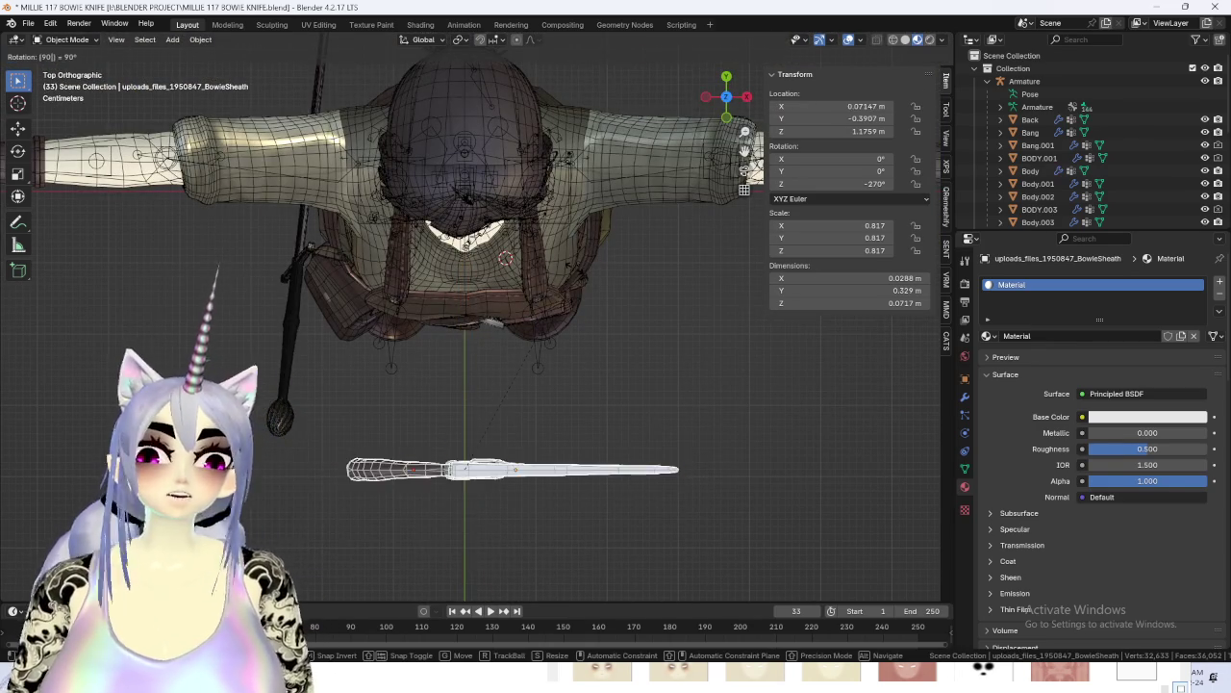
key(Return)
Move the sheath along X and Y until it sits at the belt.
click(727, 117)
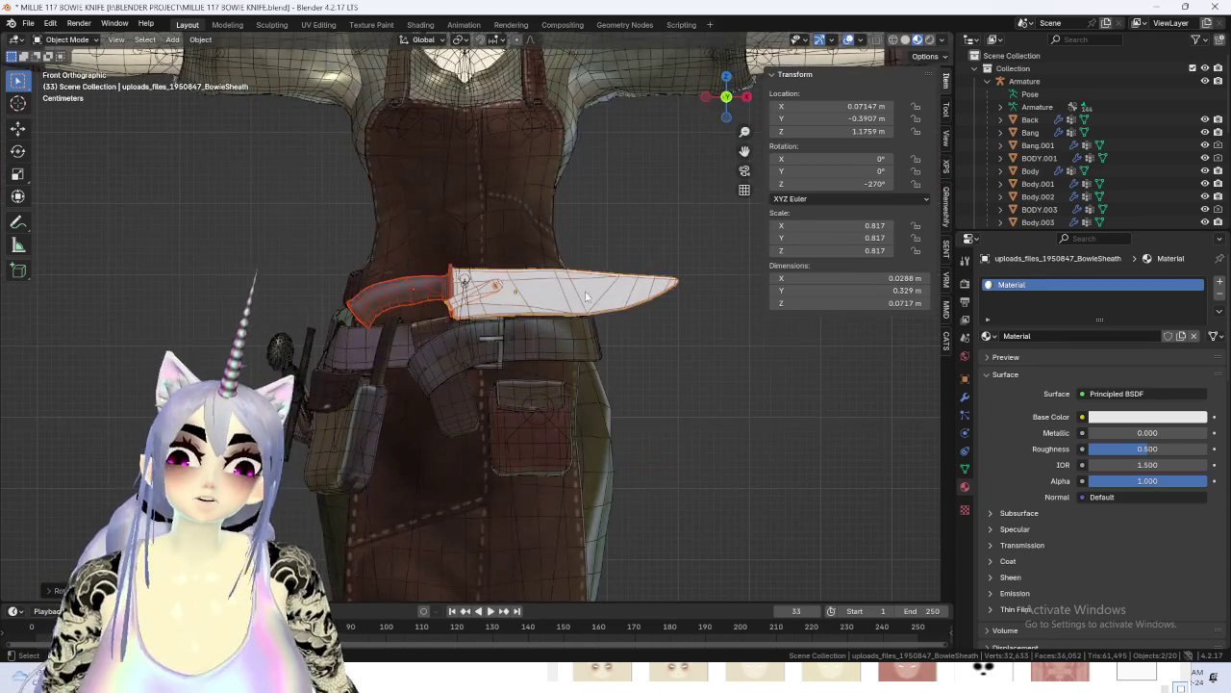
middle_drag(635, 356, 614, 326)
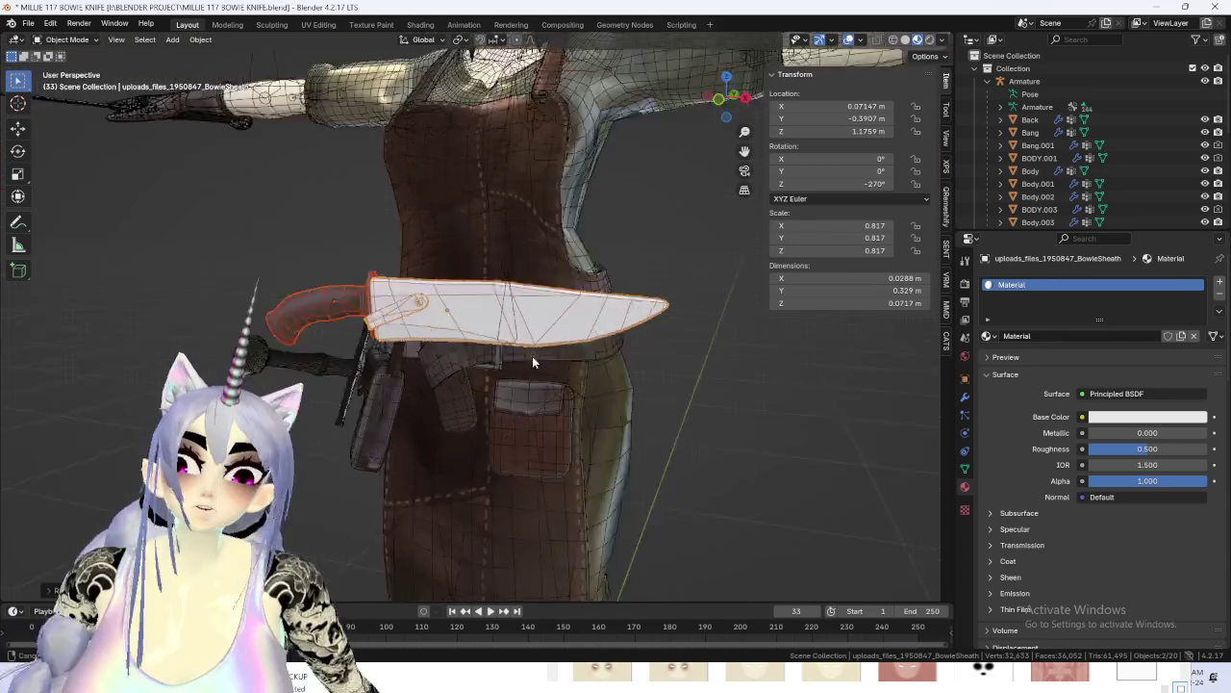
key(g)
key(x)
middle_drag(625, 373, 539, 347)
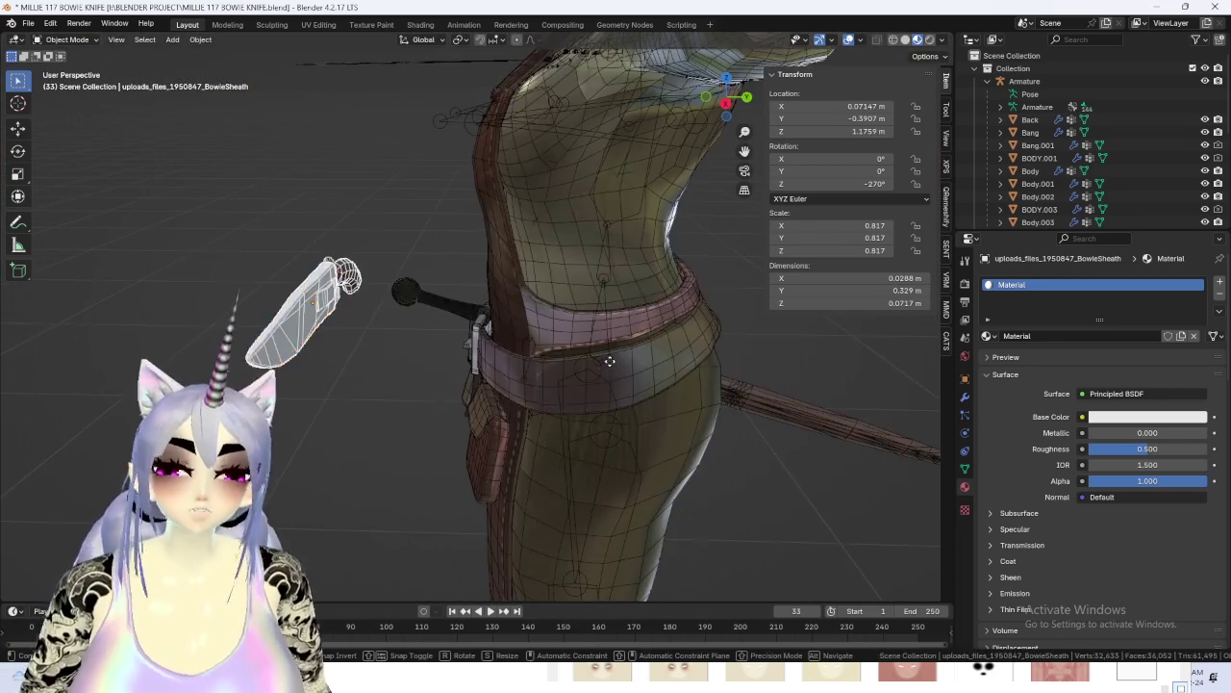
key(y)
mouse_move(44, 294)
middle_down()
mouse_move(375, 321)
mouse_move(489, 267)
middle_up()
key(x)
click(376, 321)
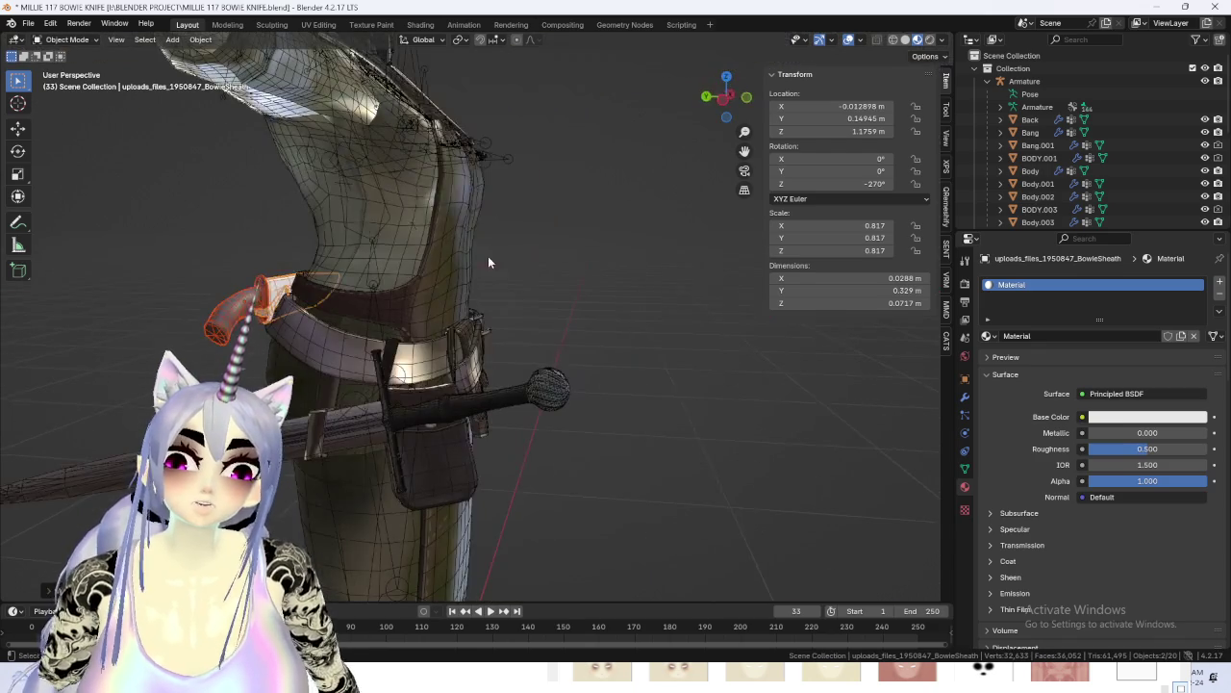
Rotate and nudge the sheath in left view to lie along the belt, 93.332° on Y.
click(722, 104)
key(r)
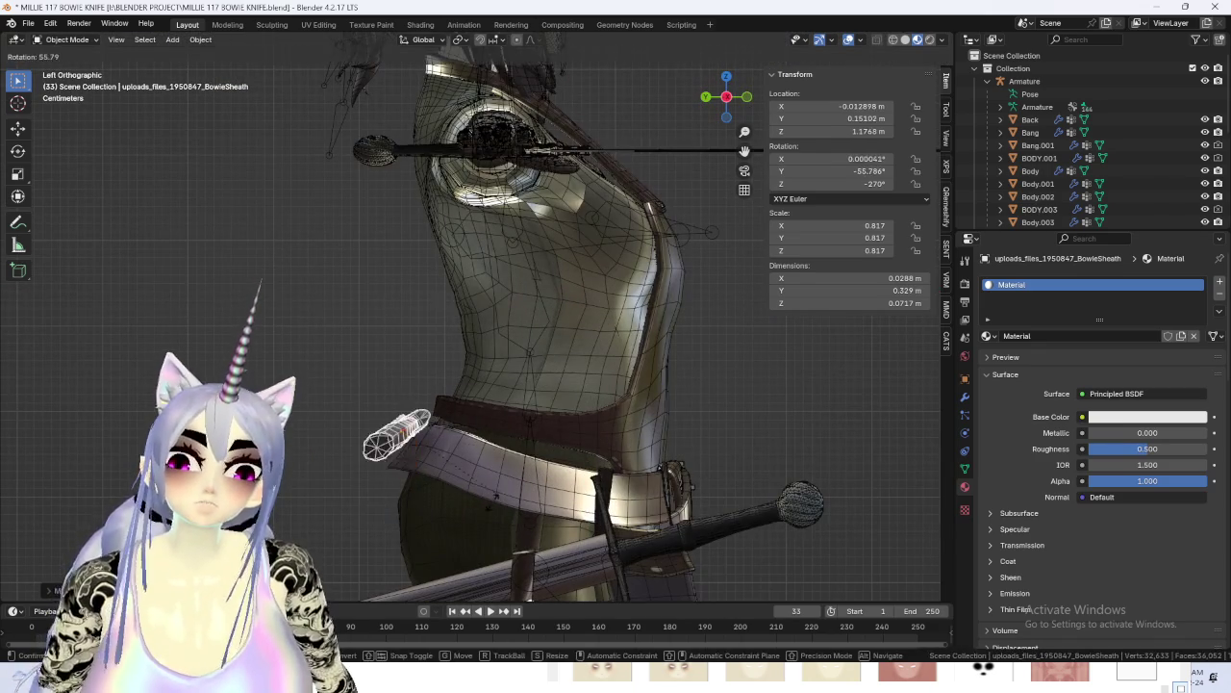
click(483, 470)
key(g)
click(510, 457)
middle_drag(510, 457, 561, 446)
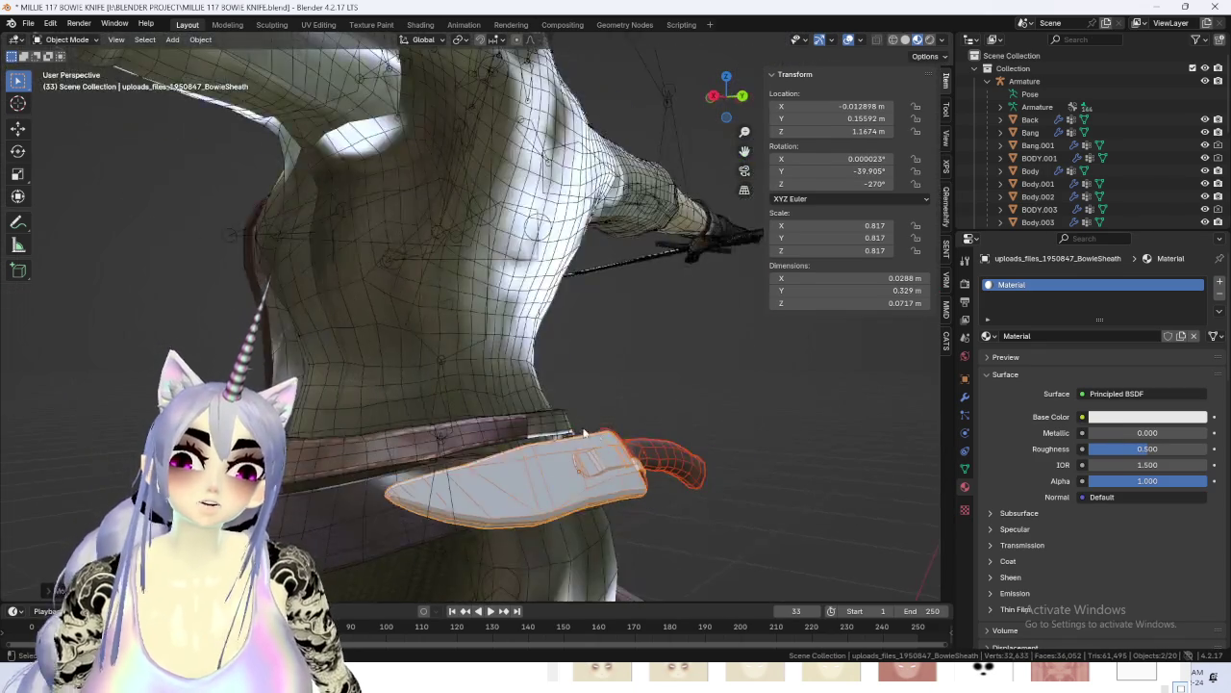
scroll(560, 447, up, 2)
mouse_move(570, 306)
middle_down()
mouse_move(616, 411)
mouse_move(531, 489)
mouse_move(526, 432)
middle_up()
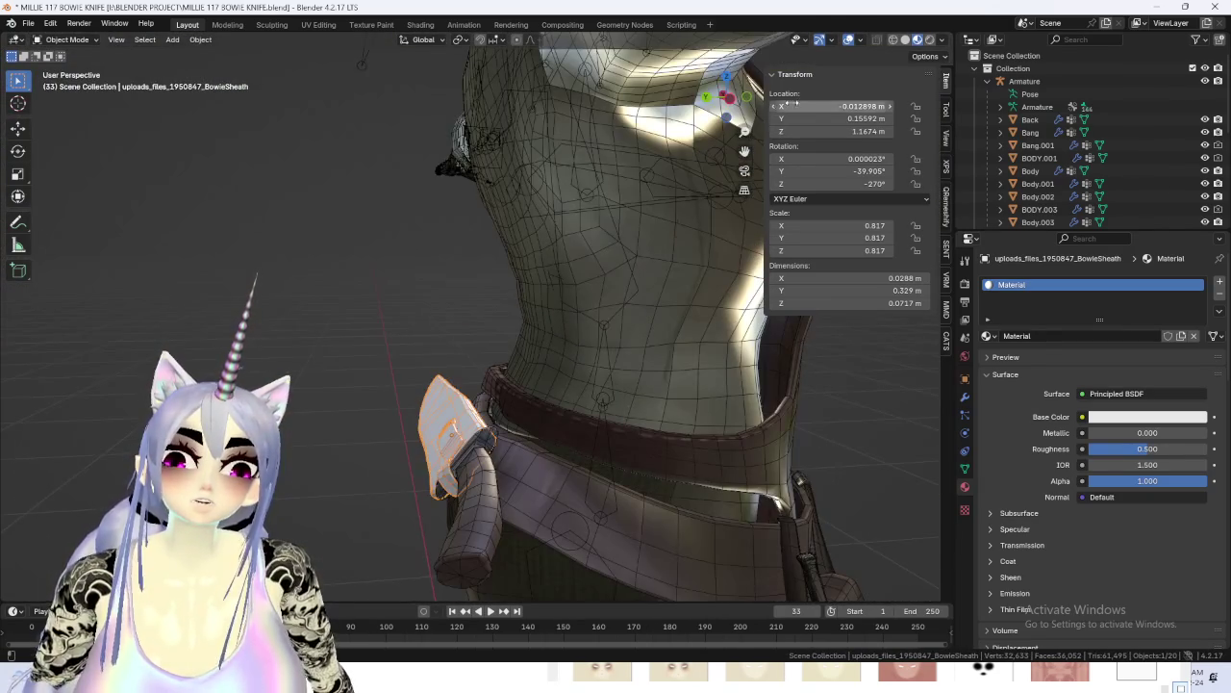
click(732, 99)
key(r)
click(308, 363)
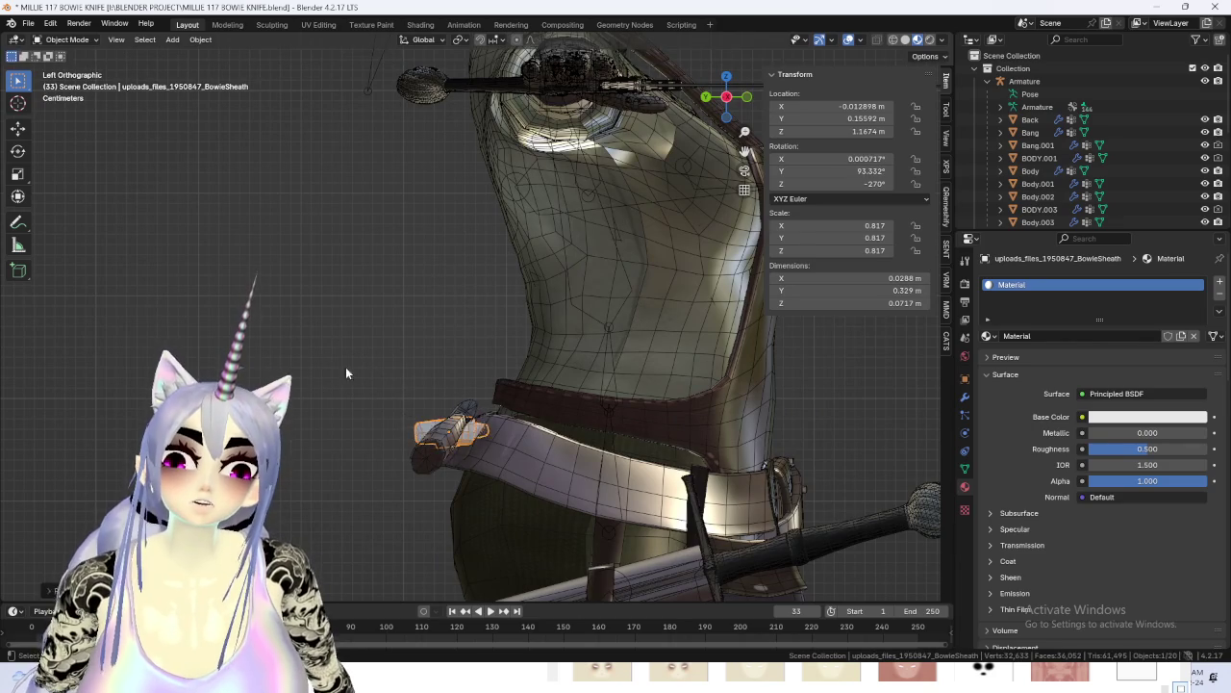
Select the Bowie knife and rotate it toward the sheath's angle.
click(470, 452)
key(r)
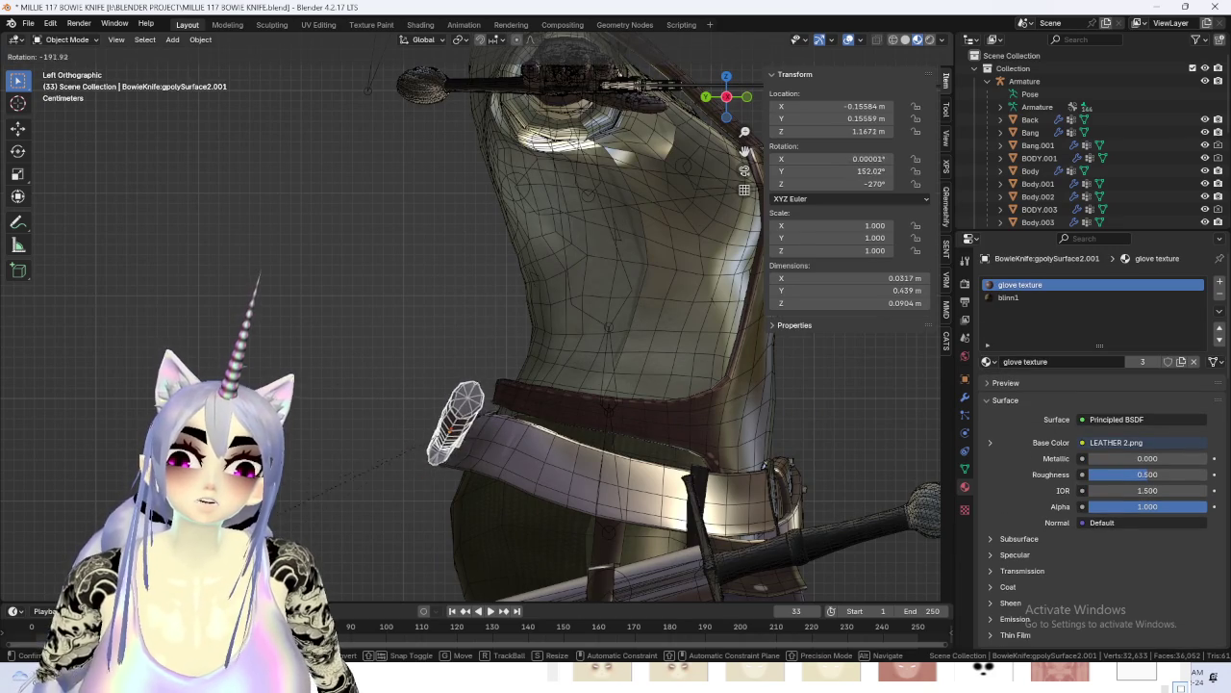
click(418, 470)
mouse_move(417, 469)
middle_down()
mouse_move(520, 435)
mouse_move(571, 443)
mouse_move(535, 463)
mouse_move(573, 459)
mouse_move(596, 422)
mouse_move(580, 474)
mouse_move(511, 432)
mouse_move(638, 393)
mouse_move(482, 391)
middle_up()
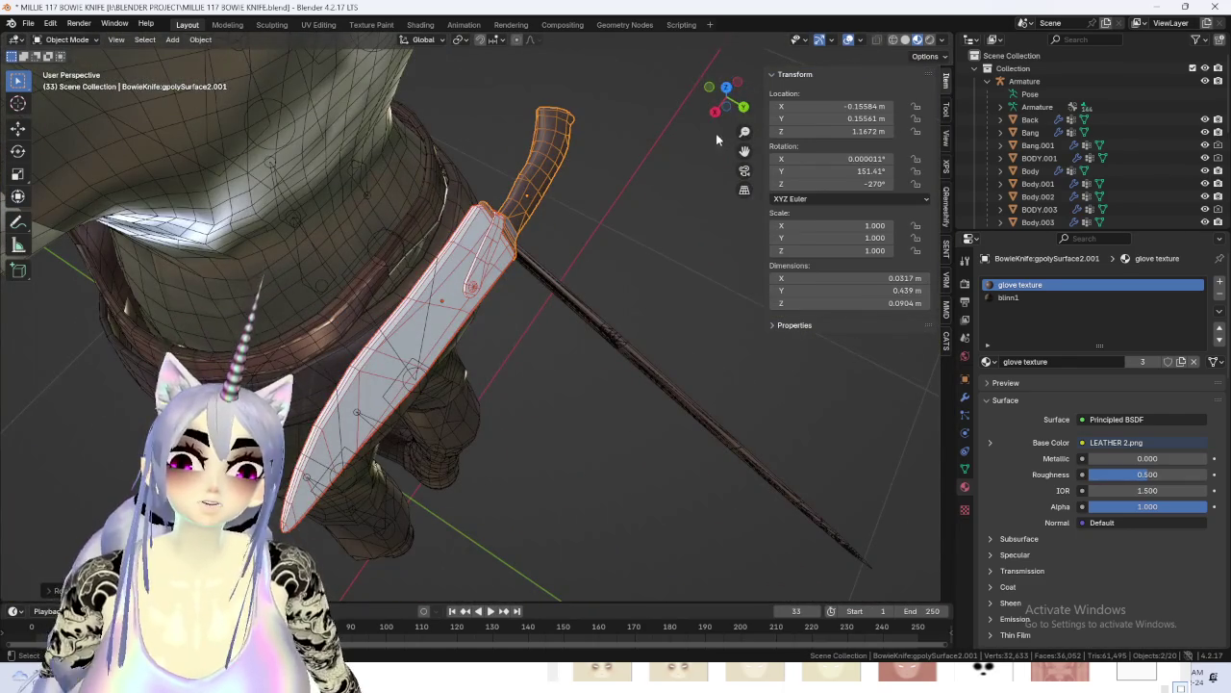
key(KP_3)
mouse_move(581, 360)
shift+middle_down()
mouse_move(566, 334)
mouse_move(570, 269)
shift+middle_up()
Move and re-angle the knife into the sheath at 147.69° Y, Z 1.1586 m.
key(g)
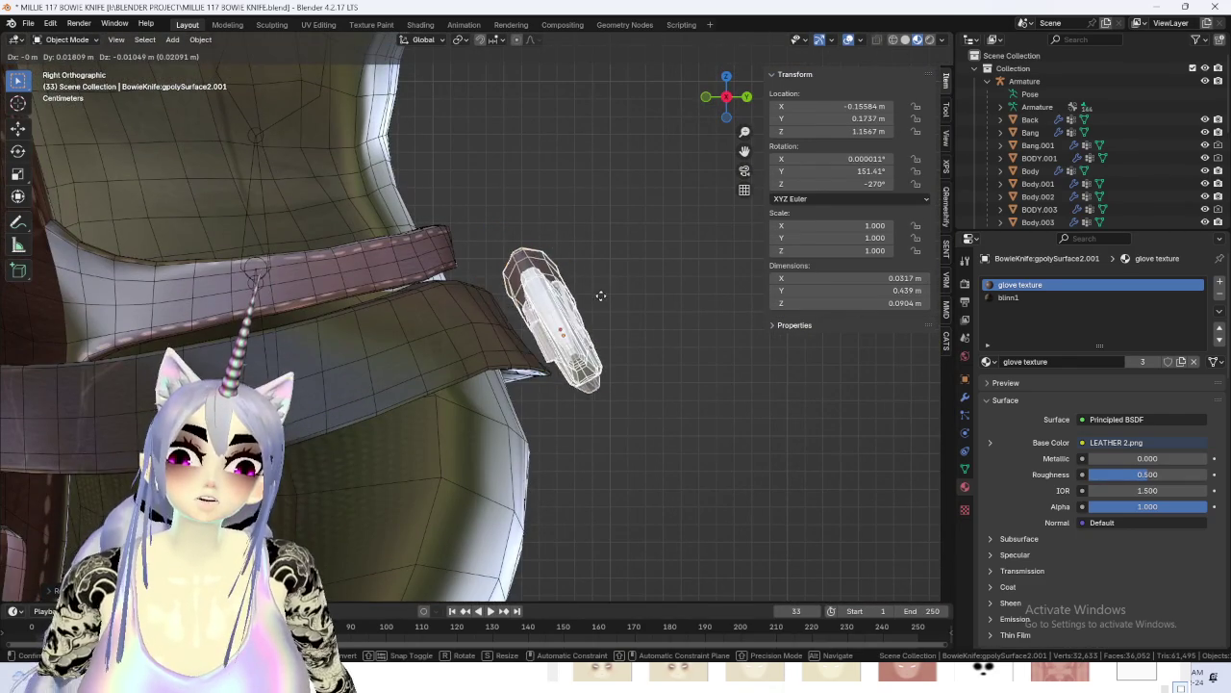
click(580, 293)
key(r)
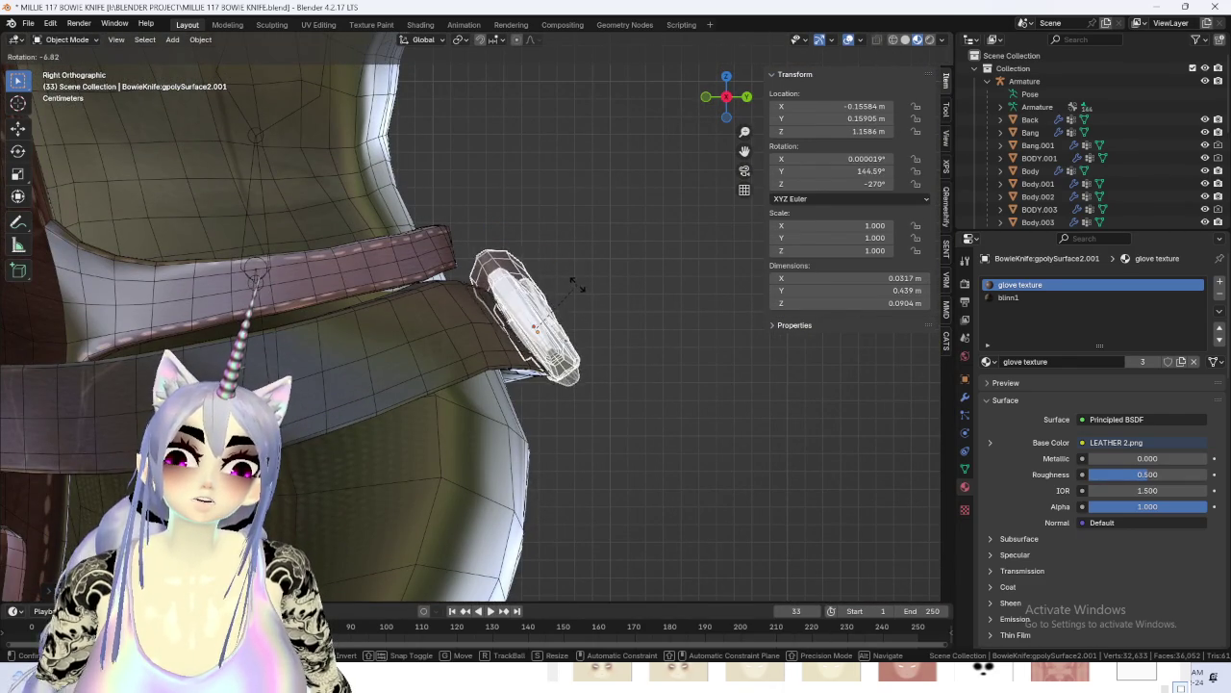
click(575, 287)
mouse_move(575, 286)
middle_down()
mouse_move(627, 304)
mouse_move(584, 335)
mouse_move(527, 335)
mouse_move(516, 384)
mouse_move(655, 331)
mouse_move(450, 314)
mouse_move(499, 309)
mouse_move(613, 309)
mouse_move(421, 340)
mouse_move(546, 342)
mouse_move(563, 307)
middle_up()
scroll(654, 331, up, 2)
scroll(500, 327, down, 3)
click(593, 332)
scroll(421, 340, up, 3)
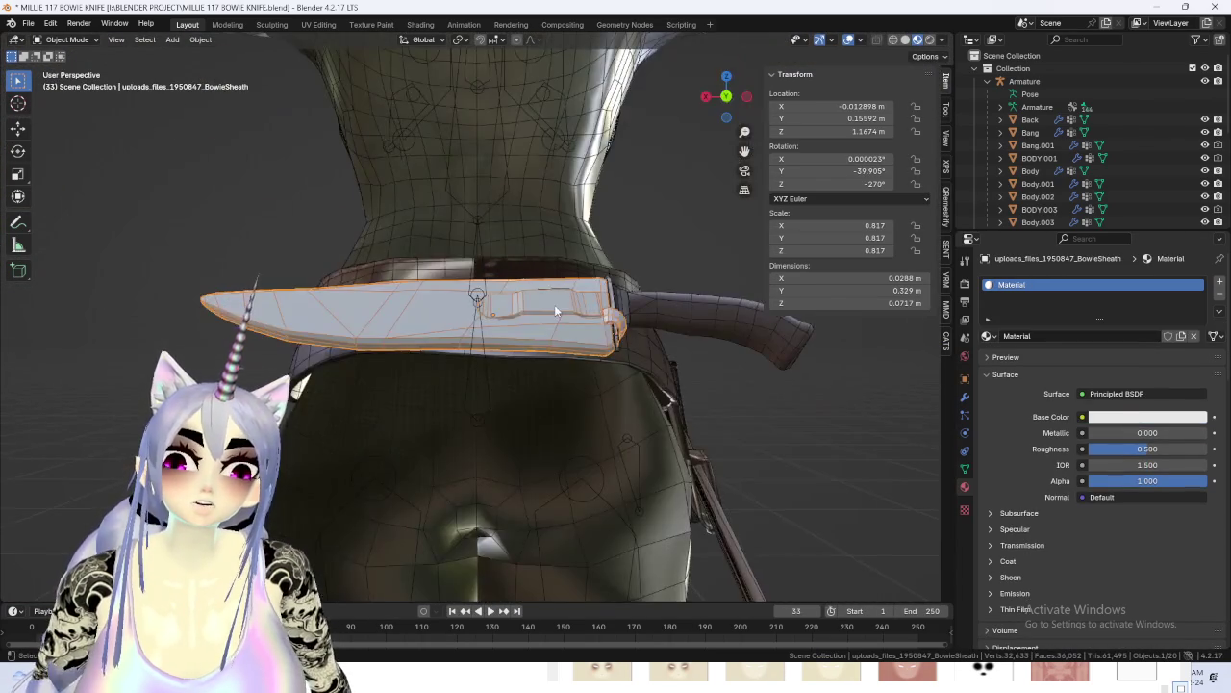
In the sheath's Edit Mode, split a small piece of its mesh into a separate object.
scroll(577, 332, up, 2)
scroll(580, 337, up, 2)
click(66, 40)
click(70, 68)
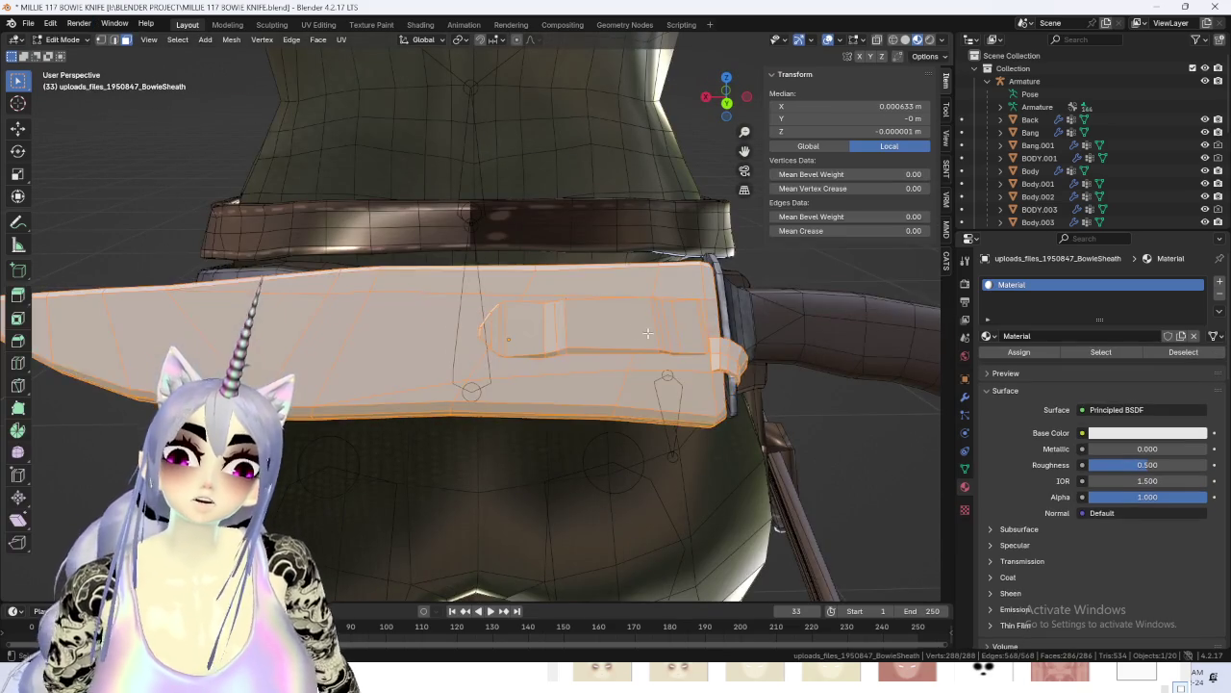
scroll(577, 337, up, 1)
key(alt+a)
key(l)
mouse_move(813, 341)
middle_down()
mouse_move(594, 390)
mouse_move(580, 379)
middle_up()
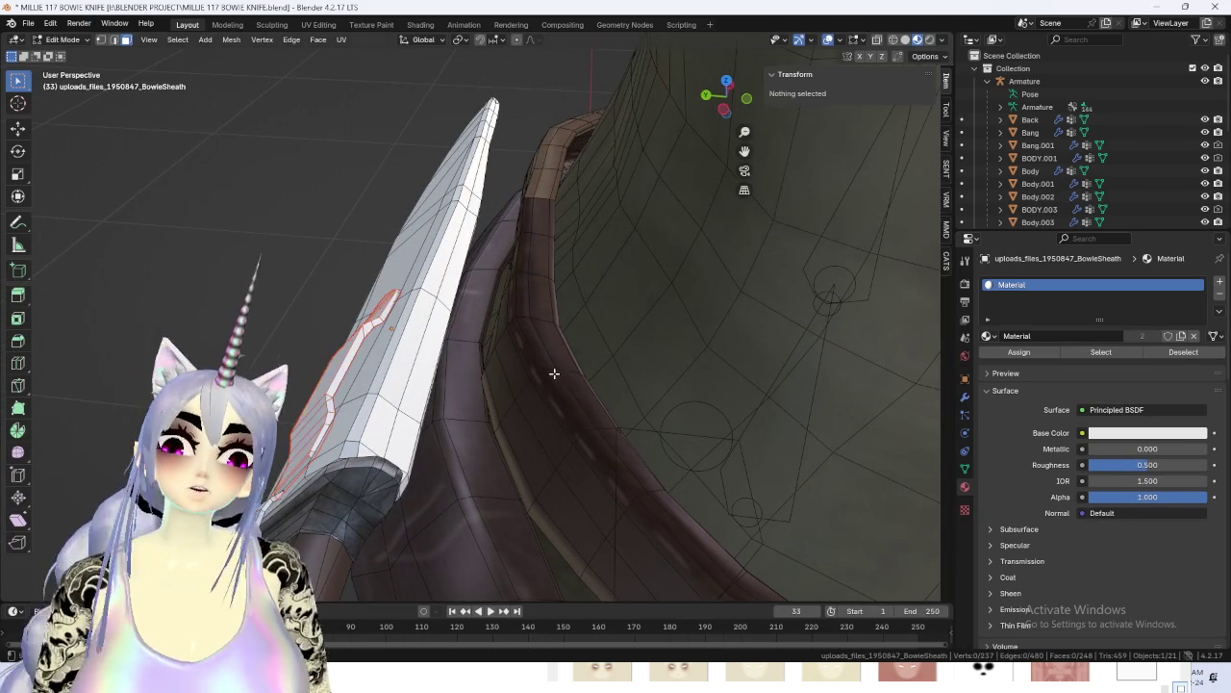
Back in Object Mode, select the separated BowieSheath.001 piece and hide it.
click(67, 40)
click(70, 53)
middle_drag(356, 354, 609, 325)
click(662, 313)
key(h)
Orbit and zoom around the belt to inspect the sheath beside the knife.
scroll(1087, 144, down, 5)
mouse_move(539, 289)
middle_down()
mouse_move(677, 270)
mouse_move(597, 283)
mouse_move(600, 256)
middle_up()
scroll(565, 276, down, 5)
scroll(636, 278, up, 3)
scroll(522, 314, down, 4)
scroll(627, 311, up, 3)
mouse_move(628, 318)
middle_down()
mouse_move(458, 247)
mouse_move(510, 248)
middle_up()
scroll(587, 299, up, 3)
scroll(480, 256, down, 4)
scroll(618, 246, up, 2)
mouse_move(617, 246)
middle_down()
mouse_move(615, 273)
mouse_move(586, 262)
middle_up()
Preview the scene in rendered shading, then set solid shading to show textures.
click(928, 39)
mouse_move(597, 211)
middle_down()
mouse_move(544, 236)
mouse_move(577, 192)
middle_up()
click(942, 40)
click(904, 40)
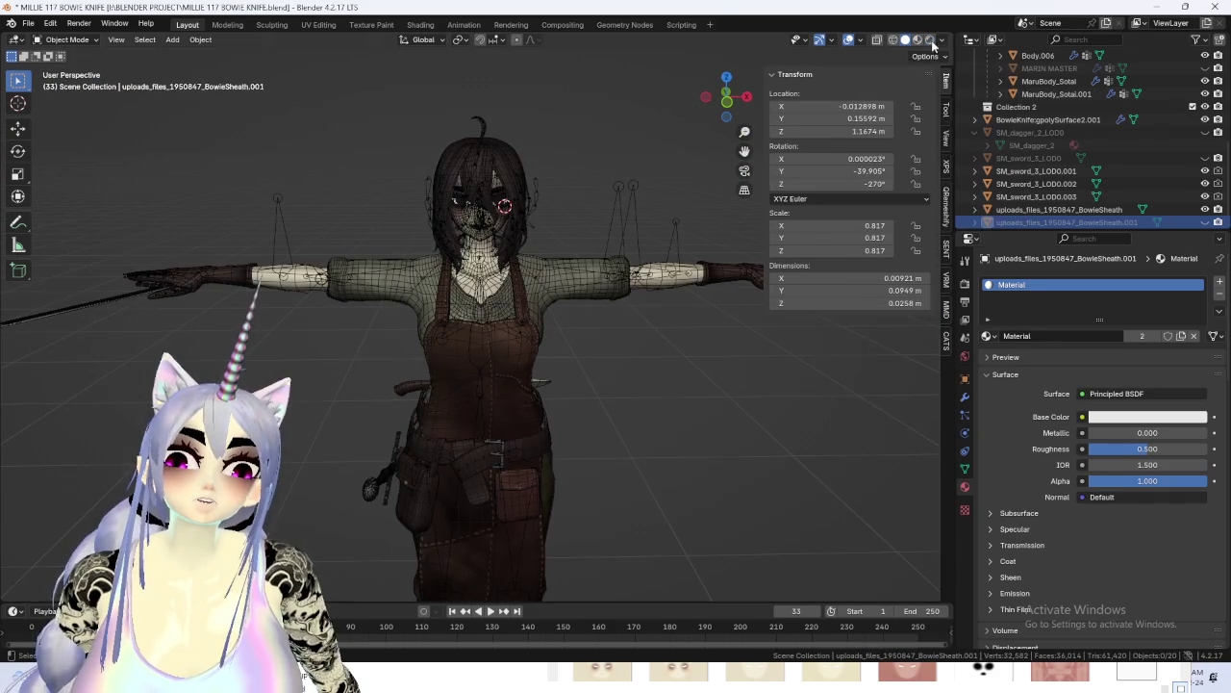
Switch the viewport to textured Solid shading with overlays turned off.
click(941, 40)
click(970, 241)
middle_drag(703, 230, 814, 81)
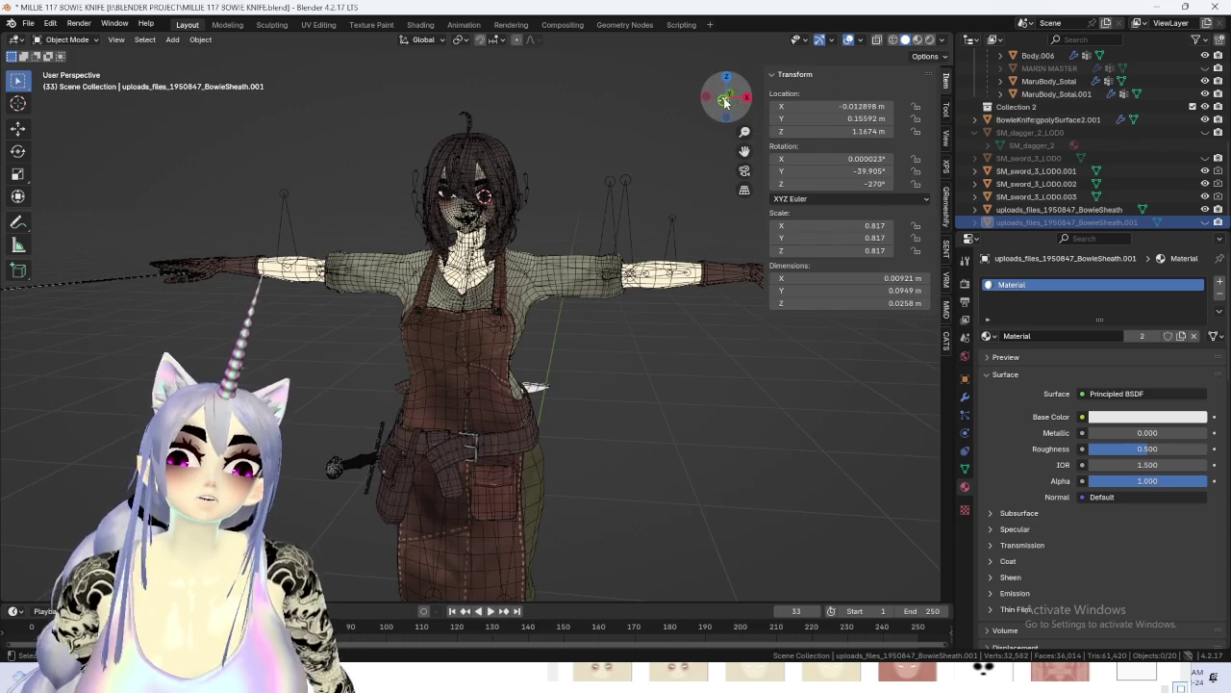
click(725, 101)
click(848, 40)
mouse_move(519, 375)
middle_down()
mouse_move(646, 132)
mouse_move(554, 306)
mouse_move(598, 300)
mouse_move(639, 321)
mouse_move(484, 310)
mouse_move(660, 314)
mouse_move(460, 377)
middle_up()
Select the BowieSheath object and browse its list of available materials.
scroll(664, 316, up, 2)
scroll(624, 336, up, 3)
click(460, 377)
scroll(459, 377, up, 2)
scroll(875, 366, up, 2)
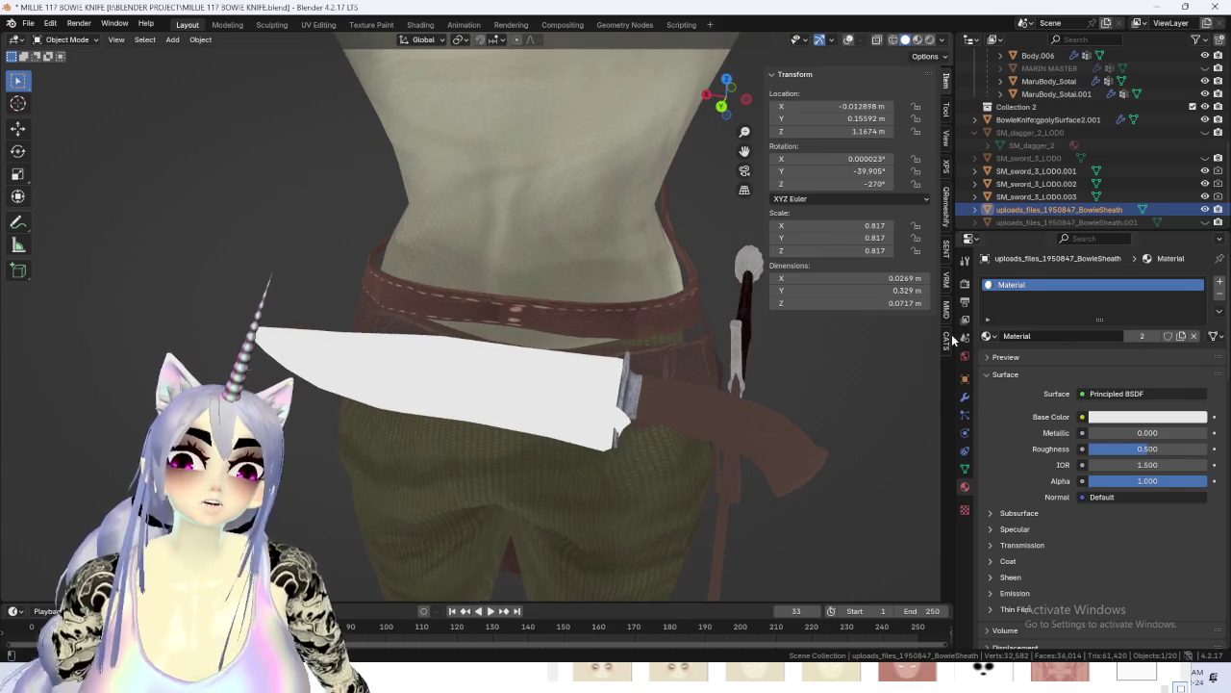
click(988, 336)
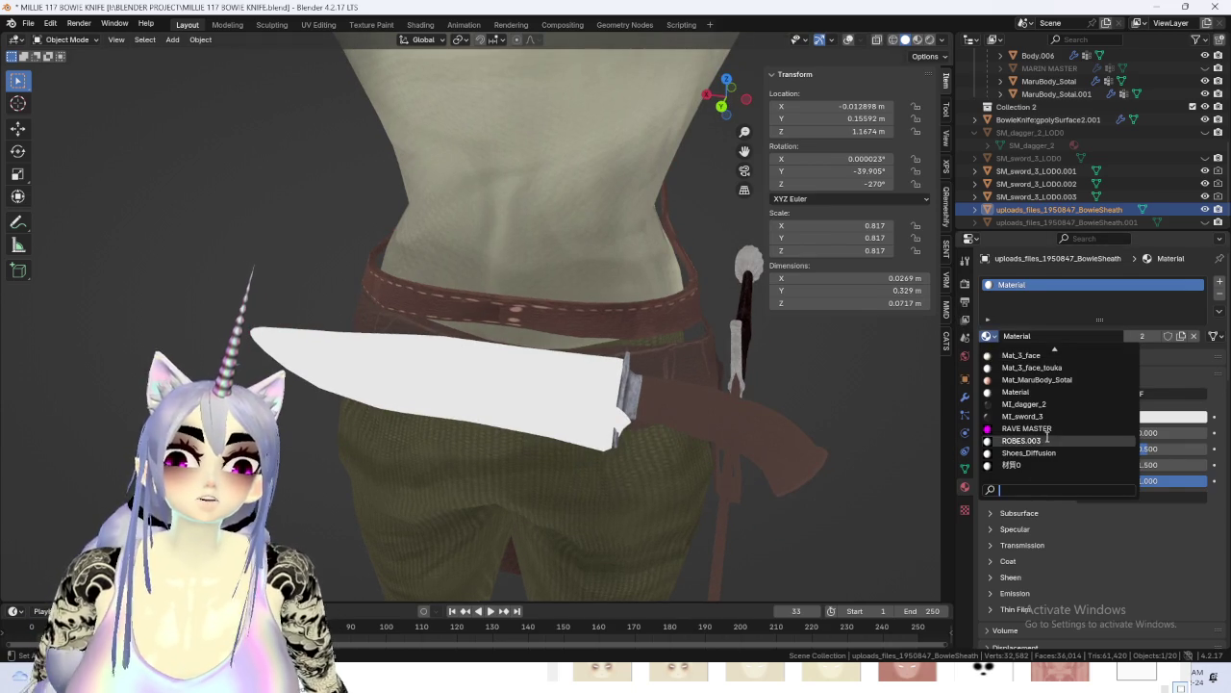
scroll(1039, 412, up, 3)
scroll(1039, 408, up, 3)
scroll(1039, 404, up, 3)
scroll(1040, 399, up, 3)
scroll(1040, 402, down, 5)
scroll(1041, 423, down, 4)
scroll(587, 400, down, 3)
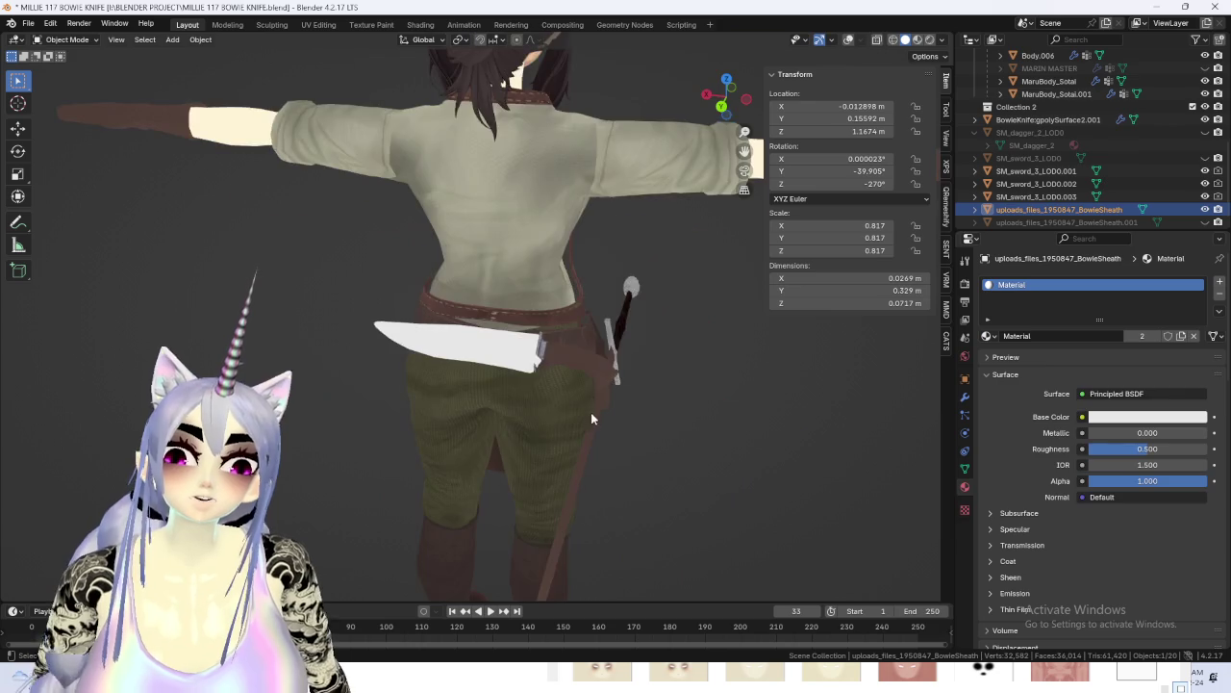
scroll(693, 412, down, 2)
In the UV Editing workspace, select the entire sheath mesh beside the LEATHER 2.png texture.
middle_drag(798, 413, 585, 389)
scroll(742, 400, up, 4)
scroll(585, 389, up, 2)
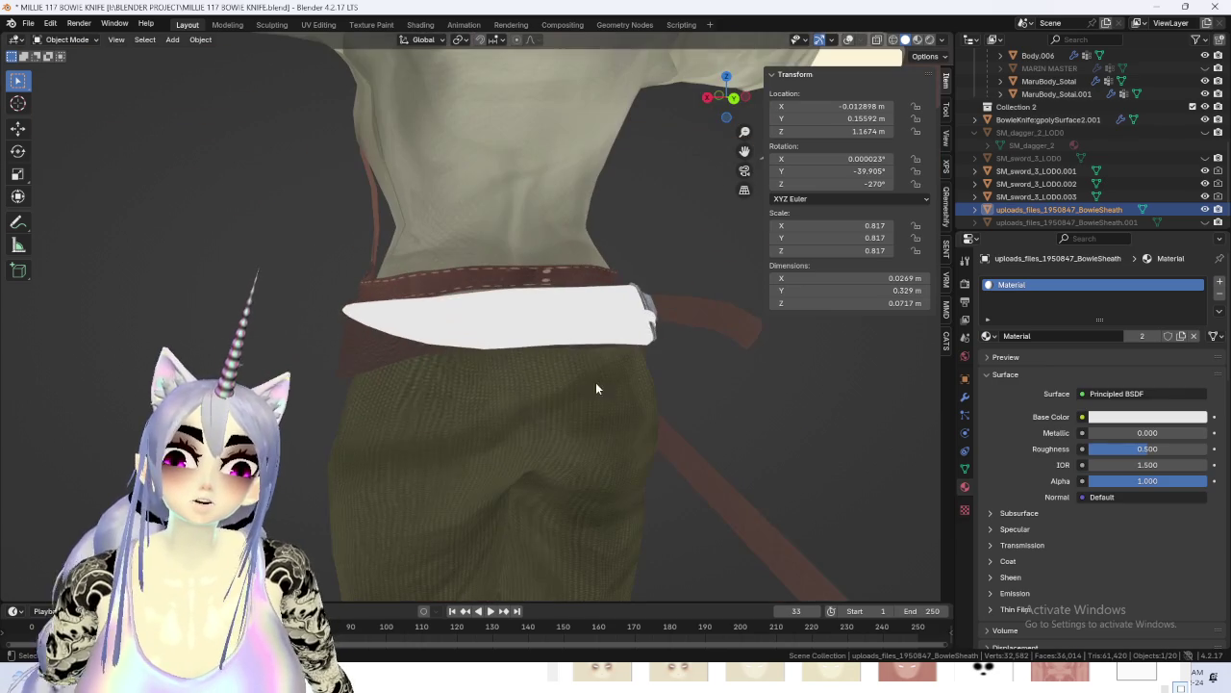
click(733, 98)
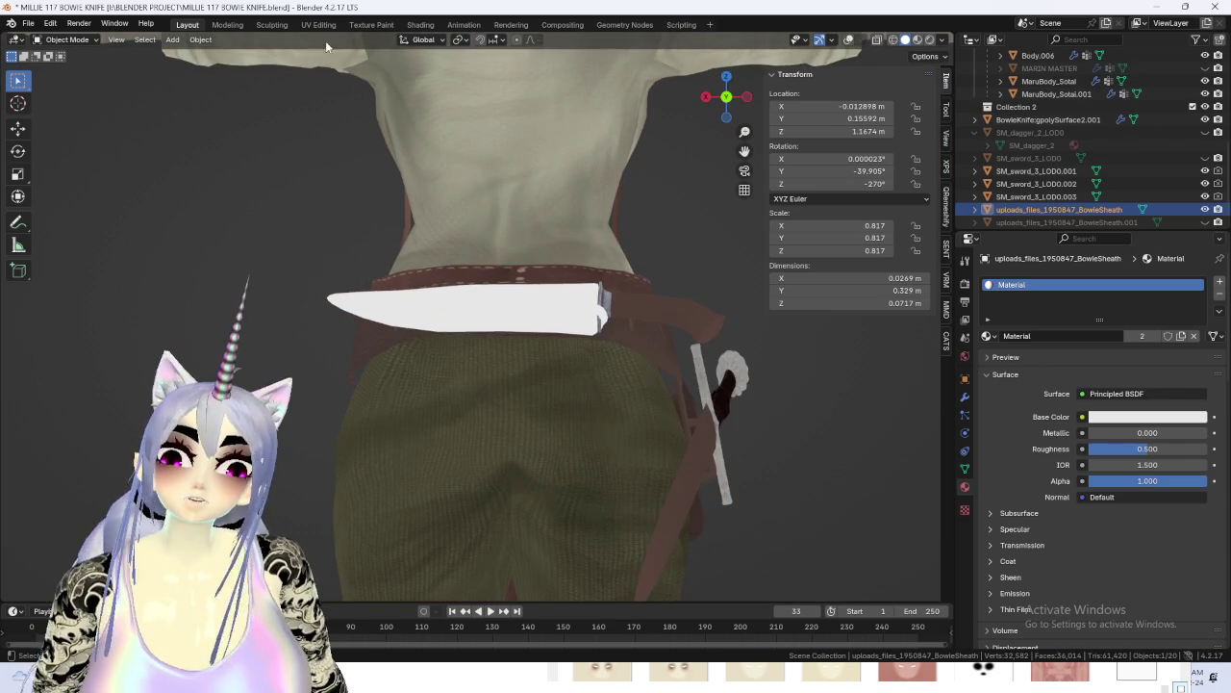
click(320, 25)
scroll(483, 275, down, 1)
mouse_move(673, 289)
middle_down()
mouse_move(615, 284)
mouse_move(1005, 283)
middle_up()
scroll(627, 274, up, 2)
click(627, 274)
key(ctrl+l)
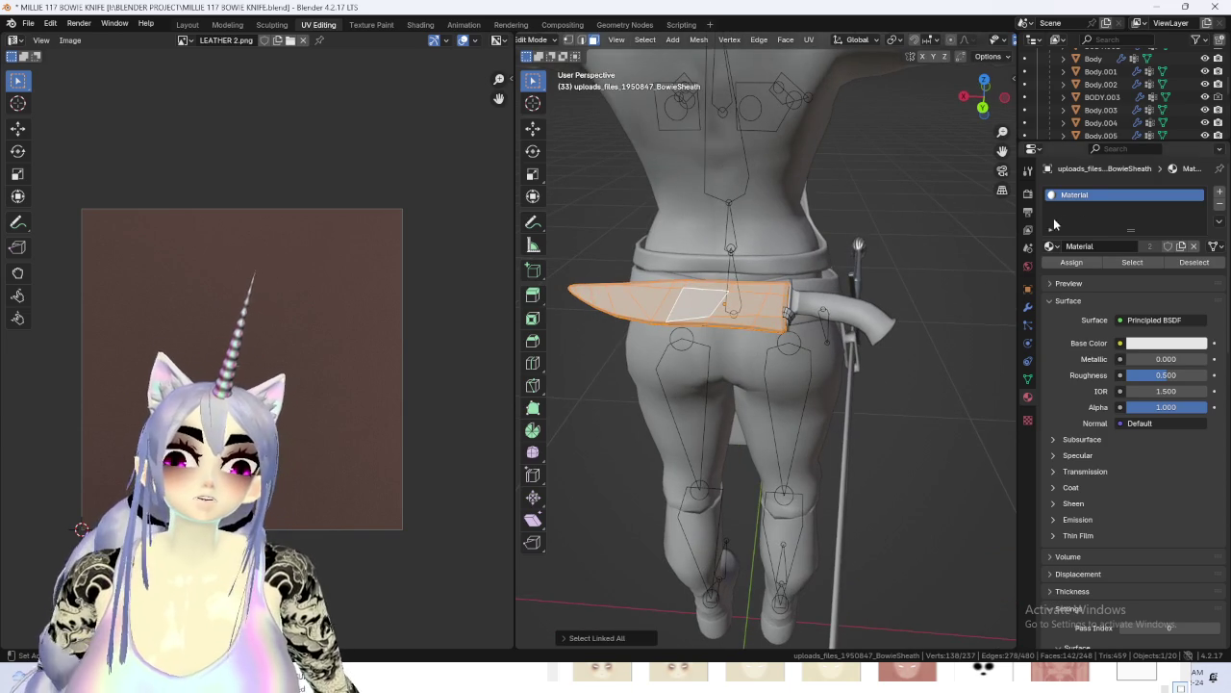
Back in Object Mode, select the Bowie sheath and assign it the BODY material.
click(1050, 246)
scroll(1087, 327, up, 2)
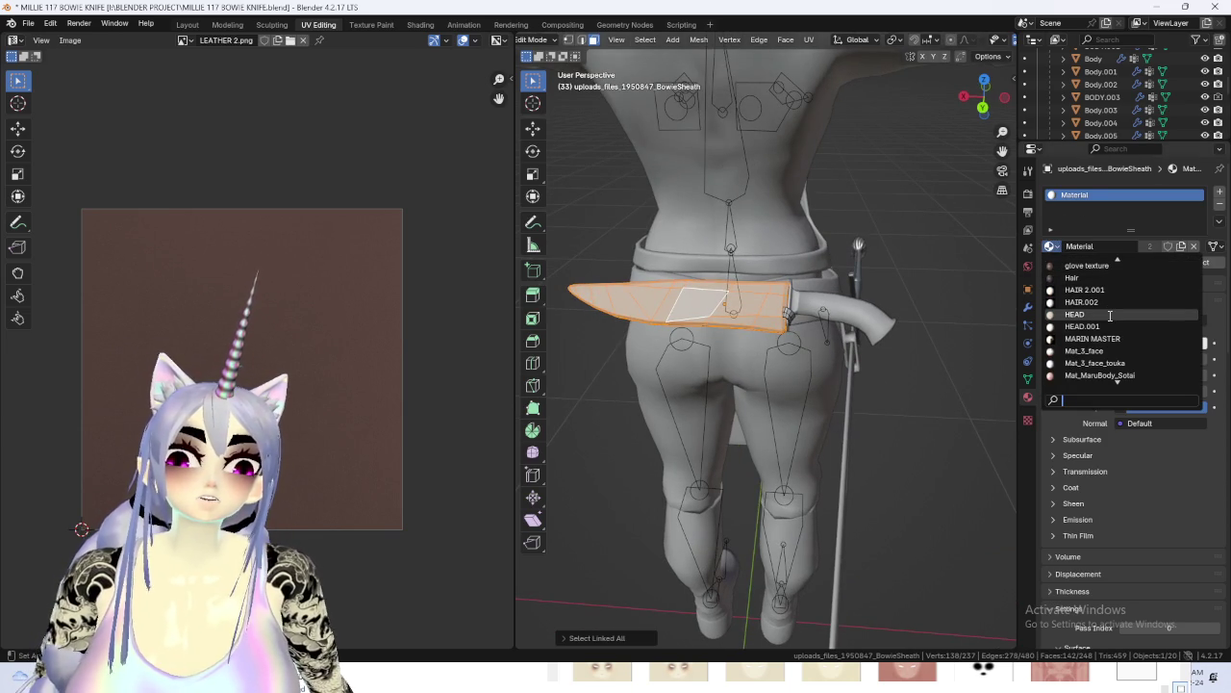
click(536, 40)
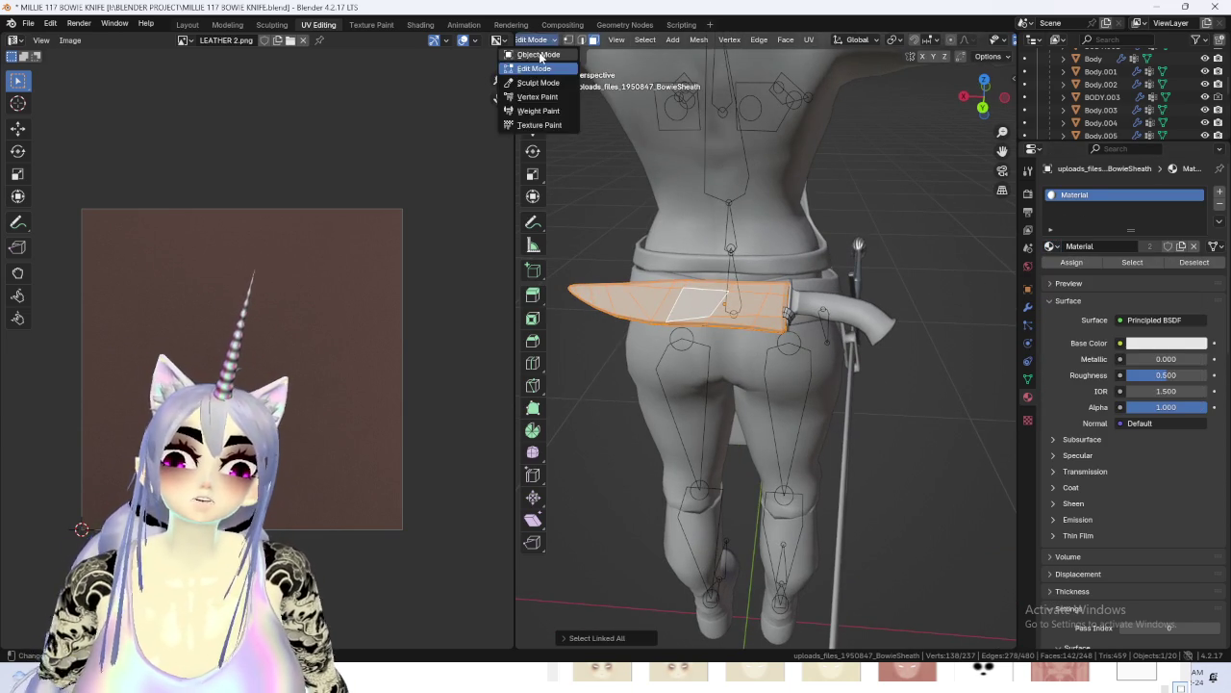
click(531, 50)
middle_drag(673, 241, 809, 254)
click(728, 244)
middle_drag(728, 245, 743, 304)
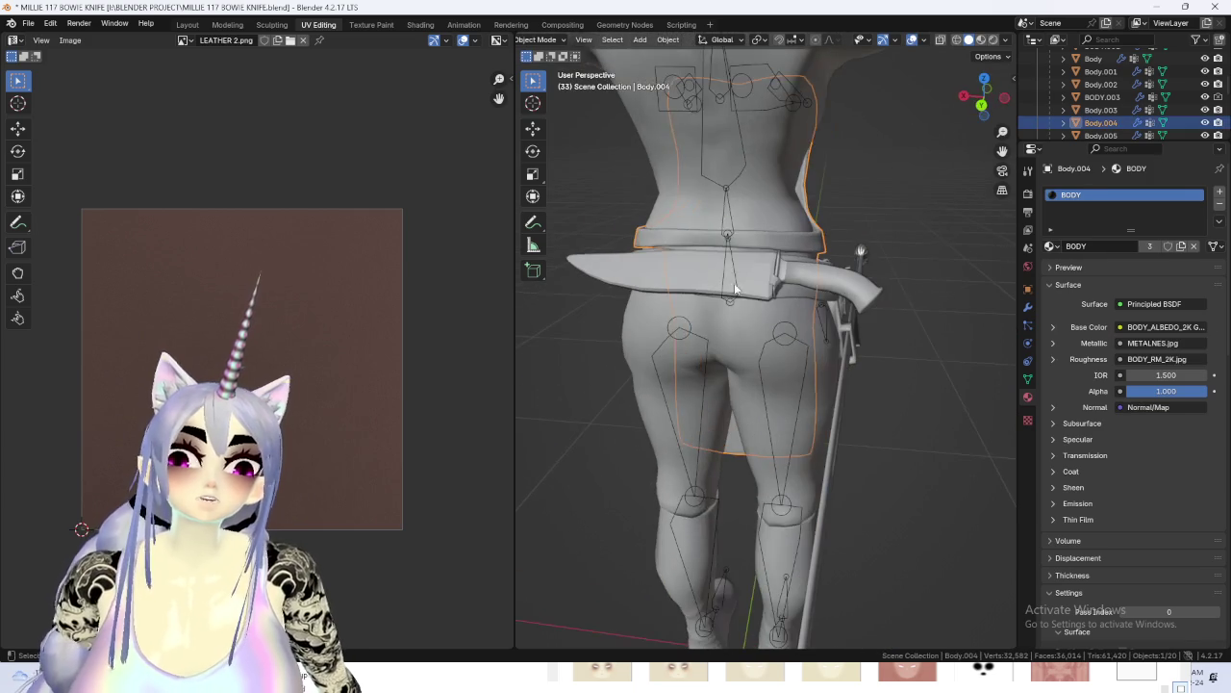
click(715, 269)
click(1051, 246)
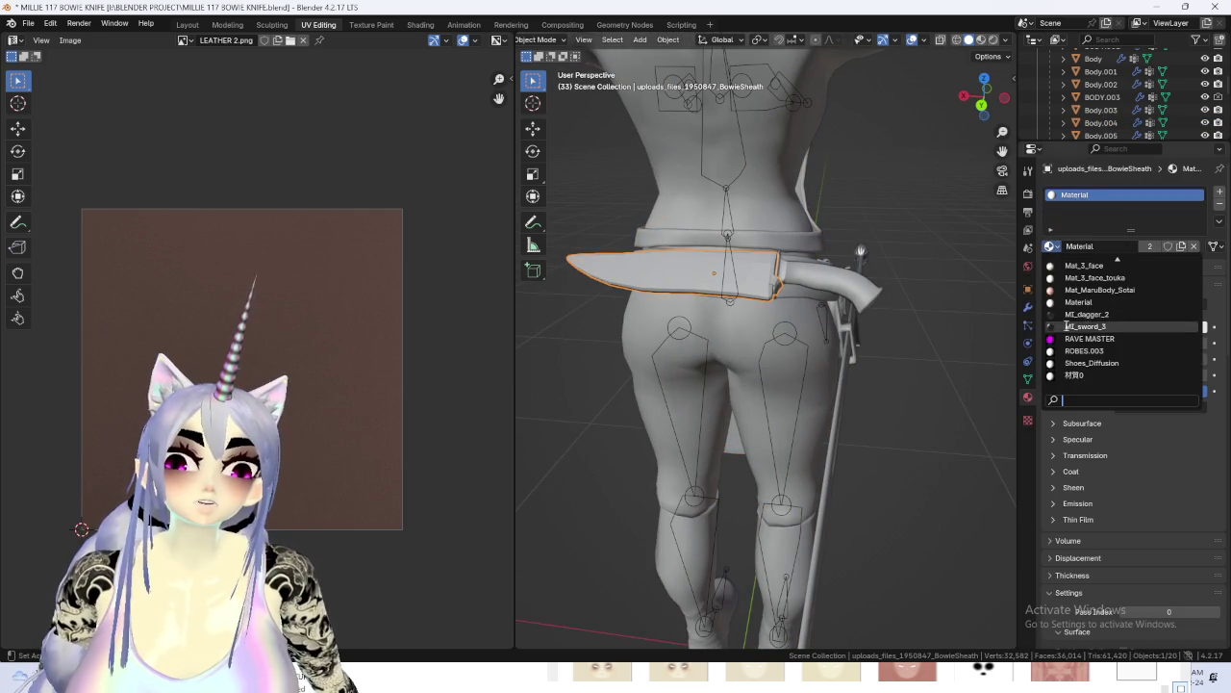
click(1076, 277)
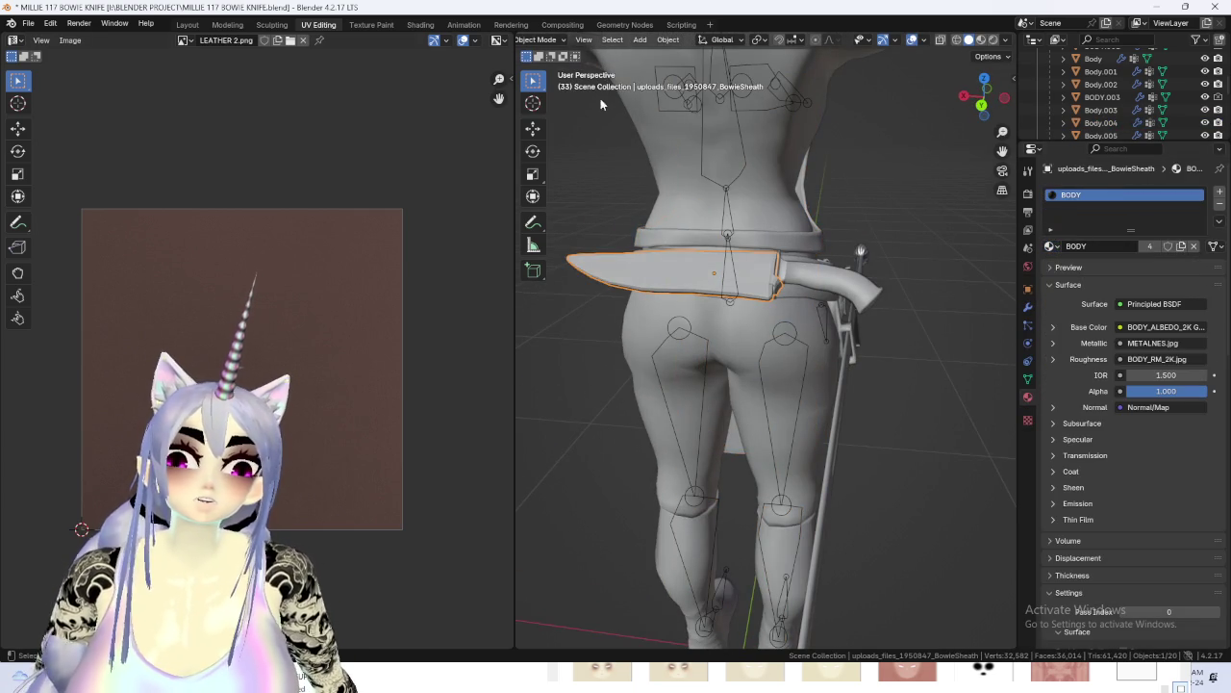
Inspect the BODY material nodes in Shading and the textured character in Layout.
click(415, 24)
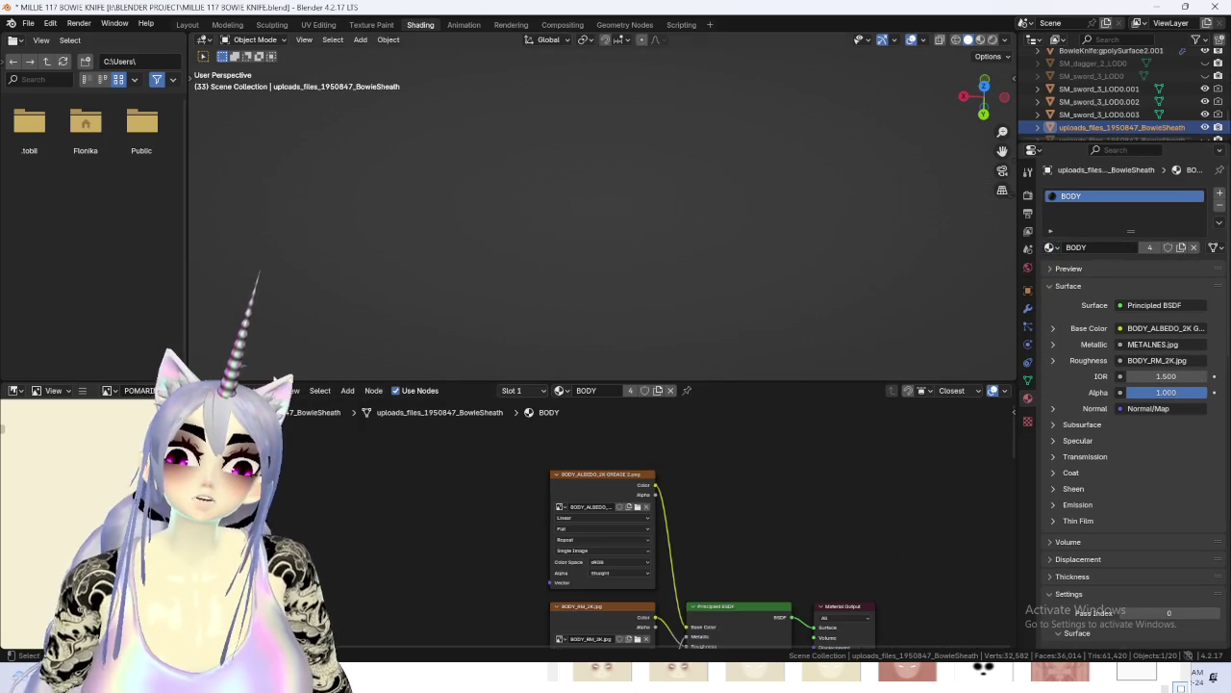
click(317, 24)
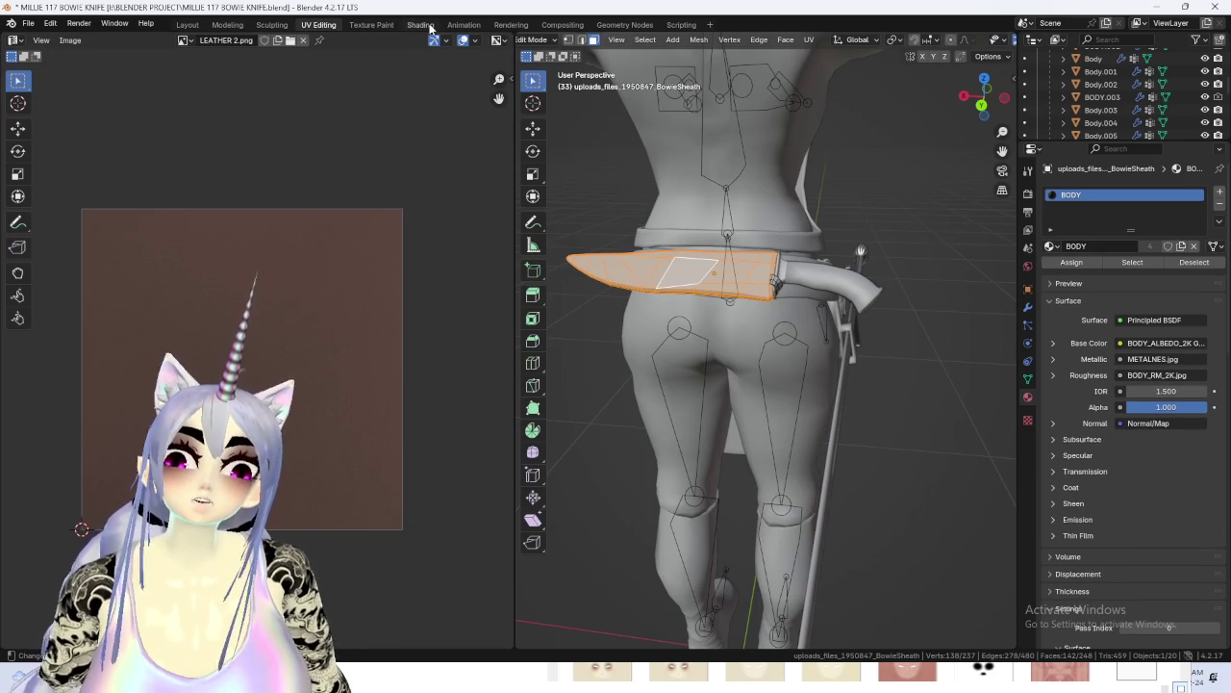
click(423, 25)
scroll(762, 465, up, 2)
scroll(762, 465, up, 2)
scroll(762, 464, up, 2)
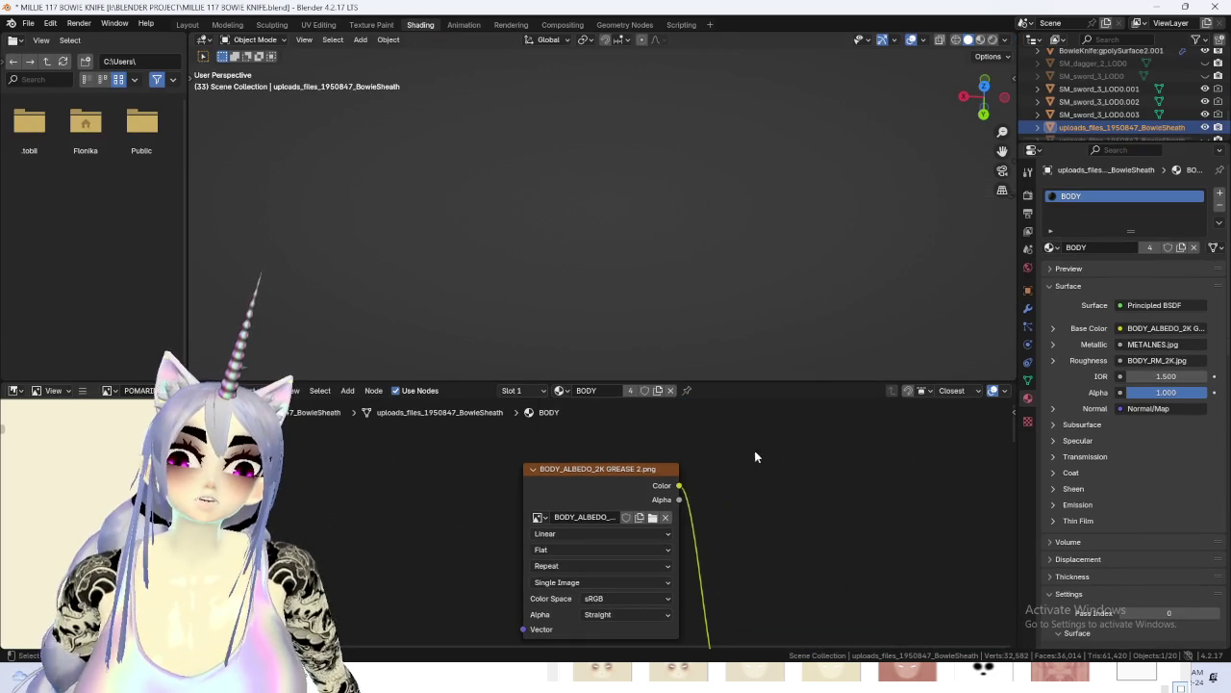
click(186, 24)
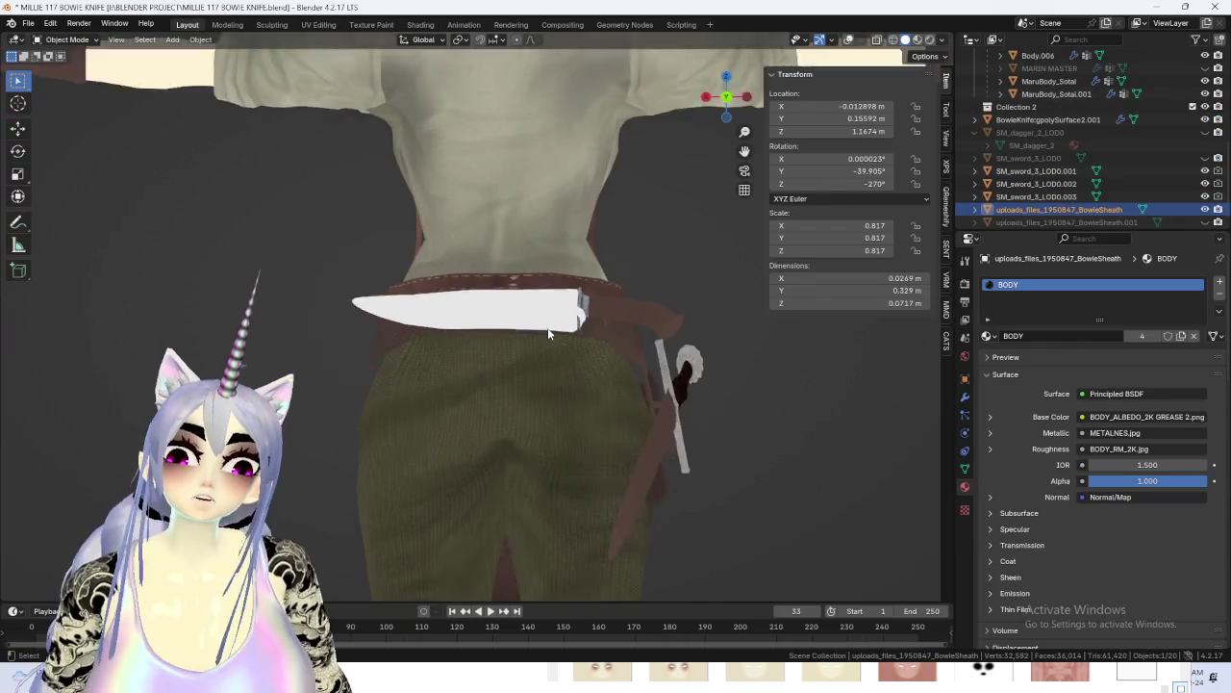
In UV Editing, select all of the sheath's faces with A.
click(317, 24)
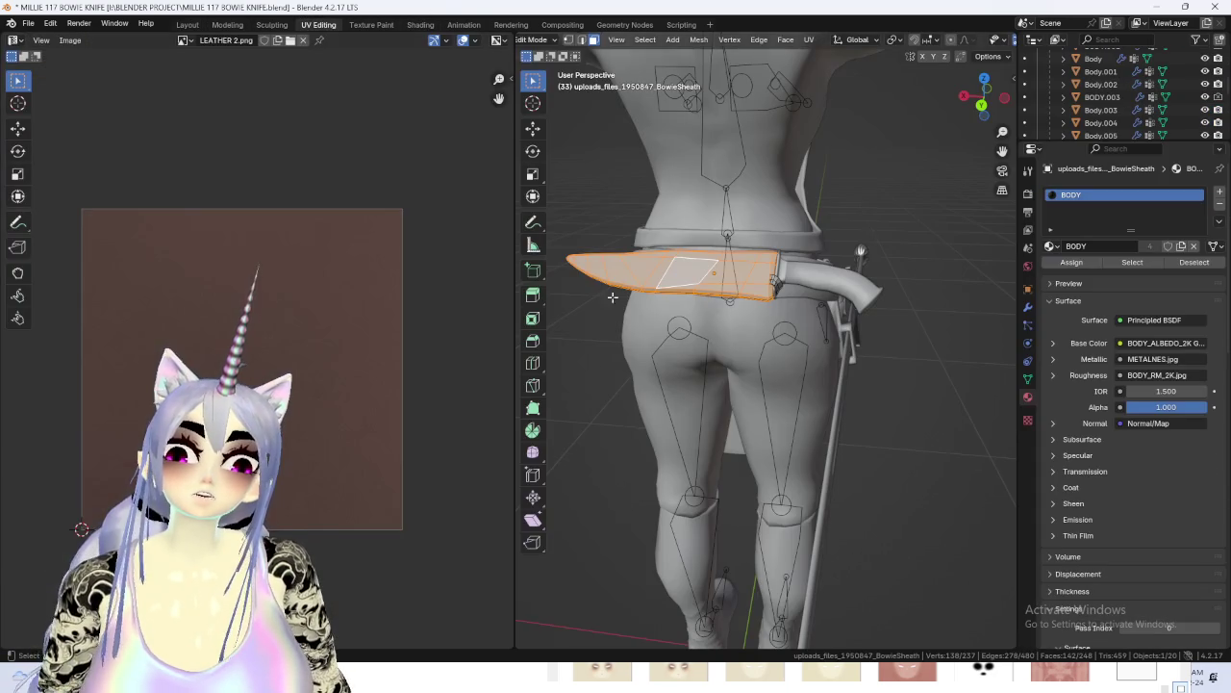
scroll(293, 341, down, 4)
scroll(303, 347, down, 6)
scroll(308, 349, up, 5)
click(896, 257)
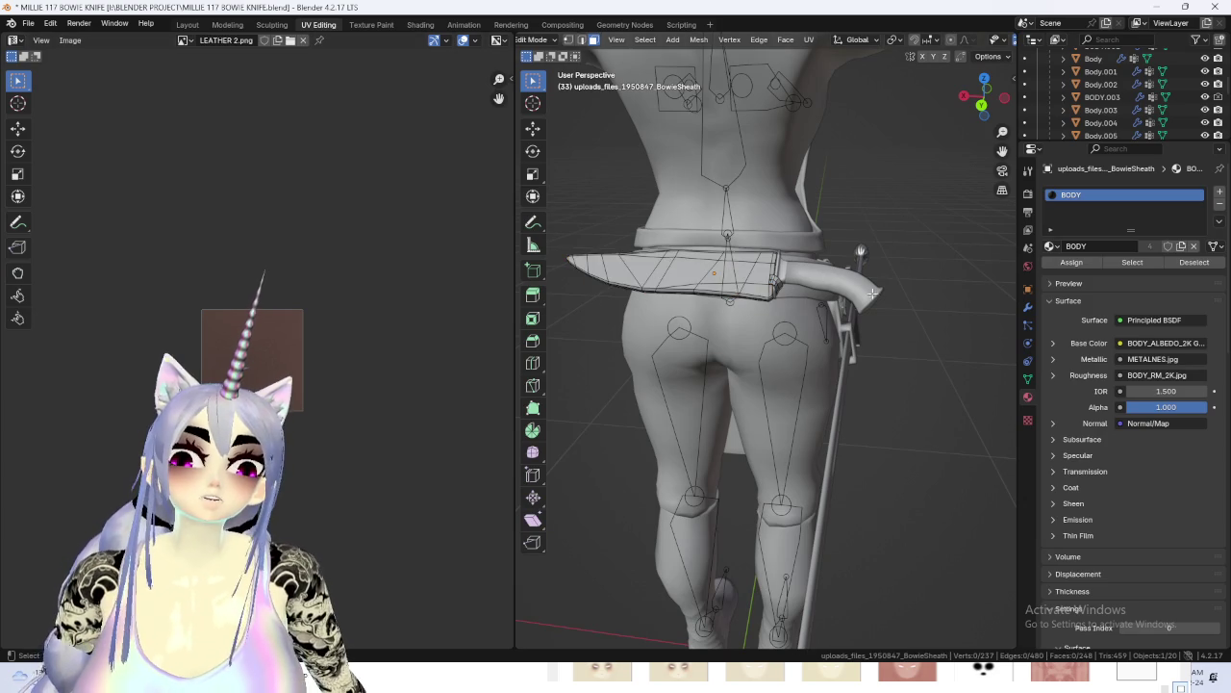
key(a)
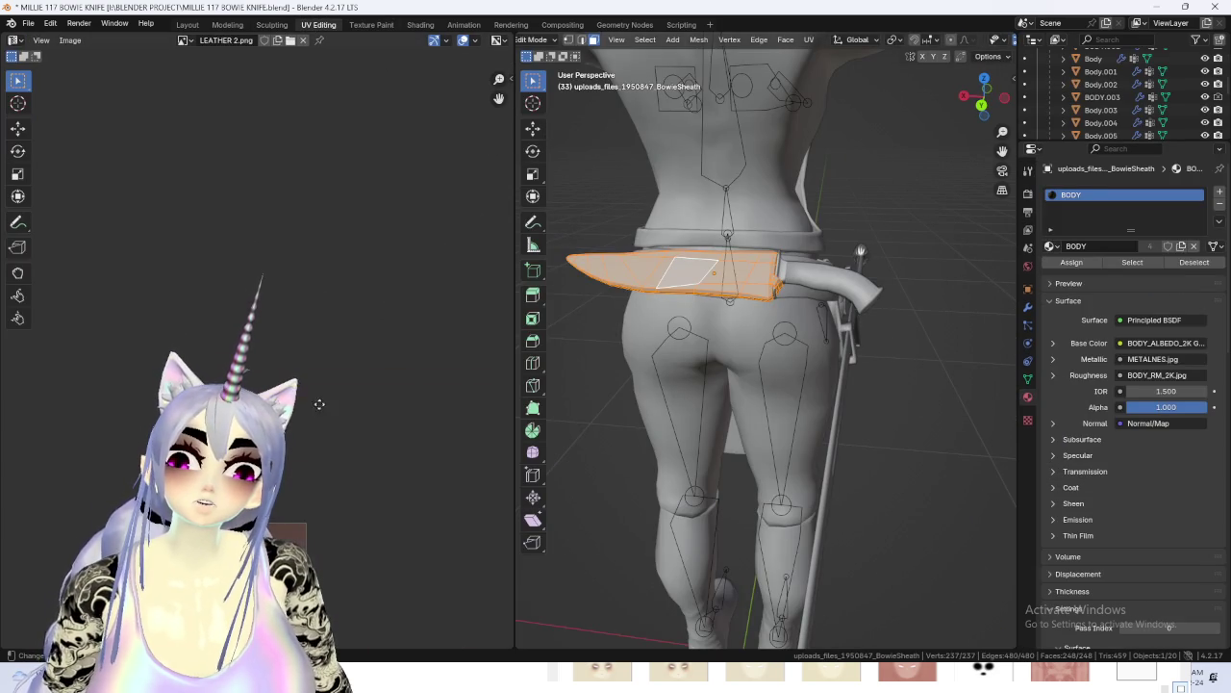
click(181, 40)
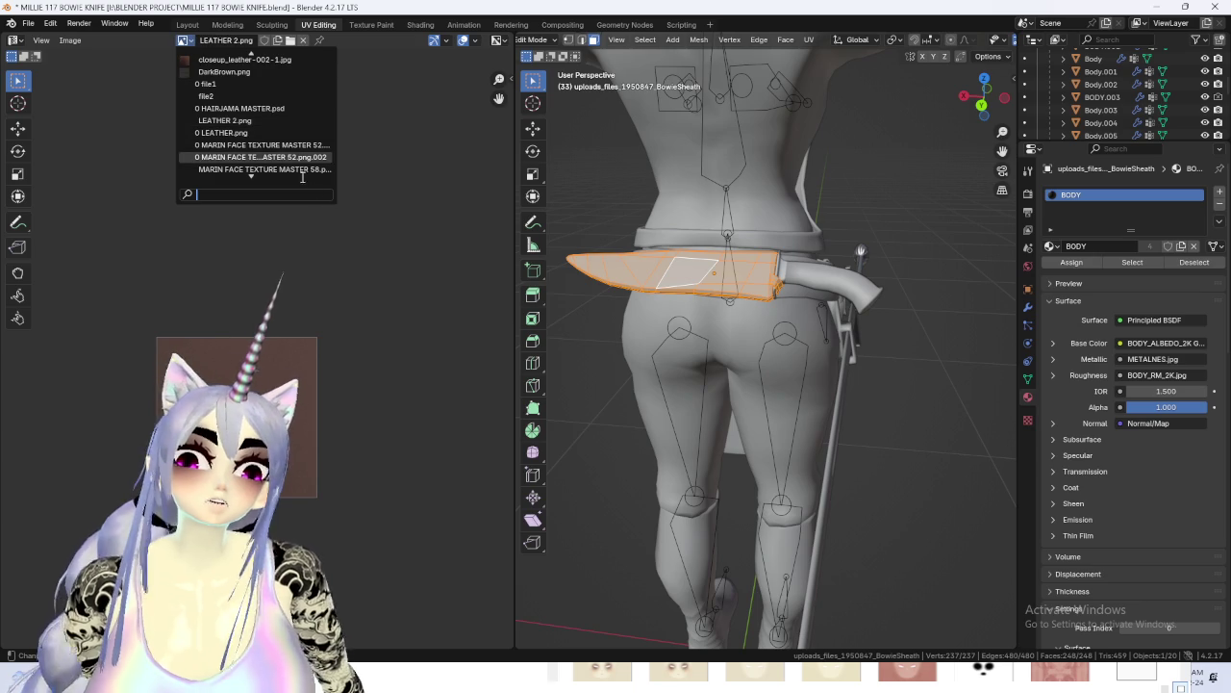
Orbit around the sheath and dismiss the accidentally opened Windows Start menu.
middle_drag(902, 111, 808, 288)
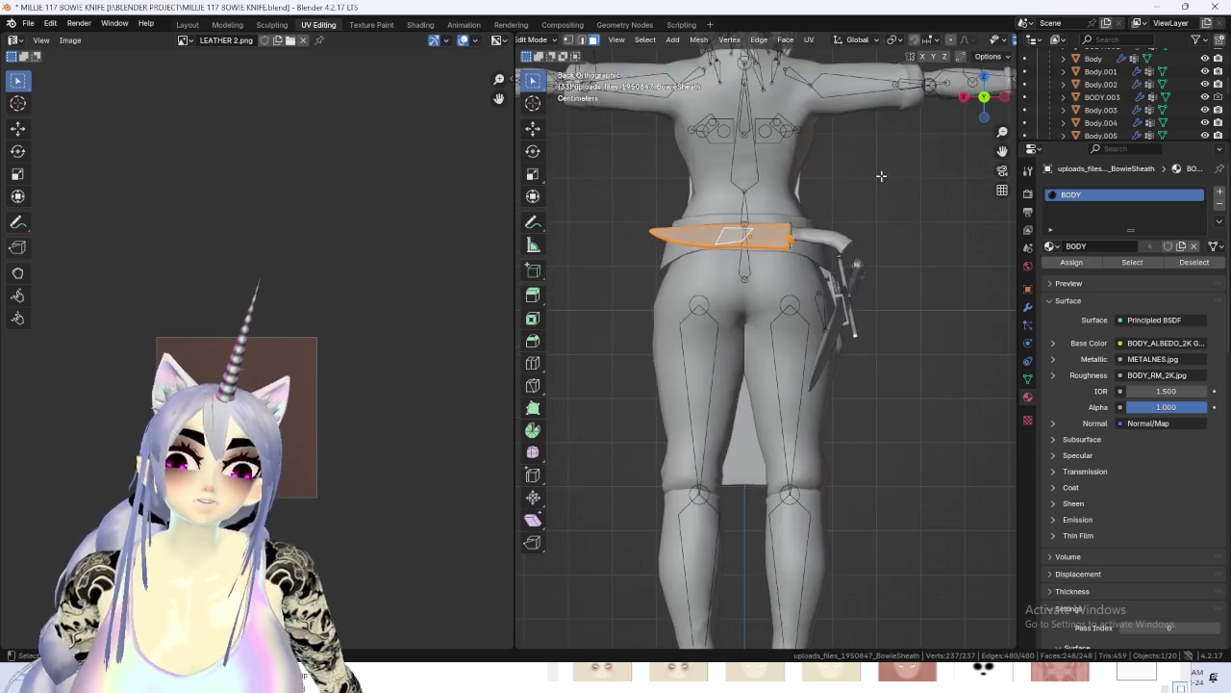
scroll(806, 337, up, 4)
scroll(805, 336, down, 3)
middle_drag(805, 337, 809, 317)
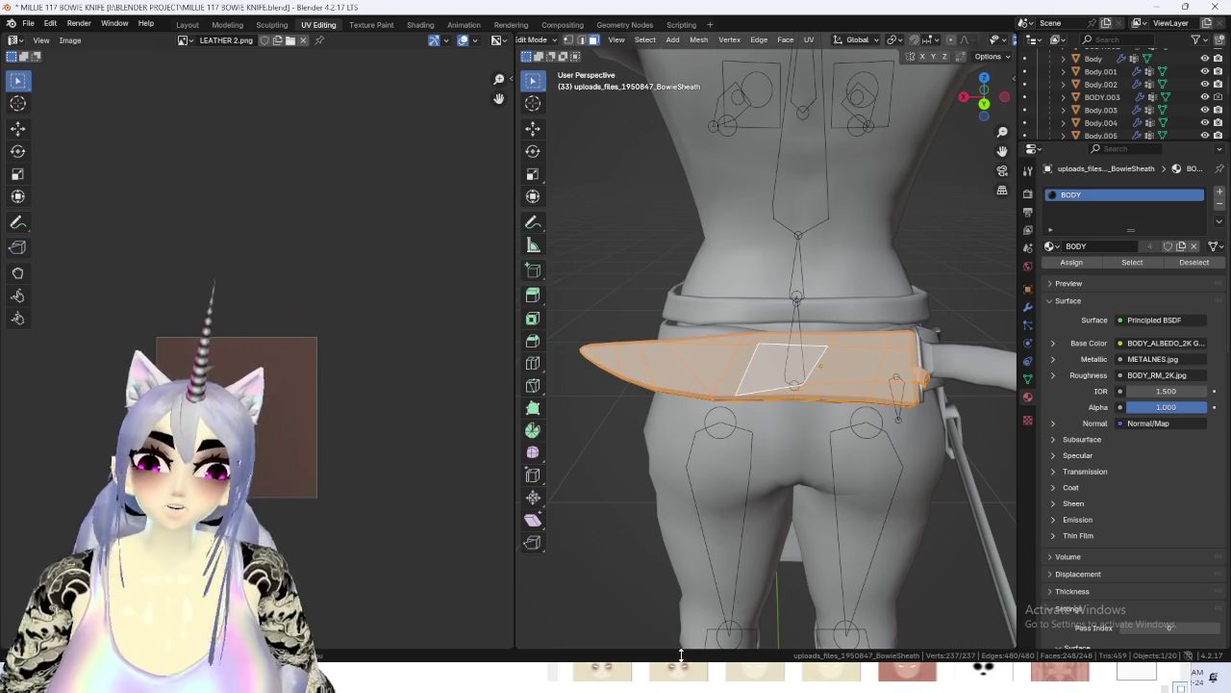
key(super)
mouse_move(715, 678)
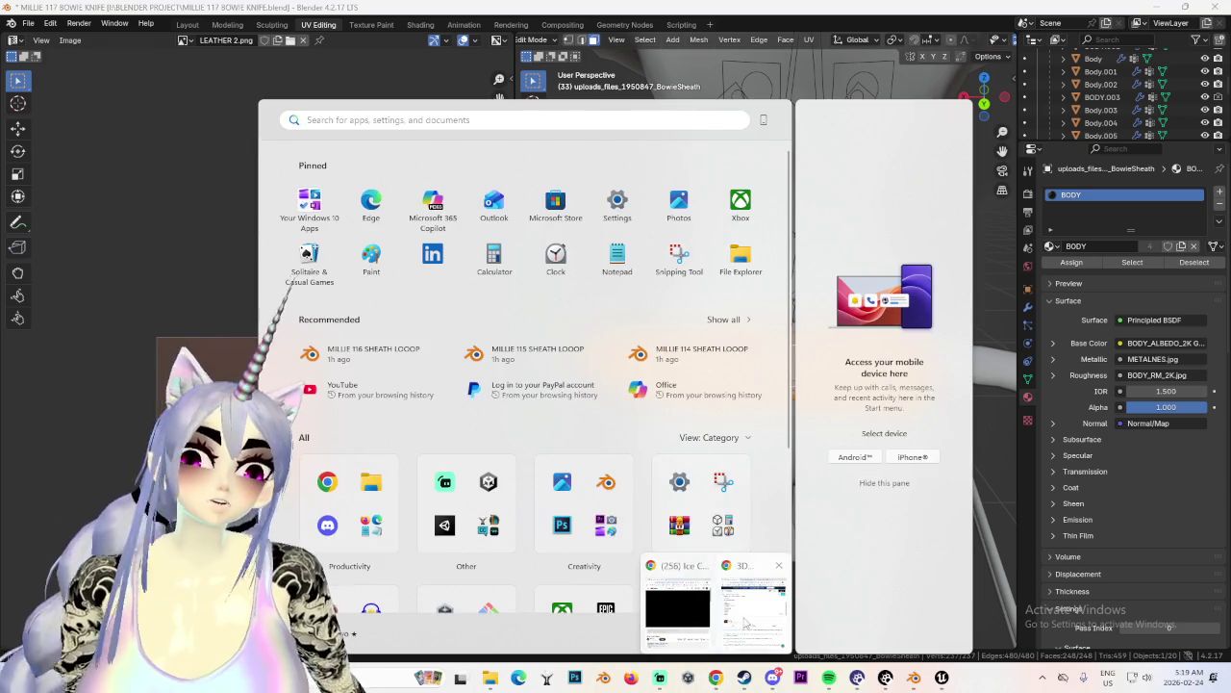
click(687, 621)
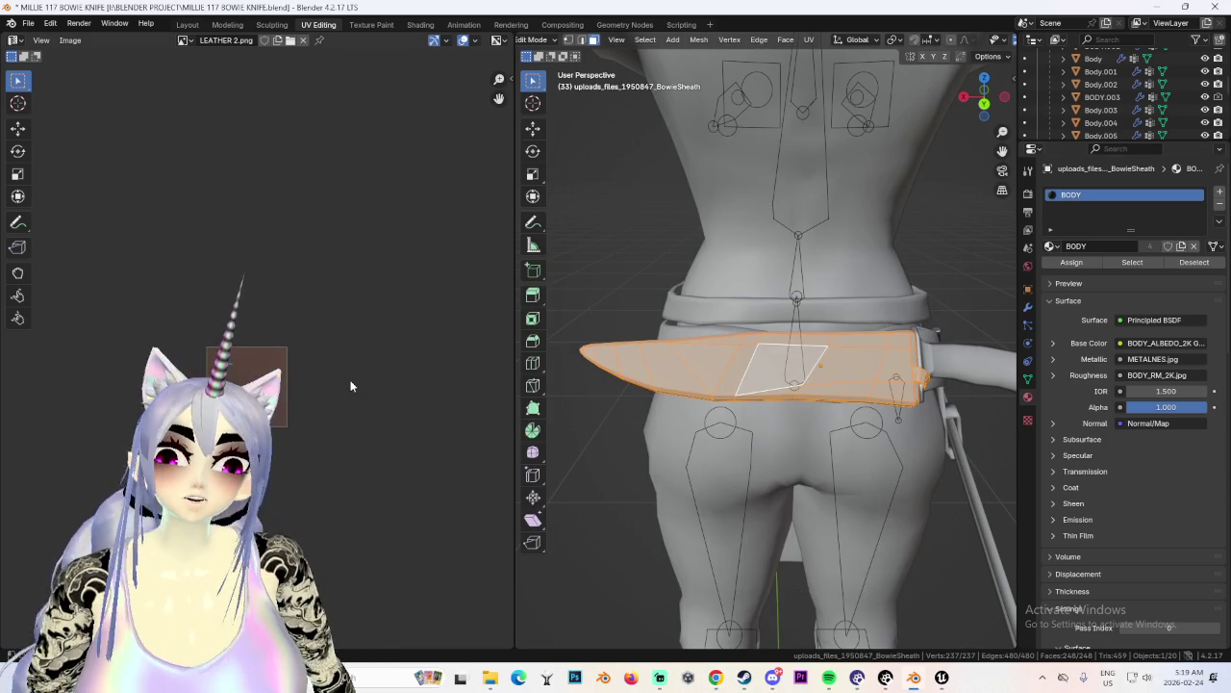
Show BODY_ALBEDO_2K GREASE 2.png in the UV Editor instead of LEATHER 2.png.
scroll(351, 379, up, 3)
scroll(351, 379, up, 3)
click(75, 42)
click(183, 40)
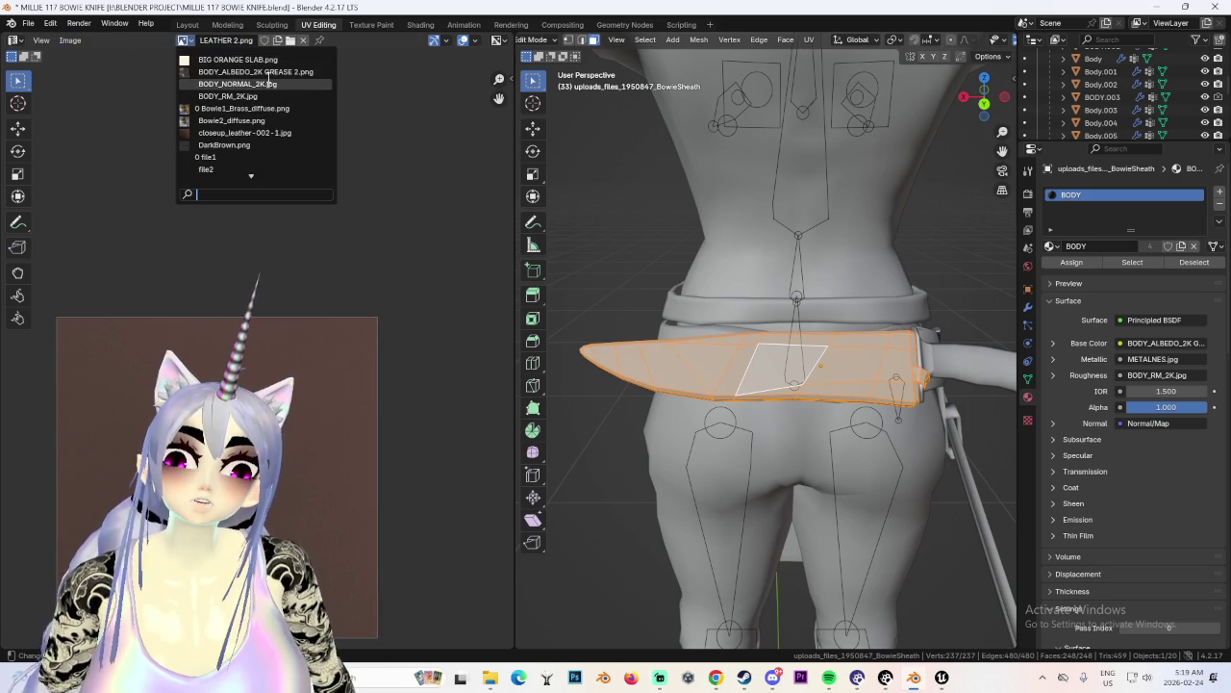
click(270, 73)
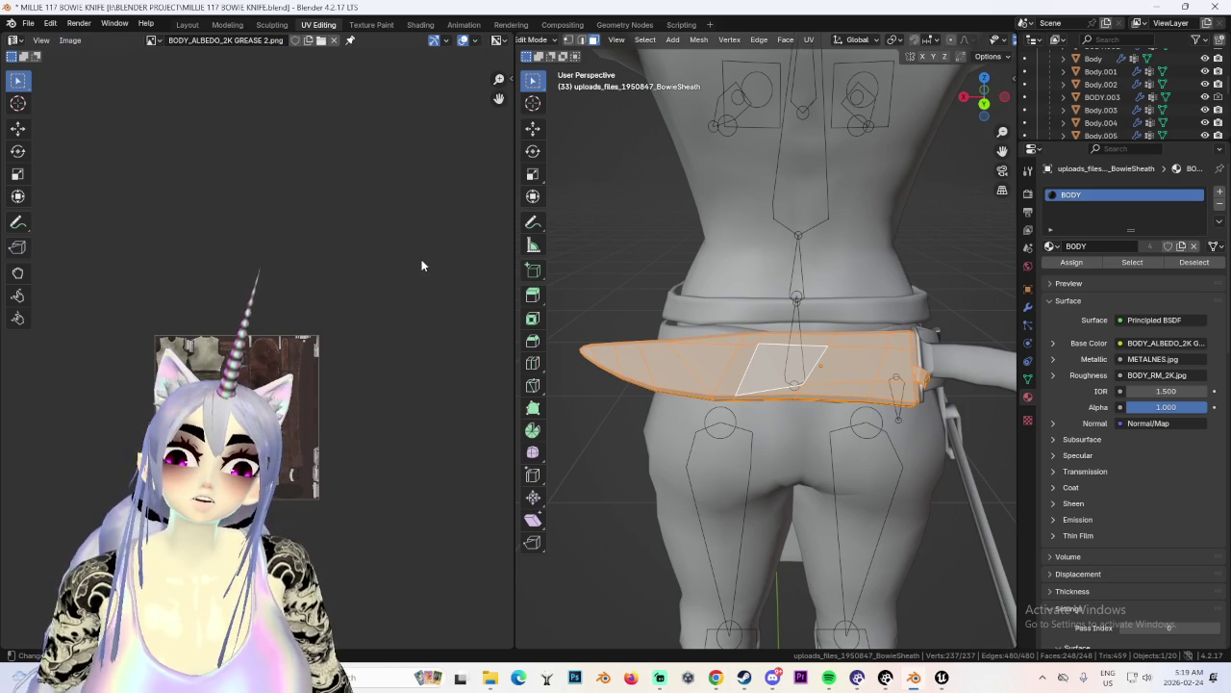
Unwrap the sheath with UV > Cube Projection.
middle_drag(849, 301, 827, 240)
click(809, 39)
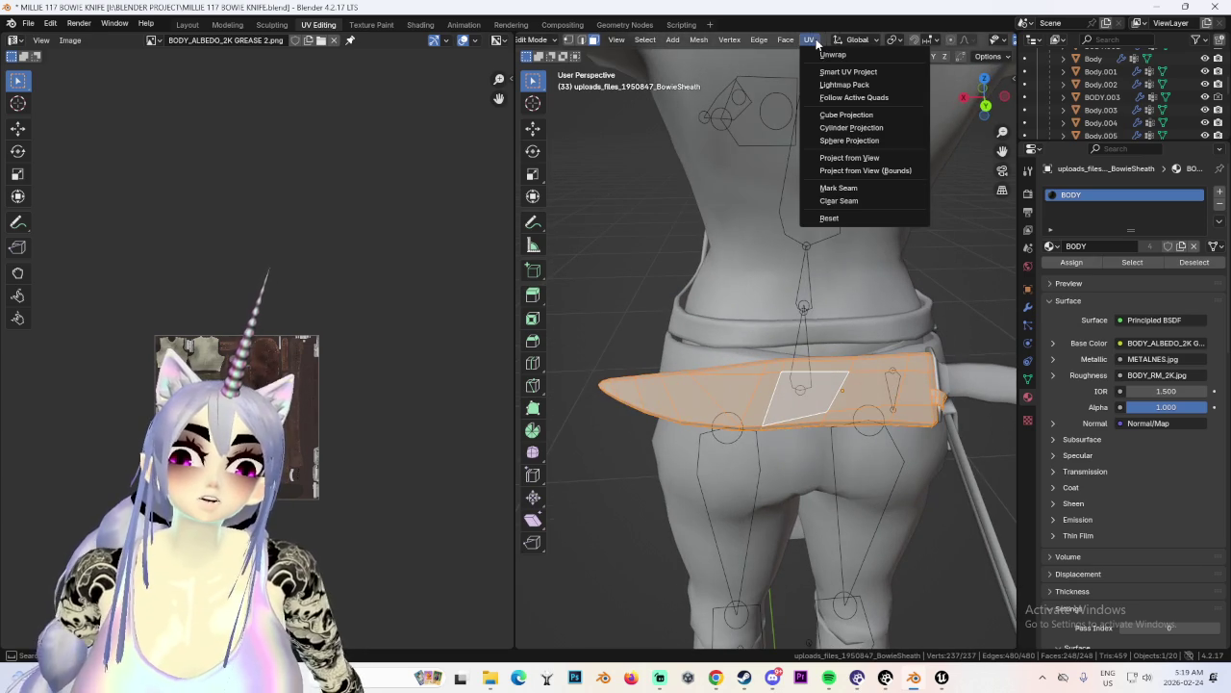
click(856, 120)
scroll(451, 375, up, 1)
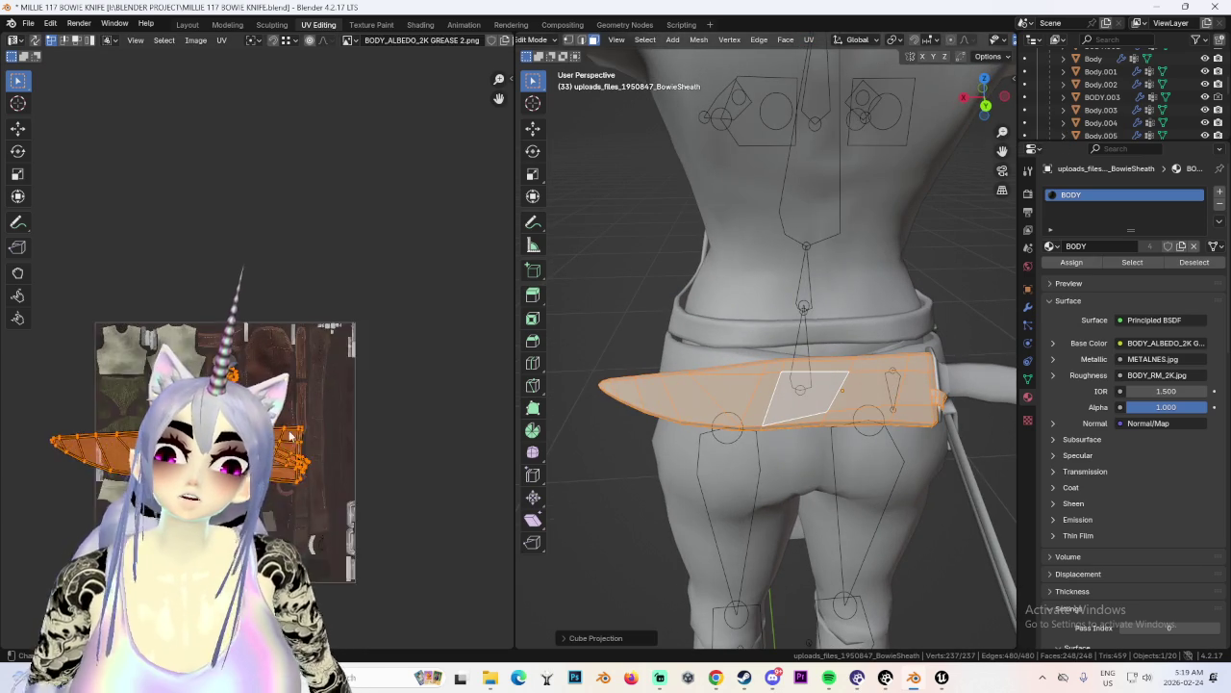
scroll(451, 374, up, 2)
Move the UV islands right and rotate them upright.
key(g)
click(472, 313)
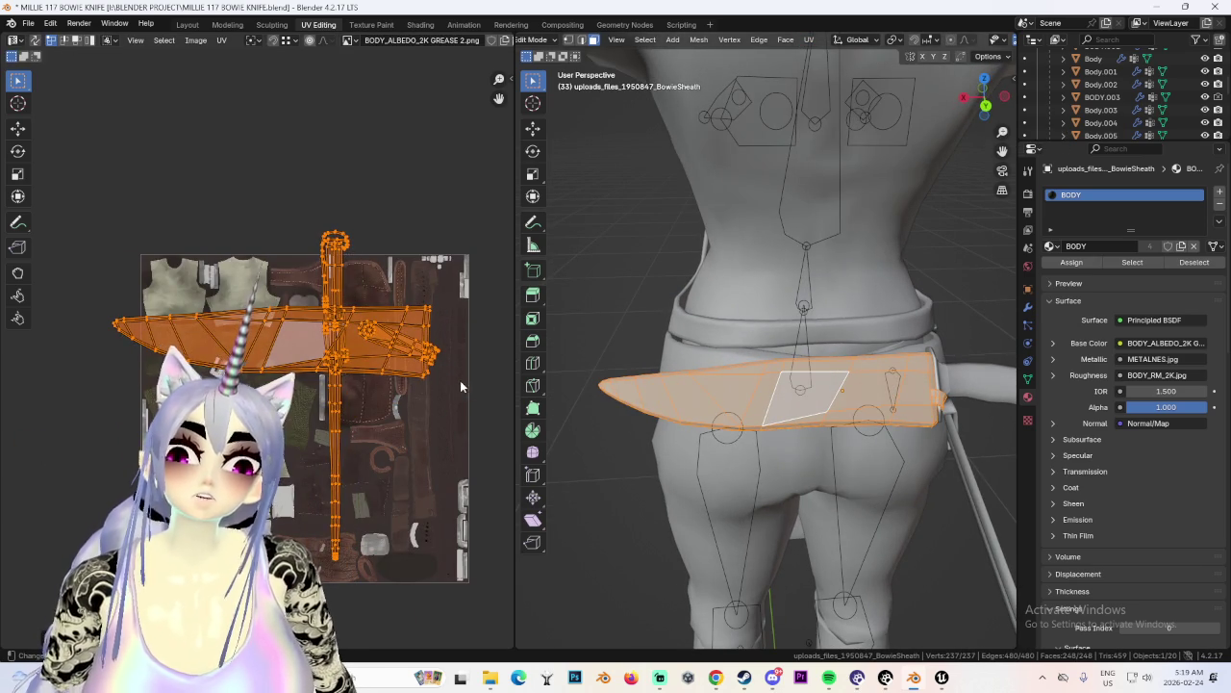
key(g)
click(497, 373)
scroll(496, 373, up, 1)
scroll(492, 353, up, 1)
key(r)
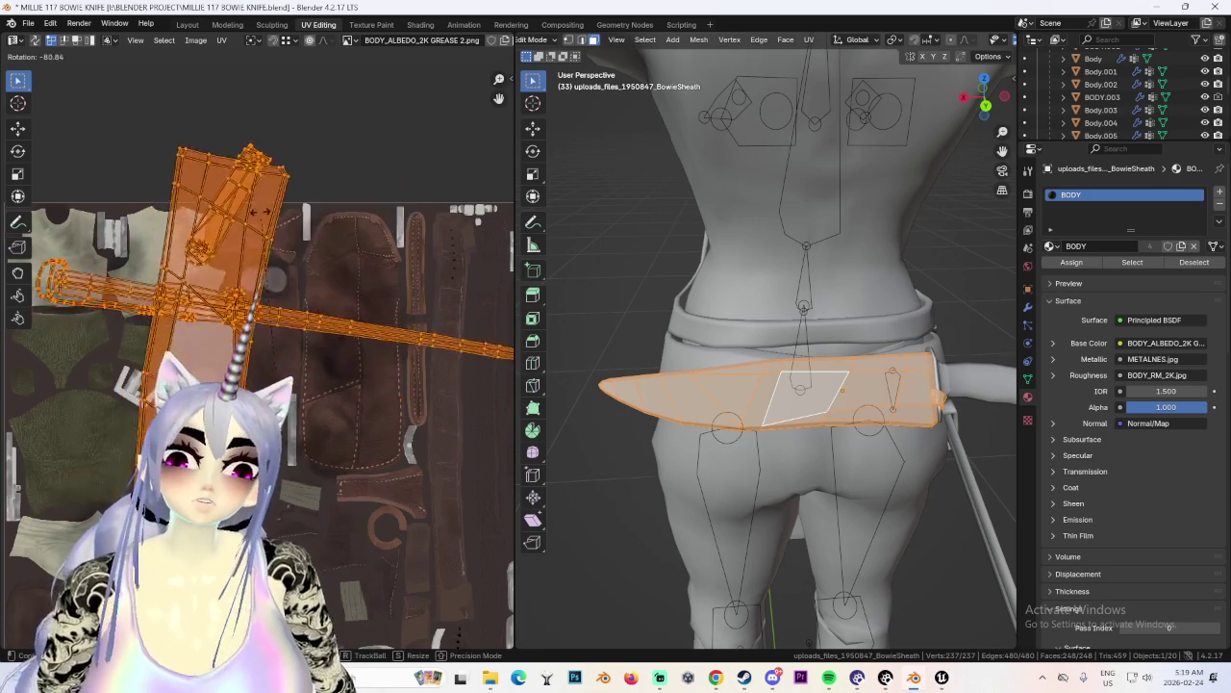
click(227, 229)
Shrink the UV islands and place them over the brown sheath leather.
key(s)
click(318, 289)
key(g)
click(391, 295)
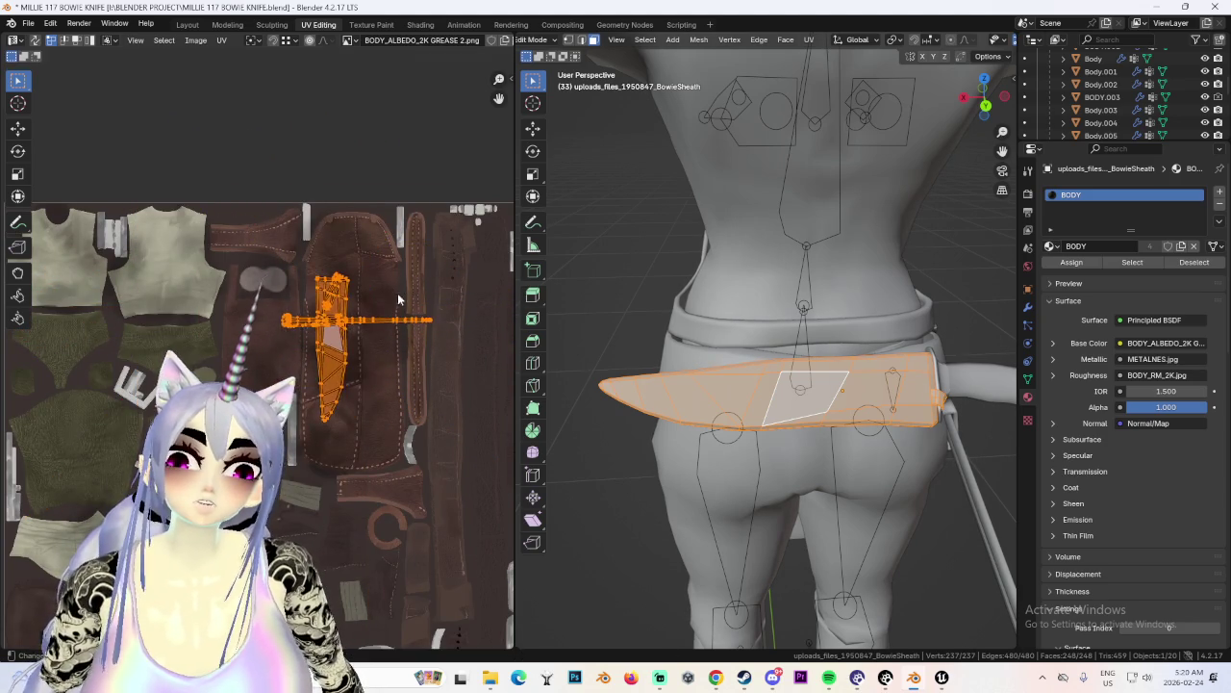
scroll(414, 318, up, 1)
scroll(439, 343, up, 1)
scroll(462, 353, up, 1)
scroll(486, 366, up, 1)
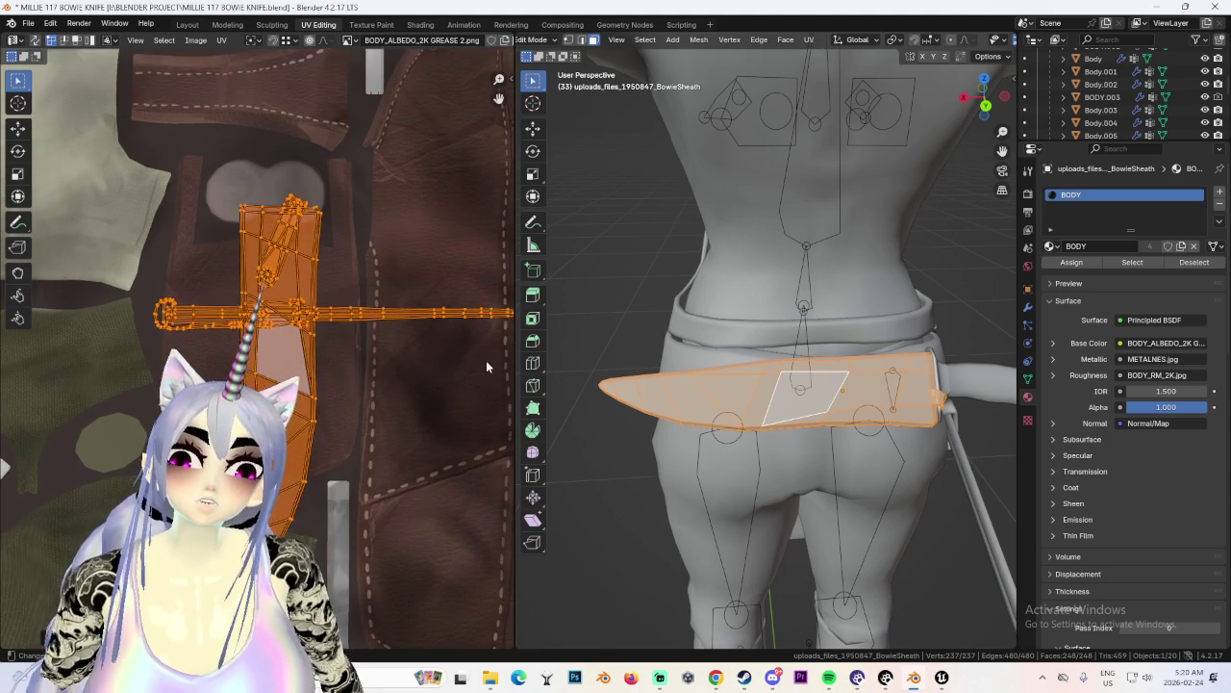
scroll(461, 360, down, 2)
Rotate the blade and ring islands vertical, enlarge them, then check the sheath in Layout.
key(g)
key(s)
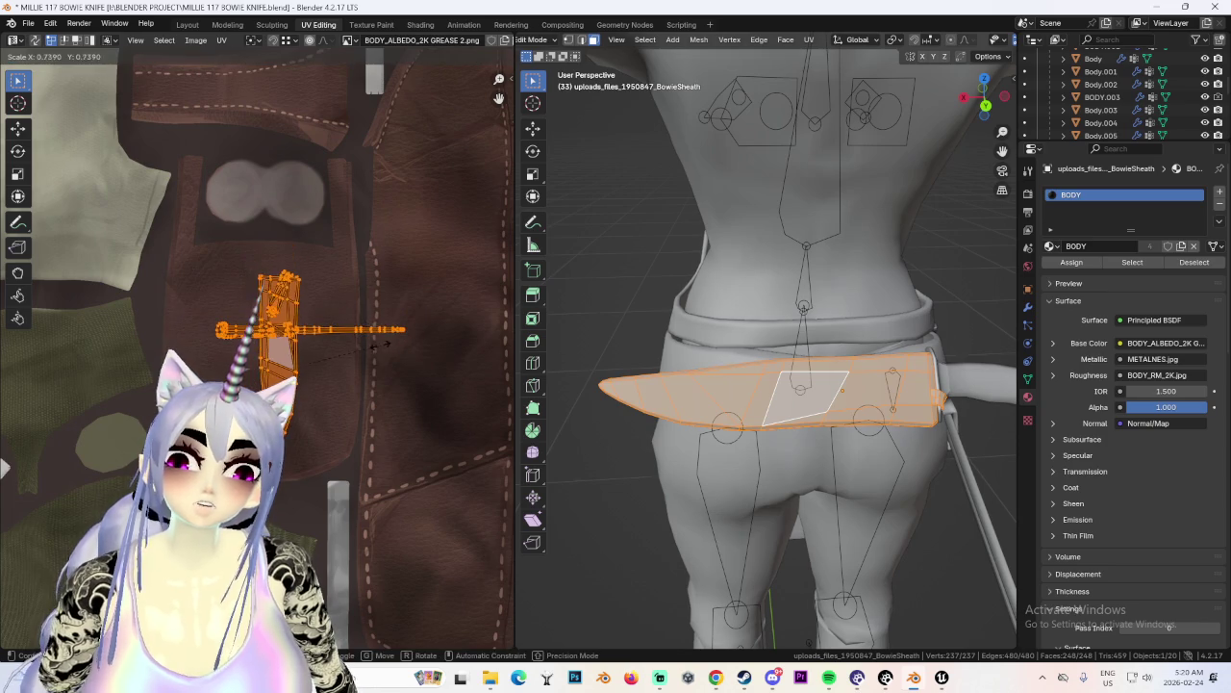
drag(461, 340, 462, 339)
scroll(428, 317, up, 2)
shift+click(160, 283)
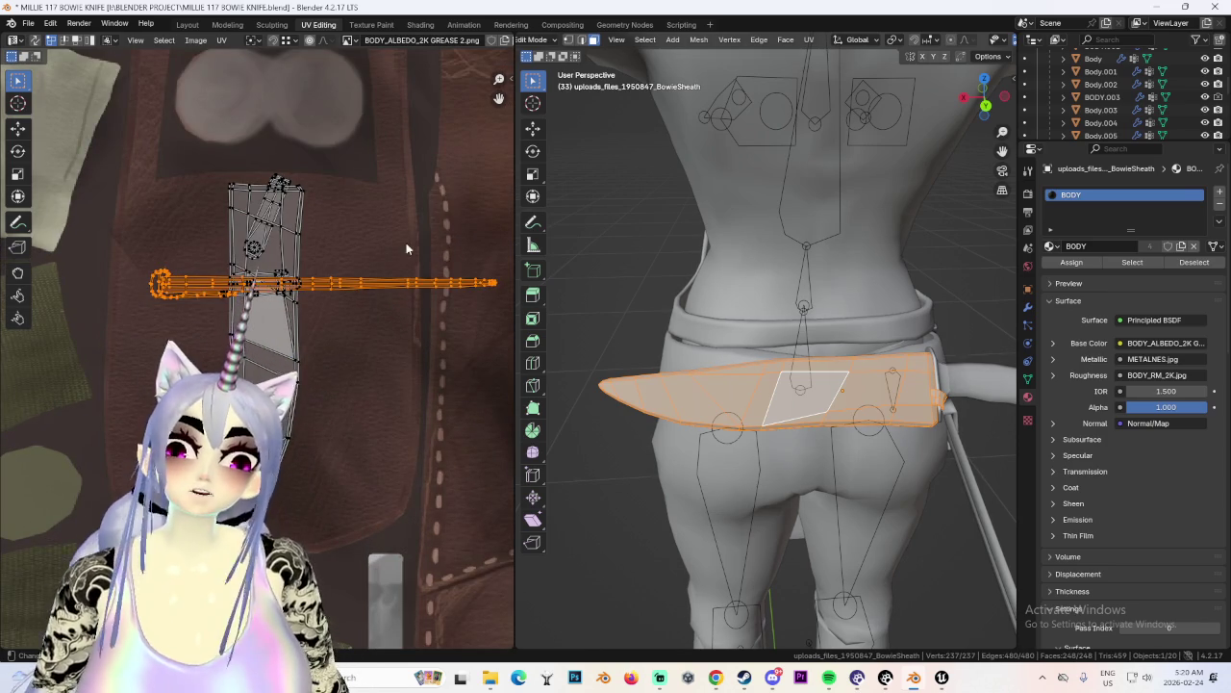
key(g)
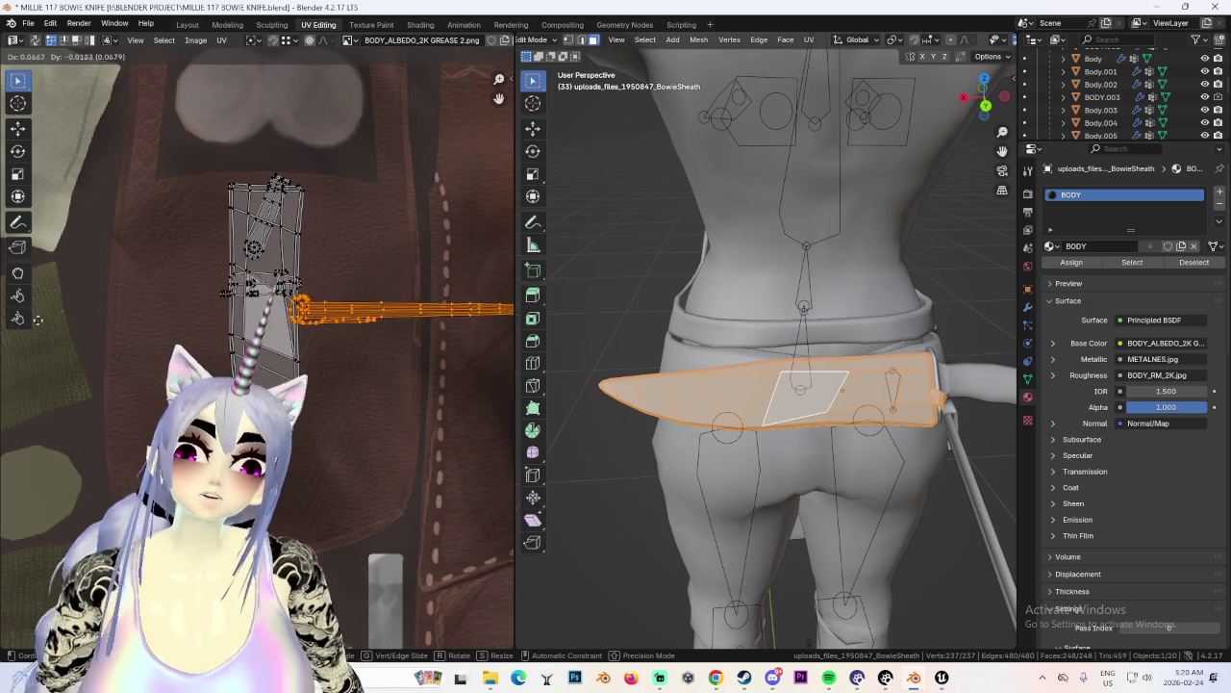
key(r)
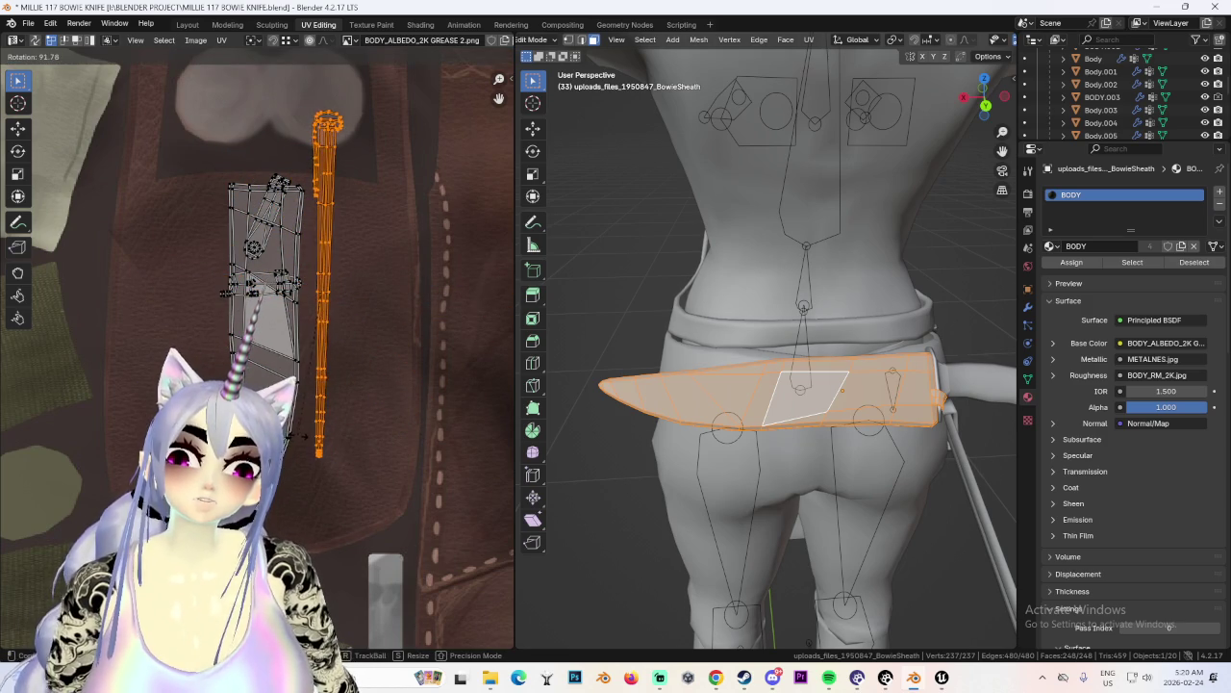
click(443, 376)
key(s)
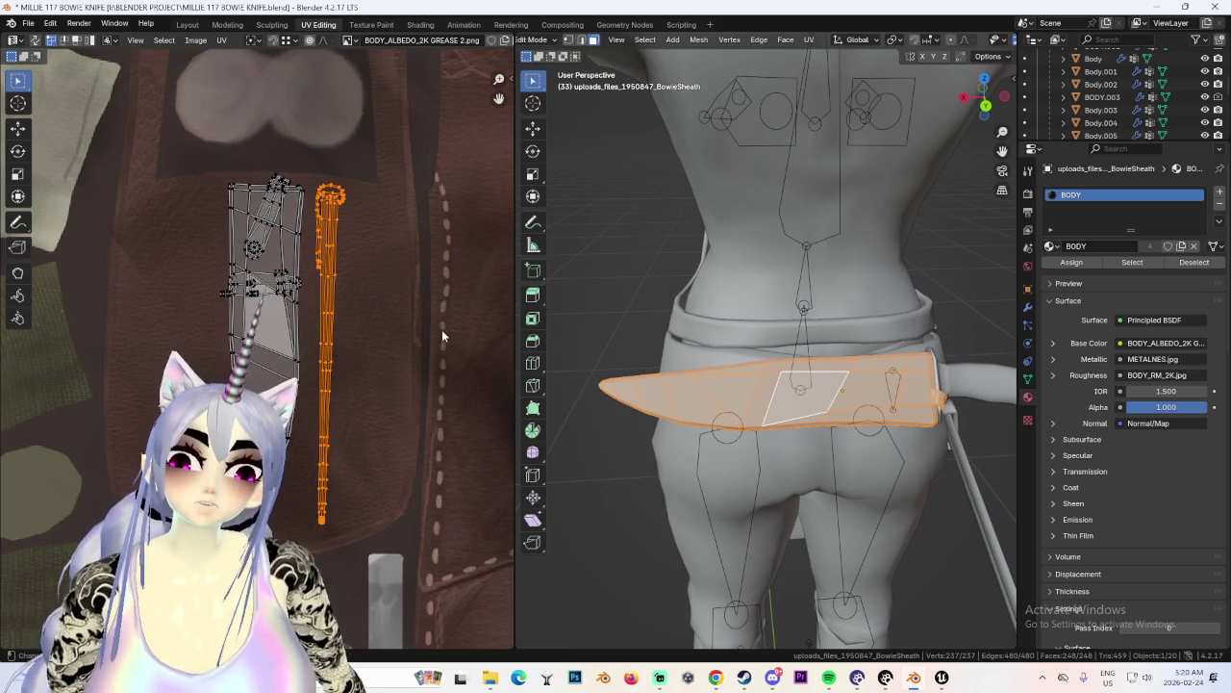
click(186, 25)
scroll(647, 341, up, 3)
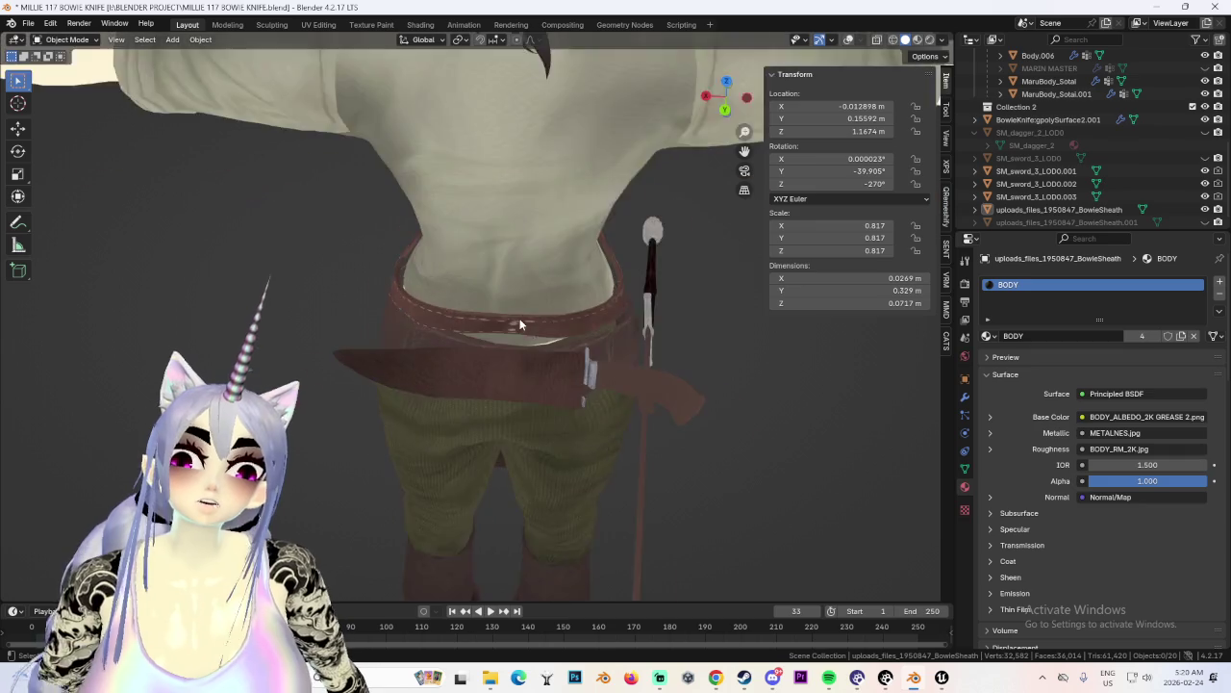
Turn on wireframe overlays and select the Bowie sheath from a straight back view.
scroll(599, 353, up, 3)
mouse_move(741, 386)
middle_down()
mouse_move(774, 402)
mouse_move(729, 395)
mouse_move(720, 327)
mouse_move(725, 384)
mouse_move(758, 377)
mouse_move(622, 366)
mouse_move(816, 371)
mouse_move(536, 376)
mouse_move(609, 383)
middle_up()
scroll(757, 375, down, 4)
scroll(720, 395, up, 5)
scroll(621, 365, down, 3)
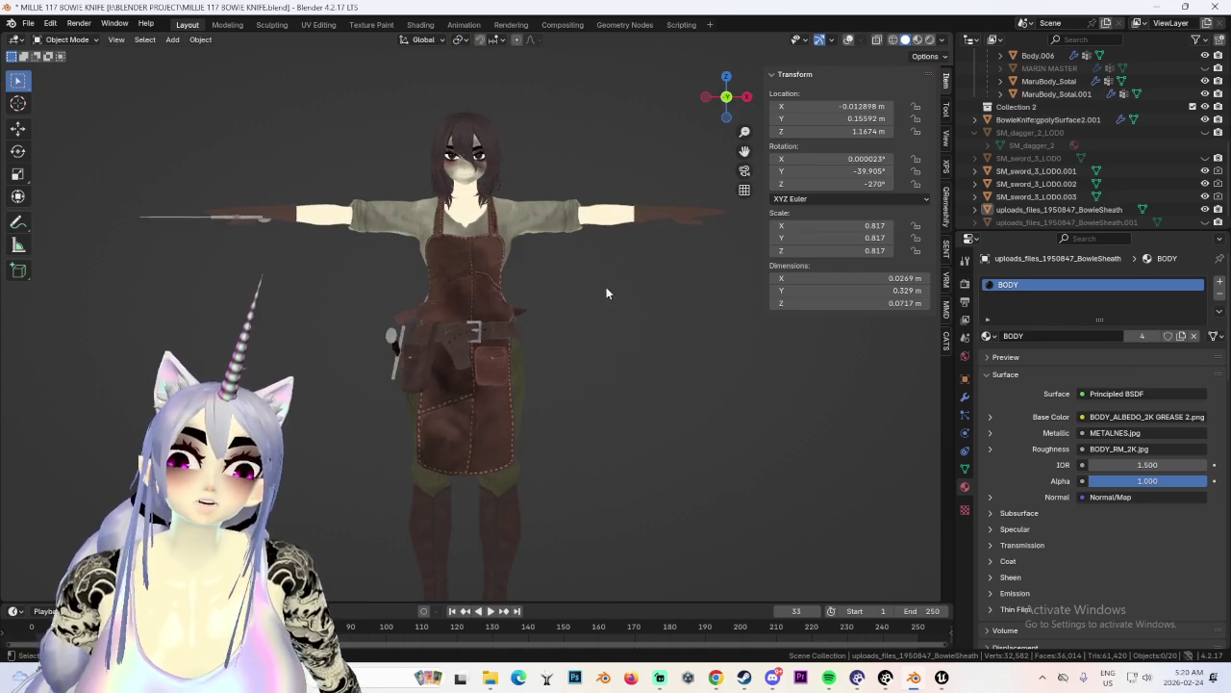
scroll(447, 364, up, 4)
click(332, 316)
middle_drag(333, 317, 627, 354)
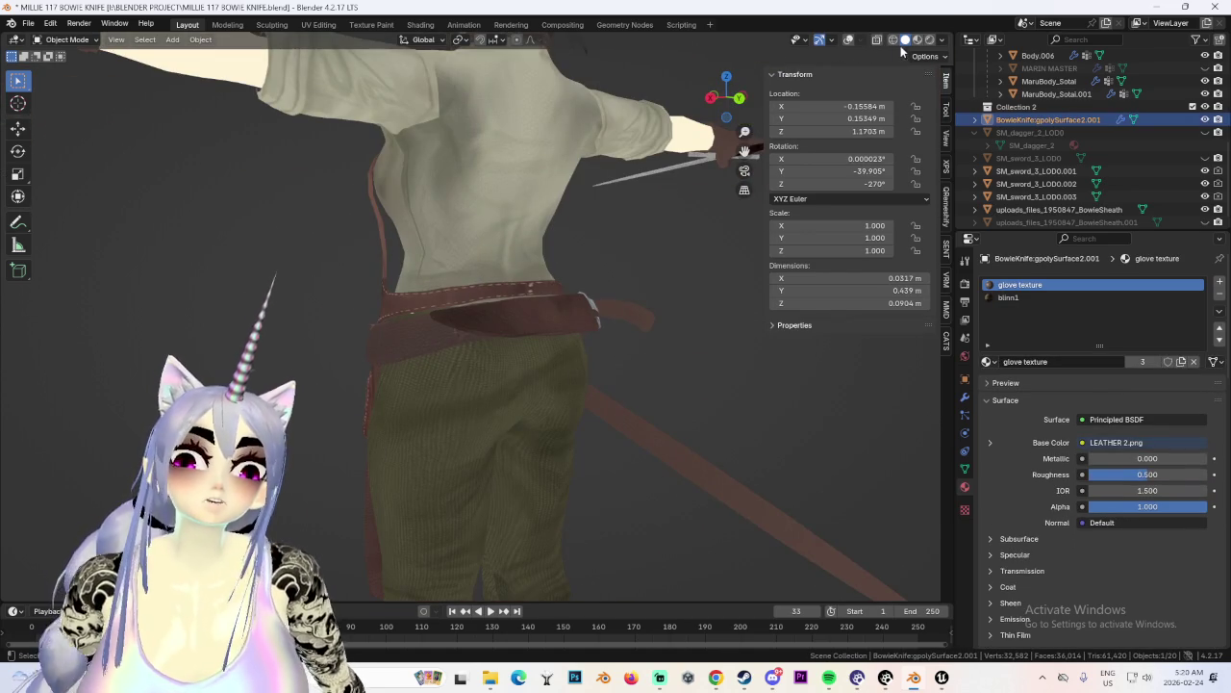
click(847, 40)
click(598, 333)
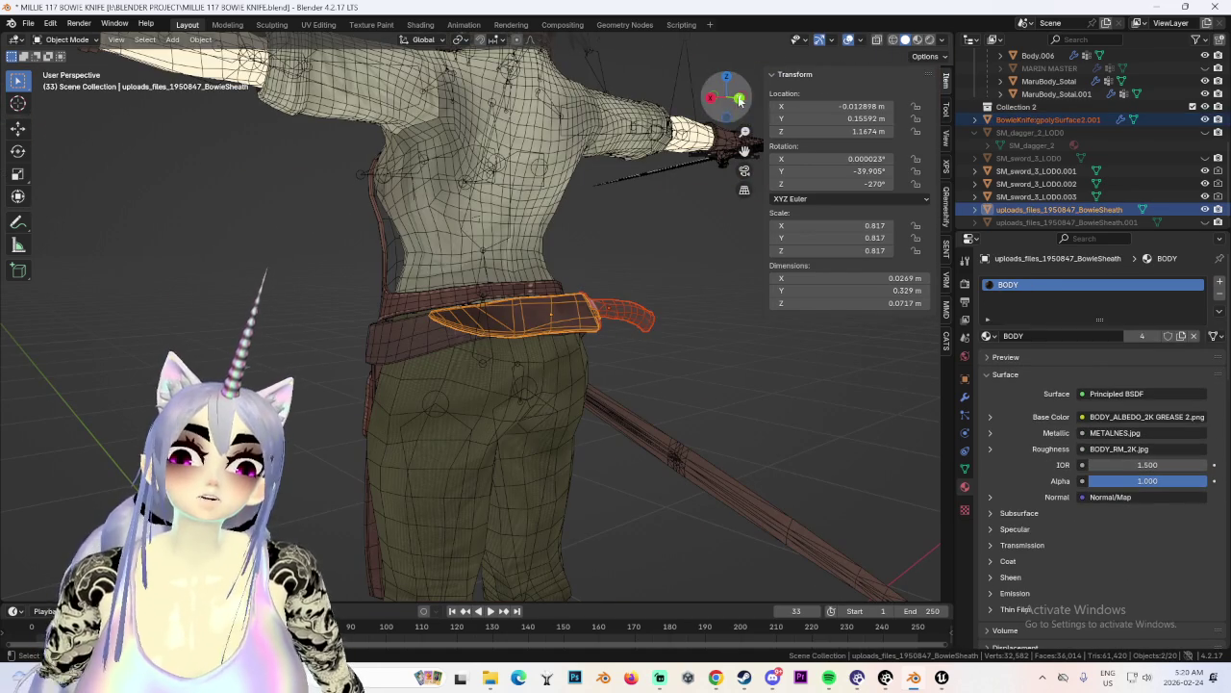
click(736, 103)
Tilt the sheath along the hip and lower it along Z in front view.
key(r)
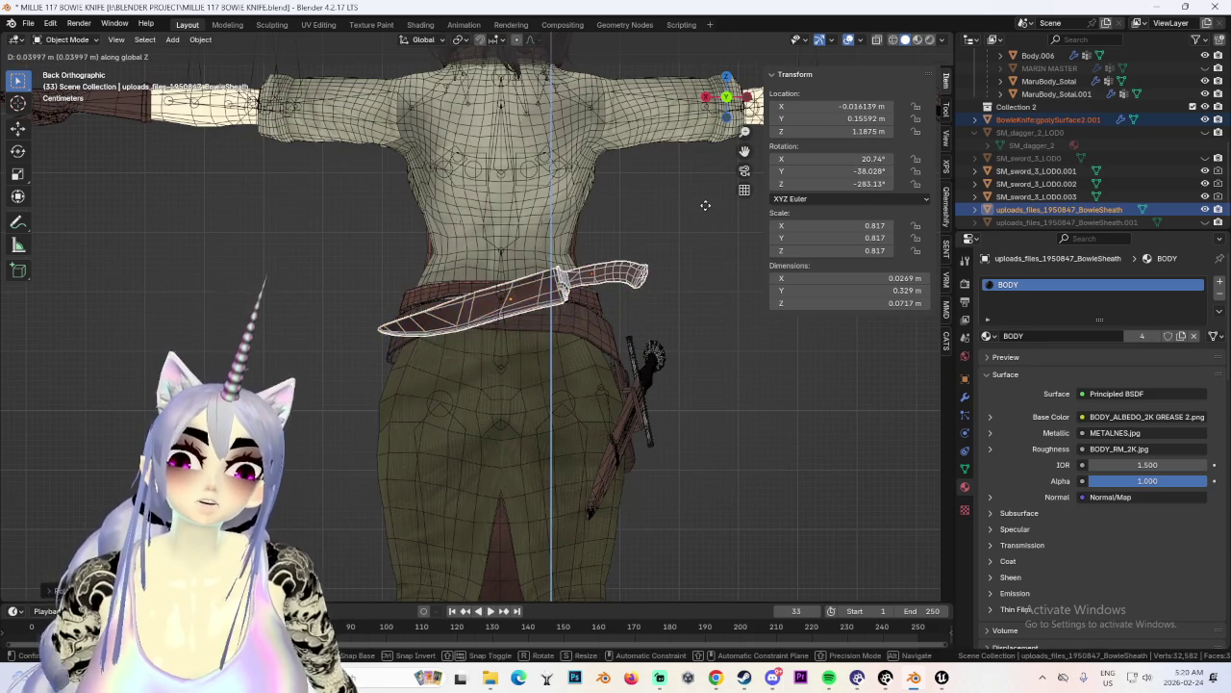
click(673, 250)
middle_drag(673, 250, 508, 283)
key(KP_1)
key(g)
key(z)
scroll(615, 318, down, 3)
scroll(625, 306, up, 3)
Undo the unwanted transform, then lower the knife along Z and shift it along X.
key(ctrl+z)
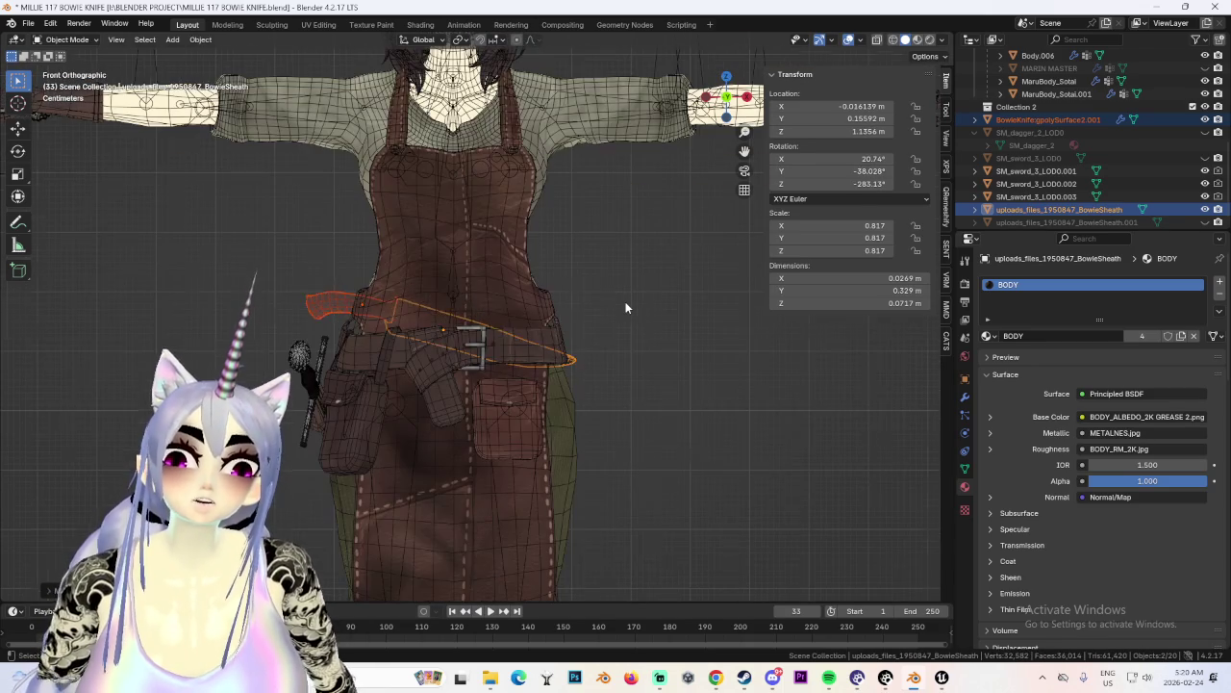
key(ctrl+z)
scroll(625, 308, down, 3)
key(s)
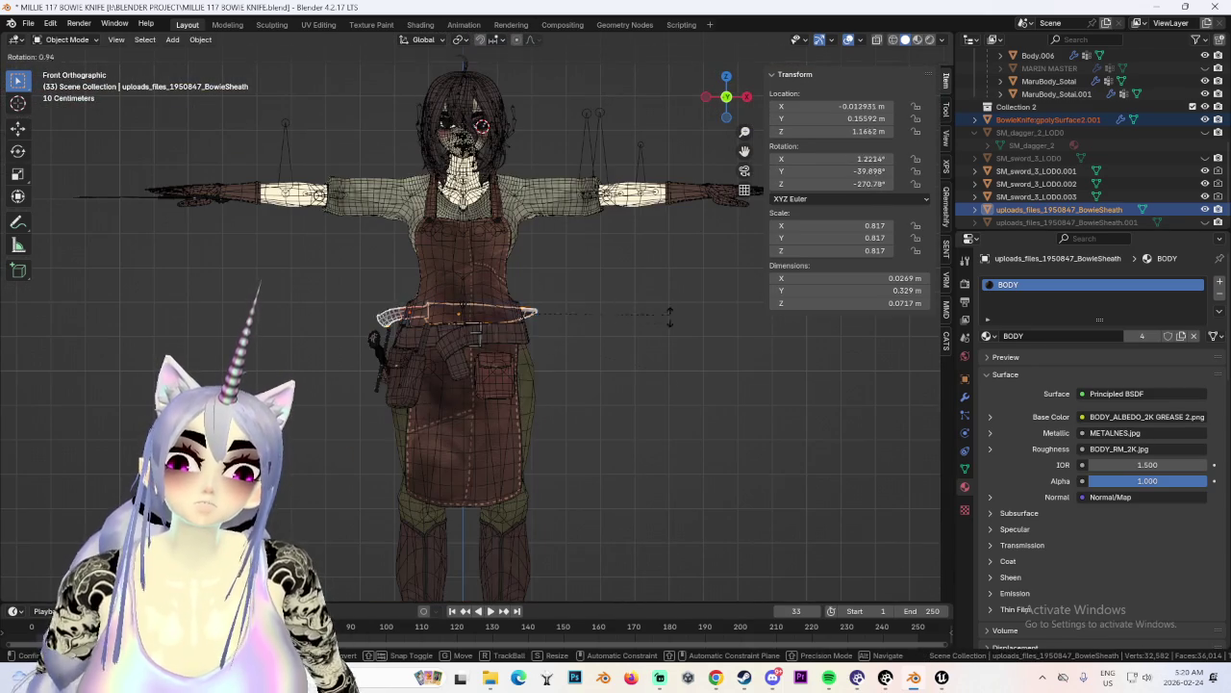
key(g)
key(z)
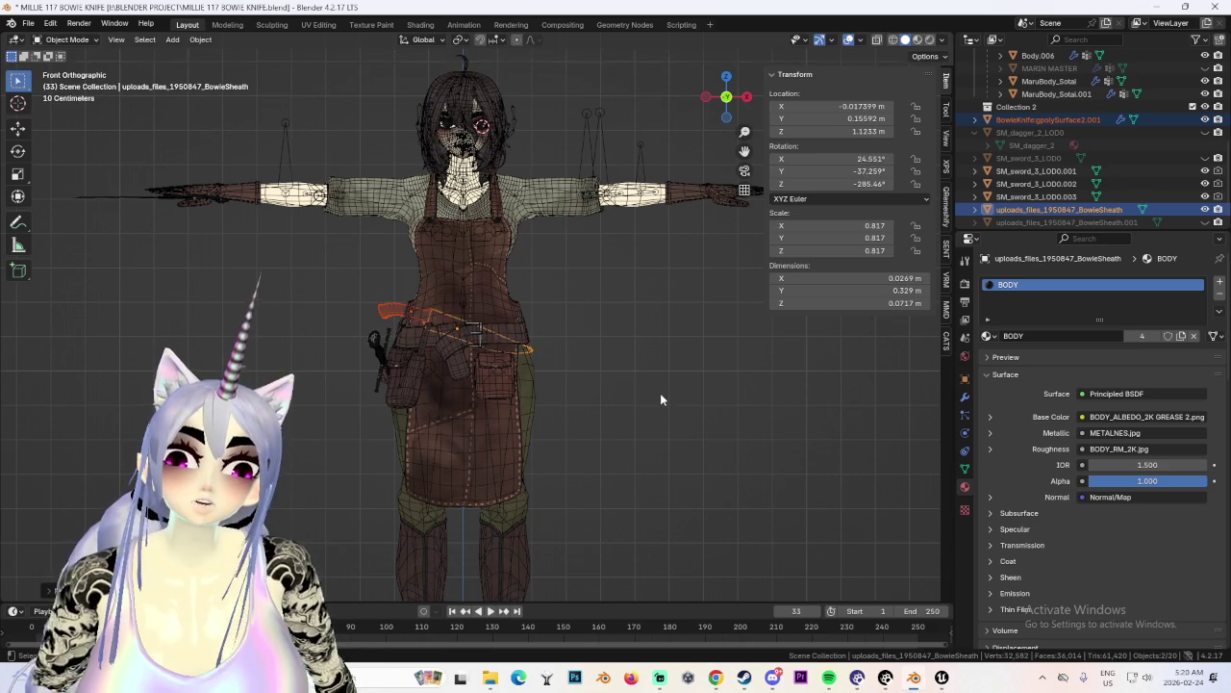
click(660, 393)
scroll(660, 394, up, 4)
key(g)
key(x)
click(521, 378)
Rotate and reposition the sheath against the hip.
mouse_move(535, 354)
middle_down()
mouse_move(451, 322)
mouse_move(577, 342)
mouse_move(564, 353)
mouse_move(676, 339)
mouse_move(539, 351)
middle_up()
drag(727, 100, 673, 313)
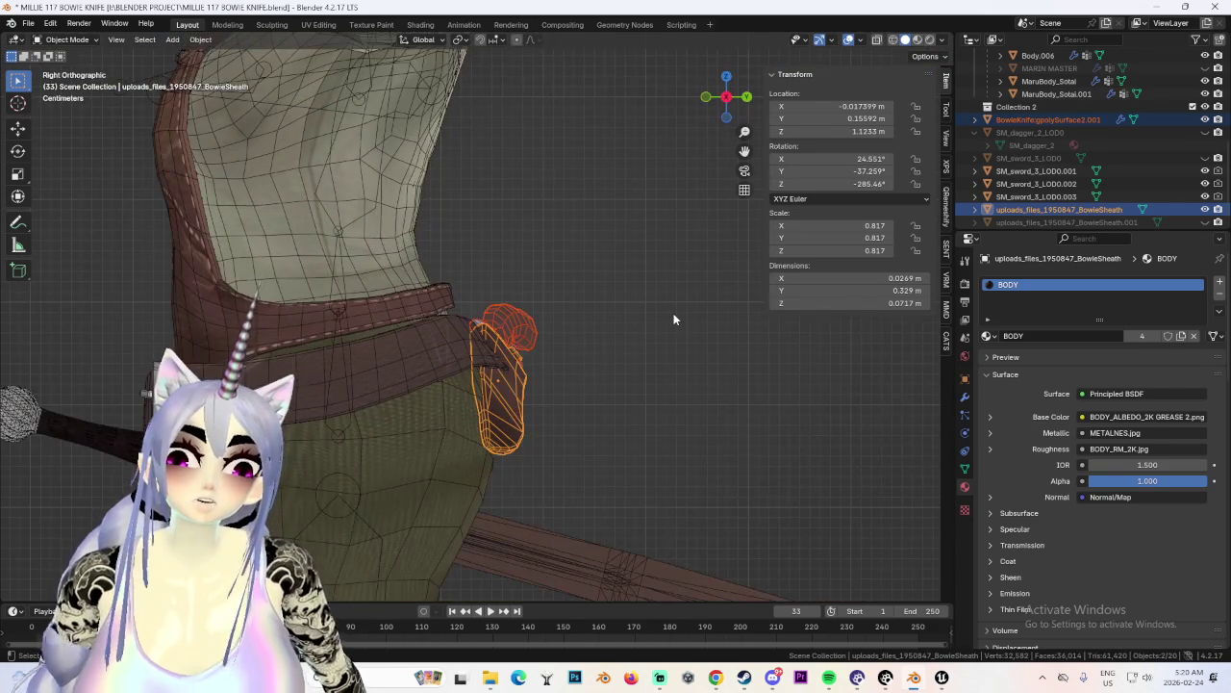
mouse_move(671, 313)
middle_down()
mouse_move(627, 313)
mouse_move(652, 356)
mouse_move(620, 359)
mouse_move(662, 374)
mouse_move(620, 379)
mouse_move(636, 410)
mouse_move(647, 399)
middle_up()
key(r)
click(655, 397)
scroll(628, 358, up, 2)
key(g)
click(624, 370)
Rotate the sheath again and slide it along the X axis.
scroll(646, 398, up, 3)
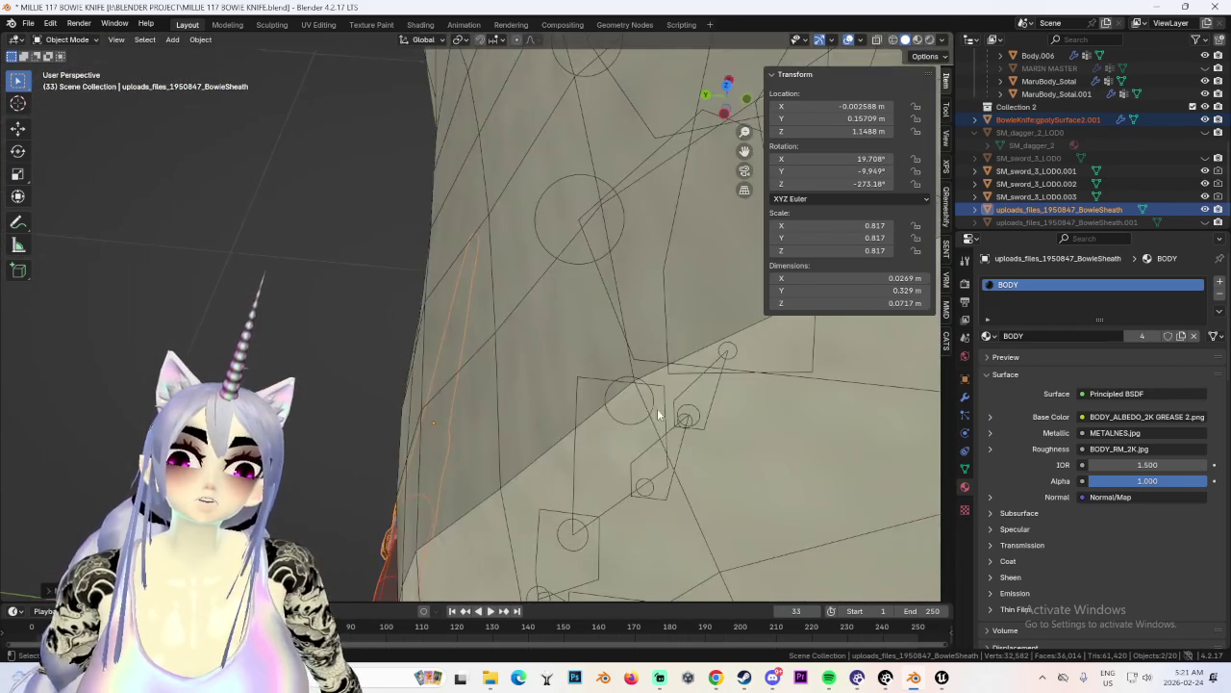
scroll(656, 410, down, 2)
middle_drag(649, 299, 577, 318)
key(r)
click(494, 336)
key(g)
key(x)
mouse_move(494, 336)
middle_down()
mouse_move(472, 332)
mouse_move(452, 288)
mouse_move(471, 348)
mouse_move(614, 333)
mouse_move(548, 258)
mouse_move(581, 349)
mouse_move(583, 318)
mouse_move(609, 328)
mouse_move(622, 305)
mouse_move(606, 428)
mouse_move(652, 366)
mouse_move(584, 328)
mouse_move(457, 331)
mouse_move(517, 332)
mouse_move(534, 300)
mouse_move(564, 309)
mouse_move(568, 356)
mouse_move(616, 352)
mouse_move(546, 242)
mouse_move(620, 251)
mouse_move(652, 275)
mouse_move(679, 275)
middle_up()
click(475, 338)
Re-angle the knife, move it along Y, then deselect and view from the front.
key(r)
key(r)
key(Escape)
key(r)
click(564, 361)
key(r)
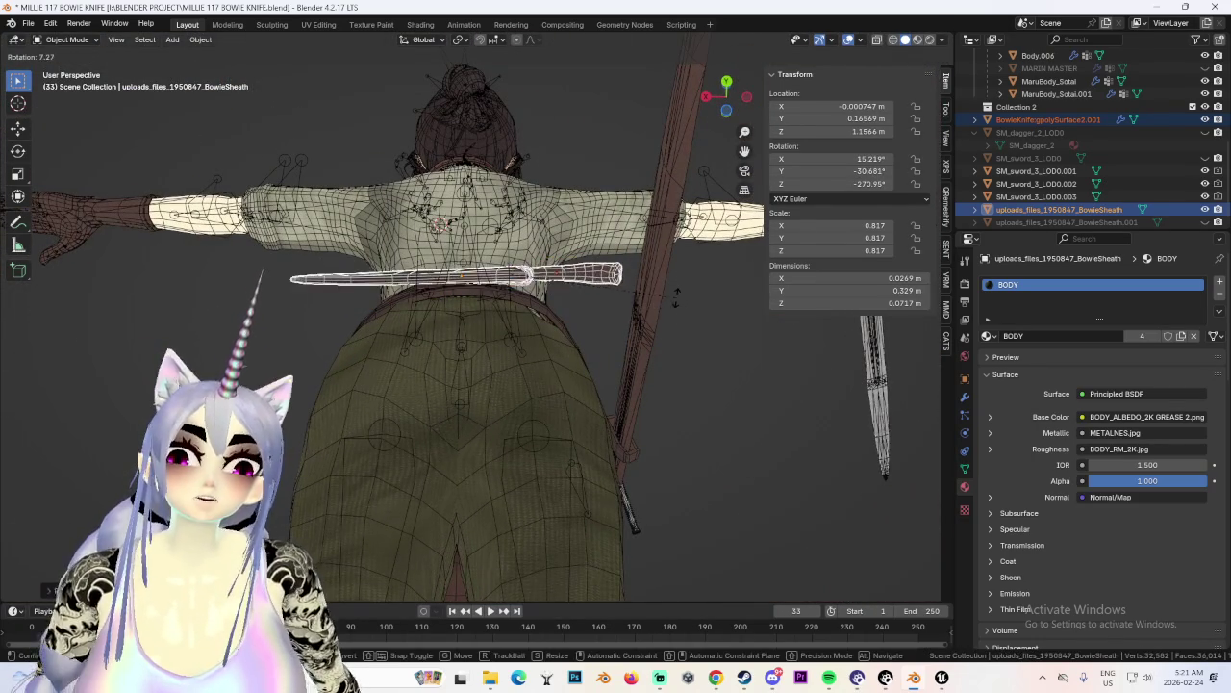
key(y)
click(678, 300)
mouse_move(678, 300)
middle_down()
mouse_move(664, 449)
mouse_move(712, 338)
middle_up()
click(712, 337)
scroll(711, 337, down, 3)
scroll(711, 337, up, 3)
mouse_move(549, 327)
middle_down()
mouse_move(639, 327)
mouse_move(625, 330)
middle_up()
click(728, 99)
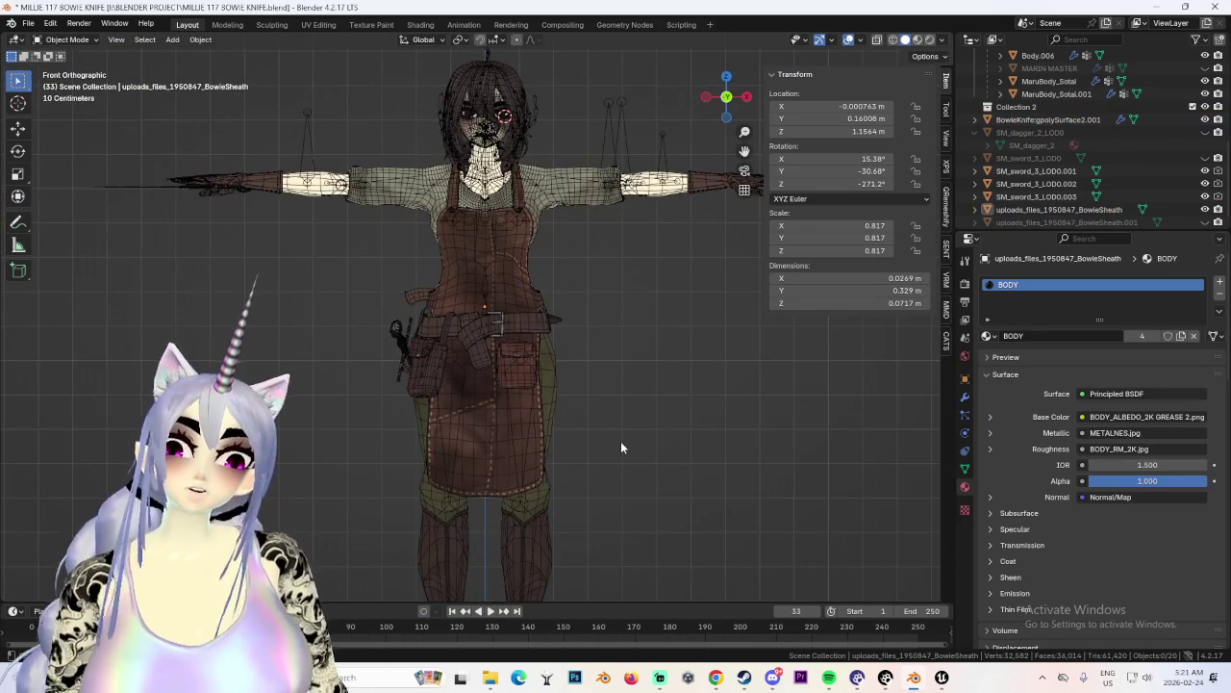
Orbit and zoom around the textured character to inspect the sheath and the knife side.
middle_drag(621, 441, 621, 465)
mouse_move(539, 458)
middle_down()
mouse_move(701, 459)
mouse_move(558, 404)
mouse_move(673, 365)
mouse_move(476, 417)
mouse_move(560, 450)
mouse_move(527, 498)
mouse_move(531, 459)
mouse_move(625, 347)
mouse_move(571, 387)
mouse_move(624, 369)
mouse_move(655, 336)
mouse_move(649, 363)
mouse_move(579, 406)
mouse_move(558, 385)
mouse_move(460, 356)
mouse_move(577, 365)
middle_up()
scroll(577, 385, up, 3)
scroll(476, 417, down, 3)
scroll(625, 346, up, 3)
scroll(572, 388, down, 3)
scroll(558, 385, up, 3)
scroll(558, 386, up, 3)
scroll(577, 365, down, 5)
scroll(713, 378, down, 2)
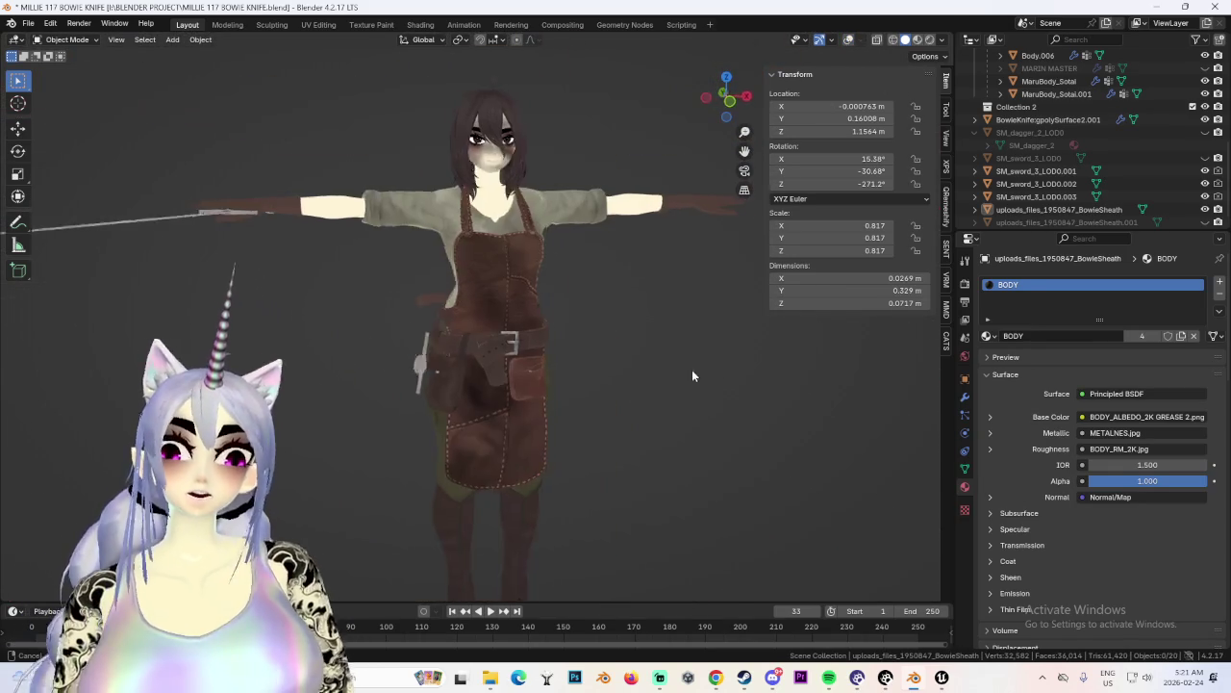
middle_drag(714, 378, 697, 373)
Snap to front and side views of the character and zoom in on the torso.
click(713, 103)
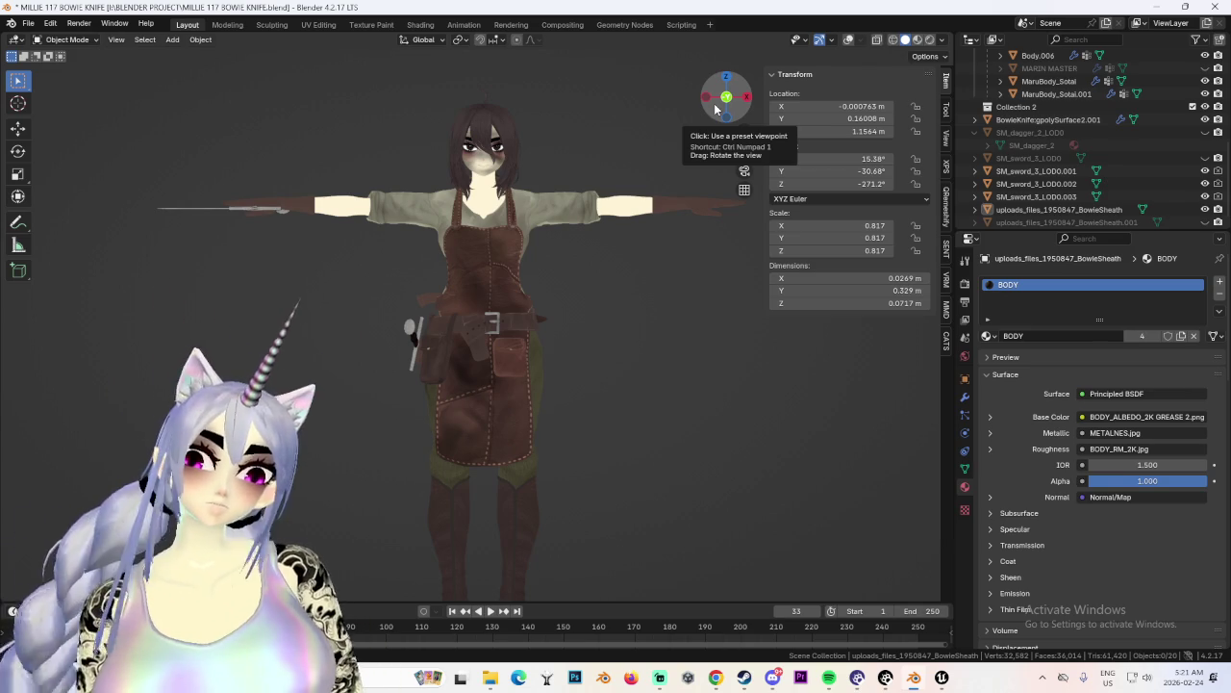
drag(712, 110, 713, 103)
click(742, 97)
scroll(554, 343, up, 3)
mouse_move(554, 343)
middle_down()
mouse_move(546, 332)
mouse_move(650, 351)
middle_up()
scroll(641, 359, up, 1)
scroll(475, 330, up, 3)
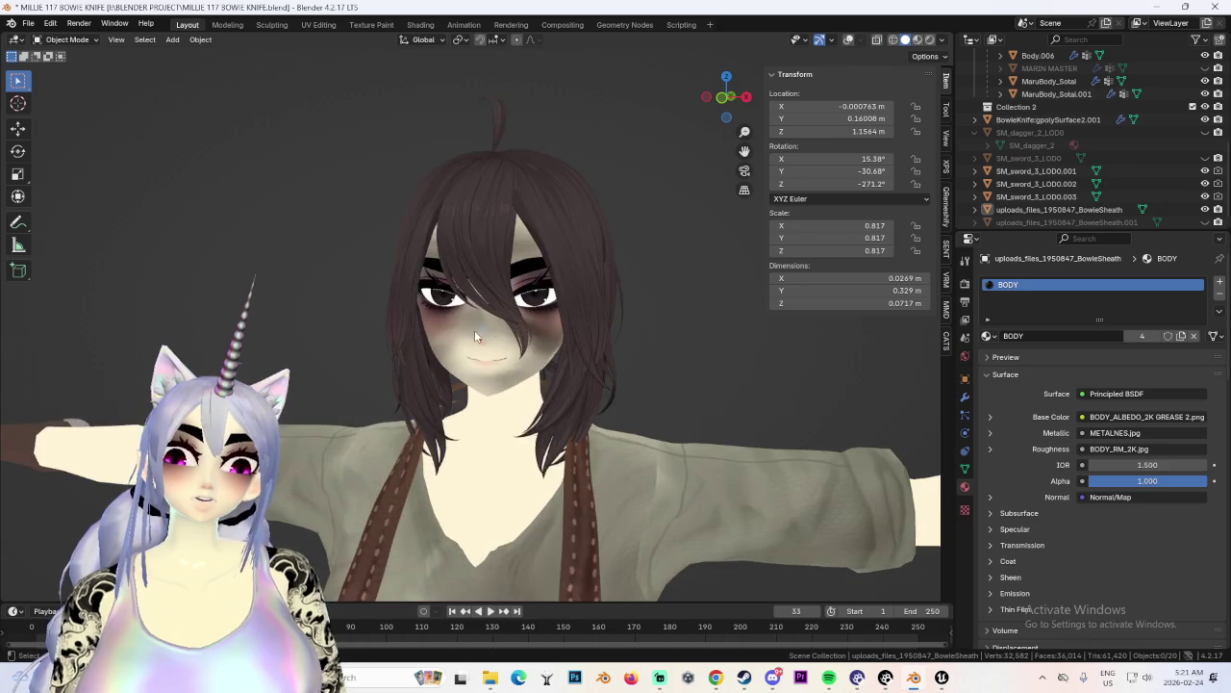
Select Body.006, then the Bang.001 hair object in the outliner.
click(475, 330)
middle_drag(475, 330, 518, 390)
click(461, 182)
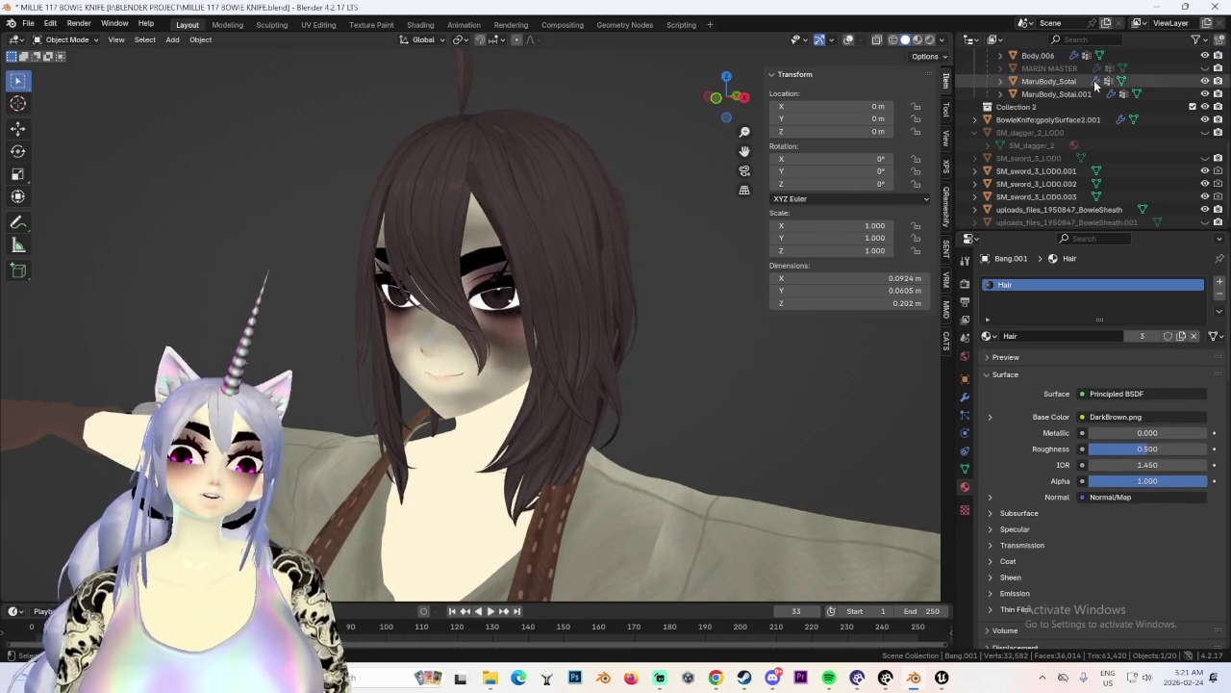
Hide the Bang.001 bangs and view the face from the front at an angle.
scroll(1198, 144, up, 5)
click(1206, 119)
key(KP_1)
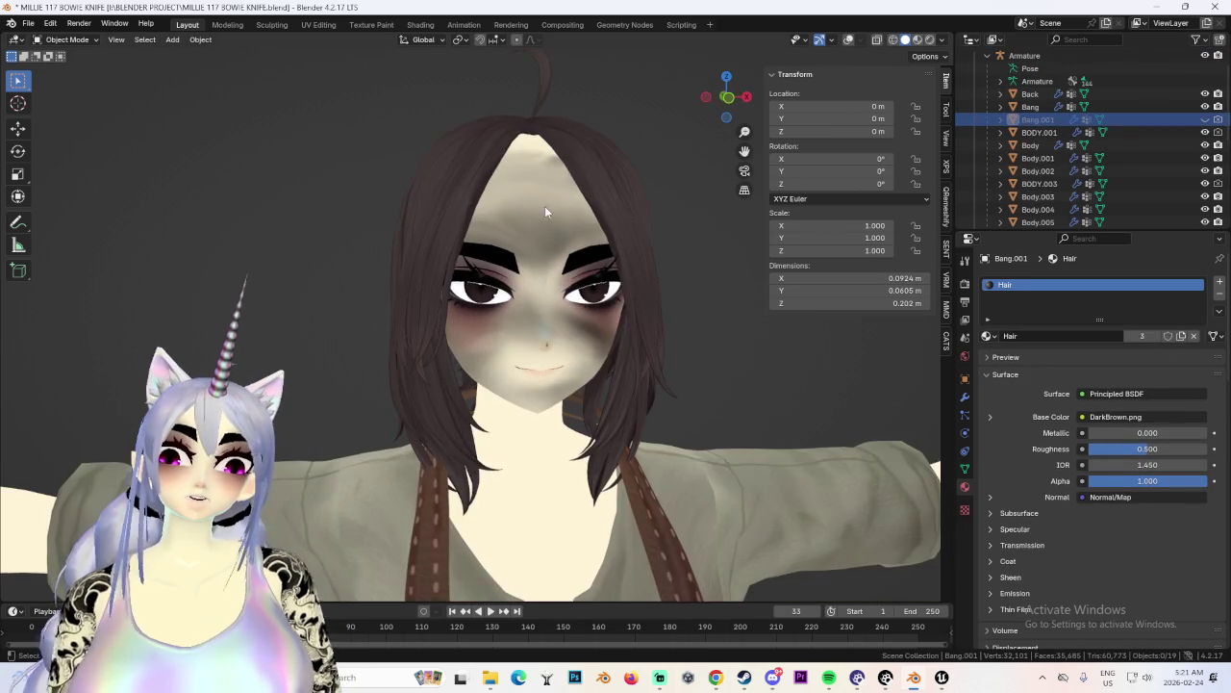
middle_drag(627, 190, 740, 329)
Bring up the Bang hair's shape keys, then orbit to an angled side view showing the knife.
key(ctrl+shift+Tab)
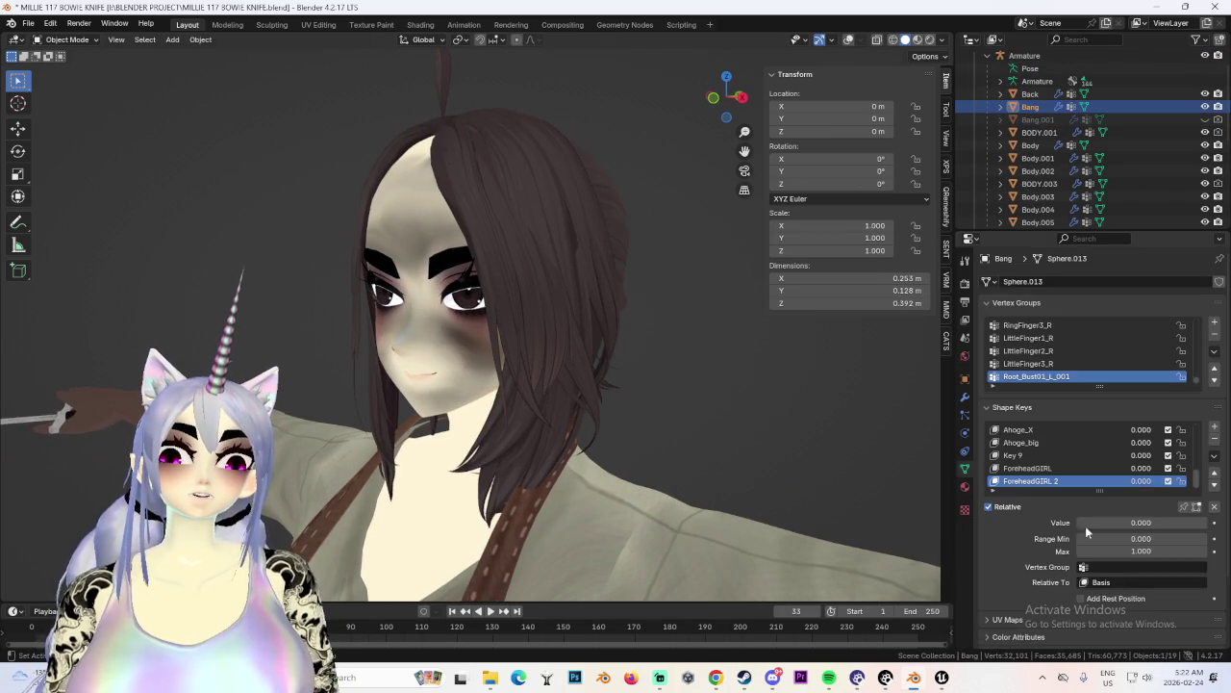
middle_drag(737, 420, 838, 416)
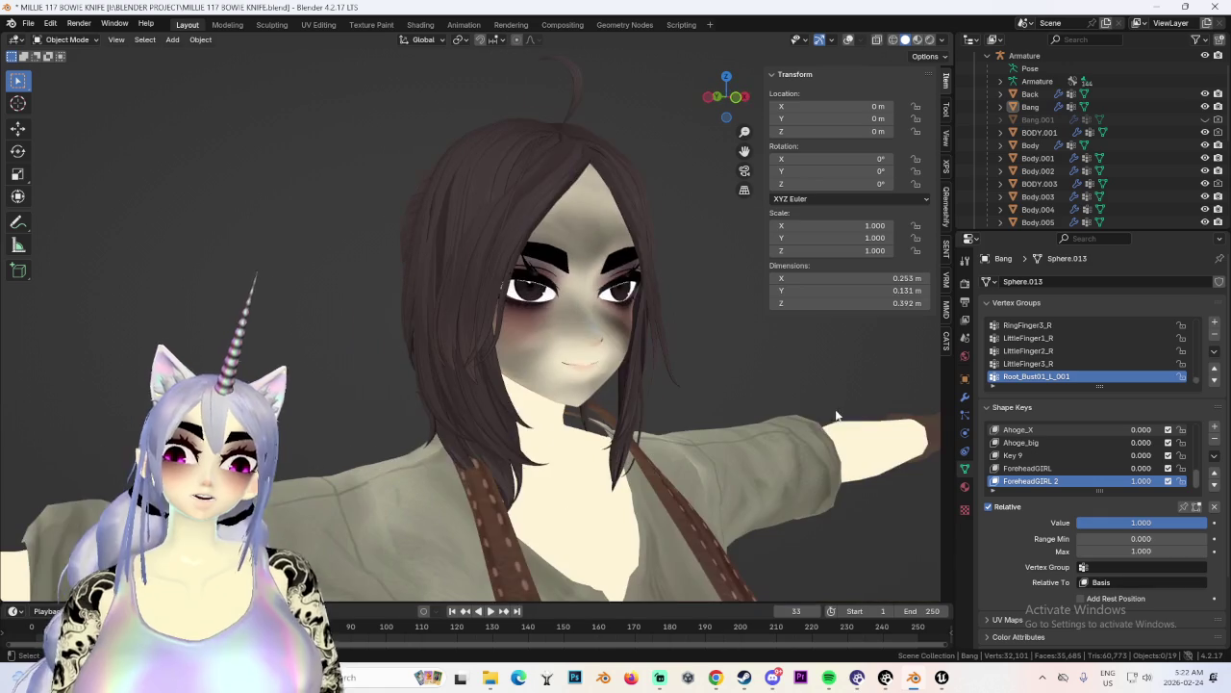
scroll(714, 409, down, 3)
mouse_move(636, 393)
middle_down()
mouse_move(579, 397)
mouse_move(621, 405)
middle_up()
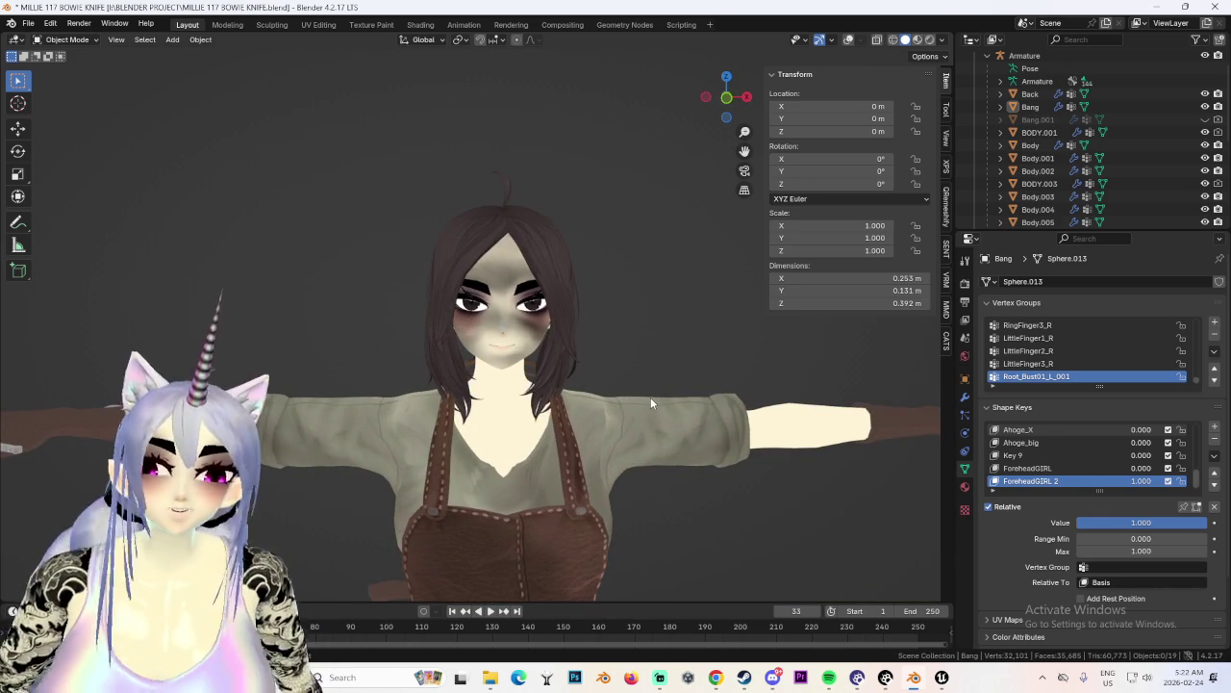
click(731, 99)
mouse_move(682, 306)
middle_down()
mouse_move(581, 509)
mouse_move(556, 490)
mouse_move(604, 313)
mouse_move(576, 407)
mouse_move(536, 428)
mouse_move(522, 340)
mouse_move(652, 383)
mouse_move(596, 423)
mouse_move(516, 376)
mouse_move(400, 350)
mouse_move(617, 348)
mouse_move(553, 377)
mouse_move(671, 388)
mouse_move(546, 360)
mouse_move(647, 381)
mouse_move(543, 375)
middle_up()
Switch to wireframe shading and select the sheath at the hip from a close back view.
scroll(672, 389, up, 3)
scroll(673, 383, up, 2)
scroll(650, 360, down, 3)
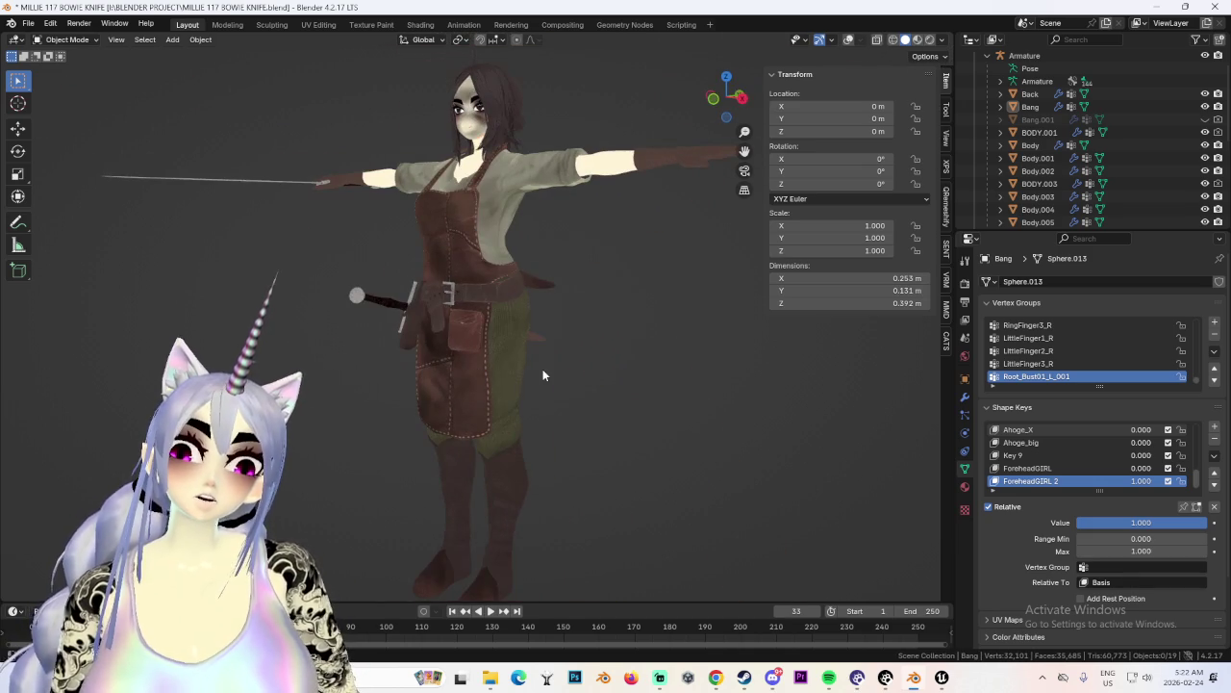
middle_drag(622, 335, 547, 272)
scroll(547, 272, up, 3)
click(892, 40)
click(546, 278)
shift+click(590, 258)
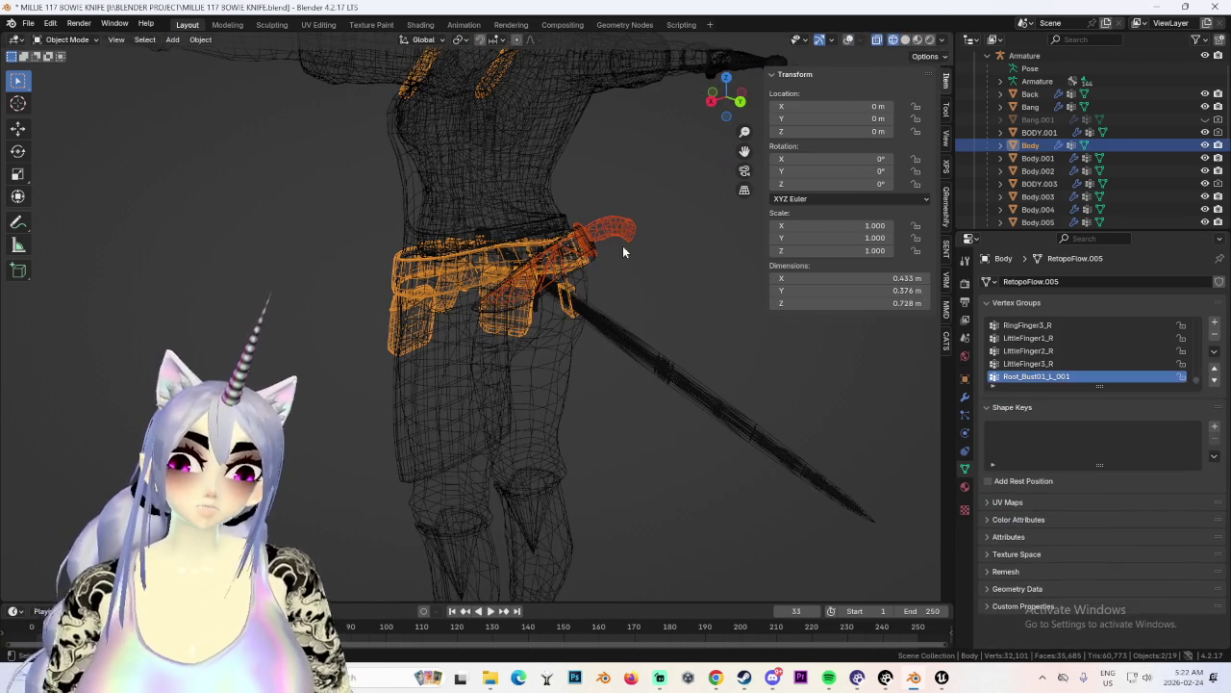
click(581, 248)
middle_drag(621, 256, 545, 296)
middle_drag(532, 366, 618, 349)
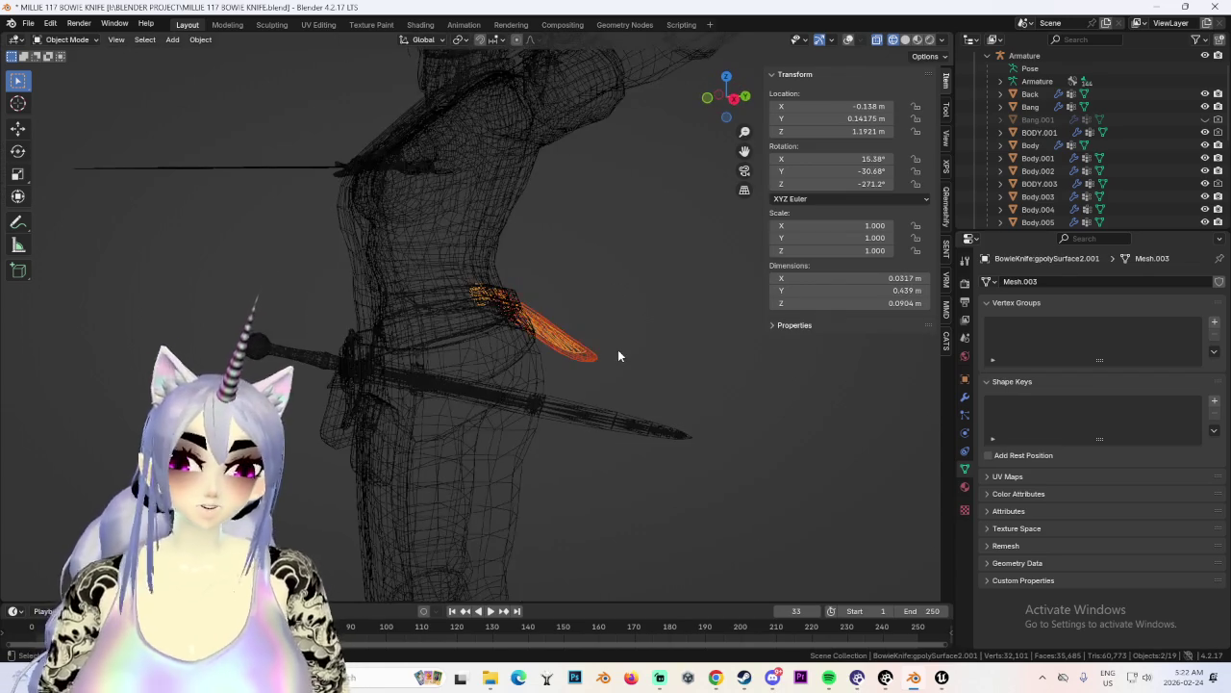
Duplicate the knife, return to textured solid shading and select the copy.
key(shift+d)
click(462, 357)
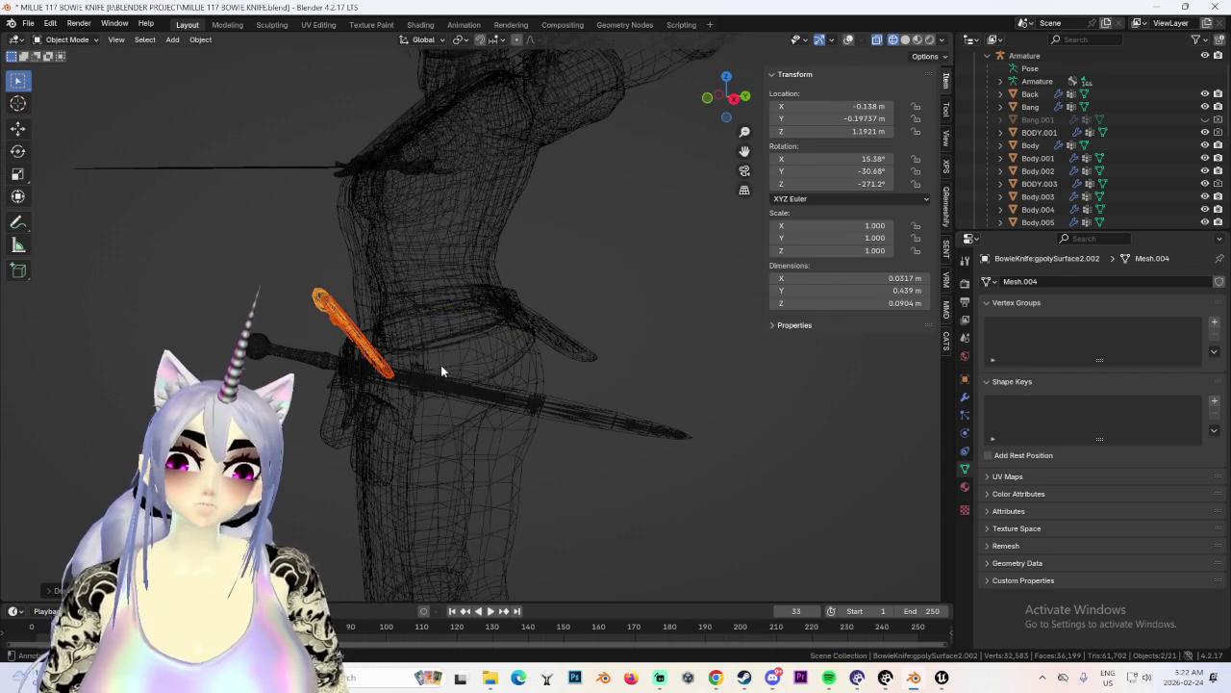
middle_drag(463, 358, 952, 43)
click(905, 41)
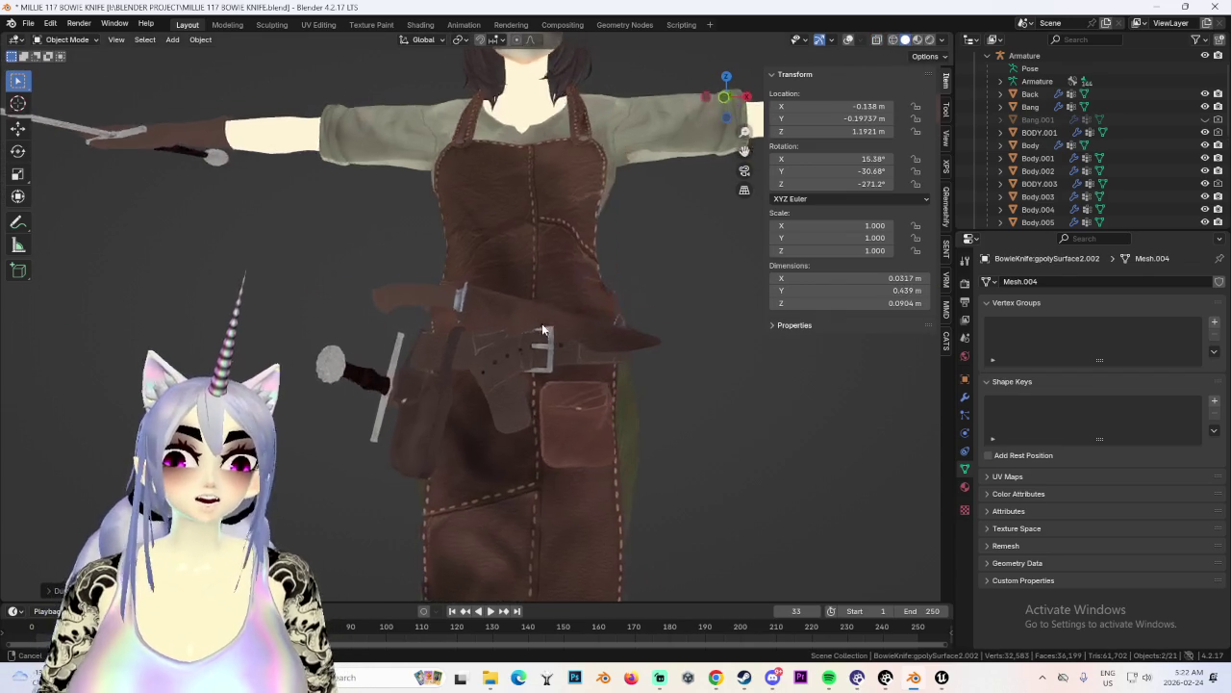
middle_drag(539, 318, 452, 367)
click(339, 332)
mouse_move(338, 332)
middle_down()
mouse_move(584, 346)
mouse_move(699, 106)
middle_up()
Move and tilt the duplicated knife toward the belt, sliding it along Y and X.
key(g)
key(y)
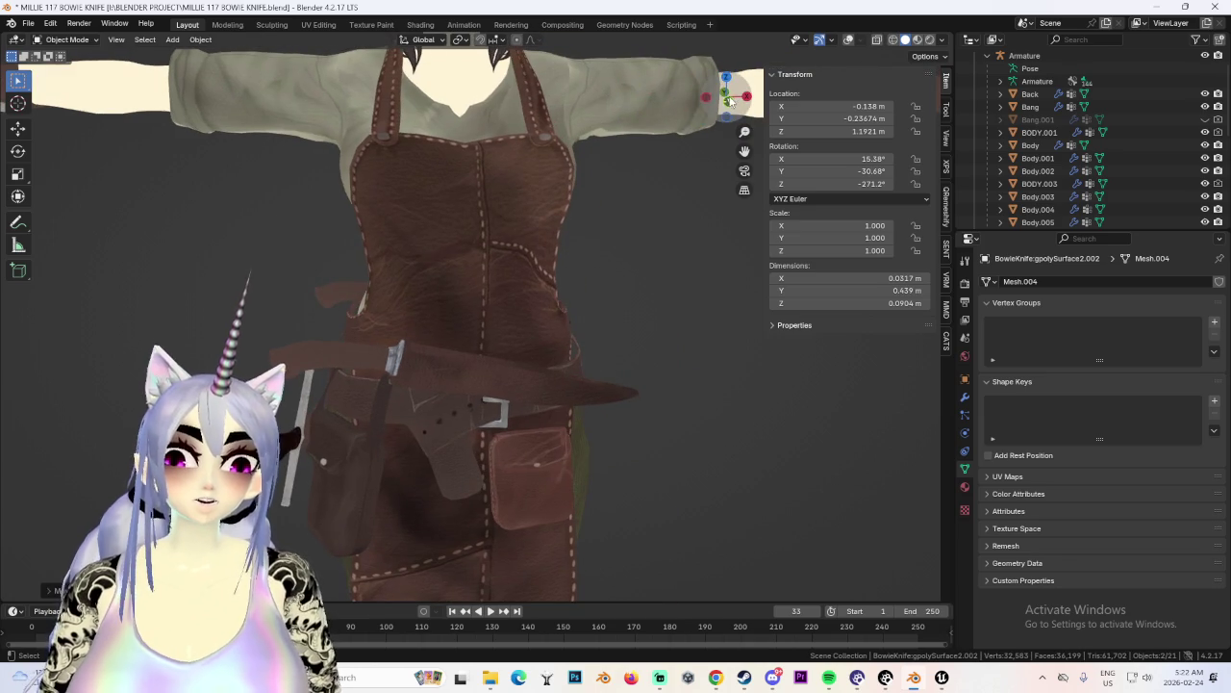
click(728, 99)
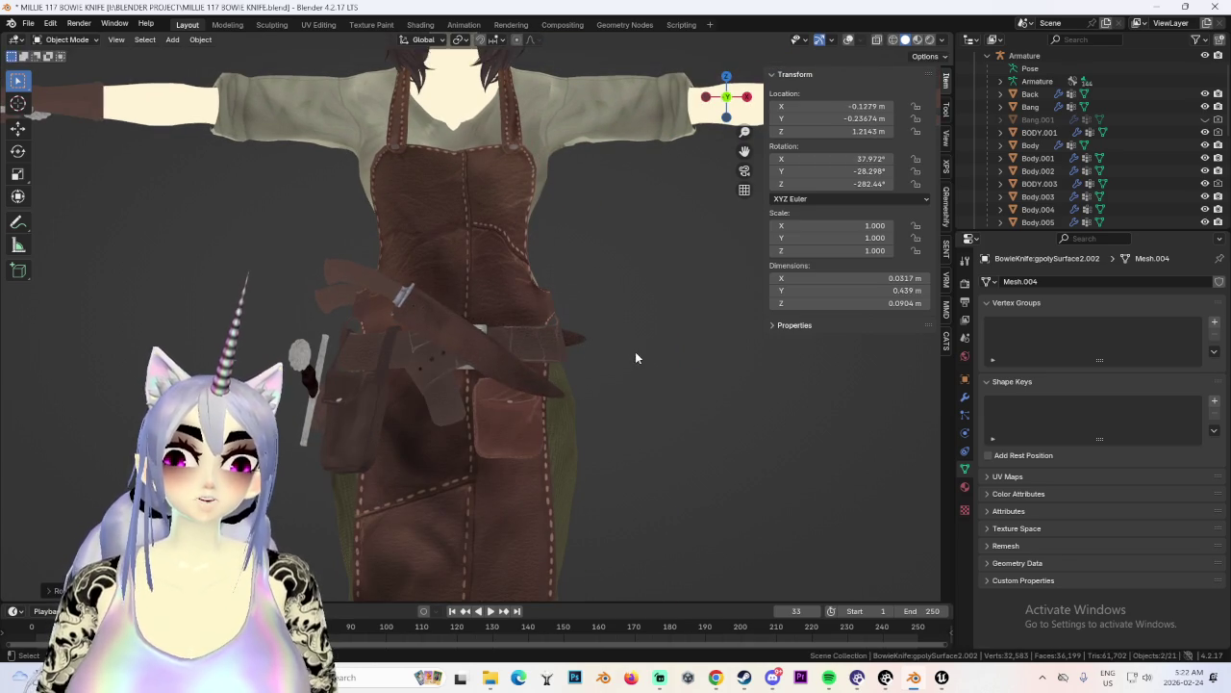
key(g)
key(r)
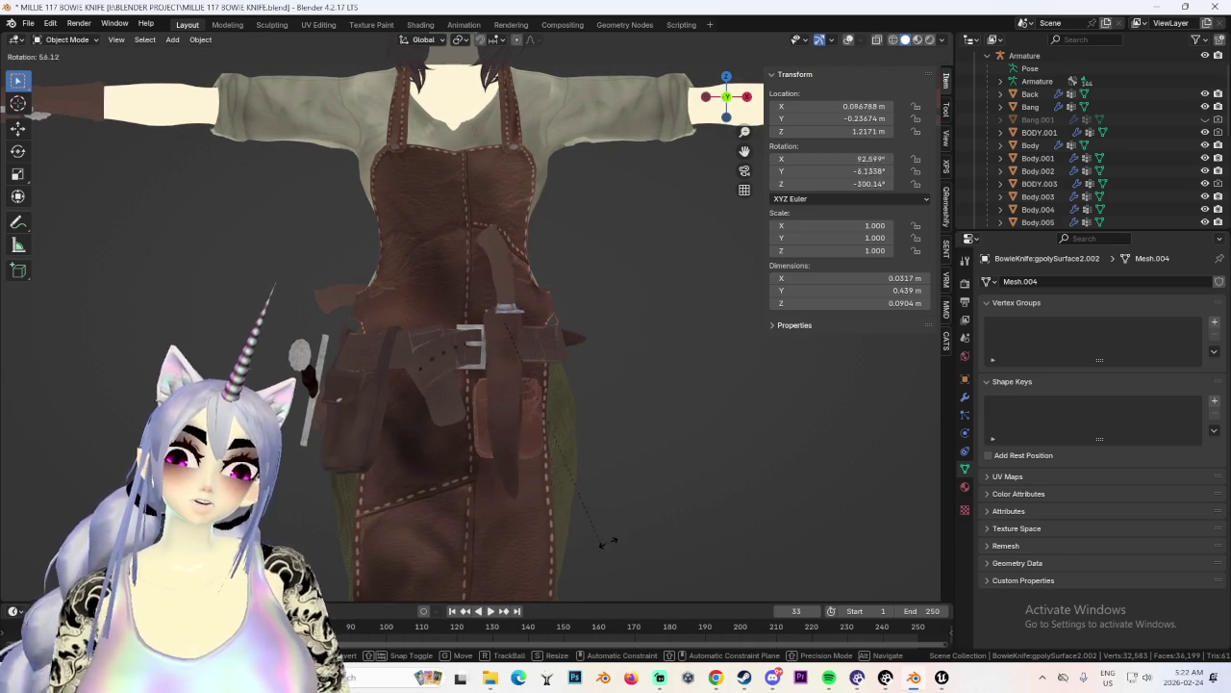
key(g)
middle_drag(633, 491, 577, 472)
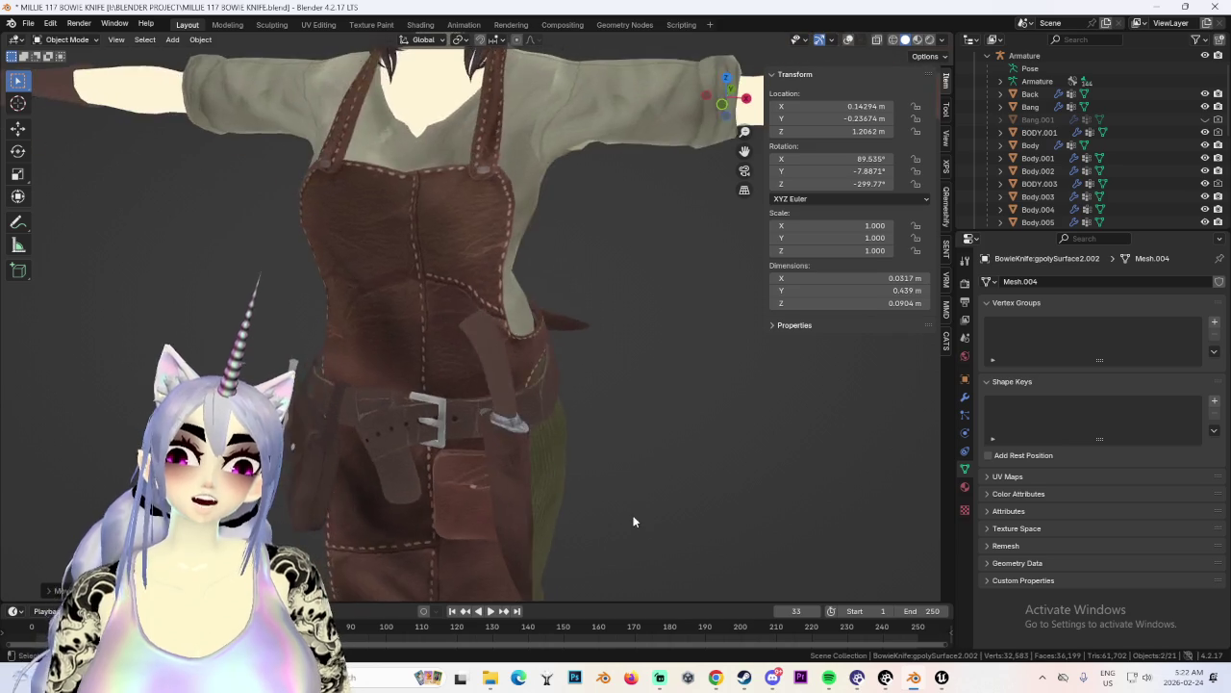
key(g)
key(x)
click(485, 451)
Rotate the knife beside the sheath so its X rotation reads 97.637°.
mouse_move(485, 456)
middle_down()
mouse_move(604, 459)
mouse_move(673, 399)
middle_up()
scroll(676, 401, down, 2)
drag(726, 97, 420, 299)
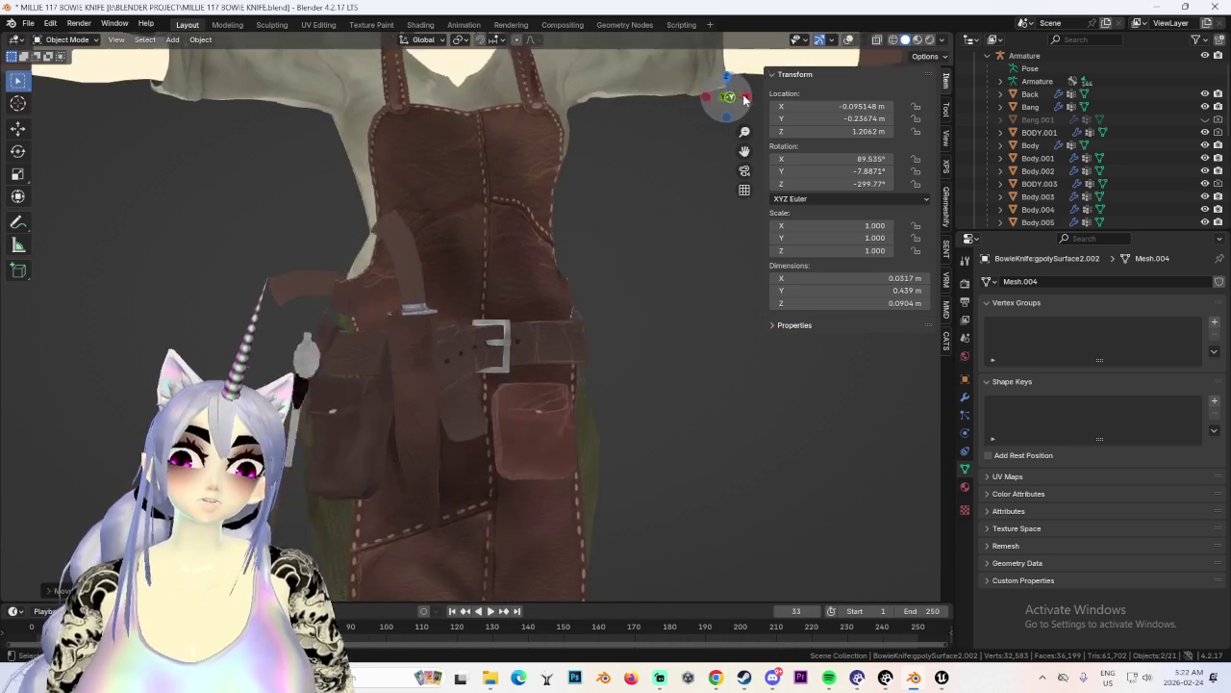
key(r)
click(483, 286)
key(r)
mouse_move(461, 353)
middle_down()
mouse_move(472, 434)
mouse_move(700, 426)
middle_up()
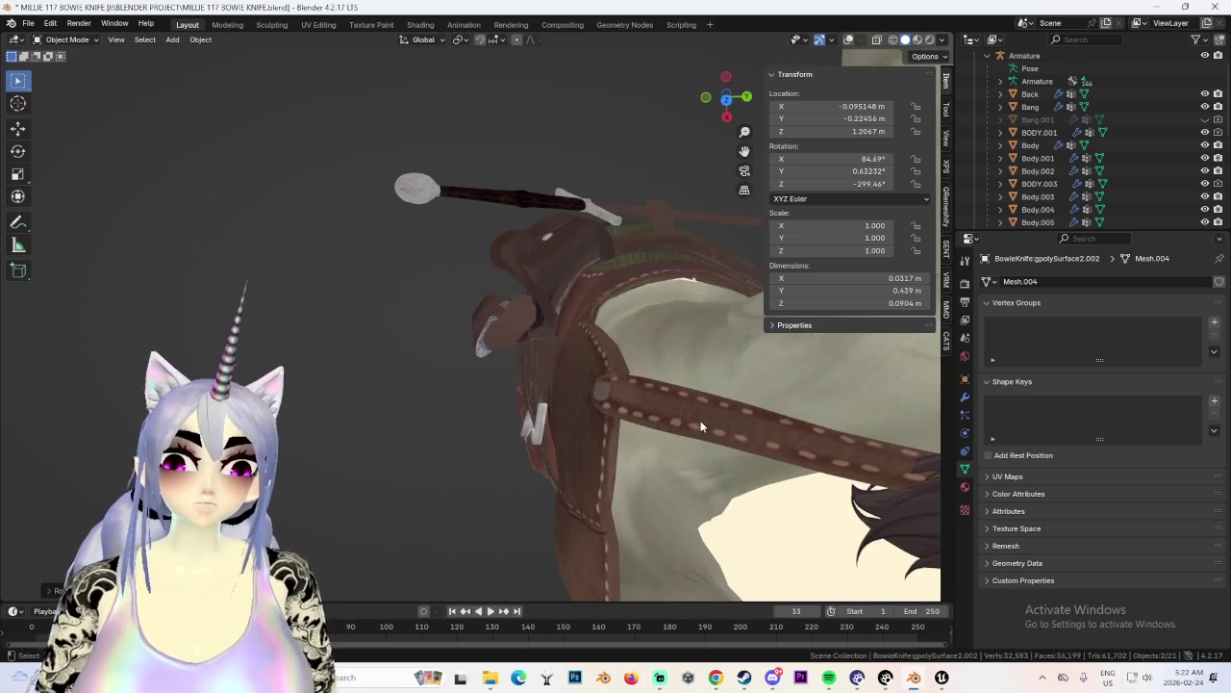
click(655, 313)
mouse_move(654, 313)
middle_down()
mouse_move(645, 361)
mouse_move(440, 305)
mouse_move(591, 351)
mouse_move(576, 298)
middle_up()
key(KP_1)
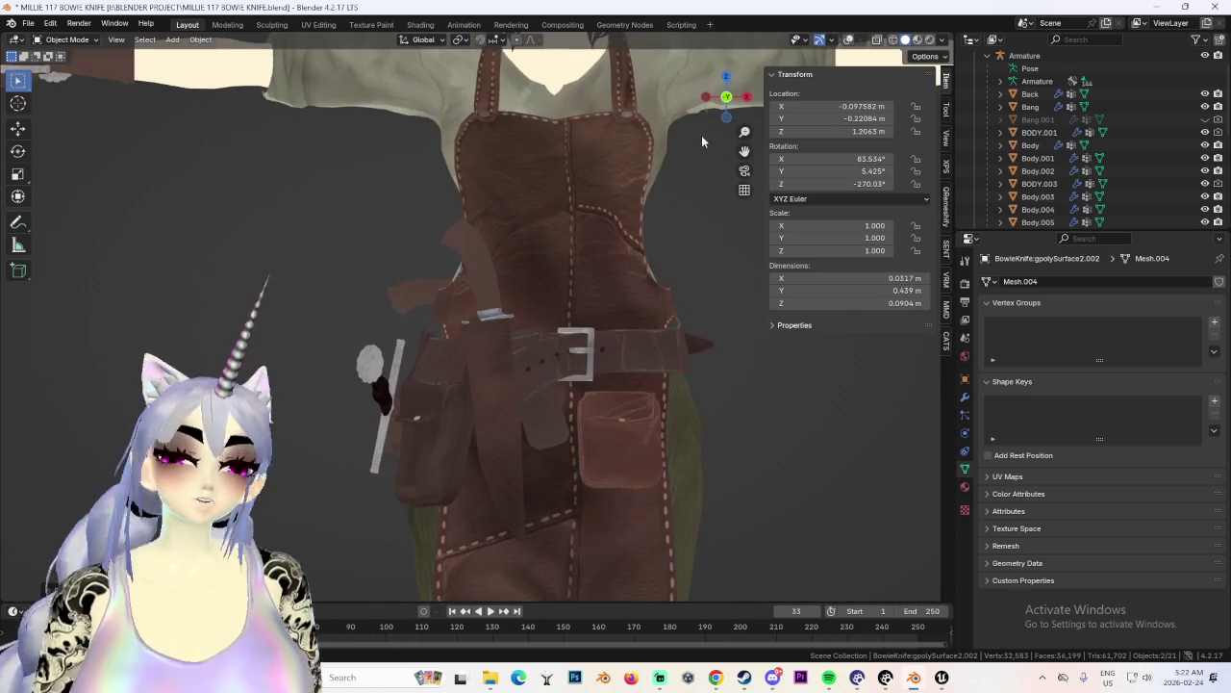
Reselect the knife, pan around the belt and apron pocket, and turn overlays back on.
click(503, 335)
scroll(523, 318, up, 3)
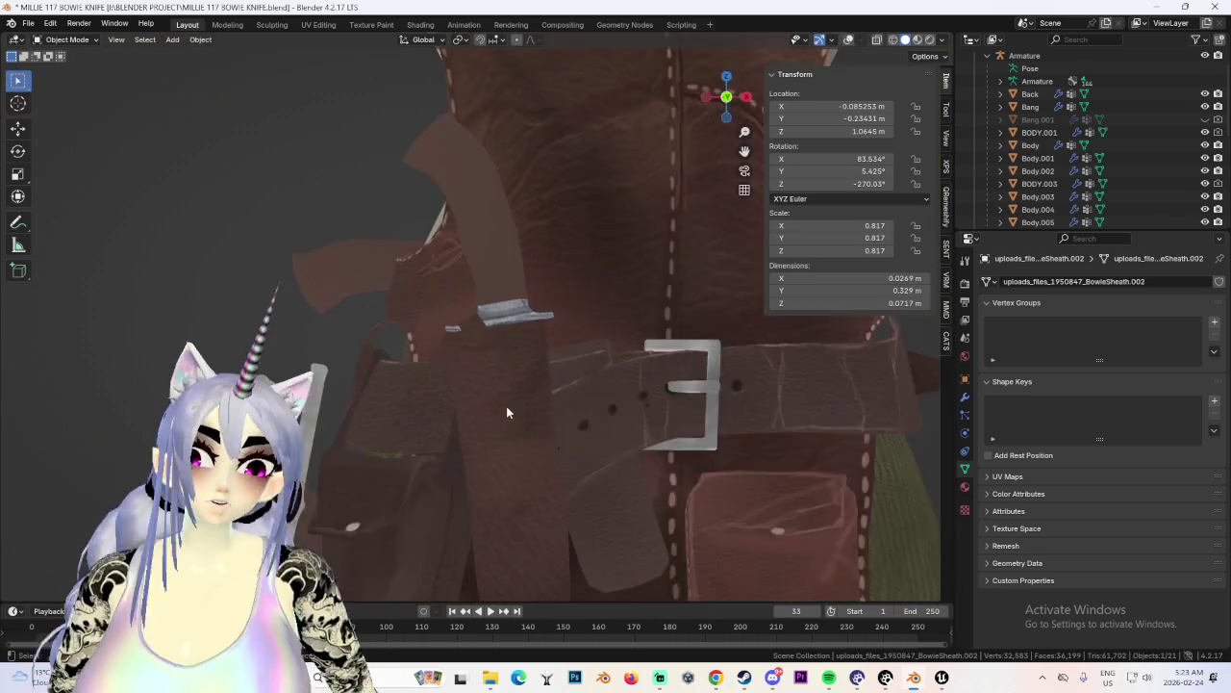
middle_drag(506, 406, 627, 403)
click(475, 227)
mouse_move(475, 227)
middle_down()
mouse_move(519, 242)
mouse_move(760, 46)
middle_up()
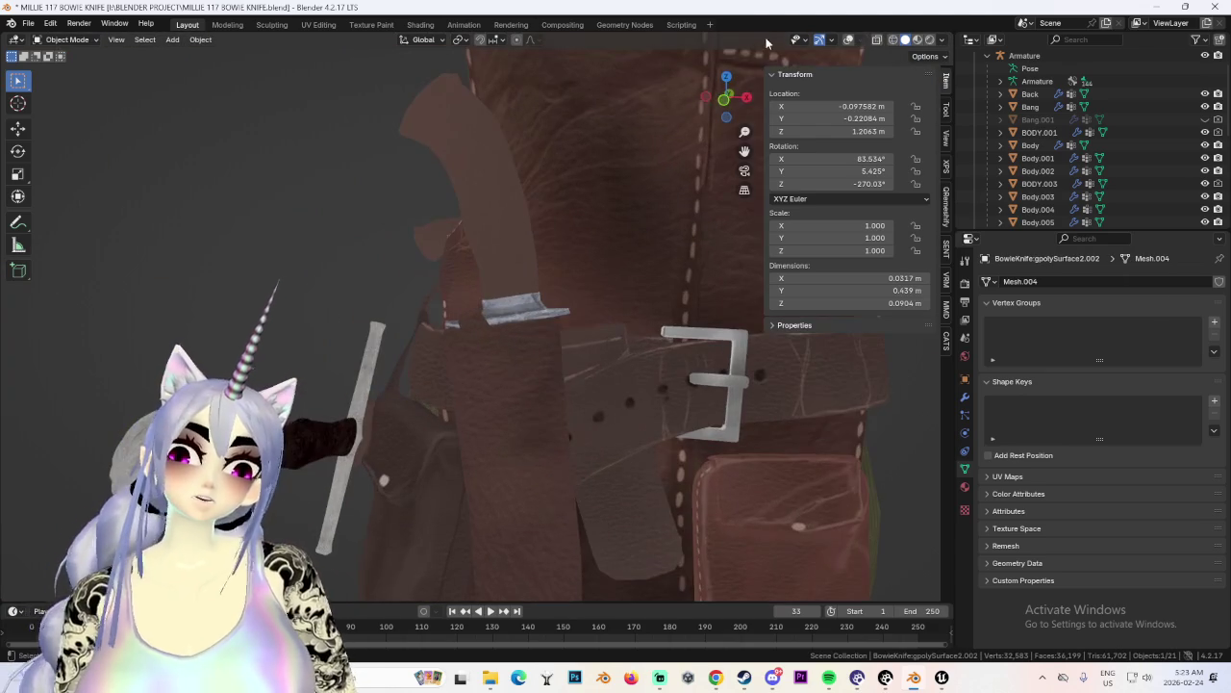
mouse_move(713, 100)
middle_down()
mouse_move(621, 233)
mouse_move(413, 250)
middle_up()
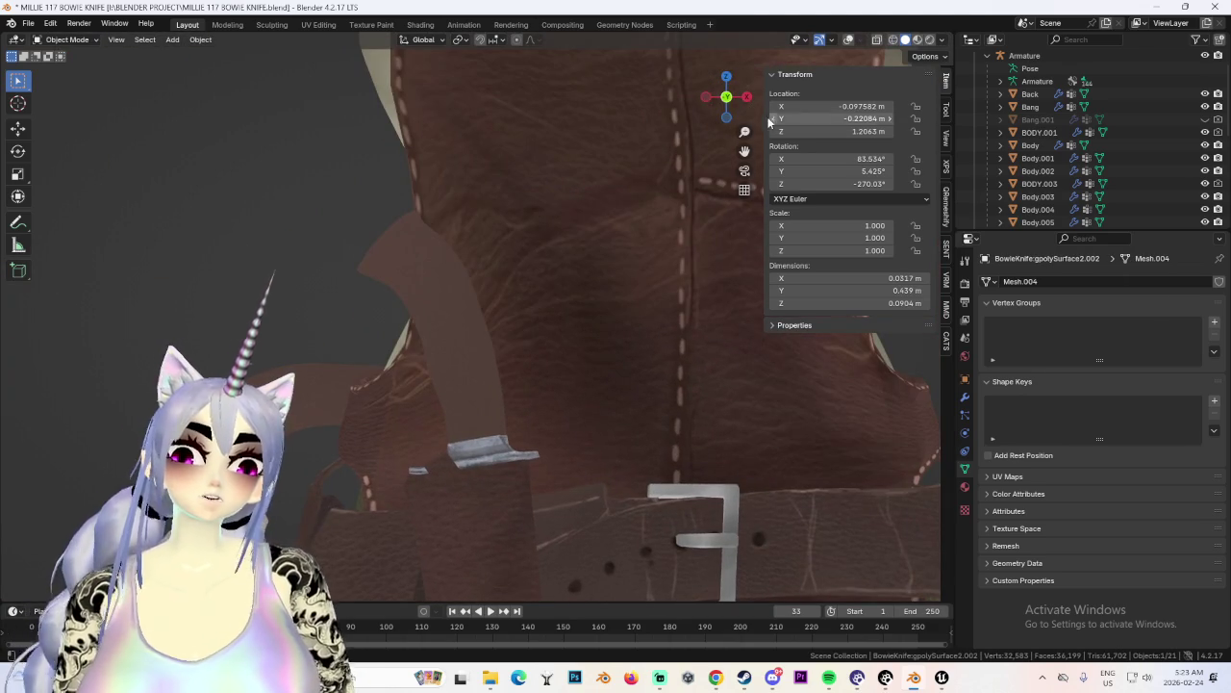
scroll(505, 320, down, 5)
middle_drag(505, 320, 532, 185)
scroll(527, 168, down, 3)
scroll(528, 310, up, 4)
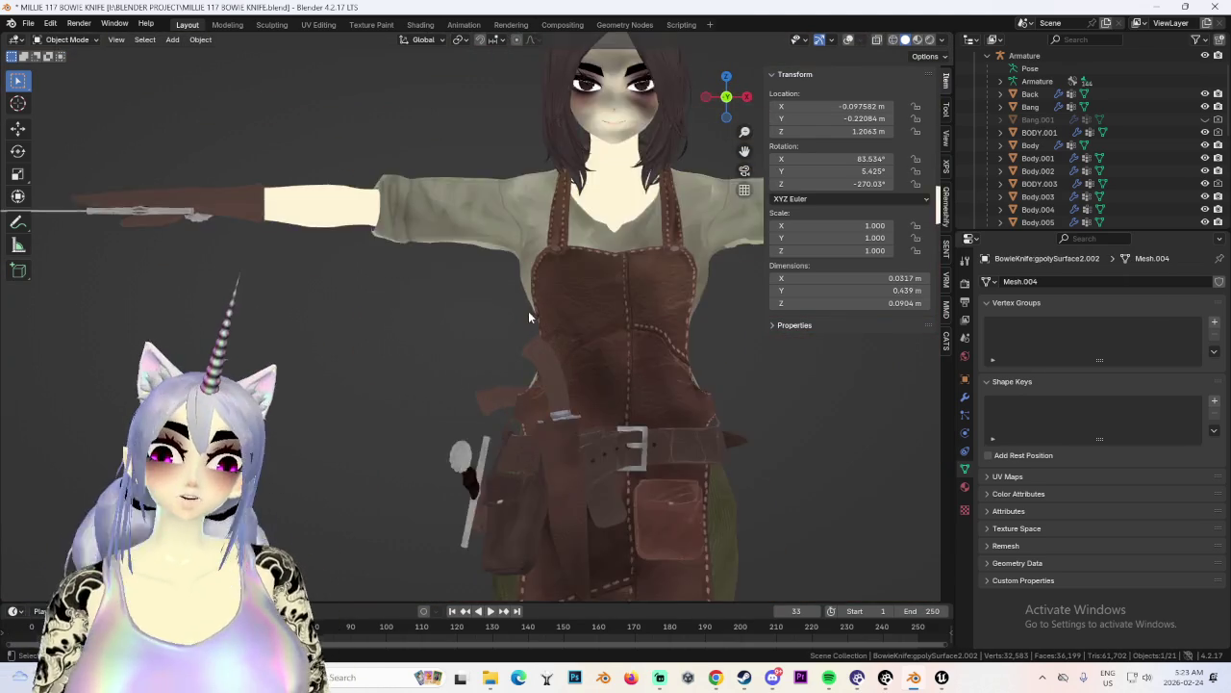
scroll(529, 260, up, 3)
middle_drag(529, 262, 562, 115)
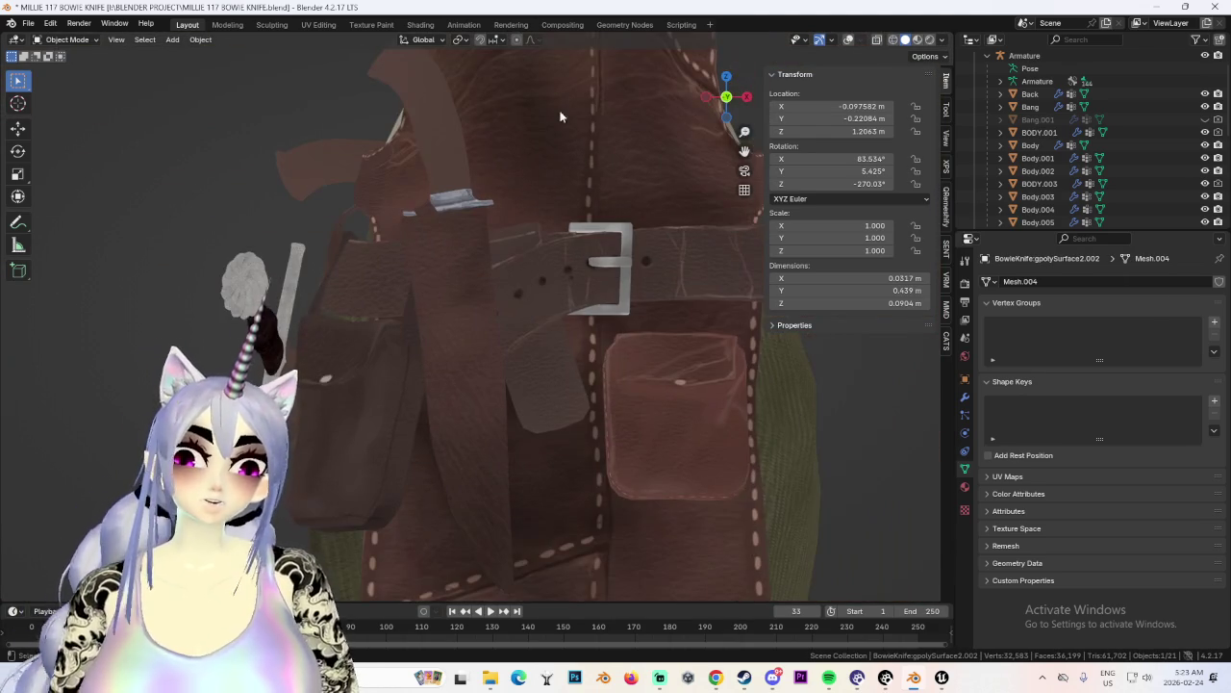
click(848, 41)
mouse_move(530, 295)
middle_down()
mouse_move(637, 230)
mouse_move(546, 241)
middle_up()
In front view, make a first rotate-and-move pass to bring the knife toward the sheath.
click(726, 120)
key(r)
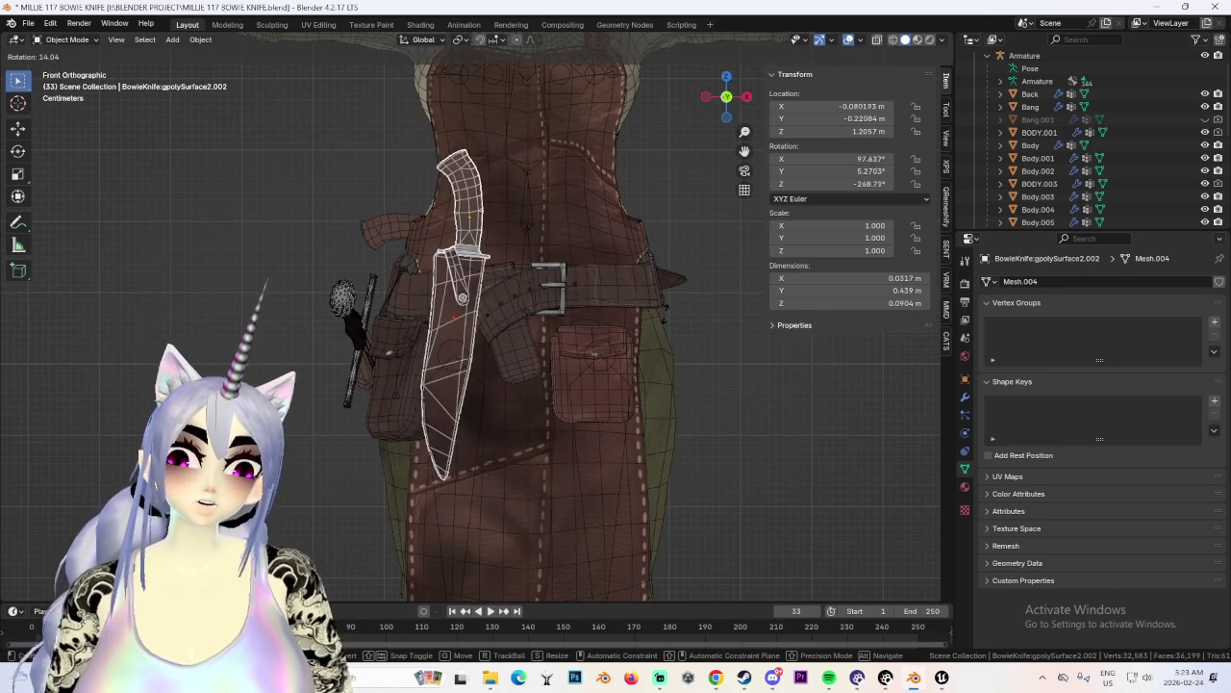
key(Return)
key(g)
key(Return)
mouse_move(462, 385)
middle_down()
mouse_move(499, 433)
mouse_move(537, 329)
mouse_move(501, 303)
mouse_move(583, 321)
mouse_move(456, 273)
mouse_move(551, 314)
mouse_move(613, 250)
mouse_move(616, 288)
middle_up()
key(r)
key(Return)
Shift the knife along Y and X, then rotate it to match the sheath's angle.
scroll(480, 281, up, 2)
key(y)
key(Return)
key(g)
key(x)
key(Return)
scroll(605, 339, up, 3)
key(r)
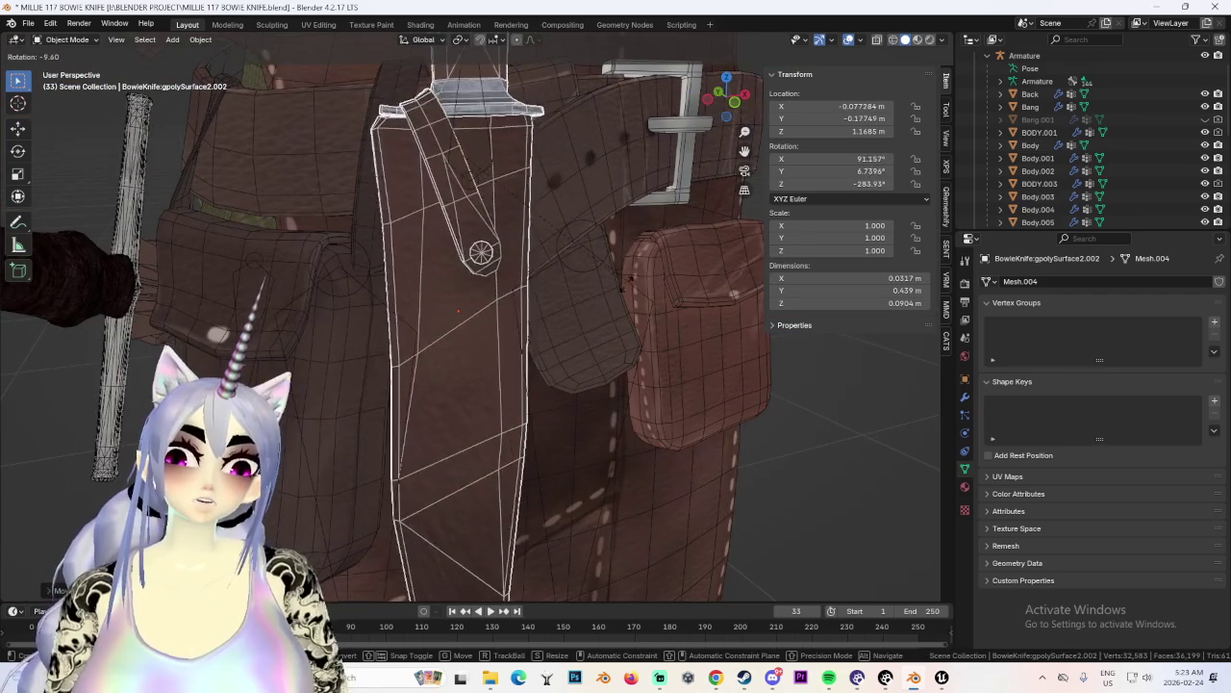
click(630, 299)
mouse_move(630, 299)
middle_down()
mouse_move(570, 308)
mouse_move(728, 395)
mouse_move(635, 378)
middle_up()
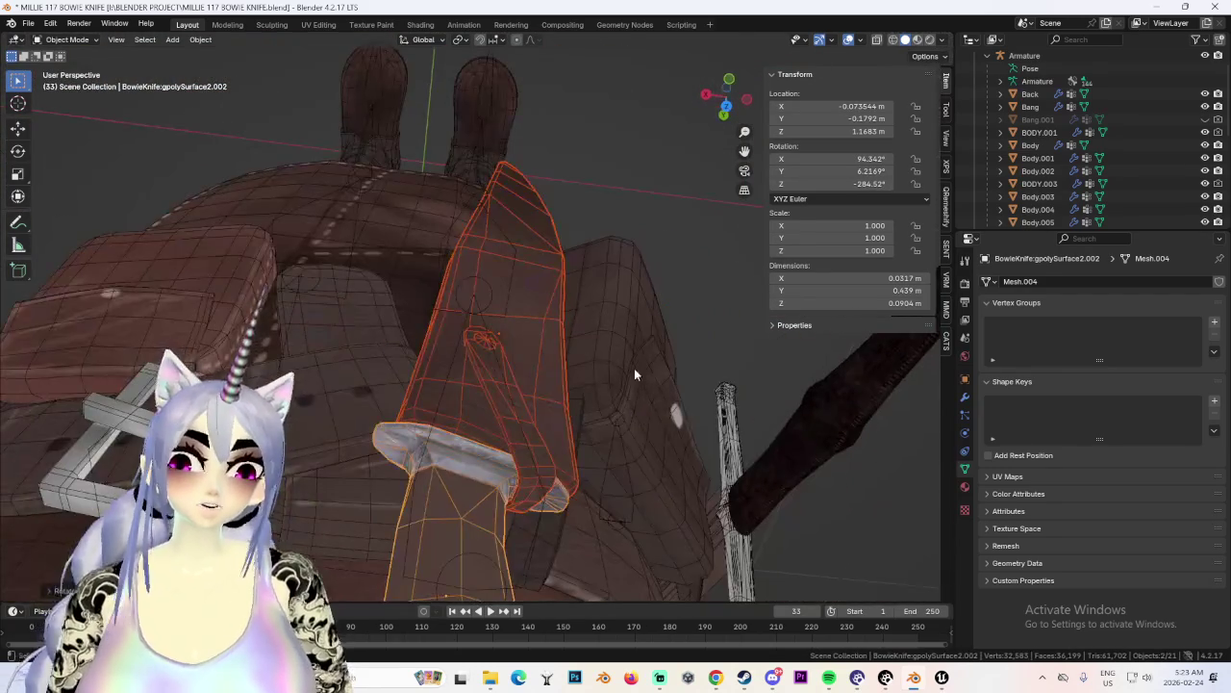
Move and tilt the knife, slide it along global X, then select the sheath.
key(g)
click(548, 352)
mouse_move(547, 352)
middle_down()
mouse_move(569, 292)
mouse_move(558, 303)
mouse_move(426, 278)
mouse_move(597, 251)
mouse_move(626, 275)
mouse_move(504, 323)
mouse_move(641, 302)
mouse_move(607, 273)
mouse_move(695, 273)
mouse_move(487, 277)
middle_up()
key(r)
click(547, 308)
key(g)
key(x)
click(547, 308)
click(662, 273)
scroll(646, 295, up, 4)
key(ctrl+z)
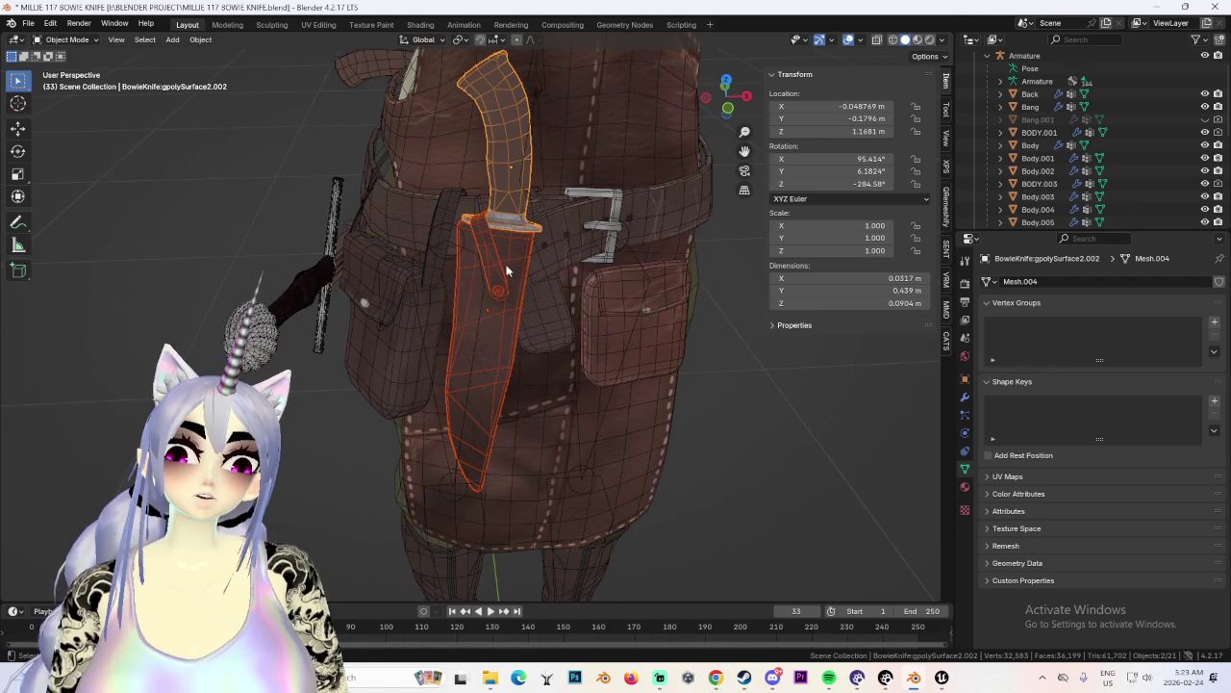
Reselect and frame the knife, then settle it sideways along X into the sheath.
click(508, 159)
mouse_move(508, 159)
middle_down()
mouse_move(633, 231)
mouse_move(591, 295)
middle_up()
key(KP_Decimal)
scroll(590, 295, down, 3)
key(g)
key(x)
click(580, 246)
middle_drag(580, 241, 517, 234)
scroll(603, 248, down, 2)
mouse_move(604, 248)
middle_down()
mouse_move(706, 219)
mouse_move(612, 229)
mouse_move(712, 249)
mouse_move(514, 323)
middle_up()
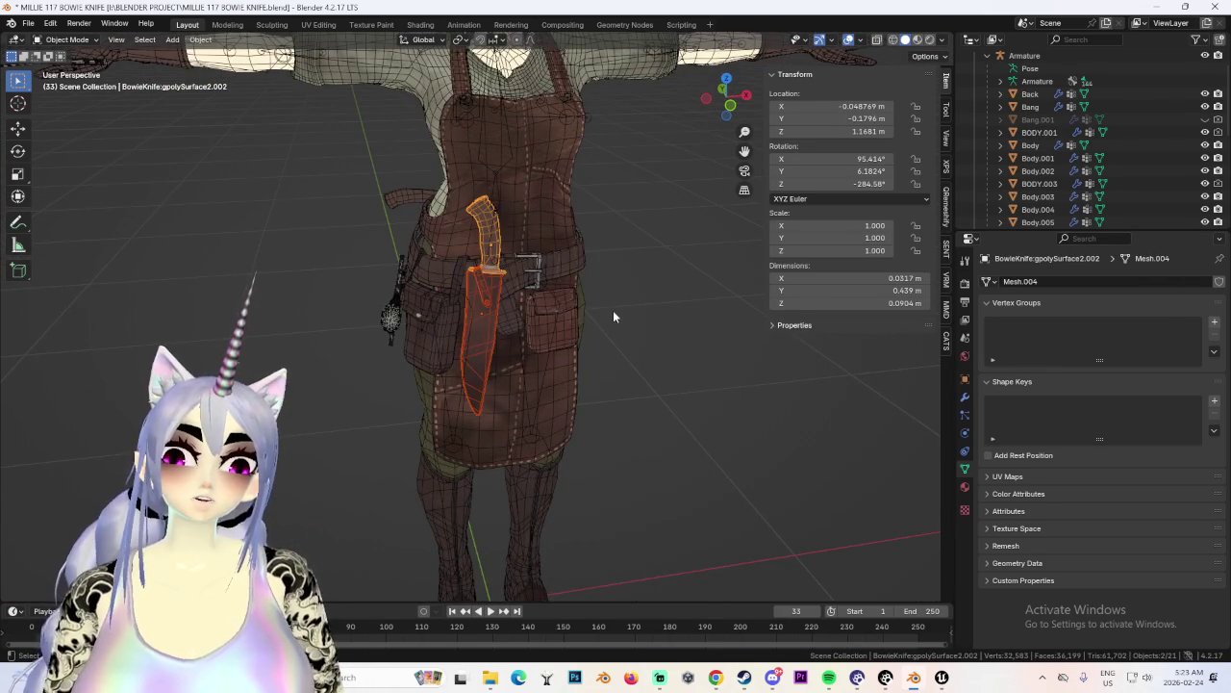
Re-rotate and reposition the knife, checking its fit in Front view.
key(KP_1)
key(r)
click(589, 232)
key(g)
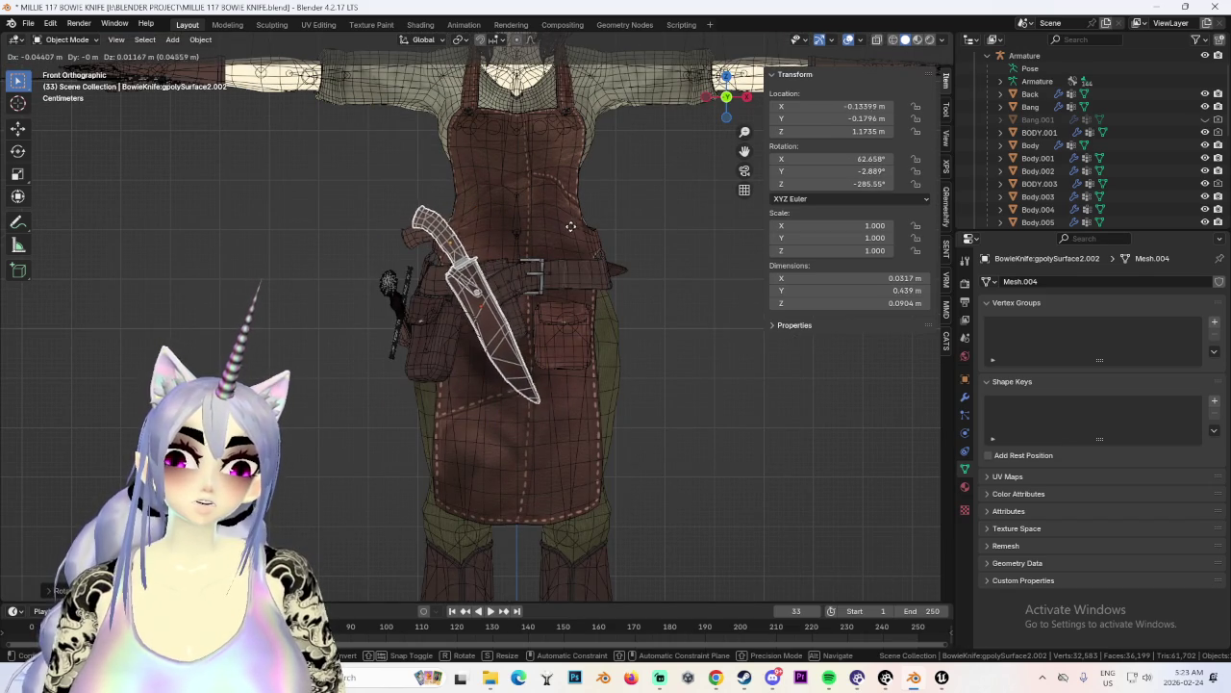
click(571, 229)
key(r)
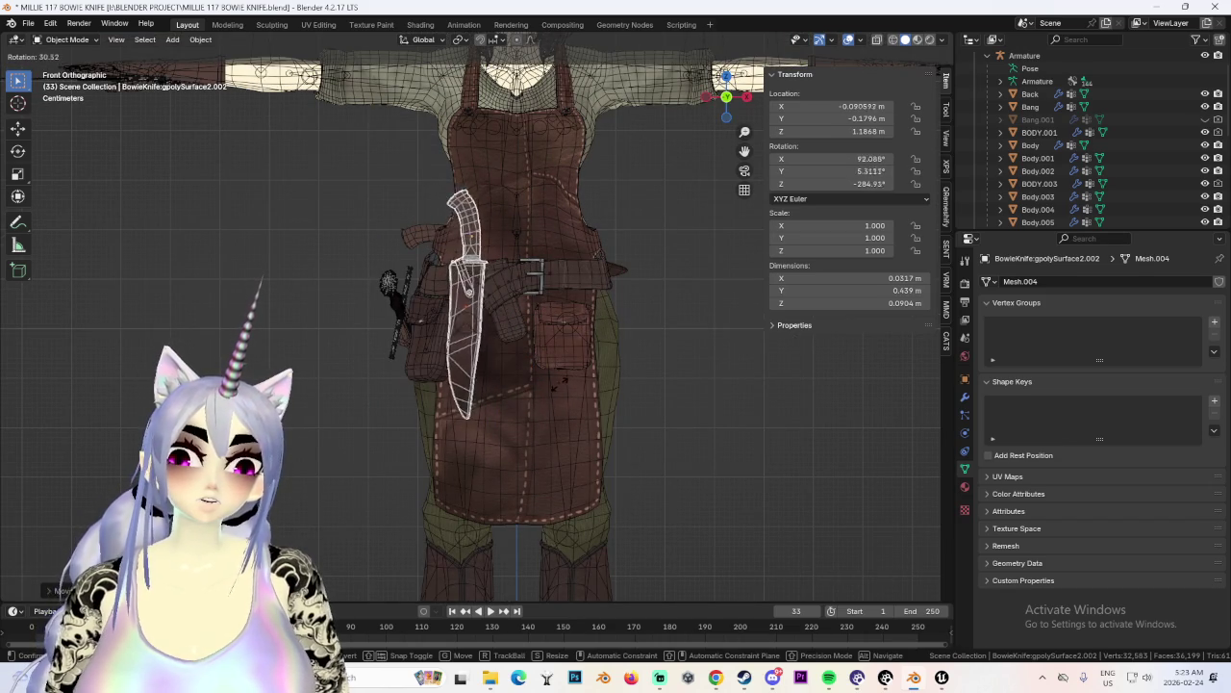
click(726, 292)
middle_drag(726, 292, 641, 314)
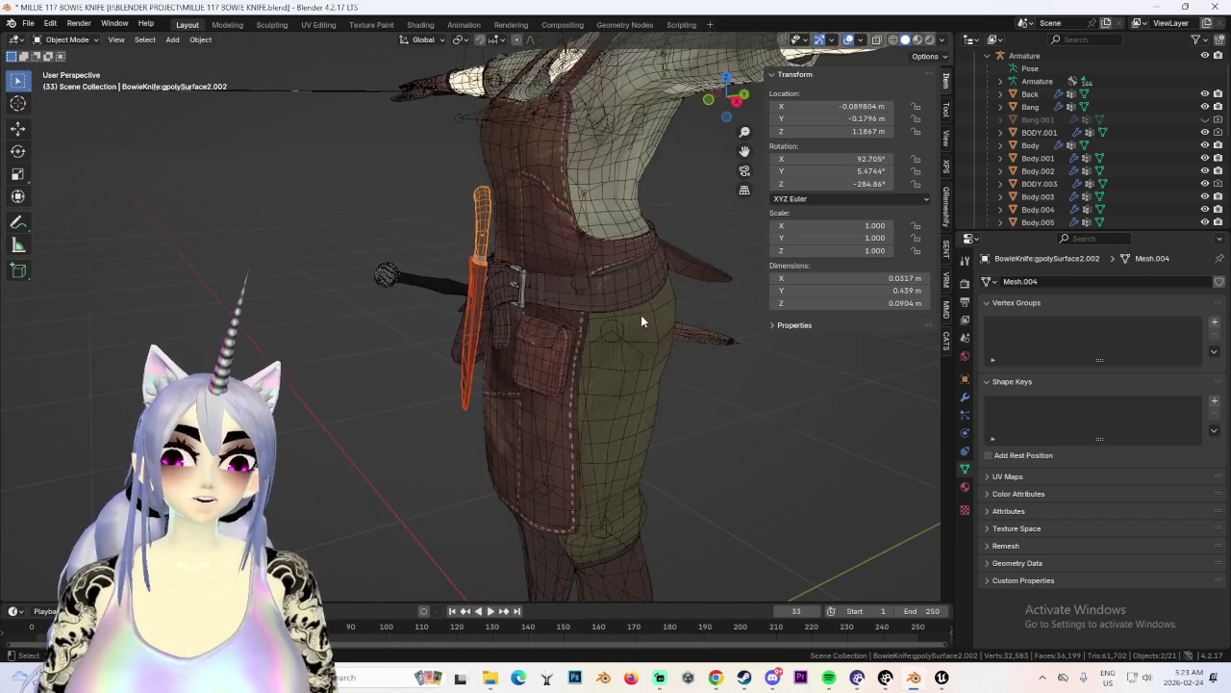
key(KP_1)
scroll(615, 302, up, 2)
Rotate the knife again and push it along Y deeper into the sheath.
key(r)
click(630, 289)
mouse_move(689, 354)
middle_down()
mouse_move(646, 394)
mouse_move(534, 306)
mouse_move(589, 282)
mouse_move(544, 359)
mouse_move(584, 398)
mouse_move(561, 349)
mouse_move(584, 308)
mouse_move(634, 311)
mouse_move(570, 286)
mouse_move(395, 274)
mouse_move(520, 316)
mouse_move(535, 344)
mouse_move(483, 333)
mouse_move(609, 344)
mouse_move(626, 374)
mouse_move(627, 356)
mouse_move(665, 360)
mouse_move(568, 341)
mouse_move(634, 415)
middle_up()
scroll(633, 402, up, 2)
scroll(568, 354, up, 2)
scroll(567, 354, down, 2)
key(g)
key(y)
click(563, 327)
Finish at rotation 88.652°, 5.6078°, -282.07° and Z 1.1869 m with final X/Y nudges.
key(r)
click(638, 305)
key(r)
click(491, 346)
key(g)
key(x)
click(539, 342)
key(g)
key(y)
click(638, 356)
scroll(718, 441, down, 3)
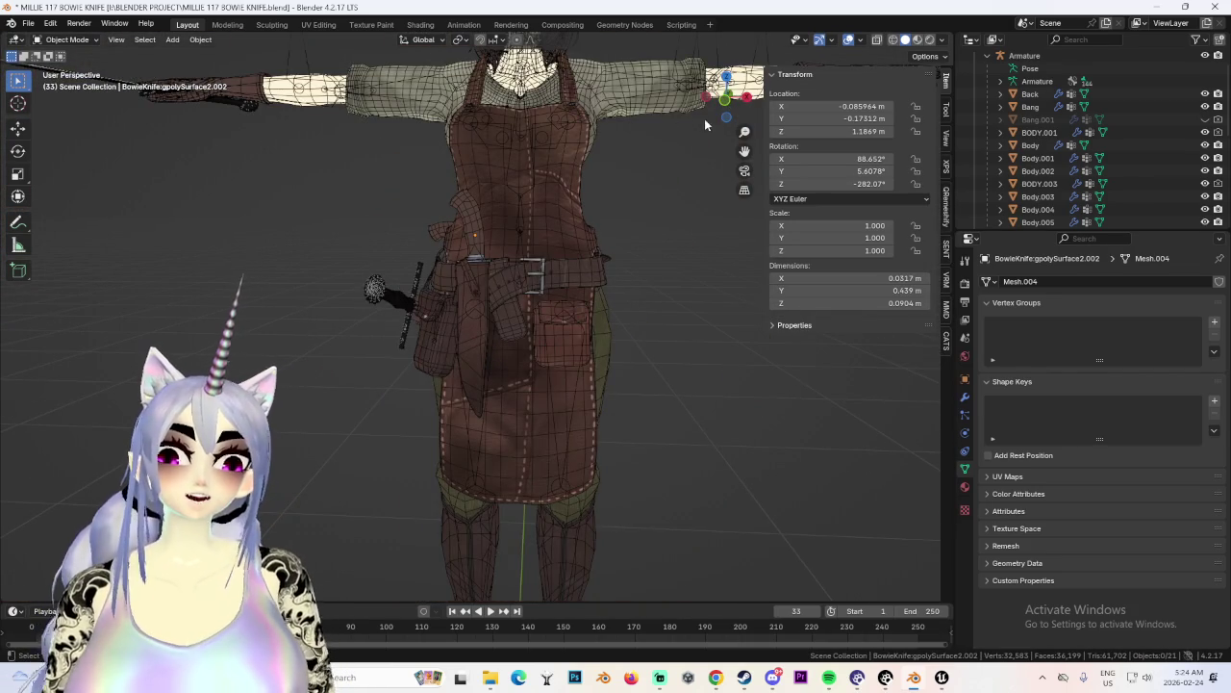
scroll(678, 329, down, 5)
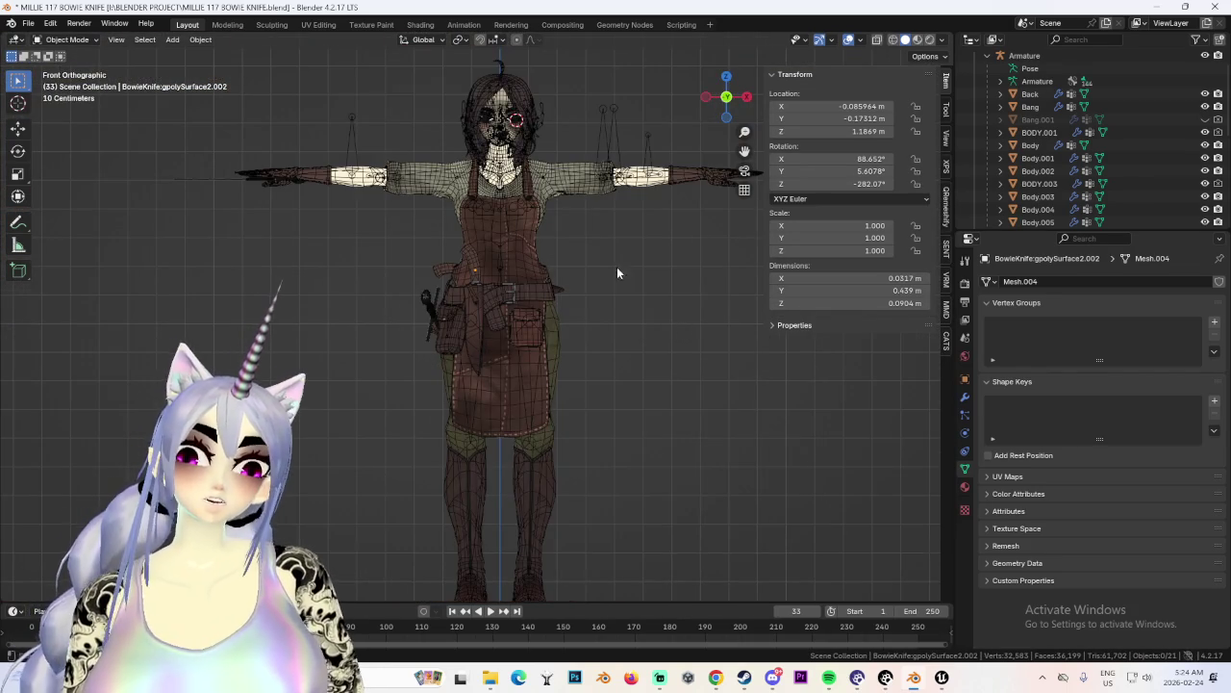
Duplicate the knife and sheath and raise the copy along Z.
scroll(487, 308, up, 6)
mouse_move(487, 302)
middle_down()
mouse_move(608, 316)
mouse_move(426, 306)
mouse_move(524, 248)
middle_up()
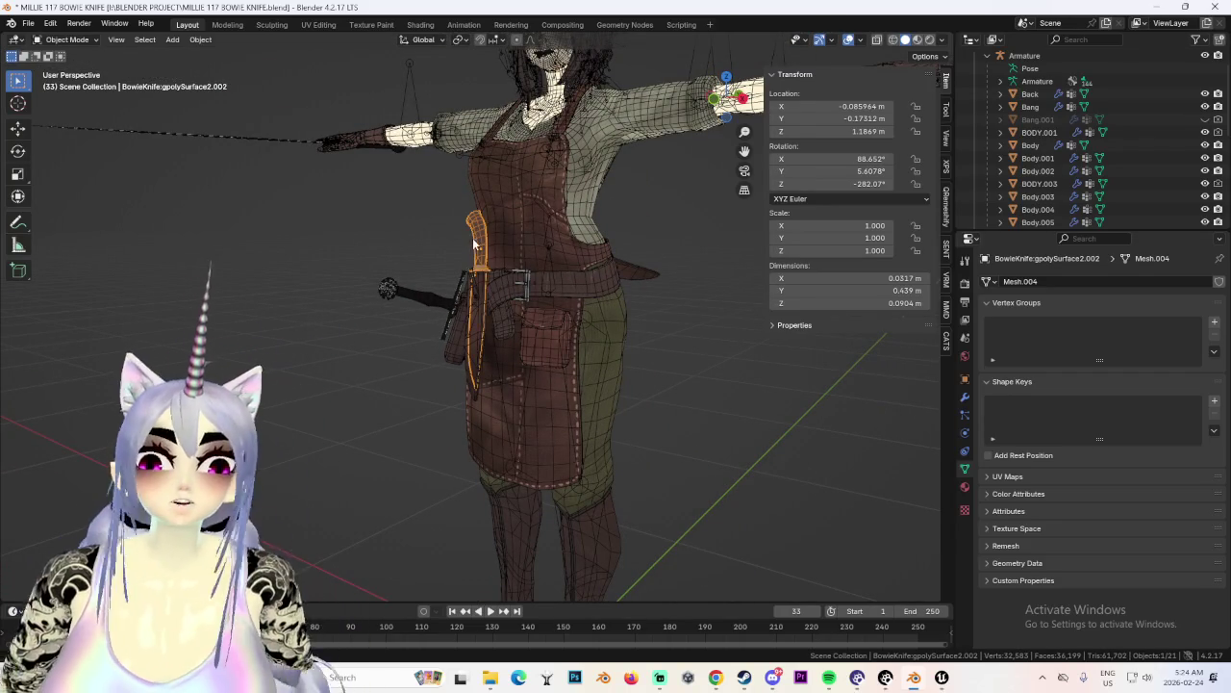
click(1024, 55)
middle_drag(710, 244, 656, 303)
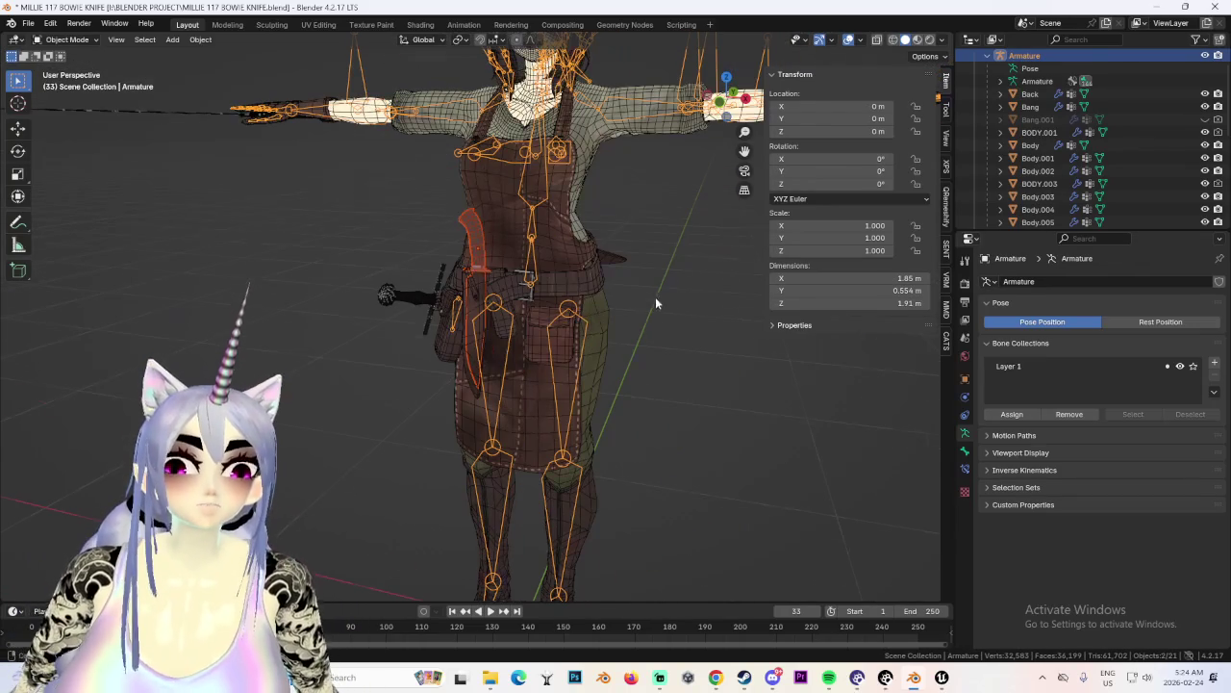
click(465, 277)
key(shift+d)
key(z)
click(524, 240)
middle_drag(525, 241, 533, 350)
click(745, 99)
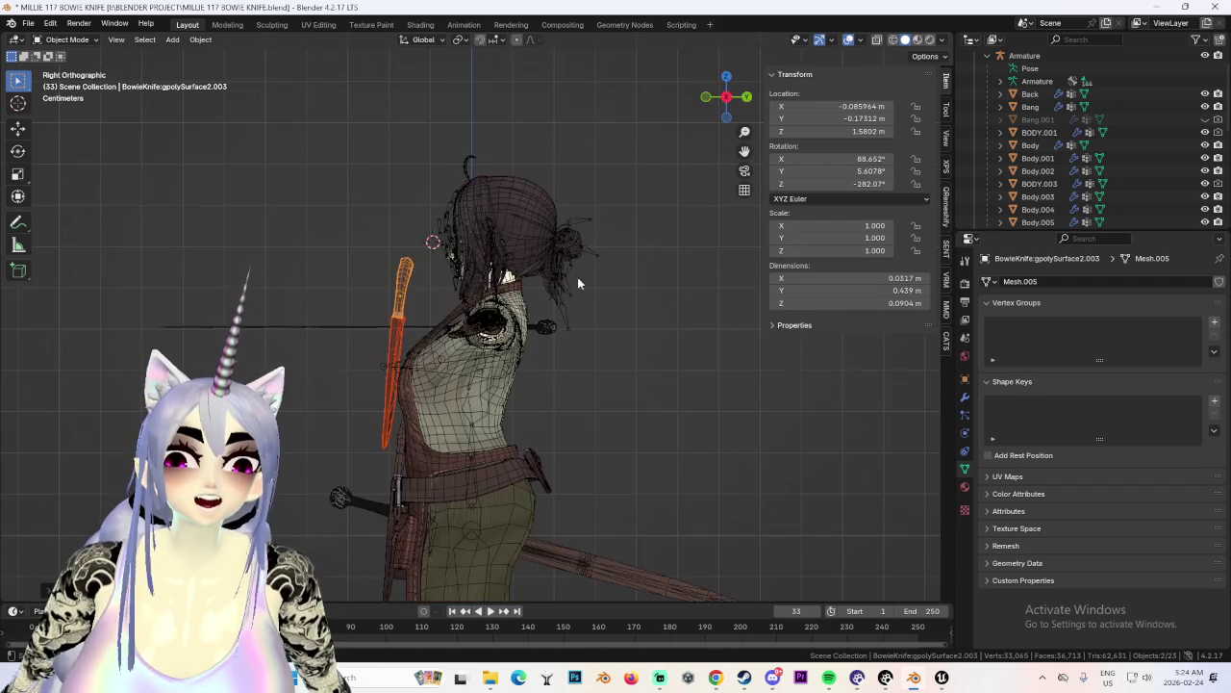
Rotate the copy upright, reposition it, and scale it down to about 0.587.
key(r)
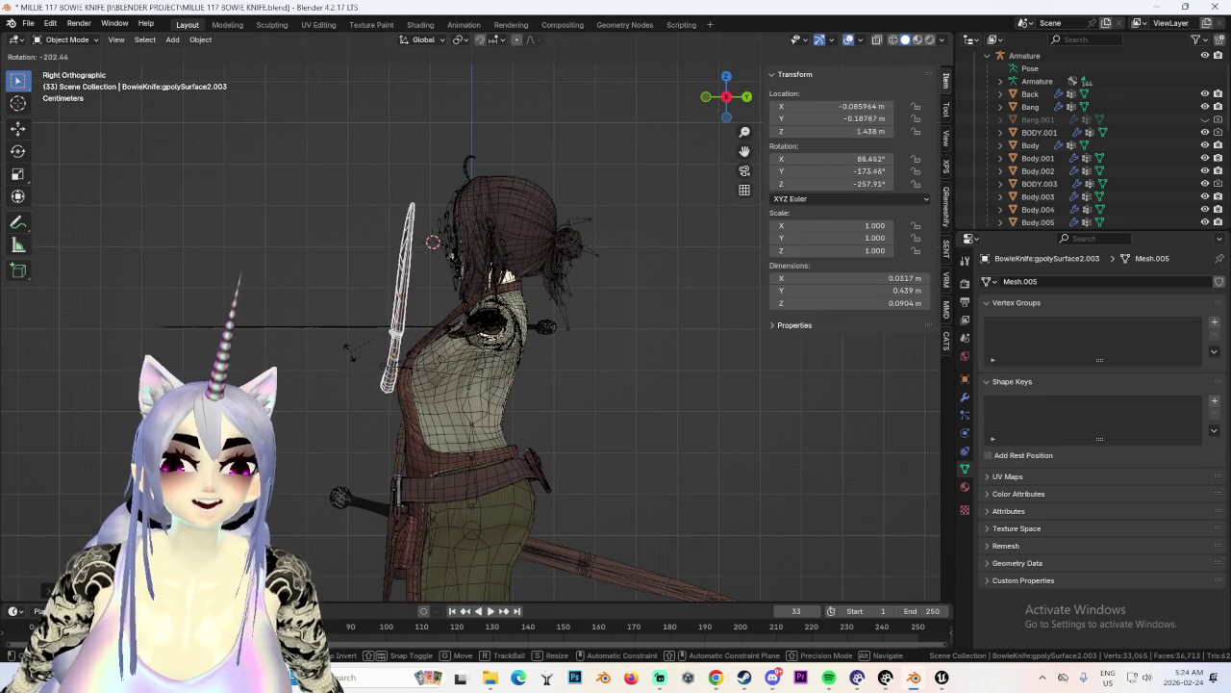
mouse_move(362, 330)
middle_down()
mouse_move(531, 354)
mouse_move(433, 363)
mouse_move(457, 375)
middle_up()
key(g)
click(525, 370)
key(g)
mouse_move(377, 405)
middle_down()
mouse_move(569, 398)
mouse_move(607, 243)
middle_up()
key(s)
click(570, 397)
scroll(546, 413, up, 3)
scroll(589, 294, down, 3)
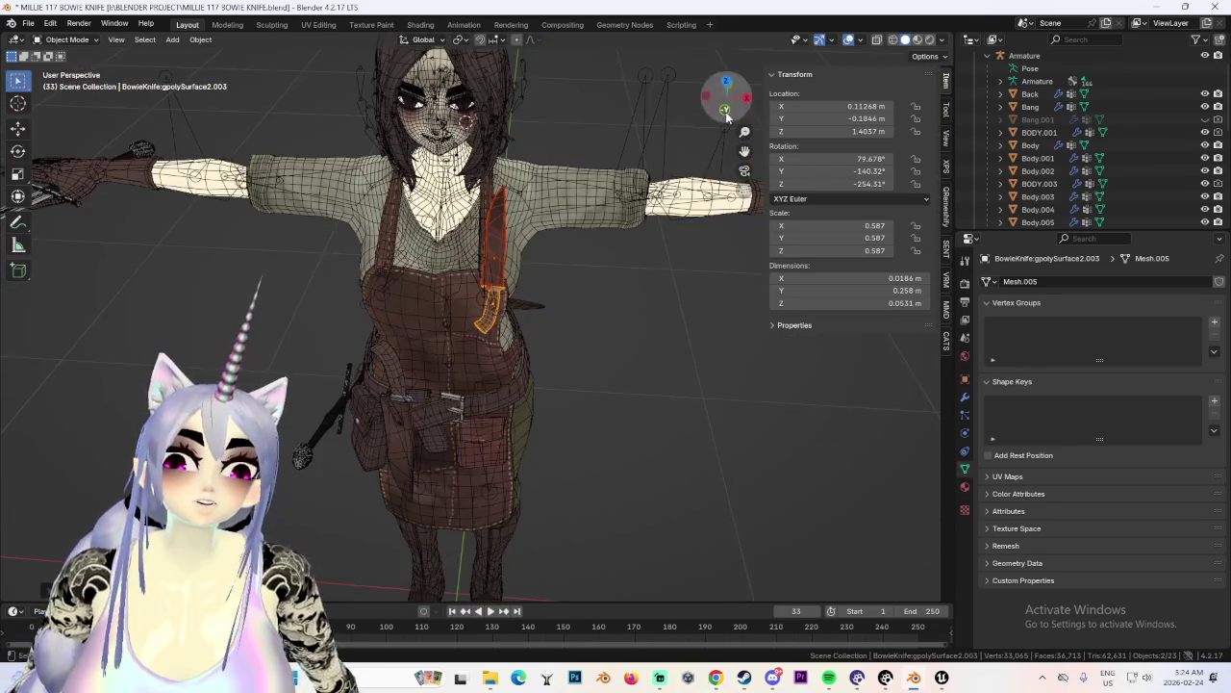
In front view, move the copied knife and sheath onto the character's chest.
click(726, 113)
scroll(481, 337, up, 3)
key(g)
click(521, 395)
scroll(521, 395, down, 3)
mouse_move(522, 395)
middle_down()
mouse_move(618, 406)
mouse_move(522, 416)
mouse_move(569, 408)
mouse_move(572, 289)
mouse_move(612, 282)
middle_up()
scroll(522, 415, down, 3)
key(ctrl+z)
key(ctrl+z)
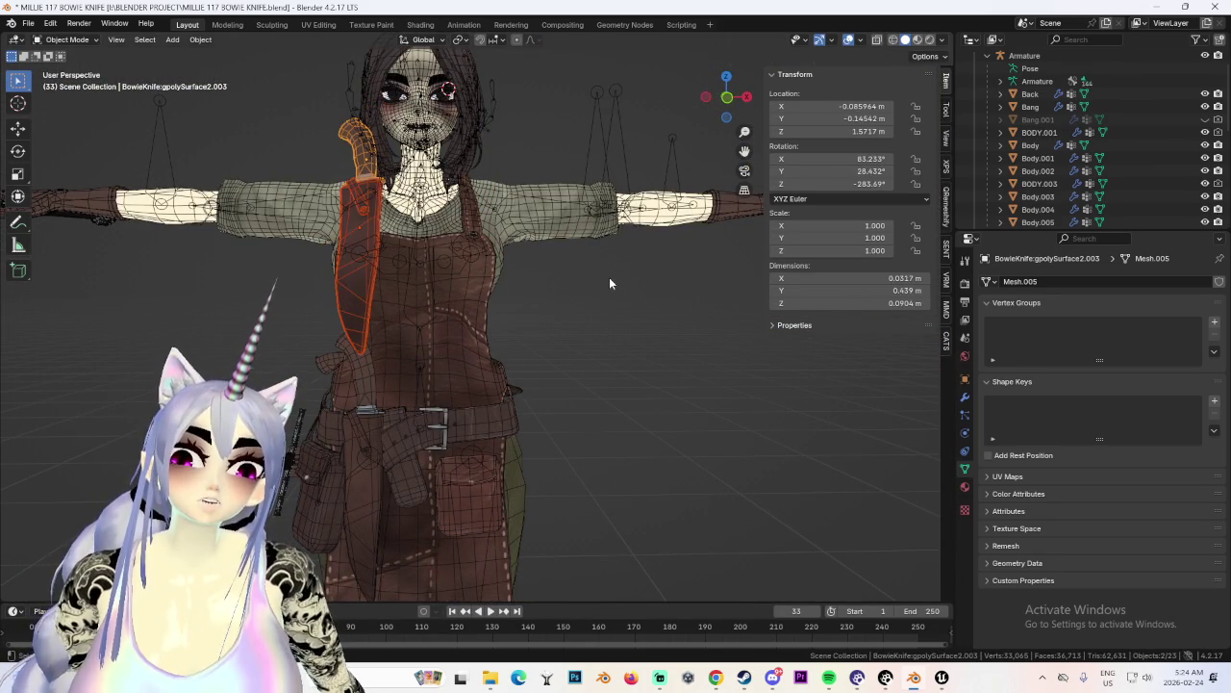
Delete both chest copies, leaving 21 objects, and hide the overlays.
mouse_move(421, 308)
middle_down()
mouse_move(555, 300)
mouse_move(512, 309)
mouse_move(509, 348)
mouse_move(421, 183)
middle_up()
click(421, 183)
click(421, 182)
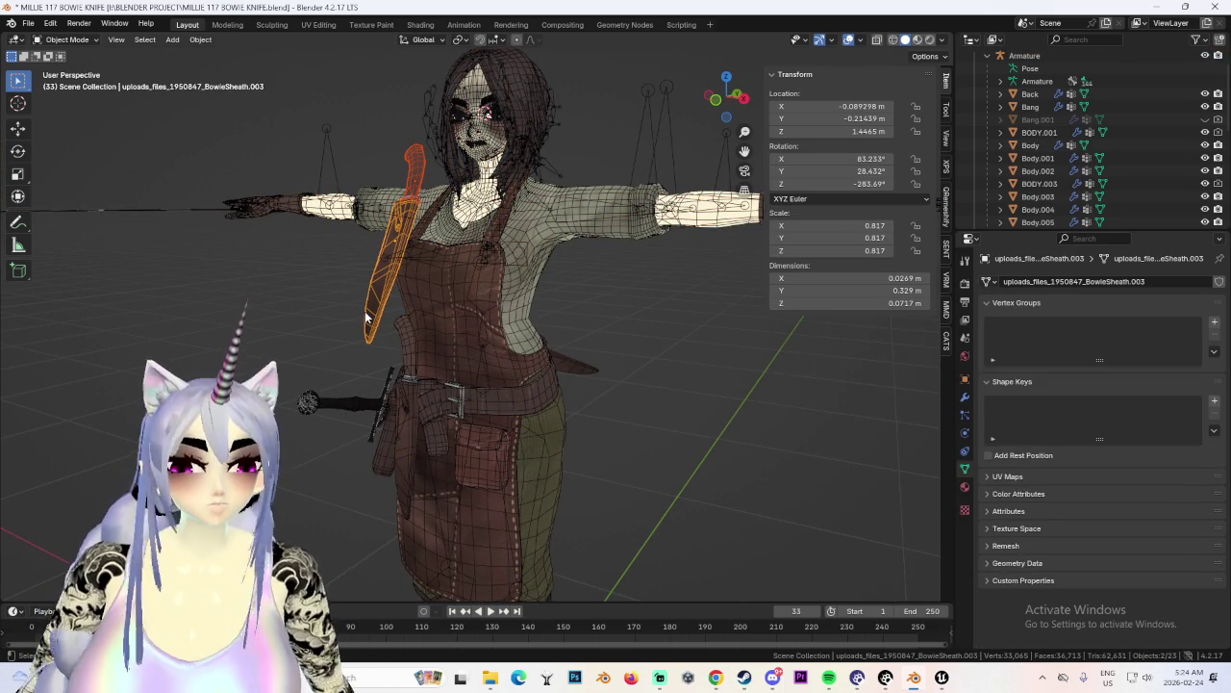
key(Delete)
click(716, 98)
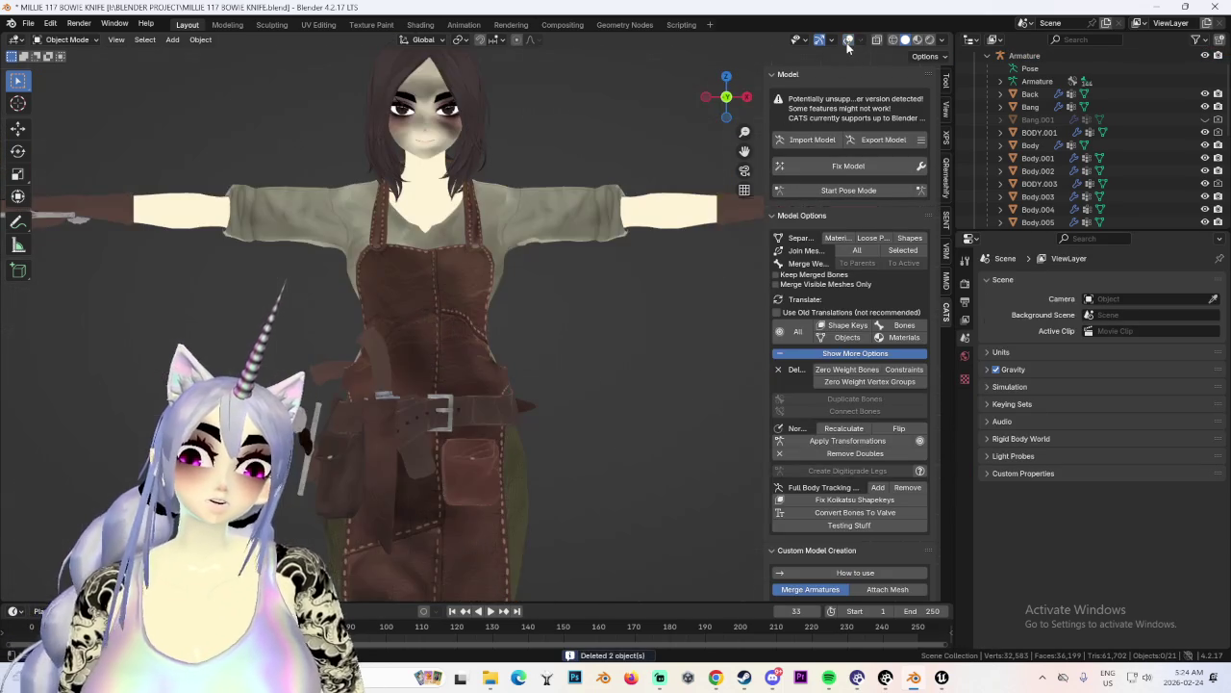
Select the sheath at the hip and turn the overlays back on.
scroll(638, 287, down, 3)
scroll(583, 385, down, 2)
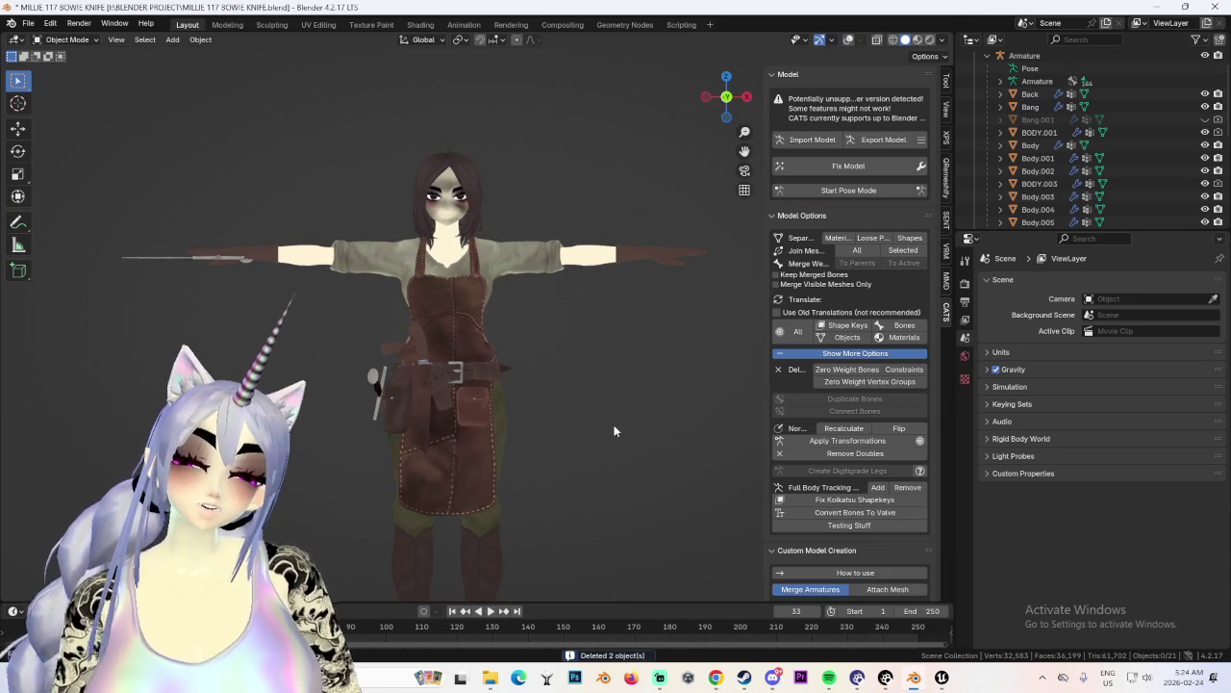
scroll(619, 432, up, 3)
middle_drag(560, 427, 399, 458)
click(399, 458)
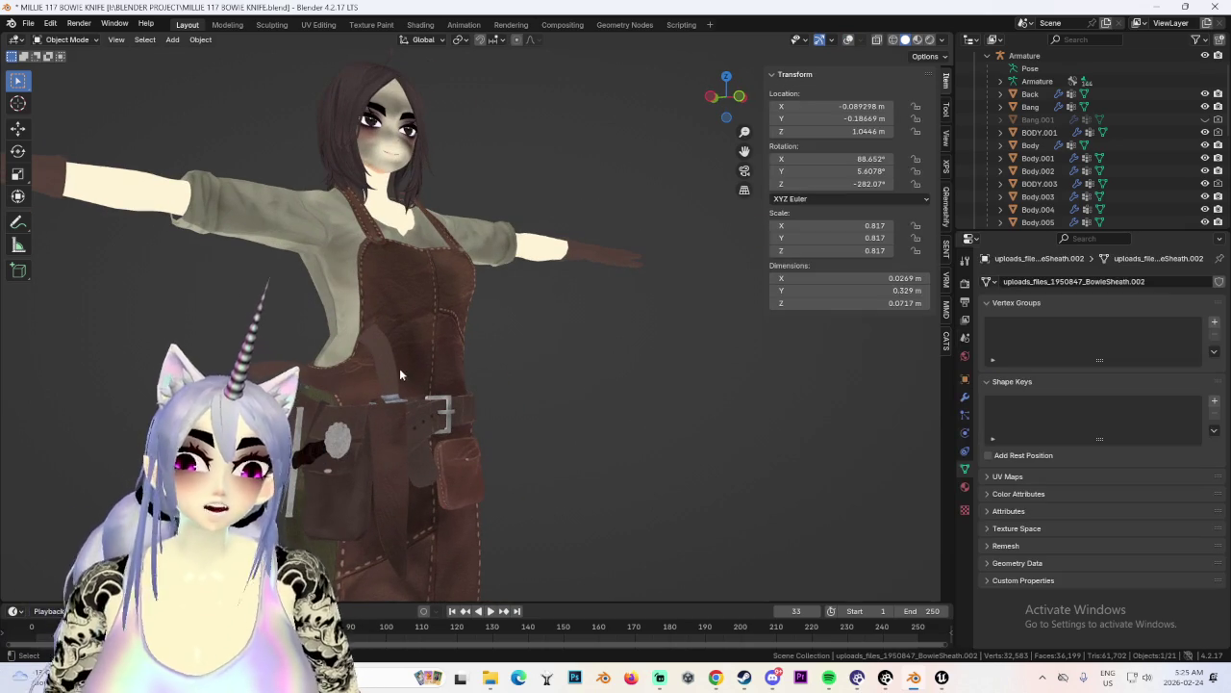
middle_drag(416, 380, 833, 55)
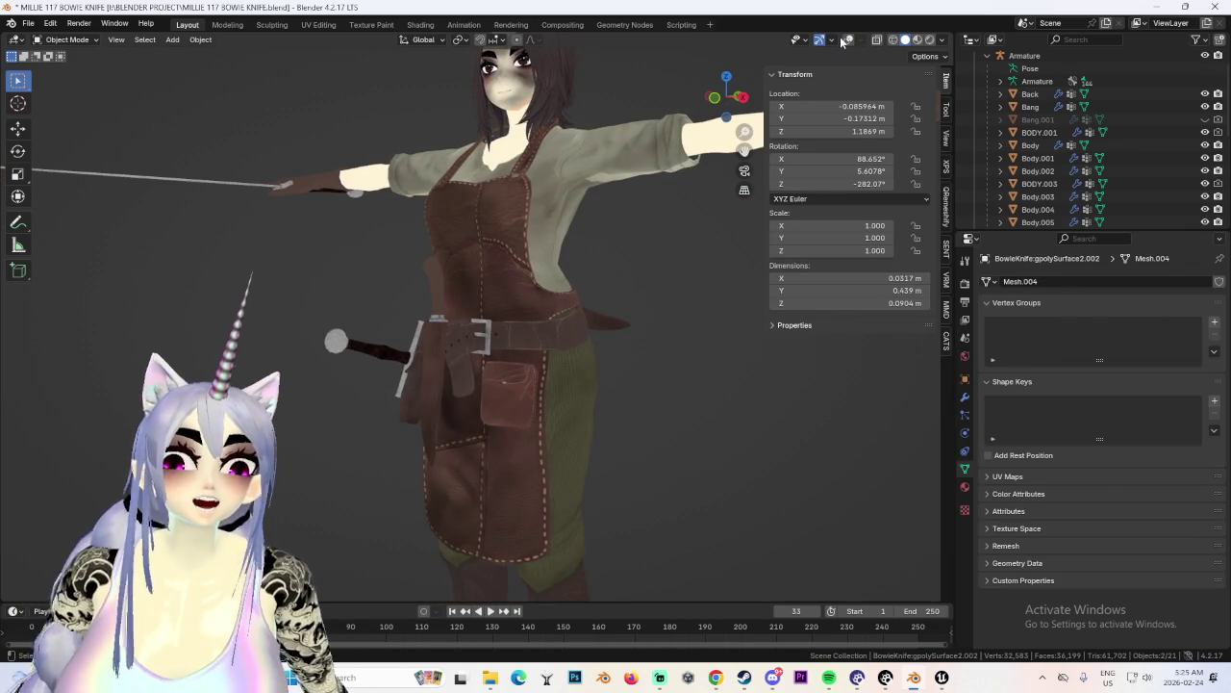
click(840, 42)
Shift the knife to a new position, checking it in Front Orthographic view.
middle_drag(554, 339, 624, 297)
key(g)
click(705, 330)
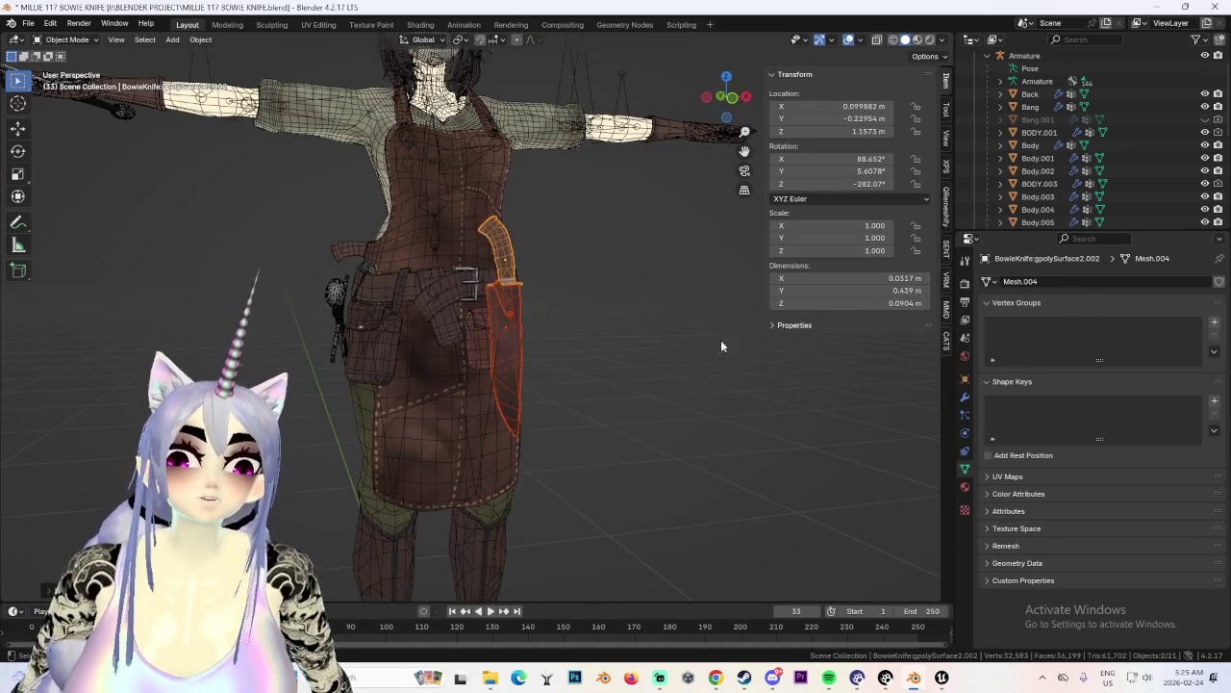
middle_drag(705, 330, 743, 190)
key(KP_1)
scroll(563, 363, up, 3)
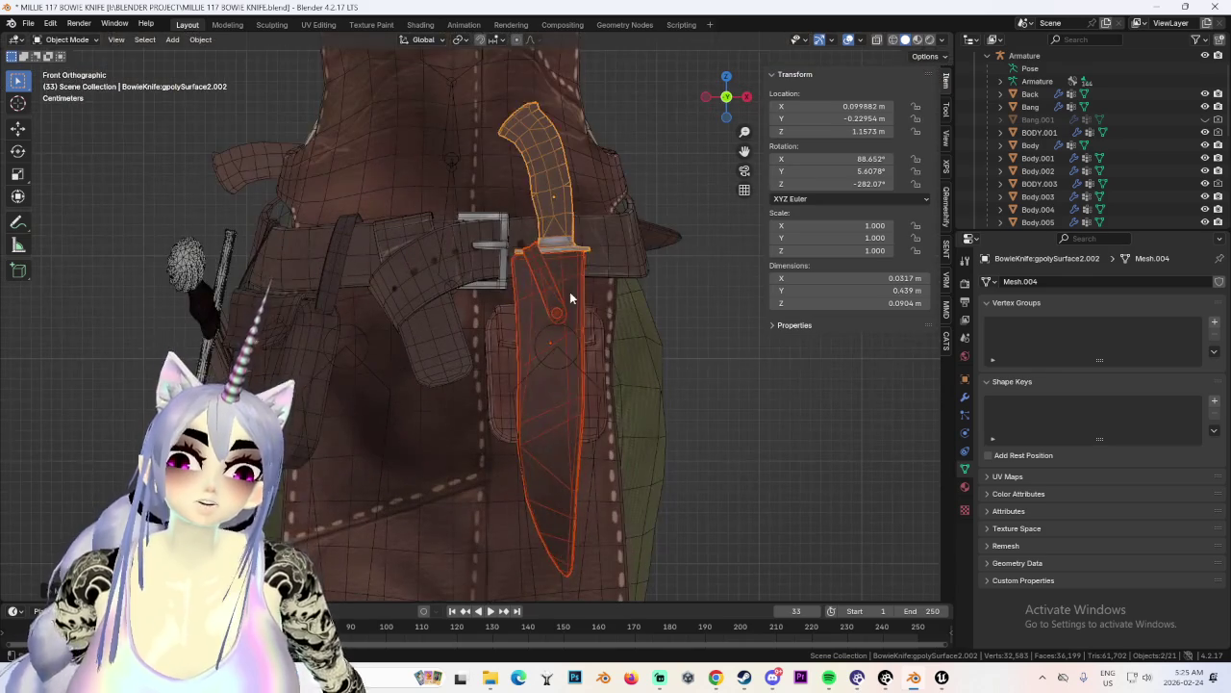
Tilt the knife outward at Y -0.22954 m against the belt, then select the Body belt mesh.
key(g)
click(448, 278)
key(r)
click(423, 289)
middle_drag(424, 289, 363, 389)
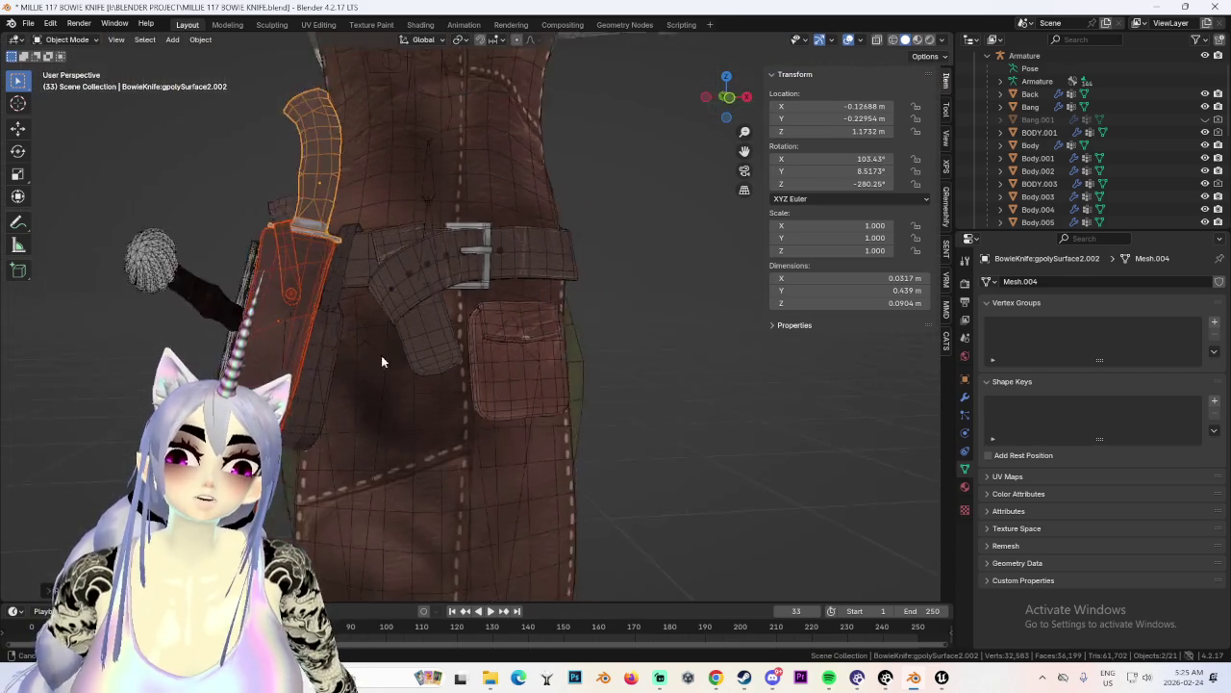
click(155, 291)
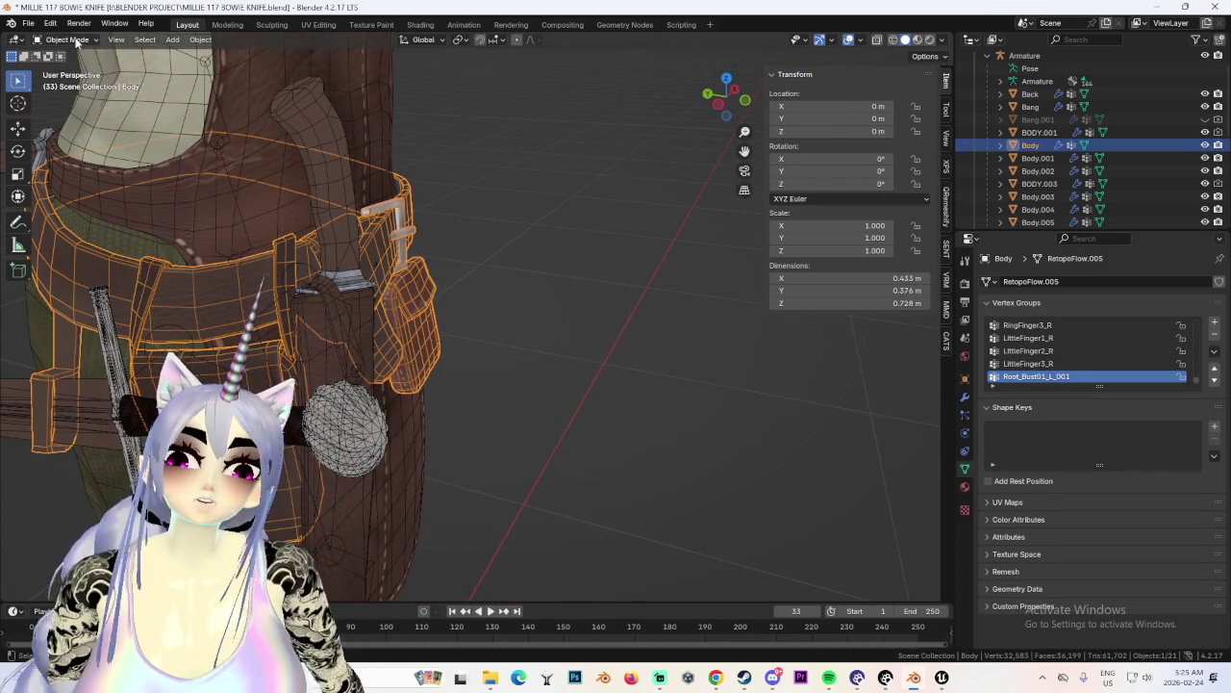
Hide the pouch and its strap on the belt mesh, then return to Object Mode.
click(69, 69)
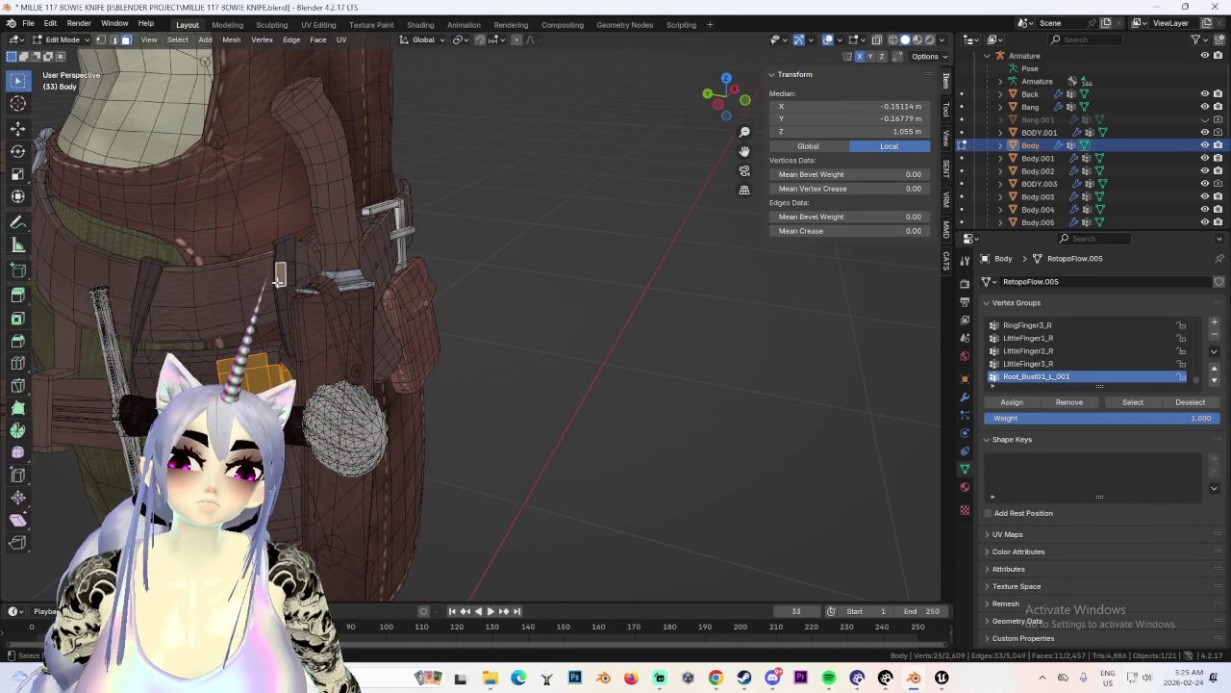
shift+click(146, 293)
mouse_move(146, 294)
middle_down()
mouse_move(319, 286)
mouse_move(419, 338)
mouse_move(365, 325)
middle_up()
key(l)
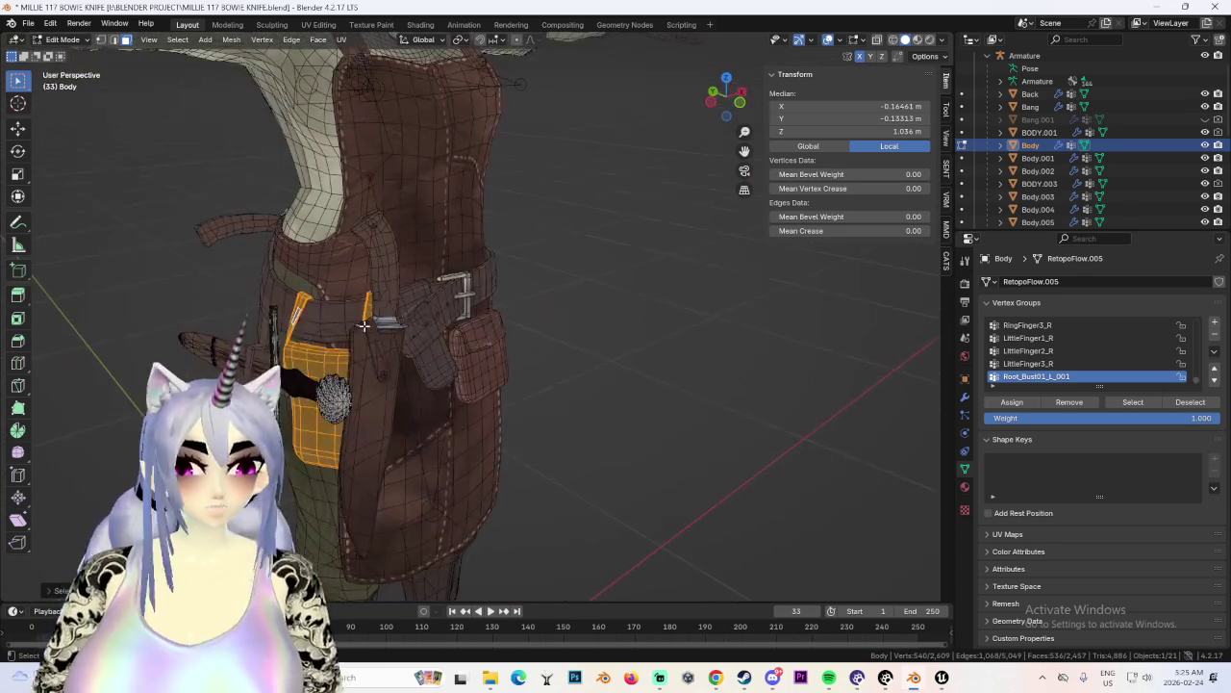
key(h)
click(71, 54)
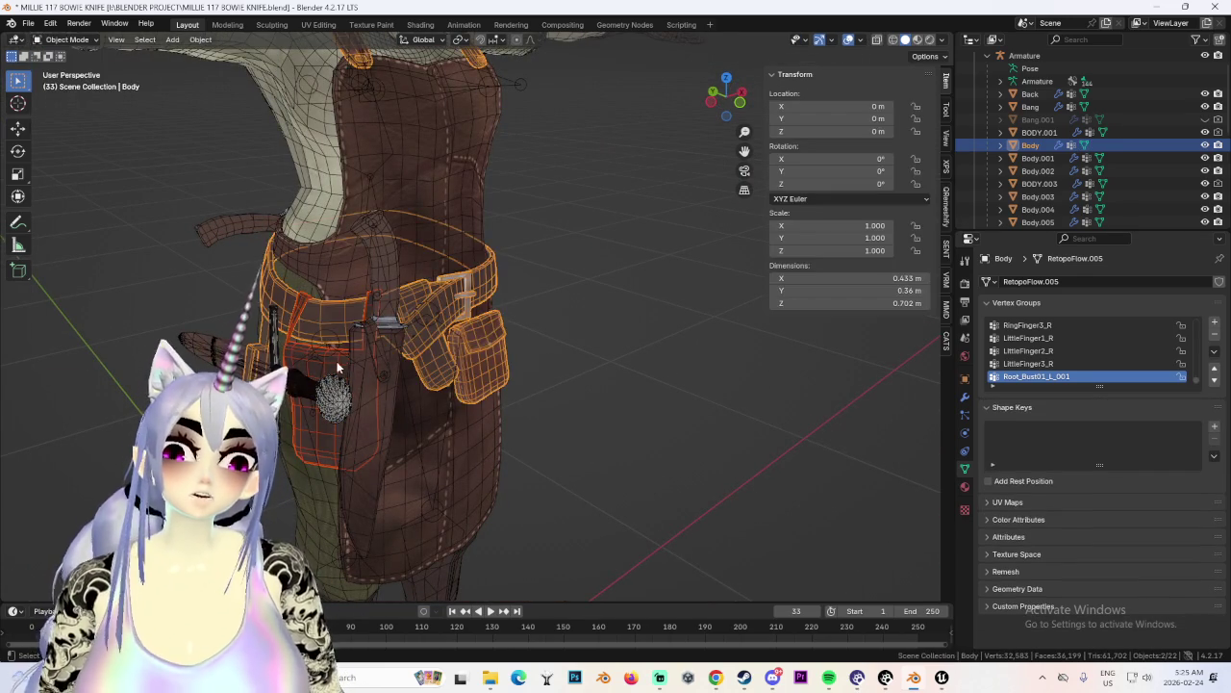
click(337, 361)
Select the knife and frame the belt with the knife and sheath in view.
scroll(1162, 80, down, 5)
scroll(1162, 80, up, 2)
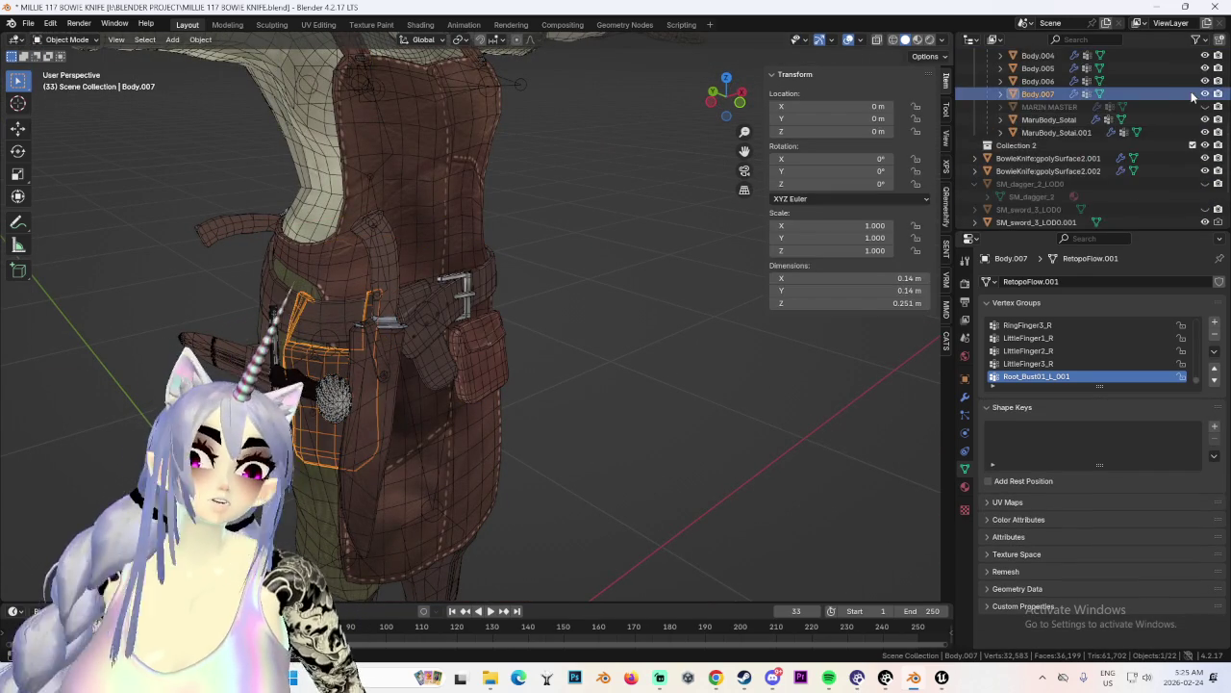
middle_drag(346, 365, 416, 371)
click(378, 297)
click(378, 297)
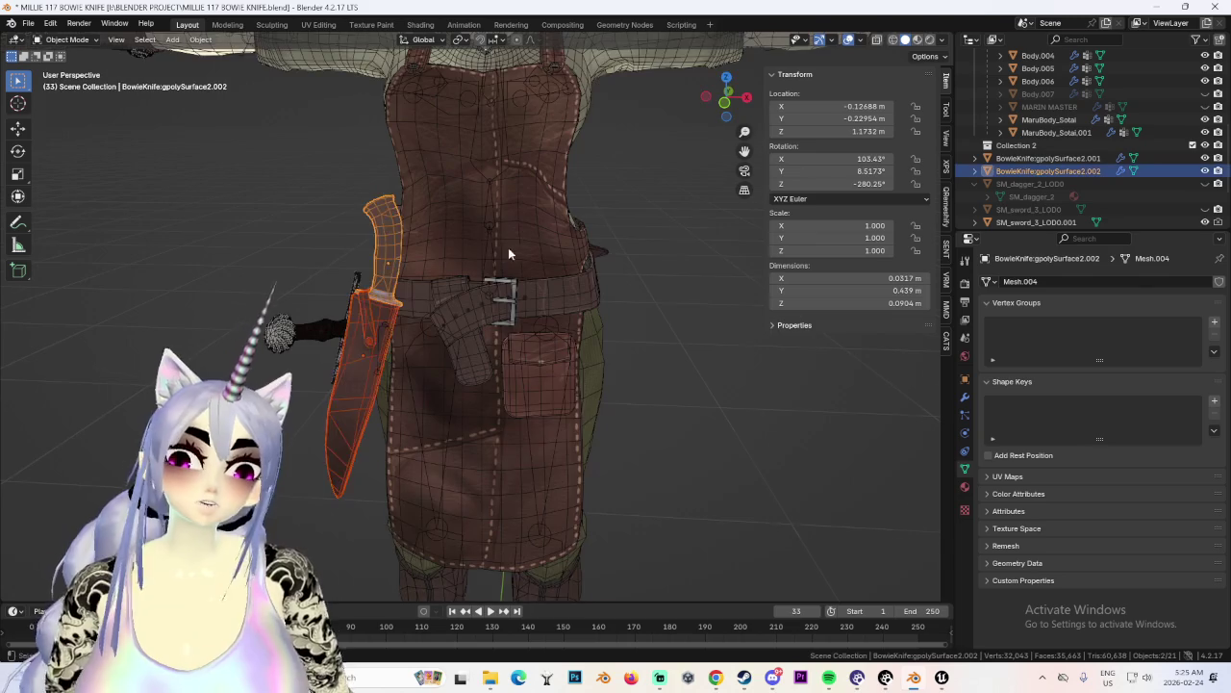
middle_drag(514, 246, 672, 132)
drag(718, 105, 612, 369)
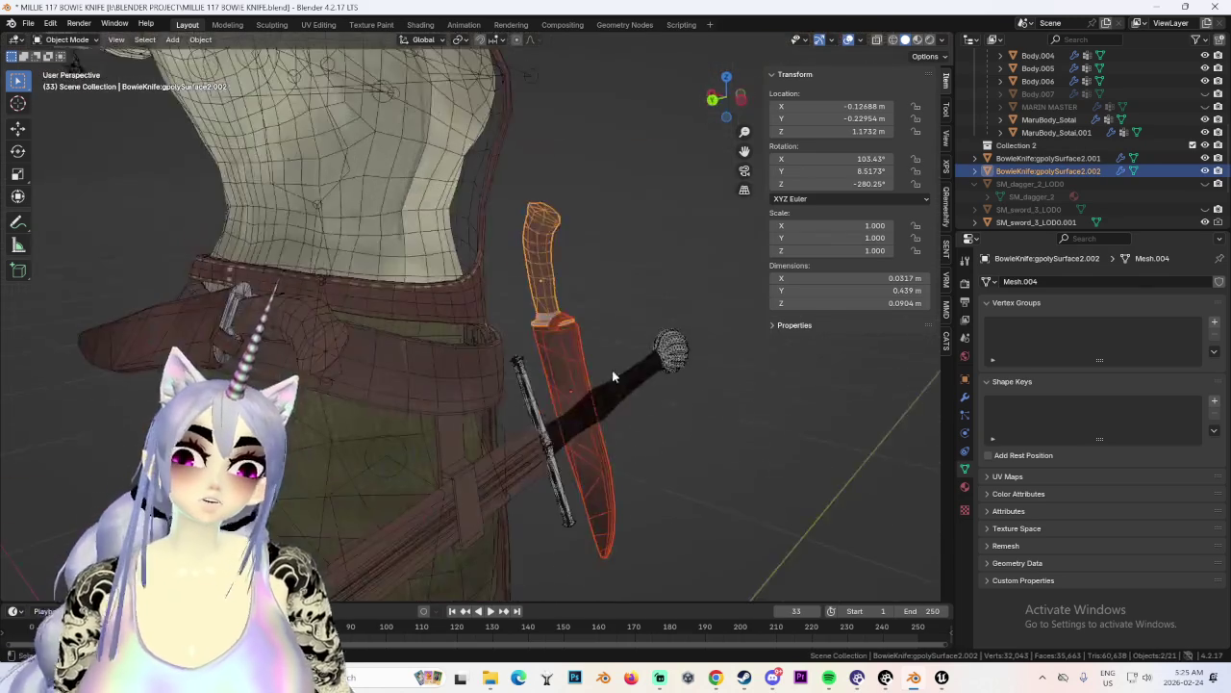
scroll(611, 370, up, 5)
scroll(599, 390, down, 3)
scroll(599, 390, down, 4)
mouse_move(599, 389)
middle_down()
mouse_move(556, 294)
mouse_move(522, 347)
middle_up()
scroll(534, 344, up, 2)
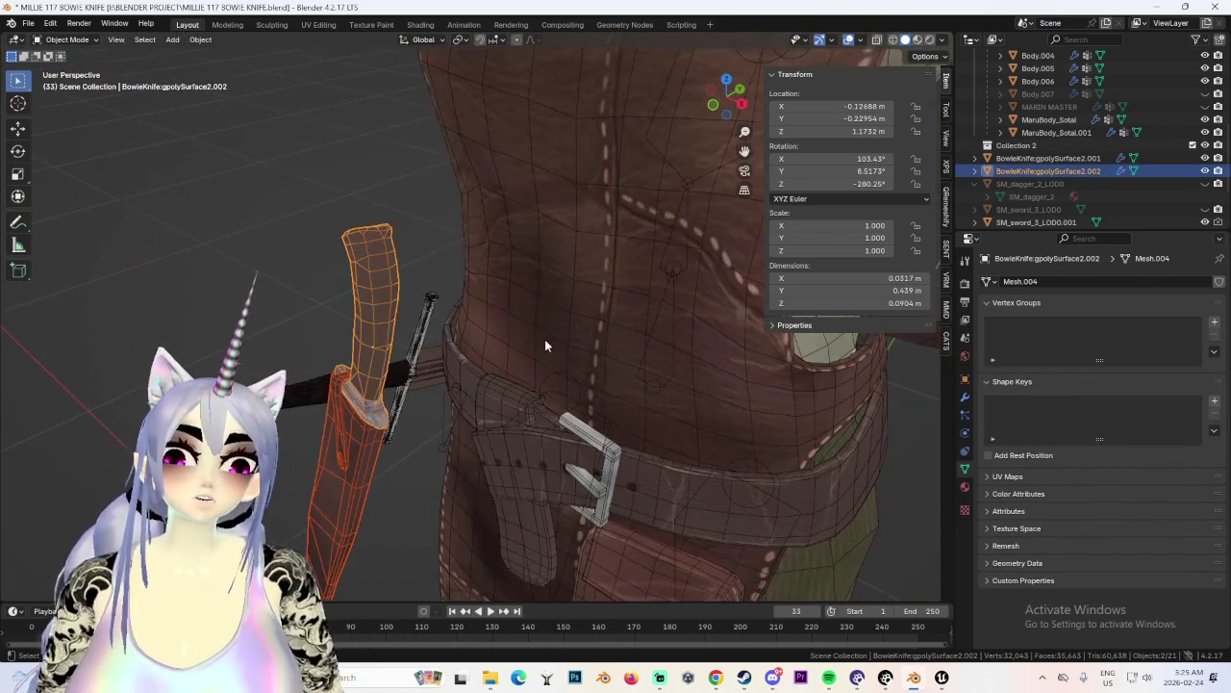
Move the knife along Y to X -0.086912, Y -0.14184 m and rotate it to 104.51°, 8.7147°, -287.36°.
key(g)
key(y)
click(649, 341)
mouse_move(583, 317)
middle_down()
mouse_move(629, 447)
mouse_move(553, 511)
mouse_move(583, 357)
mouse_move(675, 441)
middle_up()
key(r)
click(671, 414)
scroll(663, 374, up, 3)
Re-angle the knife against the belt and nudge it along the Y axis.
mouse_move(662, 375)
middle_down()
mouse_move(556, 416)
mouse_move(531, 387)
mouse_move(515, 394)
middle_up()
key(r)
click(510, 398)
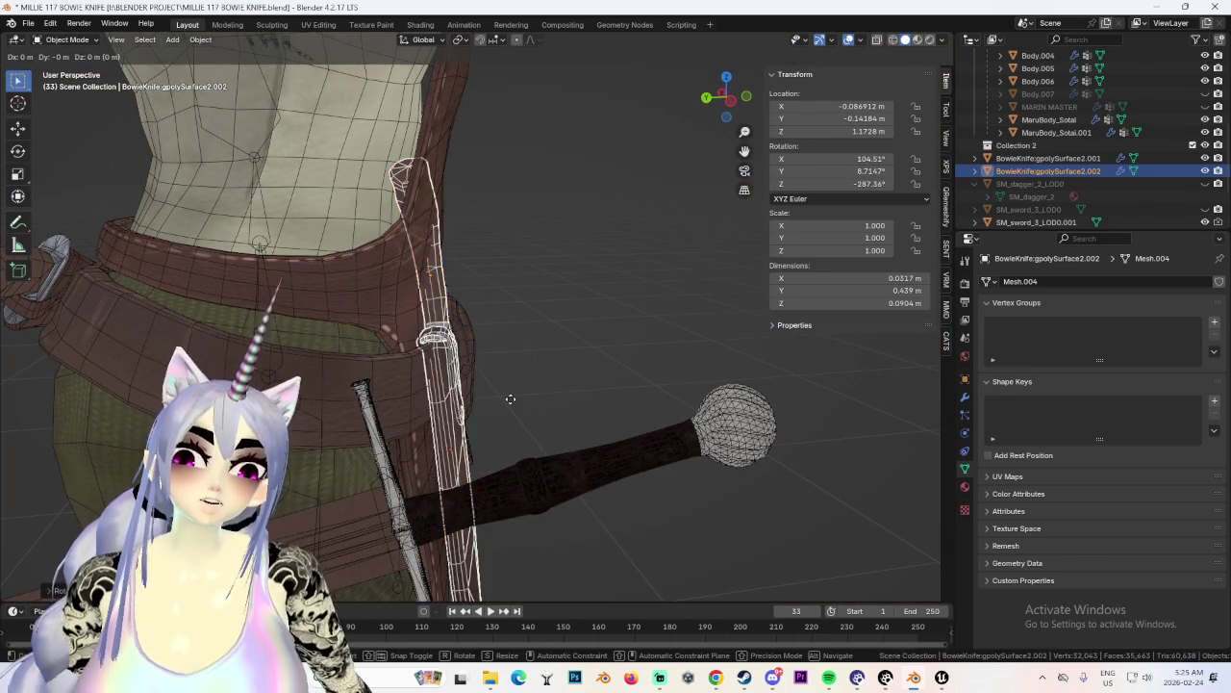
key(g)
key(y)
click(545, 410)
key(r)
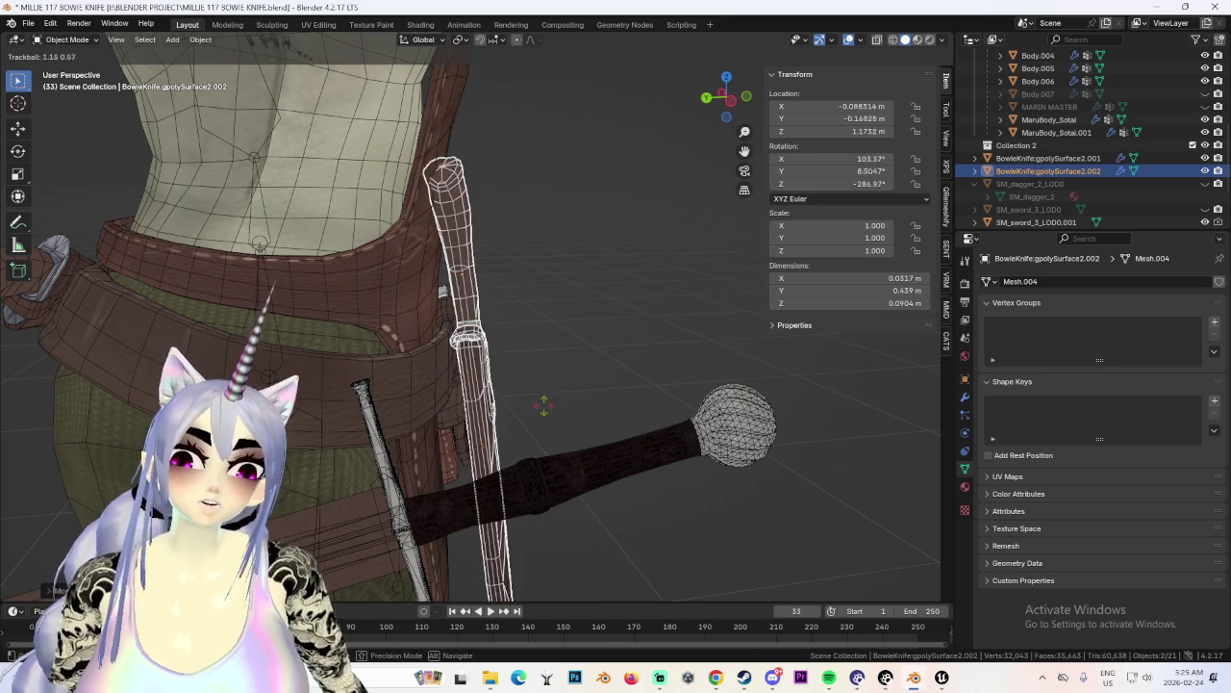
click(582, 361)
key(r)
click(557, 399)
Switch to Front Orthographic view and reposition the knife against the belt.
mouse_move(557, 398)
middle_down()
mouse_move(540, 392)
mouse_move(742, 131)
middle_up()
scroll(640, 291, up, 3)
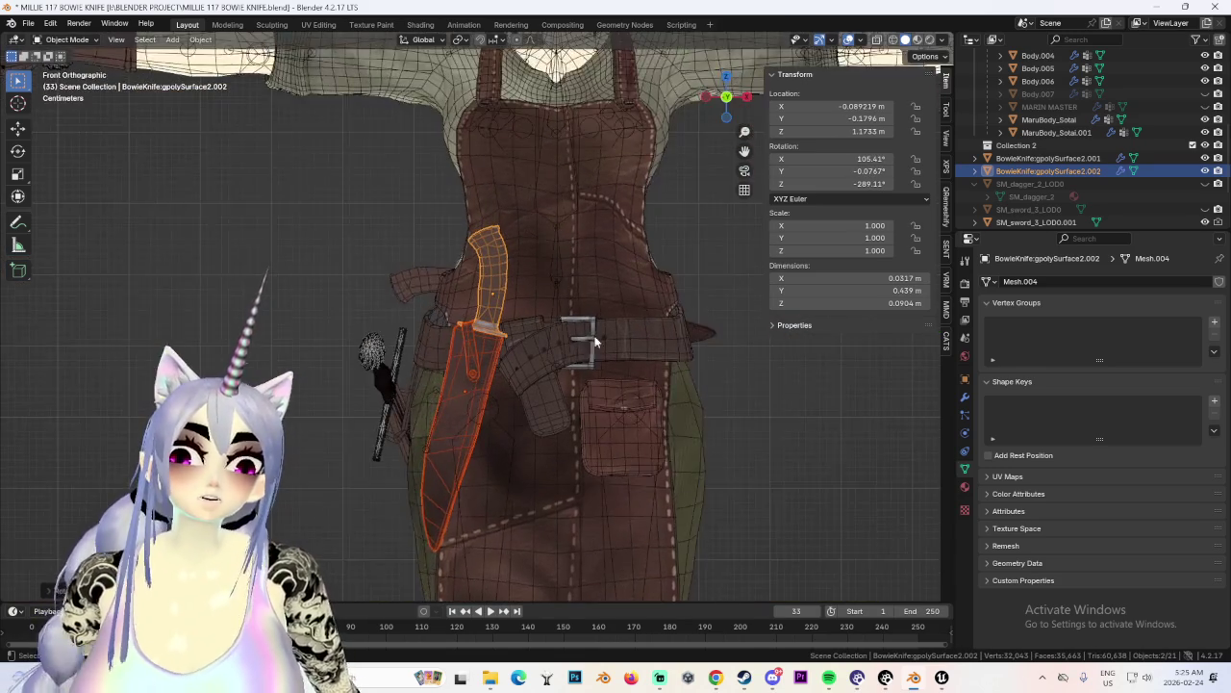
key(KP_1)
key(g)
click(557, 349)
scroll(585, 354, down, 5)
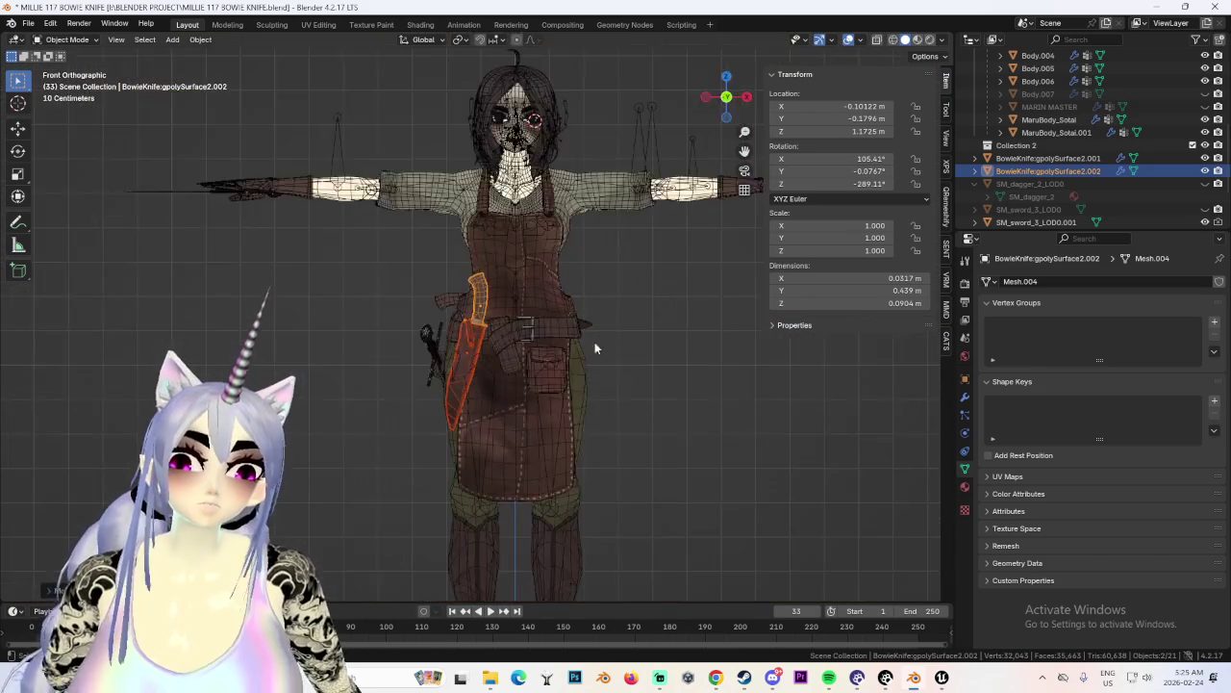
scroll(554, 303, up, 3)
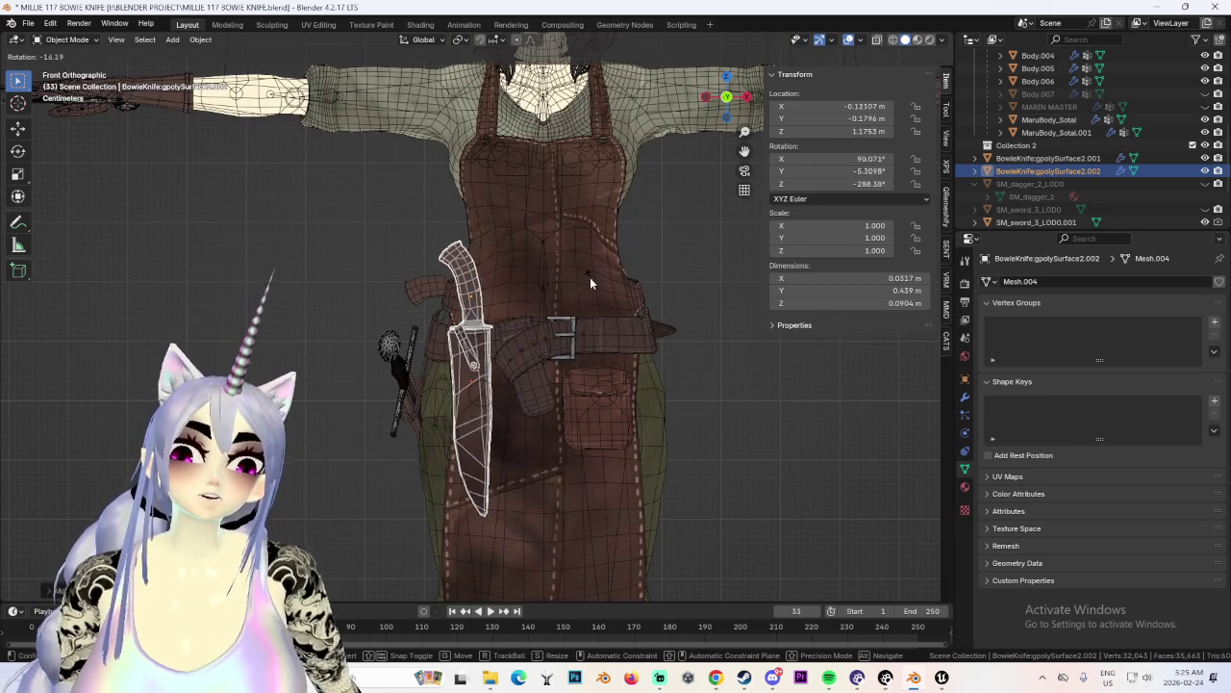
click(503, 310)
Zoom in on the knife and return to the straight front view.
scroll(503, 310, up, 2)
scroll(510, 301, up, 1)
scroll(509, 306, down, 1)
scroll(505, 313, down, 3)
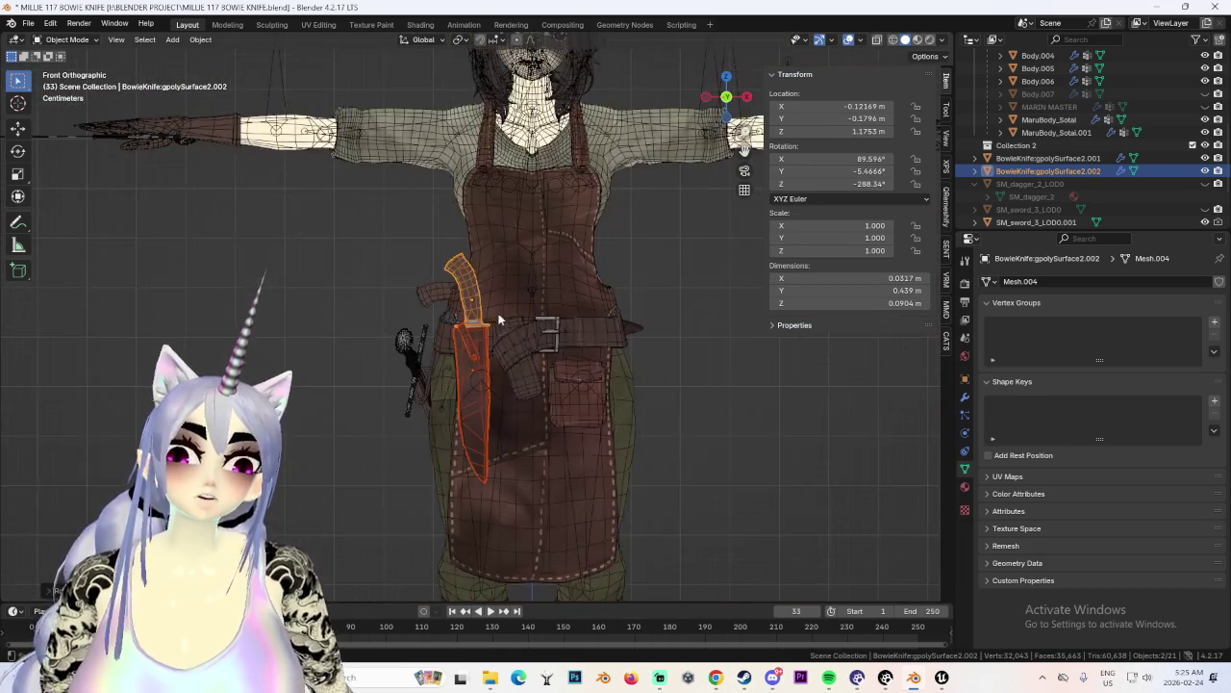
scroll(507, 310, up, 2)
scroll(481, 260, up, 2)
scroll(466, 306, up, 2)
scroll(468, 274, up, 3)
mouse_move(468, 274)
middle_down()
mouse_move(503, 298)
mouse_move(434, 294)
middle_up()
click(727, 100)
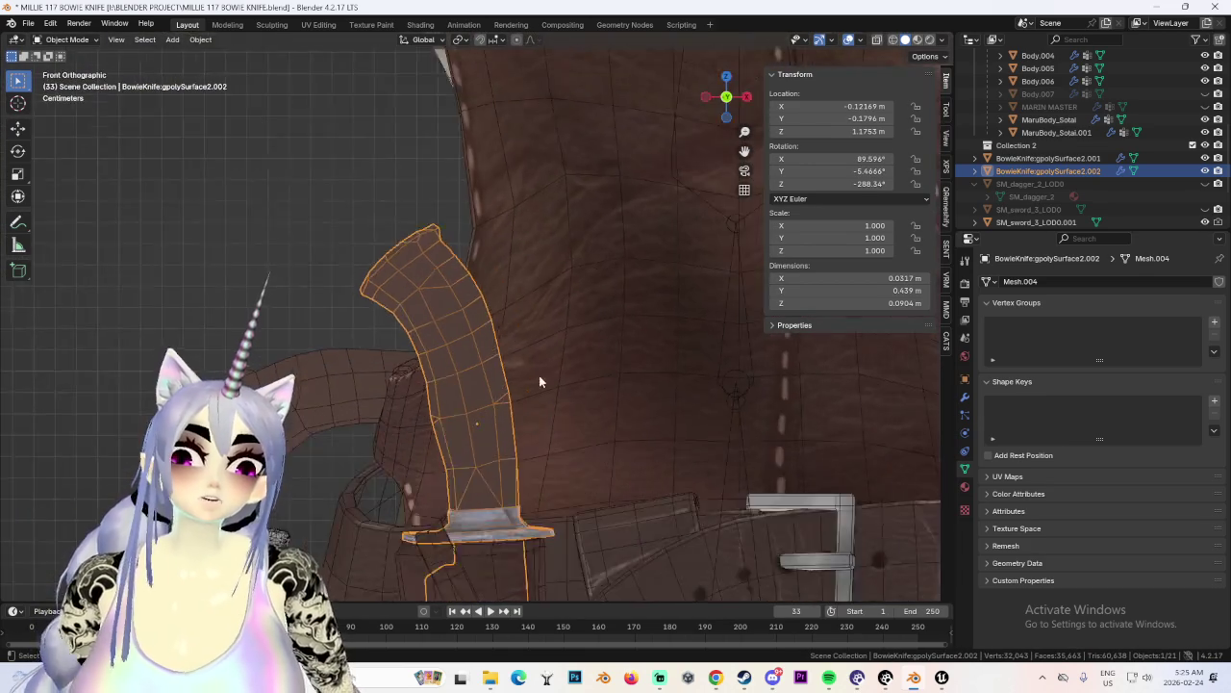
scroll(539, 382, down, 5)
Move knife and sheath right of the body to X 0.38904 m, standing upright at 93.421°, -4.191°, -288.66°.
key(g)
scroll(705, 341, up, 2)
scroll(705, 341, up, 1)
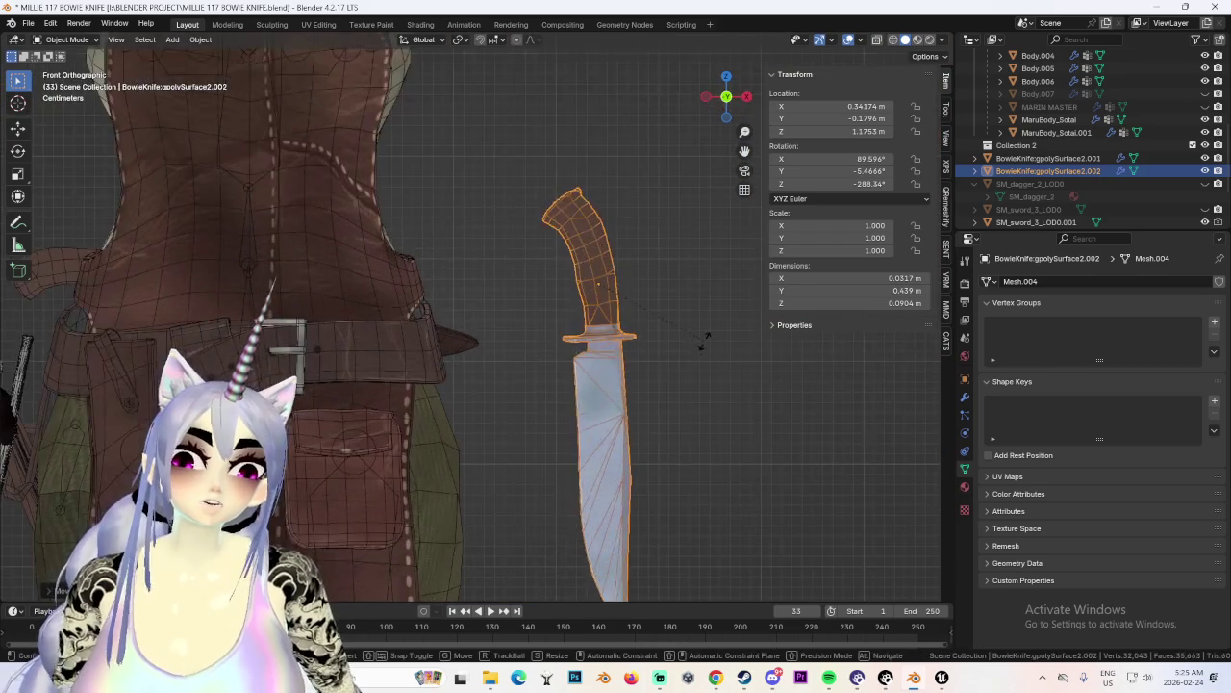
right_click(702, 348)
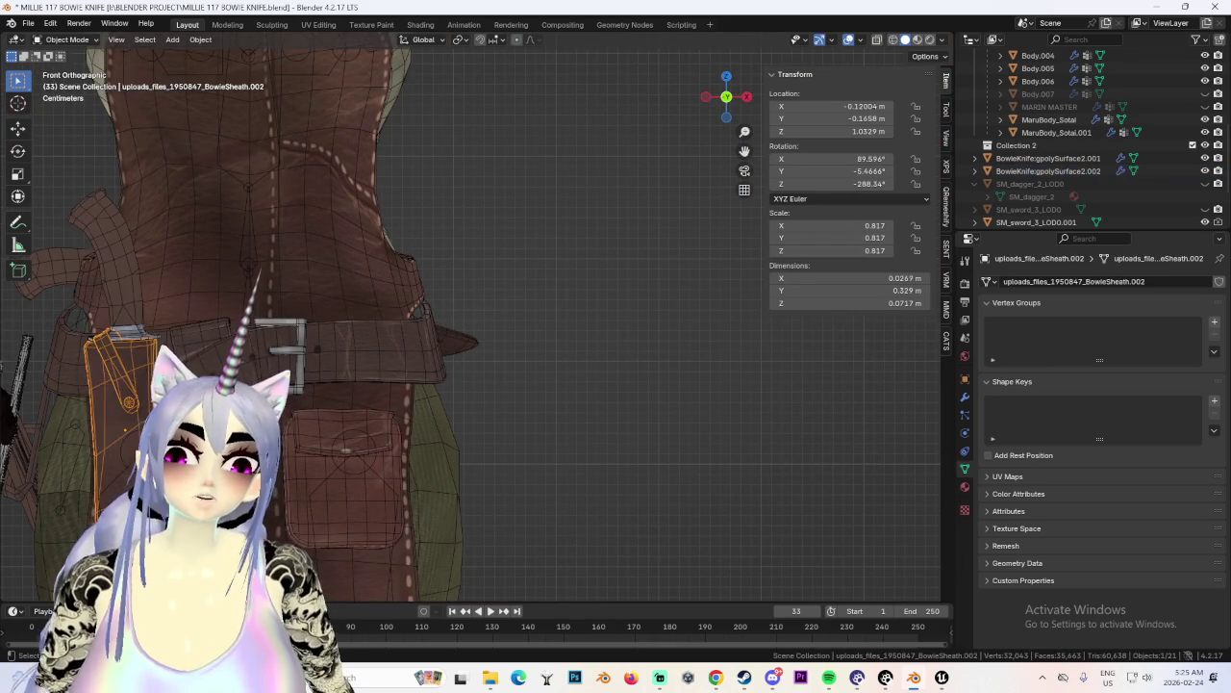
key(g)
click(571, 336)
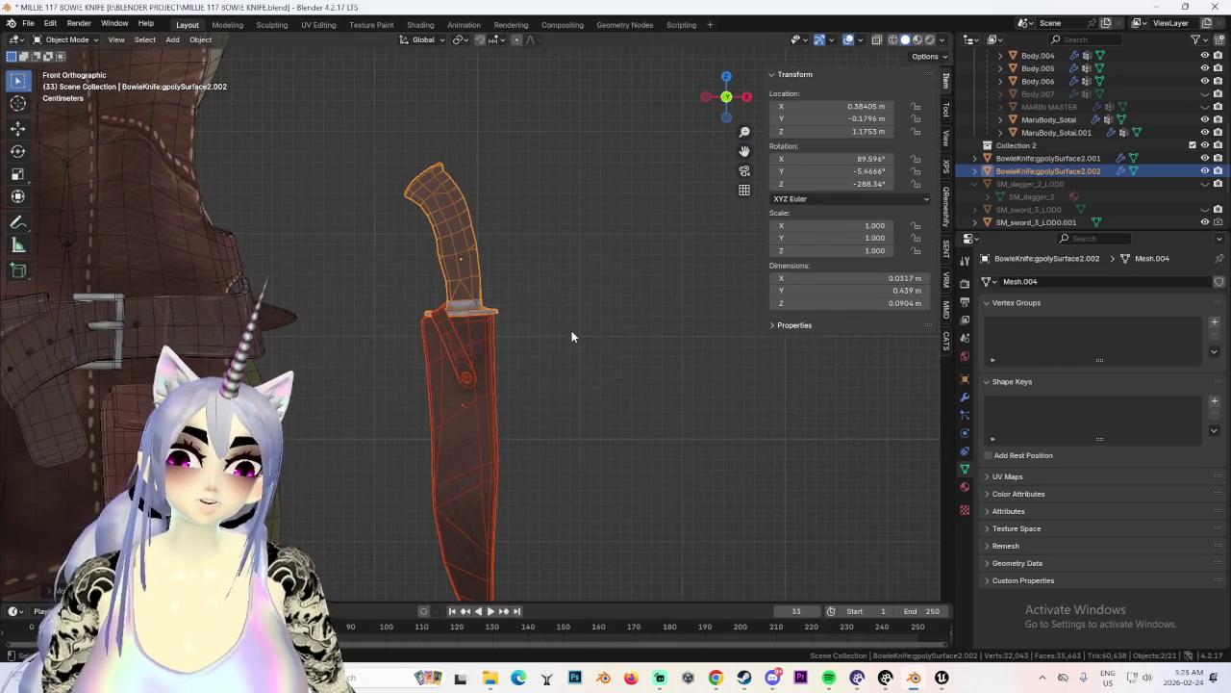
key(r)
click(550, 290)
scroll(512, 291, up, 2)
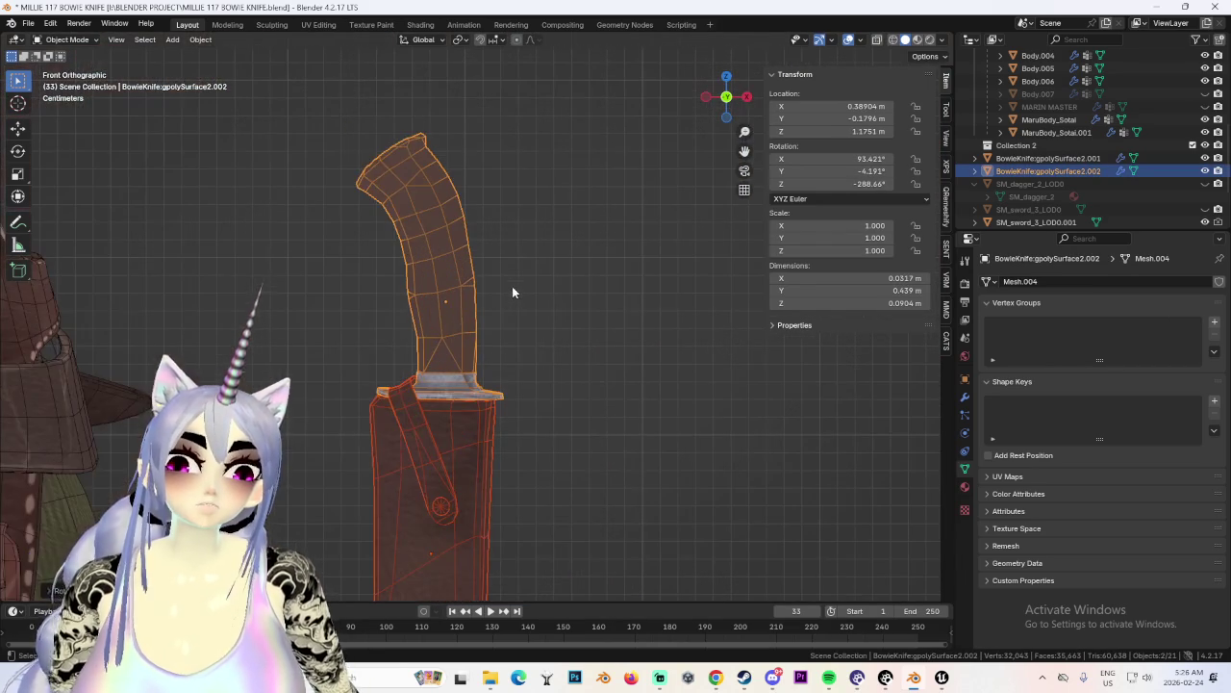
scroll(483, 226, up, 2)
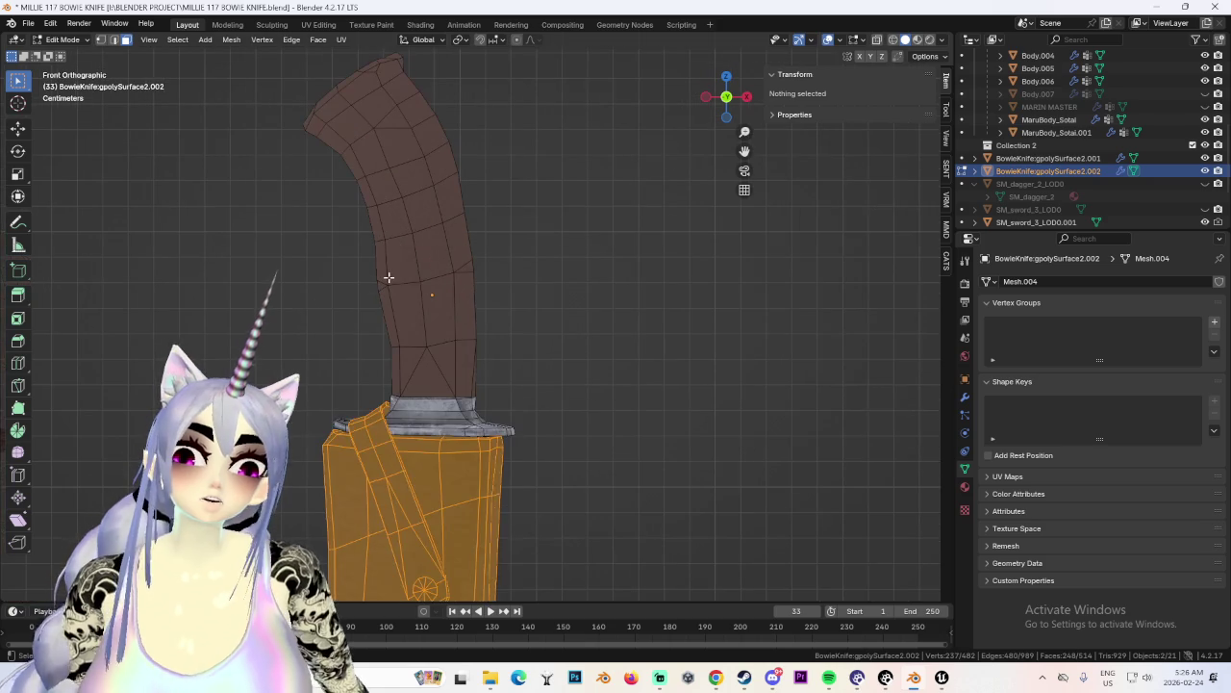
In vertex select mode with wireframe shown, nudge one handle-edge vertex along X.
click(391, 275)
click(100, 40)
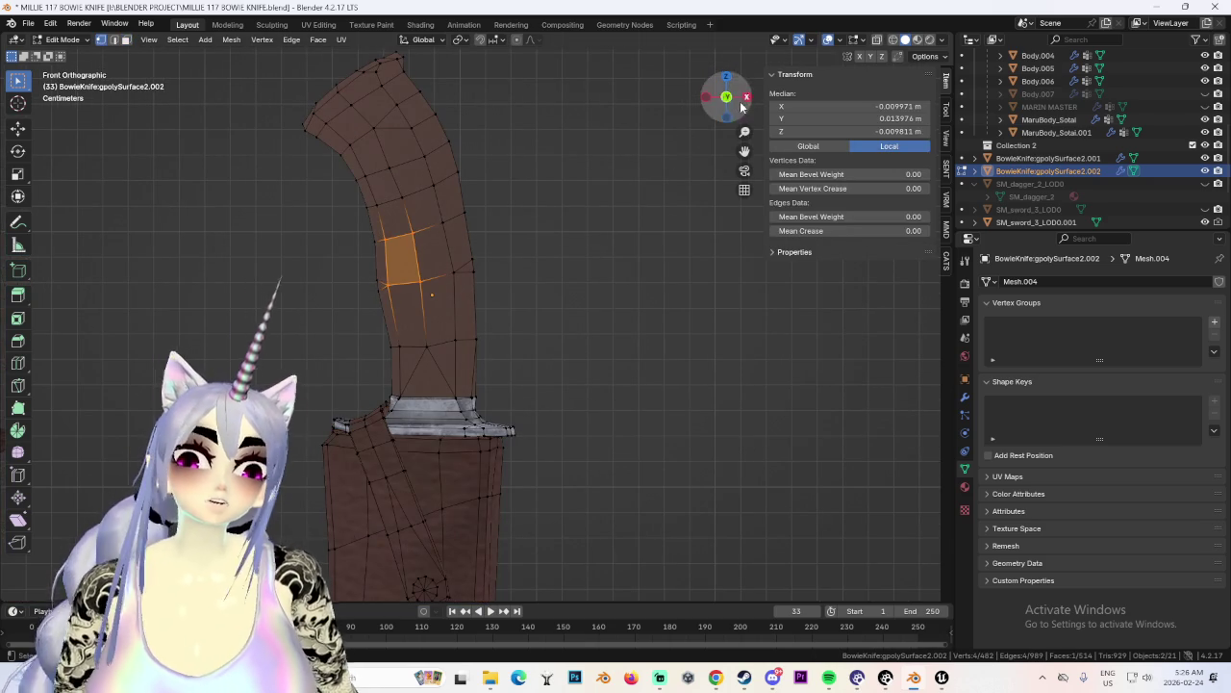
click(893, 40)
click(383, 285)
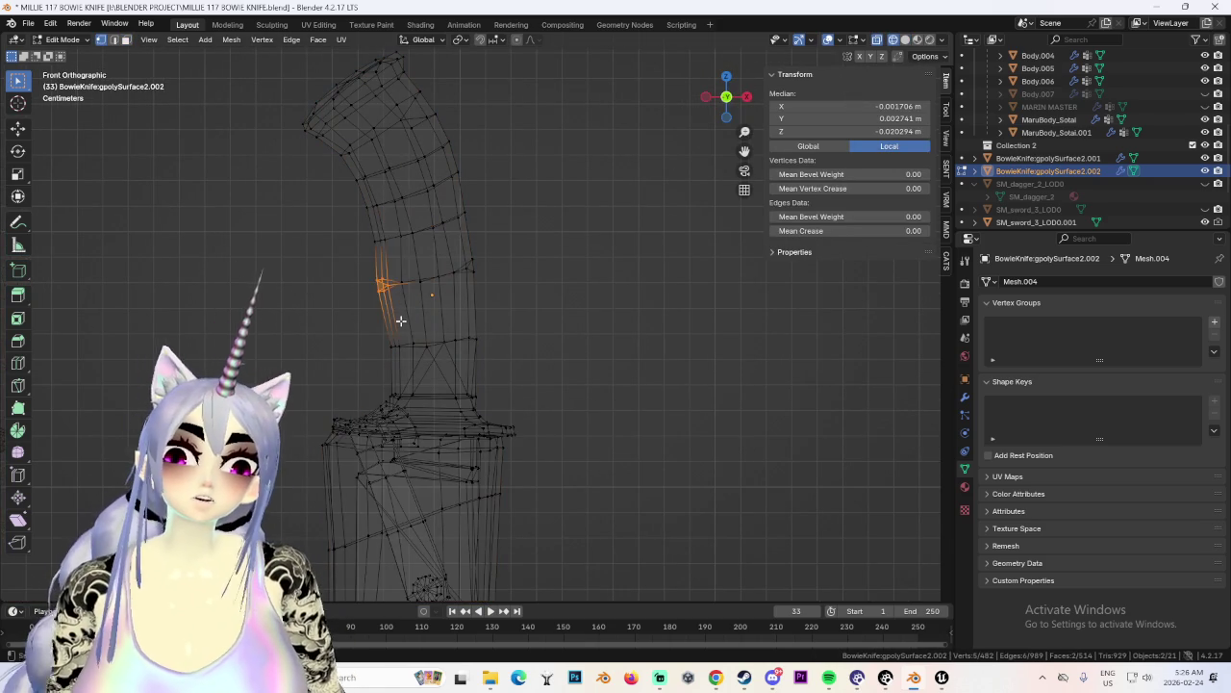
key(g)
key(x)
click(400, 319)
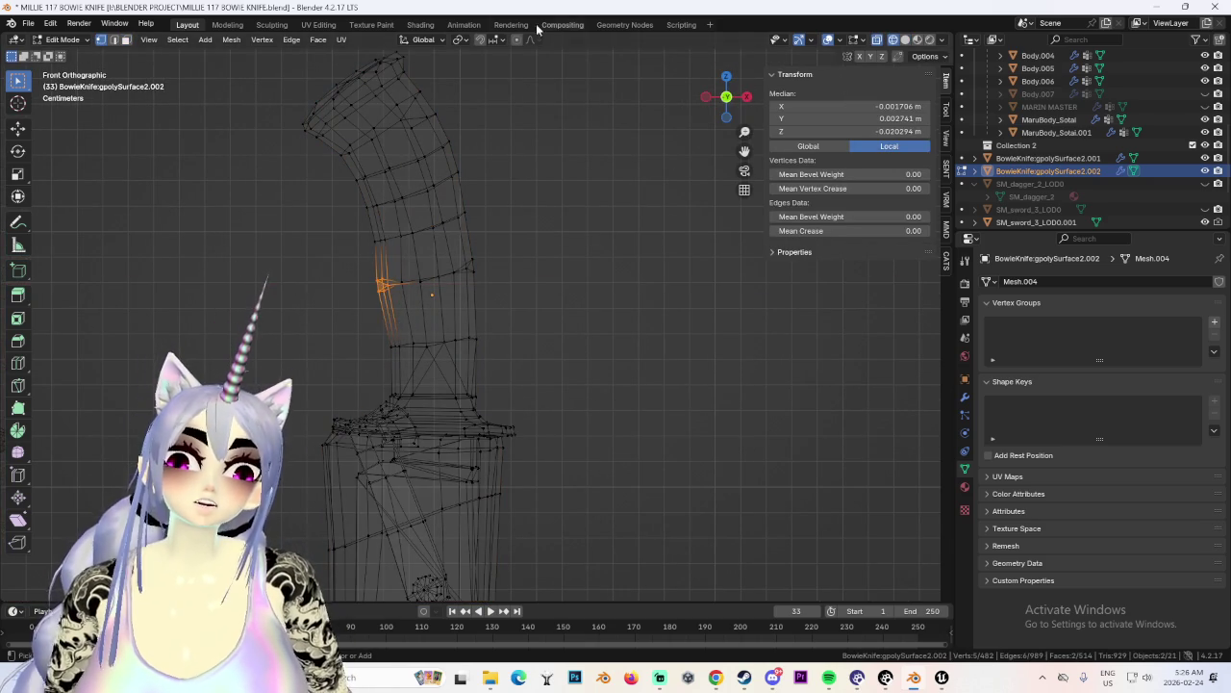
key(g)
key(x)
key(Escape)
Box-select the handle tip's vertices and shift them right and down with soft falloff.
mouse_move(575, 246)
shift+middle_down()
mouse_move(548, 252)
mouse_move(558, 268)
shift+middle_up()
drag(314, 129, 414, 279)
drag(353, 120, 479, 232)
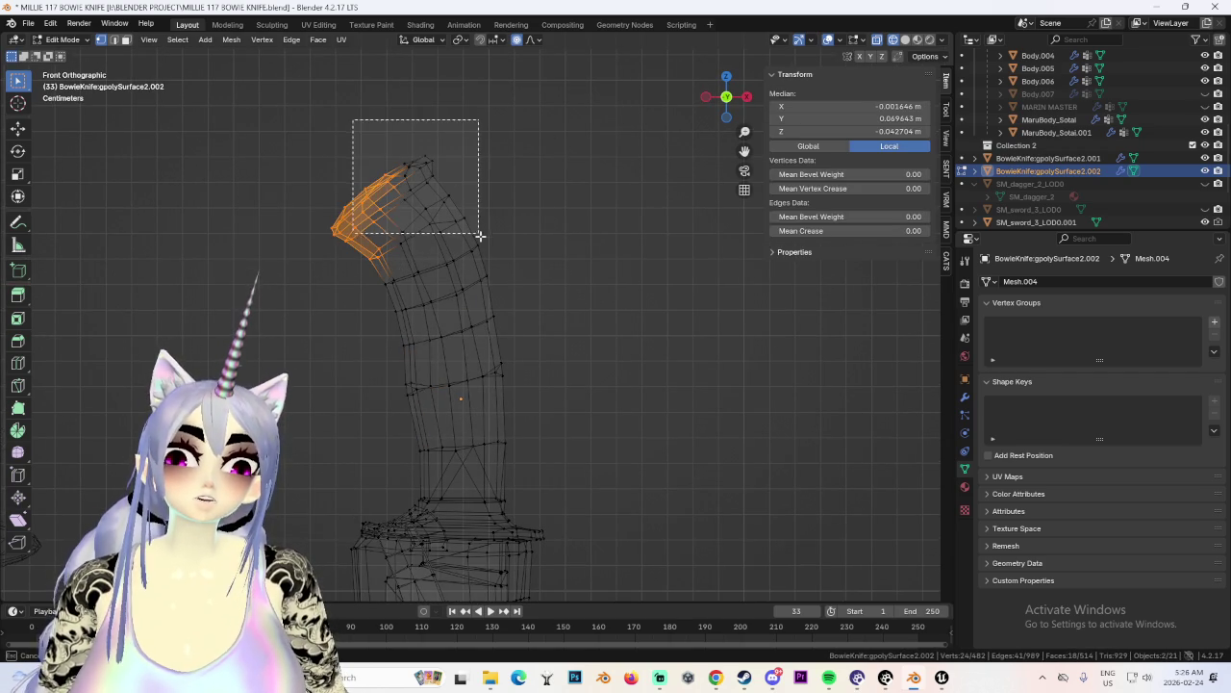
key(g)
scroll(536, 226, up, 2)
click(539, 231)
key(g)
click(635, 259)
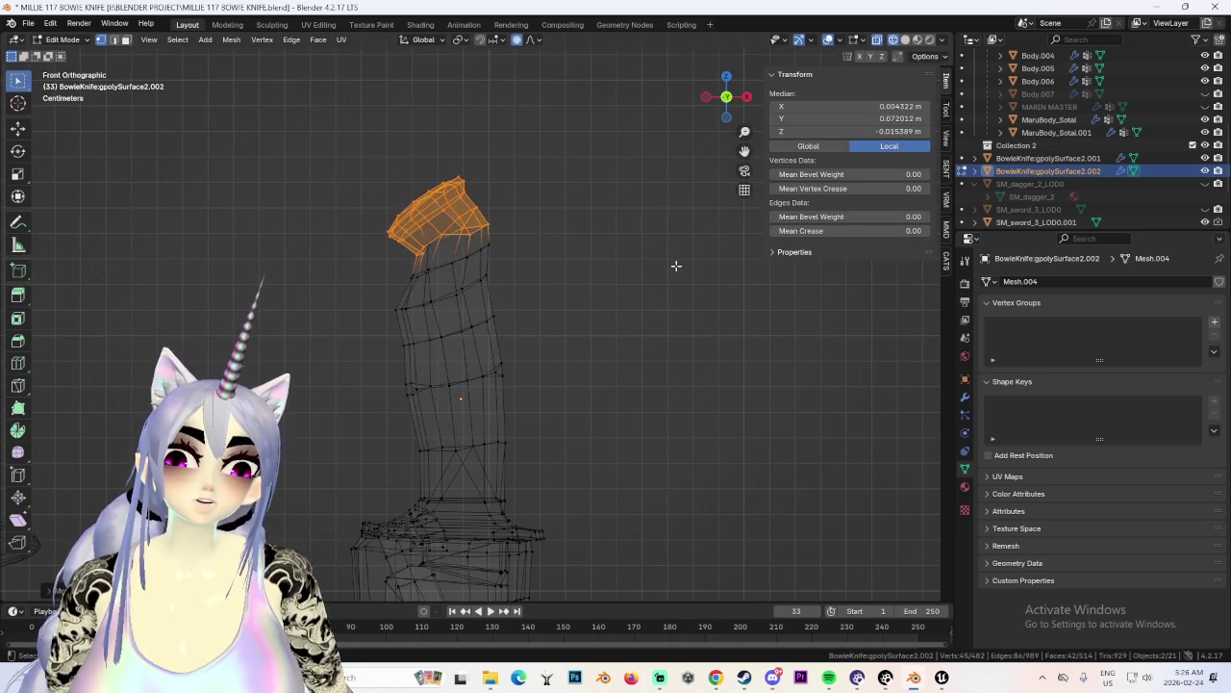
key(g)
click(586, 335)
key(g)
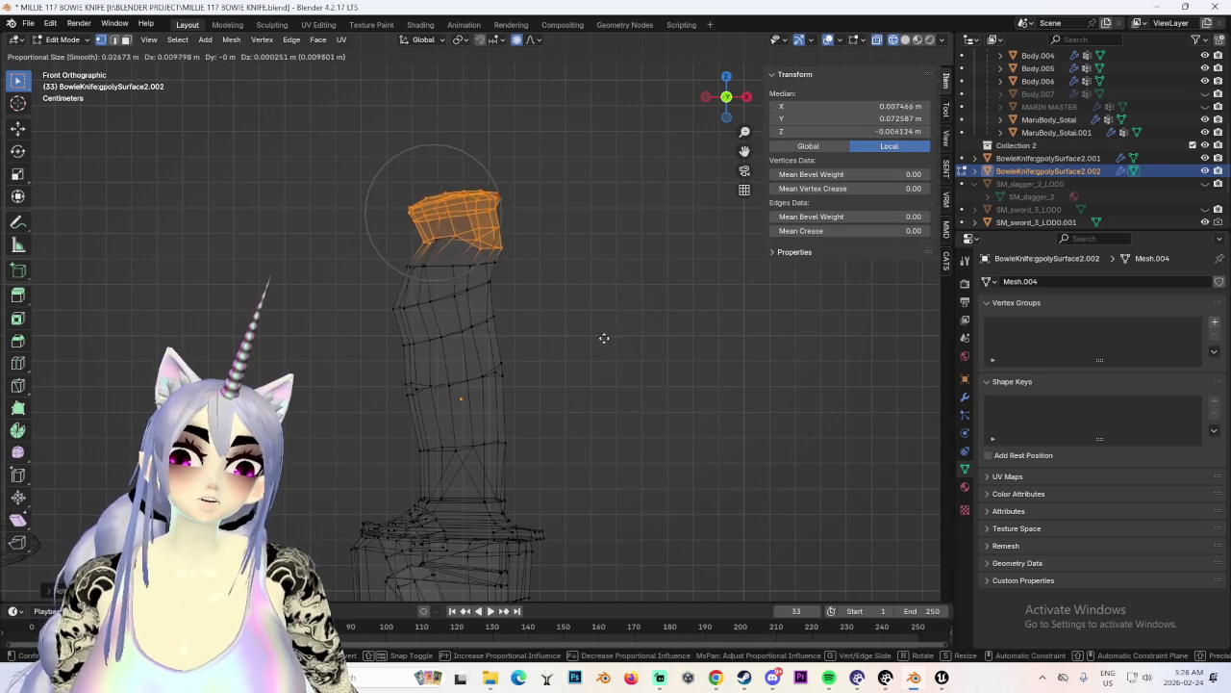
right_click(597, 336)
Select a lower edge ring of the handle and shift it right along X.
drag(352, 241, 504, 273)
key(g)
key(x)
right_click(504, 273)
drag(360, 250, 510, 277)
key(g)
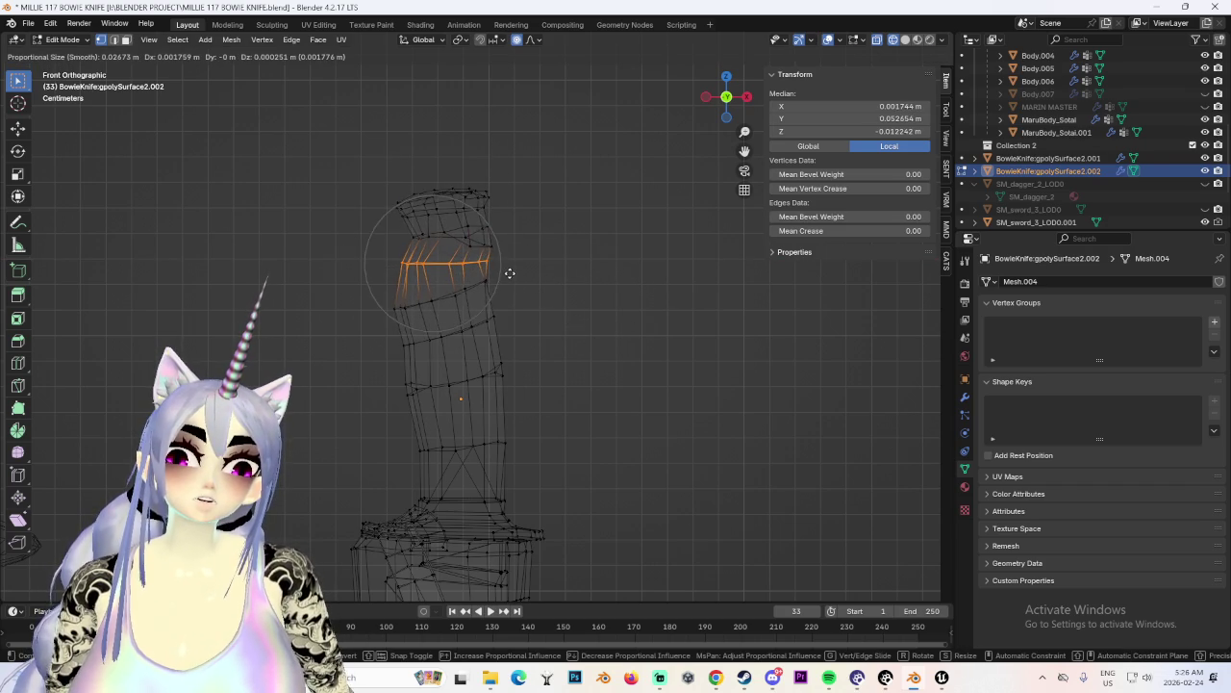
right_click(513, 273)
drag(369, 288, 432, 327)
drag(414, 274, 529, 311)
key(g)
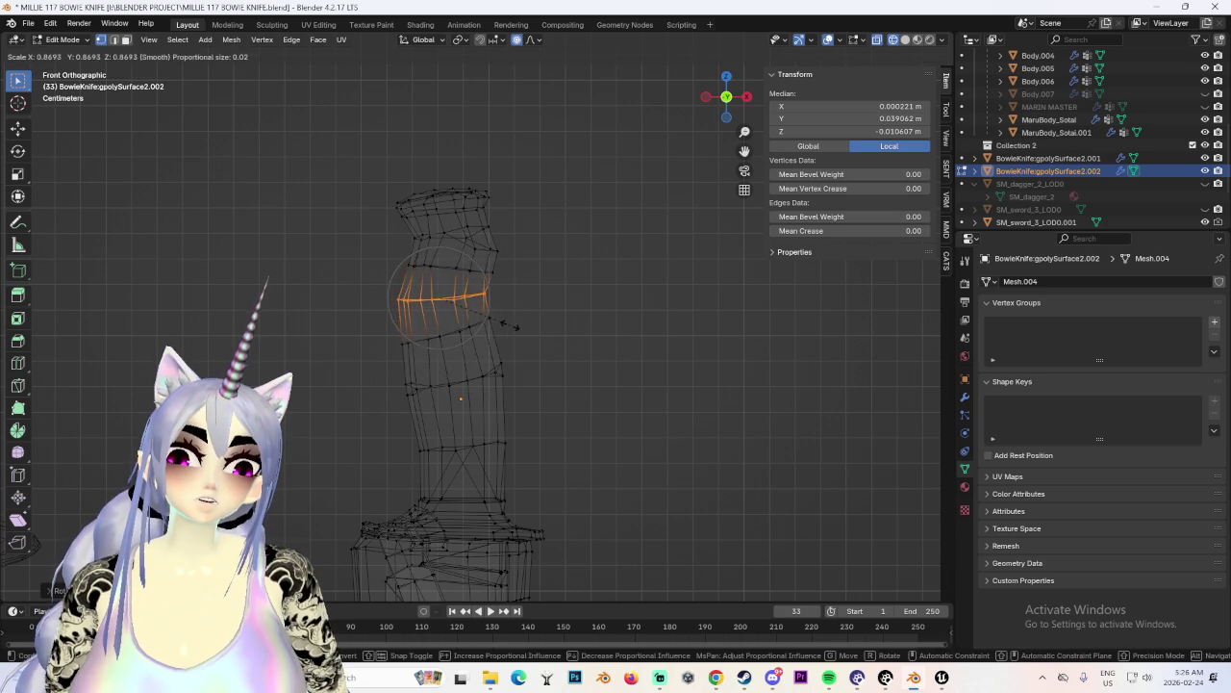
key(x)
click(531, 320)
Add the ring's right-side vertices and move the whole ring along X twice.
shift+drag(465, 312, 545, 355)
key(g)
key(x)
click(560, 344)
key(g)
key(x)
click(560, 343)
scroll(539, 329, down, 3)
scroll(510, 269, up, 3)
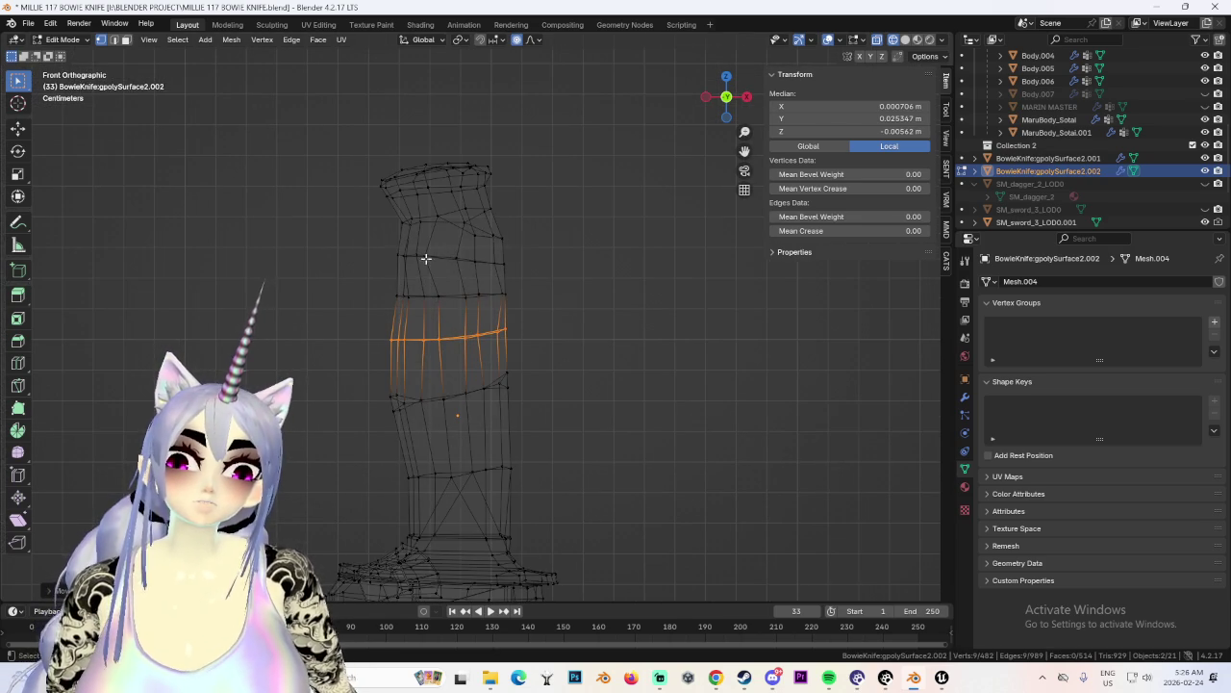
Select the handle's top loop and adjust it with proportional falloff along Y and X.
alt+click(455, 258)
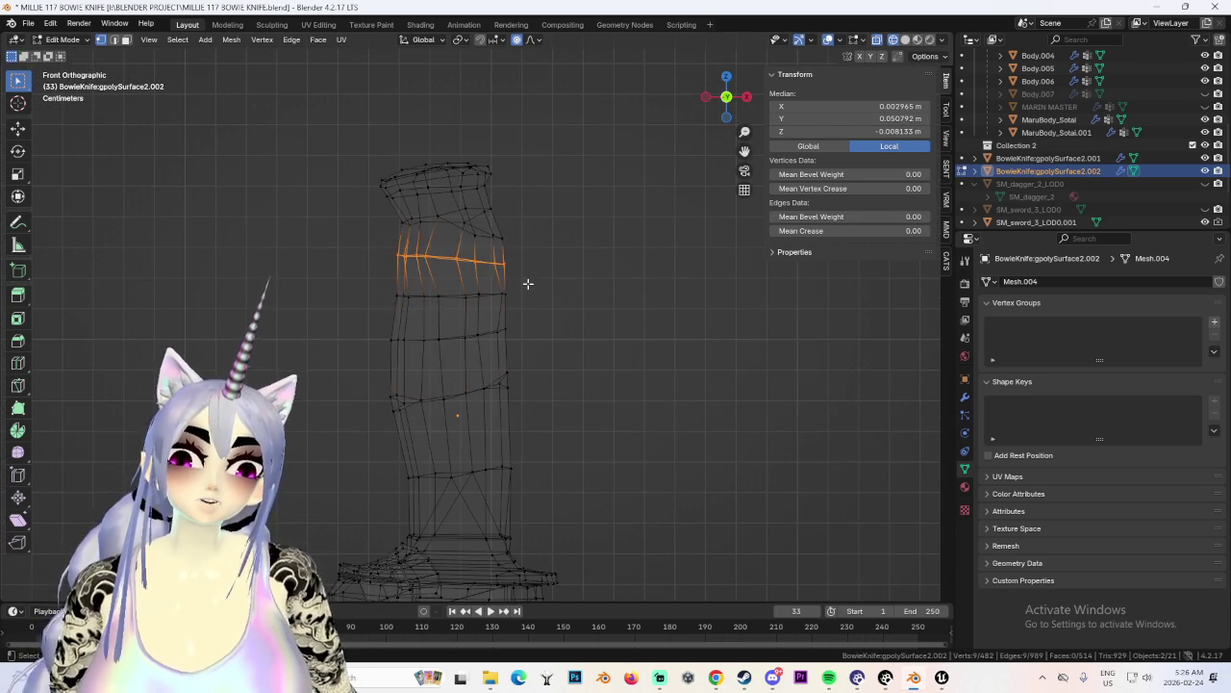
alt+click(433, 172)
key(g)
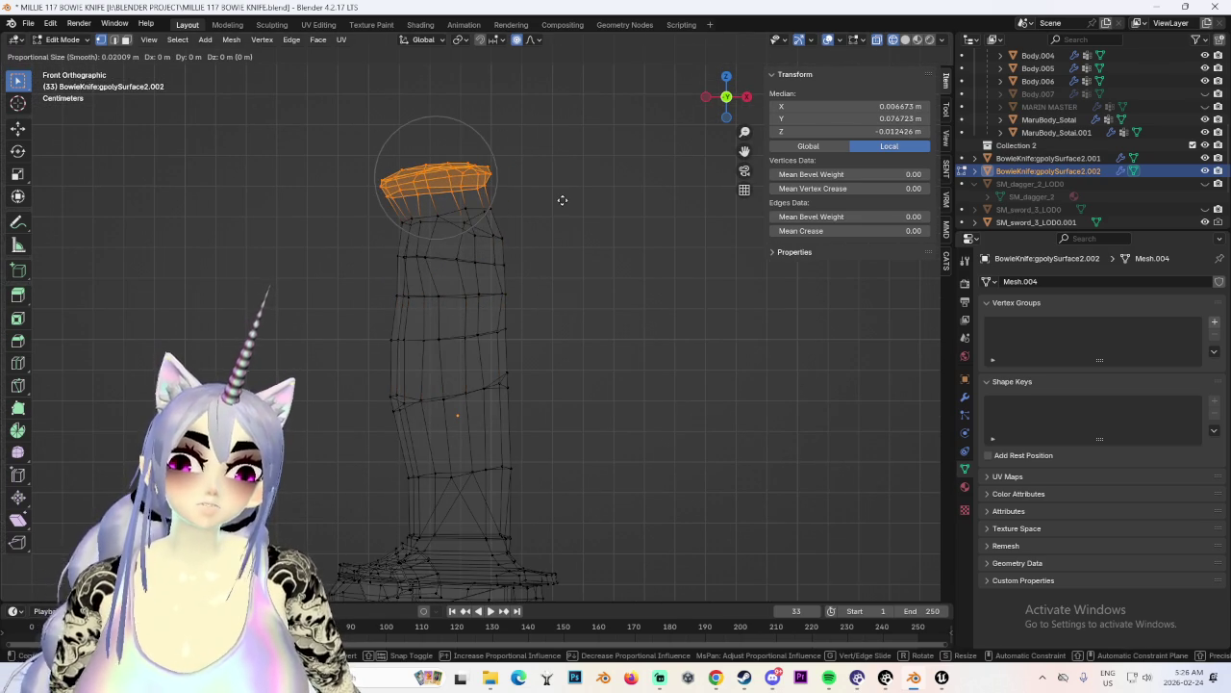
key(y)
scroll(597, 208, up, 1)
scroll(600, 210, up, 1)
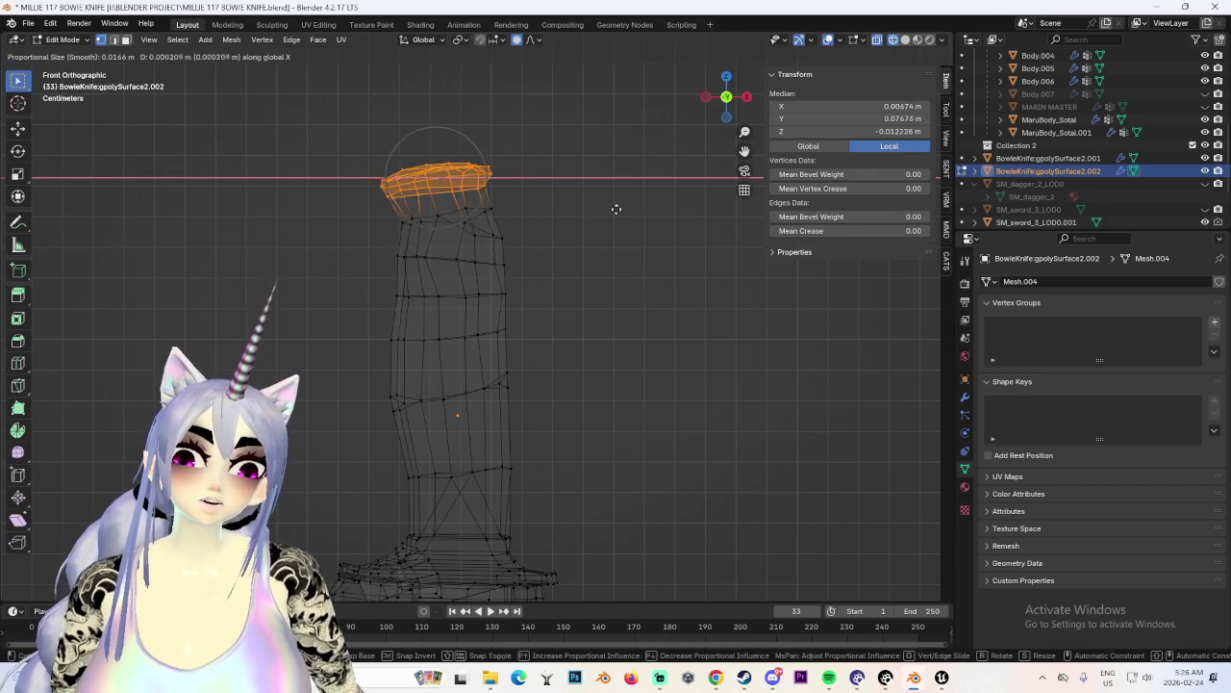
key(x)
key(Escape)
Rotate the handle's upper loops to straighten the grip, then switch to Sculpt Mode.
drag(362, 200, 550, 260)
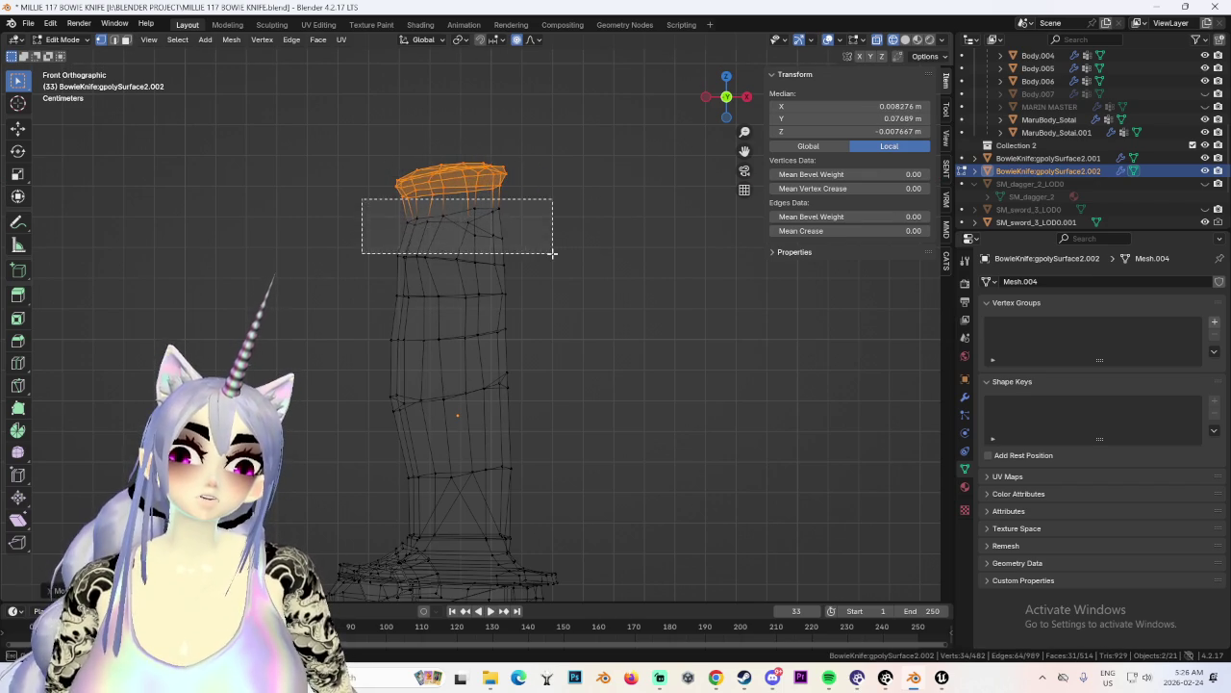
key(r)
click(581, 291)
click(581, 204)
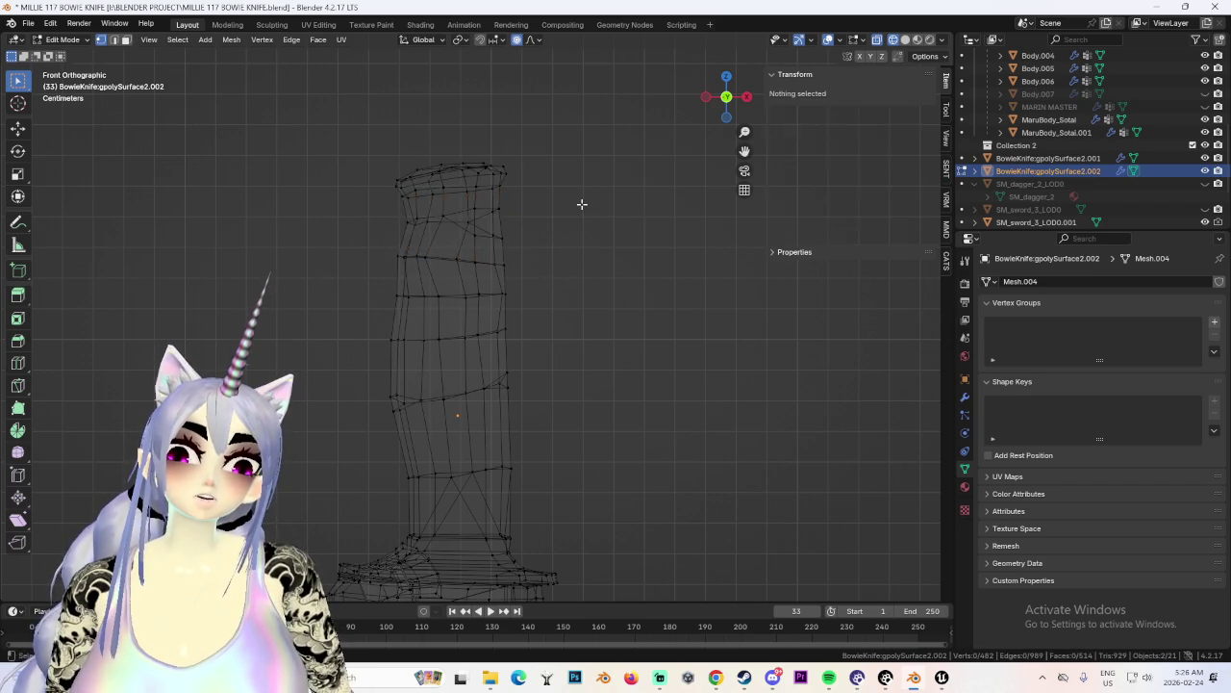
scroll(555, 279, down, 5)
scroll(563, 317, down, 2)
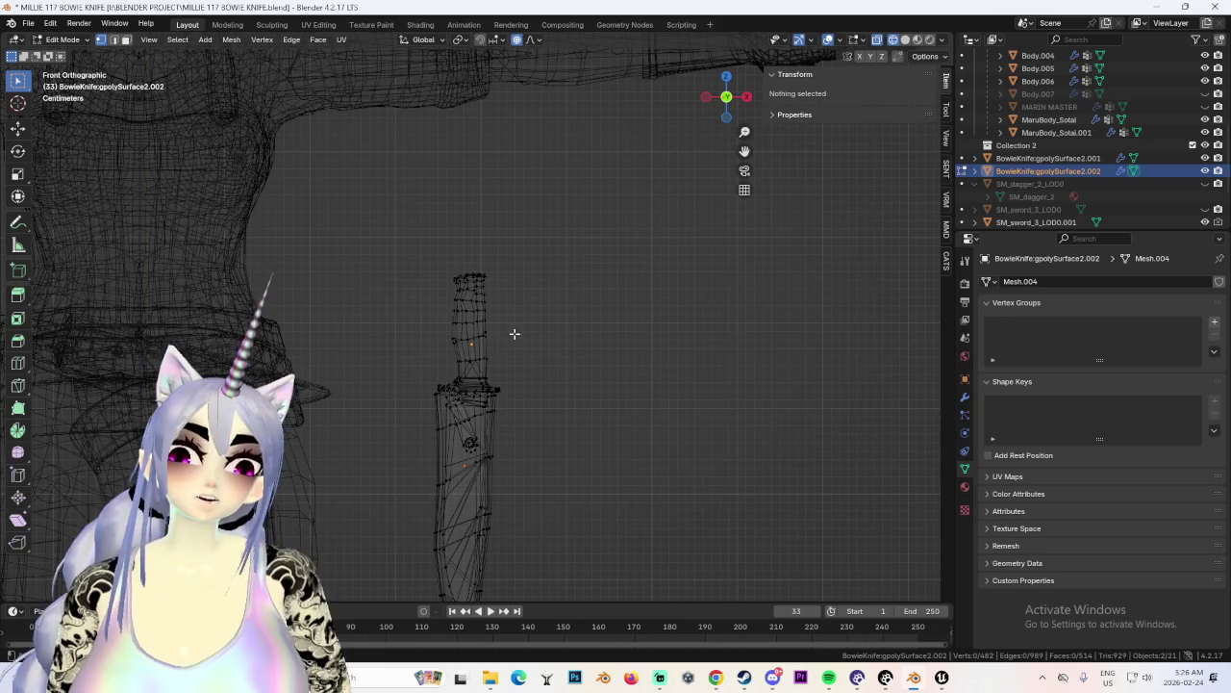
scroll(515, 327, up, 4)
scroll(517, 302, up, 1)
click(63, 39)
click(59, 86)
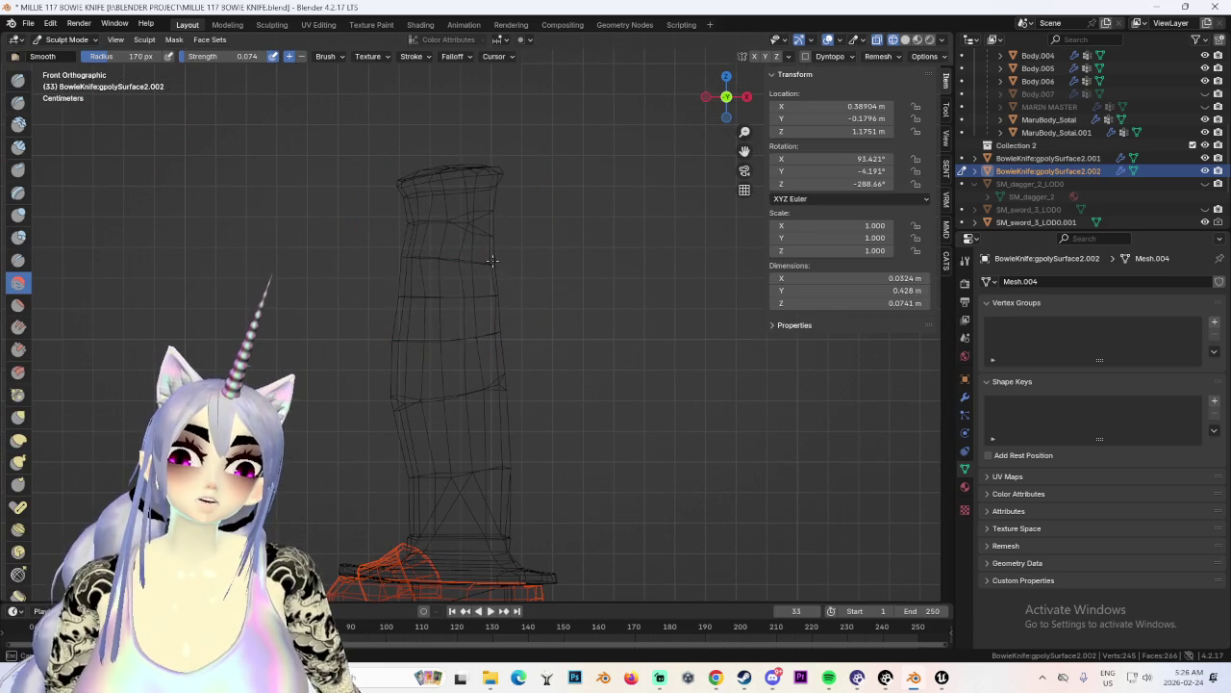
Switch the viewport to Solid shading and zoom in on the knife handle.
ctrl+middle_drag(537, 252, 420, 239)
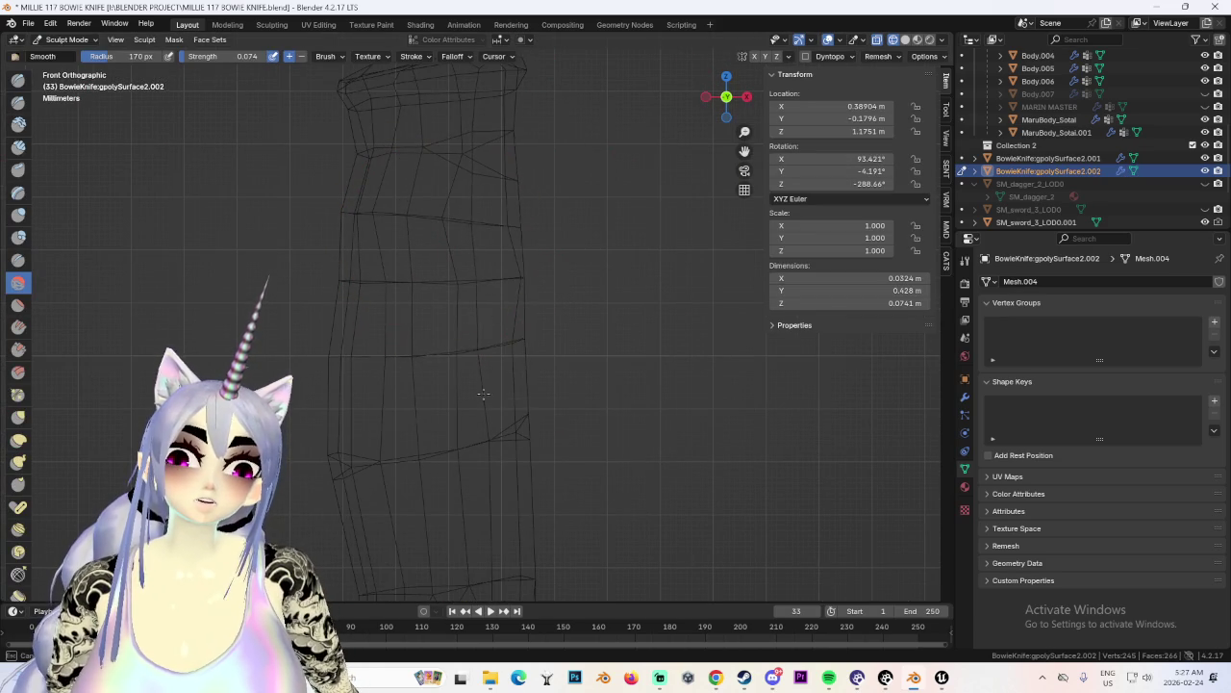
scroll(402, 229, down, 3)
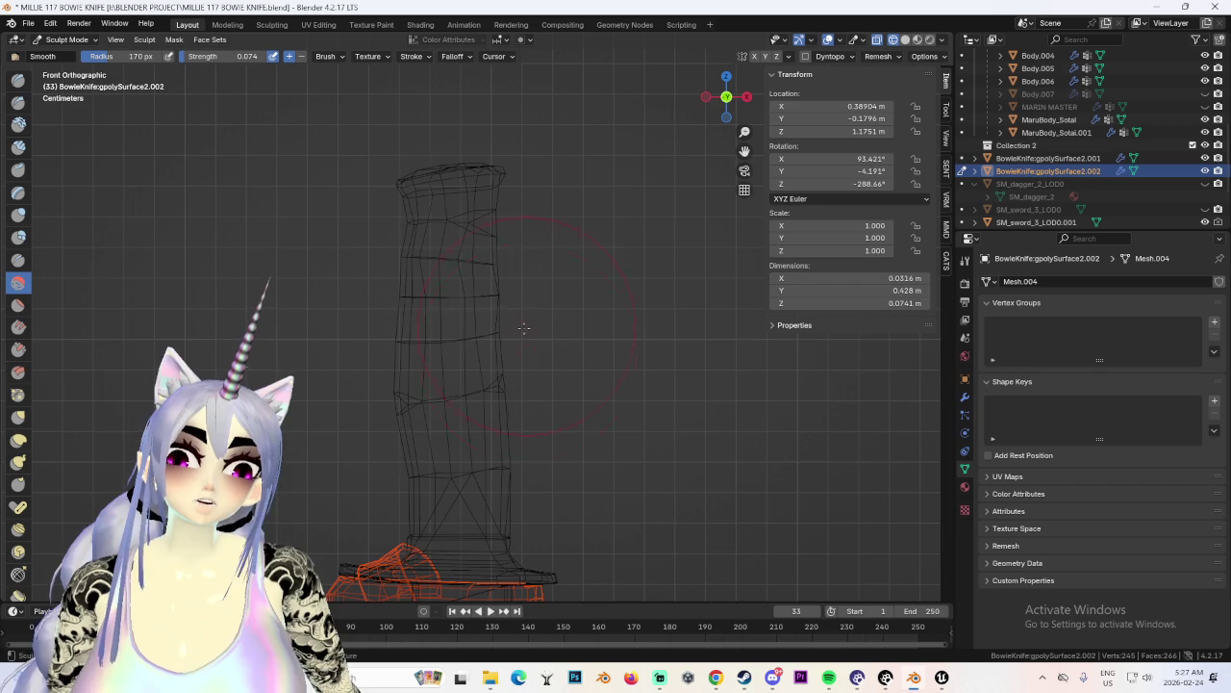
click(915, 35)
scroll(434, 199, up, 2)
ctrl+middle_drag(423, 197, 426, 241)
scroll(453, 288, up, 2)
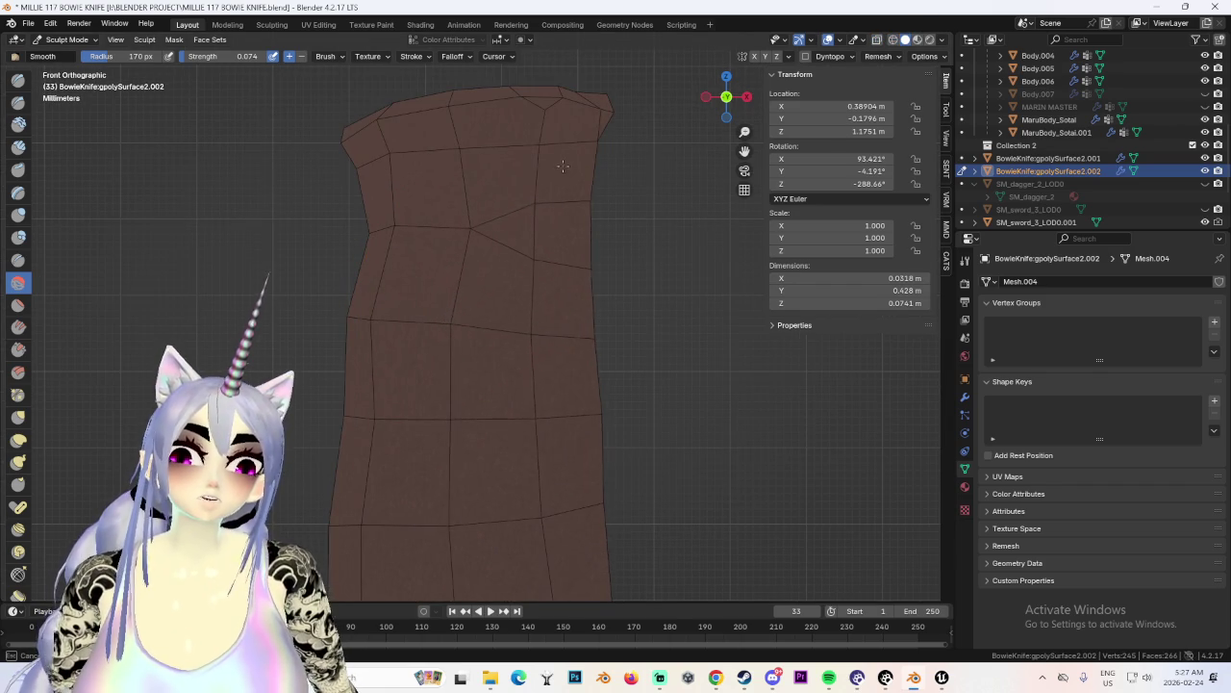
ctrl+middle_drag(563, 174, 466, 306)
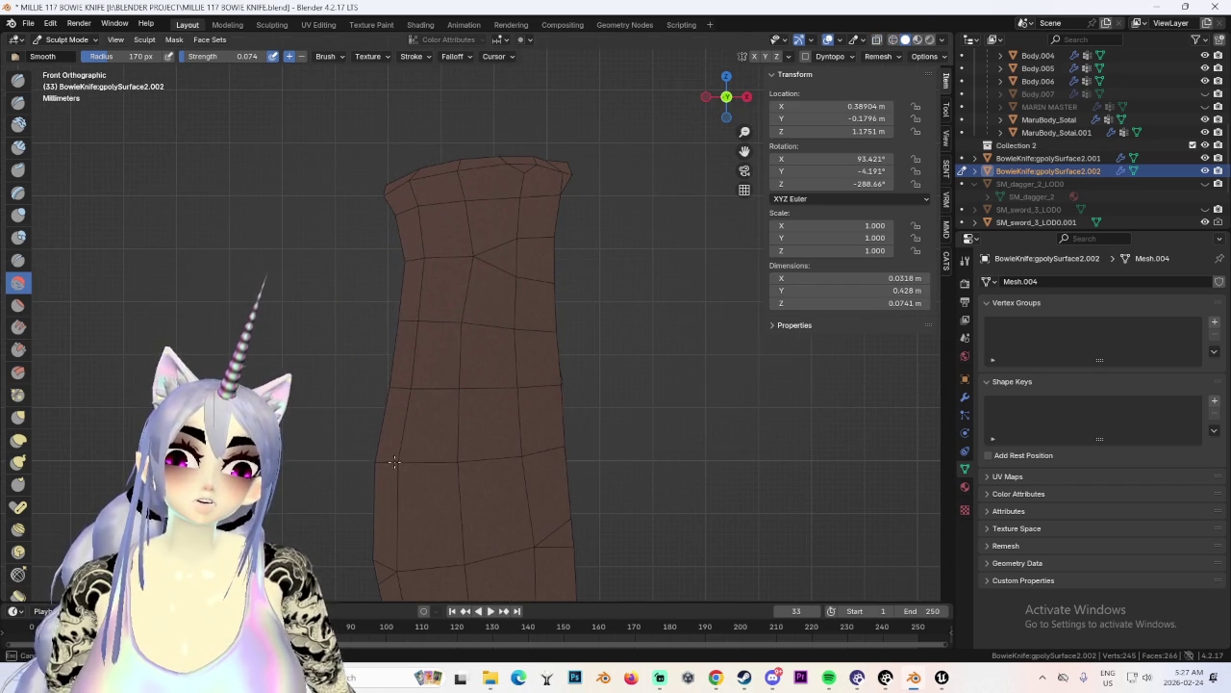
scroll(545, 470, down, 3)
Orbit and zoom around the handle to see it beside the character's body.
middle_drag(500, 413, 446, 337)
scroll(432, 374, up, 1)
middle_drag(478, 417, 455, 258)
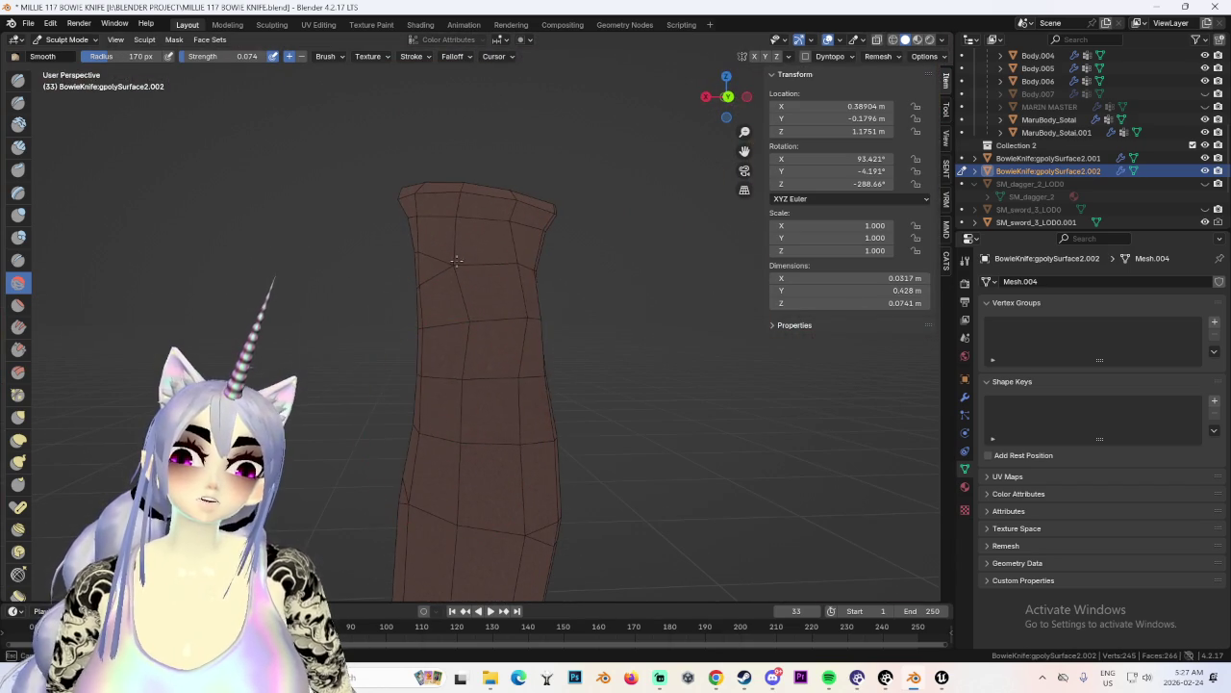
scroll(456, 281, up, 1)
scroll(432, 288, up, 1)
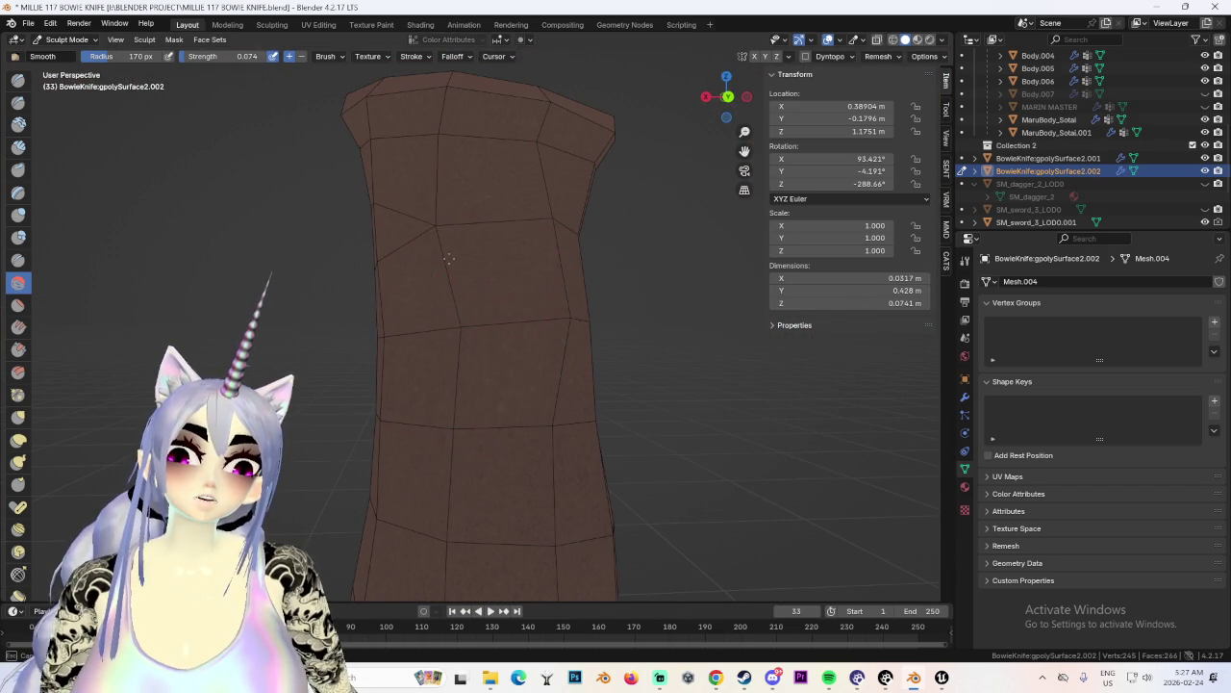
scroll(472, 337, up, 2)
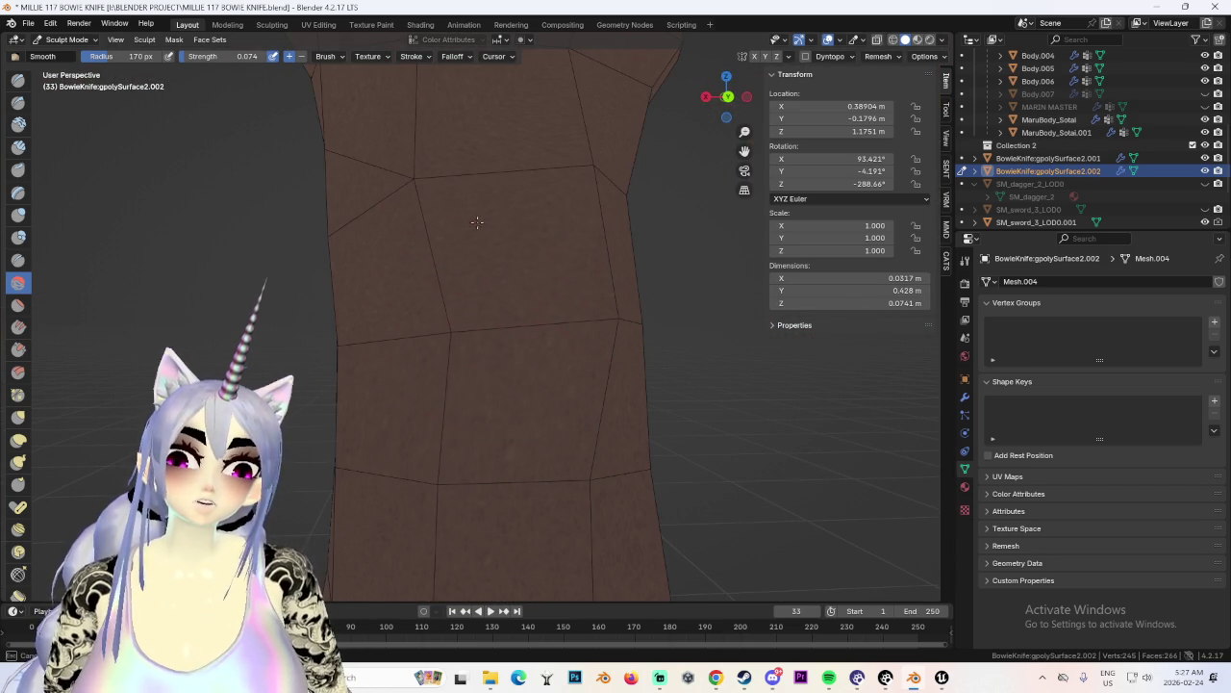
scroll(529, 468, down, 3)
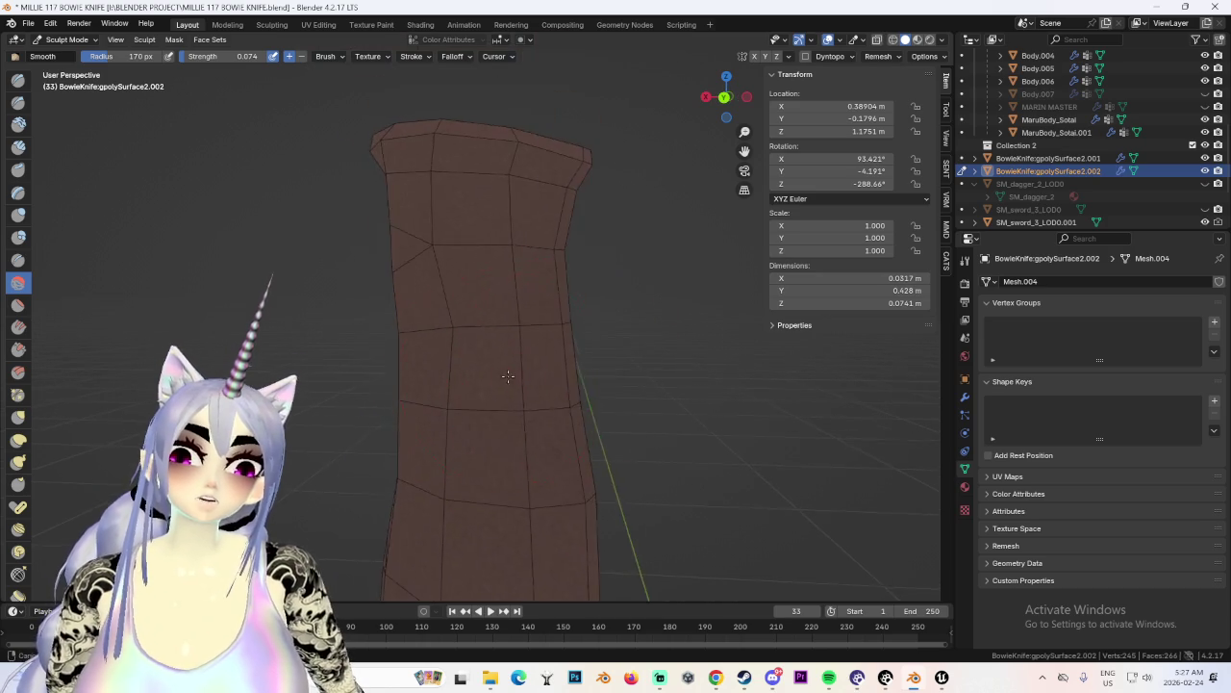
scroll(440, 322, up, 3)
scroll(387, 204, down, 3)
middle_drag(426, 289, 500, 361)
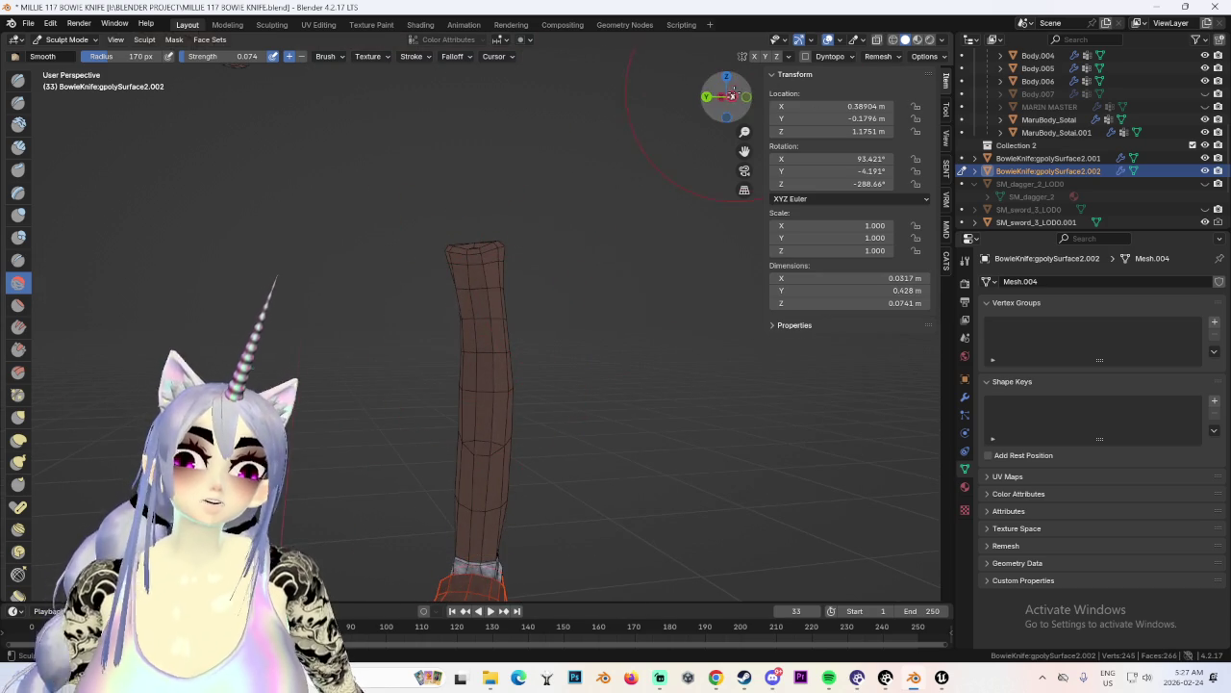
View the knife and belt in Right Orthographic, then switch from Sculpt Mode to Object Mode.
click(733, 95)
mouse_move(583, 258)
middle_down()
mouse_move(583, 277)
mouse_move(522, 299)
middle_up()
click(725, 100)
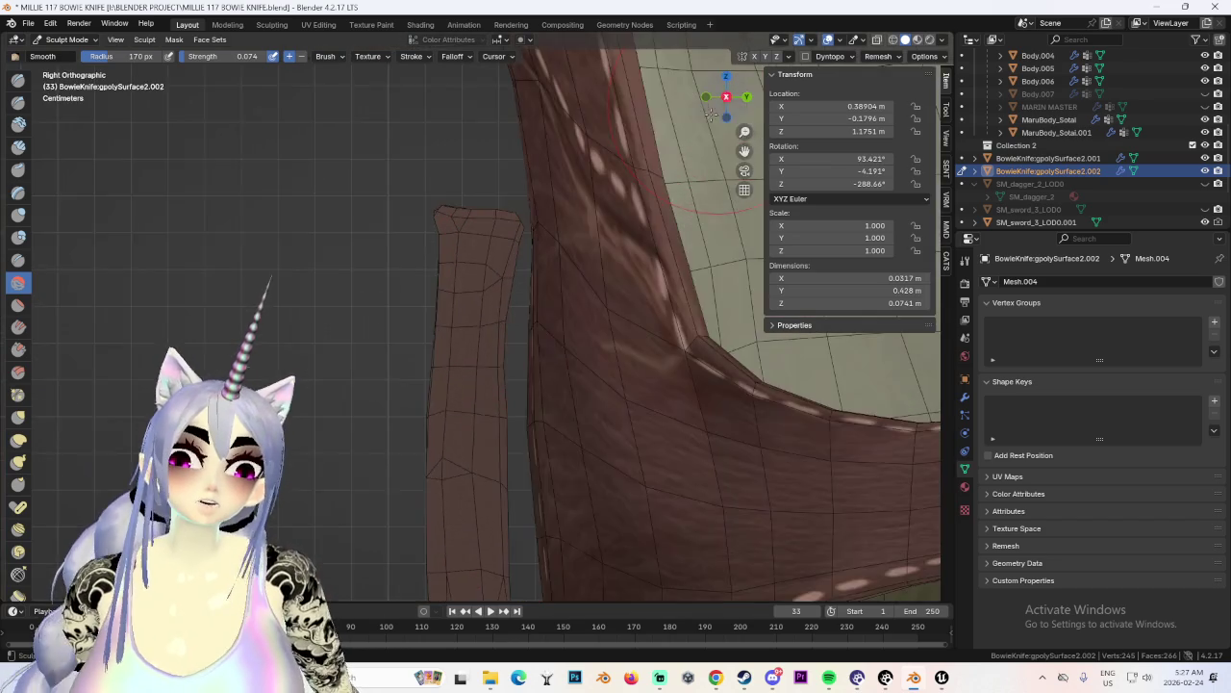
mouse_move(471, 367)
middle_down()
mouse_move(510, 297)
mouse_move(532, 301)
middle_up()
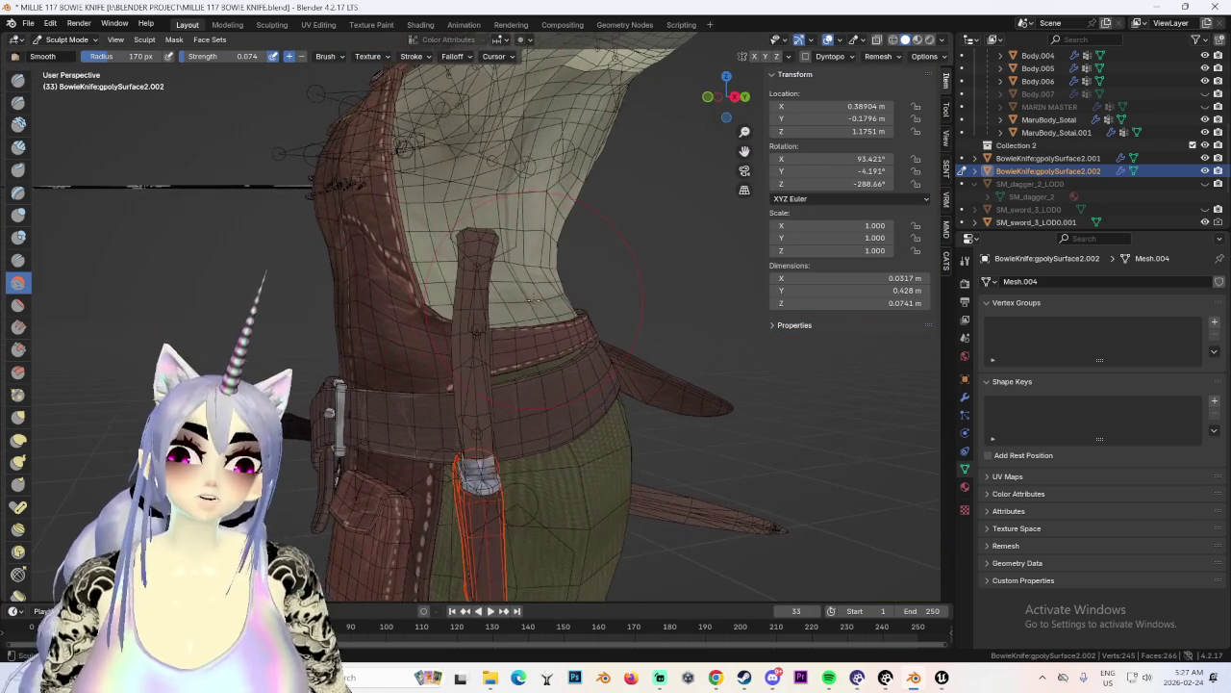
middle_drag(525, 344, 735, 96)
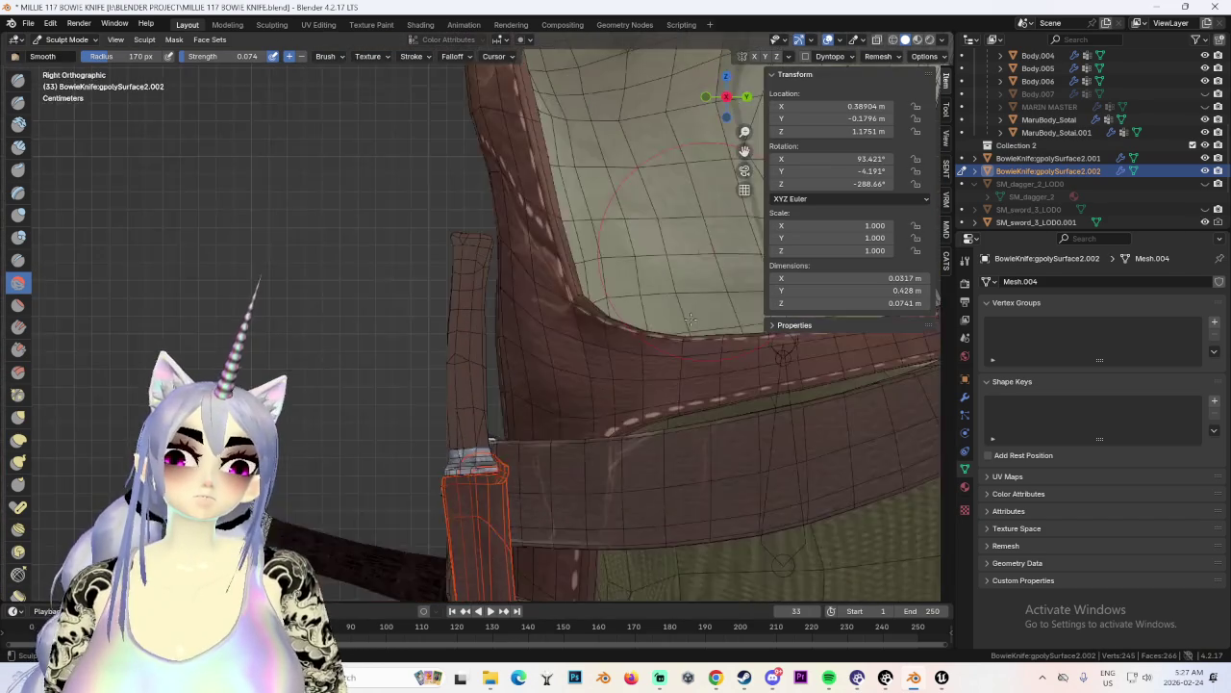
click(735, 96)
mouse_move(654, 450)
middle_down()
mouse_move(631, 271)
mouse_move(672, 274)
middle_up()
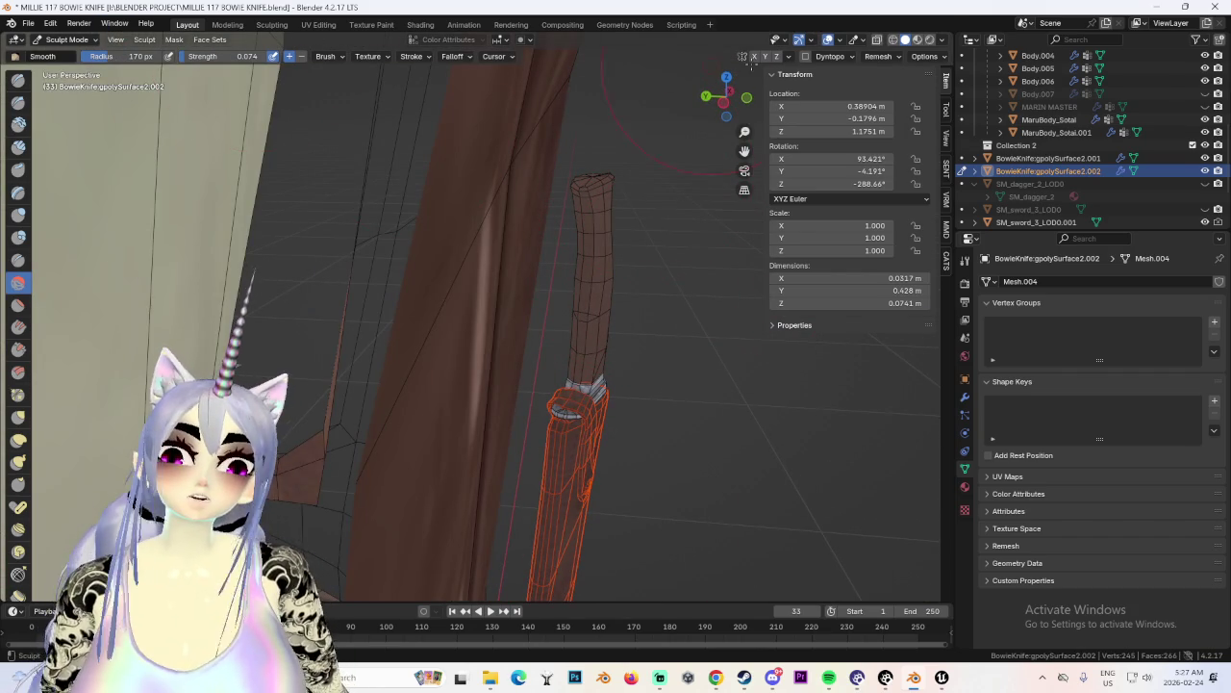
click(729, 92)
scroll(446, 284, up, 2)
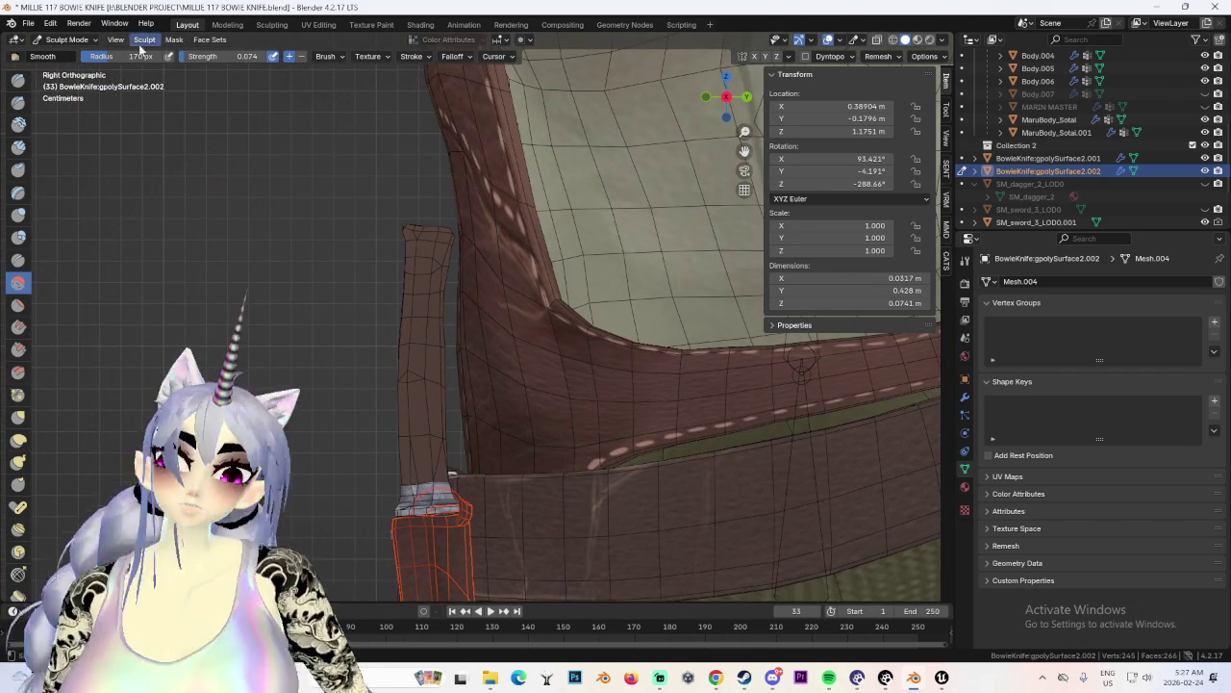
click(62, 39)
click(58, 59)
scroll(469, 374, down, 3)
Select the BowieSheath and rotate it around its vertical axis in Top view.
scroll(470, 367, down, 2)
shift+middle_drag(469, 368, 427, 264)
click(427, 265)
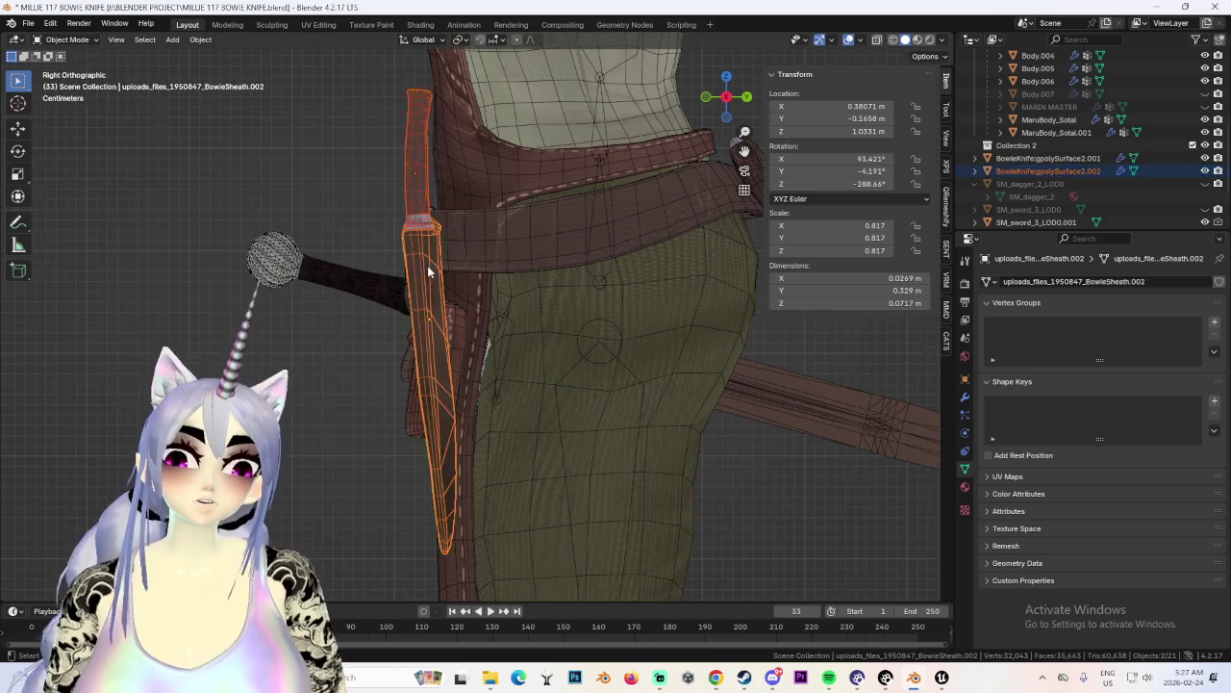
click(731, 80)
key(r)
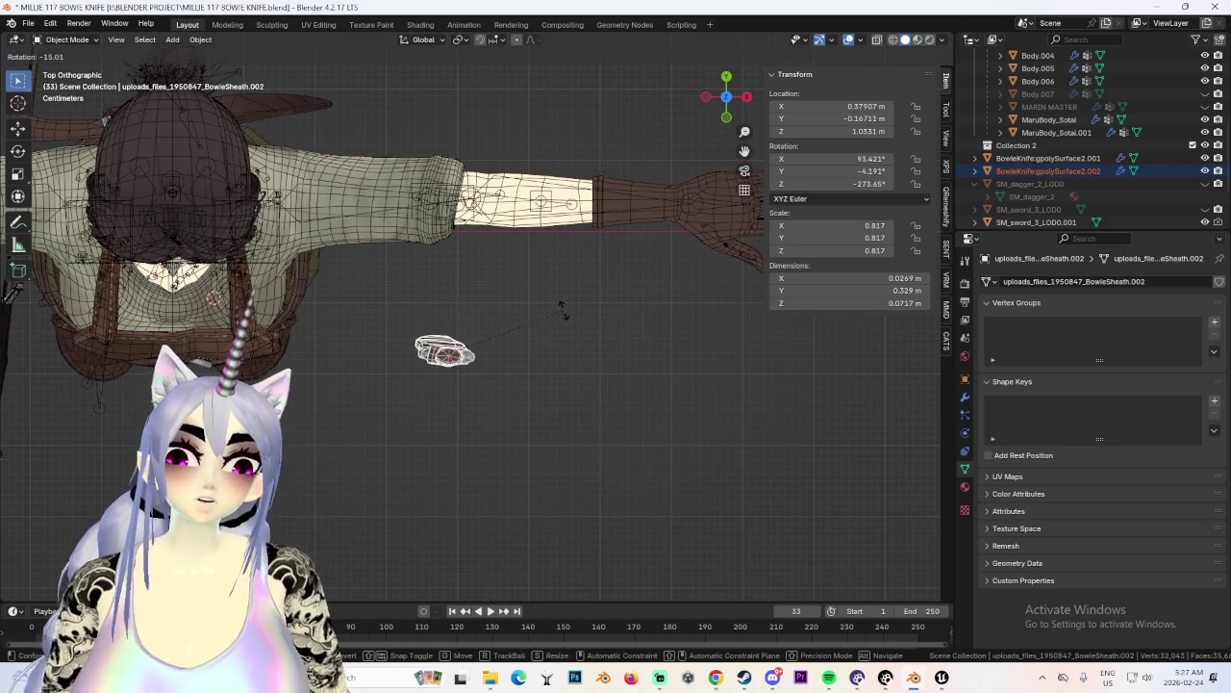
click(558, 291)
Tilt the sheath upright in Right view and nudge it along X, ending at rotation 93.789°, -0.10876°, -264.86°.
click(727, 117)
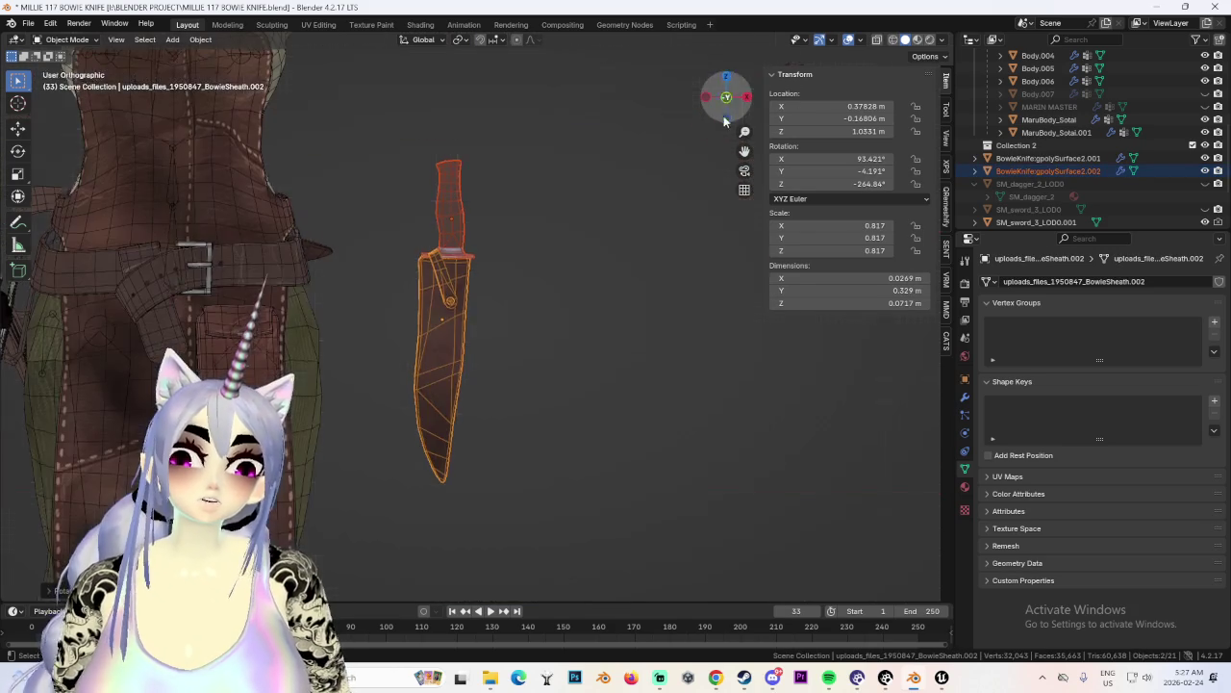
click(743, 103)
key(r)
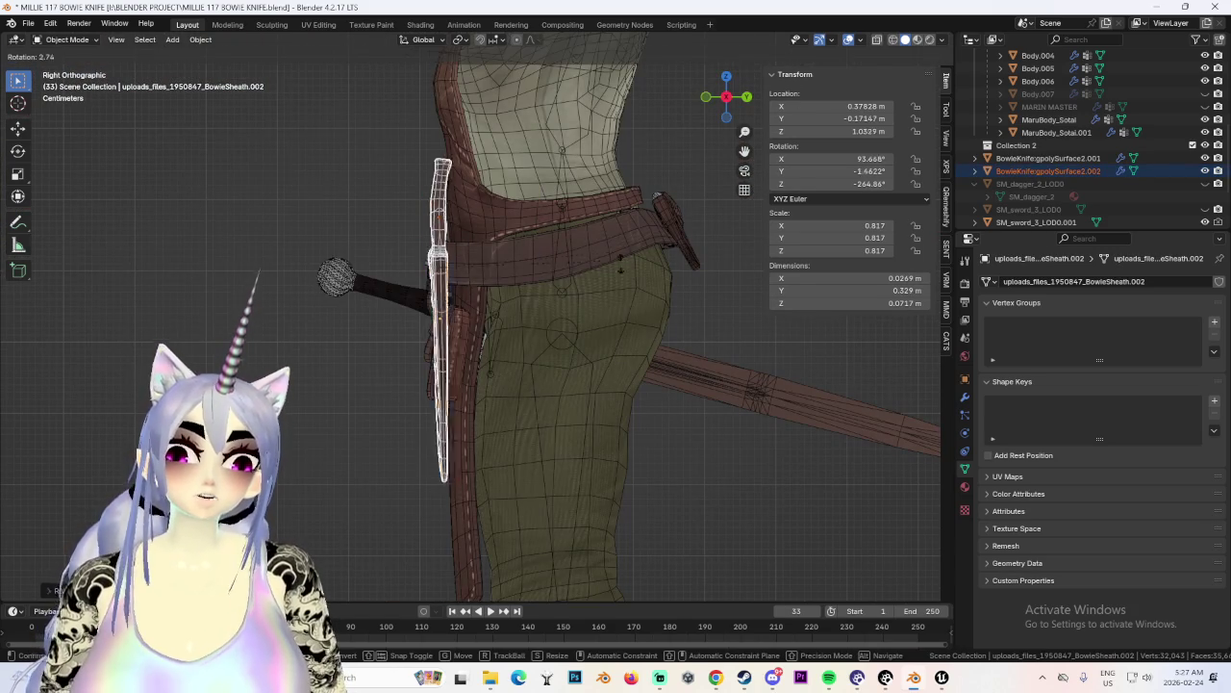
click(612, 270)
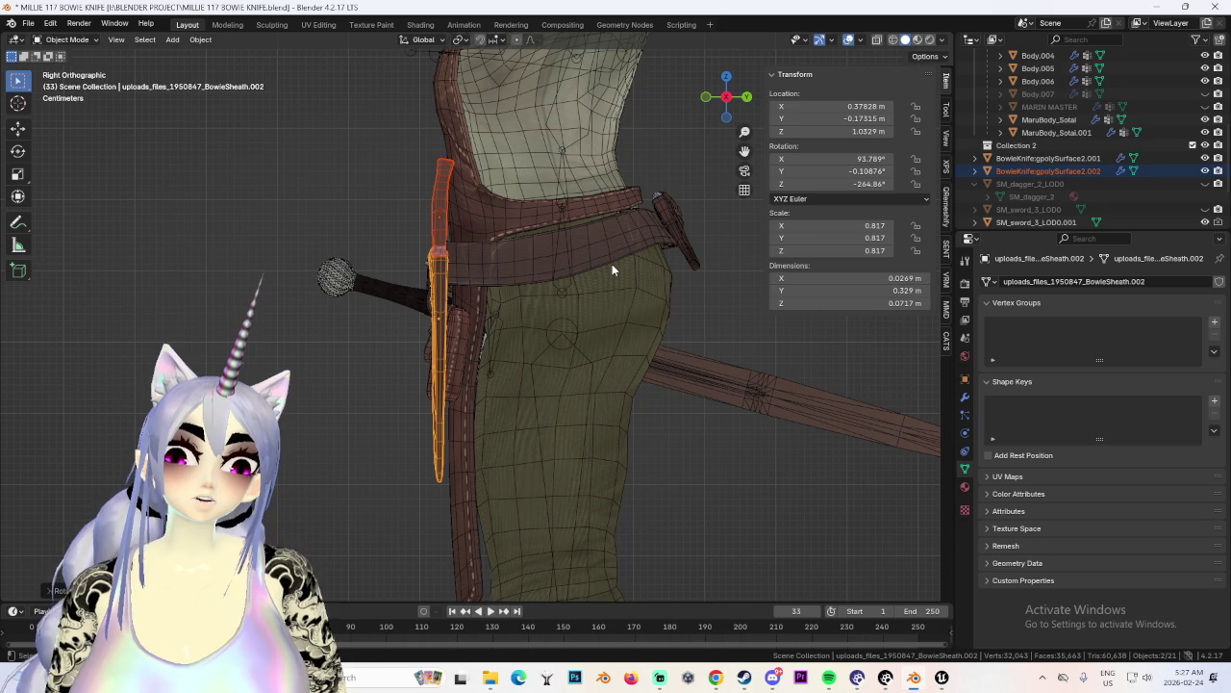
key(g)
click(481, 294)
shift+middle_drag(481, 294, 486, 315)
Enter Edit Mode on the knife handle and slide its top vertices along their edges.
scroll(487, 316, up, 4)
click(477, 207)
click(65, 40)
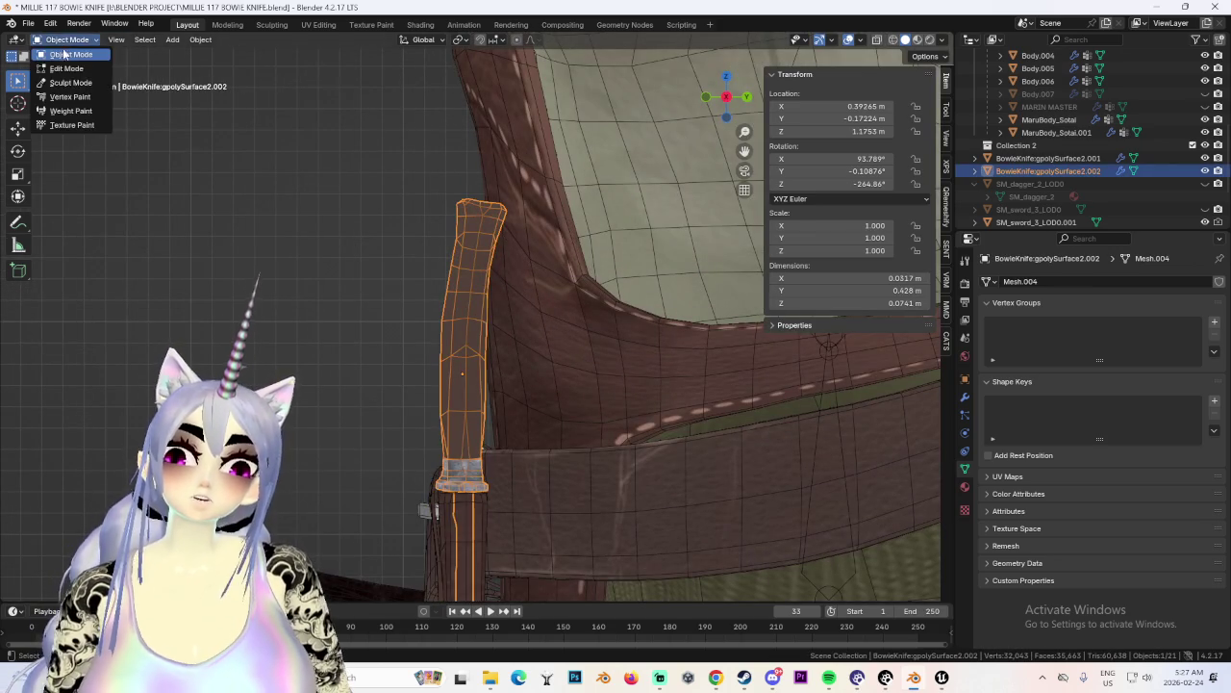
click(60, 51)
mouse_move(371, 131)
mouse_down()
mouse_move(574, 258)
mouse_move(572, 327)
mouse_up()
scroll(568, 240, up, 1)
scroll(564, 211, up, 1)
key(g)
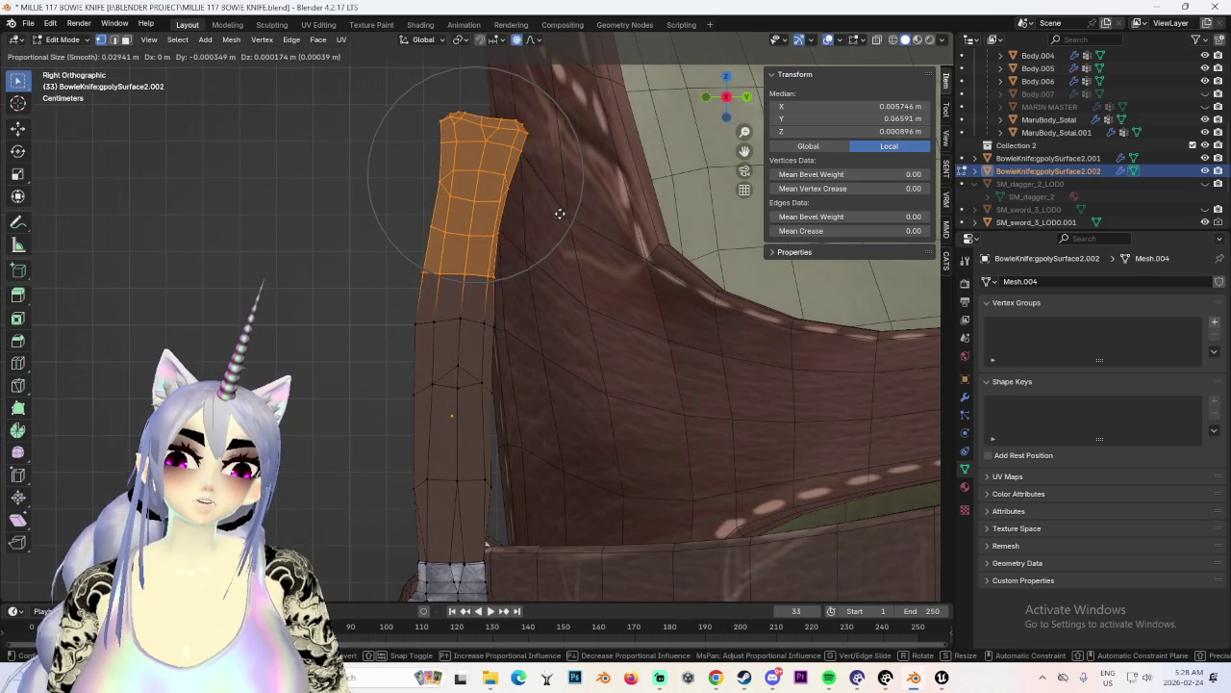
key(g)
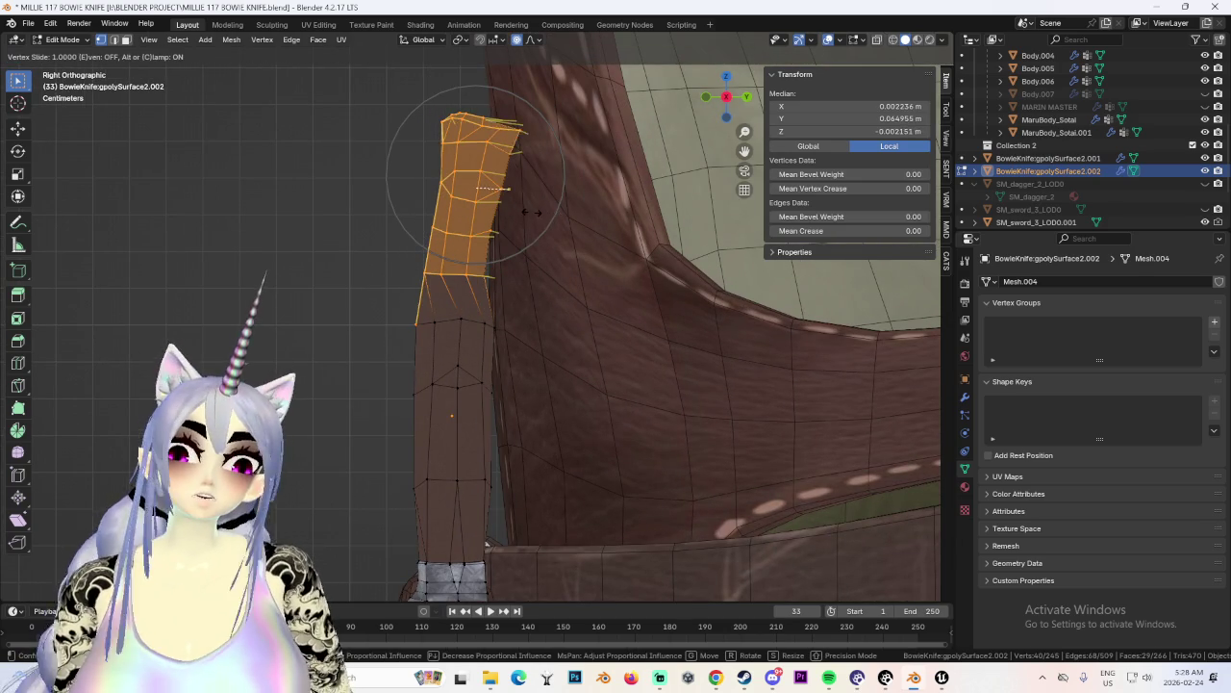
click(532, 214)
In wireframe, move the handle's upper vertices along Y with proportional editing.
click(893, 40)
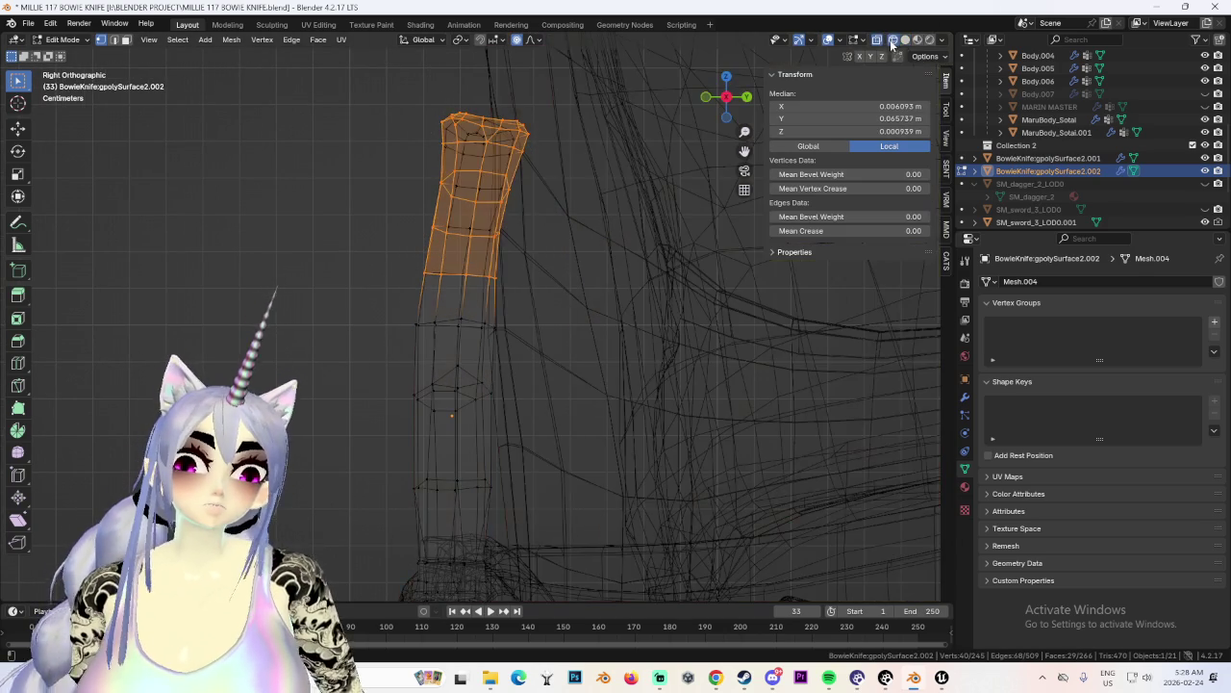
drag(339, 60, 630, 336)
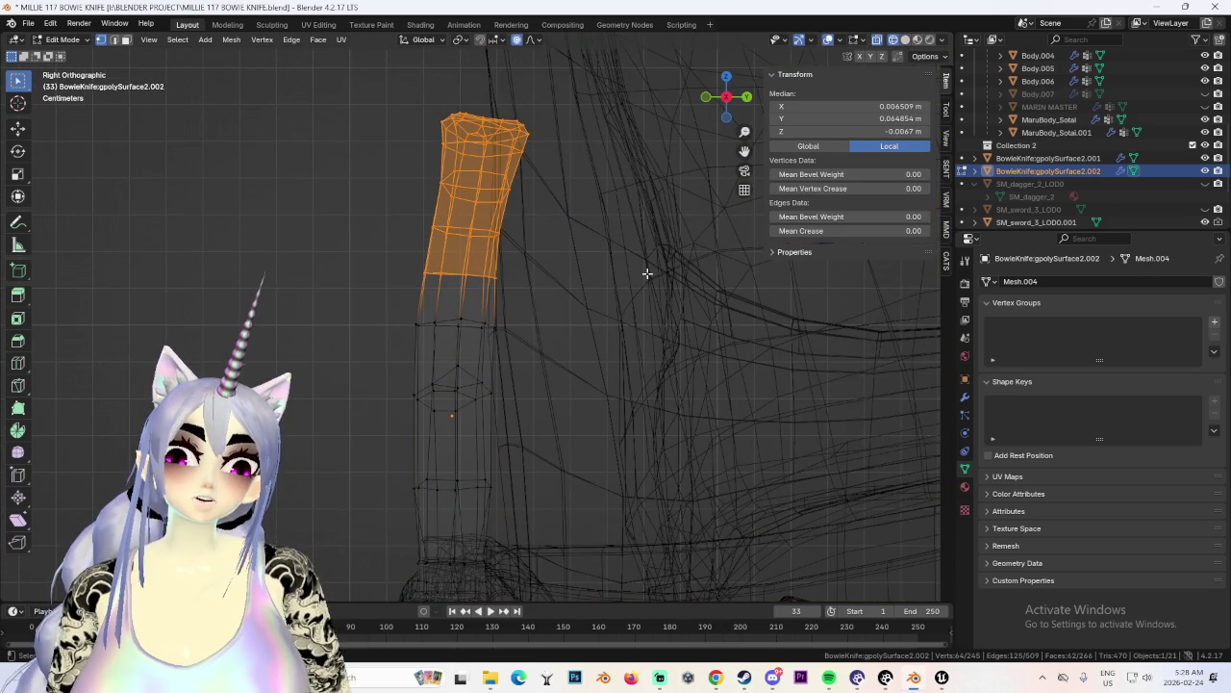
key(g)
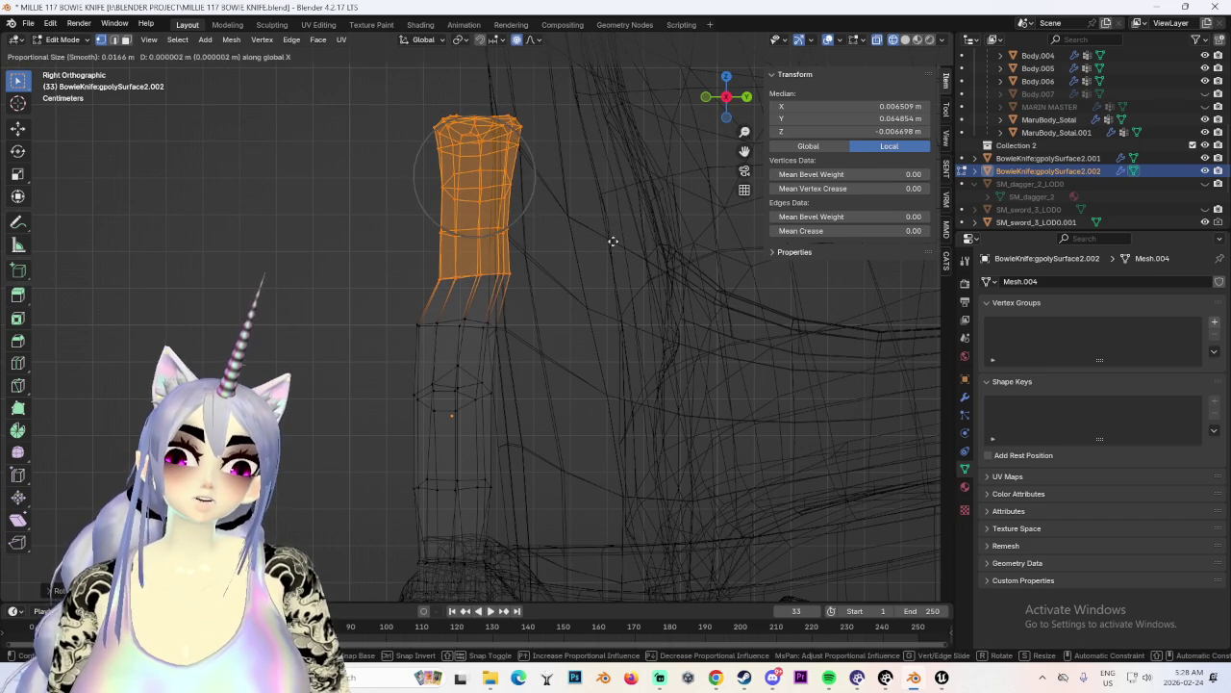
key(y)
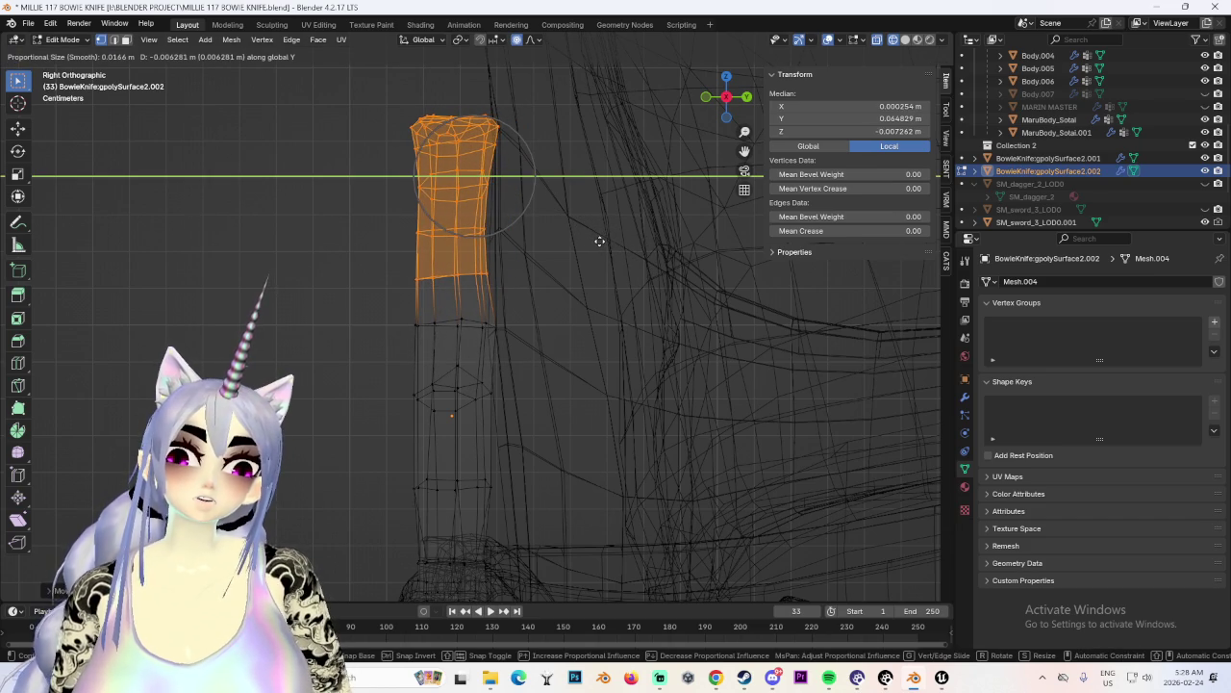
click(601, 243)
Shift a few mid-handle vertices along Y, then deselect them.
click(496, 327)
key(g)
key(x)
key(y)
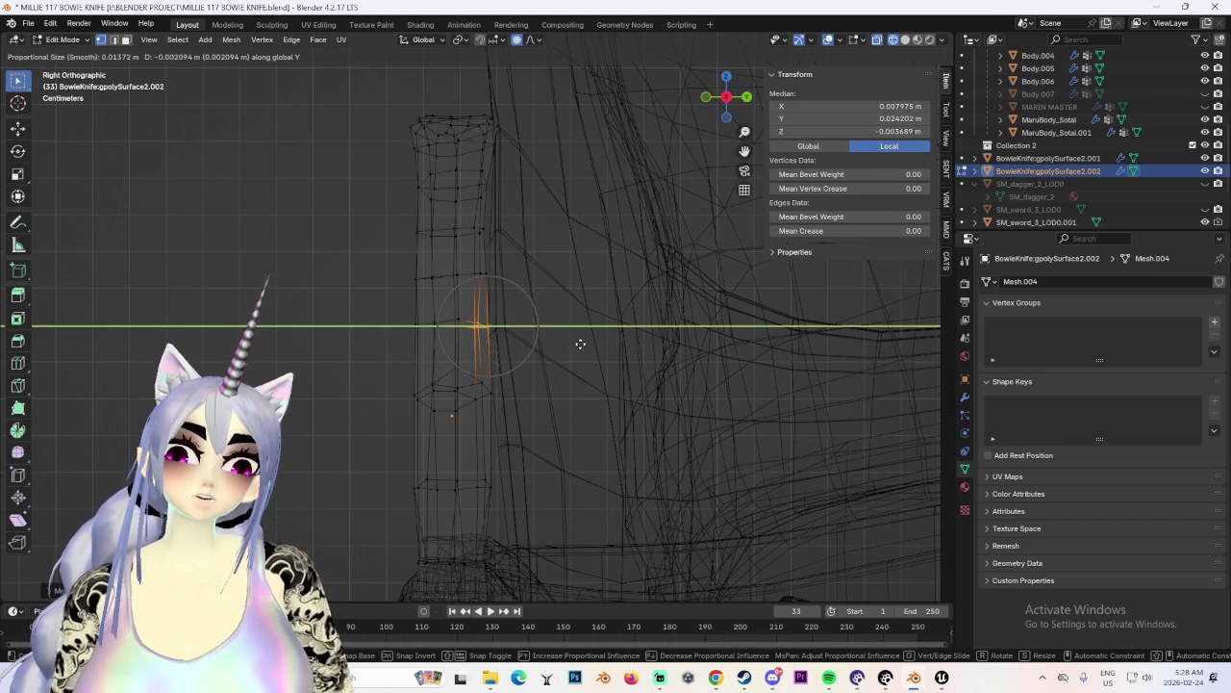
click(582, 343)
click(577, 361)
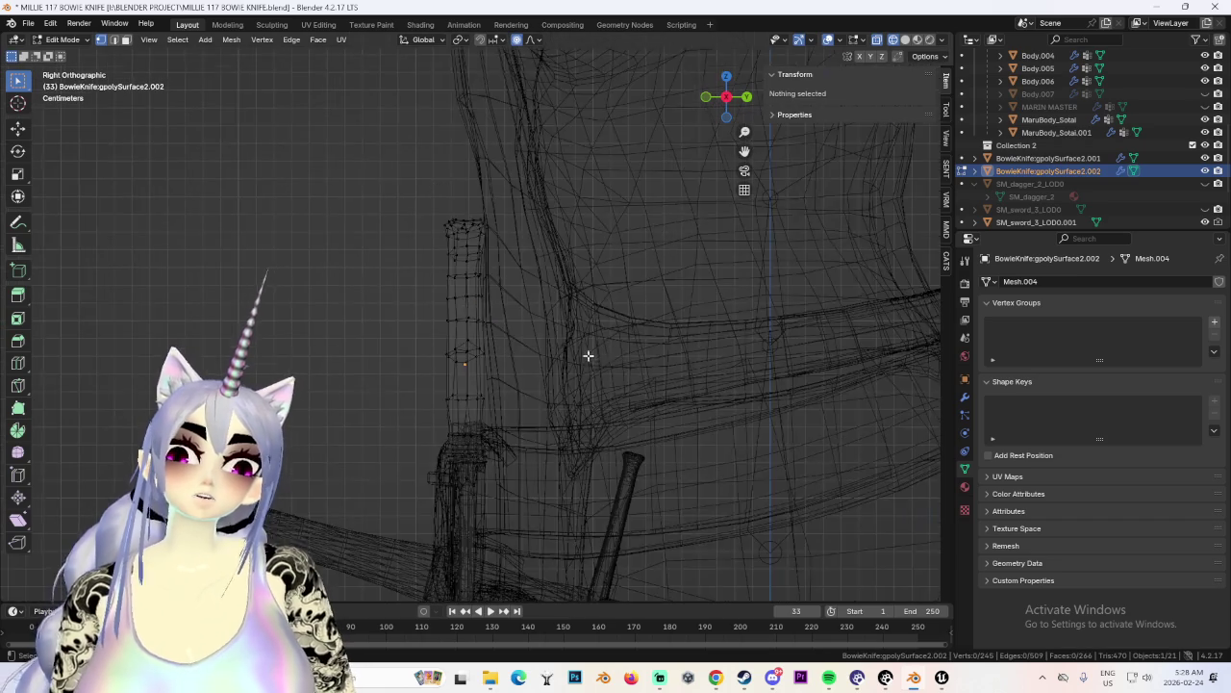
Move a ring of handle vertices along Y with smooth falloff.
scroll(583, 340, down, 3)
scroll(577, 288, up, 3)
scroll(577, 288, up, 2)
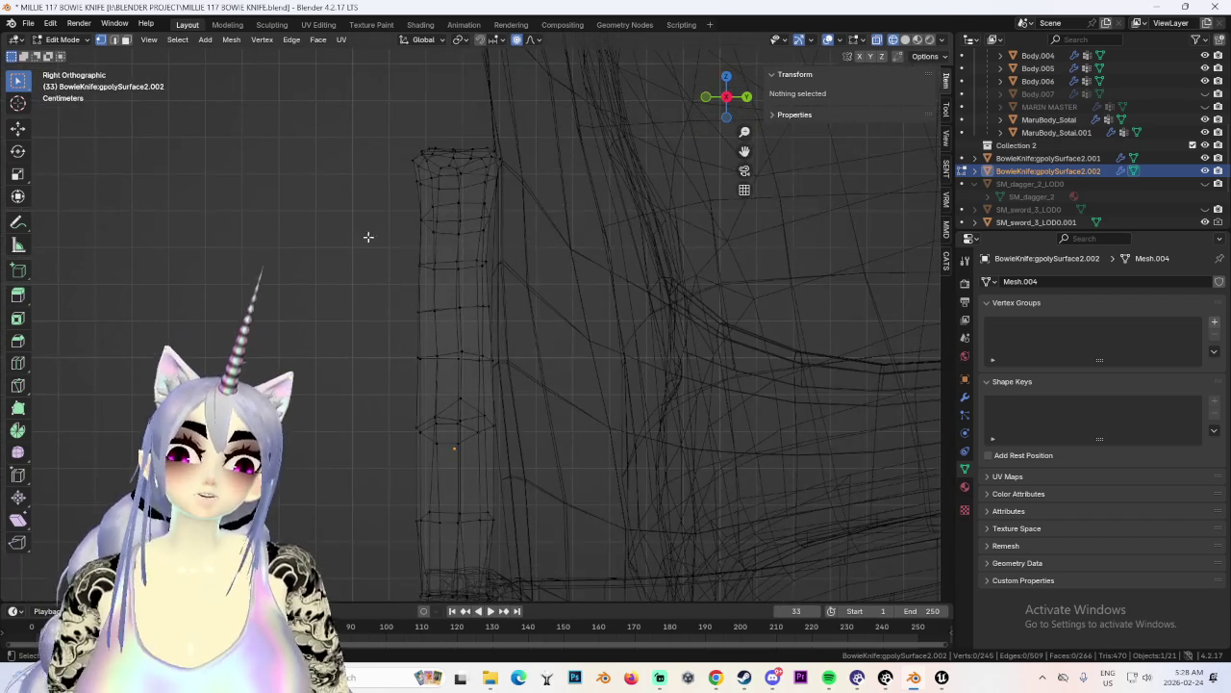
alt+click(457, 261)
key(g)
key(y)
scroll(565, 282, down, 2)
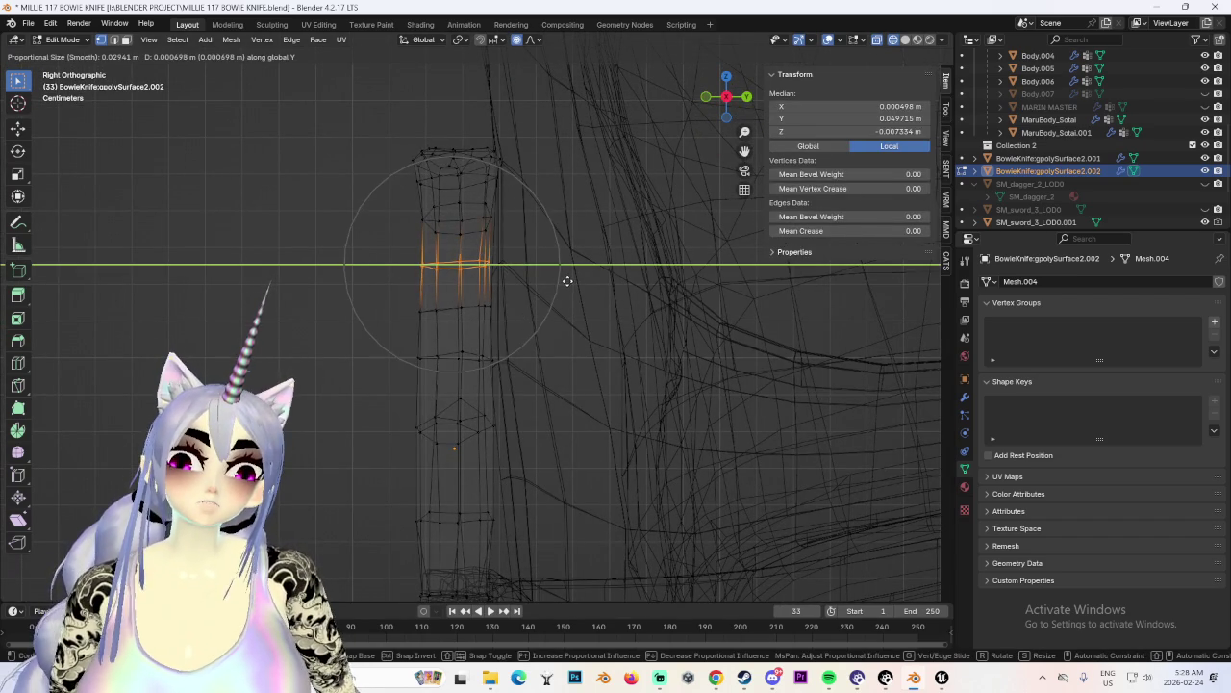
click(567, 281)
Return to Solid shading and check the handle shape from the front.
click(906, 44)
middle_drag(427, 375, 563, 343)
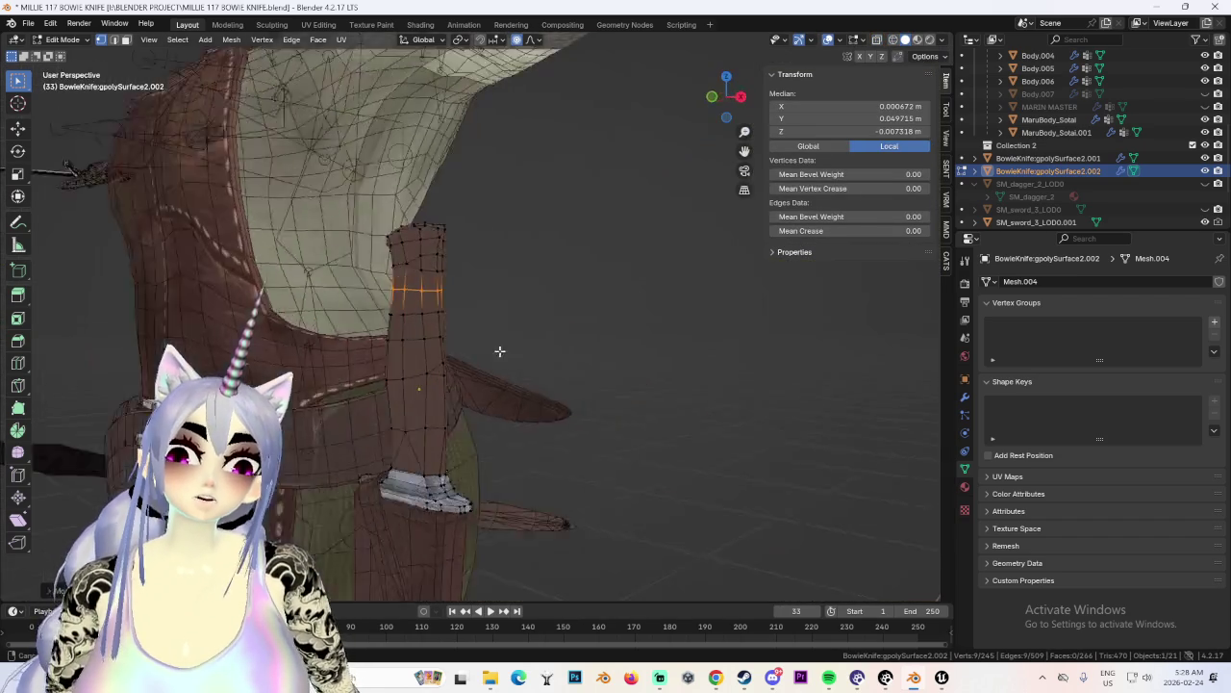
click(727, 99)
scroll(541, 426, down, 3)
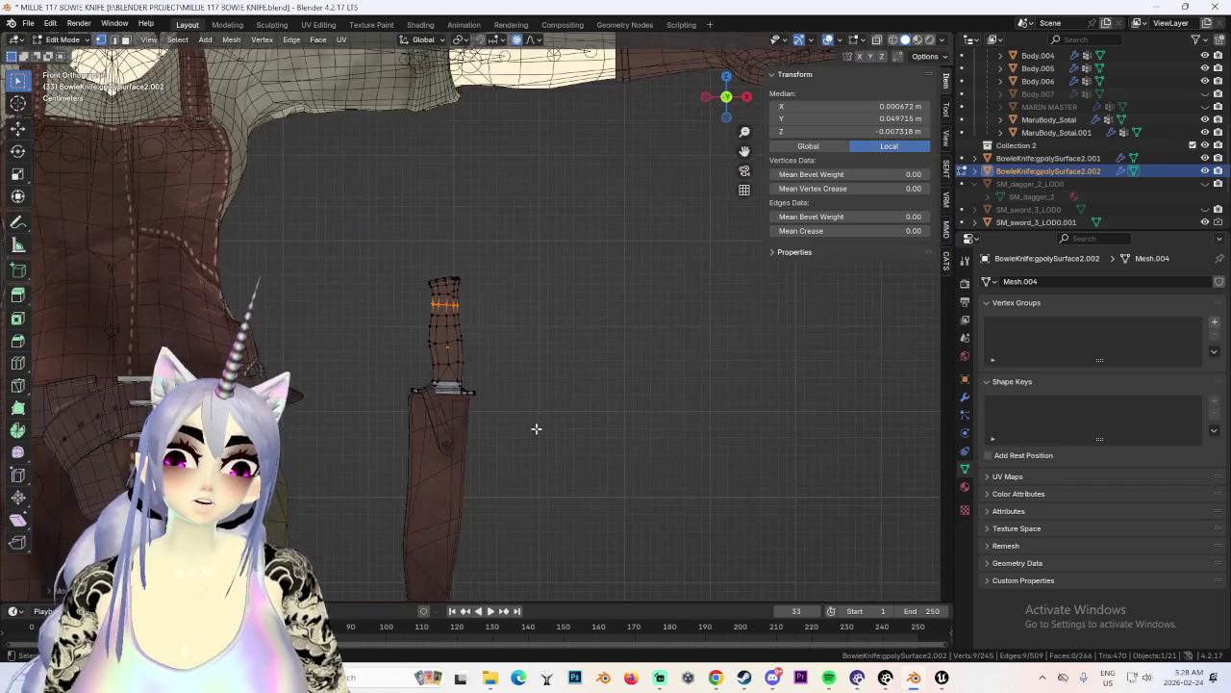
scroll(588, 308, up, 2)
scroll(516, 261, up, 2)
In wireframe, raise the knife's top vertices slightly along Z.
click(893, 39)
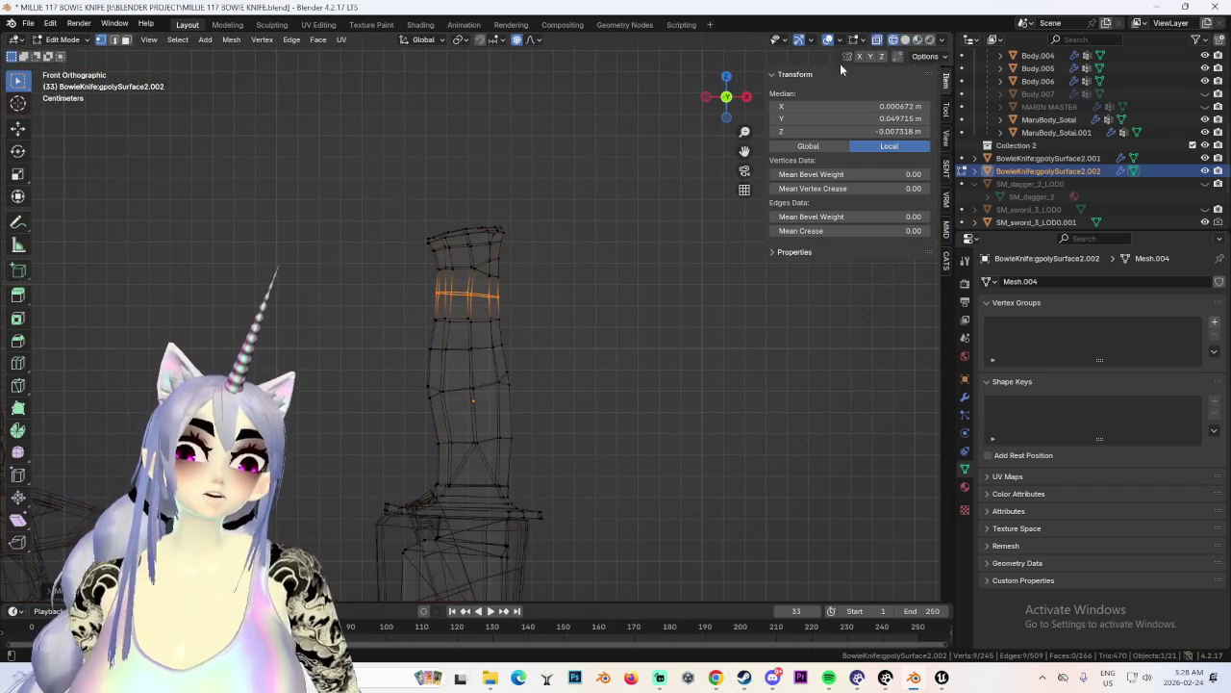
drag(432, 164, 586, 275)
key(g)
key(z)
scroll(598, 293, down, 8)
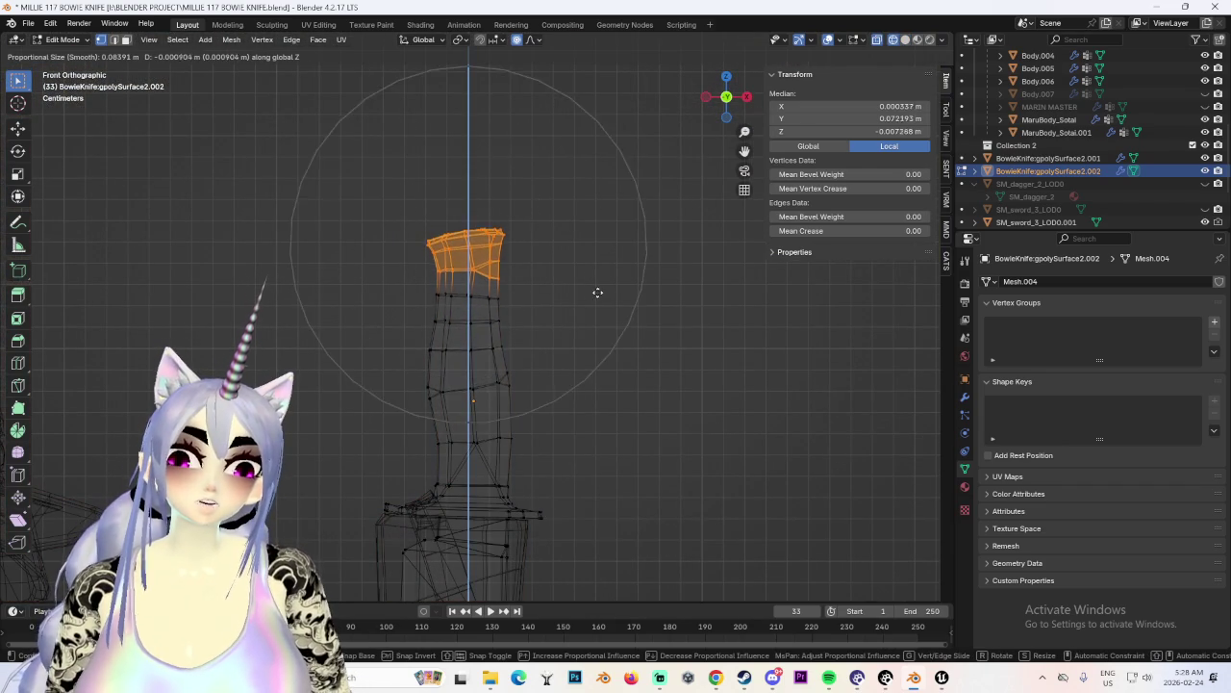
click(598, 284)
Push the handle's left-edge vertices sideways along X, then clear the selection.
click(493, 309)
key(g)
key(x)
scroll(505, 324, up, 3)
scroll(522, 326, up, 2)
click(519, 327)
scroll(481, 331, up, 1)
drag(406, 359, 436, 418)
key(g)
key(x)
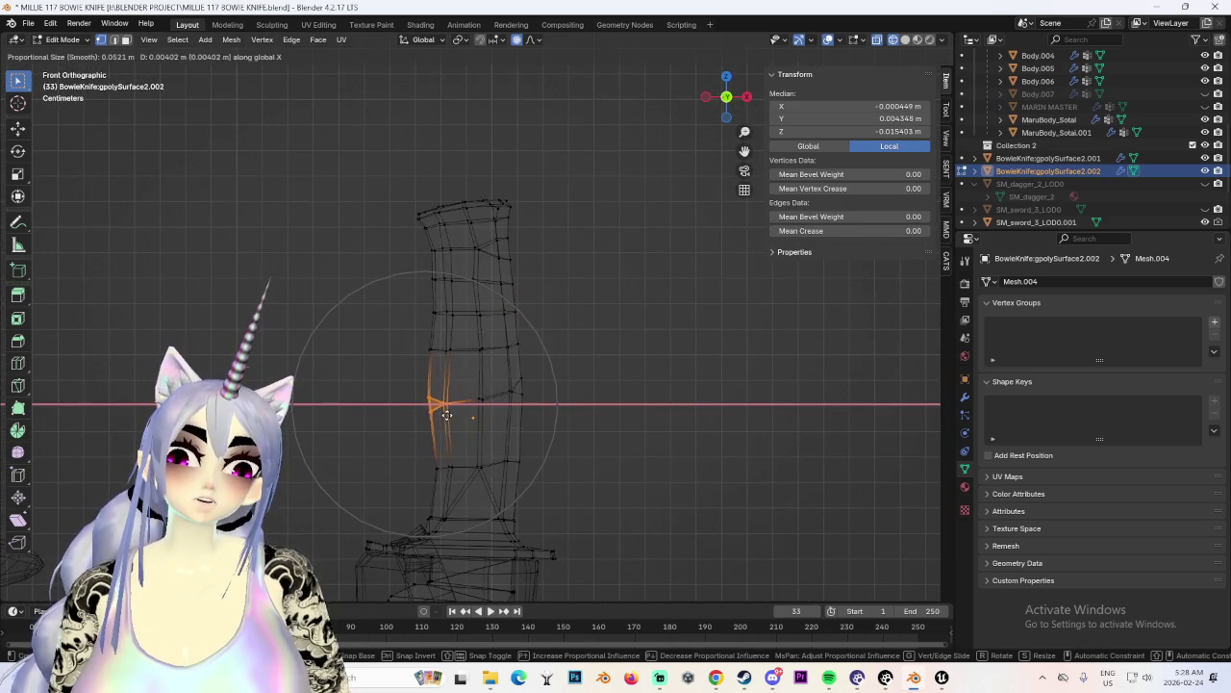
click(437, 418)
scroll(563, 322, down, 3)
click(577, 322)
Shift the handle's top vertices sideways along X.
scroll(601, 324, up, 1)
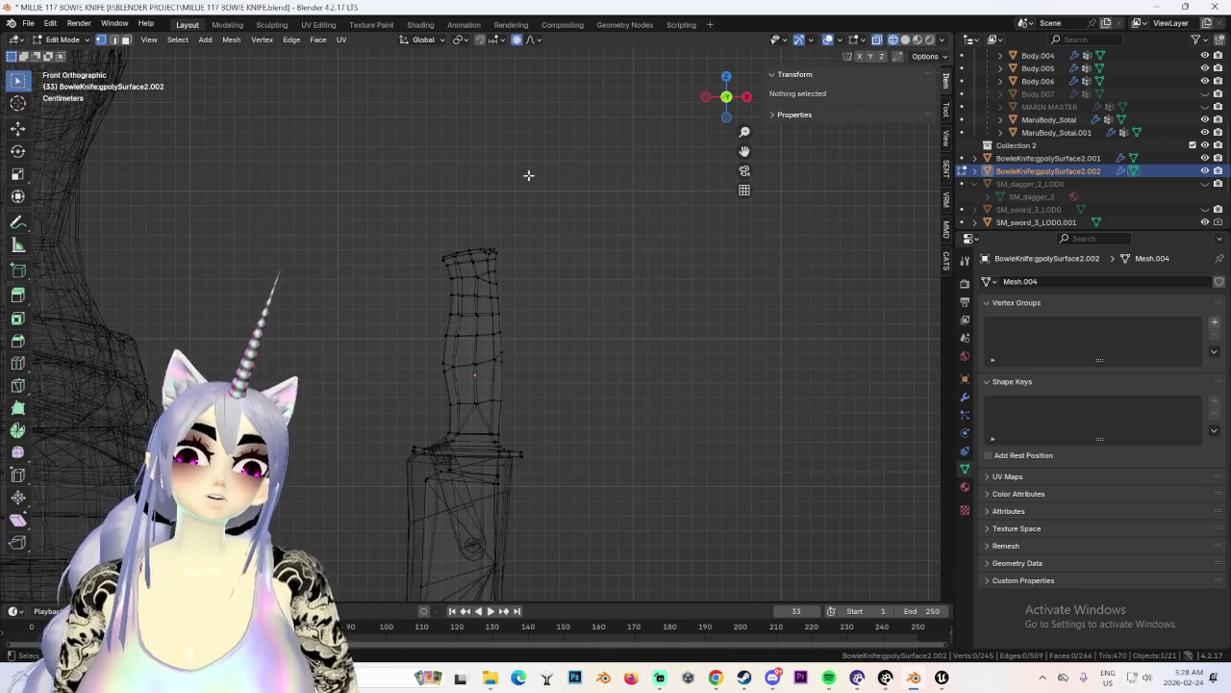
drag(423, 246, 452, 265)
key(g)
key(x)
click(450, 264)
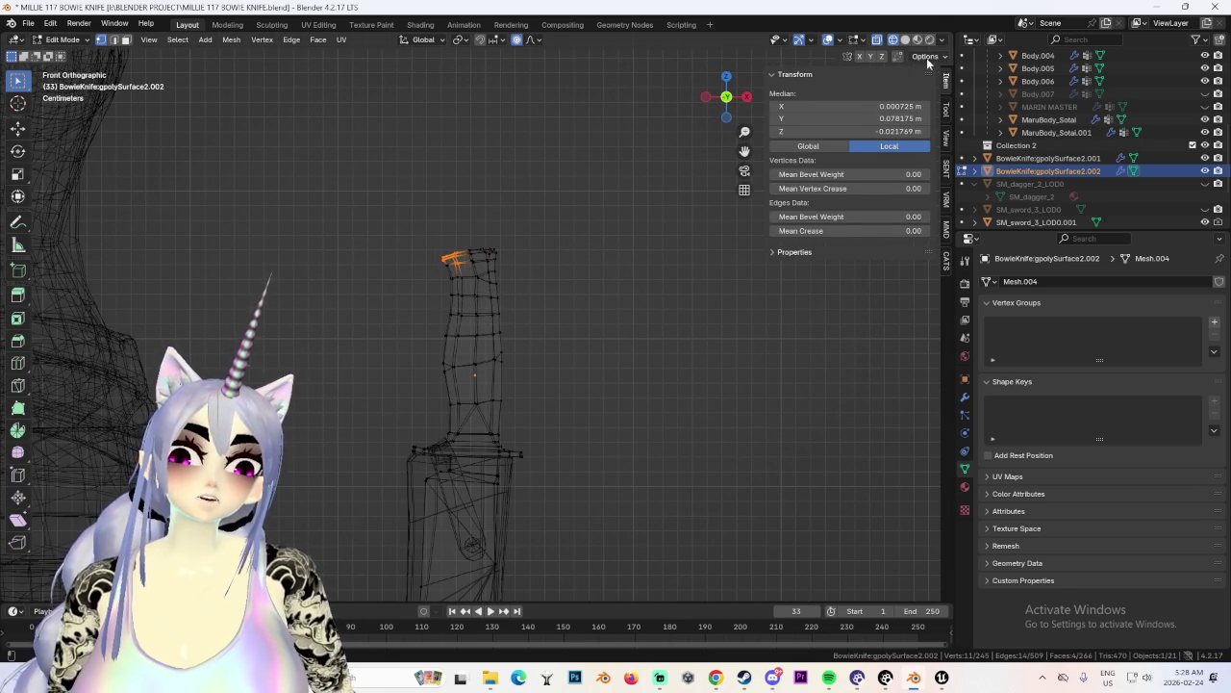
Switch back to Solid shading and nudge a single handle vertex beside the belt.
click(906, 40)
middle_drag(577, 289, 485, 318)
scroll(485, 318, up, 2)
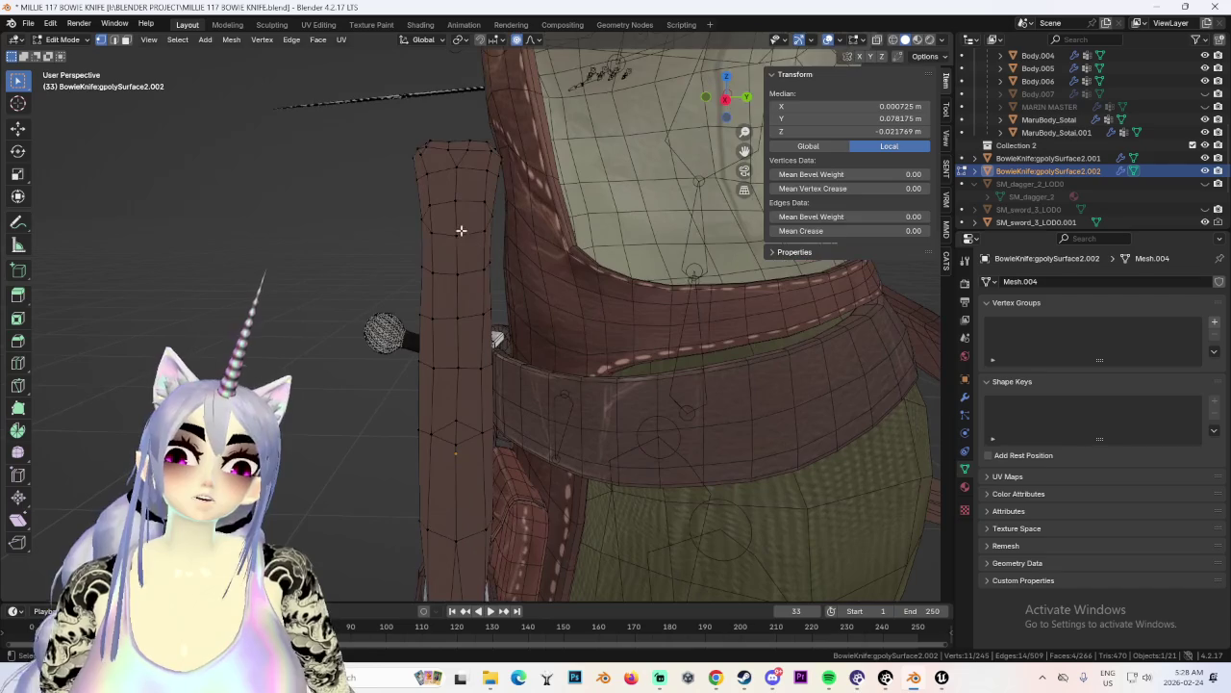
click(457, 234)
key(g)
click(468, 232)
mouse_move(469, 232)
middle_down()
mouse_move(496, 293)
mouse_move(498, 274)
middle_up()
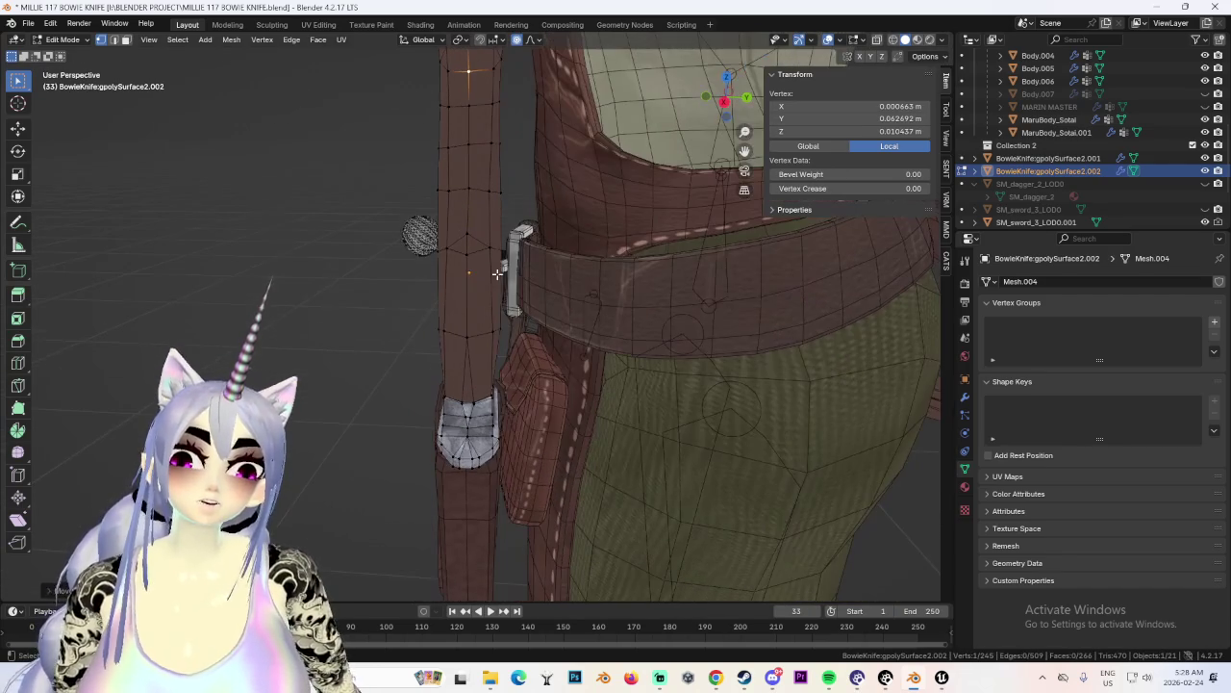
Nudge a vertex on the handle's side along X with proportional editing.
key(g)
click(500, 252)
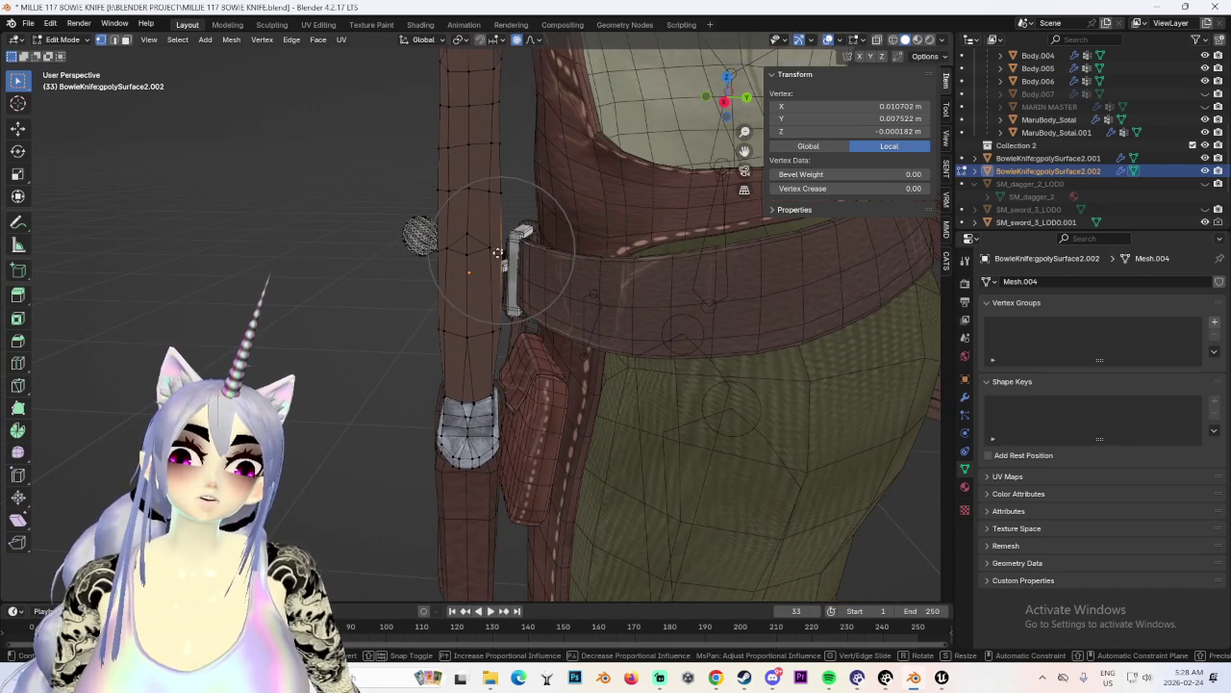
key(g)
key(x)
click(503, 256)
middle_drag(502, 256, 644, 261)
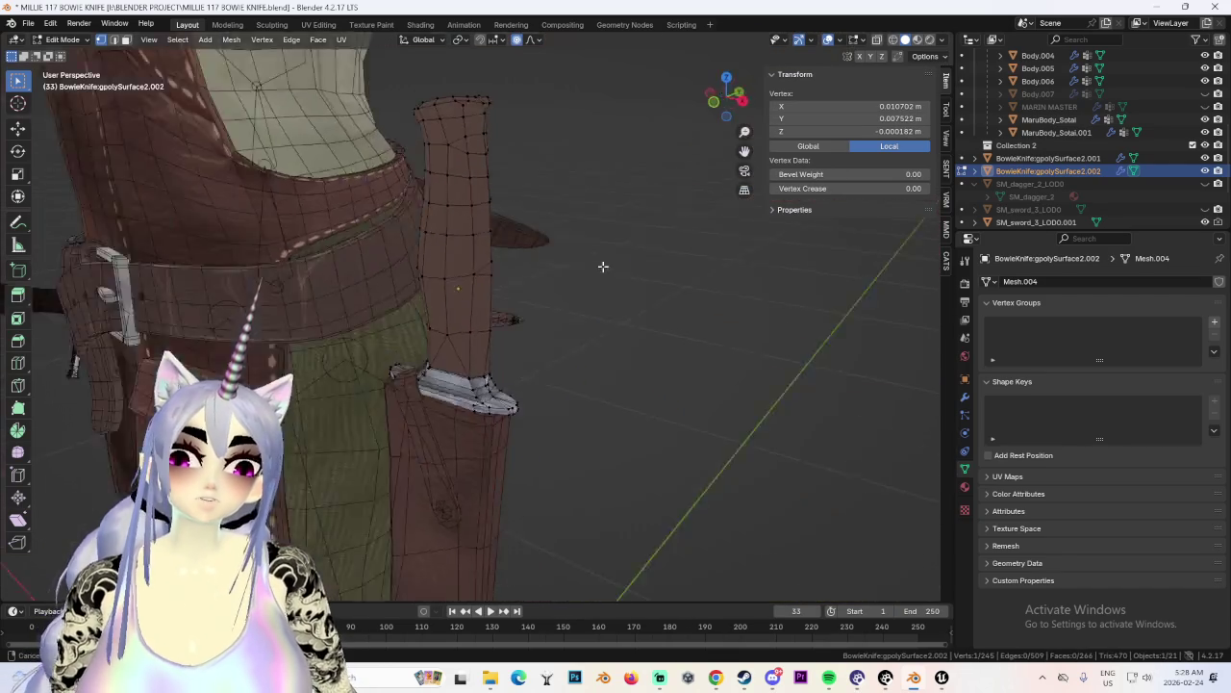
Snap to an axis view and hide viewport overlays to see the shaded knife.
click(728, 101)
click(837, 39)
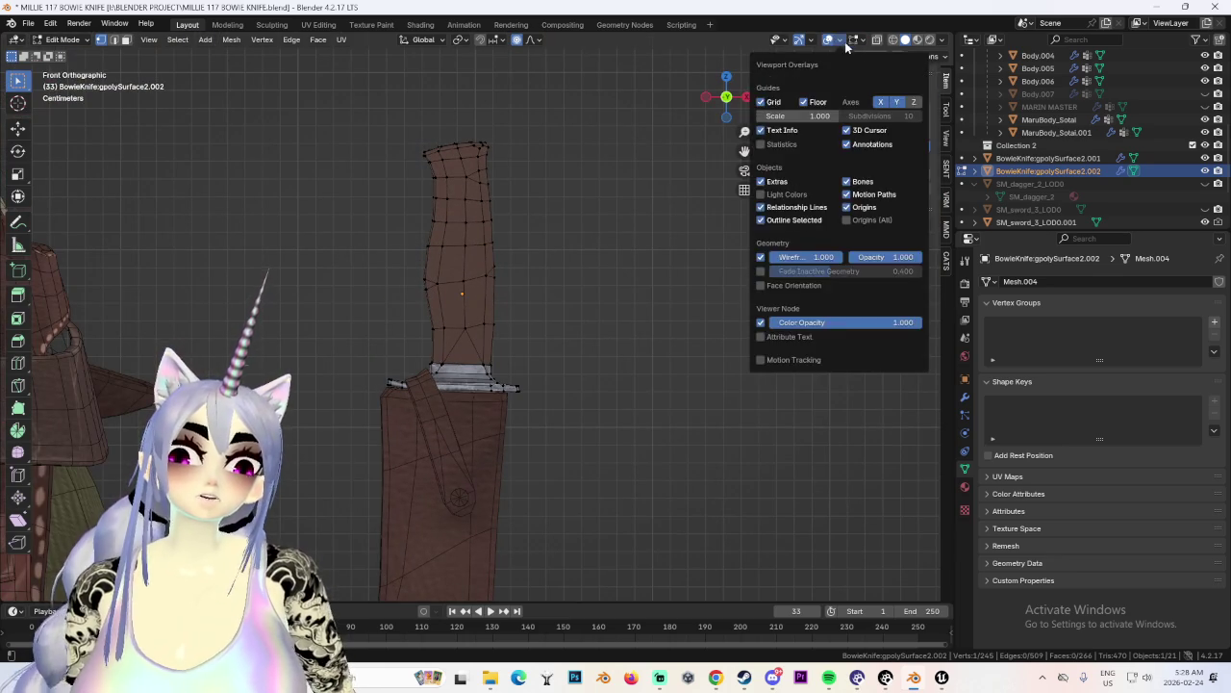
click(827, 39)
scroll(536, 327, down, 2)
scroll(532, 267, down, 2)
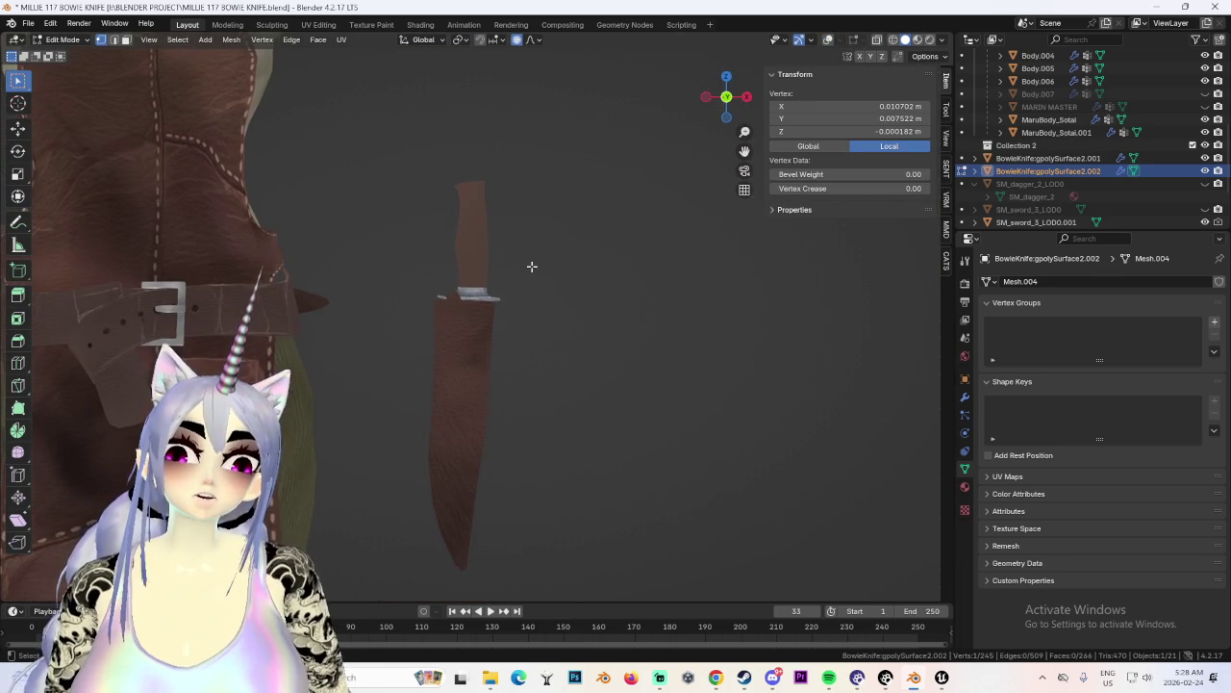
Select the linked handle vertices and shift the handle top sideways along X.
key(ctrl+l)
key(g)
key(x)
scroll(490, 195, down, 3)
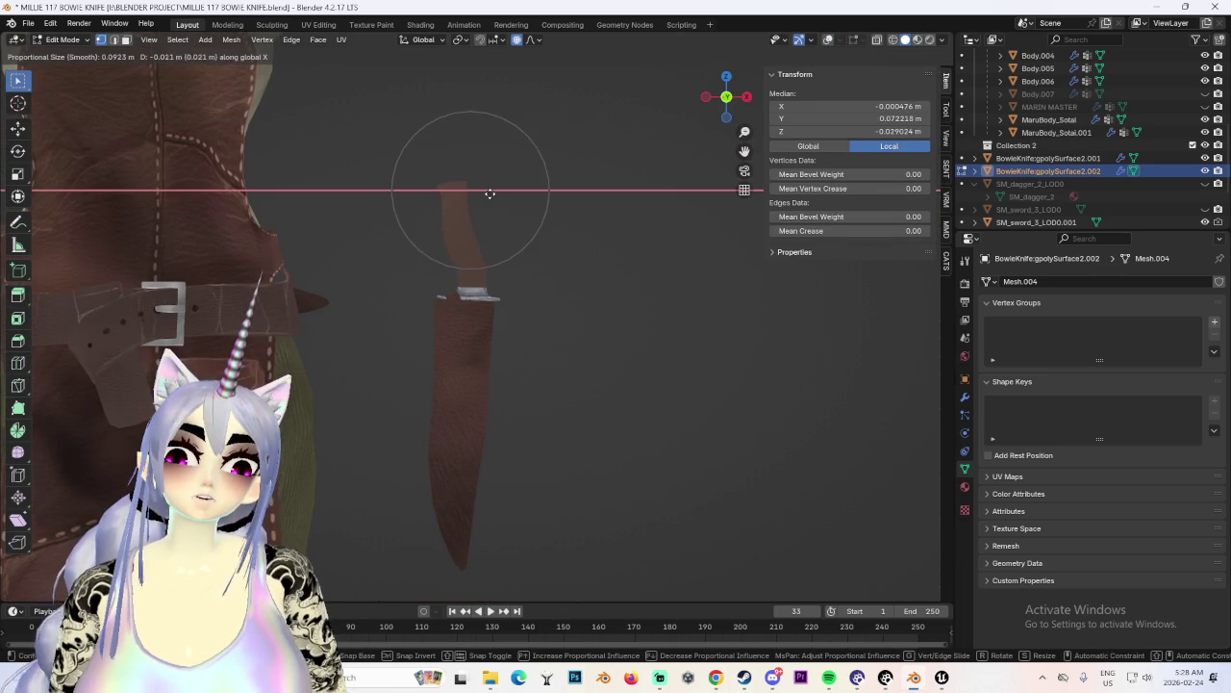
click(509, 197)
Bend the handle tip to the right through several vertex moves, including an X-constrained adjustment.
drag(731, 99, 719, 106)
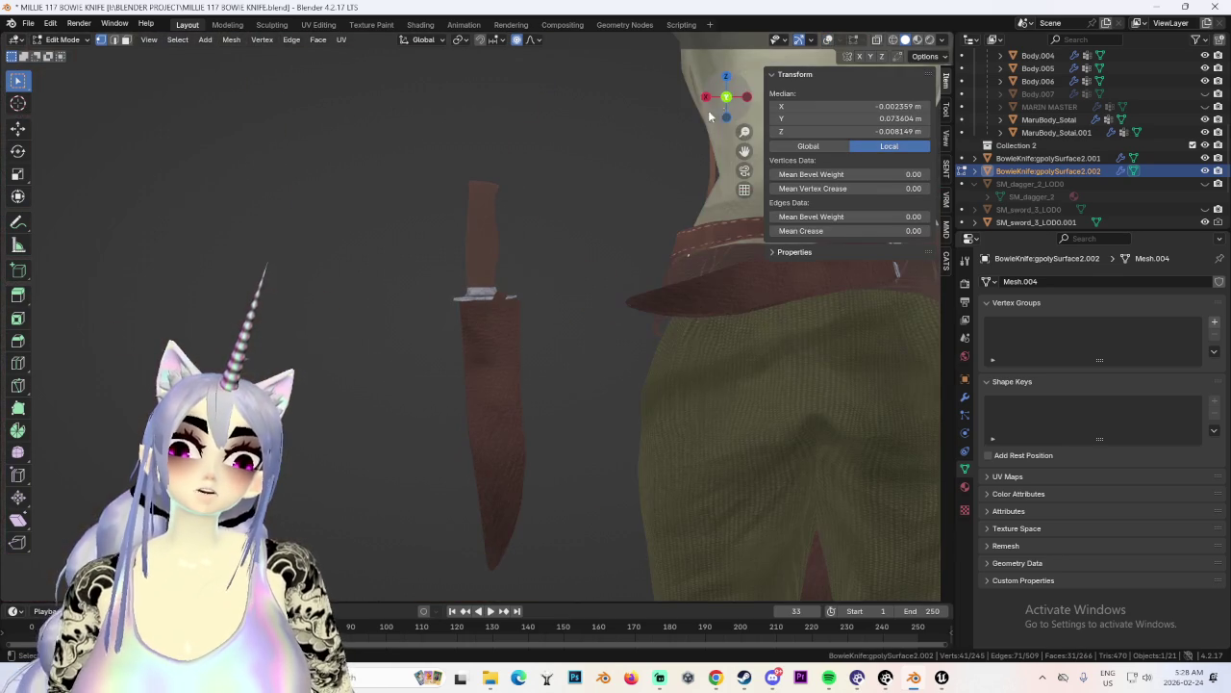
click(502, 182)
key(g)
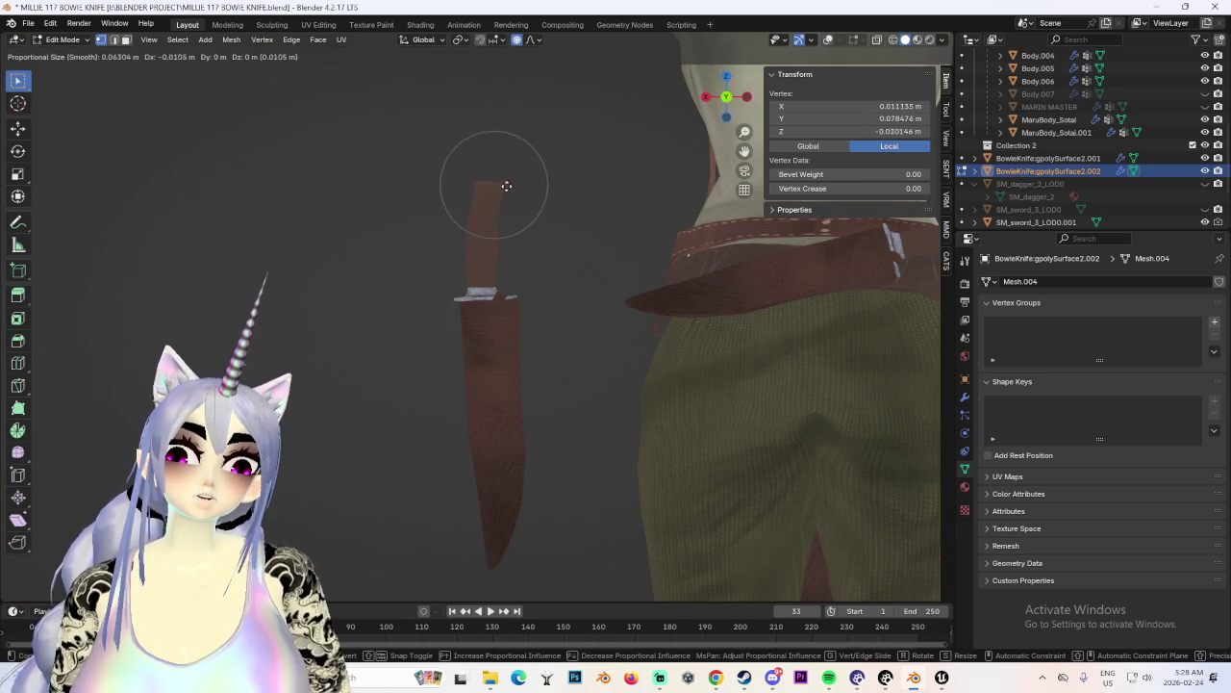
click(533, 189)
key(g)
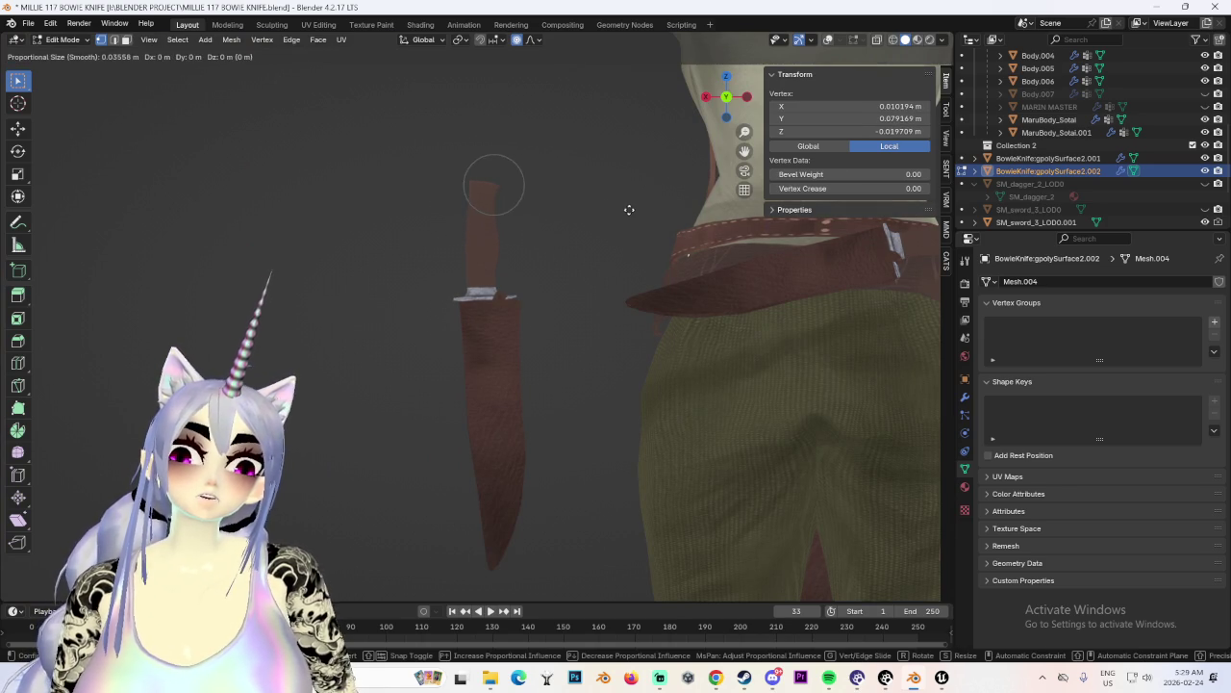
click(635, 212)
key(g)
key(x)
click(642, 212)
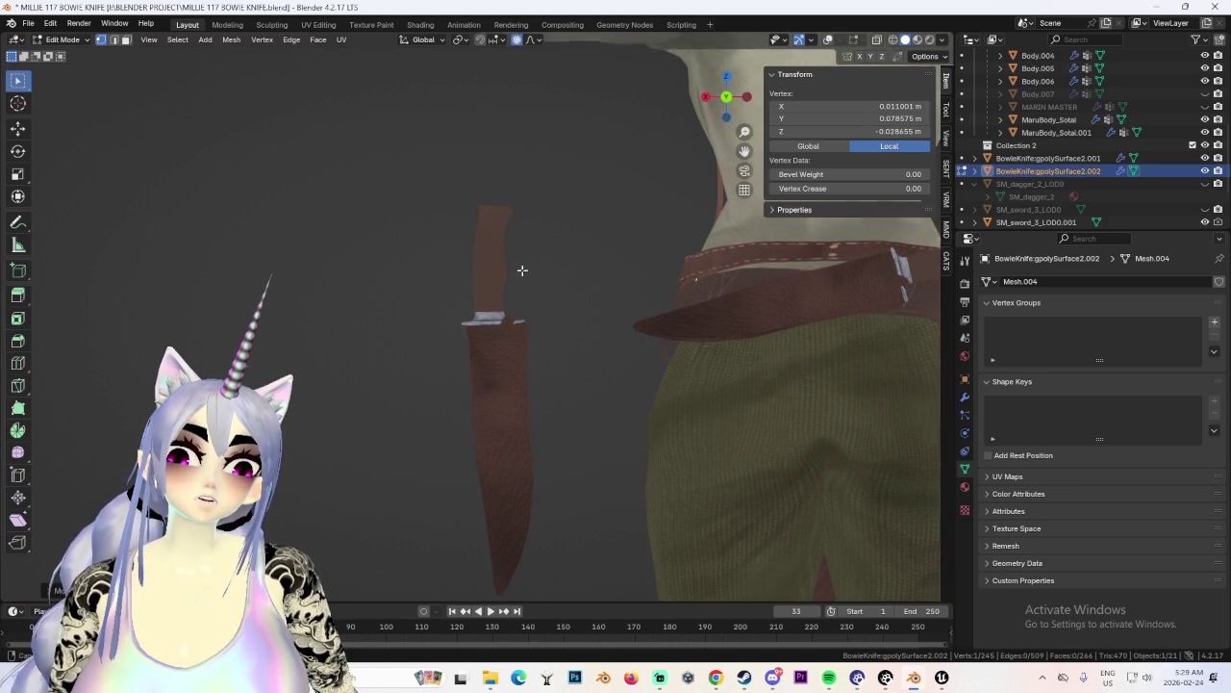
scroll(511, 225, up, 2)
key(g)
click(499, 231)
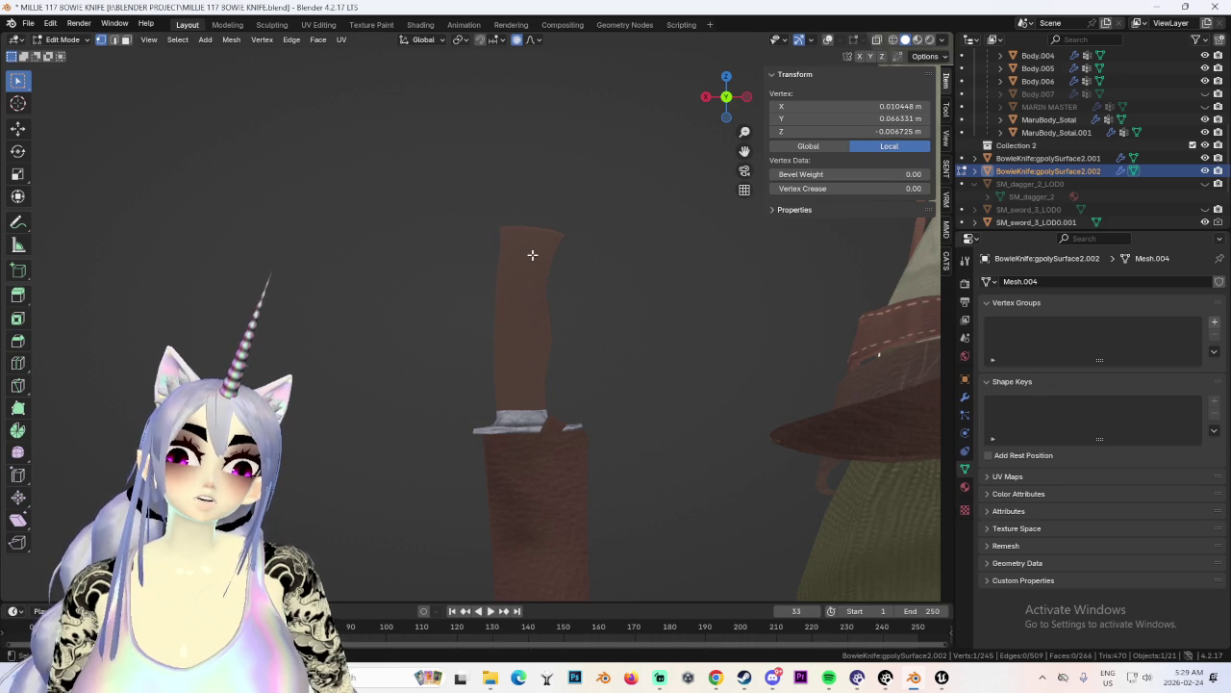
Reposition the handle top vertex, abandoning the vertical Z-constrained moves.
key(g)
key(z)
right_click(533, 255)
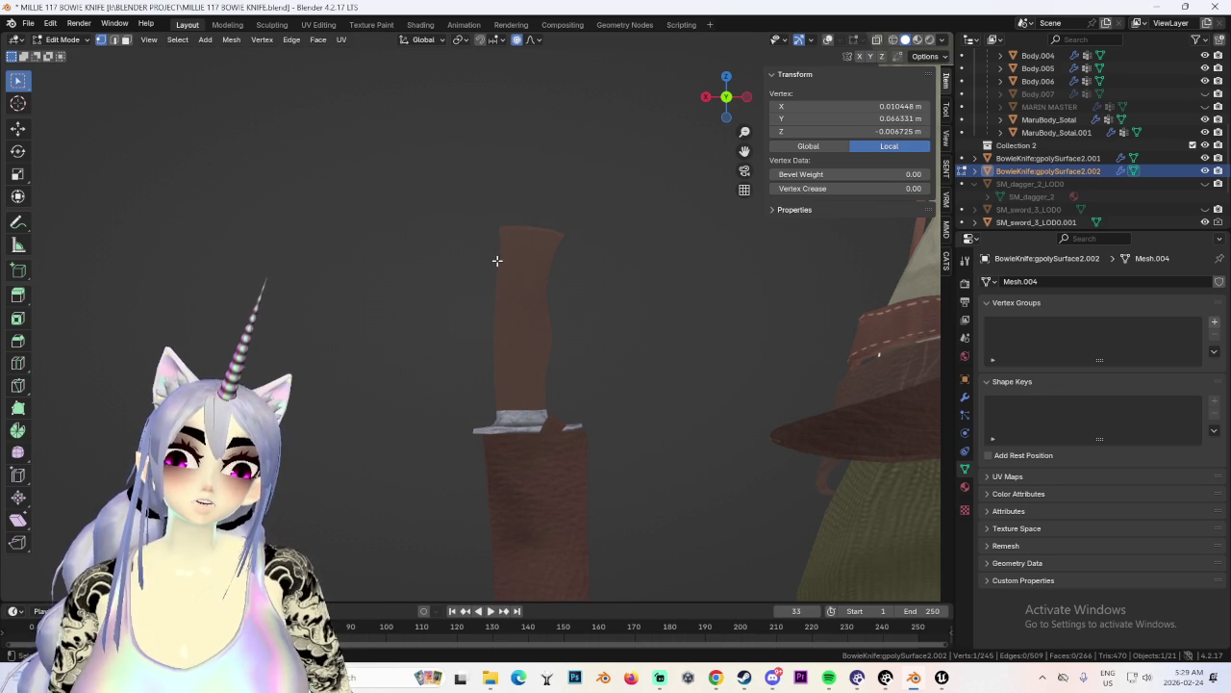
scroll(498, 260, up, 1)
key(g)
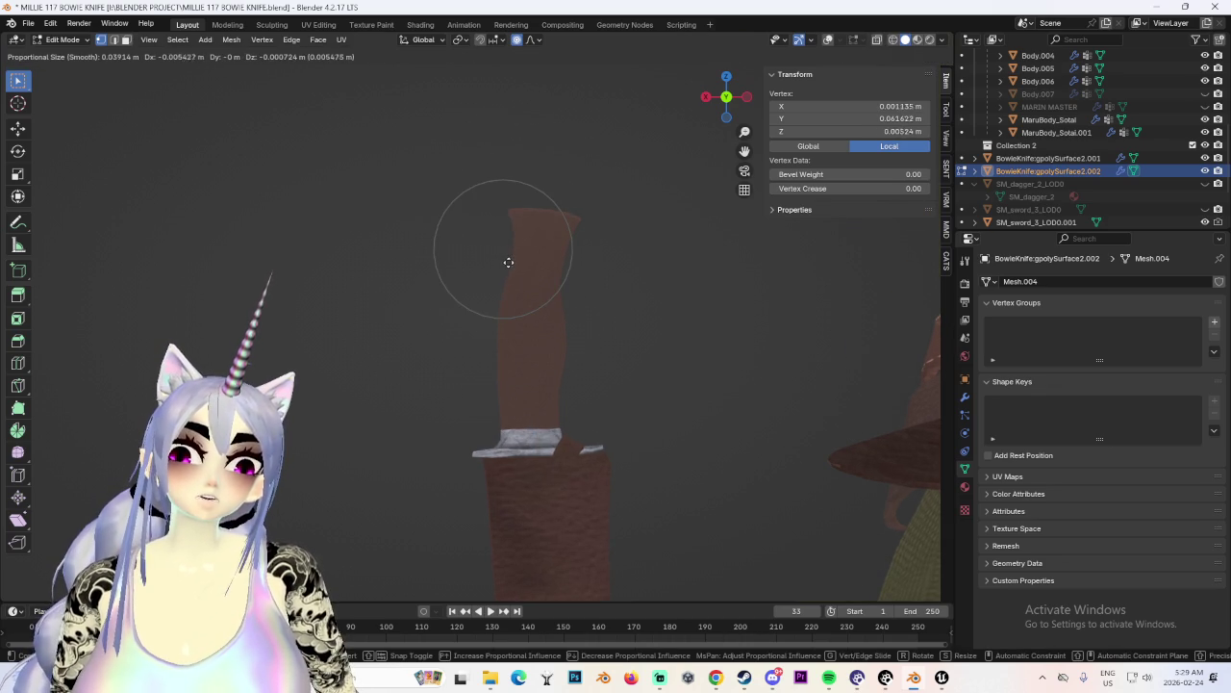
click(502, 263)
key(g)
key(z)
right_click(547, 215)
Scale the handle top so it flares wider, redoing the scale after an undo.
key(s)
click(554, 218)
key(ctrl+z)
key(s)
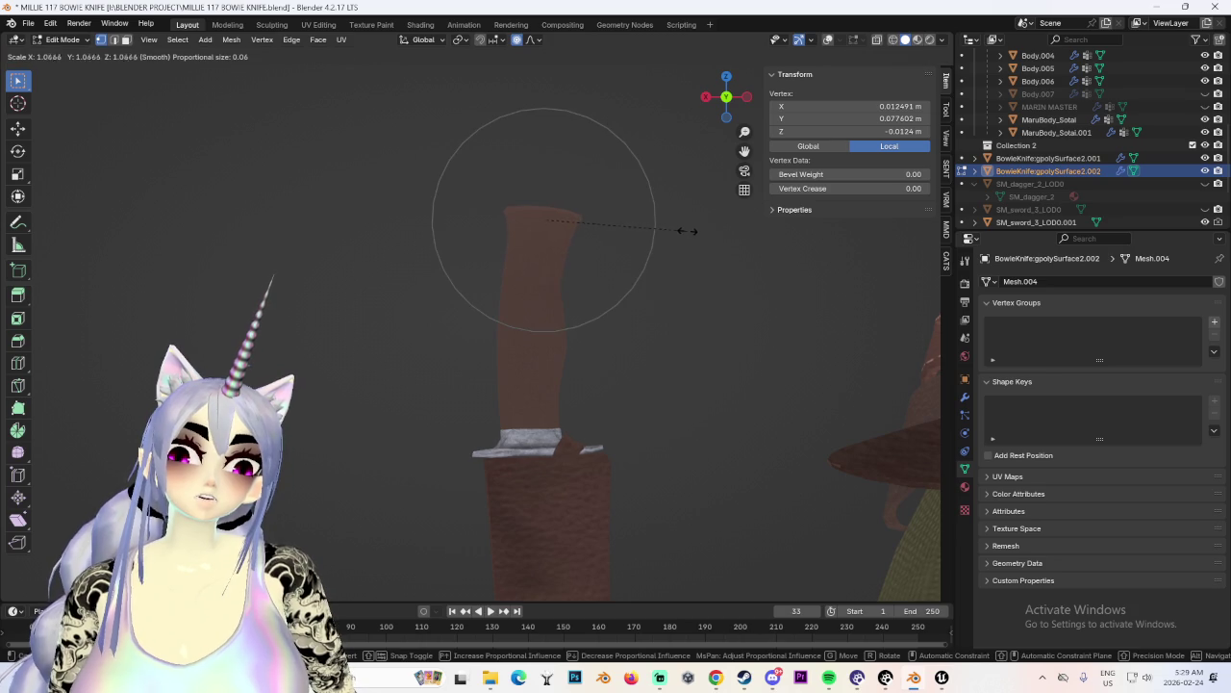
click(699, 229)
scroll(660, 253, down, 3)
scroll(578, 260, up, 3)
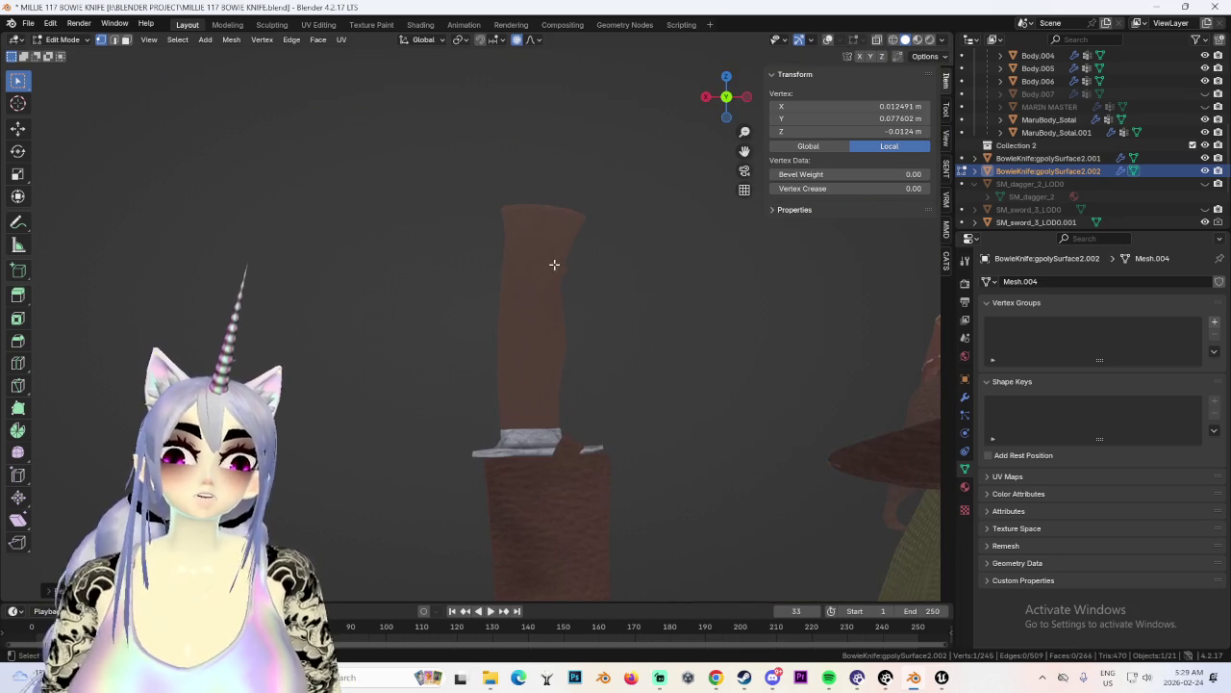
key(s)
click(558, 261)
Orbit to the character's front and fine-tune a handle vertex position.
scroll(558, 260, down, 4)
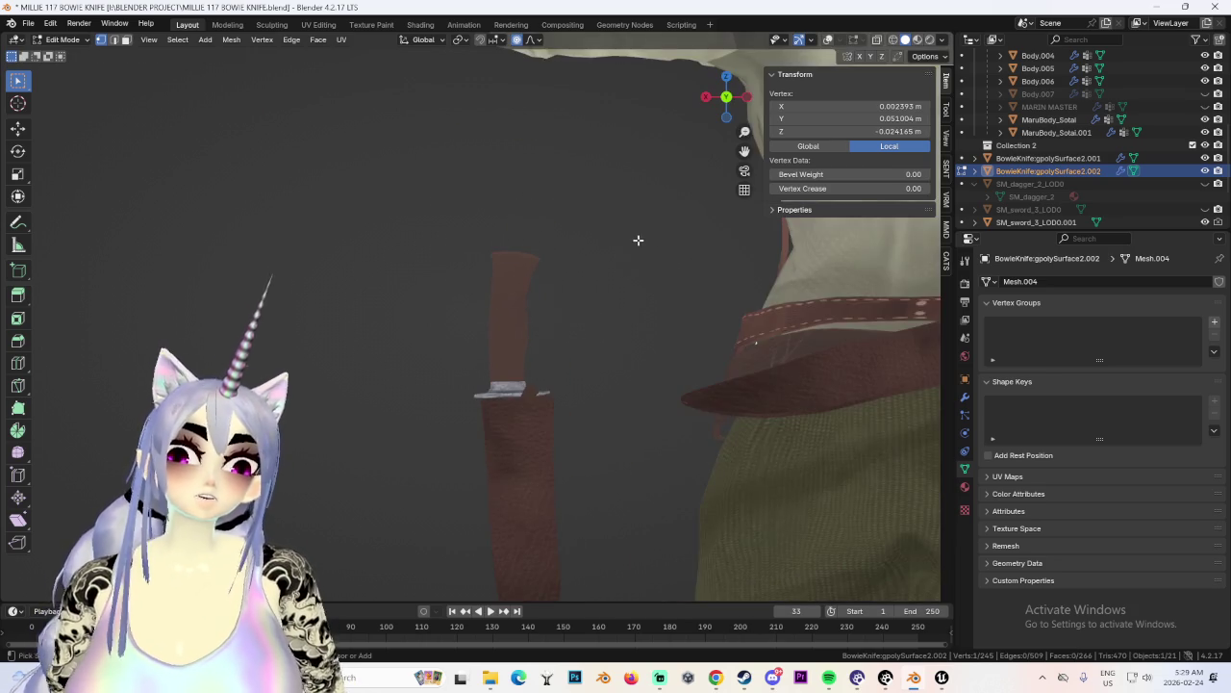
scroll(637, 240, down, 1)
middle_drag(581, 374, 605, 371)
scroll(597, 368, up, 2)
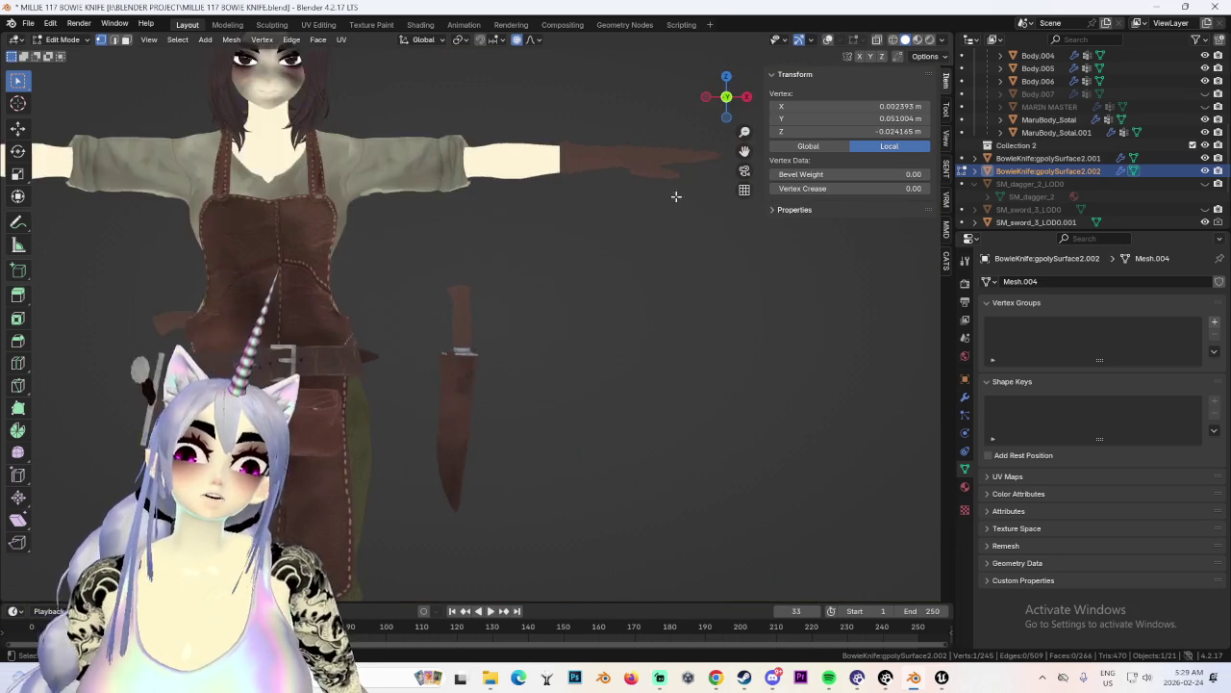
scroll(586, 365, up, 2)
scroll(584, 360, up, 1)
middle_drag(519, 307, 449, 311)
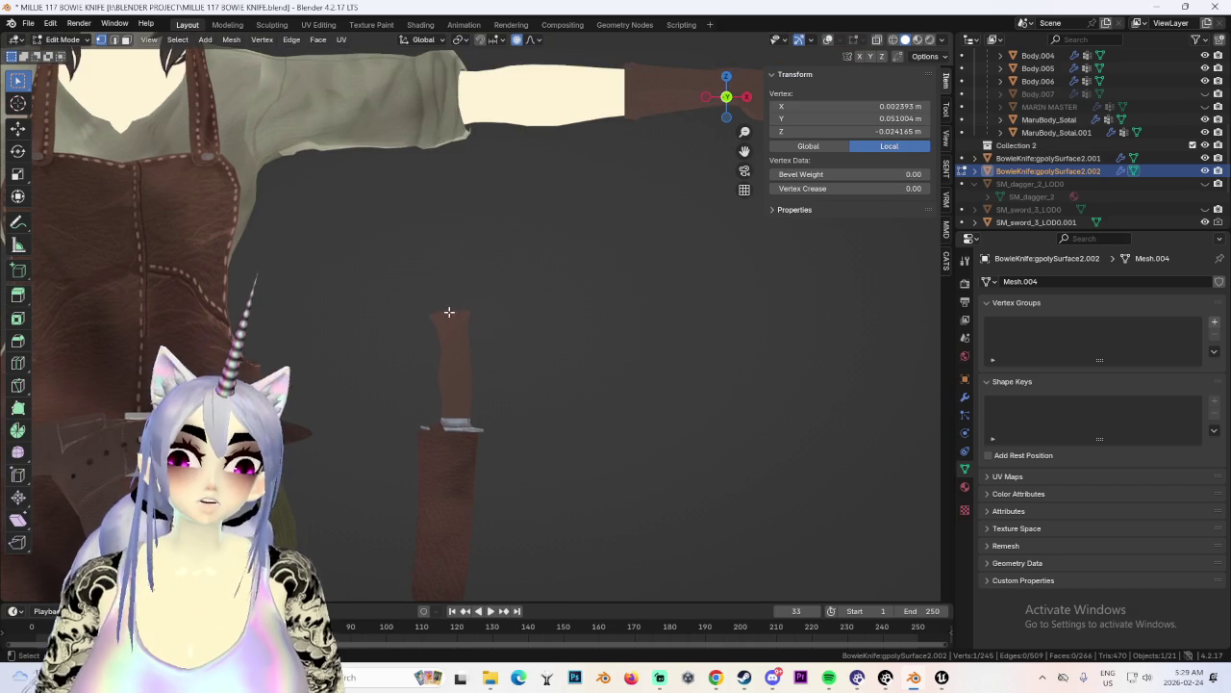
click(501, 305)
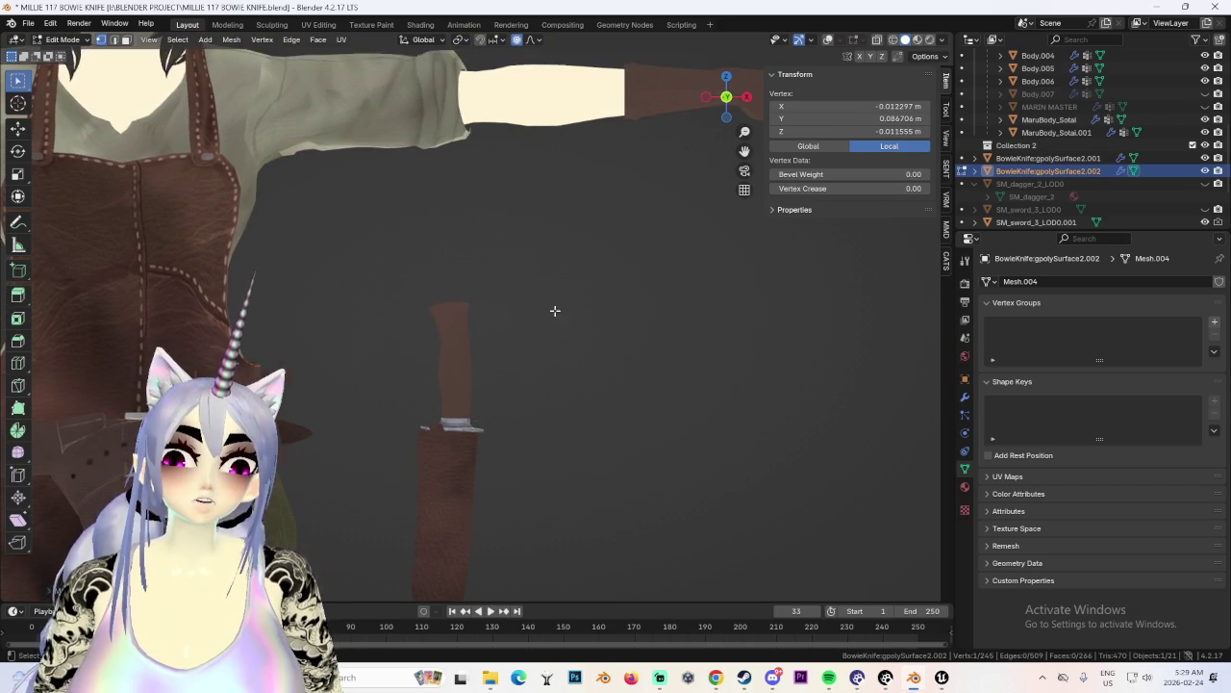
Check the reshaped handle from the side view and the front view.
scroll(576, 284, down, 2)
scroll(526, 280, up, 3)
mouse_move(605, 275)
middle_down()
mouse_move(651, 275)
mouse_move(644, 297)
mouse_move(575, 314)
middle_up()
click(747, 99)
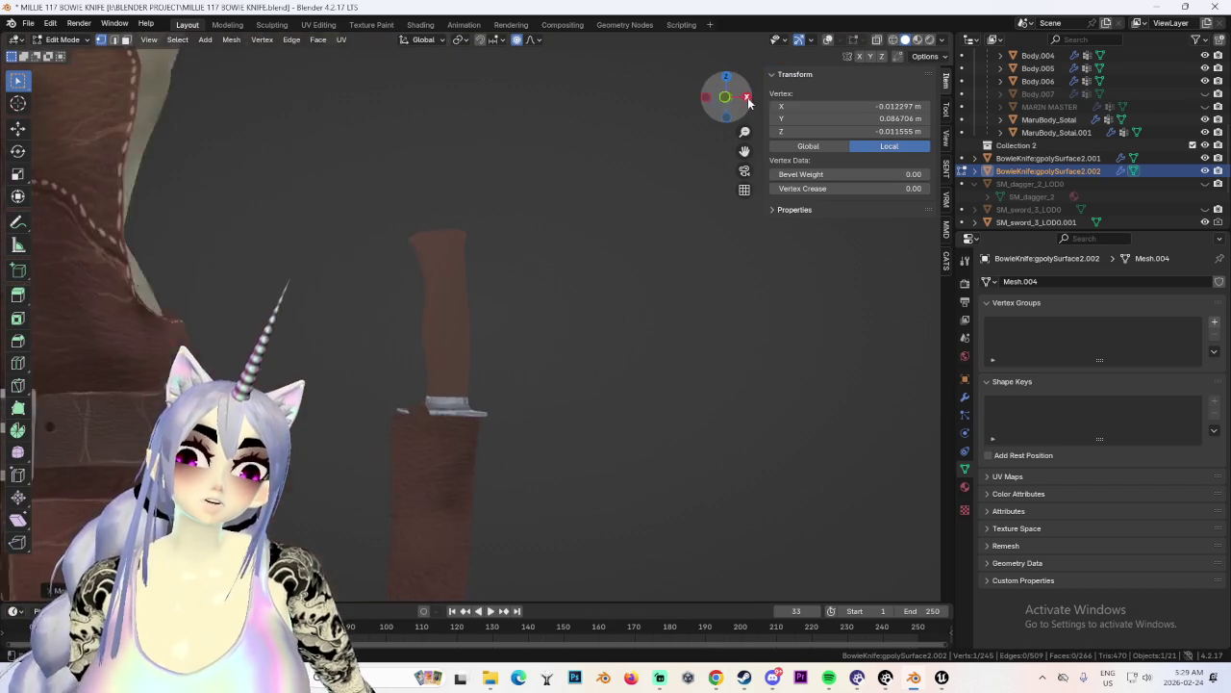
scroll(578, 240, down, 3)
scroll(562, 237, up, 1)
key(KP_1)
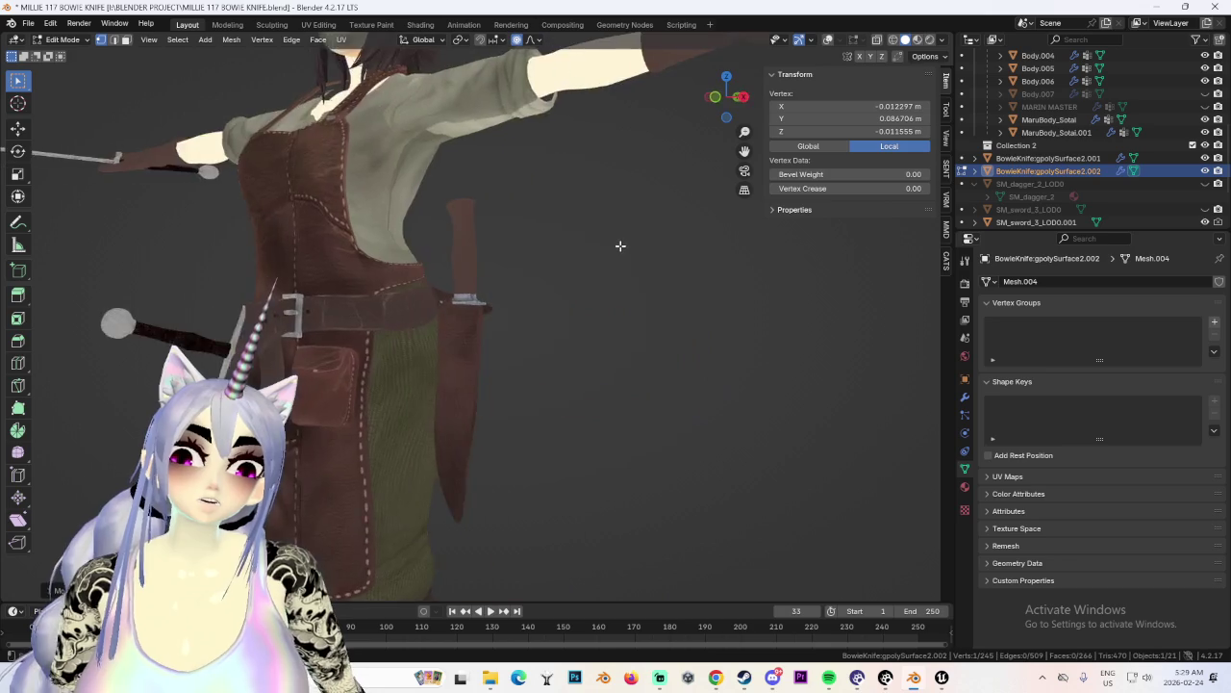
scroll(639, 254, up, 2)
scroll(555, 336, down, 3)
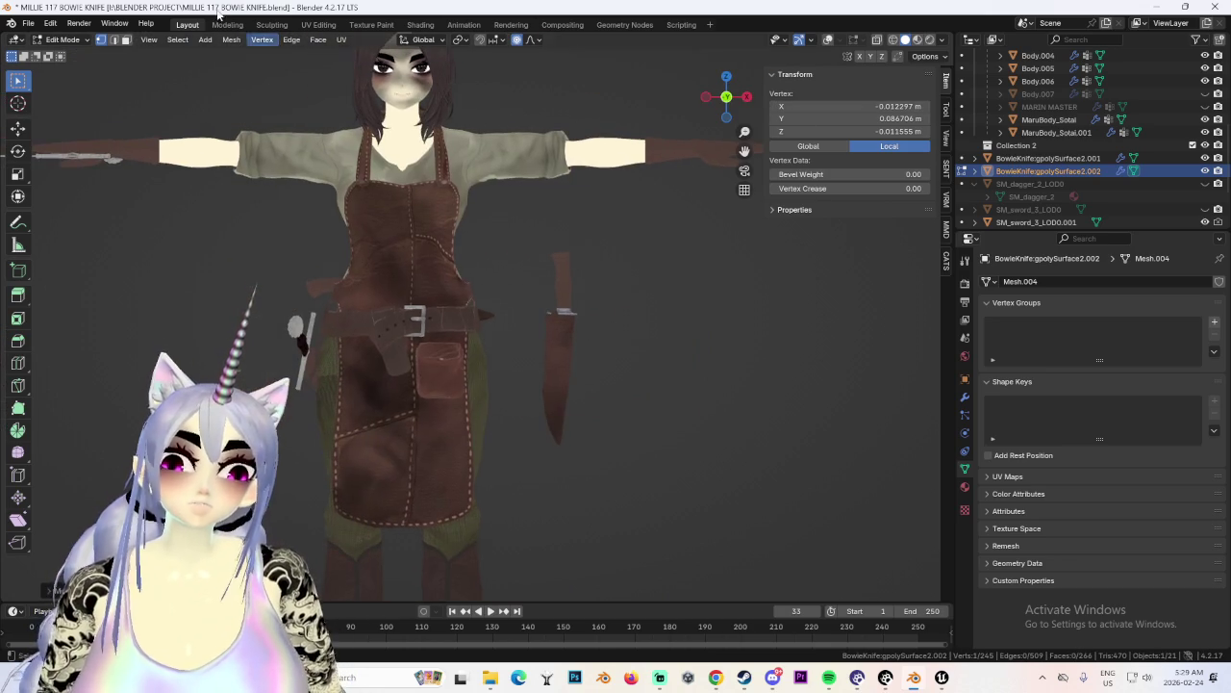
Switch to Object Mode, restore viewport overlays, and choose File > Save As.
click(74, 56)
scroll(705, 337, up, 2)
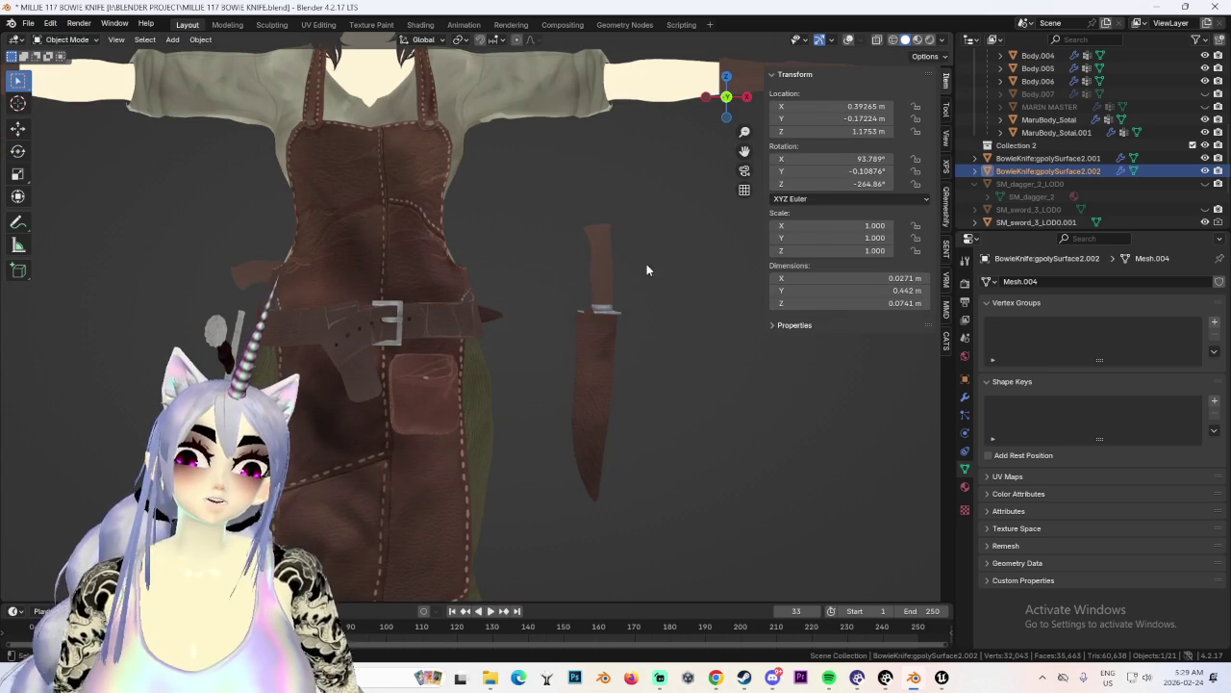
click(849, 39)
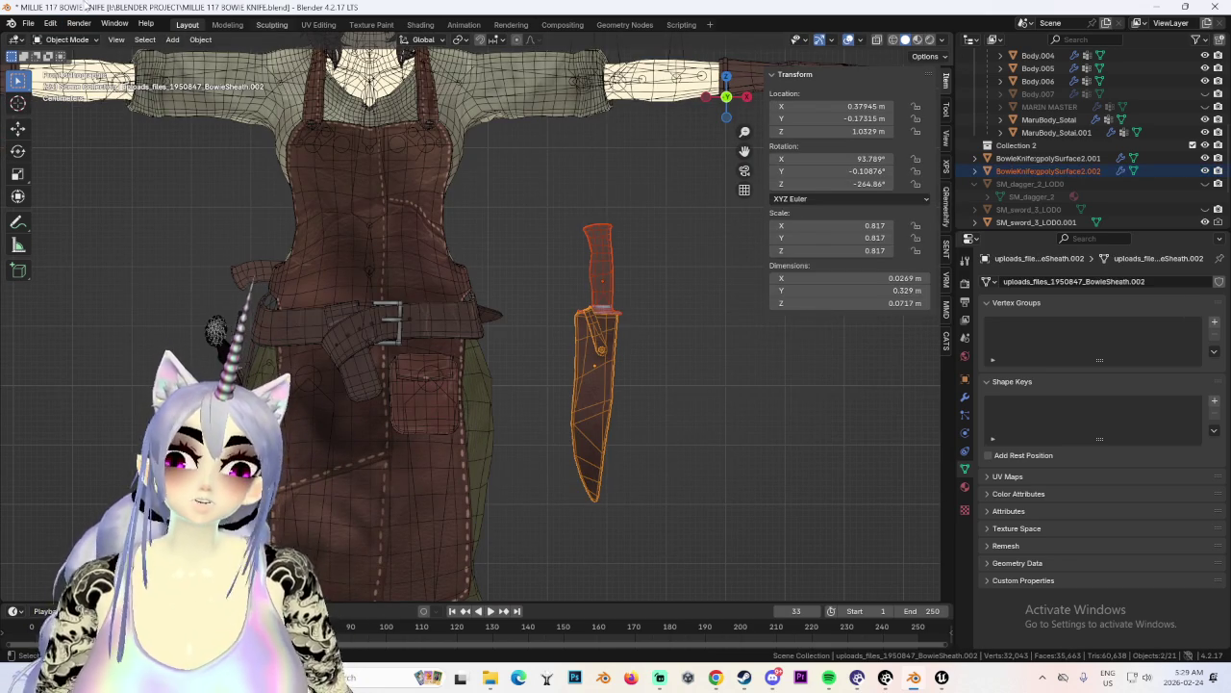
click(28, 22)
click(53, 133)
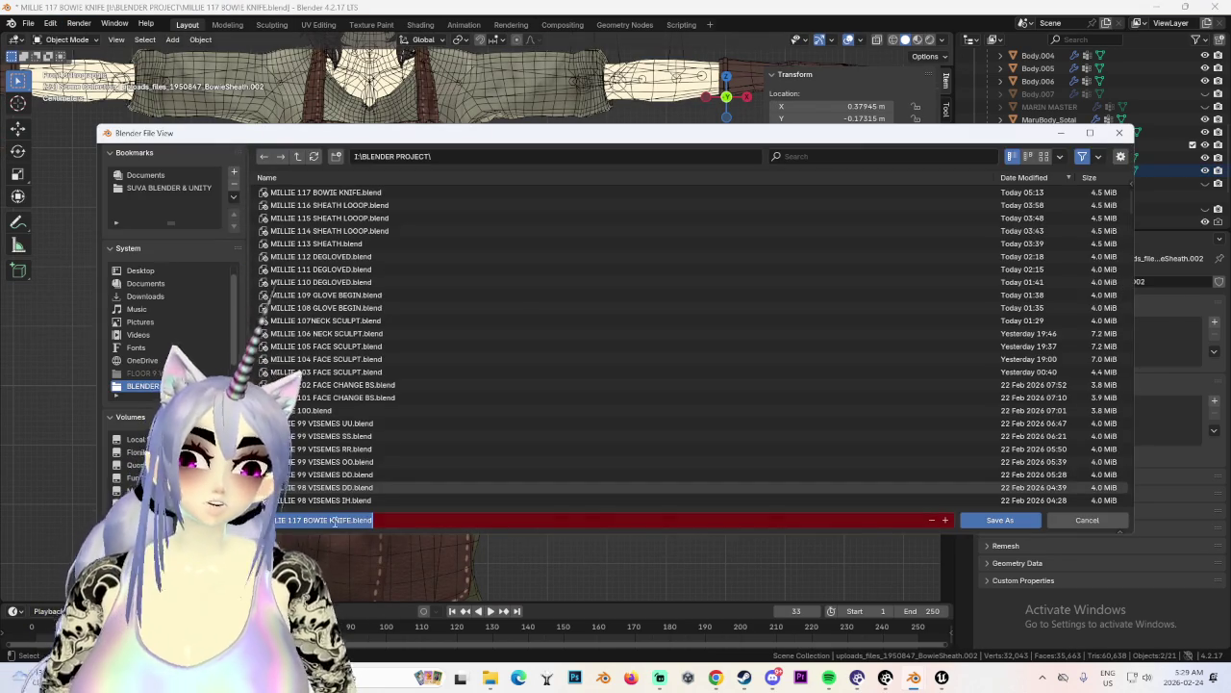
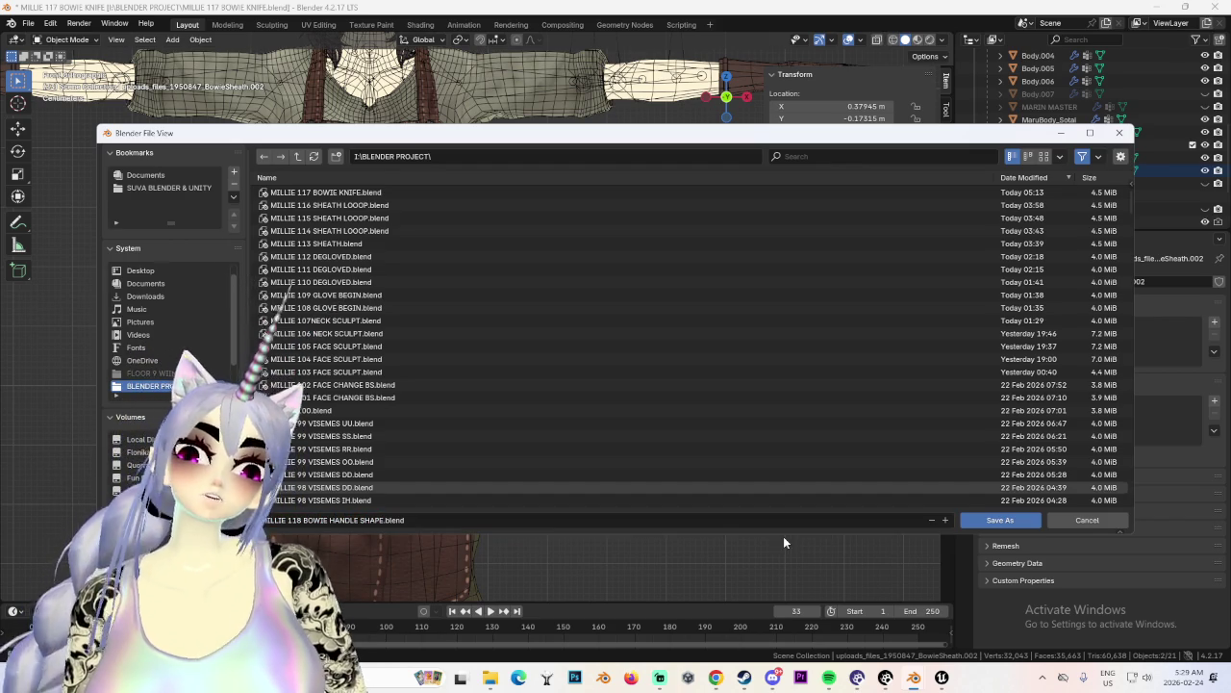
Save as MILLIE 118 BOWIE HANDLE SHAPE, then slide the knife and sheath along X to the belt.
key(Return)
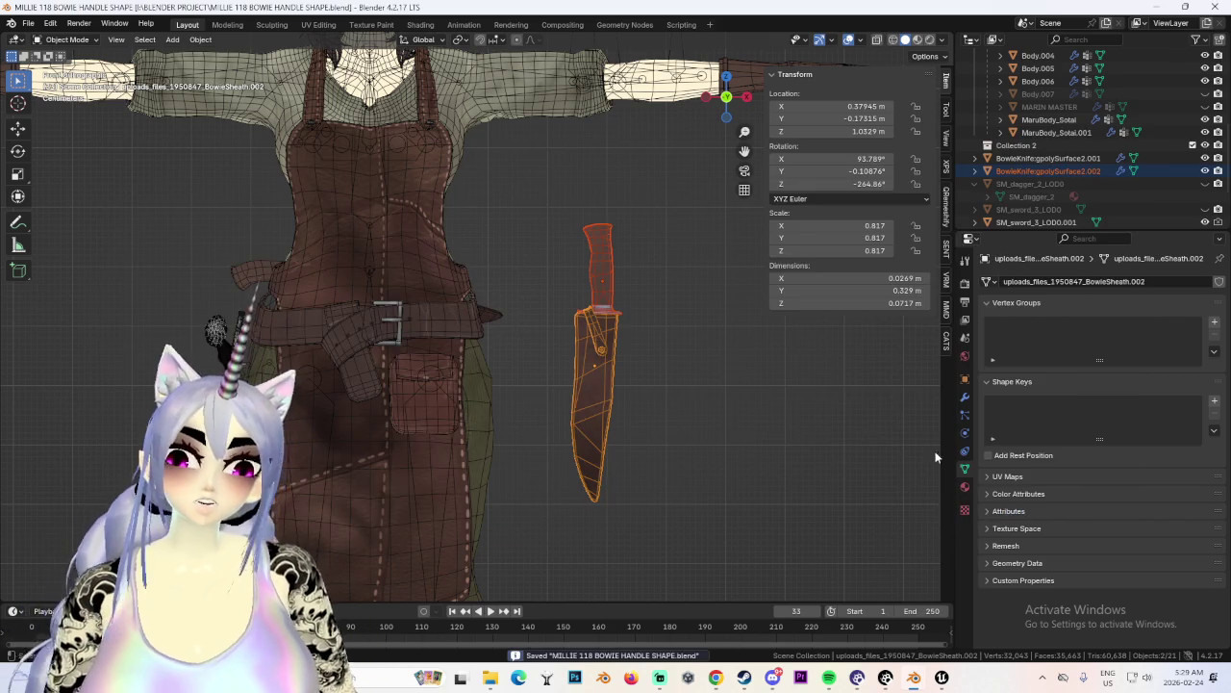
click(607, 256)
shift+click(620, 333)
shift+click(619, 334)
shift+click(614, 339)
key(g)
key(x)
click(309, 352)
Tilt the sheath to line up with the belt.
middle_drag(441, 415, 627, 408)
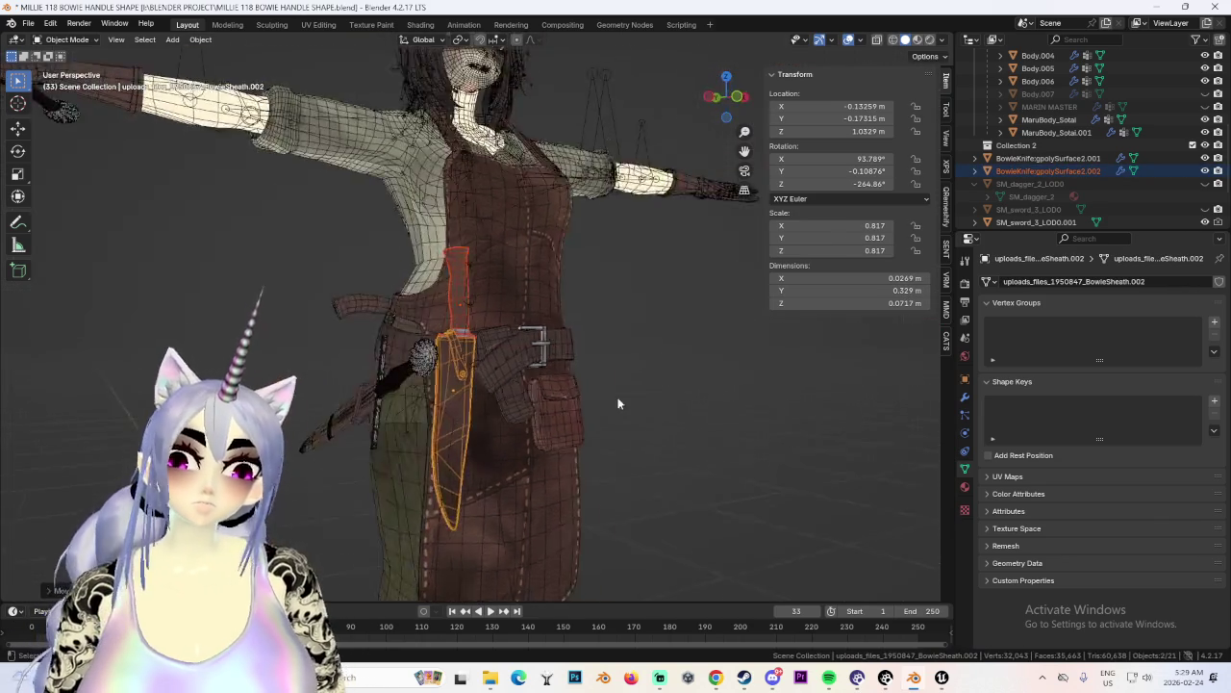
scroll(628, 408, up, 5)
mouse_move(609, 458)
middle_down()
mouse_move(630, 449)
mouse_move(599, 495)
mouse_move(682, 408)
mouse_move(571, 341)
mouse_move(605, 377)
mouse_move(575, 388)
middle_up()
key(r)
key(Escape)
click(716, 109)
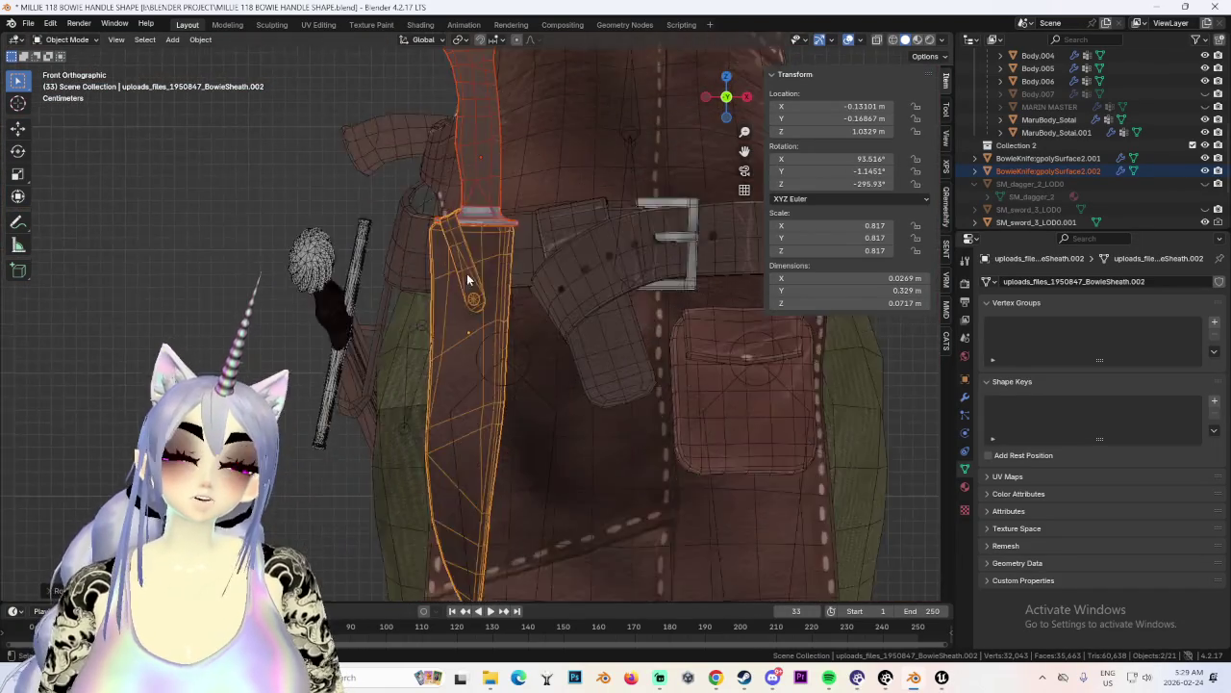
scroll(458, 338, up, 4)
mouse_move(458, 338)
middle_down()
mouse_move(581, 364)
mouse_move(608, 325)
middle_up()
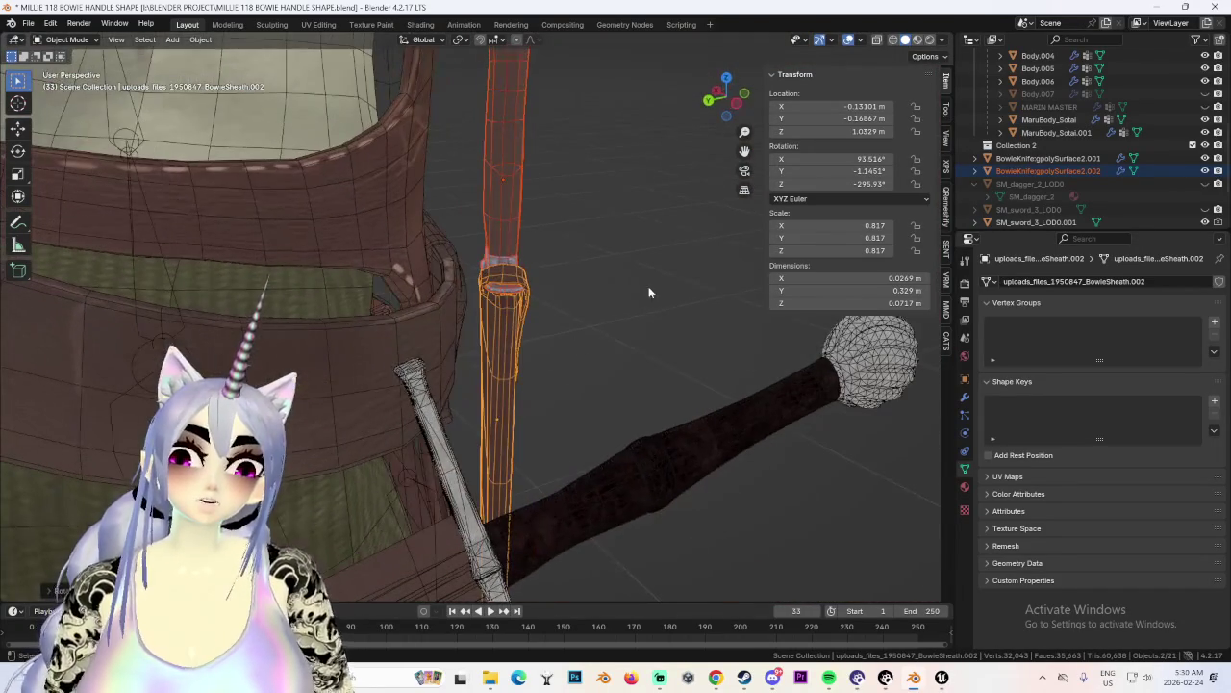
click(722, 98)
key(r)
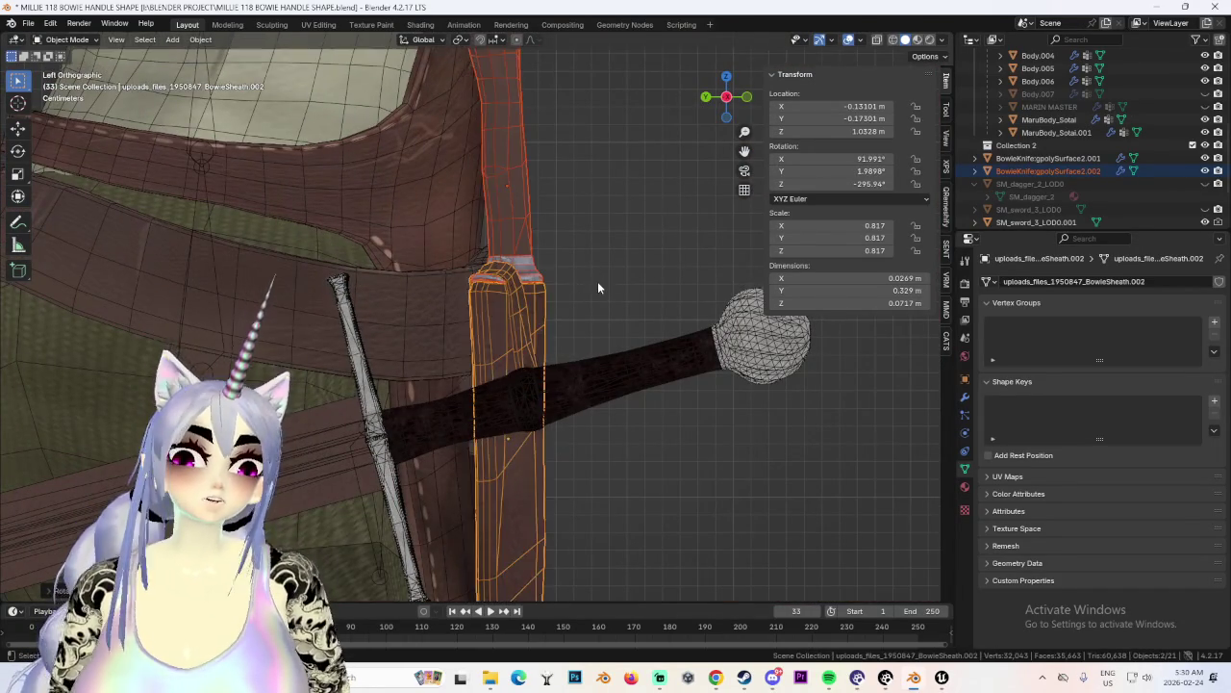
click(559, 314)
mouse_move(559, 314)
middle_down()
mouse_move(559, 346)
mouse_move(581, 370)
mouse_move(480, 290)
mouse_move(570, 324)
middle_up()
Reposition and rotate the sheath, then lower it vertically at the hip.
key(g)
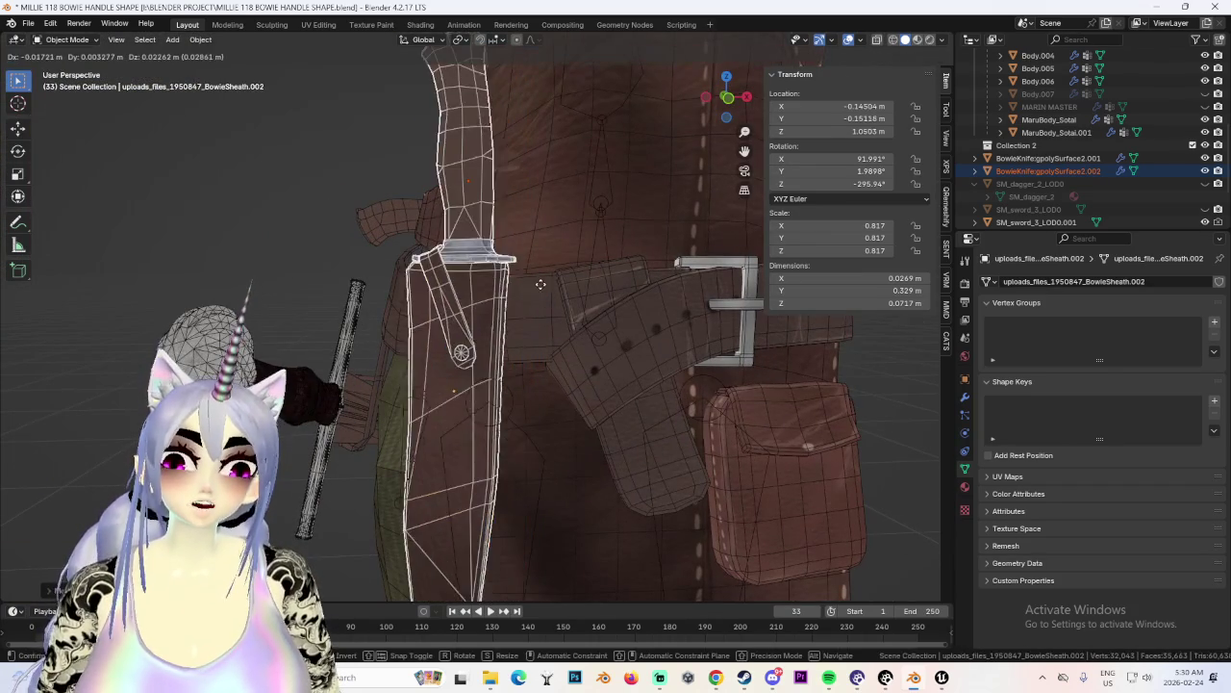
click(549, 275)
mouse_move(548, 275)
middle_down()
mouse_move(541, 308)
mouse_move(493, 354)
mouse_move(551, 316)
mouse_move(575, 332)
mouse_move(560, 350)
mouse_move(606, 337)
mouse_move(540, 318)
mouse_move(538, 353)
mouse_move(603, 307)
mouse_move(598, 329)
mouse_move(589, 334)
mouse_move(607, 312)
mouse_move(500, 302)
middle_up()
key(r)
click(605, 320)
scroll(500, 301, up, 2)
key(g)
key(z)
click(507, 310)
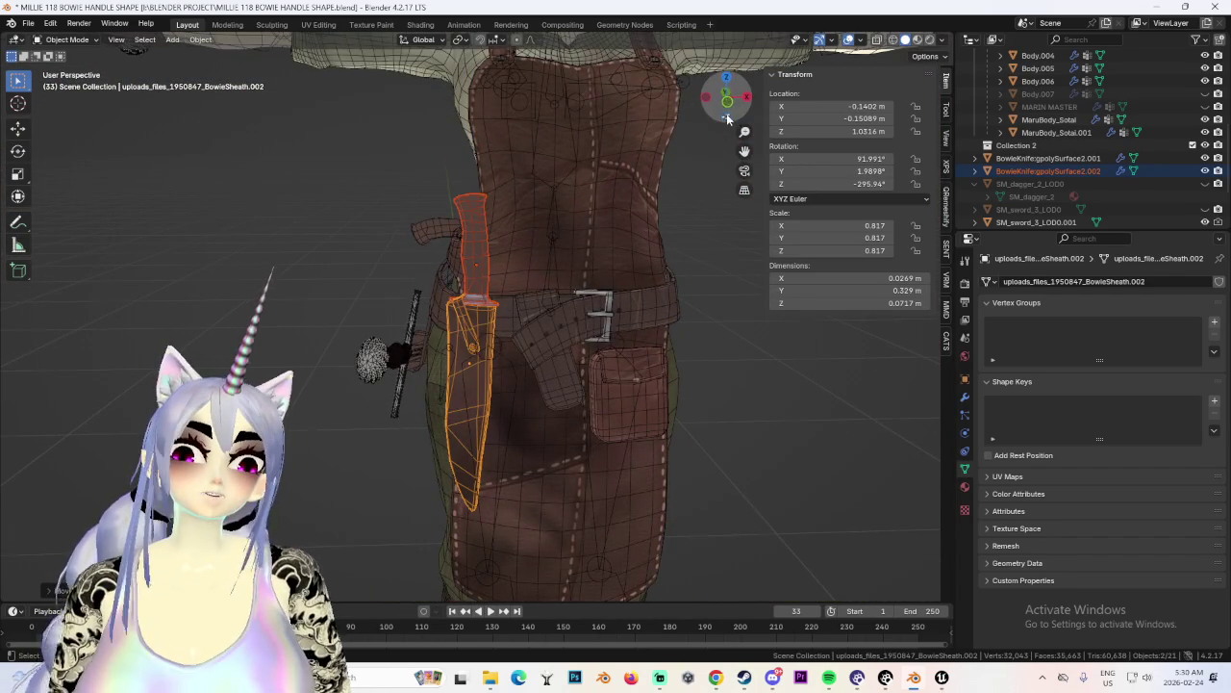
From the front view, angle the sheath along the hip and fine-tune its rotation.
click(728, 116)
scroll(601, 332, up, 2)
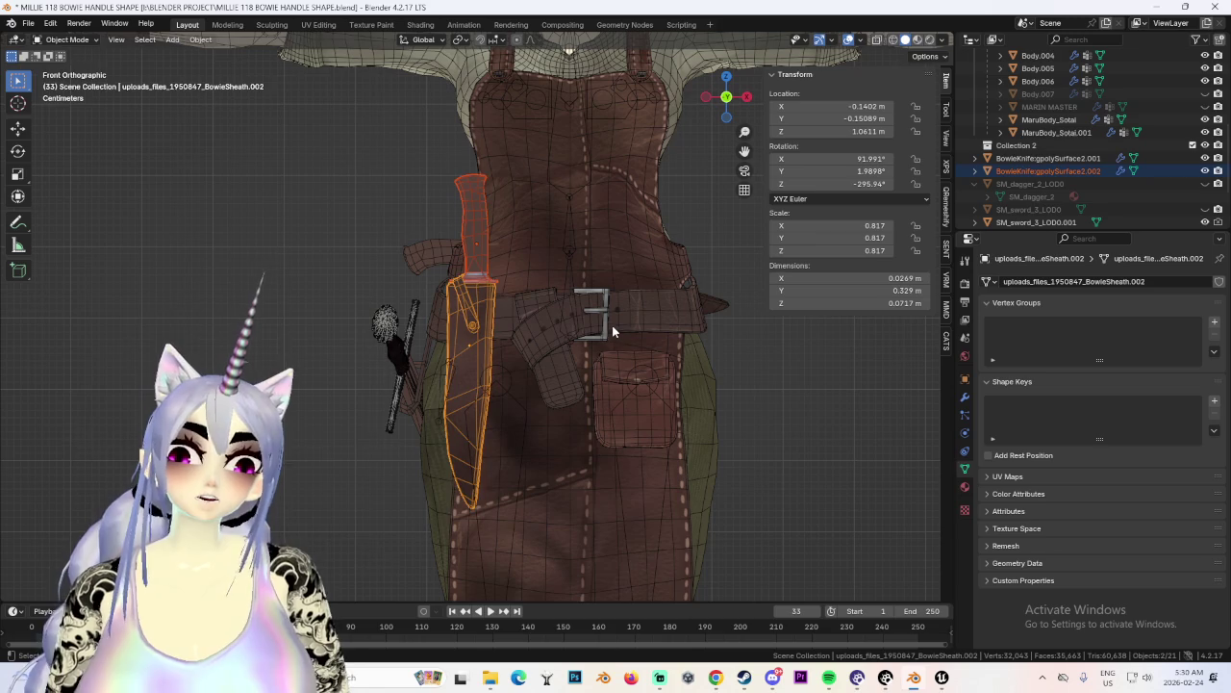
key(g)
key(z)
key(r)
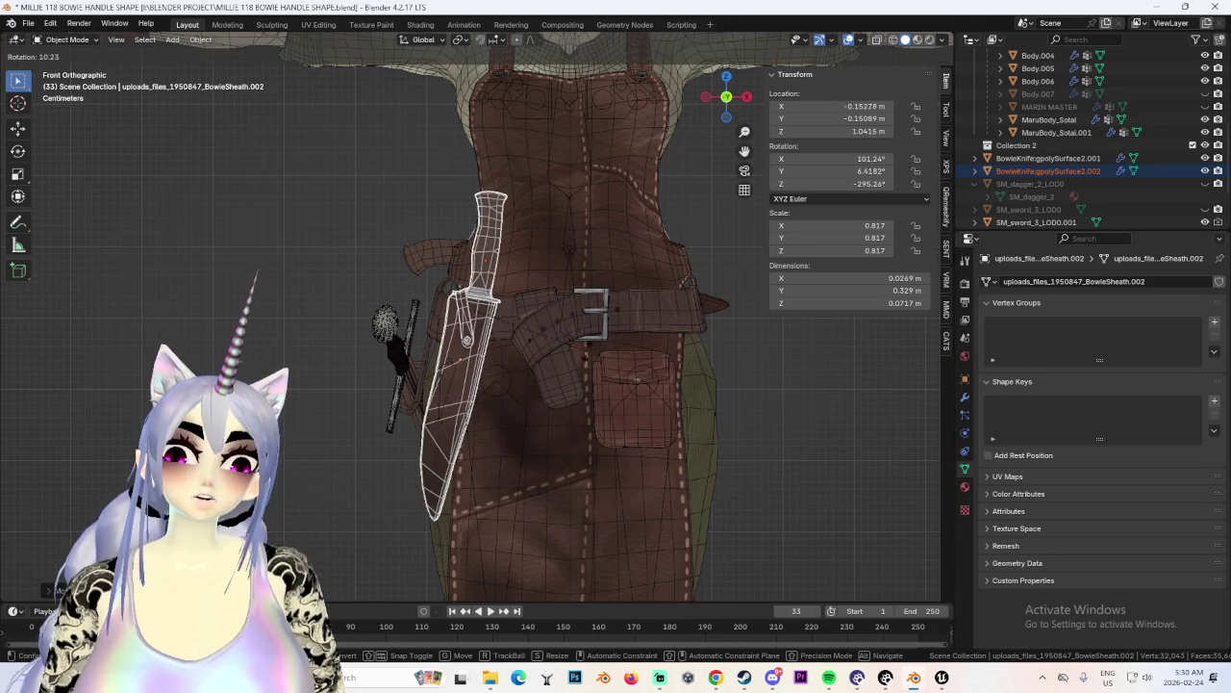
right_click(574, 360)
key(r)
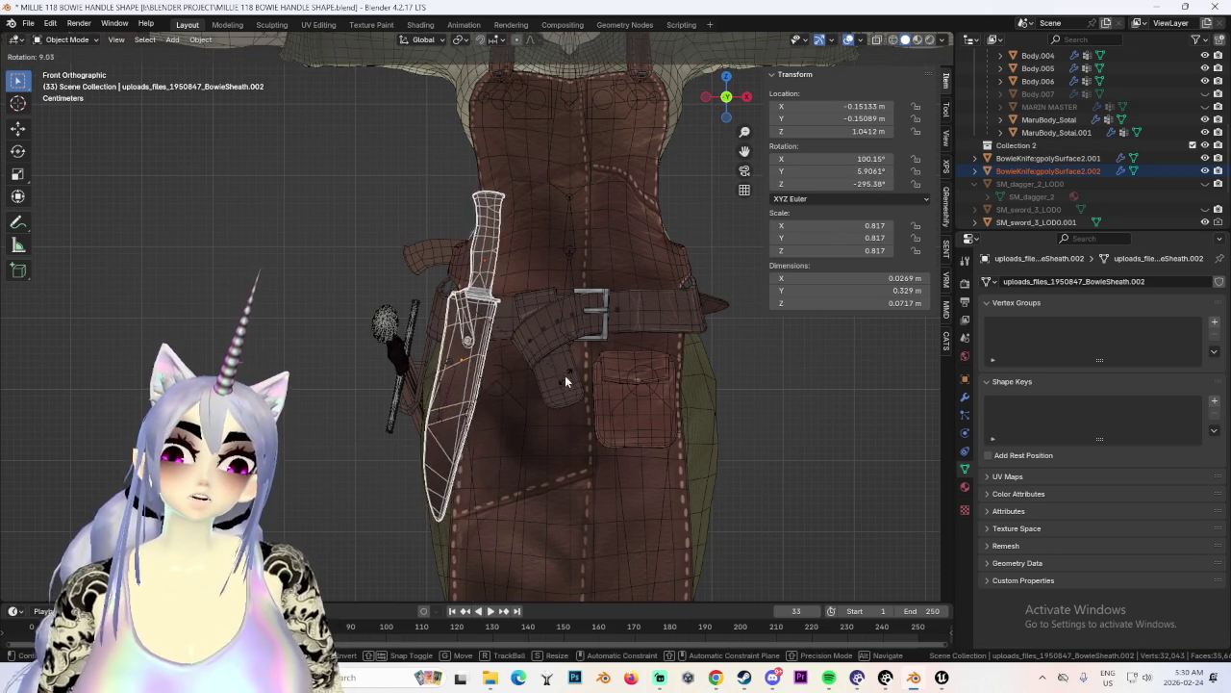
click(574, 360)
middle_drag(573, 360, 582, 414)
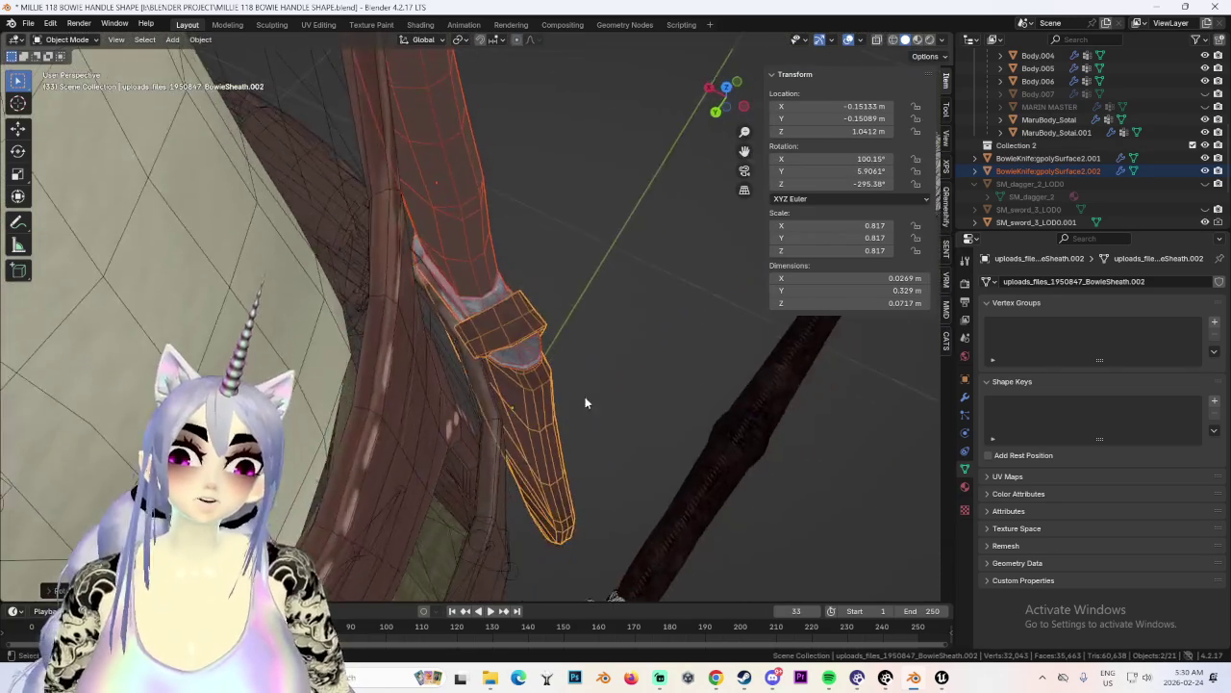
key(r)
click(628, 375)
middle_drag(628, 375, 631, 326)
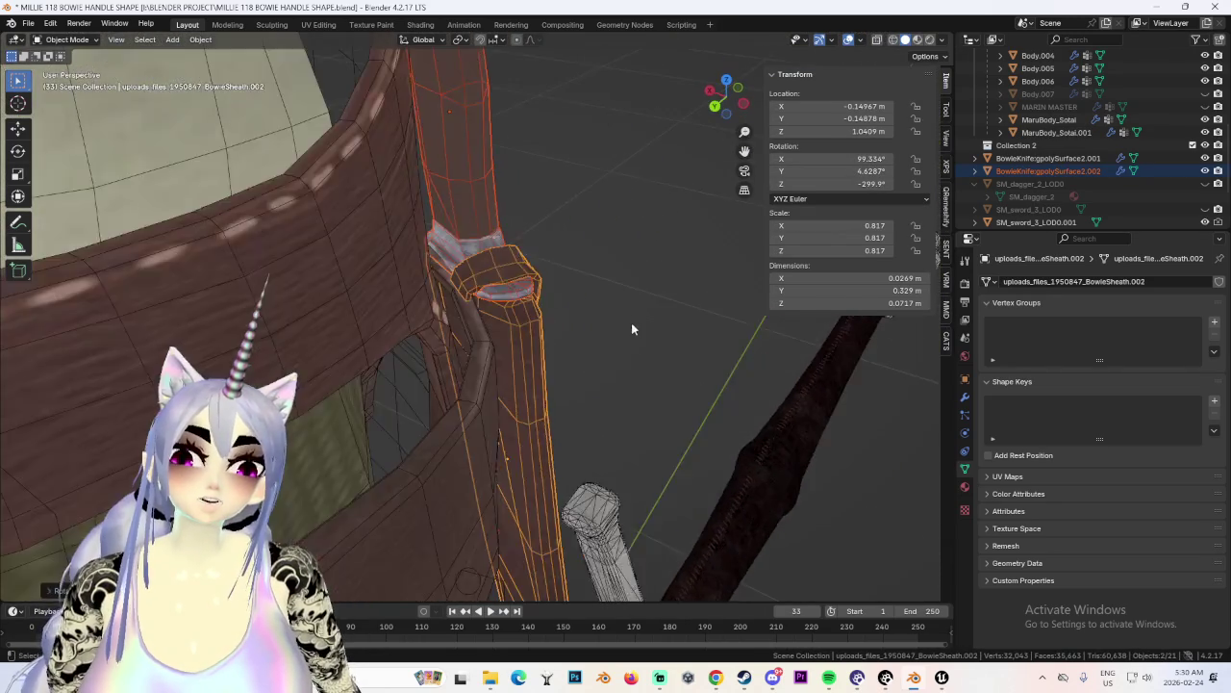
scroll(631, 326, down, 8)
Select the Bowie knife and tilt it to sit in the sheath.
click(675, 306)
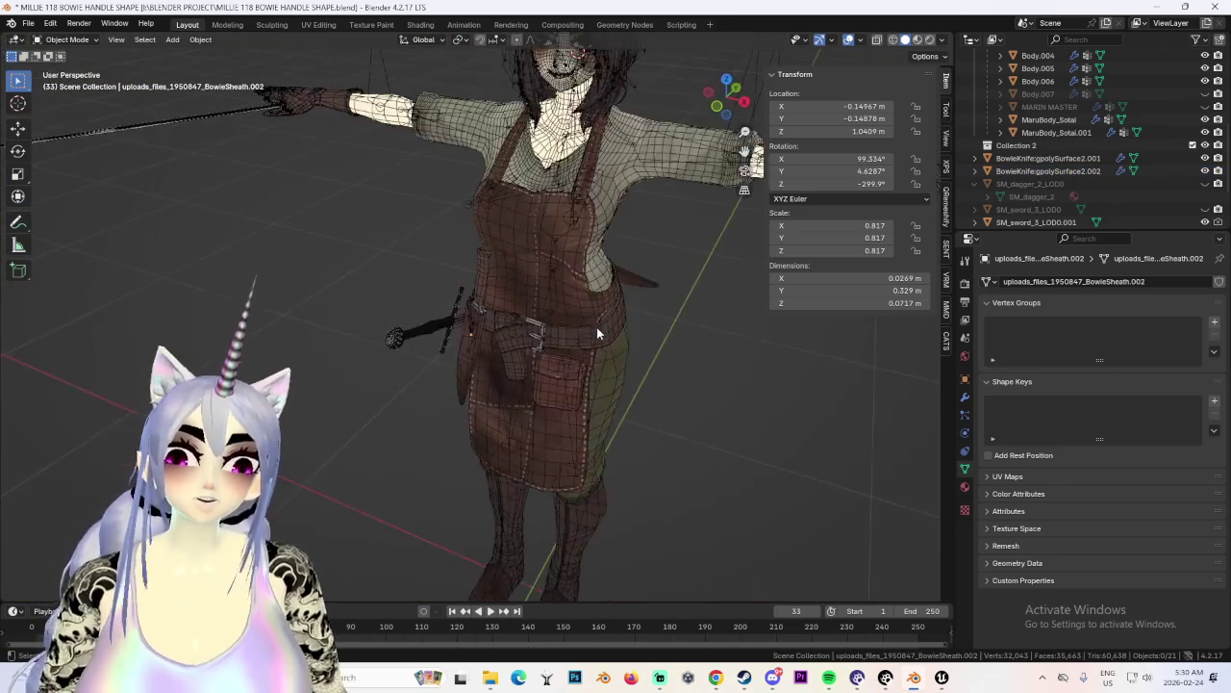
middle_drag(598, 339, 697, 308)
scroll(494, 266, up, 5)
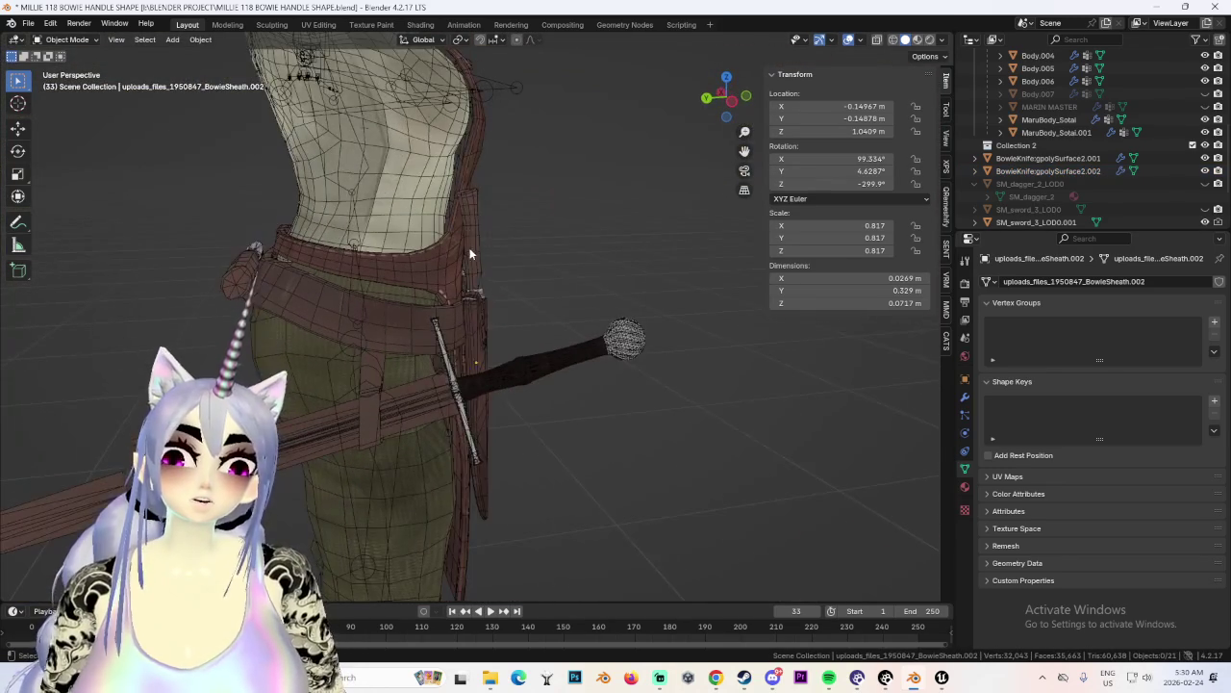
click(470, 254)
middle_drag(481, 258, 555, 274)
click(471, 241)
key(r)
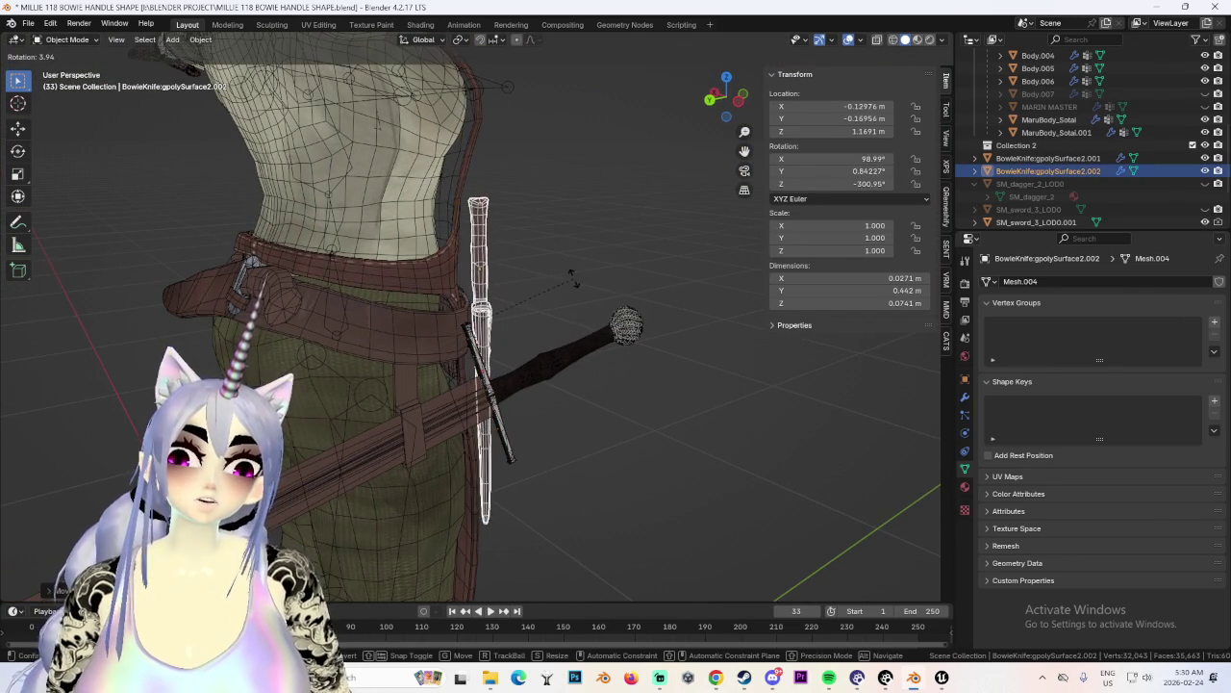
click(583, 270)
Rotate the Bowie knife more upright and shift it into the sheath.
key(r)
key(g)
click(642, 299)
In Sculpt Mode, pull the Bowie handle surface downward with the Grab brush.
key(ctrl+Tab)
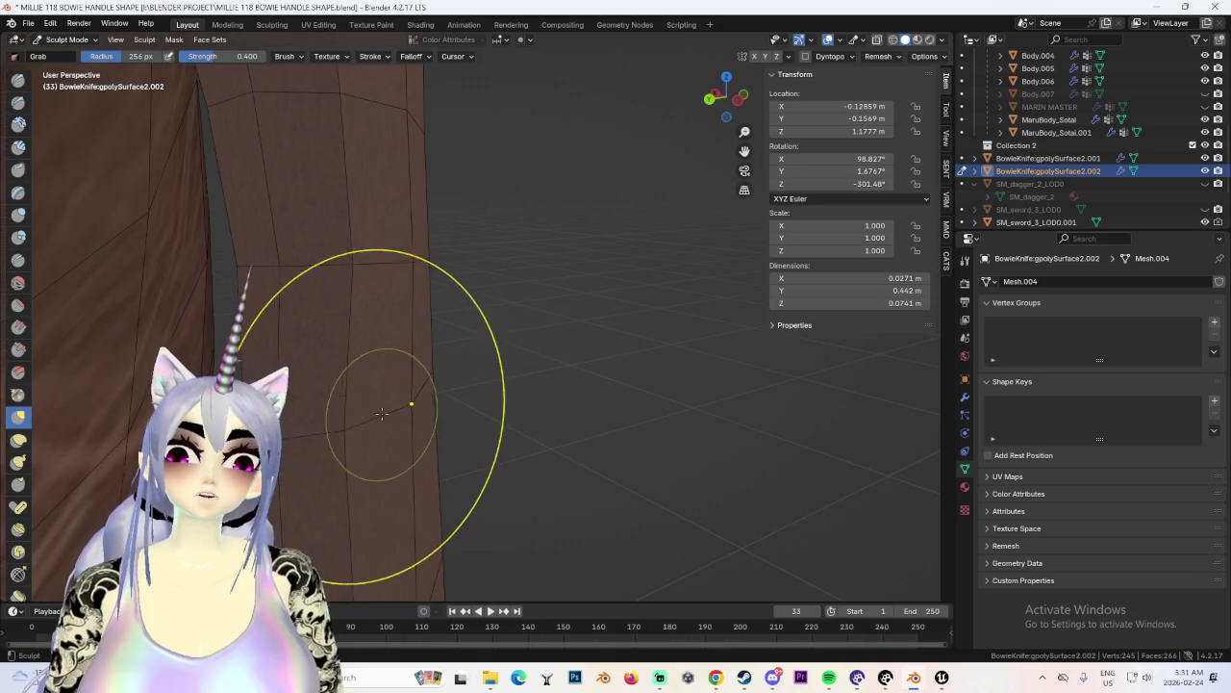
scroll(402, 425, down, 4)
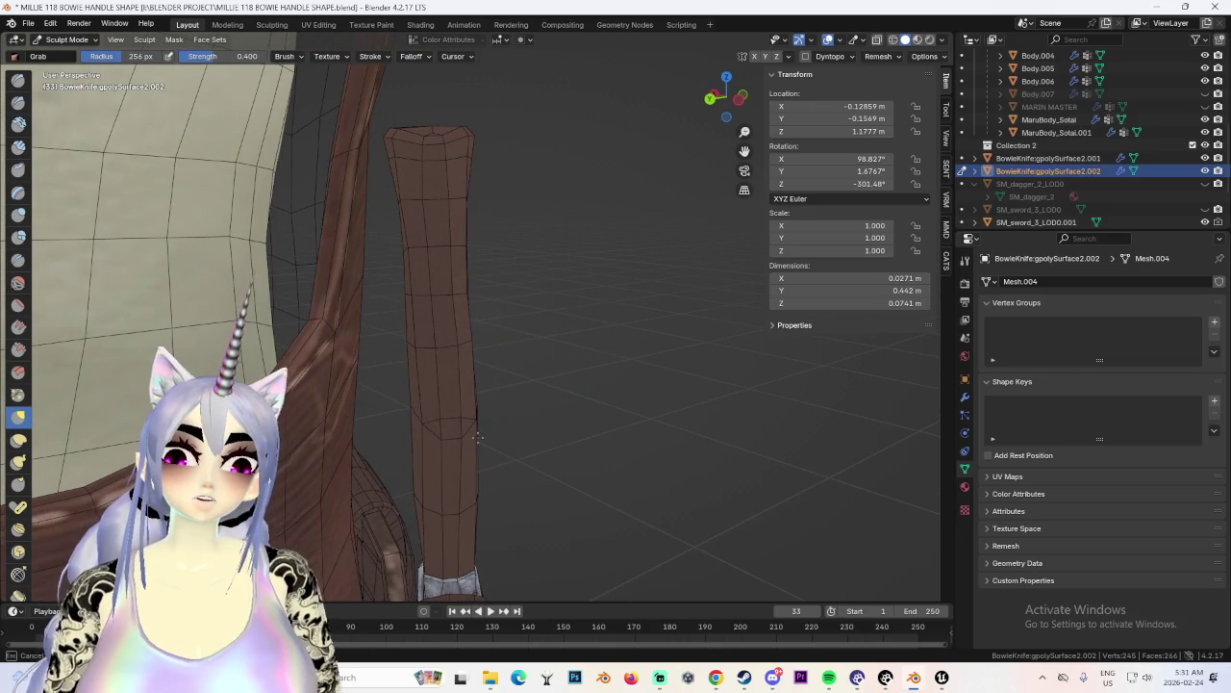
scroll(477, 437, up, 4)
scroll(438, 443, down, 2)
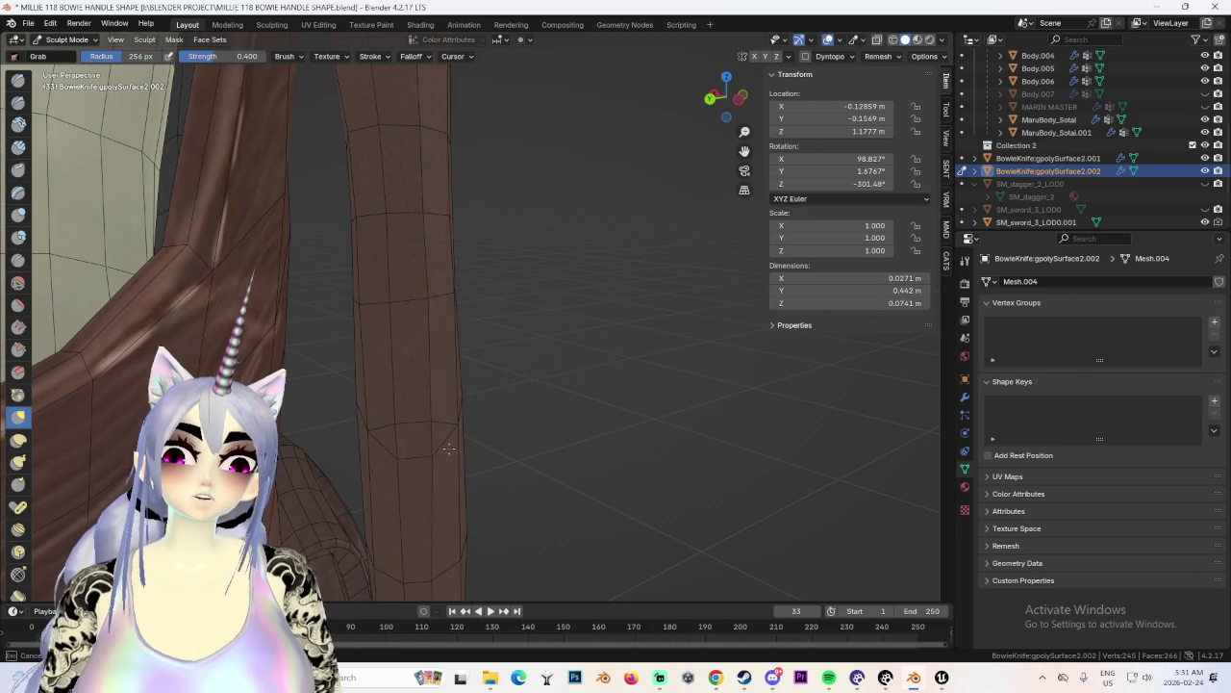
middle_drag(449, 448, 426, 277)
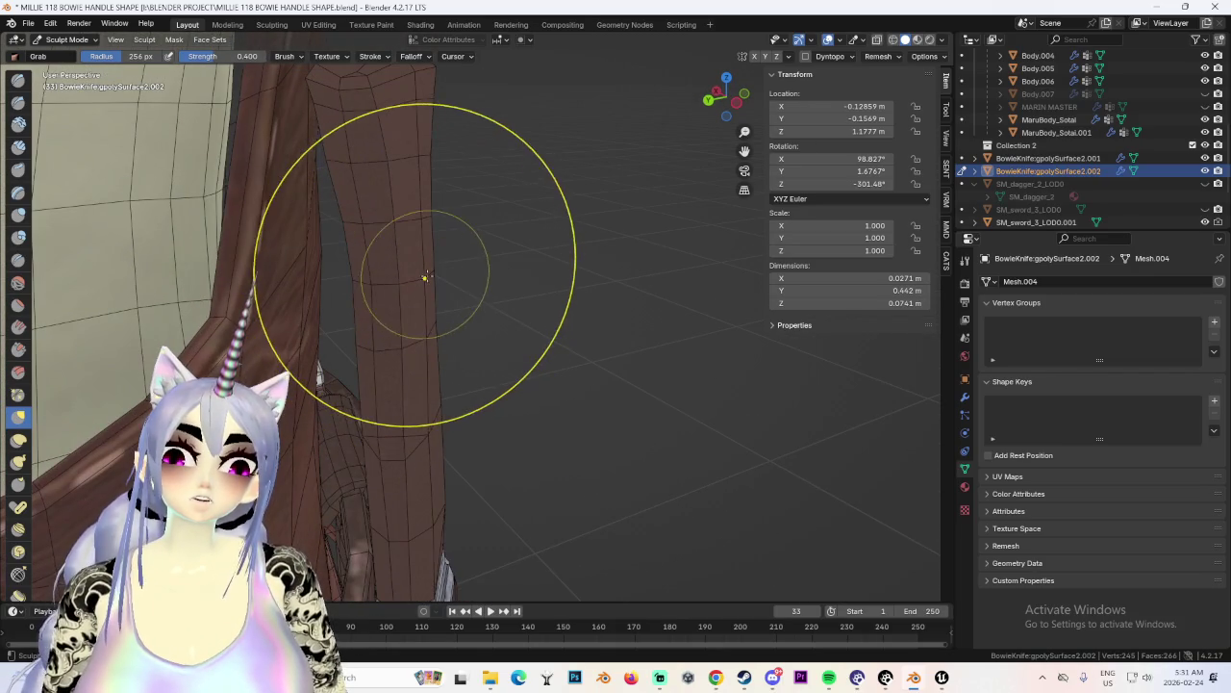
scroll(469, 274, down, 3)
mouse_move(591, 275)
middle_down()
mouse_move(549, 289)
mouse_move(534, 276)
middle_up()
scroll(535, 276, up, 2)
scroll(510, 289, up, 3)
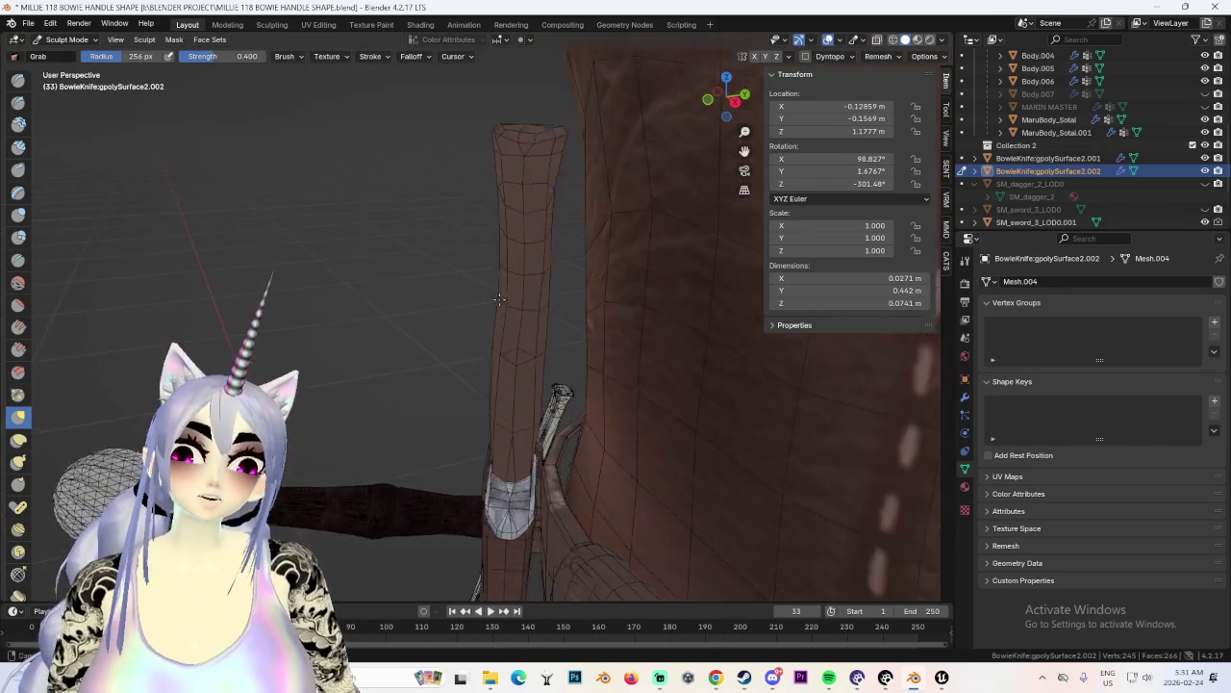
scroll(525, 309, up, 2)
middle_drag(482, 308, 544, 323)
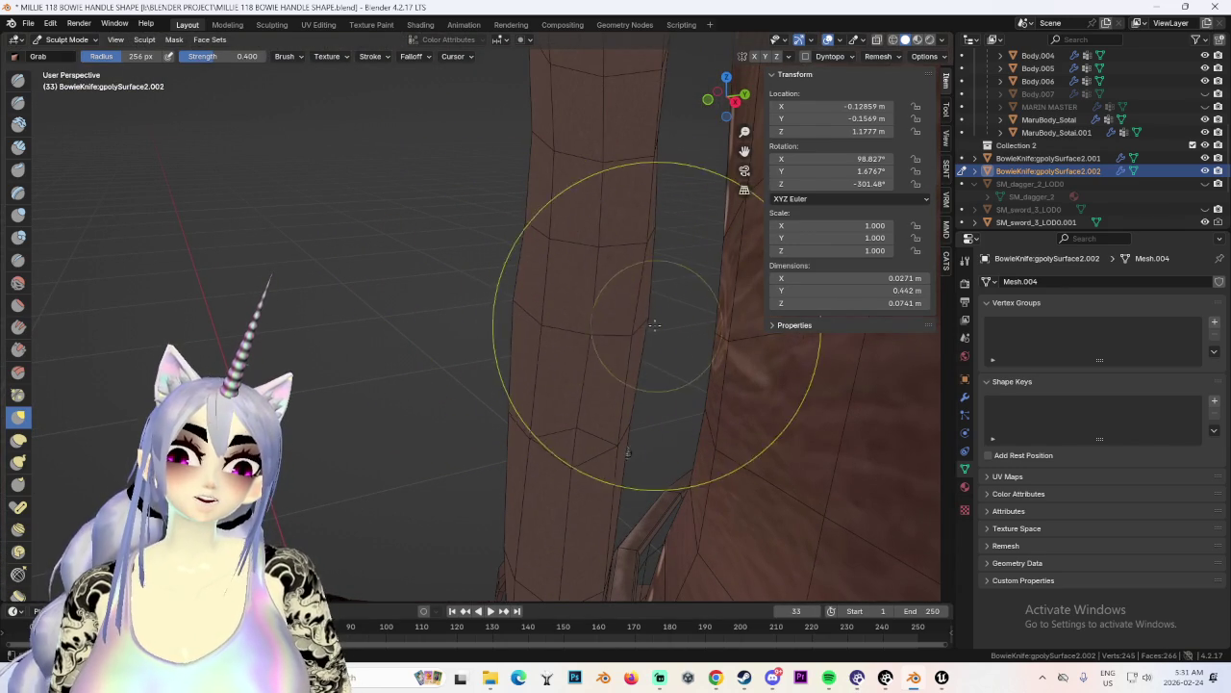
mouse_move(632, 247)
middle_down()
mouse_move(632, 234)
mouse_move(549, 234)
mouse_move(536, 317)
mouse_move(501, 304)
middle_up()
drag(502, 333, 503, 382)
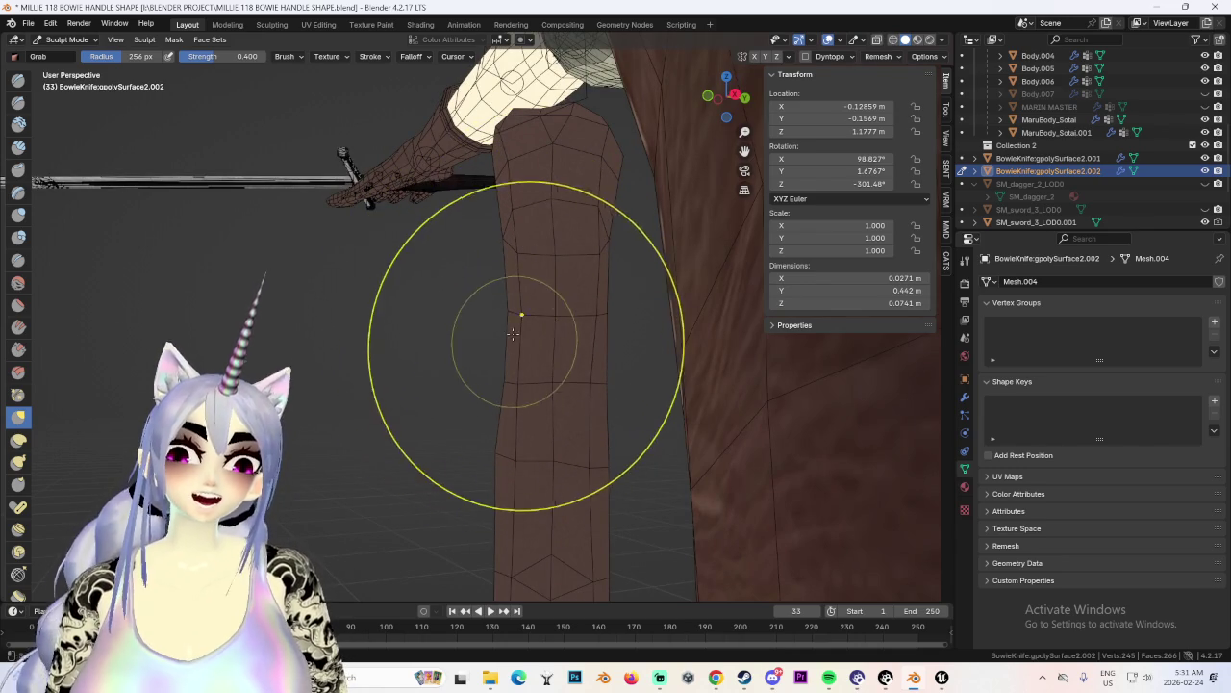
middle_drag(477, 331, 517, 382)
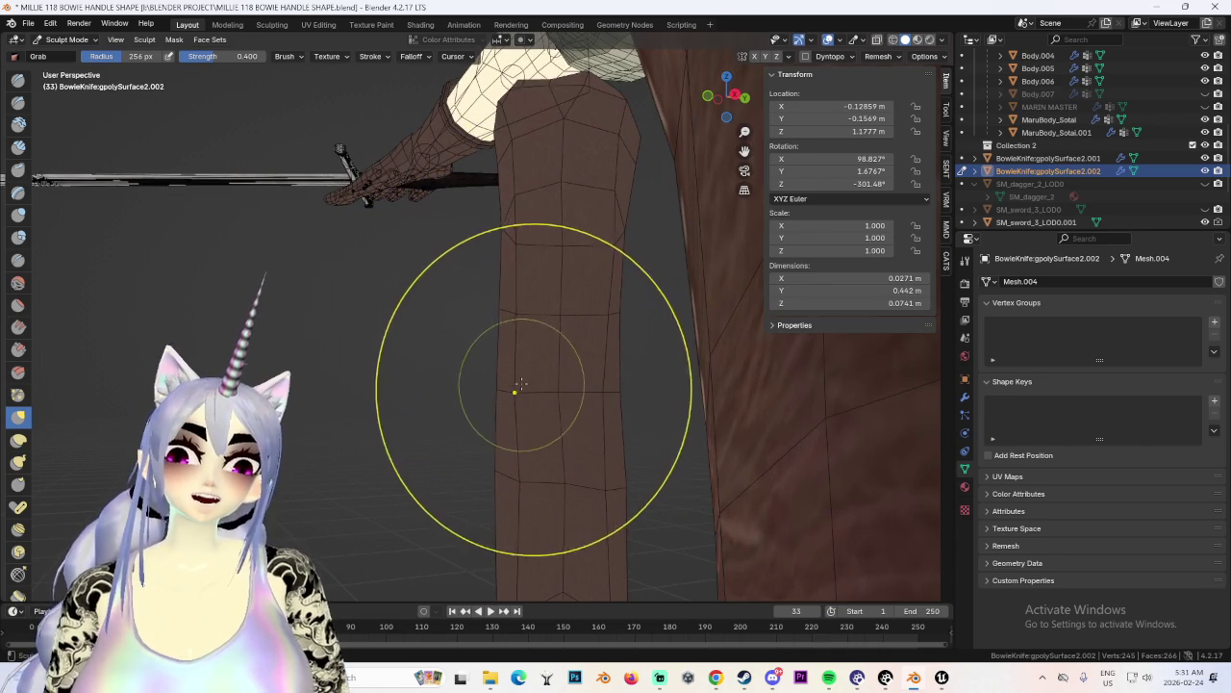
mouse_move(565, 305)
middle_down()
mouse_move(522, 337)
mouse_move(455, 323)
mouse_move(516, 362)
mouse_move(489, 349)
mouse_move(488, 368)
mouse_move(483, 280)
middle_up()
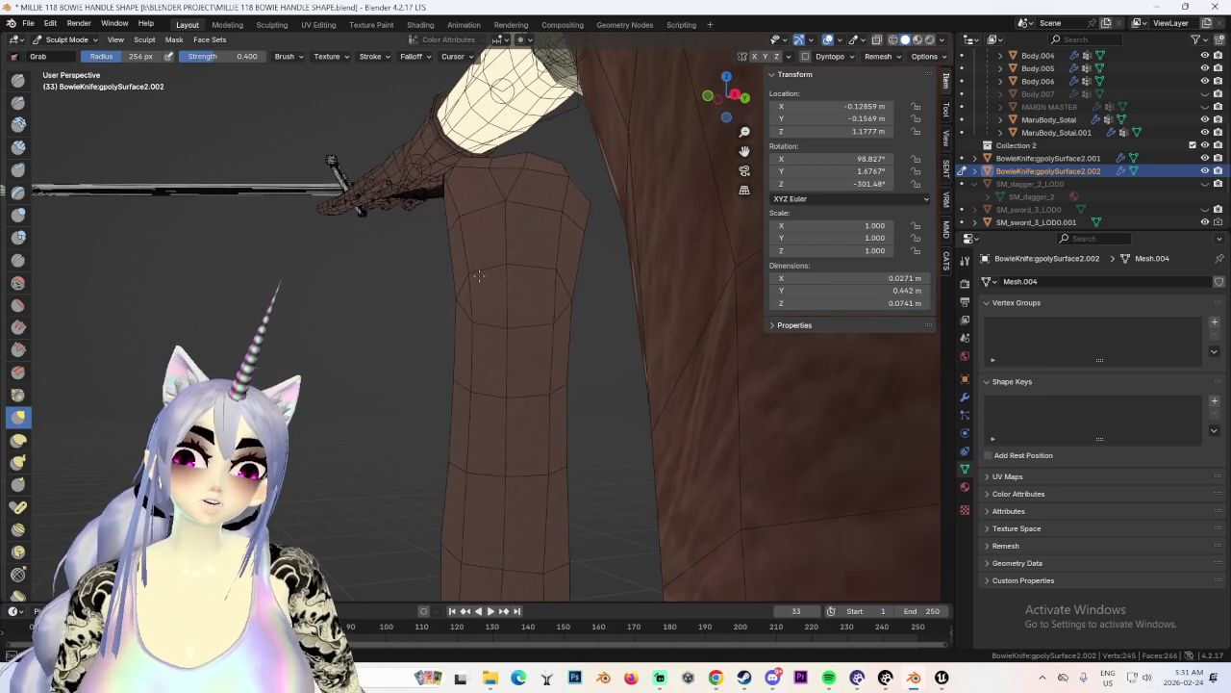
mouse_move(543, 217)
middle_down()
mouse_move(522, 363)
mouse_move(413, 349)
mouse_move(605, 418)
mouse_move(472, 383)
mouse_move(542, 372)
mouse_move(497, 368)
middle_up()
scroll(496, 368, up, 2)
scroll(507, 353, up, 1)
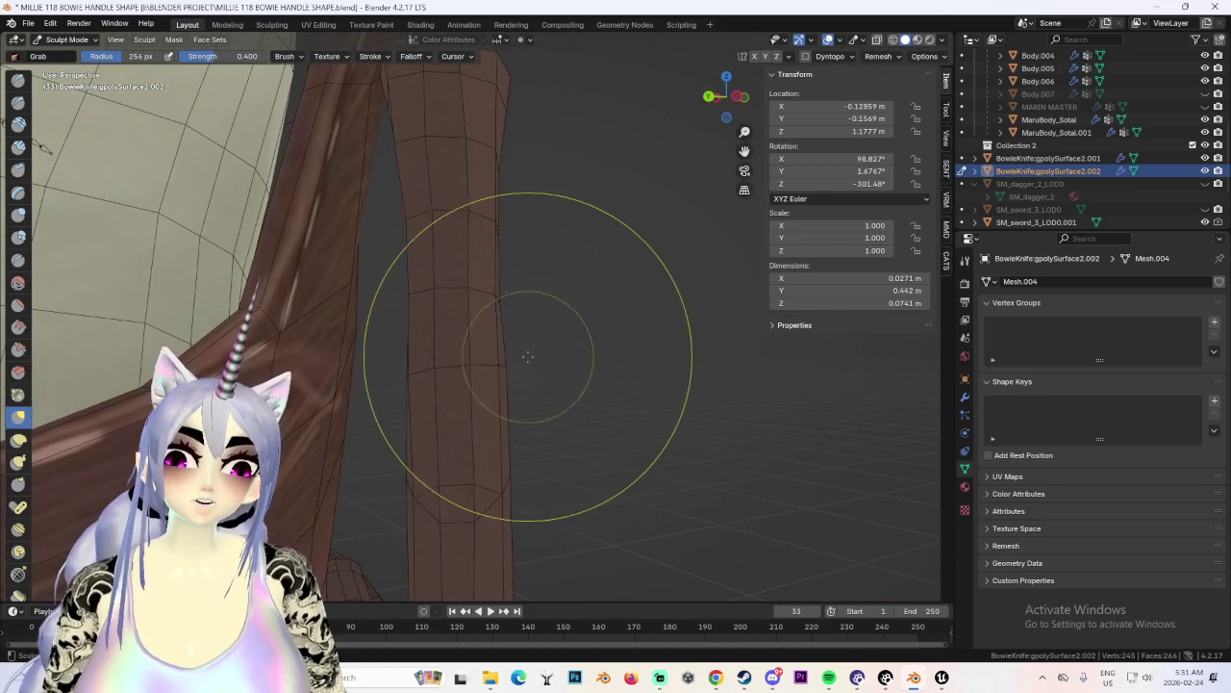
scroll(528, 356, up, 2)
scroll(517, 392, down, 5)
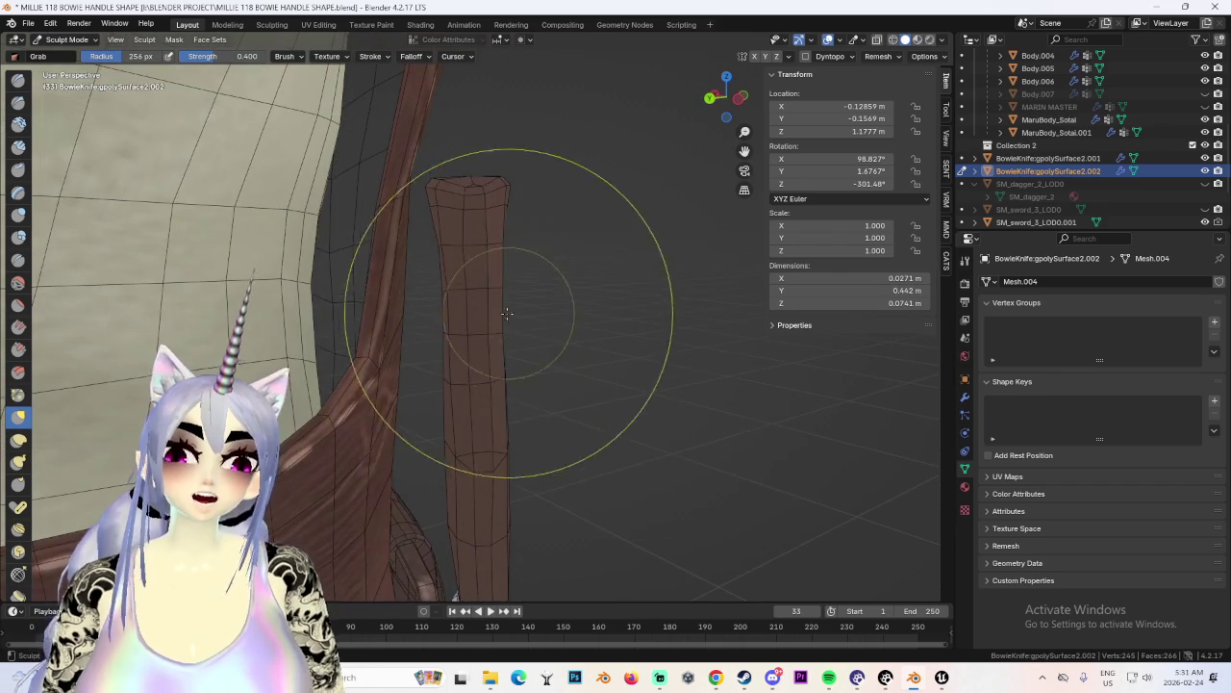
middle_drag(499, 335, 488, 351)
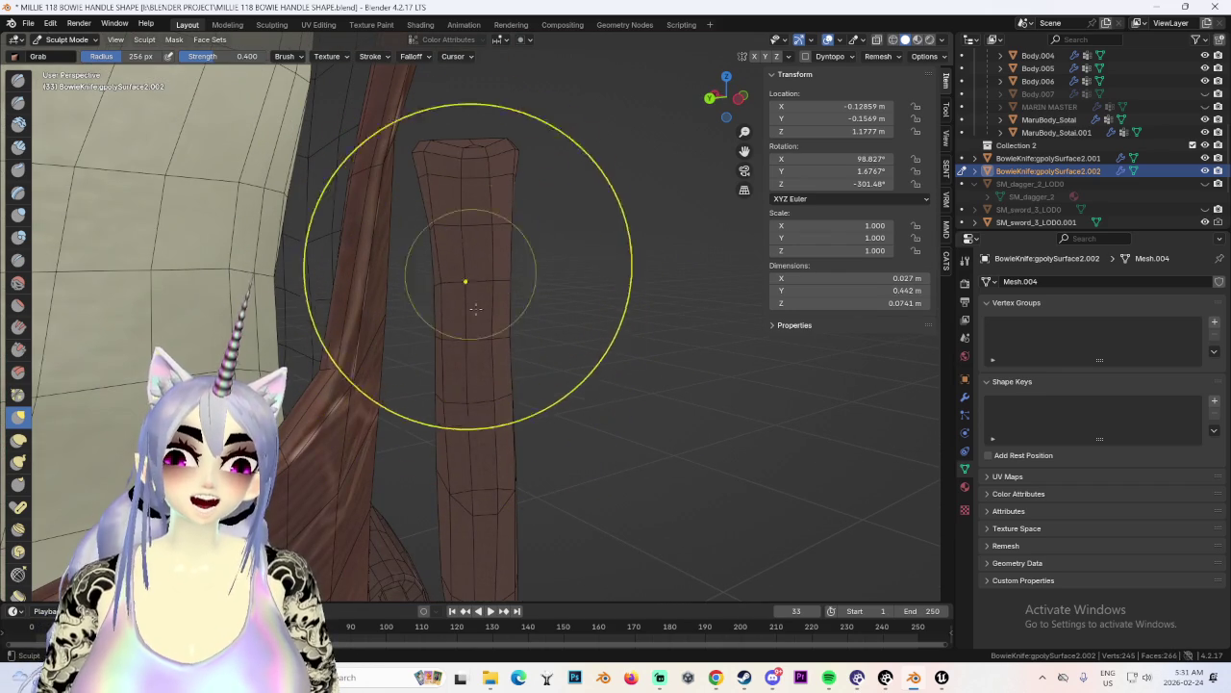
mouse_move(487, 394)
middle_down()
mouse_move(462, 392)
mouse_move(497, 333)
middle_up()
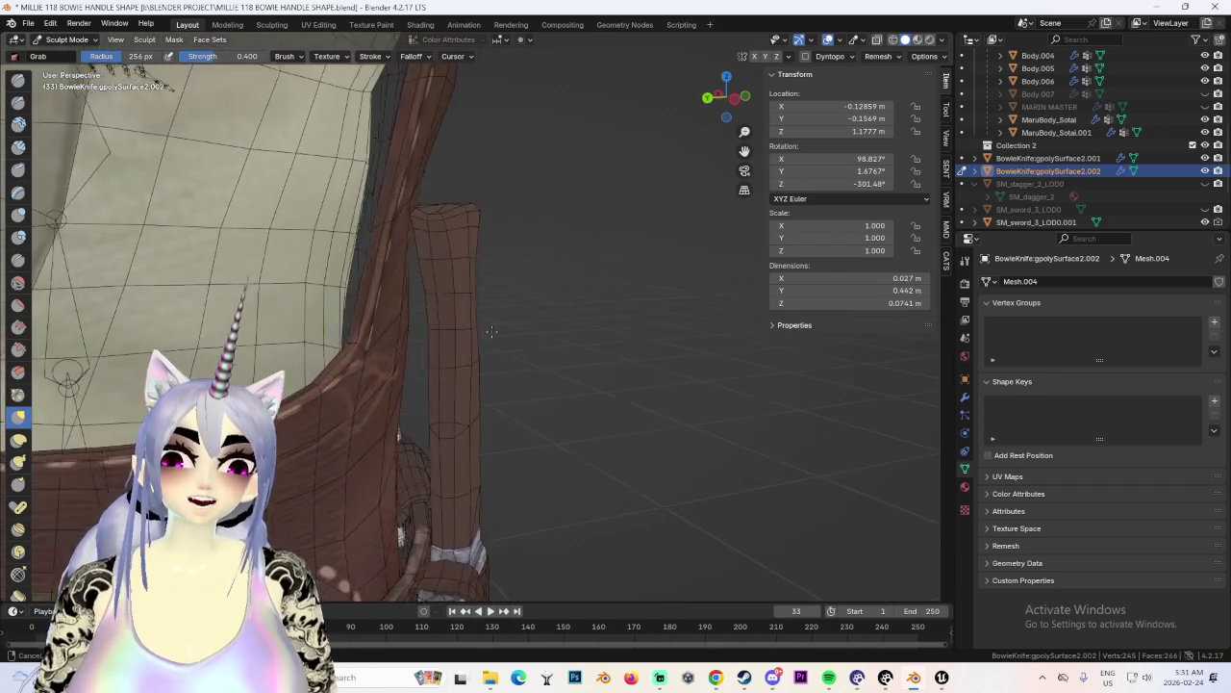
Zoom out and switch to Front Orthographic to check the knife against the apron.
scroll(509, 287, down, 3)
scroll(508, 288, down, 3)
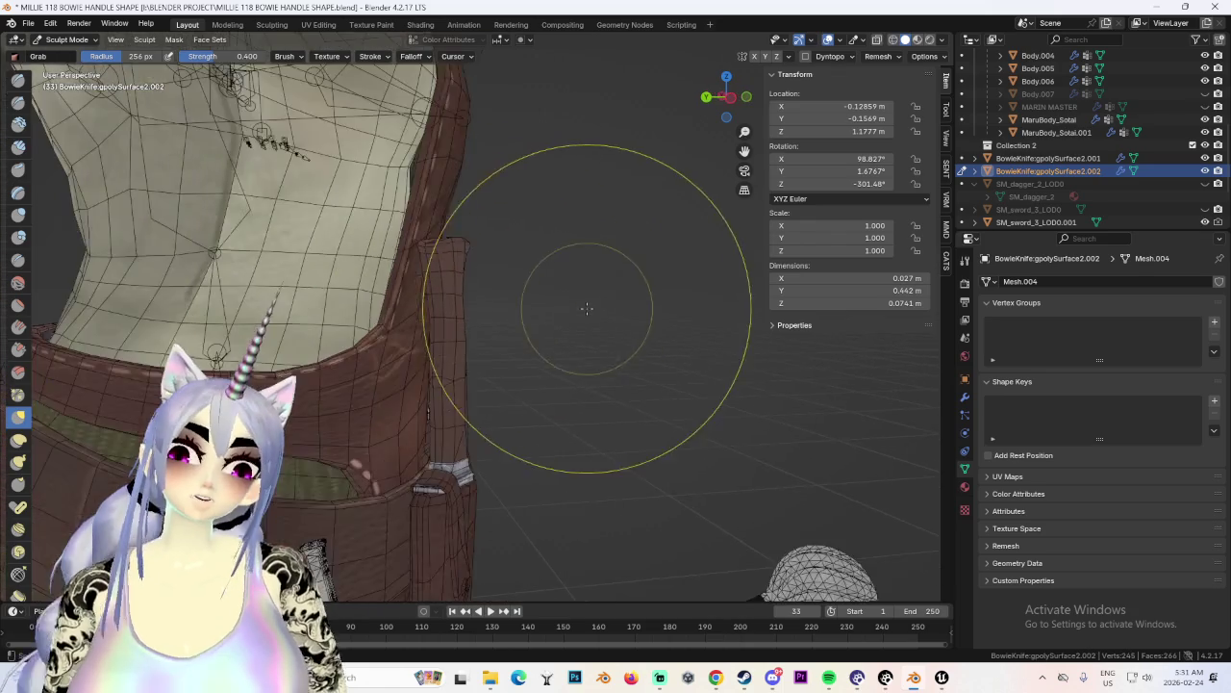
middle_drag(509, 288, 502, 293)
scroll(634, 304, down, 2)
scroll(462, 357, down, 2)
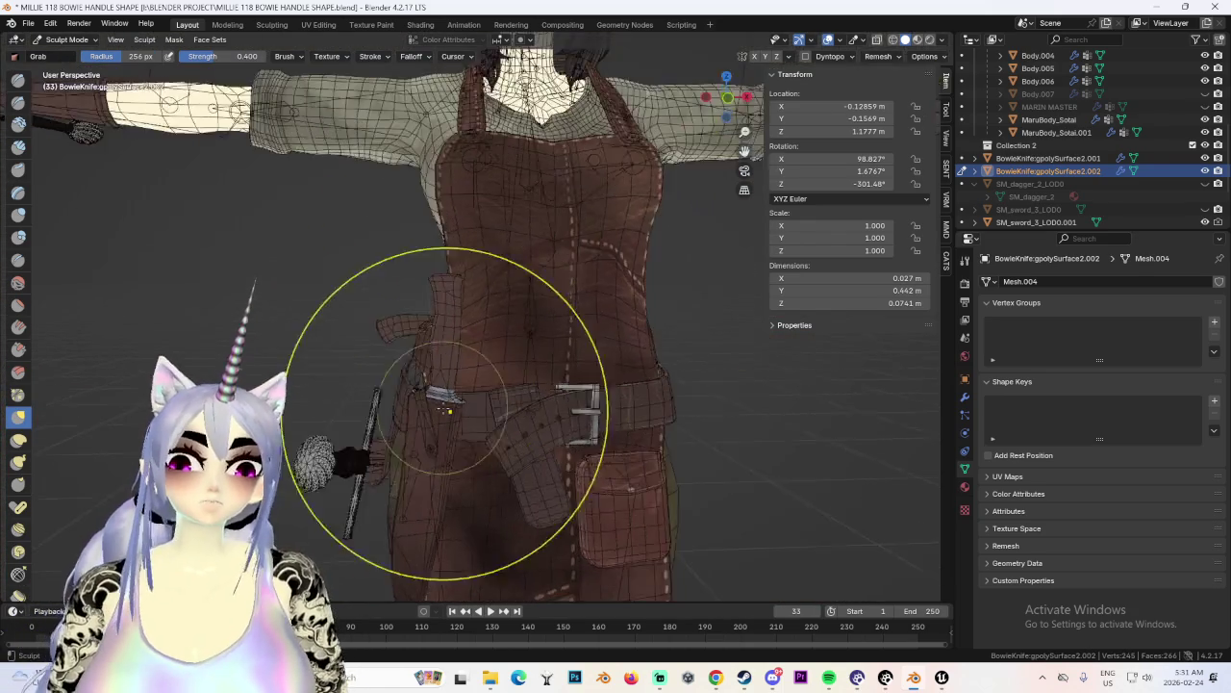
scroll(411, 288, down, 1)
scroll(524, 349, down, 2)
middle_drag(525, 349, 500, 346)
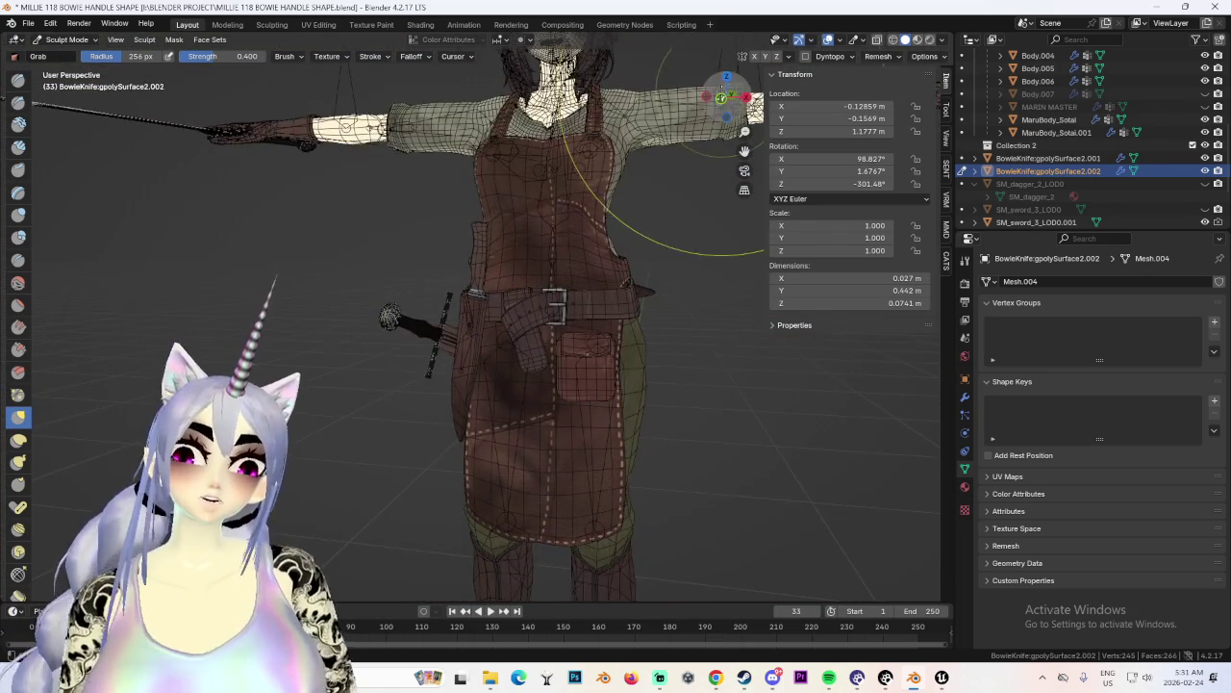
key(KP_1)
Save an incremental copy as MILLIE 119 BOWIE HANDLE SHAPE.blend.
click(28, 22)
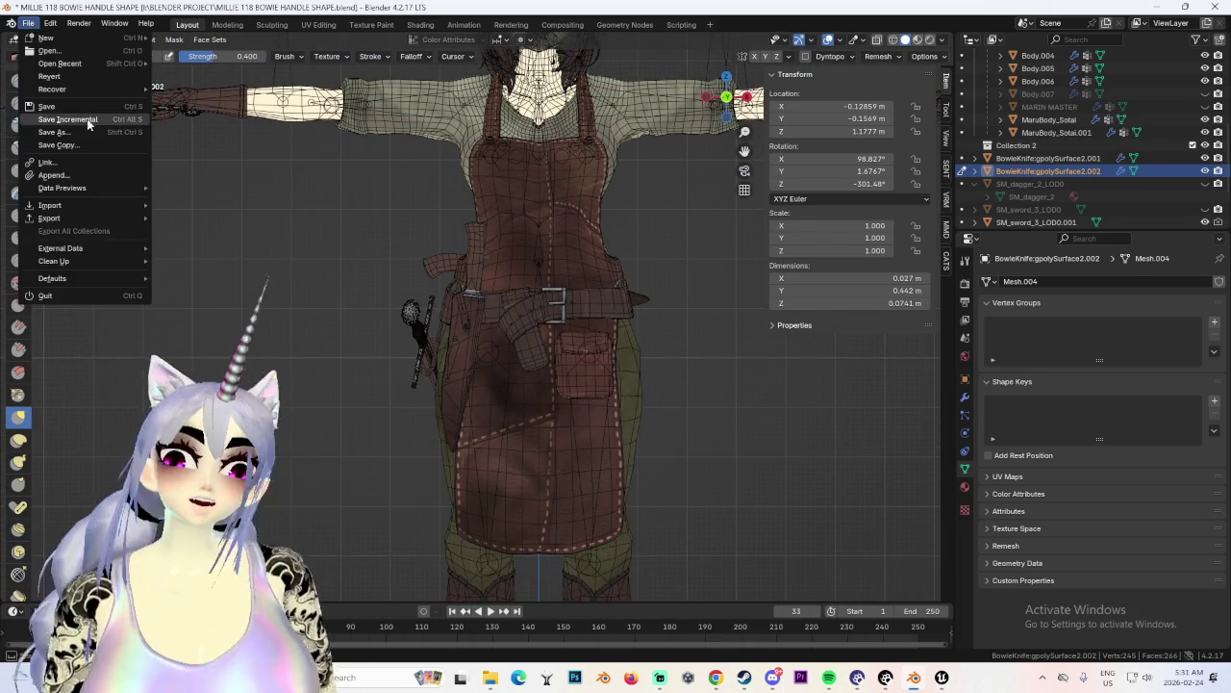
click(53, 132)
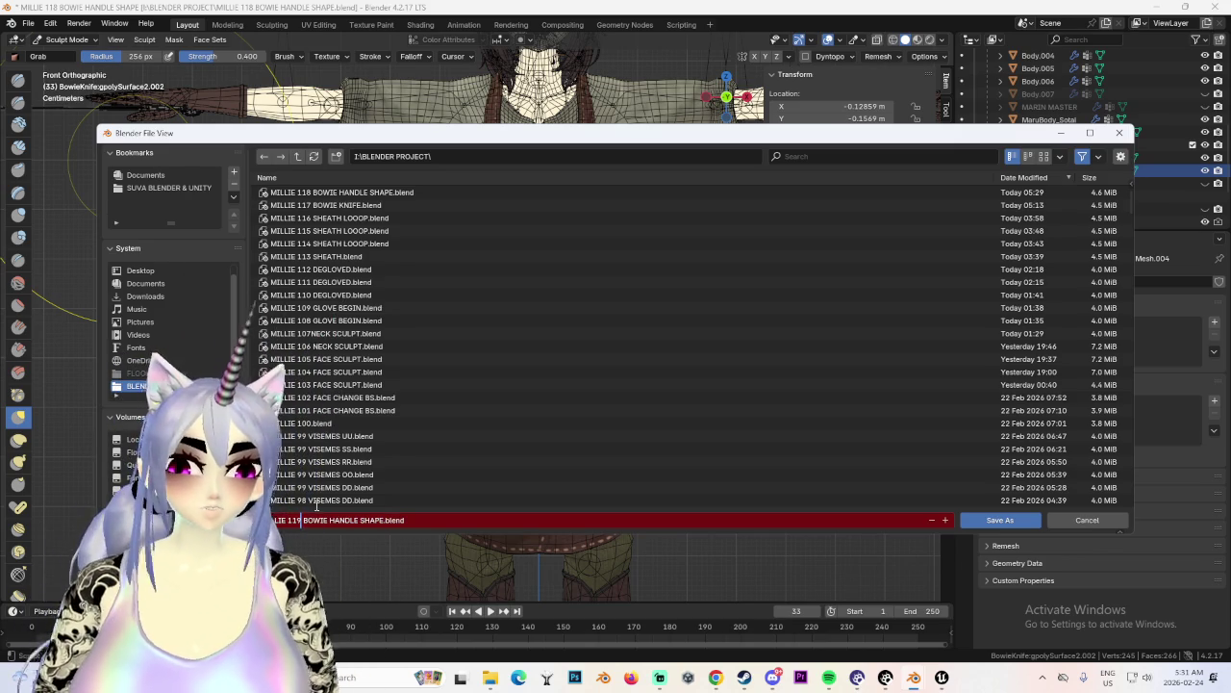
click(972, 519)
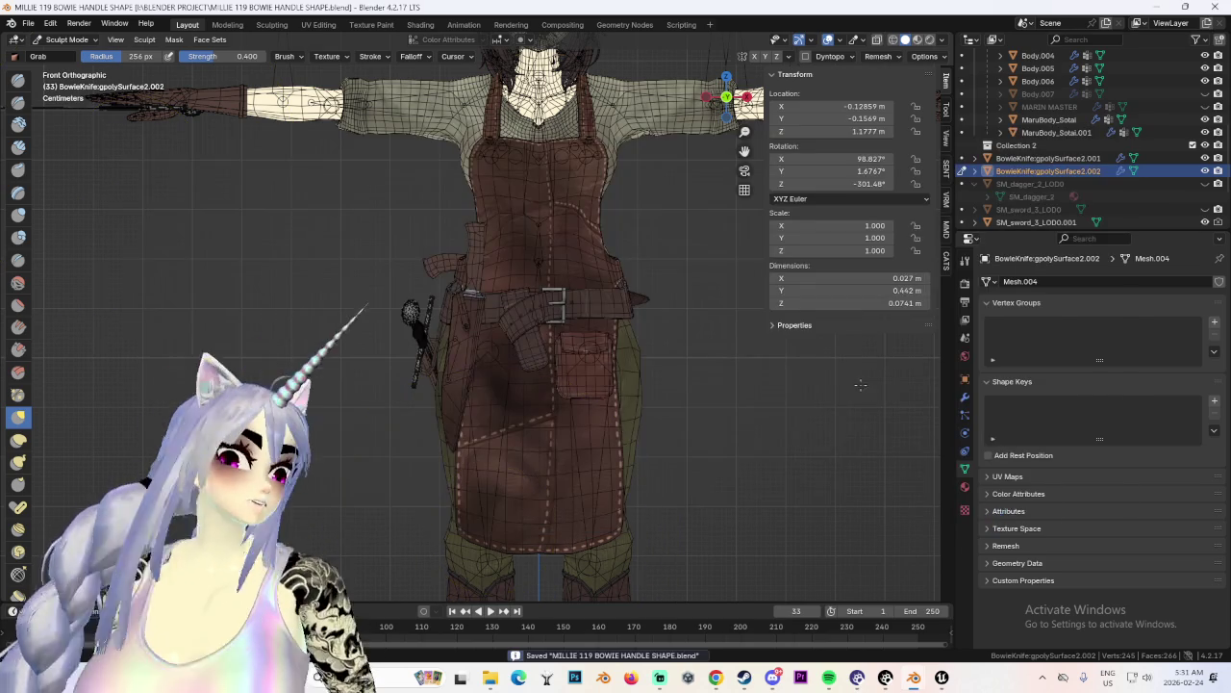
In Object Mode, delete the extra BowieKnife 2.001 copy.
click(59, 55)
mouse_move(481, 336)
middle_down()
mouse_move(578, 348)
mouse_move(496, 328)
mouse_move(685, 343)
mouse_move(598, 361)
middle_up()
click(575, 312)
right_click(515, 339)
click(515, 337)
Select the hip pouch Body.007, checking it from back and side views.
scroll(677, 107, up, 3)
click(727, 97)
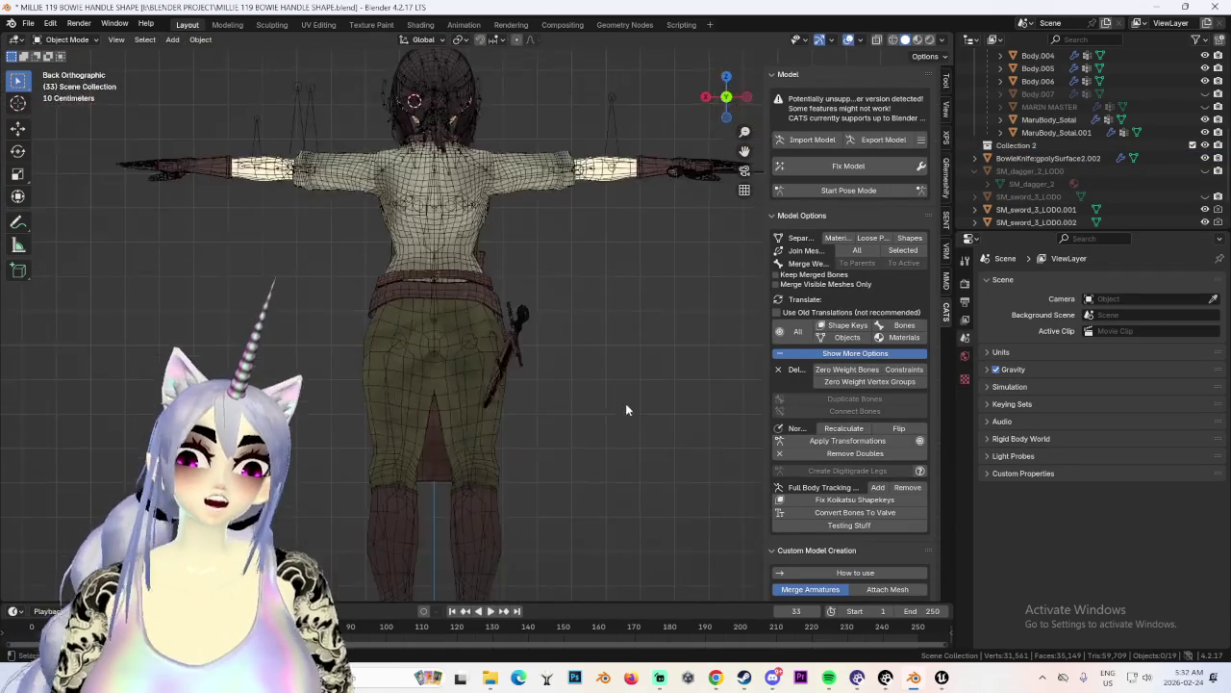
middle_drag(634, 406, 693, 329)
click(740, 99)
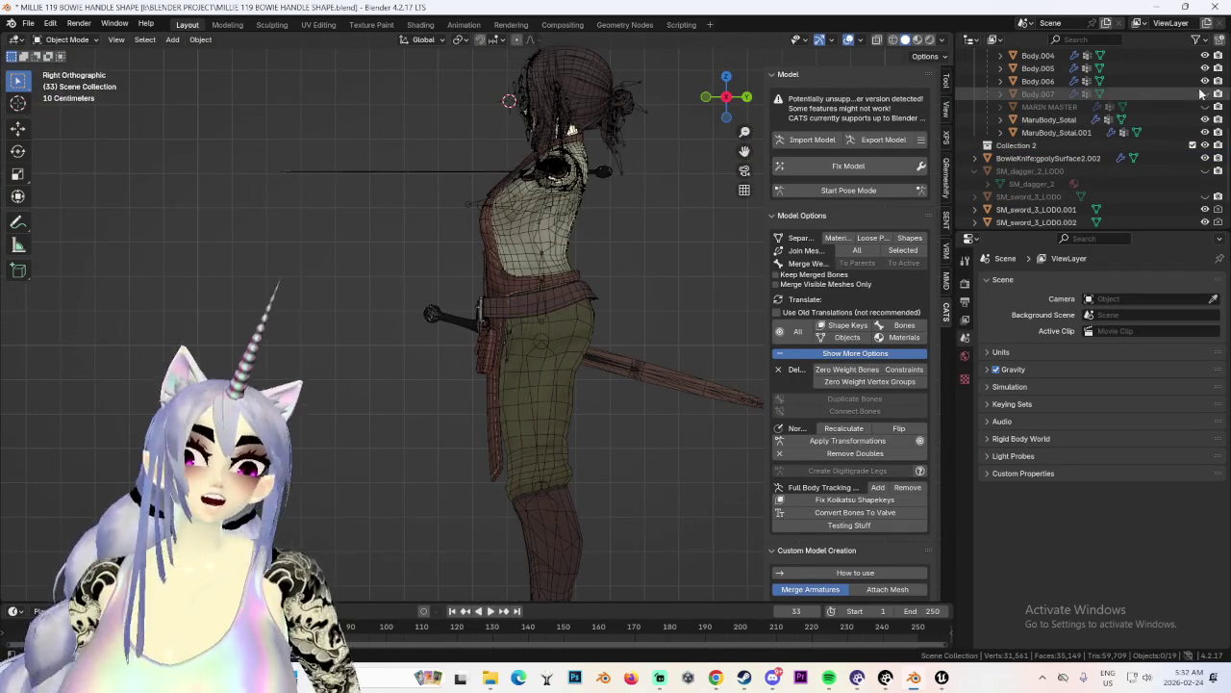
middle_drag(615, 250, 654, 270)
scroll(441, 362, up, 3)
click(441, 362)
mouse_move(604, 303)
middle_down()
mouse_move(607, 334)
mouse_move(569, 413)
mouse_move(566, 314)
mouse_move(689, 336)
mouse_move(431, 310)
middle_up()
scroll(582, 328, up, 3)
mouse_move(581, 328)
middle_down()
mouse_move(585, 344)
mouse_move(435, 329)
mouse_move(616, 336)
mouse_move(629, 322)
mouse_move(612, 351)
mouse_move(545, 383)
middle_up()
scroll(613, 351, down, 2)
Try moving Body.007, reset its location with Alt+G, then enter Edit Mode.
key(g)
scroll(796, 433, up, 3)
mouse_move(795, 433)
middle_down()
mouse_move(419, 308)
mouse_move(464, 324)
middle_up()
key(ctrl+z)
key(g)
click(732, 385)
middle_drag(732, 385, 288, 144)
key(Escape)
key(alt+g)
mouse_move(738, 326)
middle_down()
mouse_move(465, 418)
mouse_move(127, 139)
middle_up()
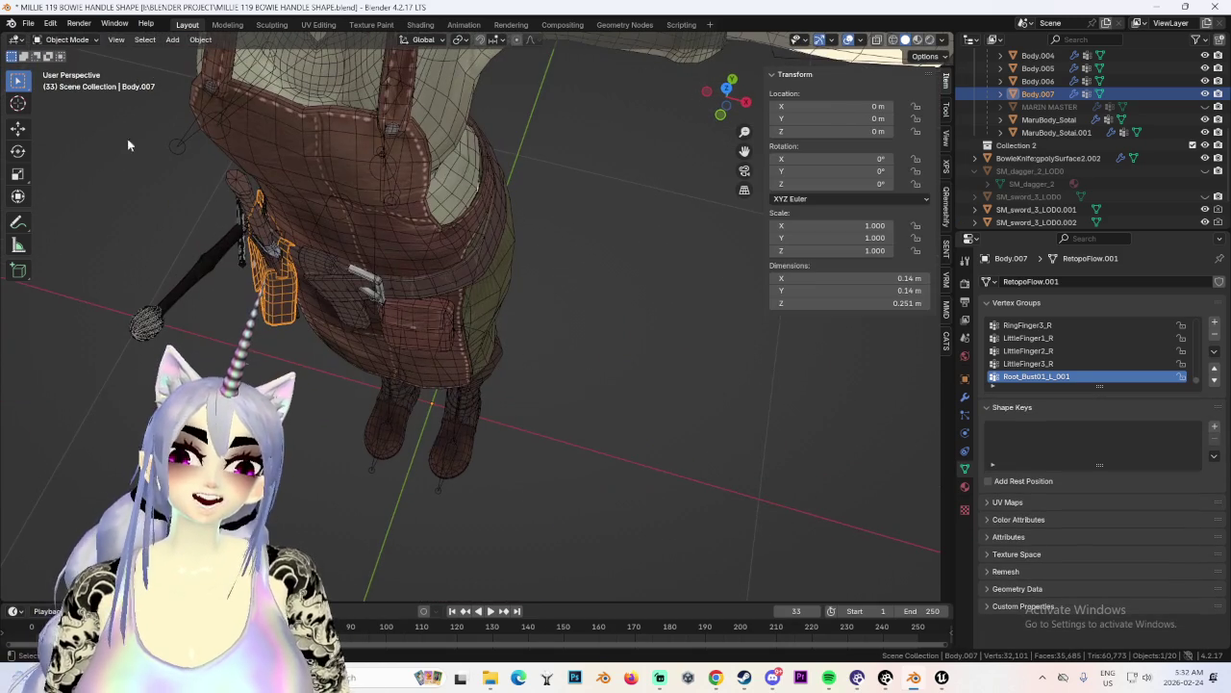
click(67, 68)
Select the whole Body.007 pouch mesh and move it with soft falloff against the apron's side.
key(a)
key(g)
click(683, 476)
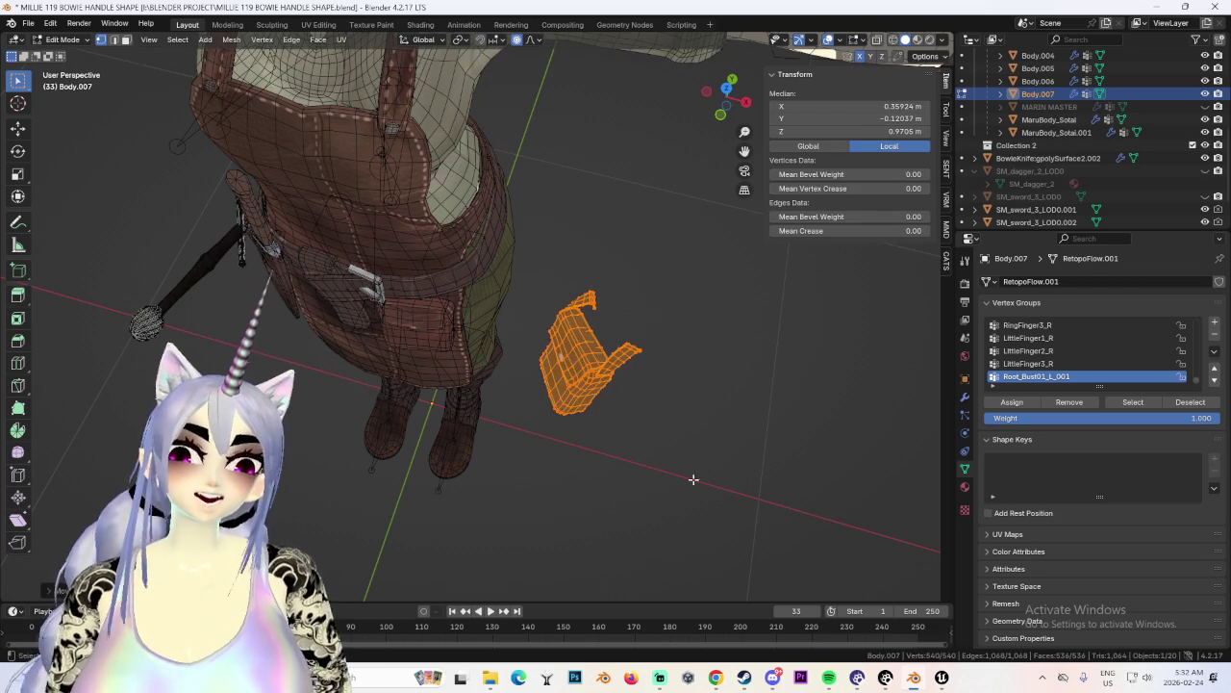
mouse_move(756, 424)
middle_down()
mouse_move(632, 426)
mouse_move(583, 277)
mouse_move(696, 349)
mouse_move(767, 350)
mouse_move(687, 376)
mouse_move(673, 398)
mouse_move(769, 384)
mouse_move(577, 370)
middle_up()
key(g)
click(677, 349)
scroll(500, 365, down, 2)
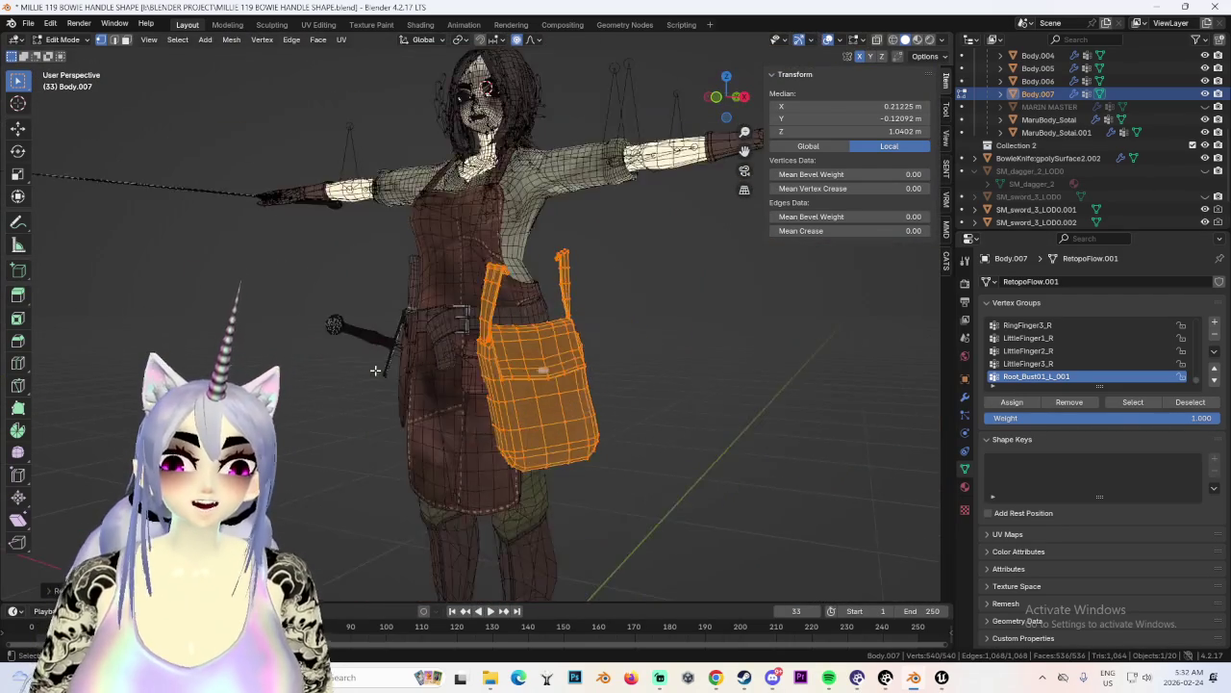
scroll(452, 363, down, 2)
scroll(452, 364, up, 3)
scroll(563, 356, up, 2)
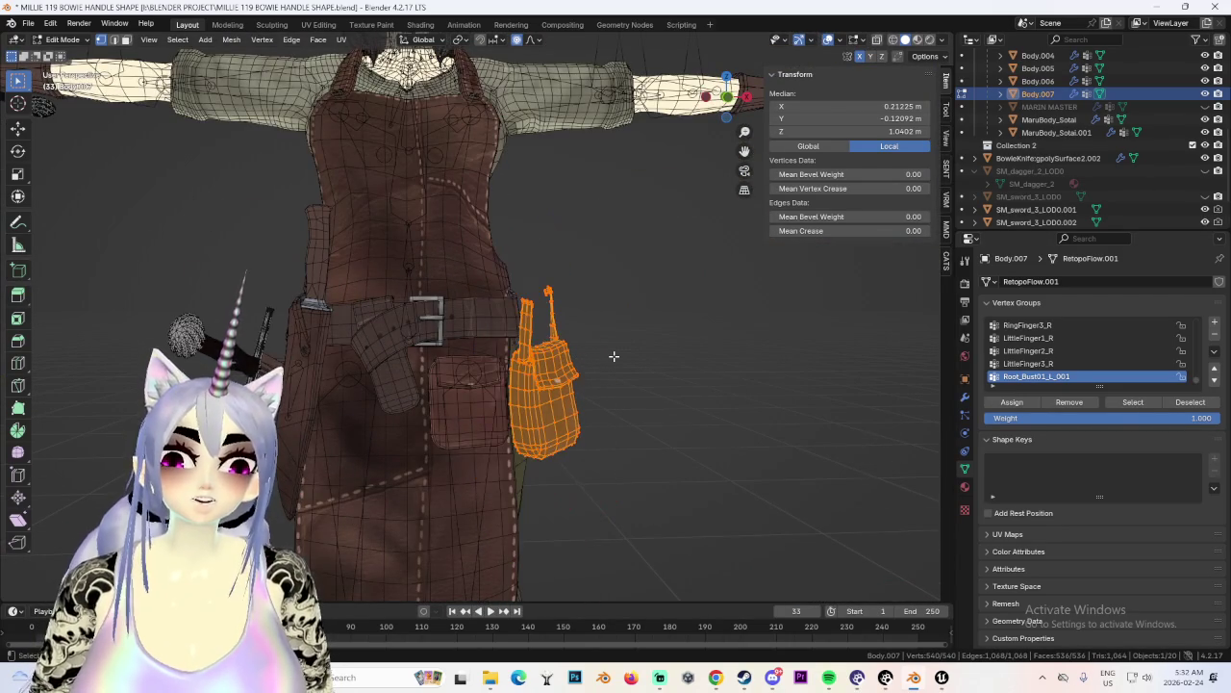
mouse_move(614, 366)
middle_down()
mouse_move(640, 374)
mouse_move(528, 333)
mouse_move(617, 330)
middle_up()
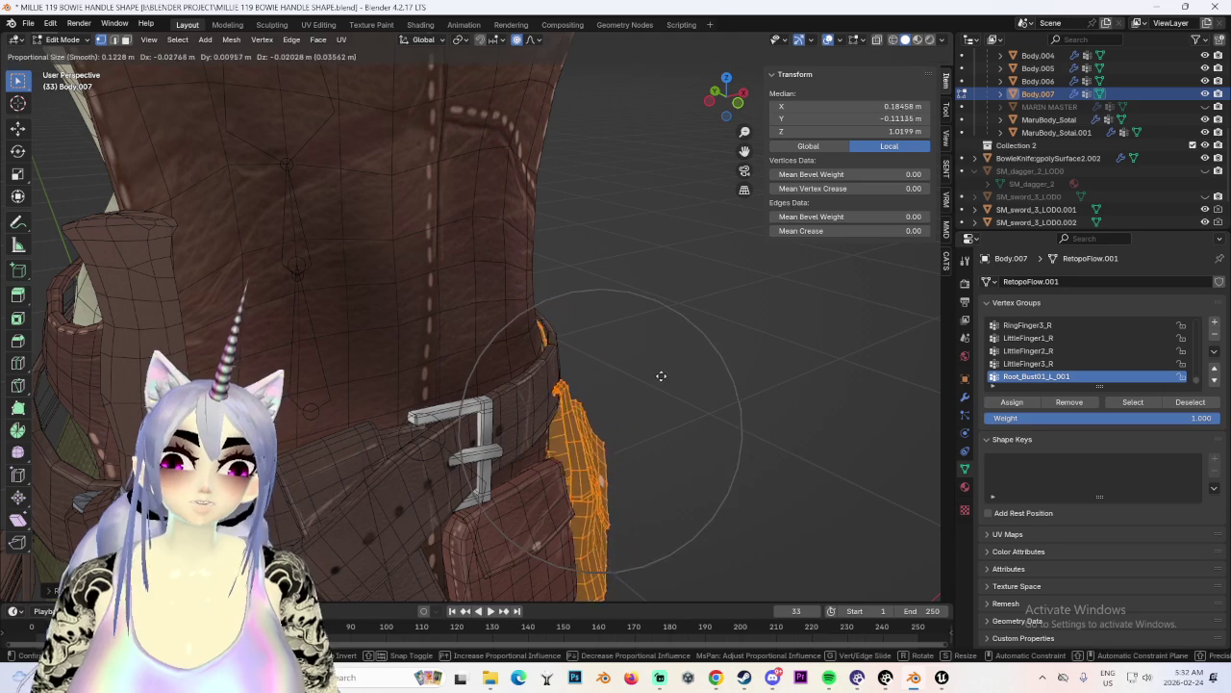
mouse_move(712, 382)
middle_down()
mouse_move(613, 407)
mouse_move(625, 327)
mouse_move(668, 320)
middle_up()
Refine the pouch's position vertically, then shift it sideways along the X axis.
key(g)
key(z)
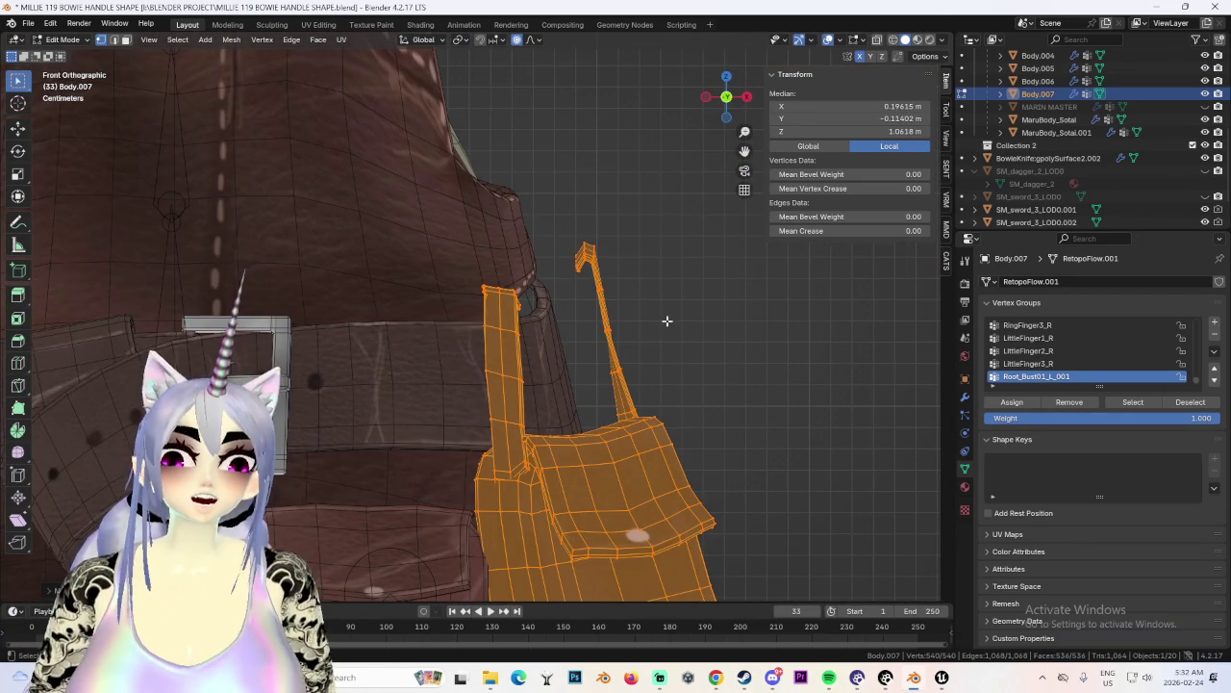
scroll(654, 385, down, 2)
scroll(640, 412, down, 3)
scroll(638, 394, up, 3)
key(g)
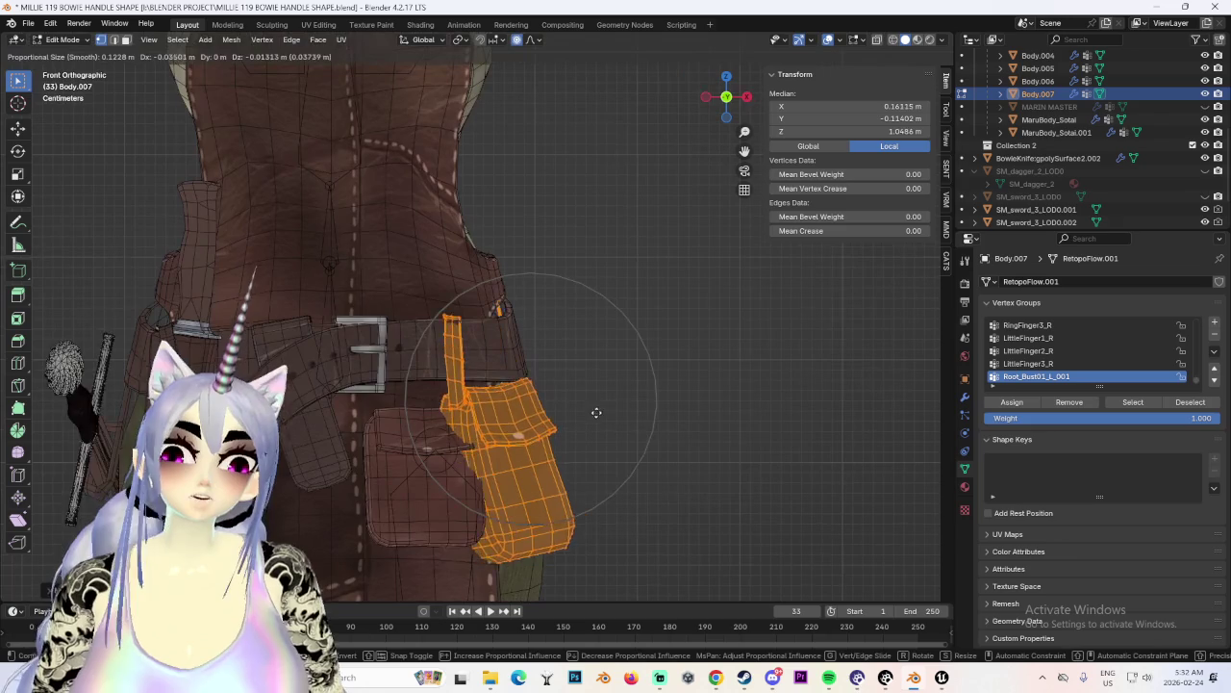
click(593, 408)
middle_drag(593, 409, 503, 391)
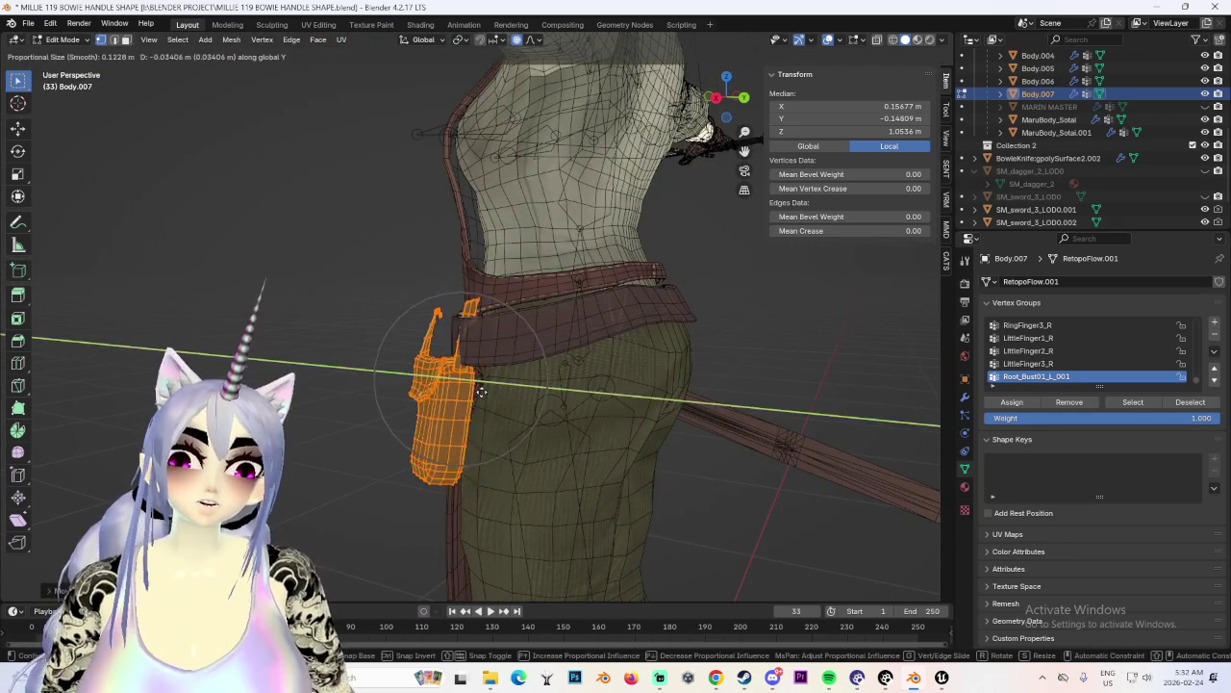
mouse_move(531, 332)
middle_down()
mouse_move(563, 404)
mouse_move(564, 385)
mouse_move(622, 368)
mouse_move(522, 361)
mouse_move(387, 278)
mouse_move(421, 270)
mouse_move(467, 206)
mouse_move(479, 164)
middle_up()
key(g)
key(x)
click(545, 410)
Select the upper strap faces in X-ray and move the strap tip up over the belt.
click(420, 269)
key(l)
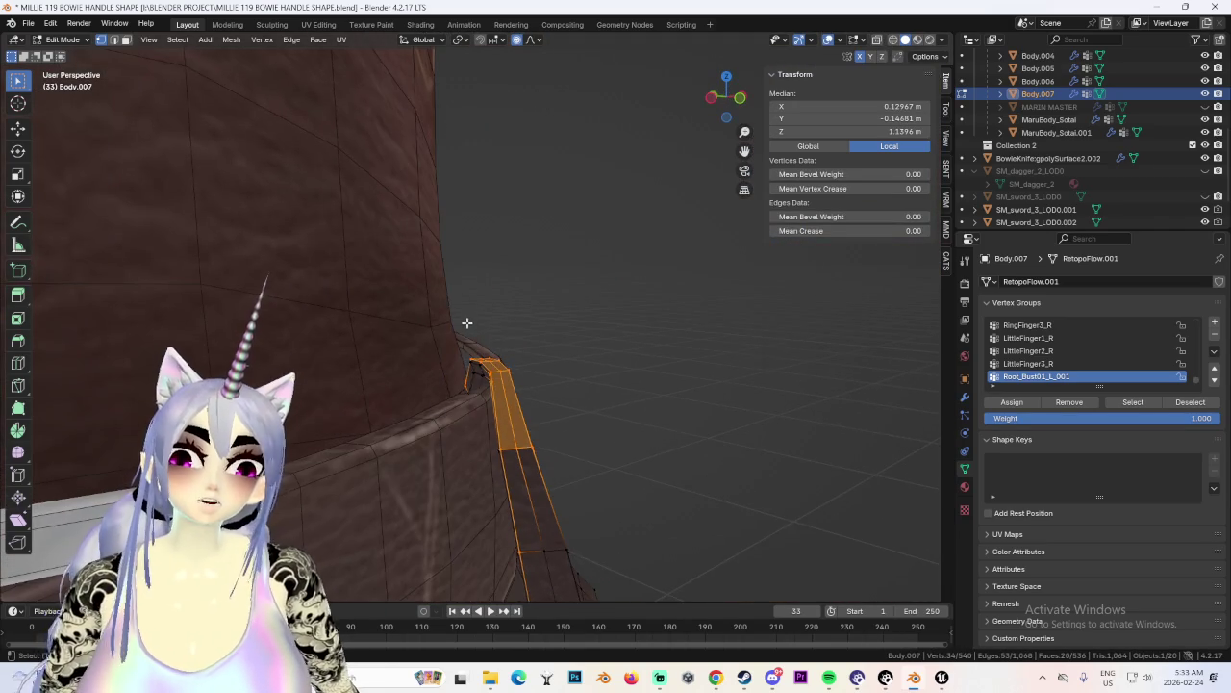
middle_drag(466, 322, 480, 323)
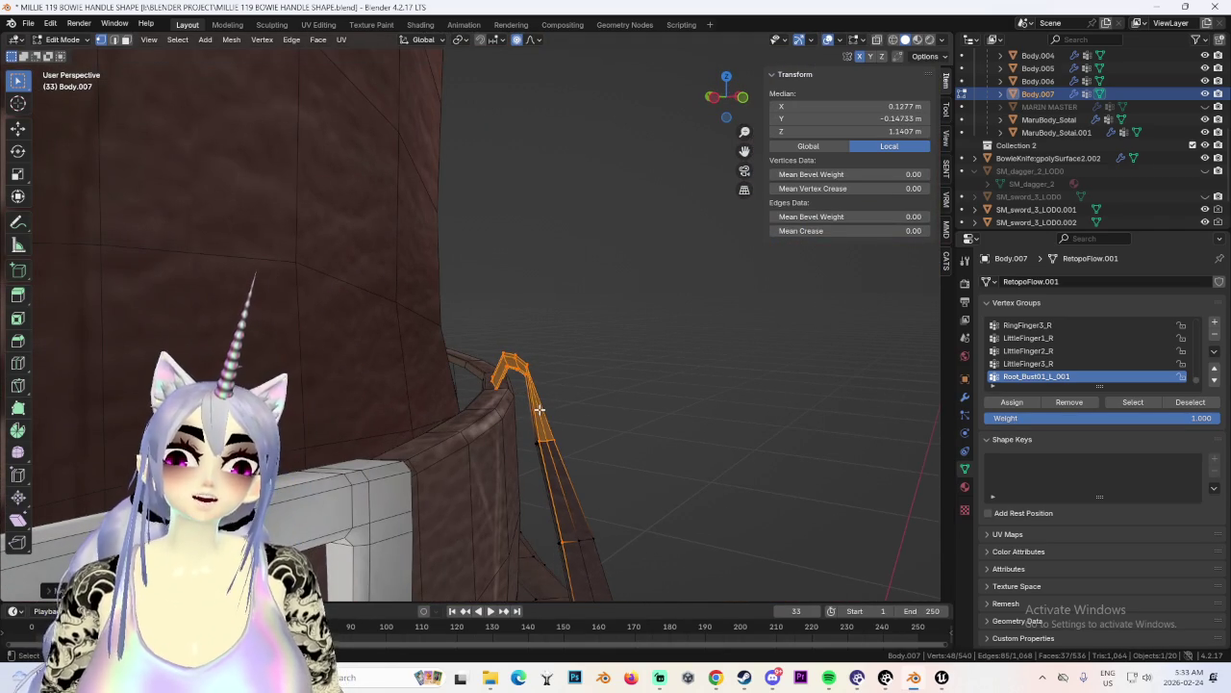
scroll(543, 409, down, 3)
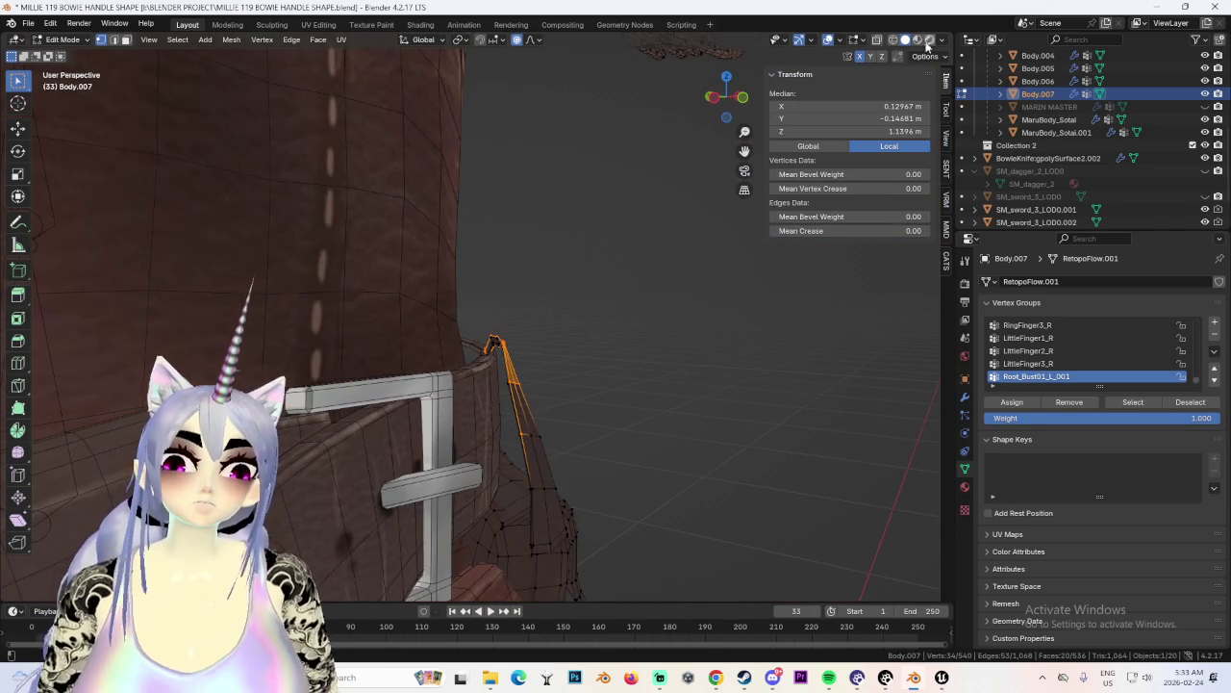
key(alt+z)
drag(371, 275, 532, 364)
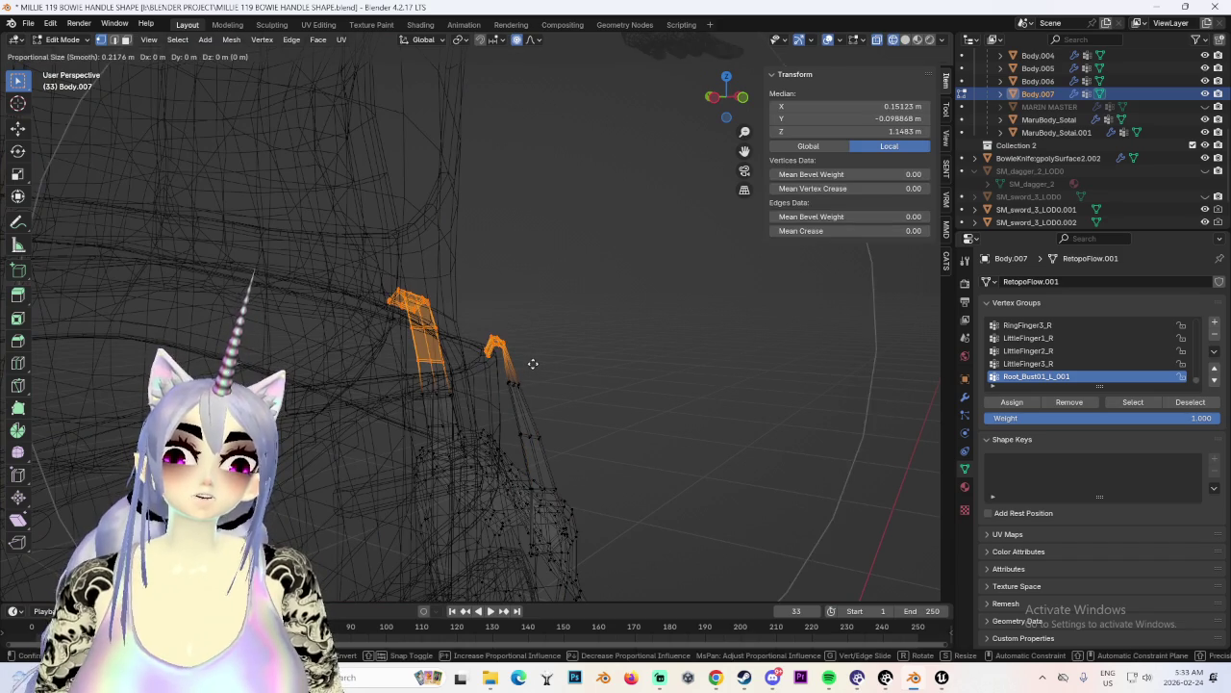
ctrl+drag(302, 206, 477, 481)
key(g)
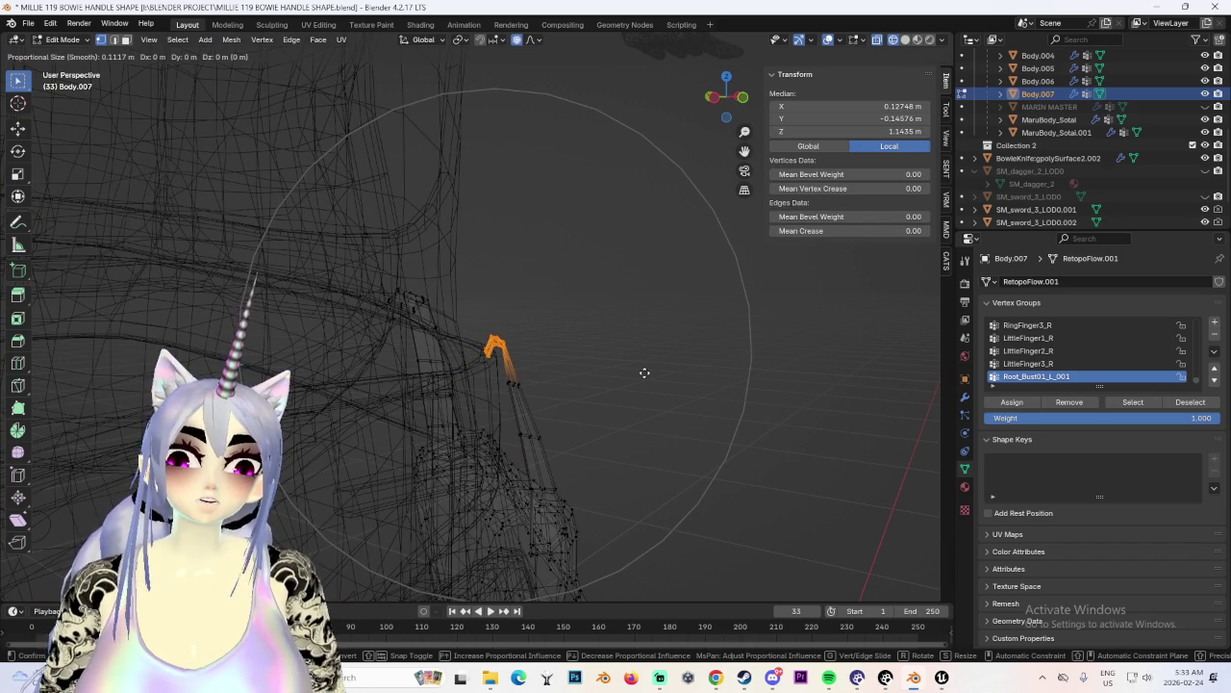
click(637, 379)
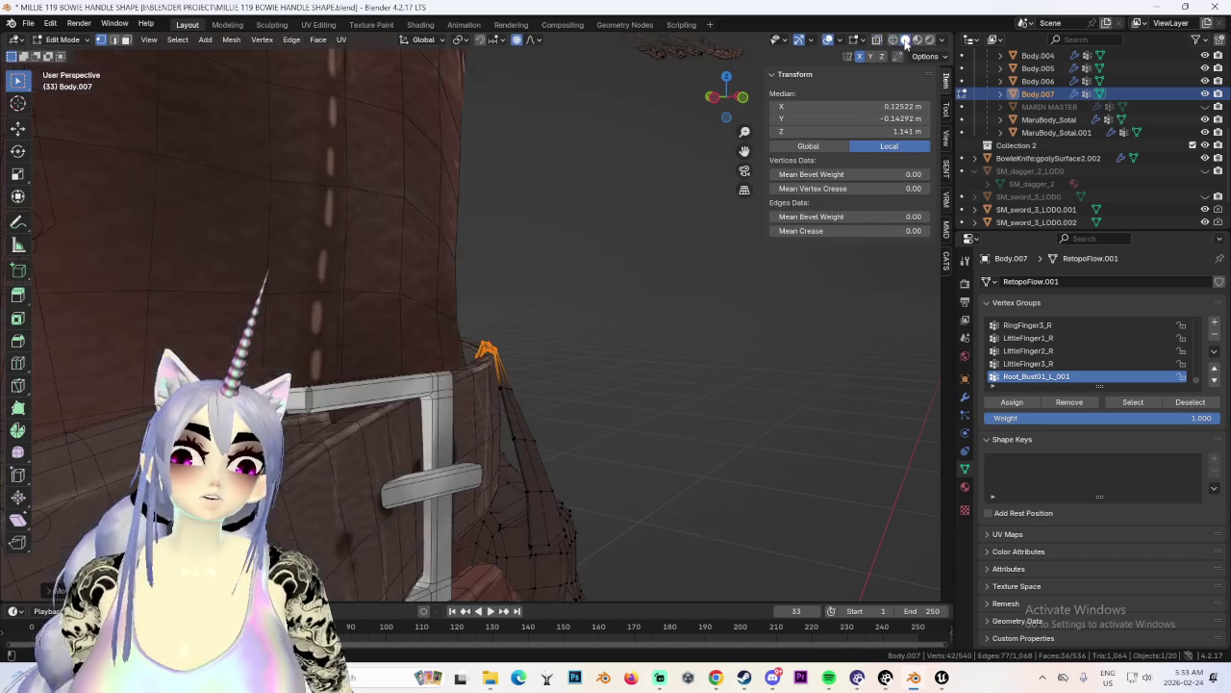
click(905, 41)
Nudge individual strap-tip vertices with proportional editing to shape the hook.
mouse_move(371, 357)
middle_down()
mouse_move(448, 352)
mouse_move(449, 332)
mouse_move(498, 331)
mouse_move(421, 433)
middle_up()
click(463, 349)
key(g)
right_click(463, 348)
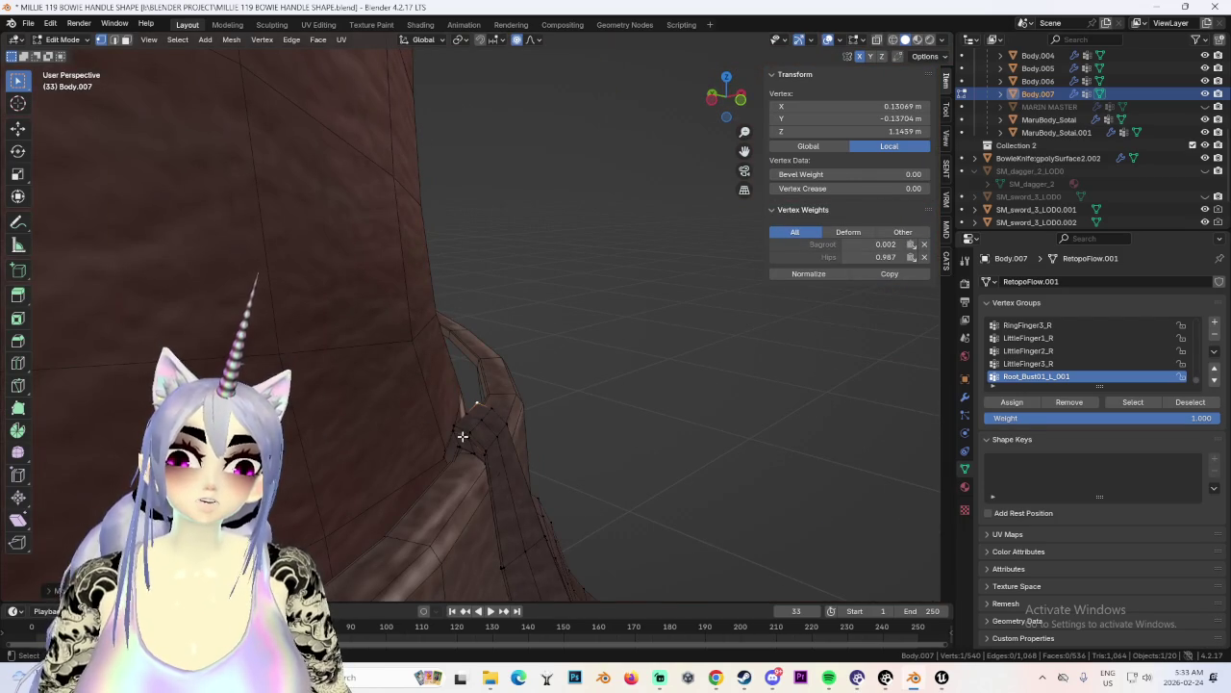
click(455, 441)
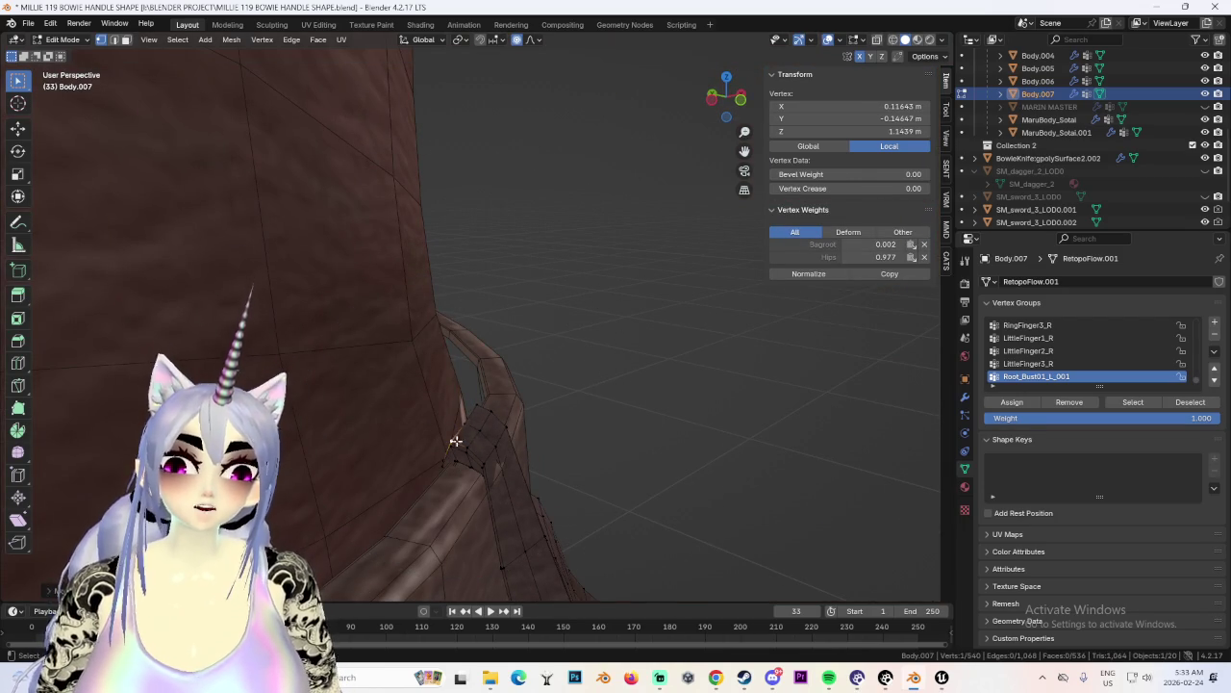
shift+click(478, 414)
key(g)
click(478, 429)
key(g)
click(499, 448)
click(498, 448)
key(g)
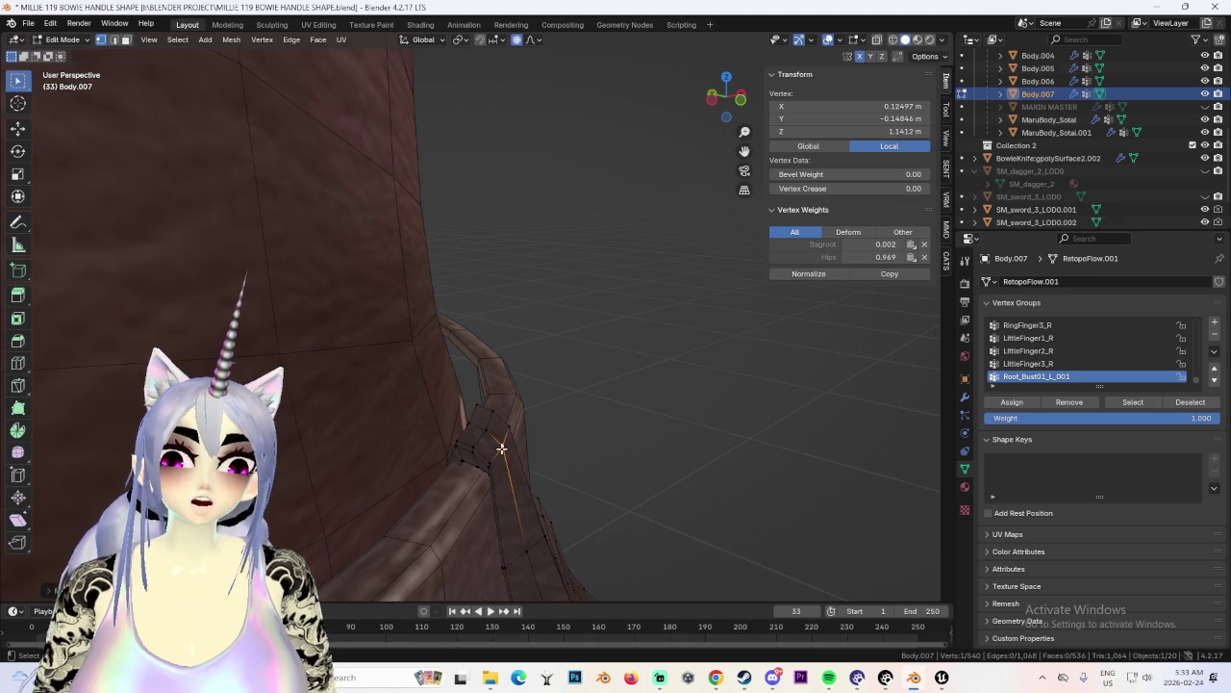
click(501, 449)
Move more strap vertices over the belt, placing one at Z 1.1616 m.
scroll(481, 427, down, 2)
scroll(481, 427, down, 2)
scroll(477, 385, down, 2)
scroll(454, 393, down, 2)
click(454, 393)
mouse_move(454, 392)
middle_down()
mouse_move(592, 380)
mouse_move(687, 343)
mouse_move(644, 321)
mouse_move(468, 305)
mouse_move(629, 280)
middle_up()
key(g)
click(722, 345)
click(469, 304)
key(g)
click(469, 305)
click(892, 40)
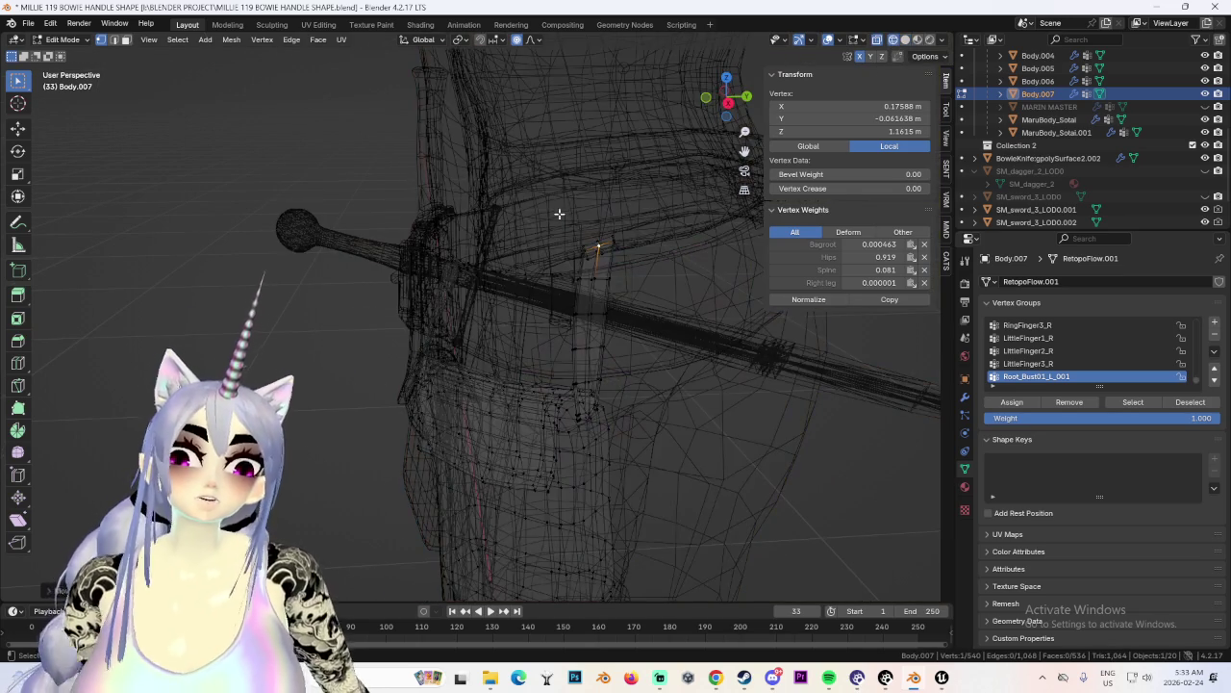
Move the strap's top faces and a top-corner vertex with soft falloff against the belt.
drag(628, 288, 628, 288)
key(shift+z)
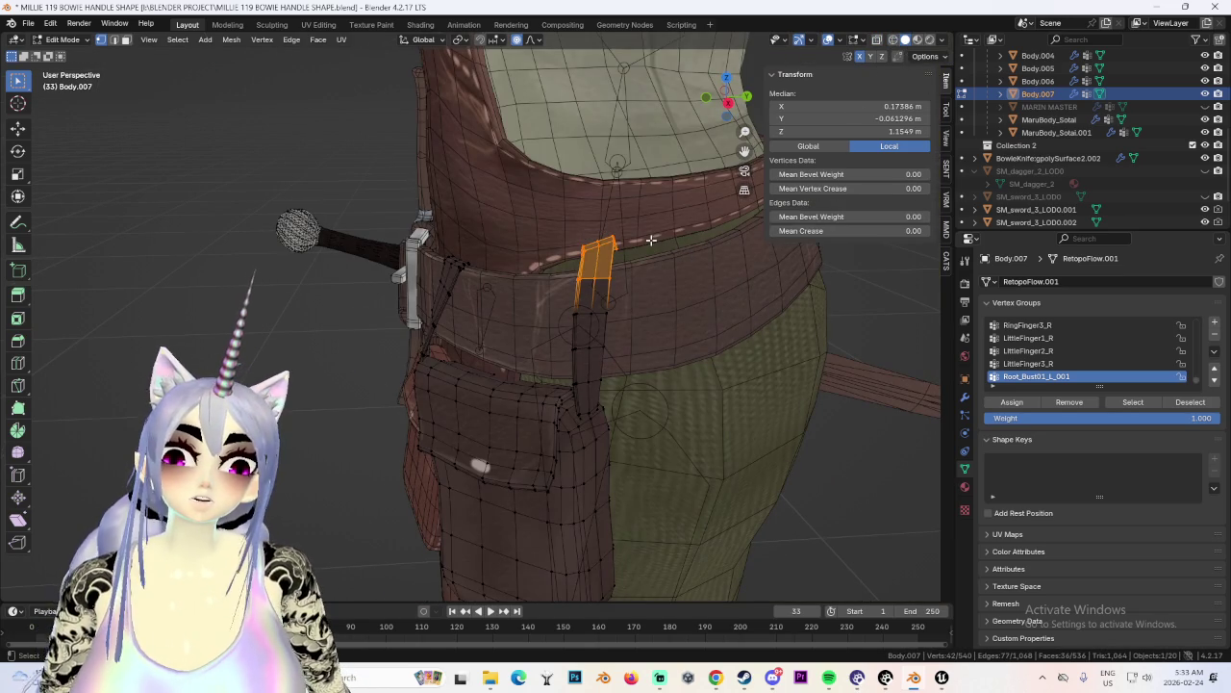
key(g)
mouse_move(621, 256)
middle_down()
mouse_move(750, 243)
mouse_move(687, 278)
mouse_move(551, 279)
middle_up()
click(551, 279)
middle_drag(638, 241, 471, 252)
click(470, 252)
key(g)
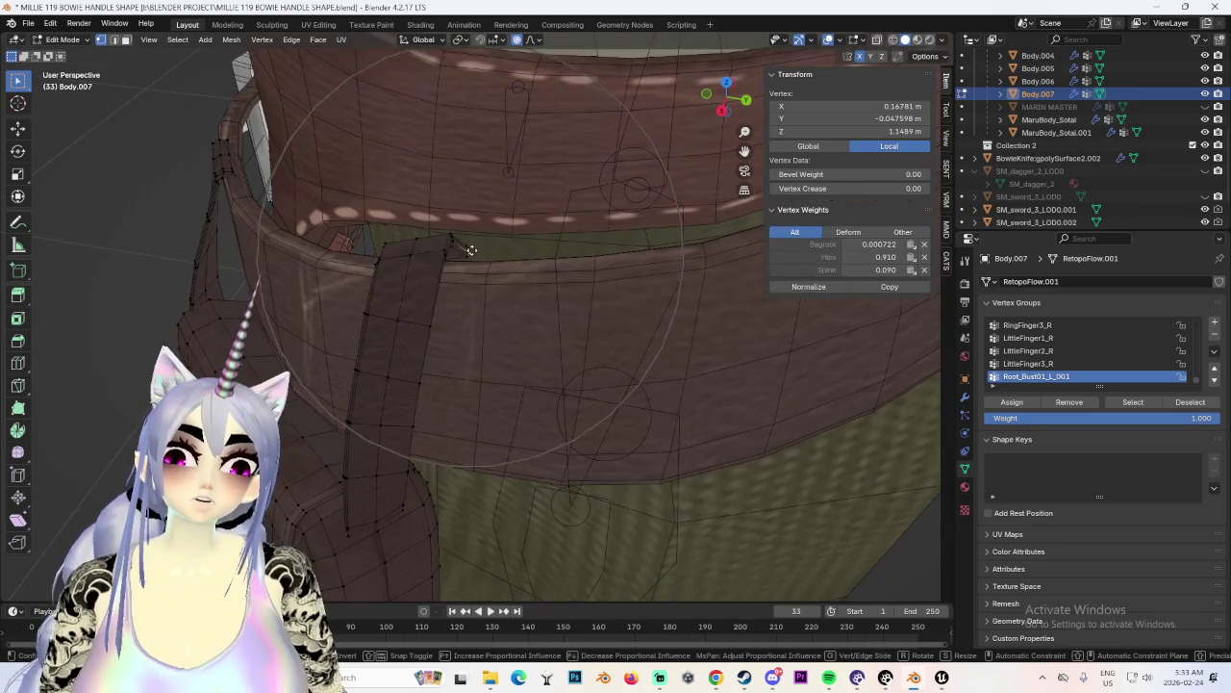
scroll(465, 251, up, 8)
scroll(468, 259, up, 4)
mouse_move(549, 275)
middle_down()
mouse_move(468, 293)
mouse_move(464, 258)
middle_up()
click(468, 298)
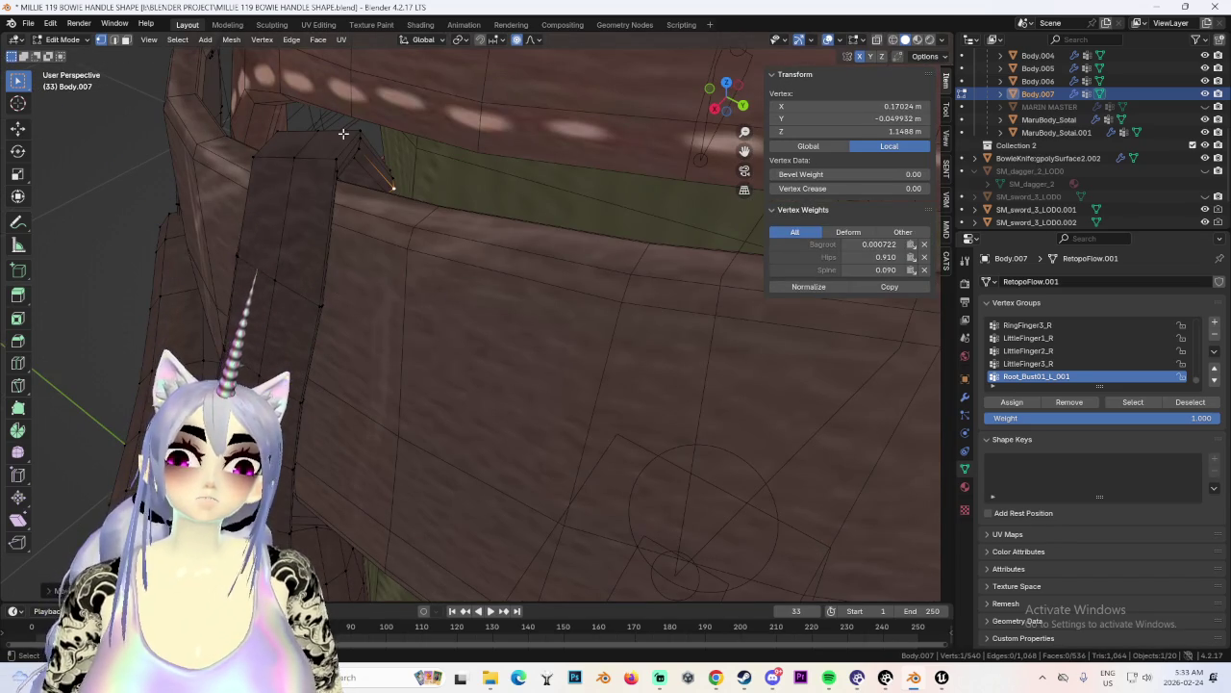
Adjust one strap vertex vertically, then nudge further strap vertices with falloff.
key(g)
key(z)
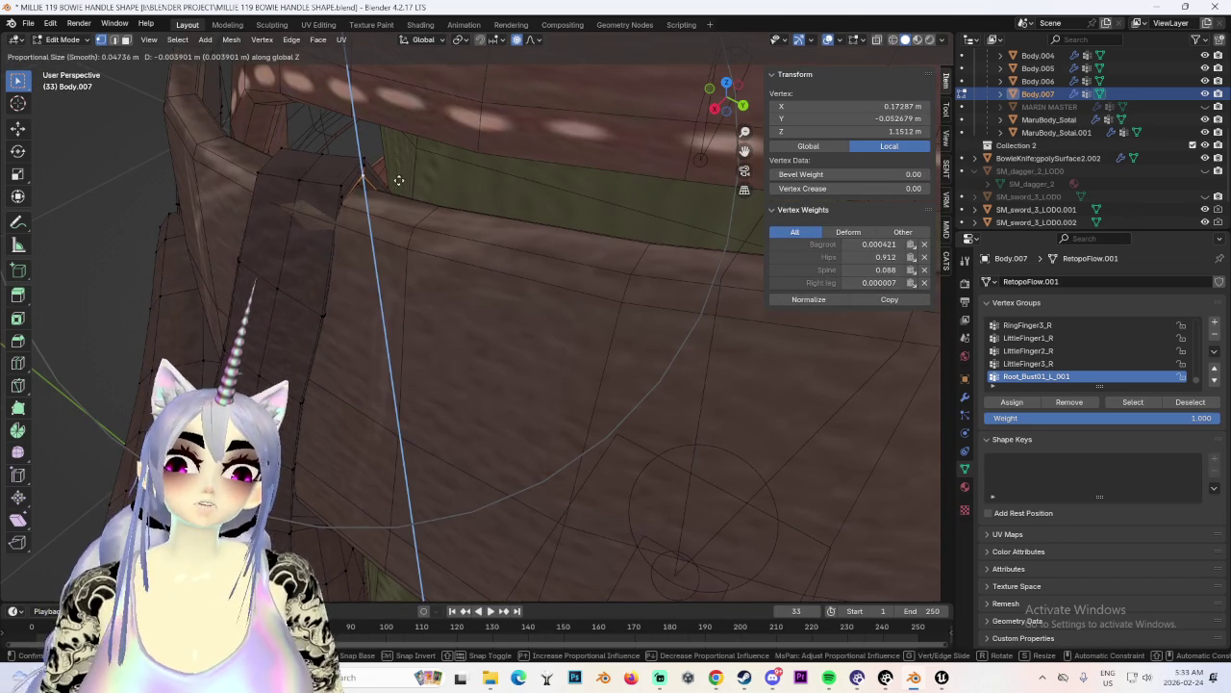
click(405, 191)
mouse_move(405, 191)
middle_down()
mouse_move(564, 206)
mouse_move(550, 241)
mouse_move(559, 218)
middle_up()
click(593, 127)
key(g)
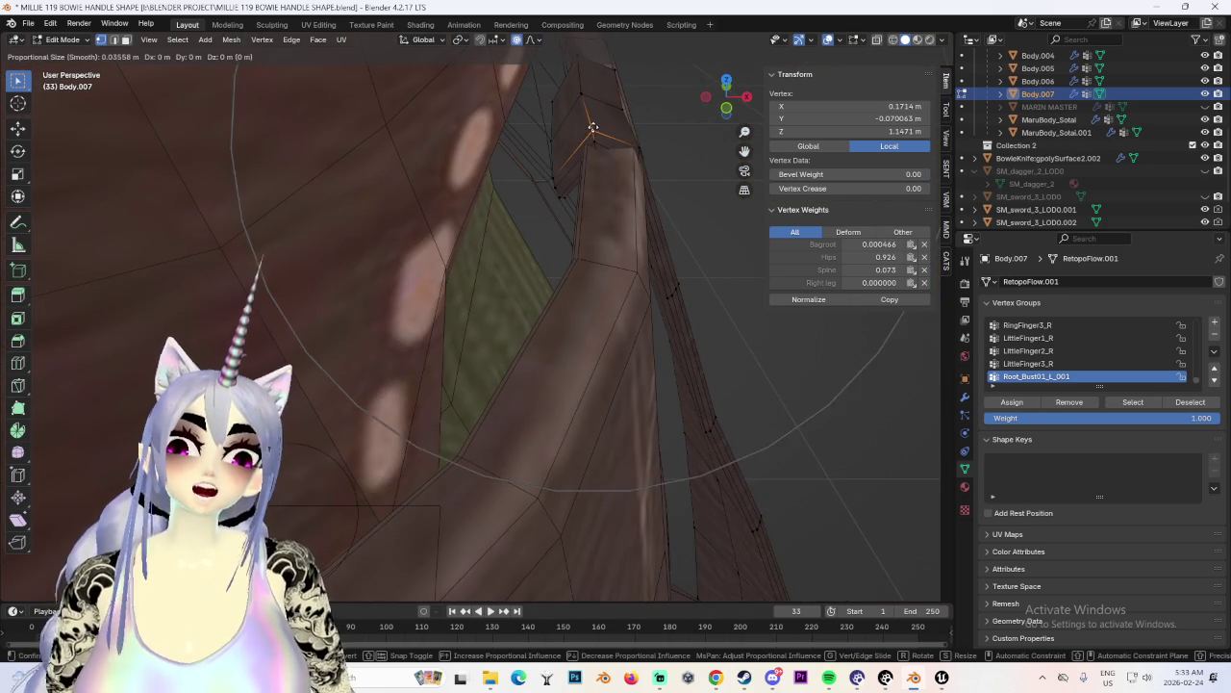
mouse_move(594, 132)
middle_down()
mouse_move(665, 145)
mouse_move(597, 226)
middle_up()
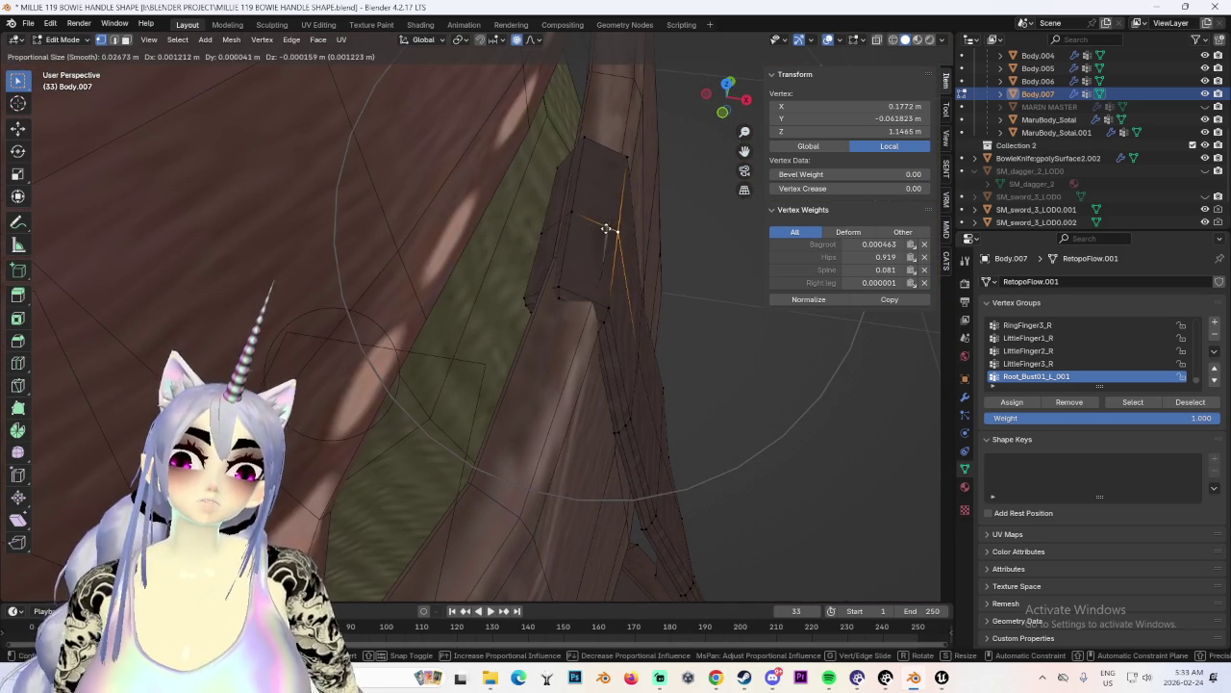
mouse_move(608, 229)
middle_down()
mouse_move(618, 225)
mouse_move(591, 211)
mouse_move(574, 242)
middle_up()
click(594, 214)
key(g)
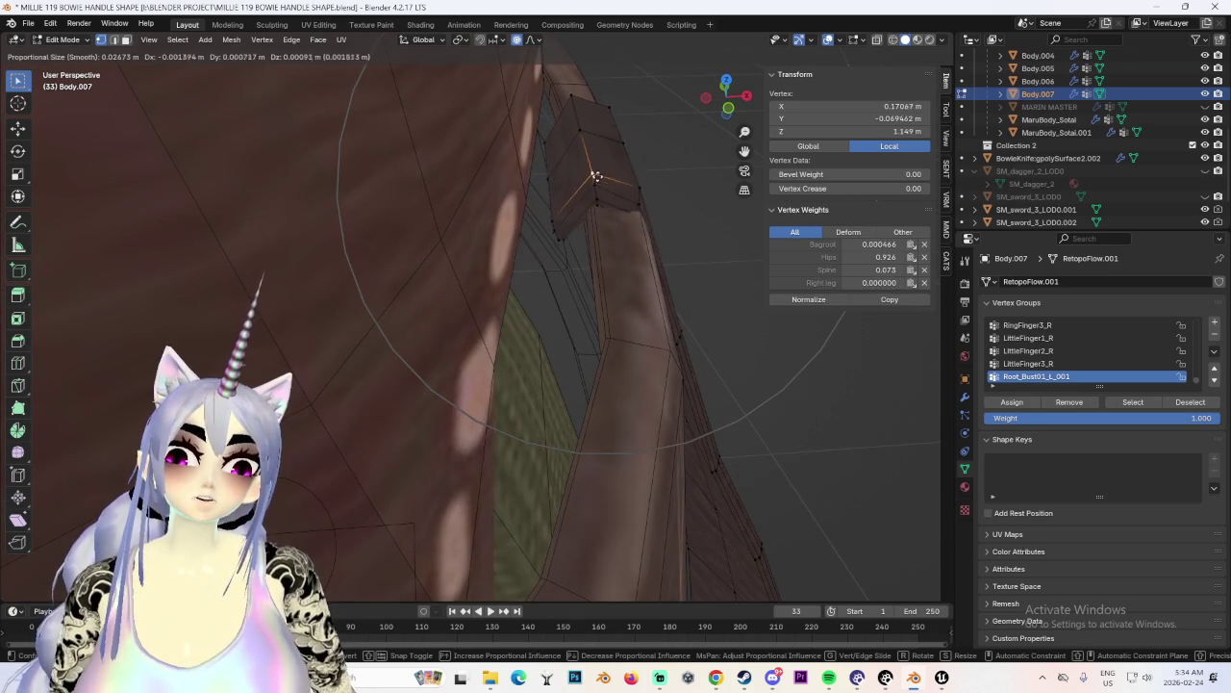
click(623, 179)
Move another strap vertex, then shift one sideways along X.
scroll(548, 192, down, 6)
key(g)
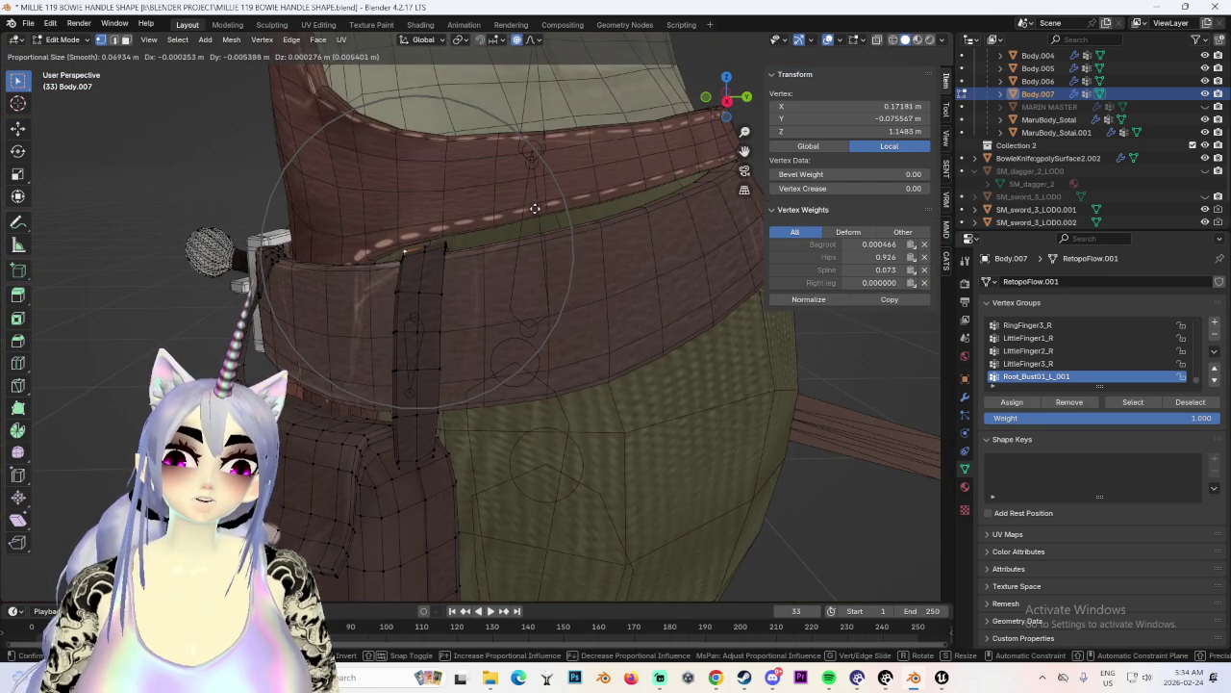
click(535, 208)
mouse_move(535, 208)
middle_down()
mouse_move(561, 199)
mouse_move(585, 241)
mouse_move(559, 247)
mouse_move(517, 298)
mouse_move(500, 270)
middle_up()
key(g)
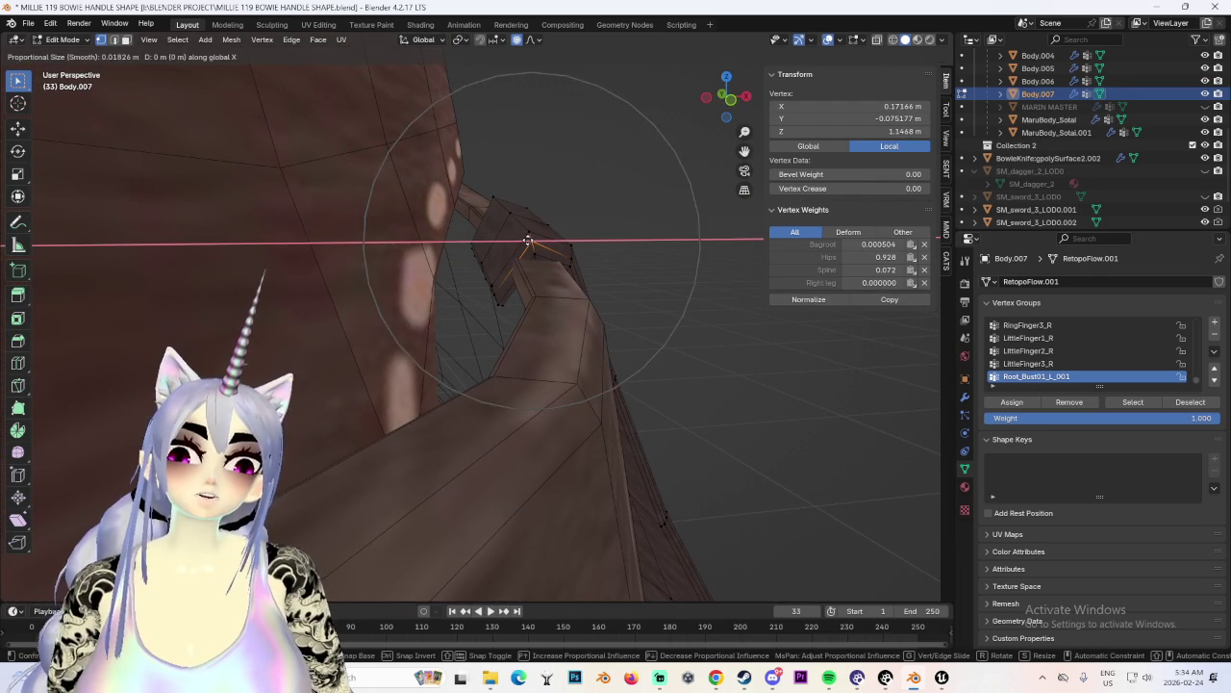
click(502, 236)
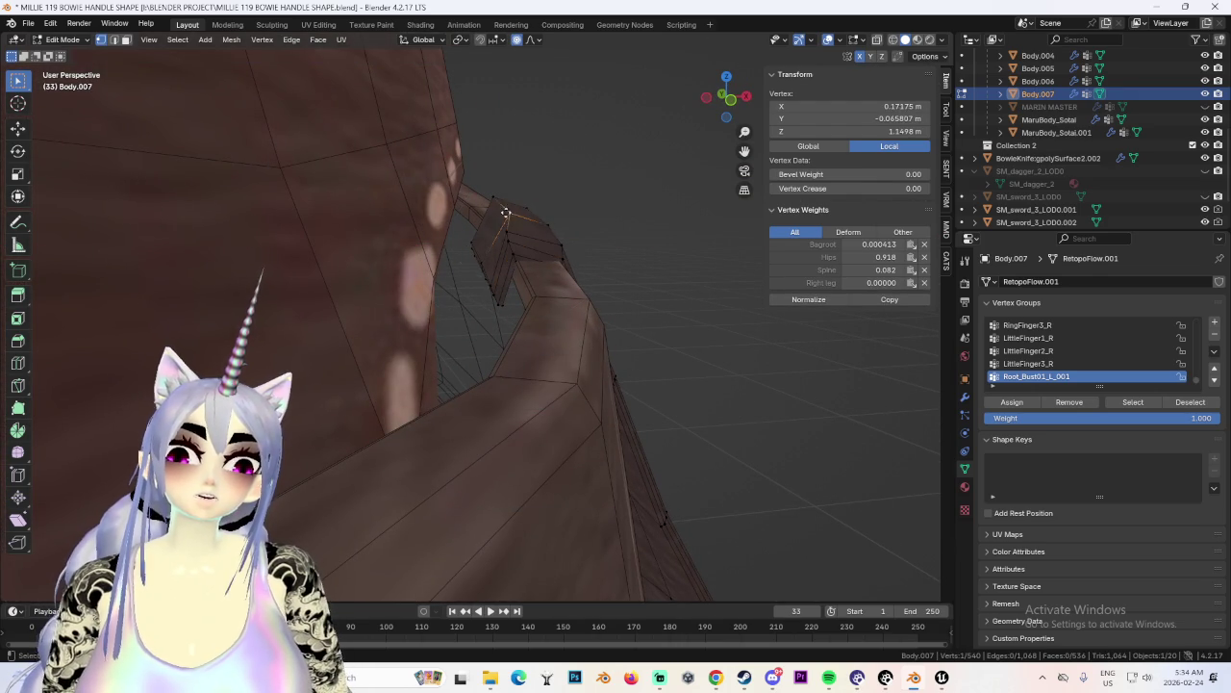
Tweak a strap vertex from below, settling it at Z 1.1406 m.
mouse_move(481, 199)
middle_down()
mouse_move(528, 268)
mouse_move(516, 230)
mouse_move(500, 275)
middle_up()
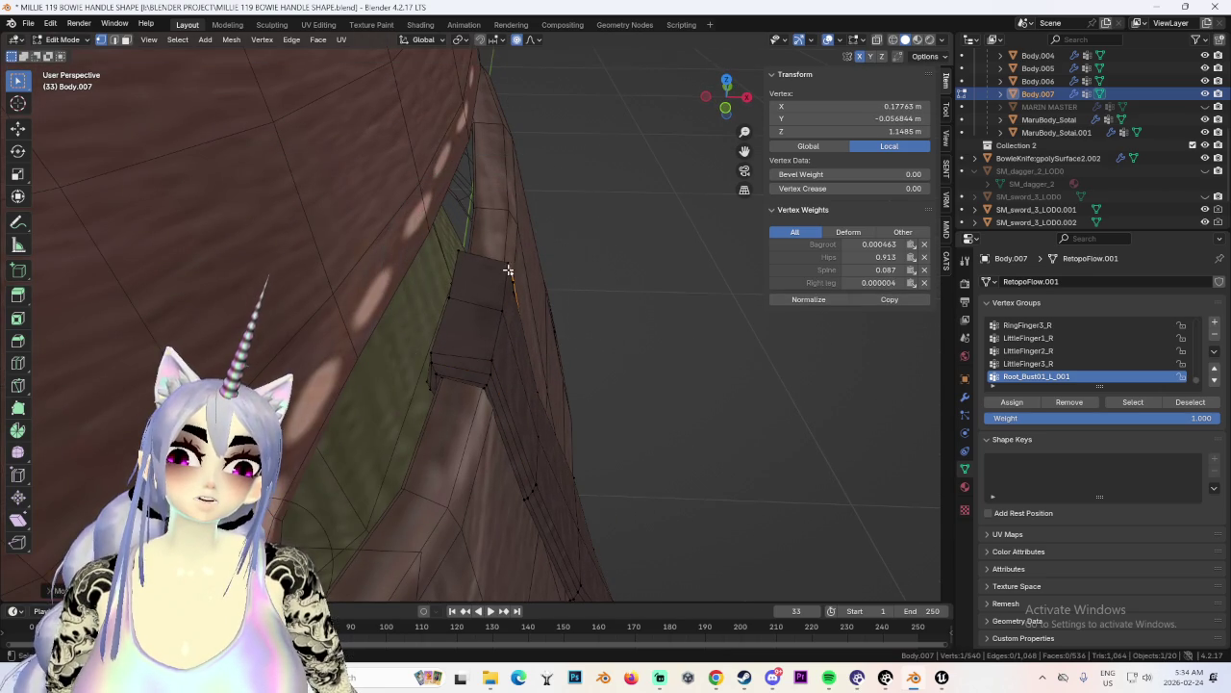
middle_drag(494, 309, 496, 308)
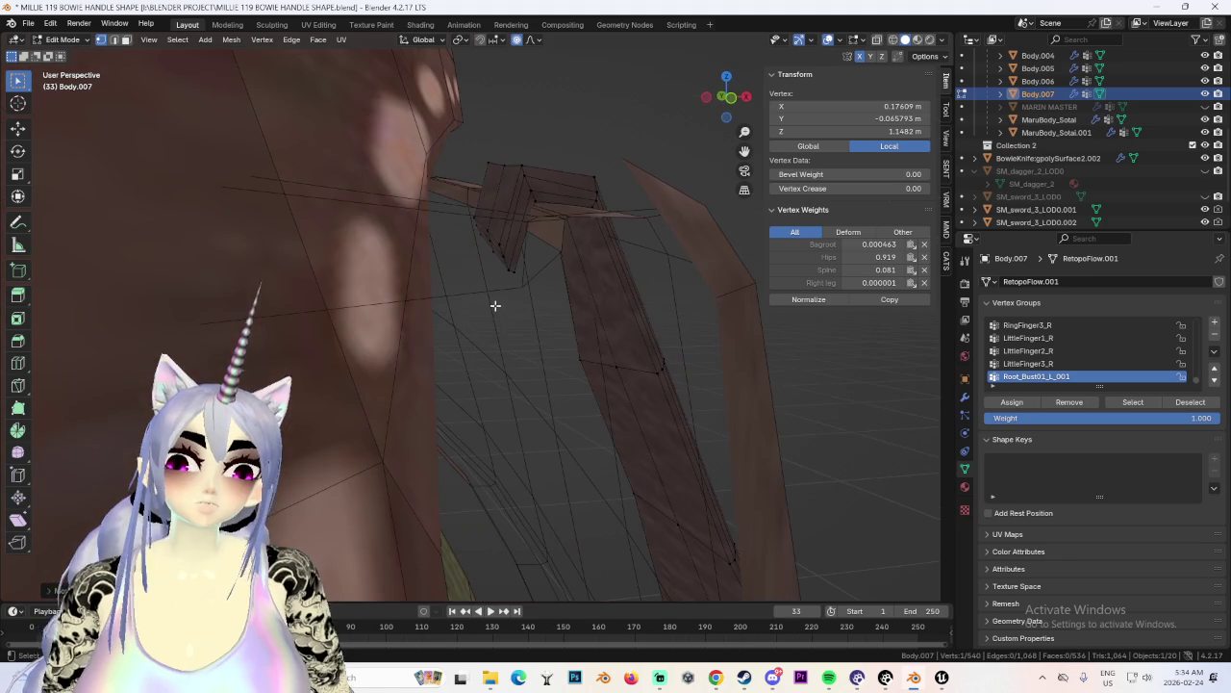
key(g)
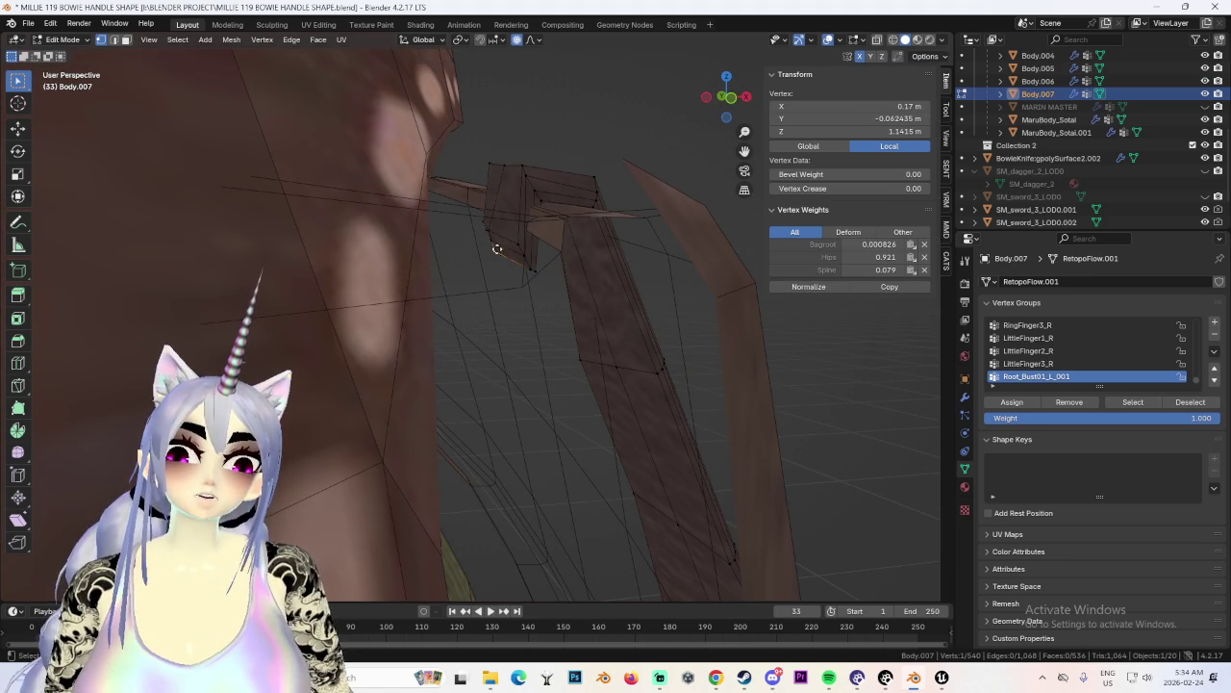
click(512, 259)
scroll(512, 259, down, 3)
scroll(516, 256, down, 3)
scroll(555, 263, down, 3)
scroll(471, 260, down, 2)
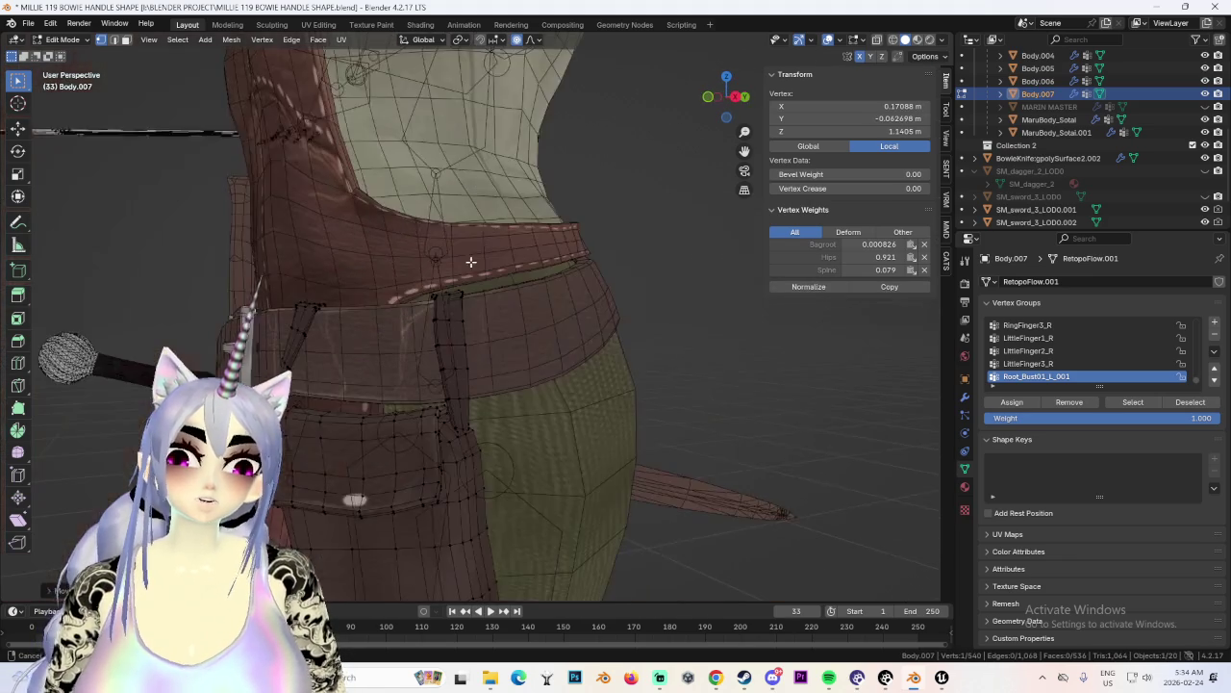
mouse_move(513, 277)
middle_down()
mouse_move(539, 283)
mouse_move(462, 346)
mouse_move(360, 376)
mouse_move(581, 375)
middle_up()
scroll(555, 289, down, 2)
scroll(550, 294, down, 2)
scroll(576, 312, down, 2)
Reshape the hanging pouch by proportionally moving single vertices so it lies against the hip.
drag(494, 437, 495, 437)
key(g)
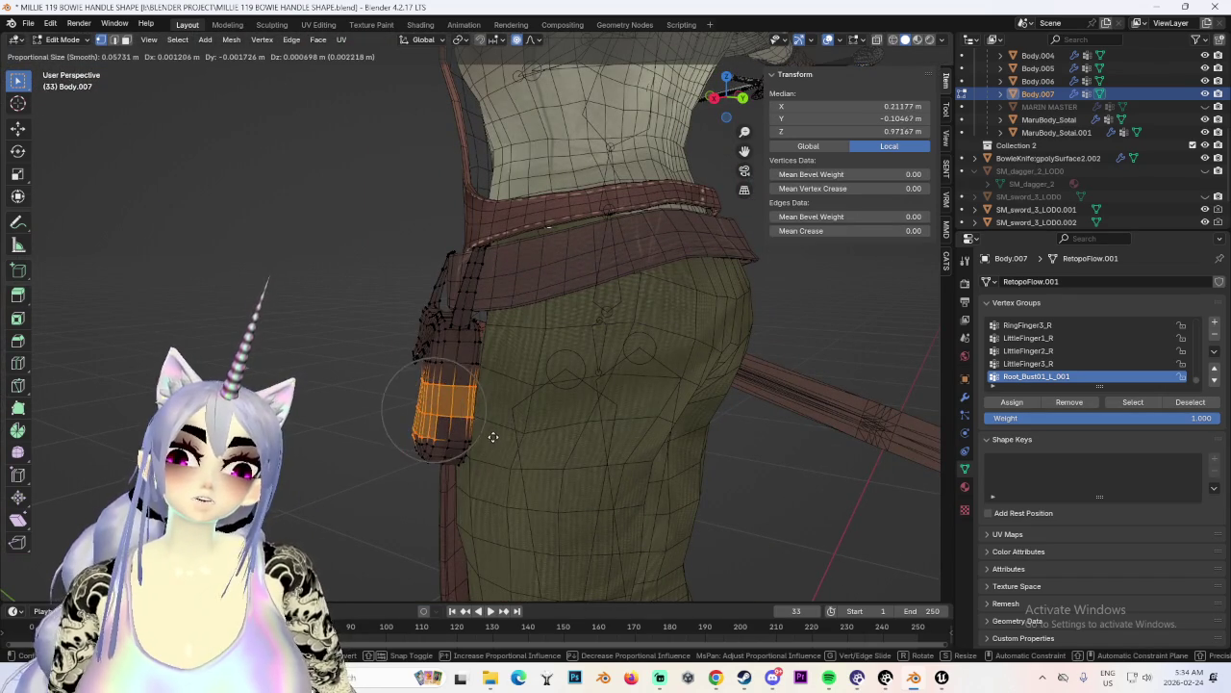
right_click(485, 435)
mouse_move(486, 435)
middle_down()
mouse_move(588, 426)
mouse_move(453, 341)
middle_up()
click(442, 346)
key(g)
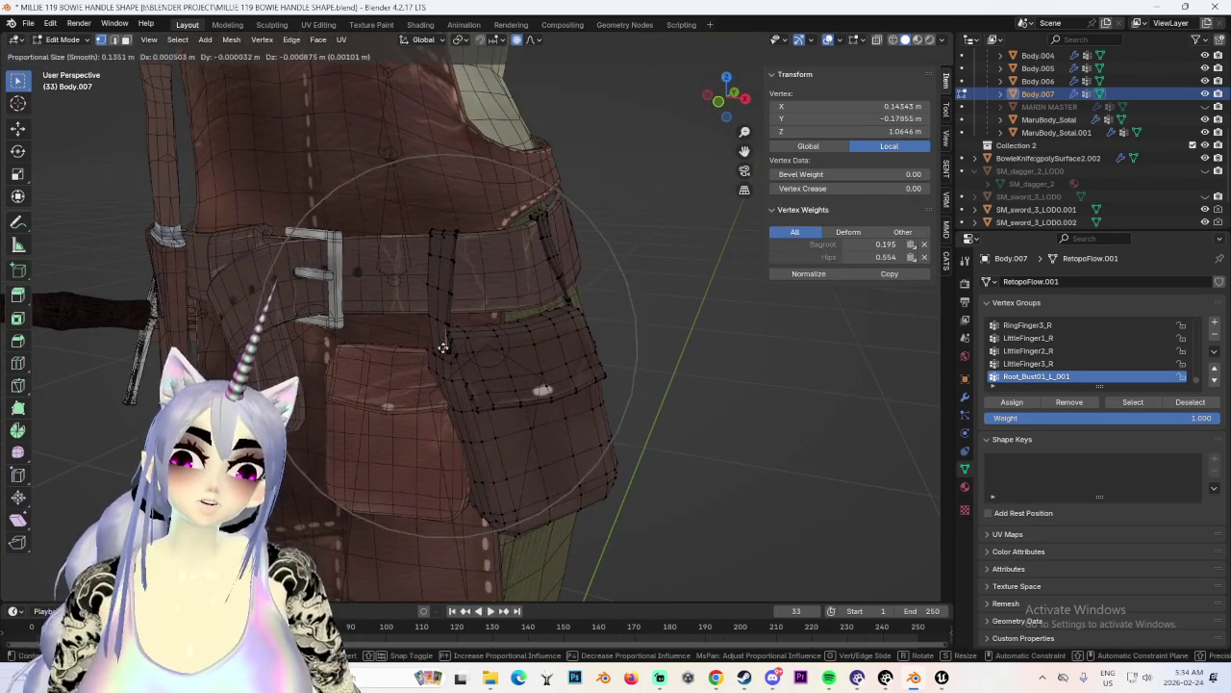
middle_drag(536, 359, 594, 338)
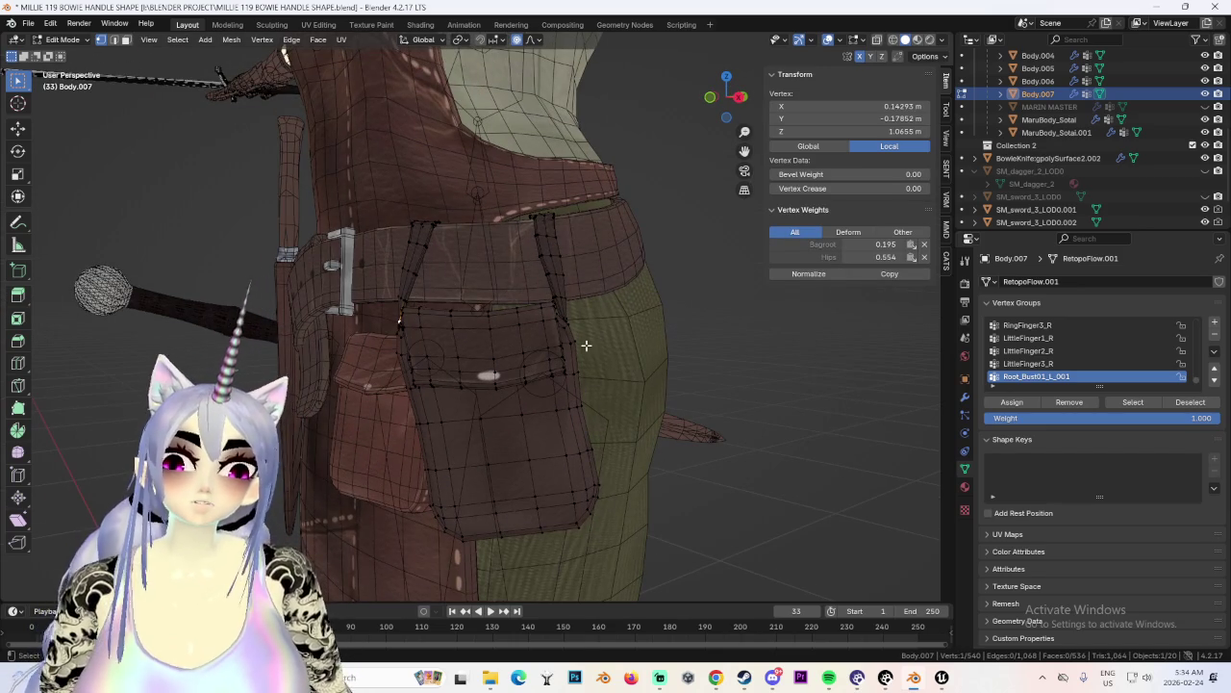
key(g)
click(598, 355)
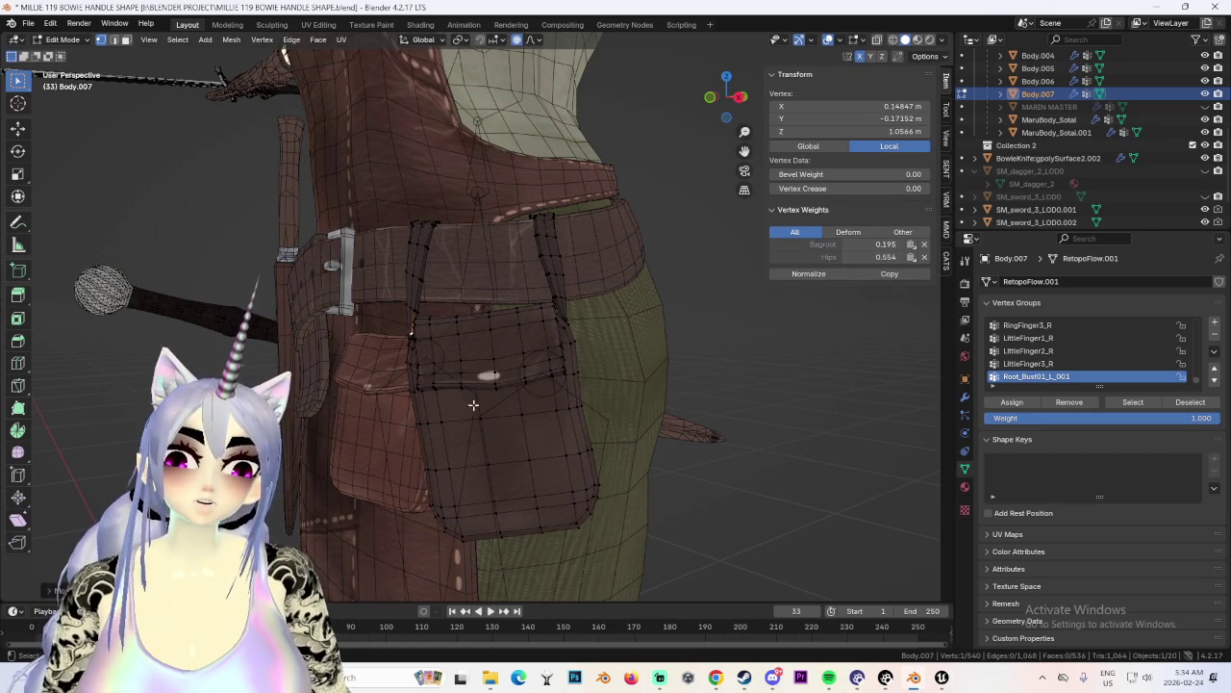
click(439, 397)
Check the pouch against the torso and apron, then return to Object Mode.
mouse_move(439, 397)
middle_down()
mouse_move(601, 383)
mouse_move(539, 384)
middle_up()
scroll(568, 384, up, 2)
scroll(439, 275, up, 2)
scroll(491, 371, down, 4)
scroll(490, 372, down, 3)
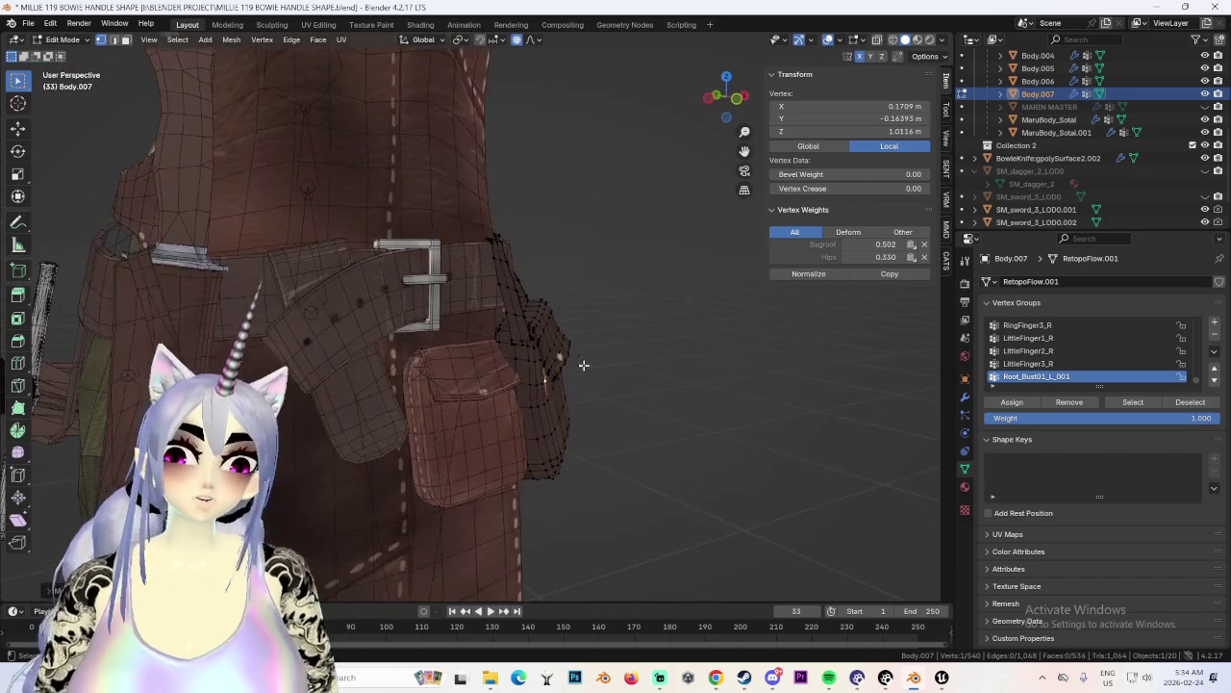
scroll(500, 365, down, 4)
mouse_move(509, 356)
middle_down()
mouse_move(619, 344)
mouse_move(663, 355)
mouse_move(537, 356)
middle_up()
scroll(625, 358, up, 2)
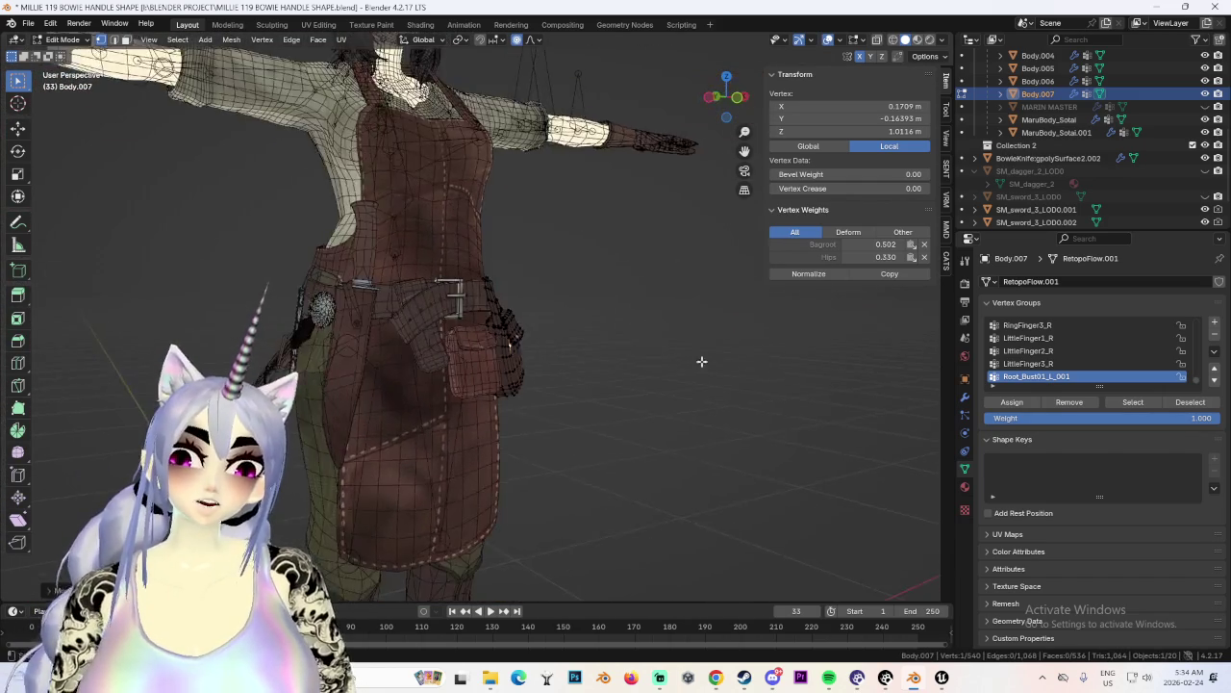
middle_drag(708, 360, 472, 101)
scroll(1174, 82, up, 3)
scroll(1125, 87, up, 2)
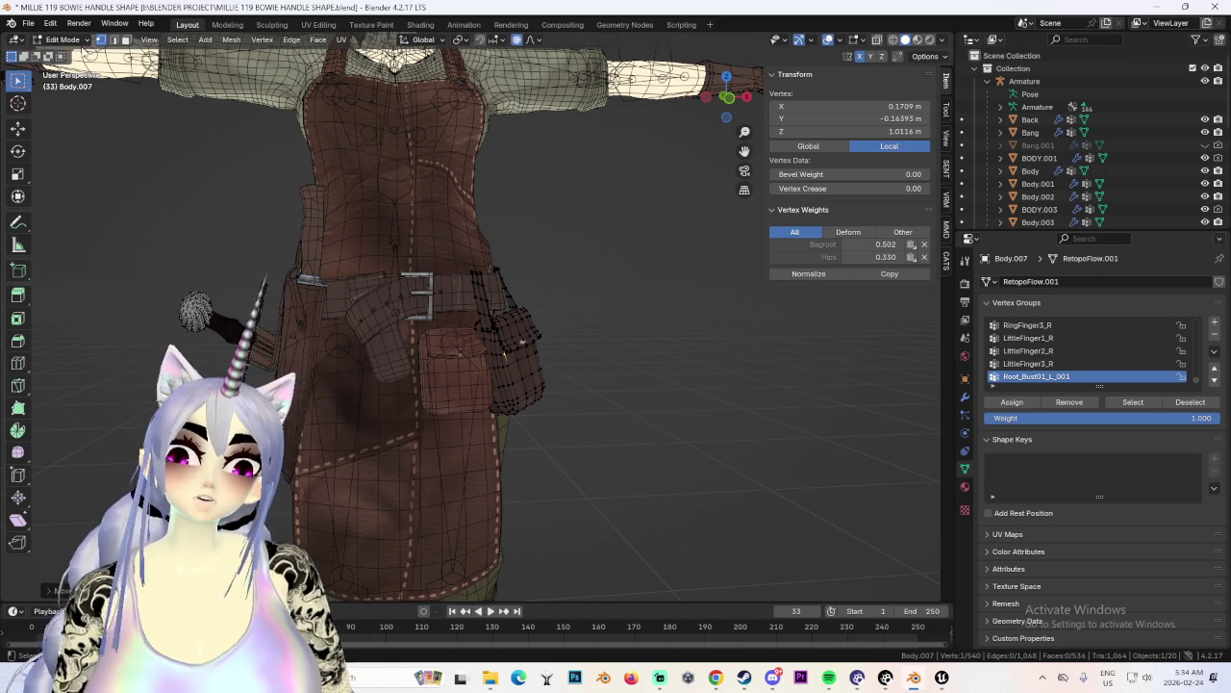
click(86, 56)
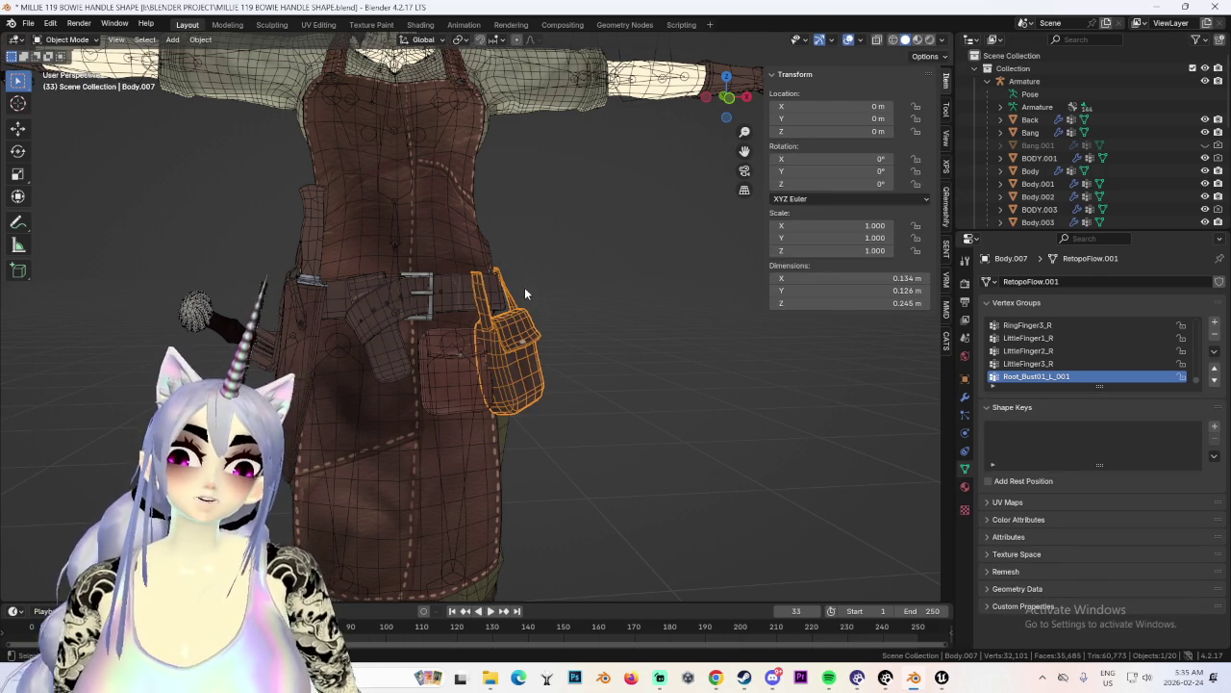
Select the Armature and enter Edit Mode on its bones.
middle_drag(524, 294, 750, 235)
click(1071, 85)
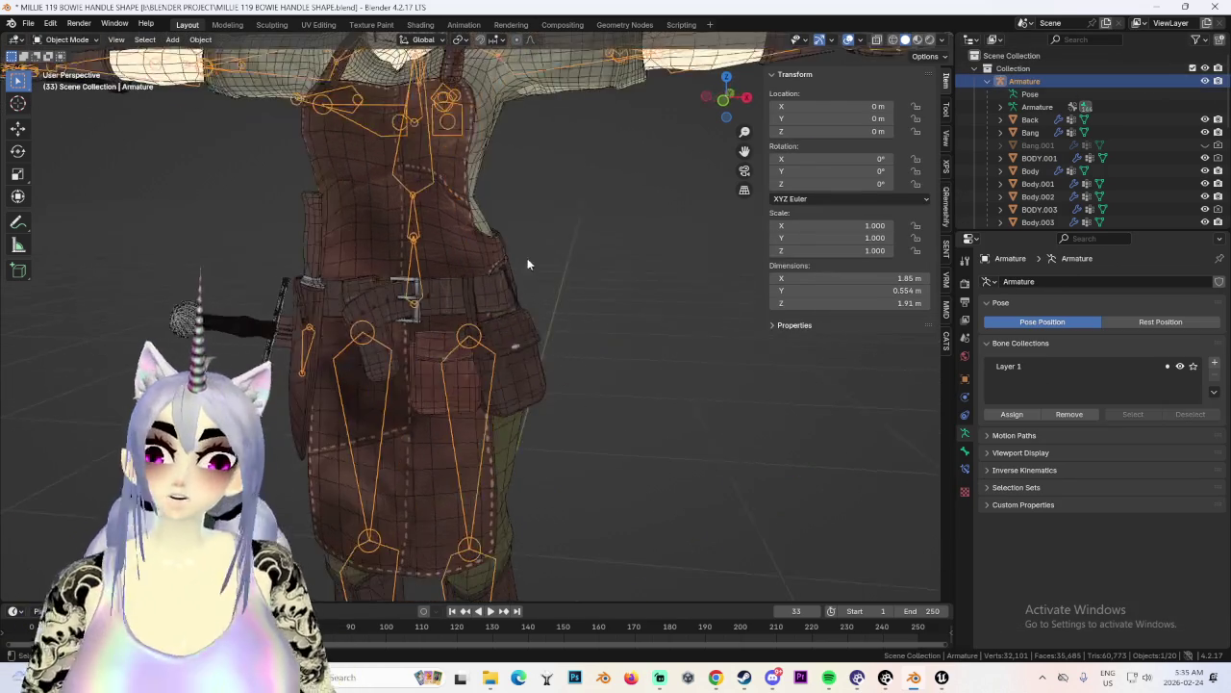
middle_drag(527, 258, 205, 84)
click(76, 68)
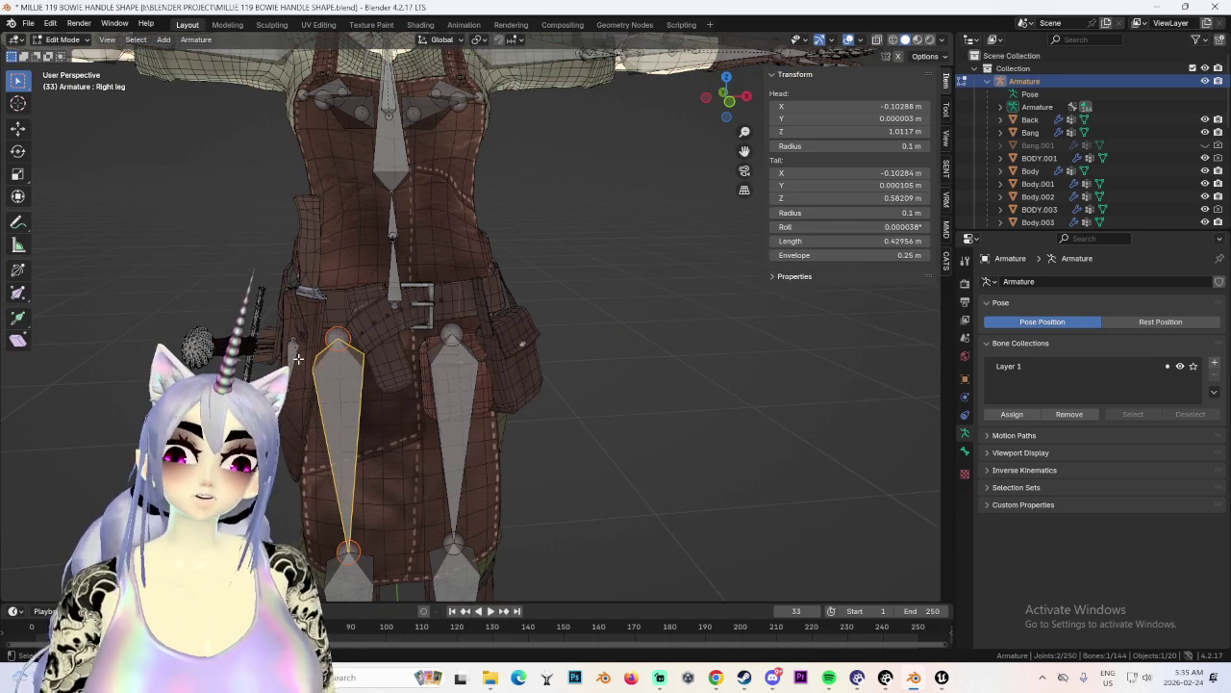
middle_drag(538, 318, 630, 376)
scroll(630, 376, up, 2)
Rotate the Bagroot bone into place beside the hip pouch, checking from the front view.
key(r)
click(719, 100)
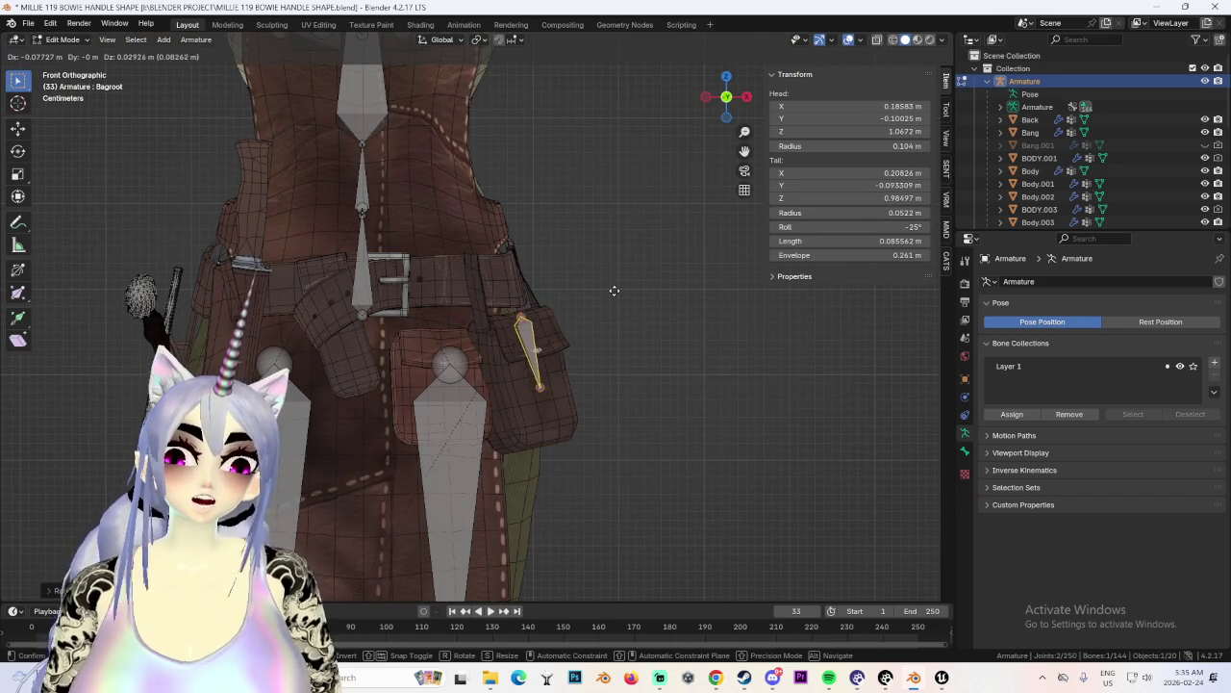
click(613, 291)
scroll(574, 366, down, 2)
mouse_move(574, 366)
middle_down()
mouse_move(585, 318)
mouse_move(661, 323)
middle_up()
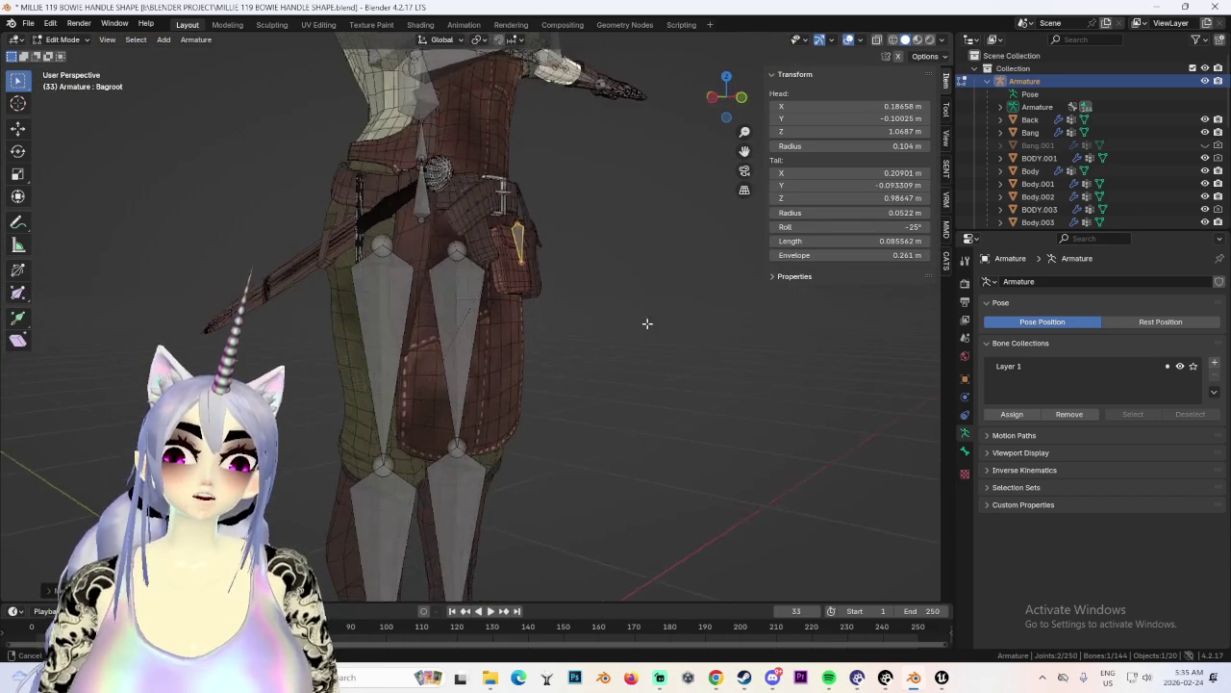
scroll(661, 323, up, 2)
middle_drag(577, 337, 571, 291)
scroll(630, 290, up, 2)
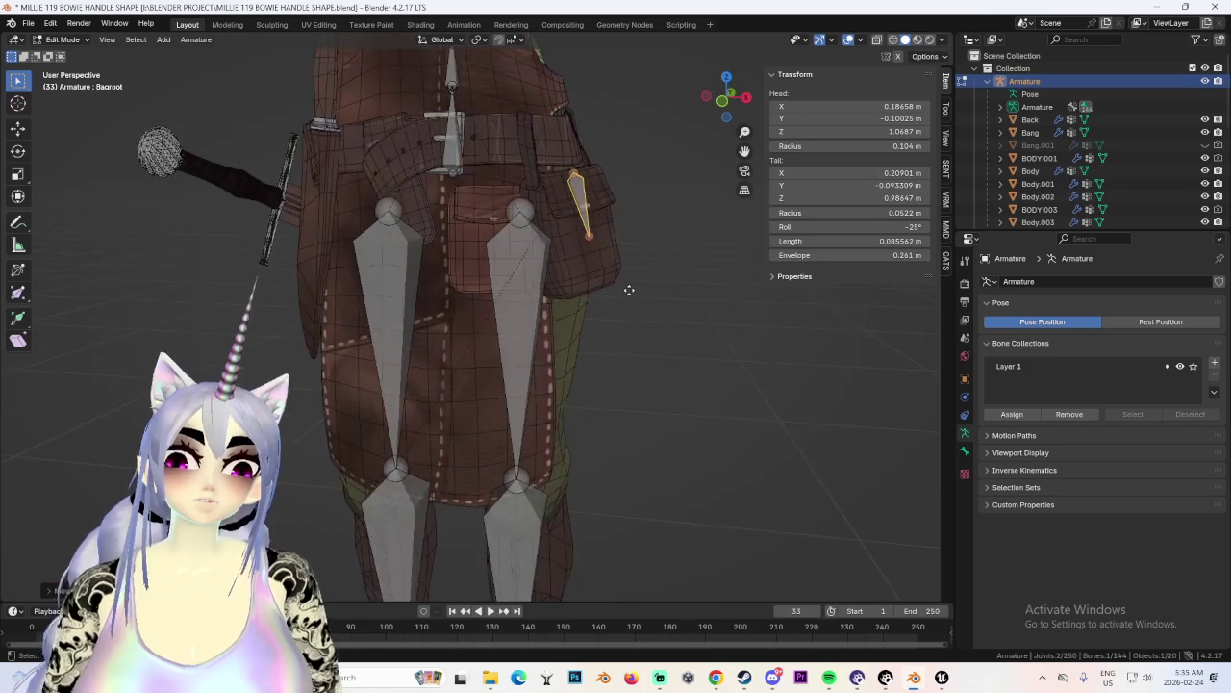
middle_drag(670, 284, 523, 280)
scroll(521, 283, up, 1)
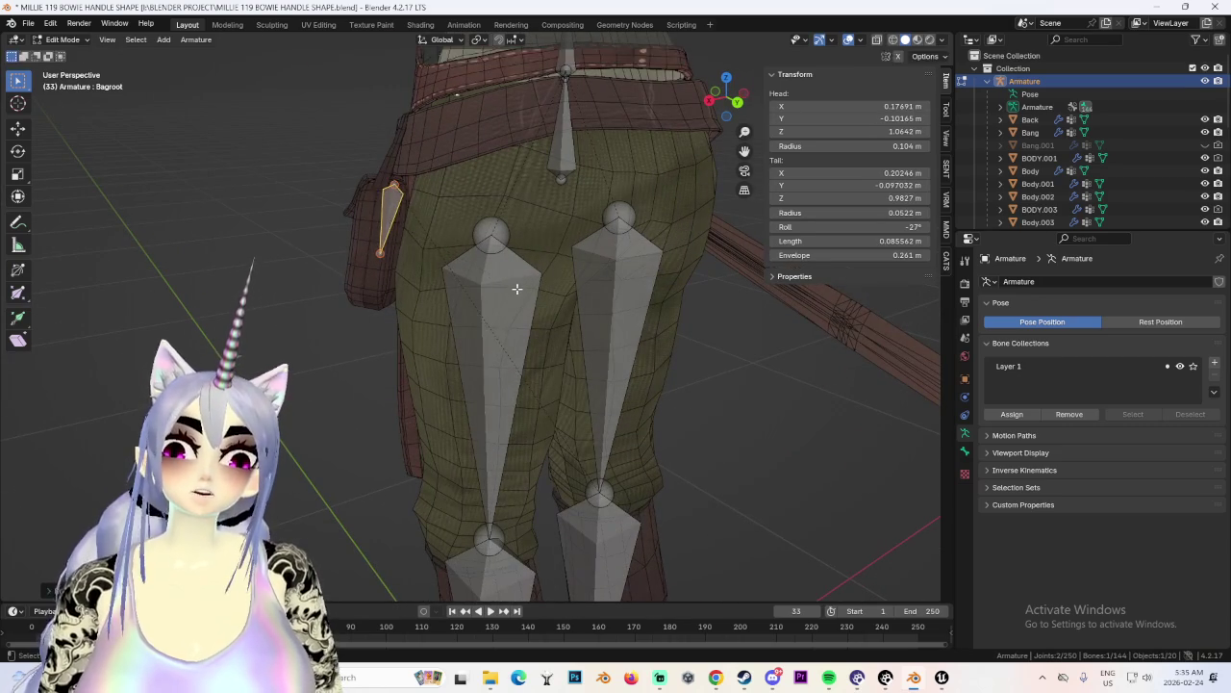
Clear the Bagroot bone's parent and make it a child of the Left leg bone.
right_click(387, 206)
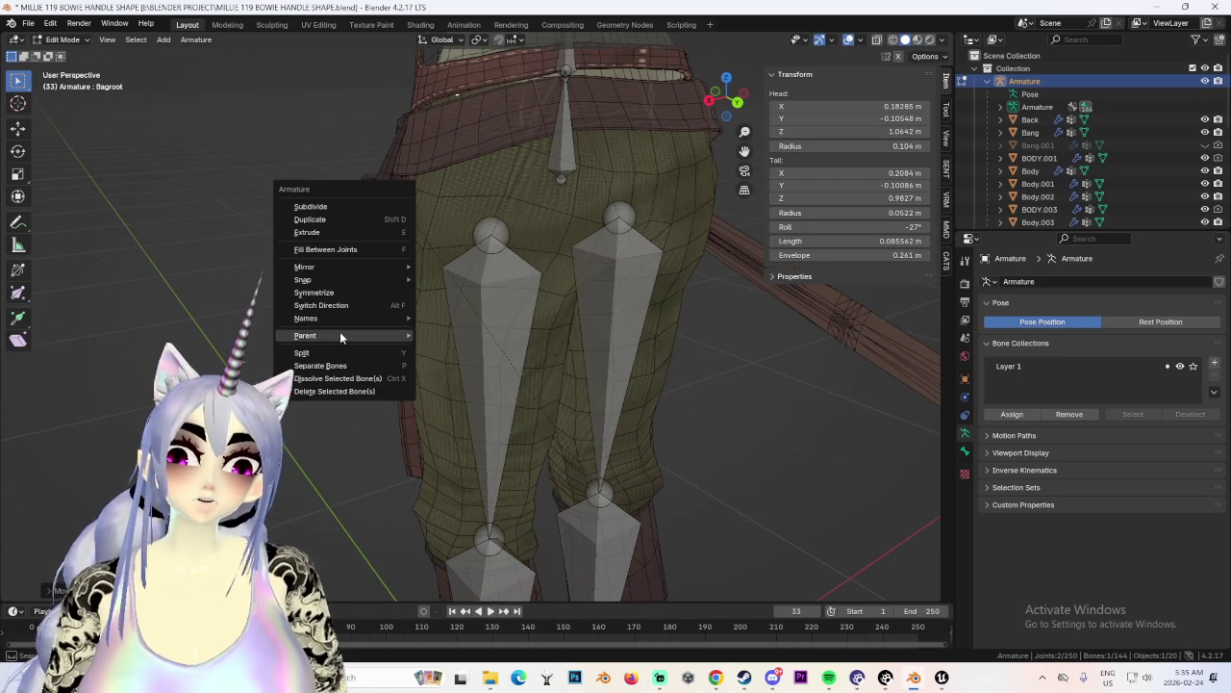
click(488, 346)
click(523, 340)
right_click(471, 321)
click(554, 320)
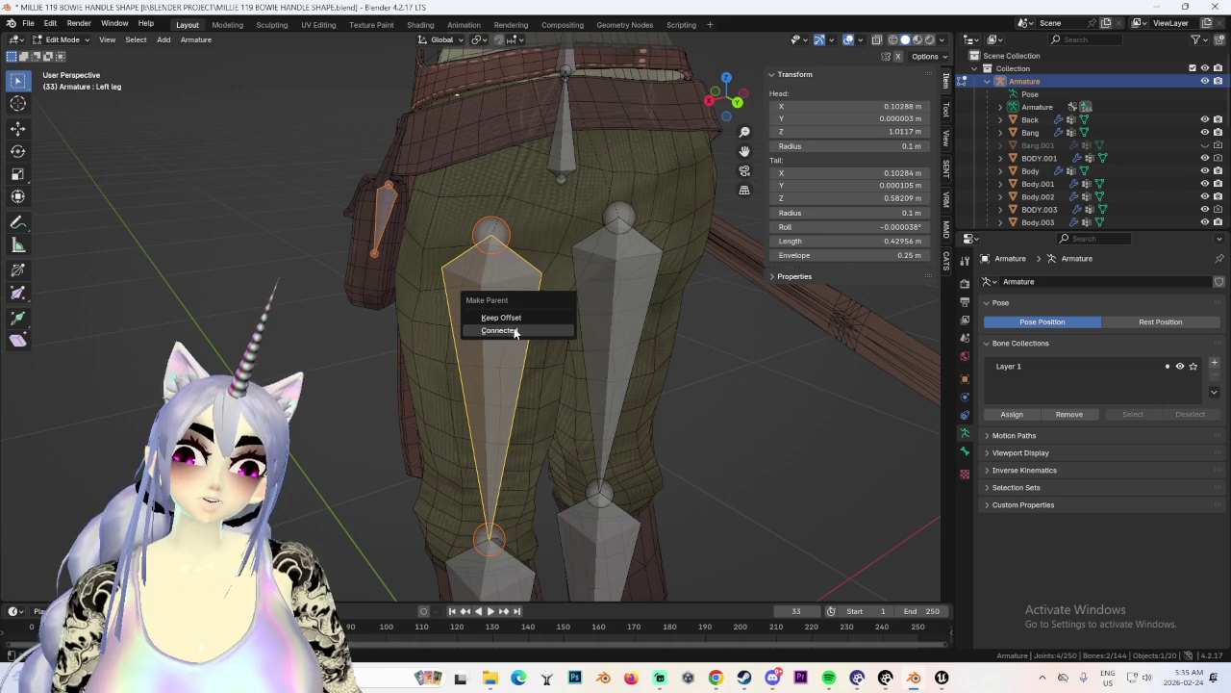
middle_drag(517, 319, 673, 211)
scroll(681, 208, down, 3)
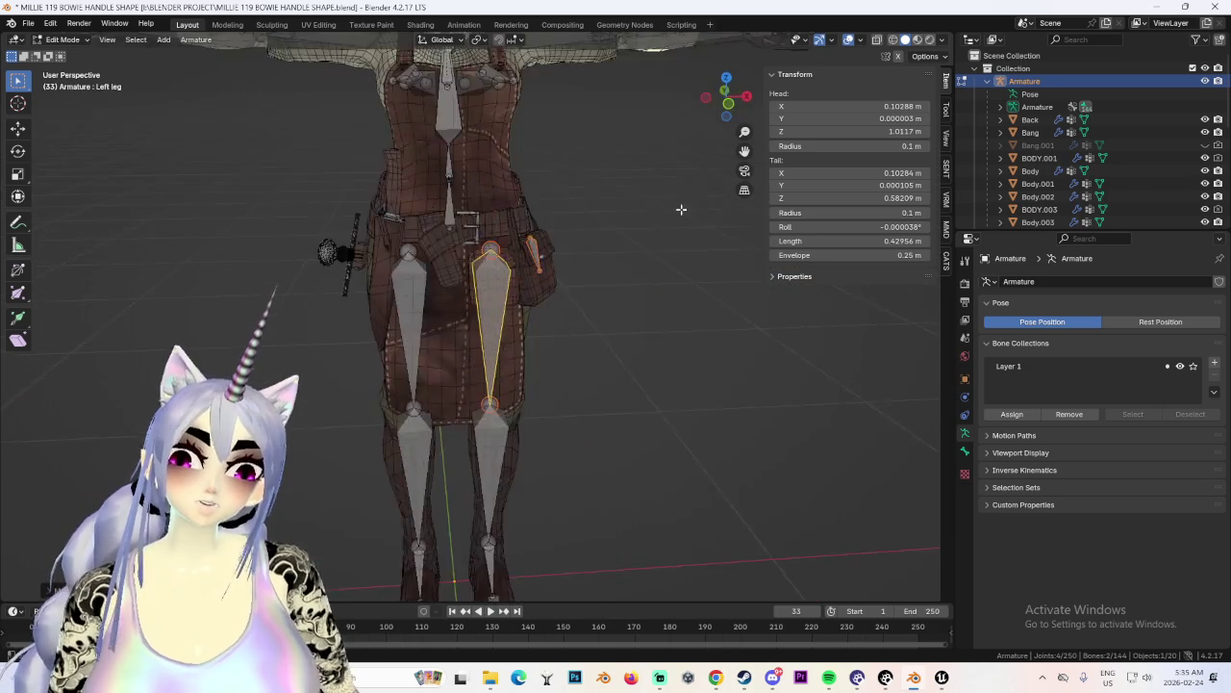
scroll(681, 209, up, 3)
click(945, 261)
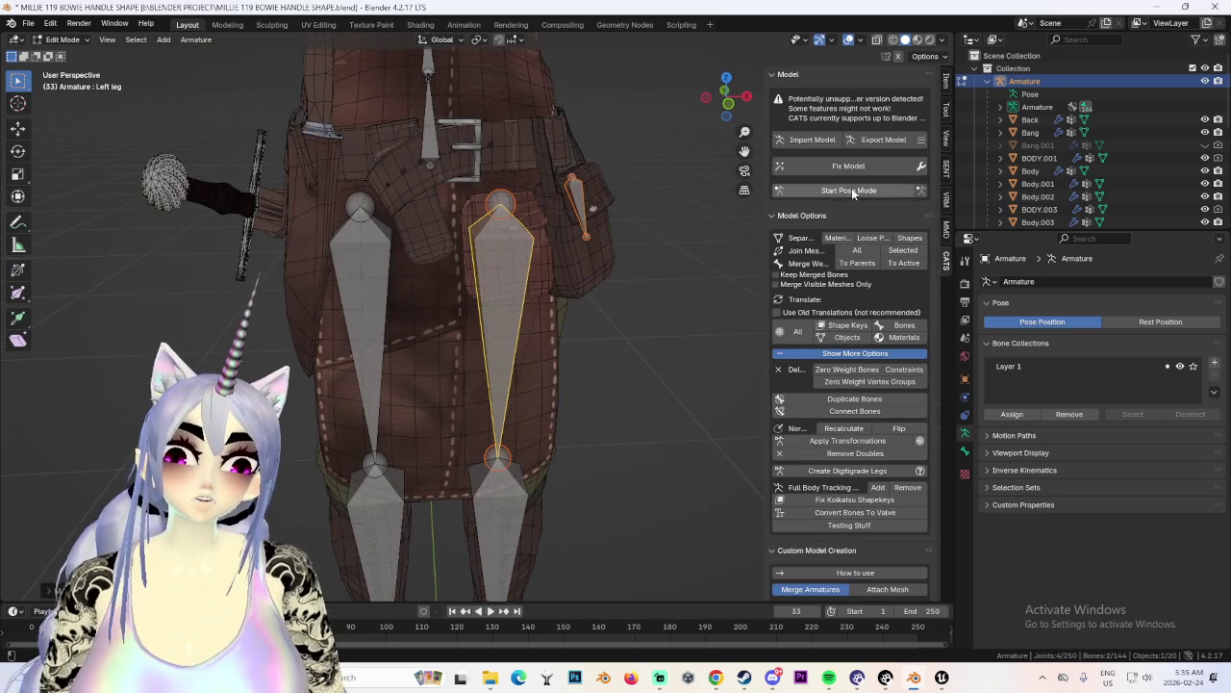
Enter Pose Mode and swing the Left leg bone about 40°, then cancel back to rest.
click(852, 190)
mouse_move(518, 250)
middle_down()
mouse_move(508, 244)
mouse_move(676, 226)
mouse_move(519, 223)
middle_up()
mouse_move(542, 176)
middle_down()
mouse_move(577, 192)
mouse_move(466, 248)
mouse_move(519, 231)
mouse_move(462, 244)
mouse_move(547, 244)
mouse_move(460, 248)
mouse_move(608, 238)
mouse_move(466, 241)
mouse_move(476, 273)
mouse_move(591, 240)
mouse_move(702, 242)
mouse_move(568, 258)
mouse_move(616, 265)
mouse_move(661, 245)
mouse_move(668, 212)
mouse_move(412, 217)
mouse_move(629, 233)
mouse_move(662, 275)
mouse_move(572, 290)
mouse_move(570, 280)
mouse_move(537, 315)
middle_up()
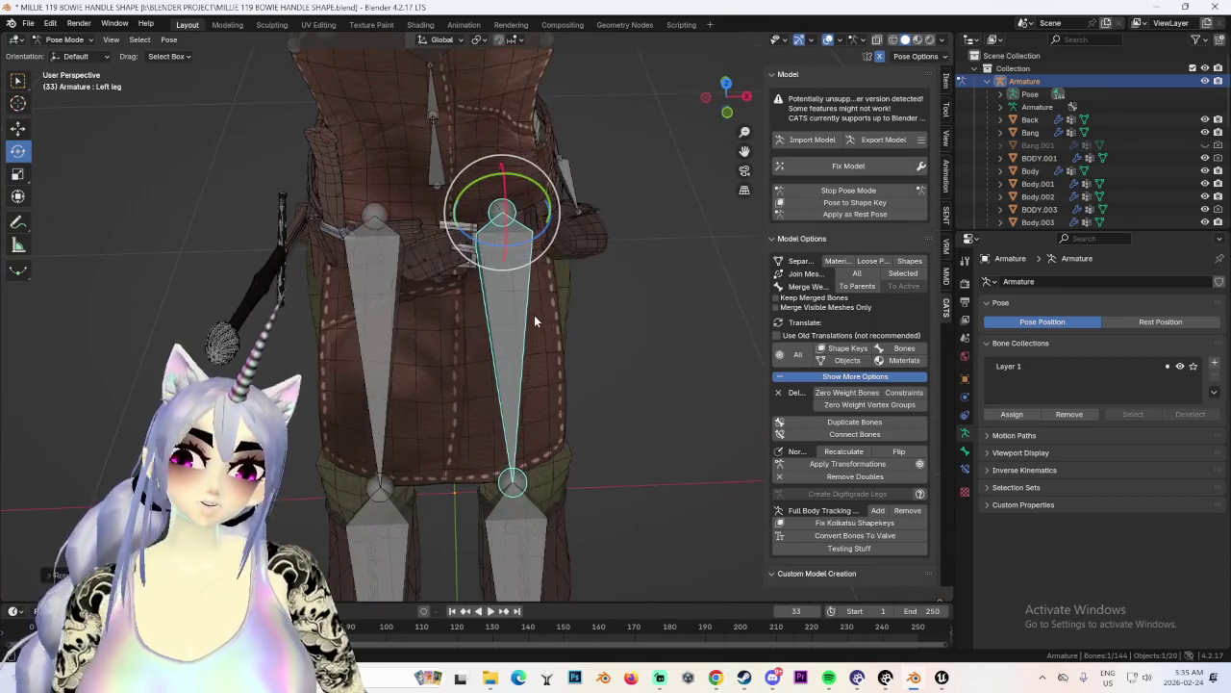
scroll(537, 314, up, 4)
mouse_move(361, 260)
middle_down()
mouse_move(279, 257)
mouse_move(324, 203)
mouse_move(511, 197)
middle_up()
mouse_move(580, 217)
middle_down()
mouse_move(522, 206)
mouse_move(407, 249)
mouse_move(616, 252)
middle_up()
mouse_move(486, 289)
mouse_down()
mouse_move(423, 332)
mouse_move(450, 327)
mouse_move(404, 240)
mouse_move(366, 222)
mouse_up()
key(Escape)
Stop Pose Mode to return to Object Mode and select the Bowie knife.
middle_drag(385, 250, 439, 328)
scroll(438, 328, up, 3)
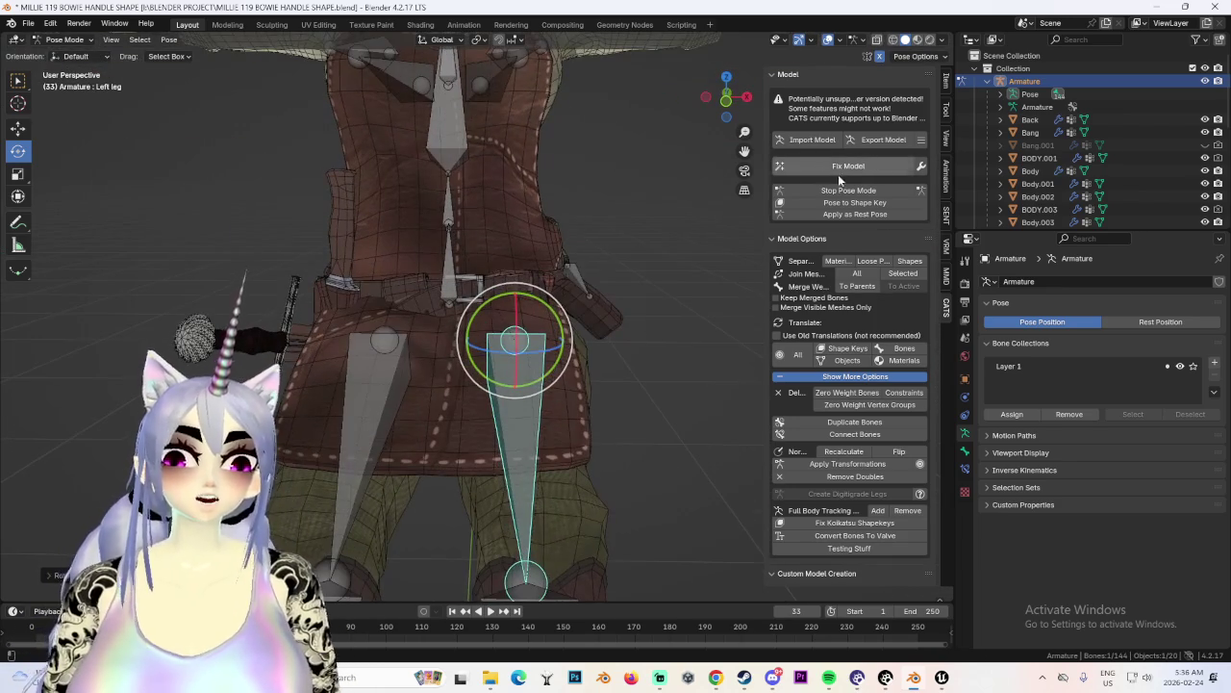
click(850, 193)
click(316, 332)
mouse_move(316, 332)
middle_down()
mouse_move(385, 261)
mouse_move(393, 327)
mouse_move(462, 306)
mouse_move(571, 306)
mouse_move(518, 359)
mouse_move(485, 301)
mouse_move(484, 324)
middle_up()
scroll(463, 306, up, 3)
scroll(530, 280, down, 4)
scroll(500, 317, up, 2)
Try rotating and moving the Bowie knife, then cancel to keep its original placement.
key(r)
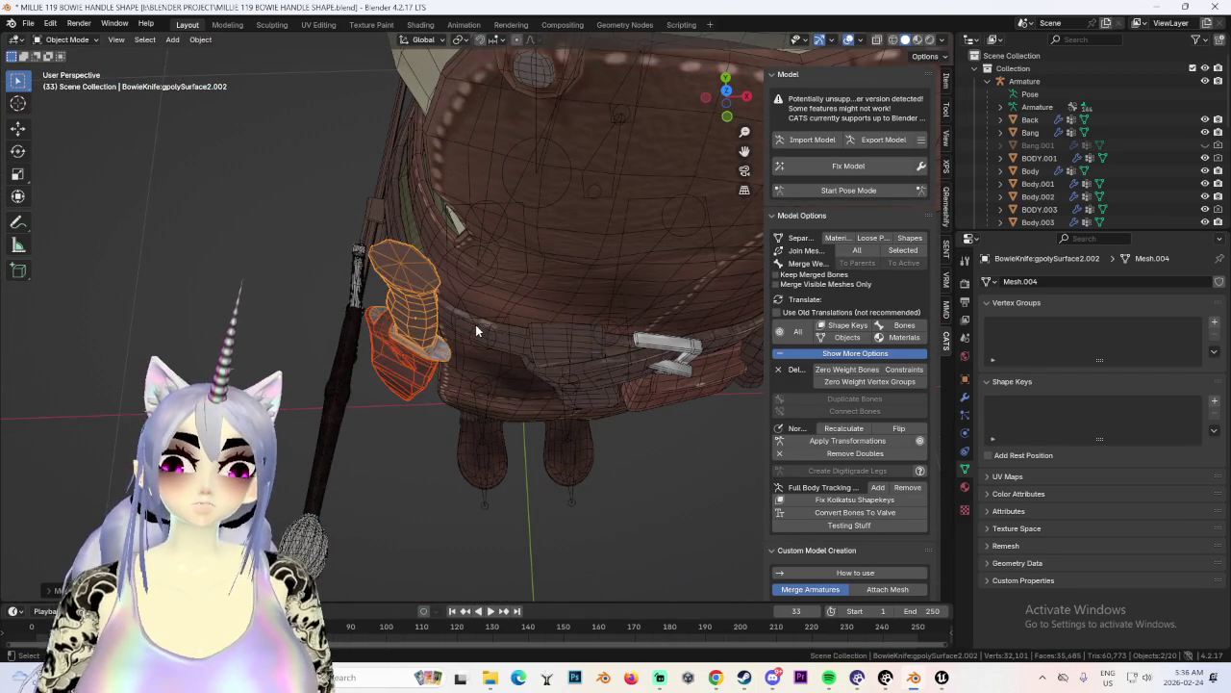
click(486, 327)
mouse_move(486, 327)
middle_down()
mouse_move(491, 358)
mouse_move(432, 269)
mouse_move(491, 300)
mouse_move(551, 289)
mouse_move(571, 316)
mouse_move(659, 311)
middle_up()
click(471, 346)
mouse_move(525, 278)
middle_down()
mouse_move(569, 278)
mouse_move(588, 324)
mouse_move(527, 323)
mouse_move(575, 314)
mouse_move(567, 308)
mouse_move(594, 250)
mouse_move(578, 278)
mouse_move(503, 298)
mouse_move(588, 299)
mouse_move(577, 289)
middle_up()
key(r)
mouse_move(556, 330)
middle_down()
mouse_move(588, 328)
mouse_move(559, 304)
mouse_move(516, 360)
mouse_move(485, 274)
mouse_move(516, 241)
mouse_move(572, 251)
mouse_move(588, 236)
mouse_move(596, 282)
mouse_move(510, 248)
middle_up()
key(g)
key(r)
key(Escape)
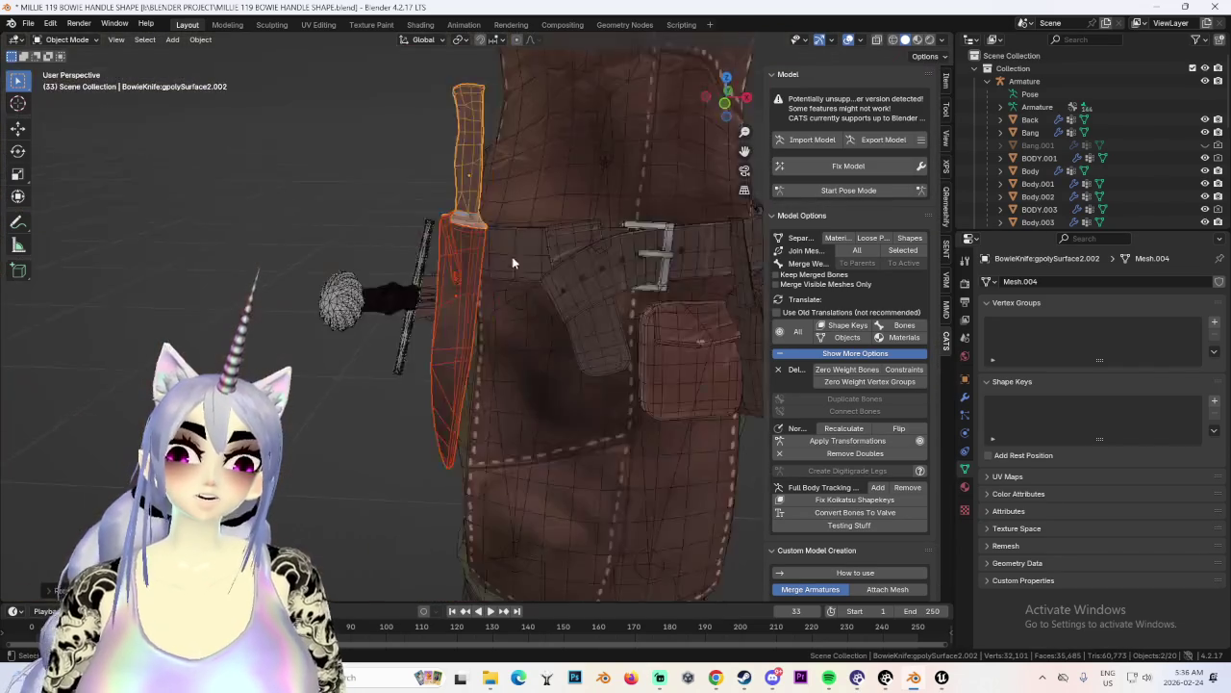
mouse_move(654, 275)
middle_down()
mouse_move(580, 278)
mouse_move(711, 267)
mouse_move(736, 290)
mouse_move(571, 280)
mouse_move(564, 266)
mouse_move(610, 266)
mouse_move(373, 224)
mouse_move(574, 279)
middle_up()
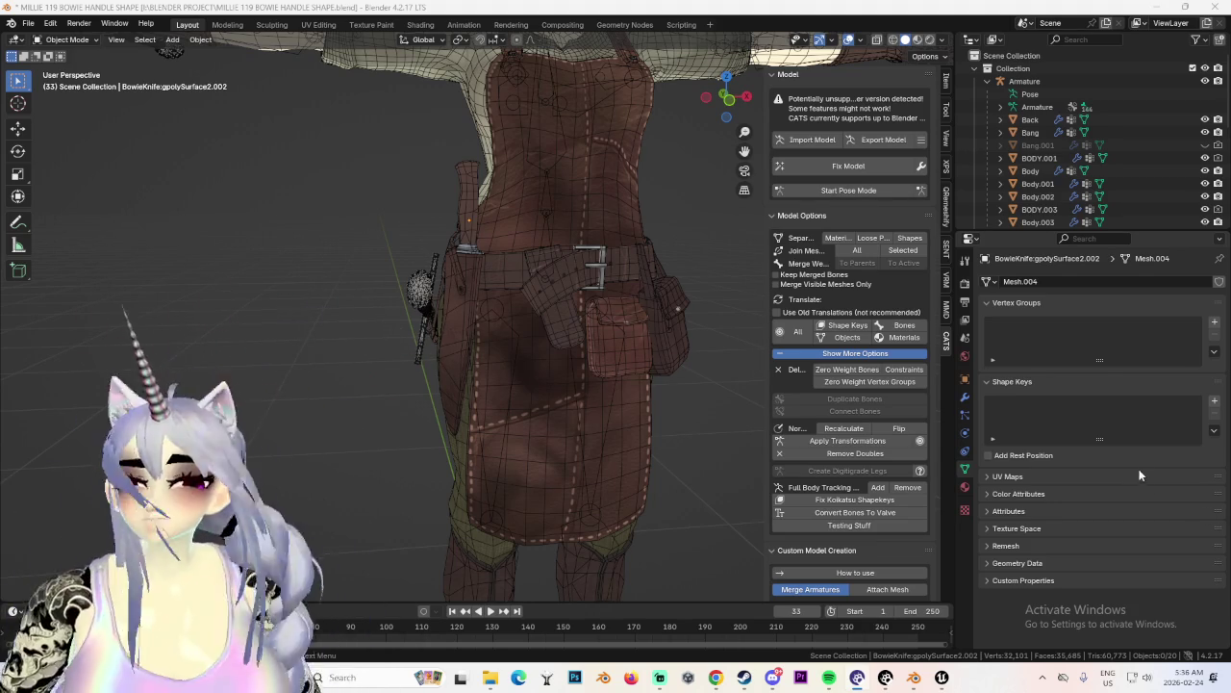
Hide the viewport overlays and put the armature into Pose Mode.
mouse_move(606, 352)
middle_down()
mouse_move(540, 344)
mouse_move(603, 404)
middle_up()
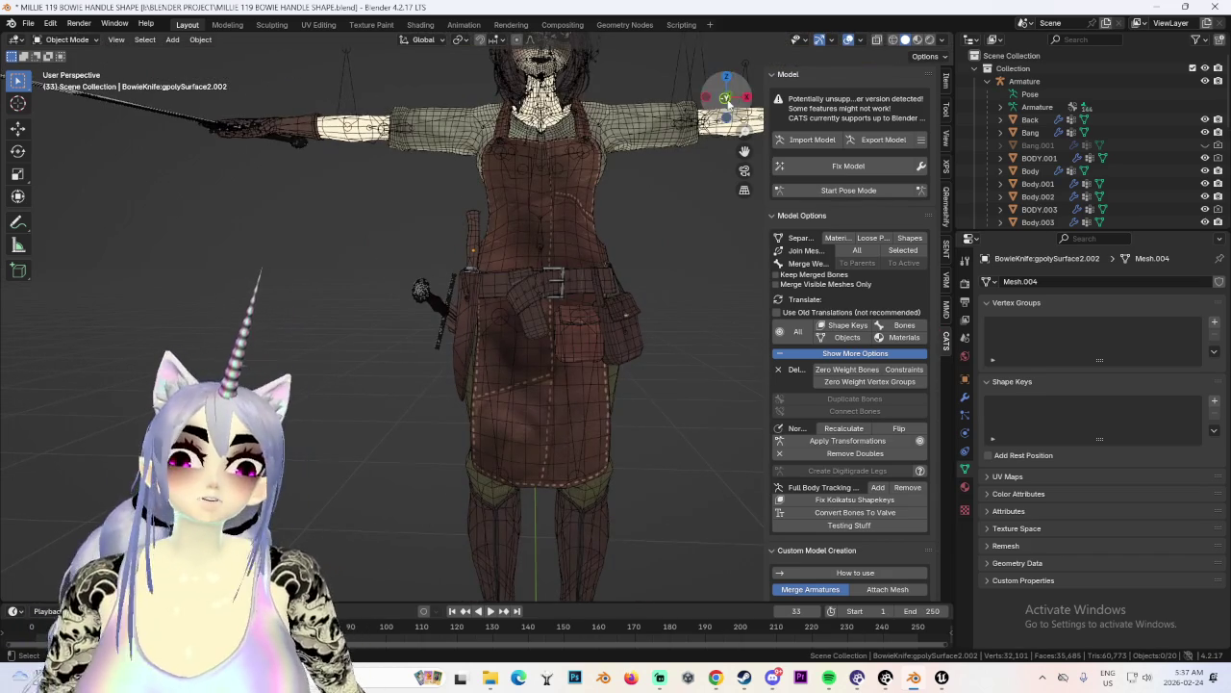
click(724, 101)
scroll(616, 282, up, 2)
scroll(601, 284, up, 2)
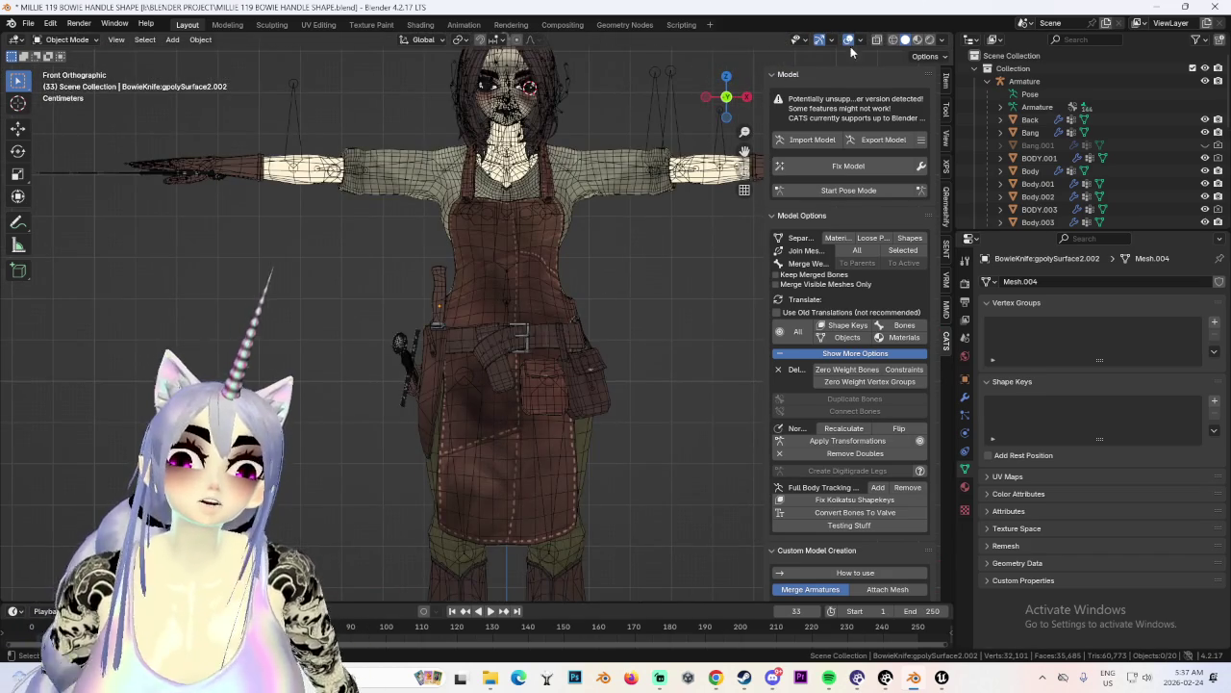
click(847, 40)
mouse_move(684, 325)
middle_down()
mouse_move(545, 336)
mouse_move(561, 303)
middle_up()
scroll(561, 303, up, 3)
scroll(561, 303, up, 1)
click(849, 189)
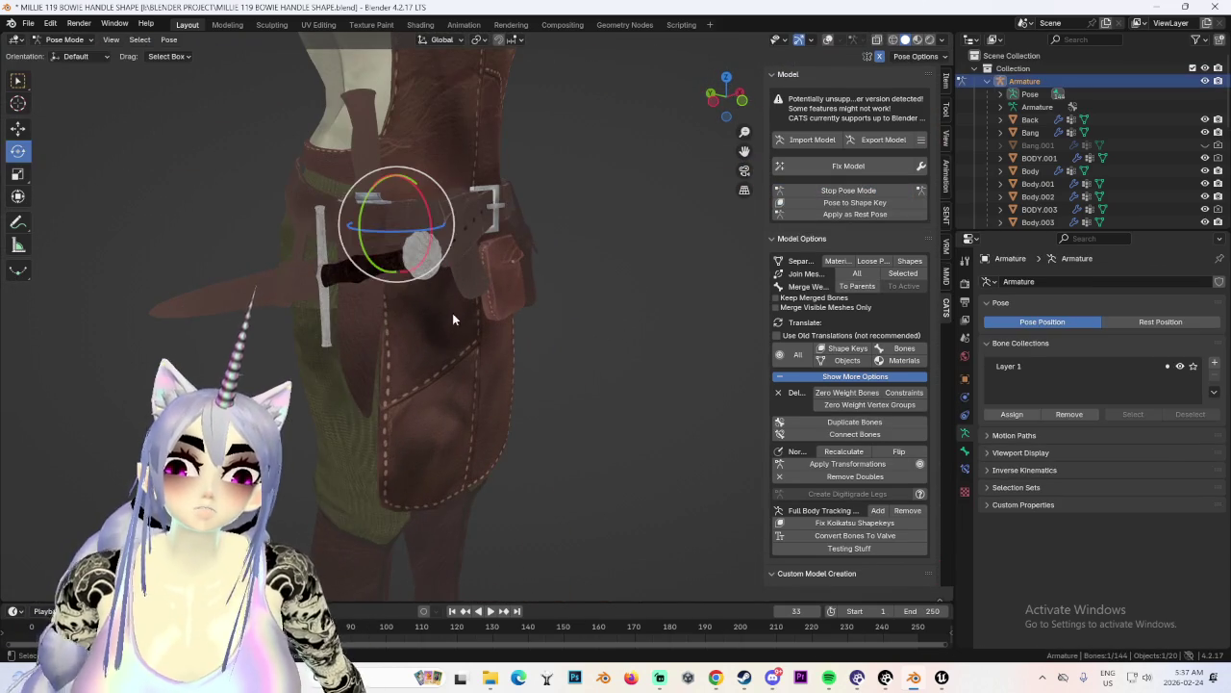
Show the overlays again, rotate the right leg bone, then undo so it hangs straight.
click(829, 40)
click(358, 326)
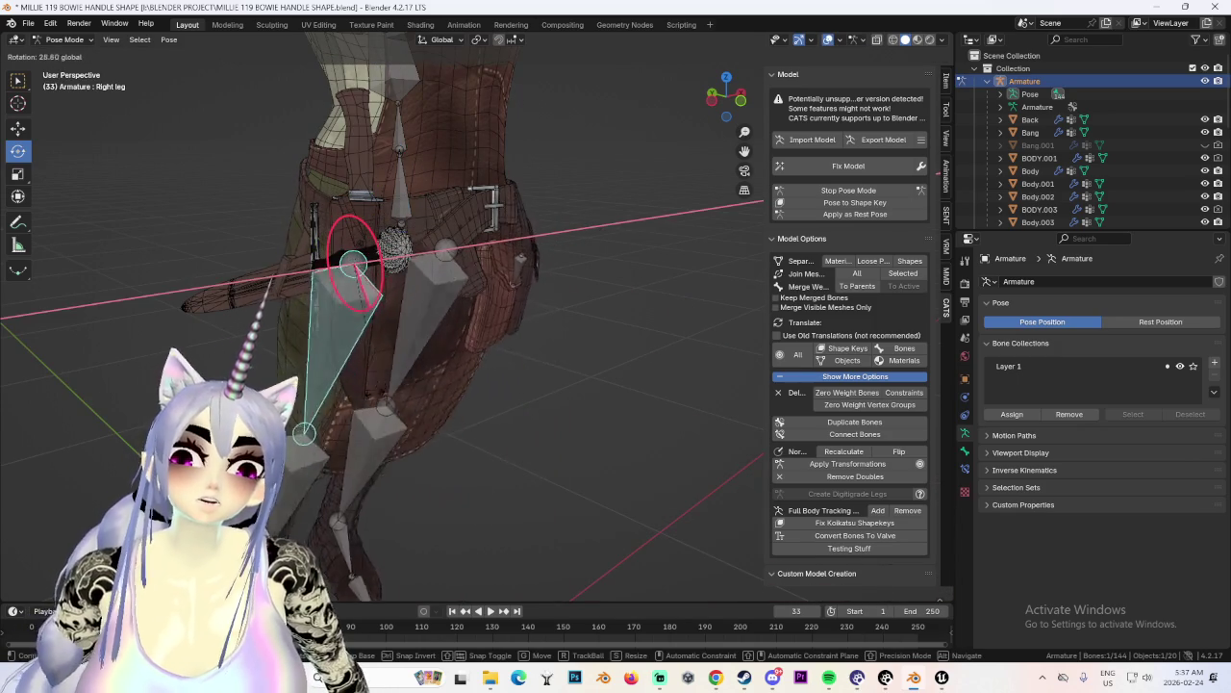
click(477, 354)
key(ctrl+z)
mouse_move(589, 189)
middle_down()
mouse_move(513, 218)
mouse_move(479, 254)
mouse_move(554, 269)
mouse_move(554, 251)
mouse_move(632, 244)
mouse_move(618, 344)
mouse_move(561, 332)
middle_up()
scroll(597, 339, up, 3)
scroll(567, 333, down, 3)
scroll(607, 335, up, 2)
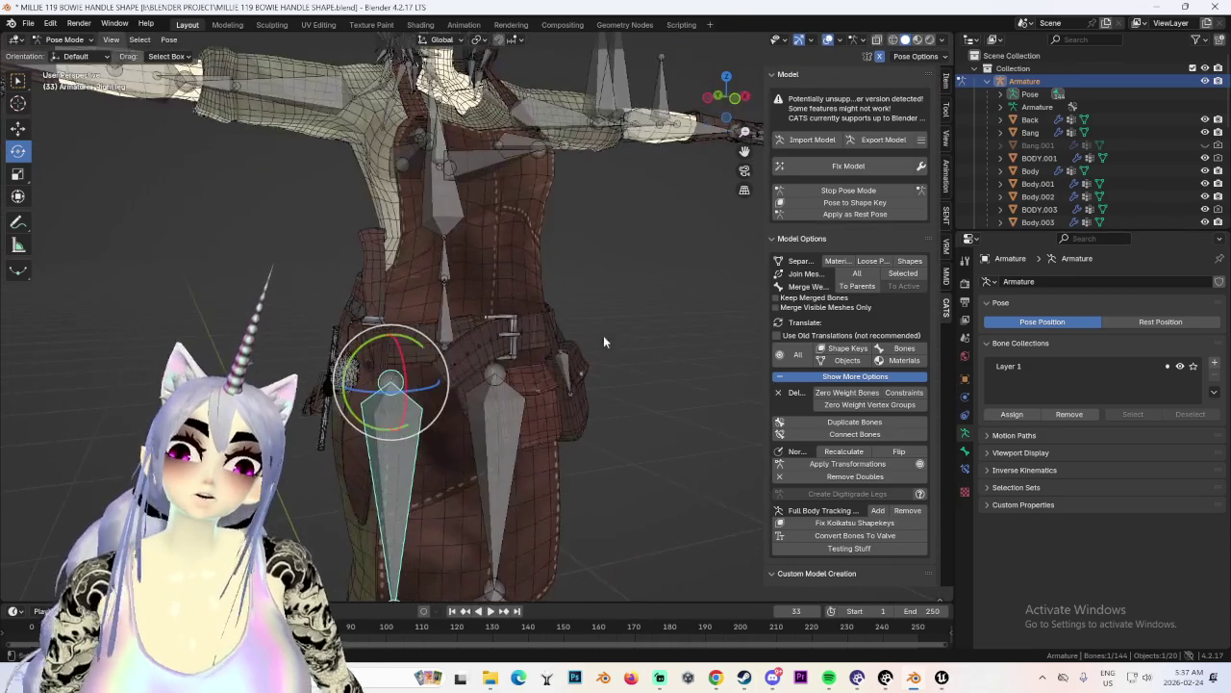
Swing the right leg bone around the hip, then return to Object Mode and select the knife sheath.
drag(408, 431, 500, 414)
mouse_move(501, 413)
middle_down()
mouse_move(624, 342)
mouse_move(539, 385)
middle_up()
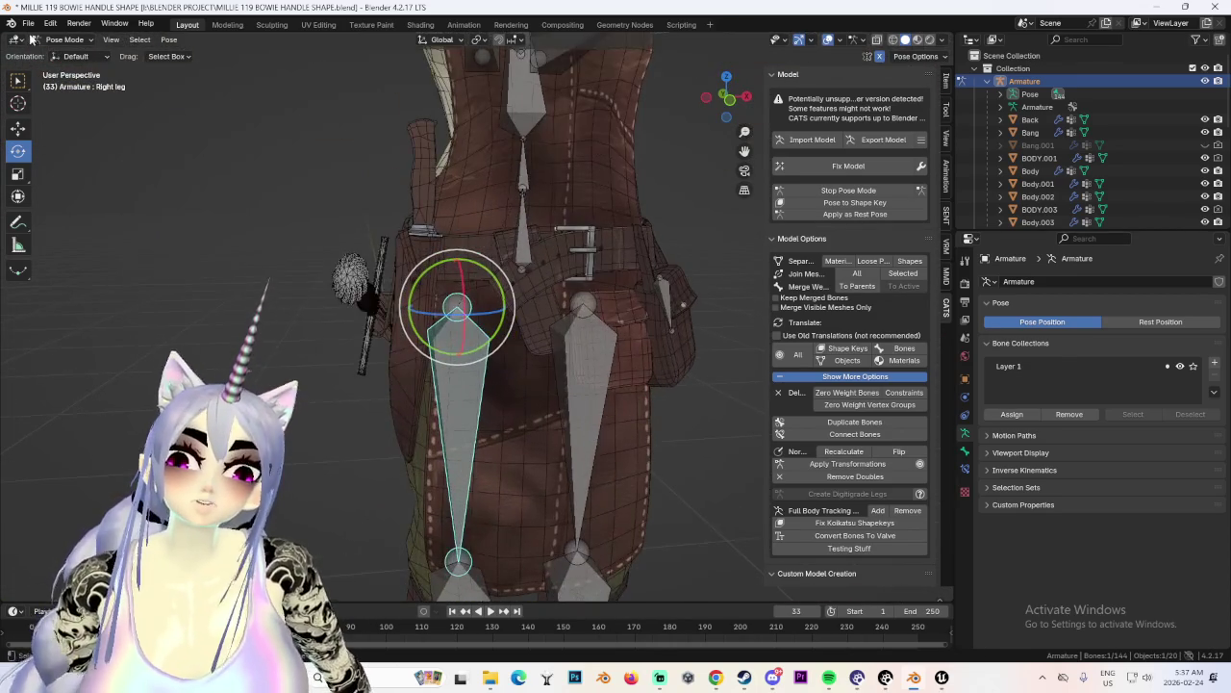
click(69, 55)
click(413, 347)
mouse_move(414, 346)
middle_down()
mouse_move(564, 335)
mouse_move(482, 357)
mouse_move(699, 353)
mouse_move(532, 323)
mouse_move(564, 338)
mouse_move(616, 327)
middle_up()
Re-enter Pose Mode, swing the right leg to test the knife, then go back to Object Mode with the knife selected.
click(848, 189)
click(467, 303)
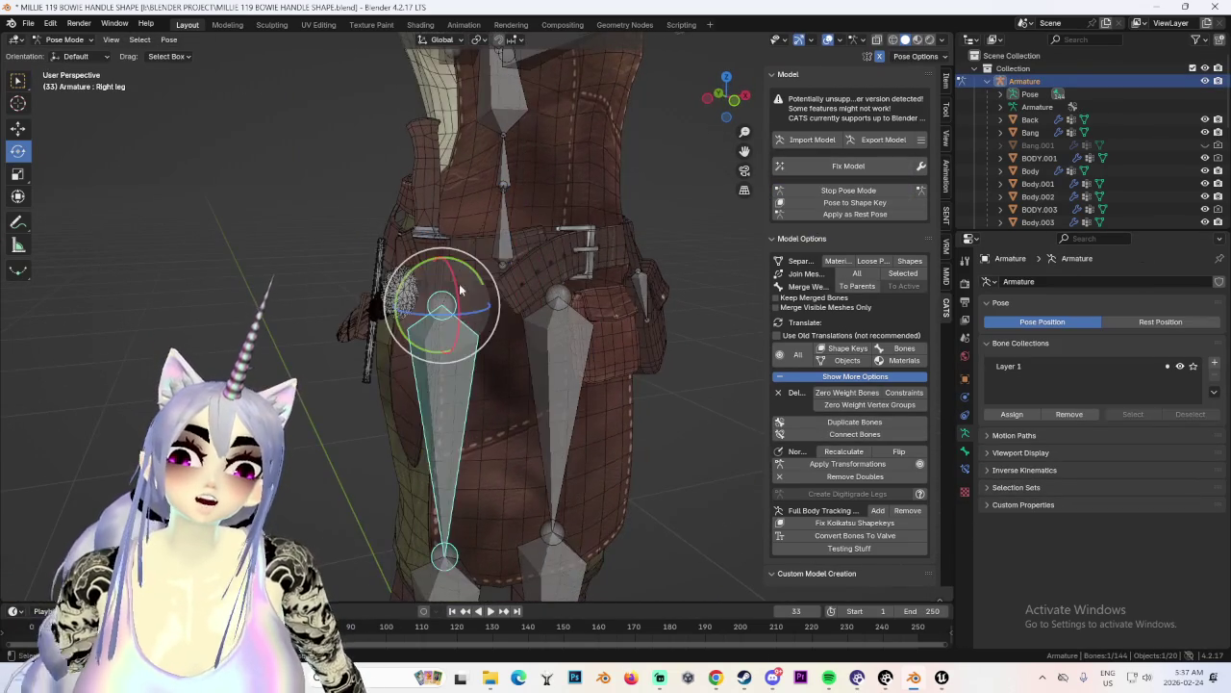
drag(420, 270, 385, 318)
mouse_move(385, 318)
middle_down()
mouse_move(497, 313)
mouse_move(496, 281)
middle_up()
drag(497, 281, 512, 279)
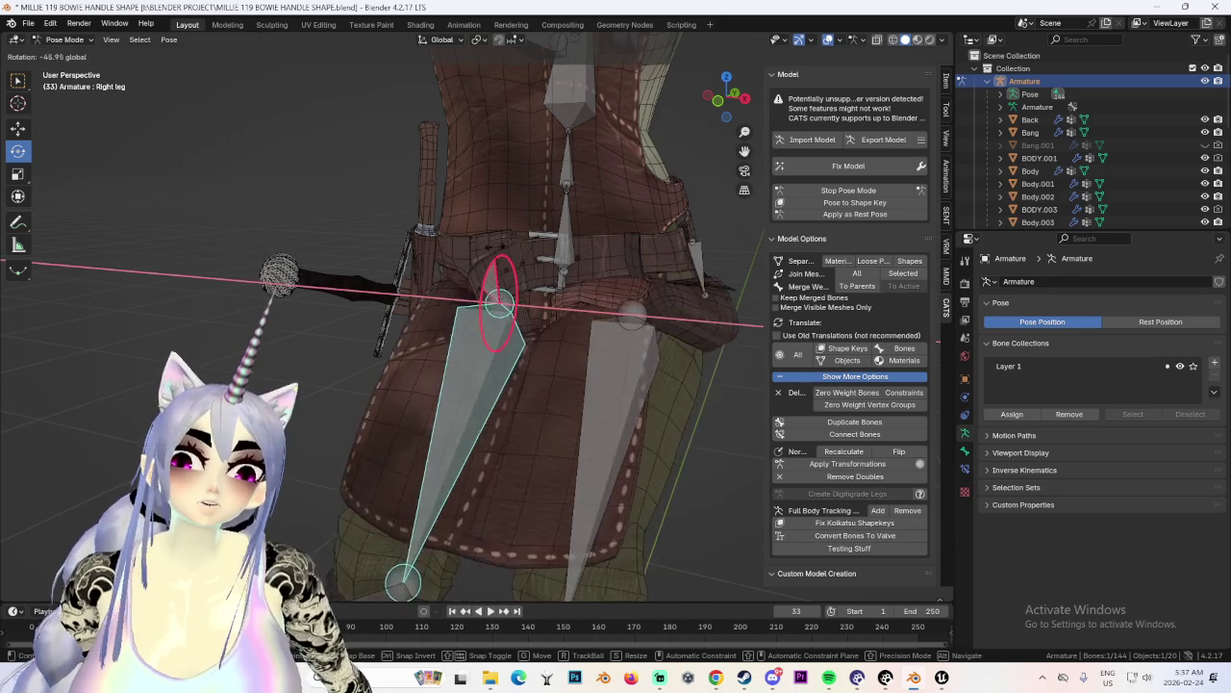
mouse_move(513, 279)
middle_down()
mouse_move(468, 300)
mouse_move(434, 236)
mouse_move(495, 330)
mouse_move(552, 354)
mouse_move(541, 380)
middle_up()
click(70, 54)
click(409, 279)
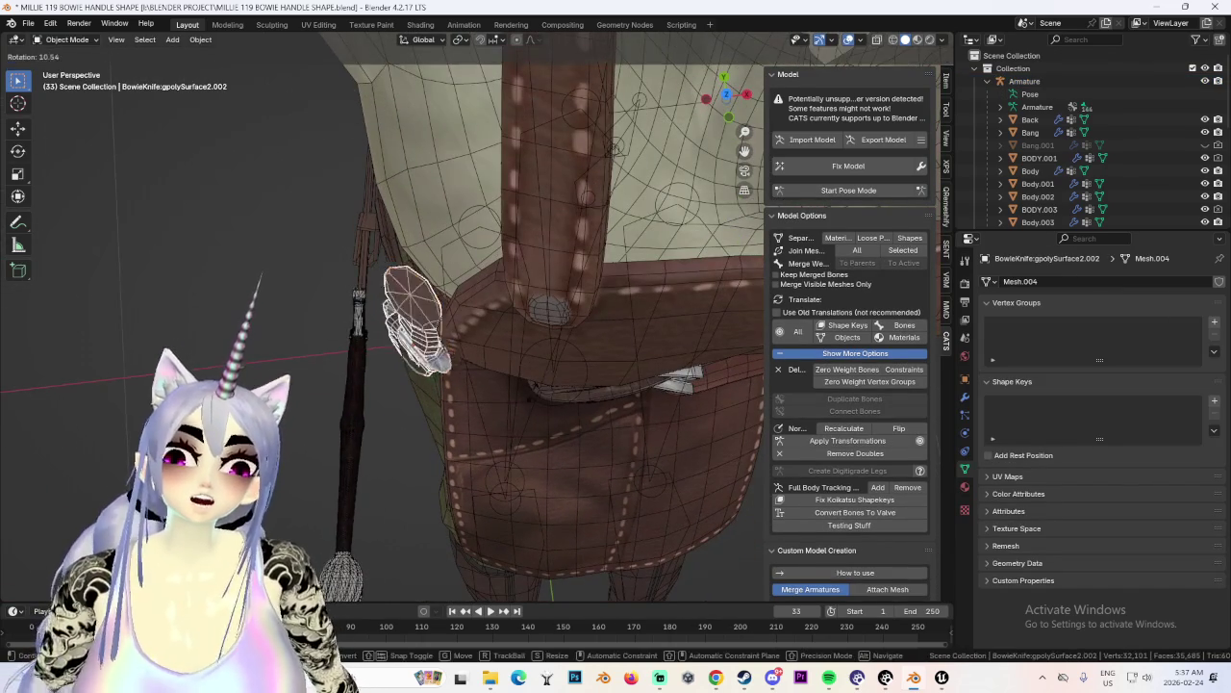
Move the Bowie knife to a new position at the hip.
click(442, 402)
mouse_move(442, 402)
middle_down()
mouse_move(426, 335)
mouse_move(533, 319)
mouse_move(595, 343)
mouse_move(637, 321)
mouse_move(618, 310)
mouse_move(498, 335)
mouse_move(578, 341)
middle_up()
key(g)
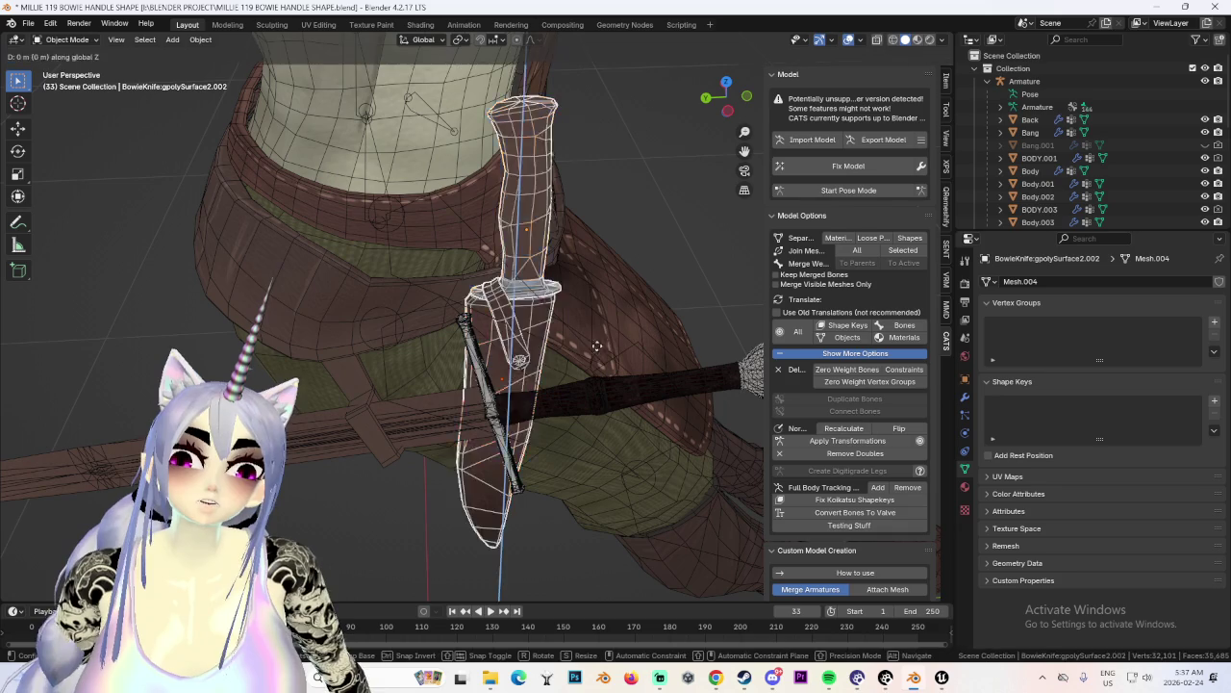
alt+middle_drag(602, 329, 526, 329)
scroll(535, 284, up, 2)
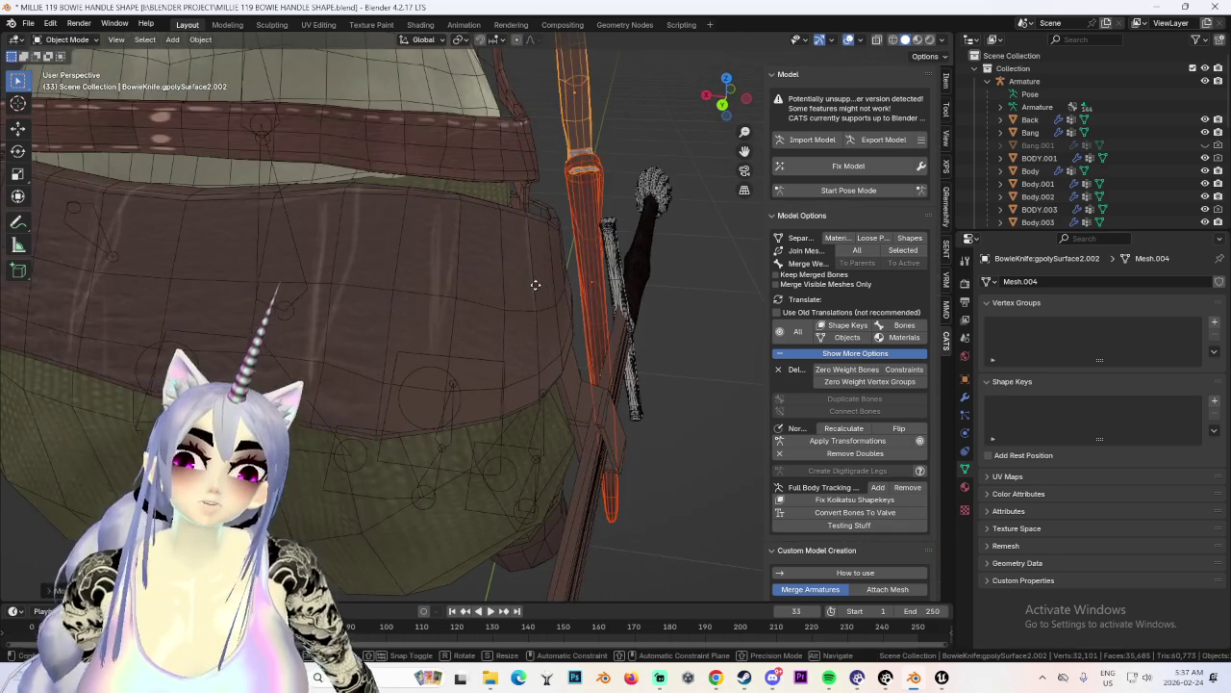
click(520, 286)
mouse_move(521, 286)
middle_down()
mouse_move(538, 289)
mouse_move(472, 337)
mouse_move(435, 305)
mouse_move(499, 325)
mouse_move(475, 286)
mouse_move(653, 77)
middle_up()
scroll(529, 287, up, 2)
Shift the knife along X and tilt it, checking from the front view.
key(g)
key(g)
key(x)
click(733, 102)
key(r)
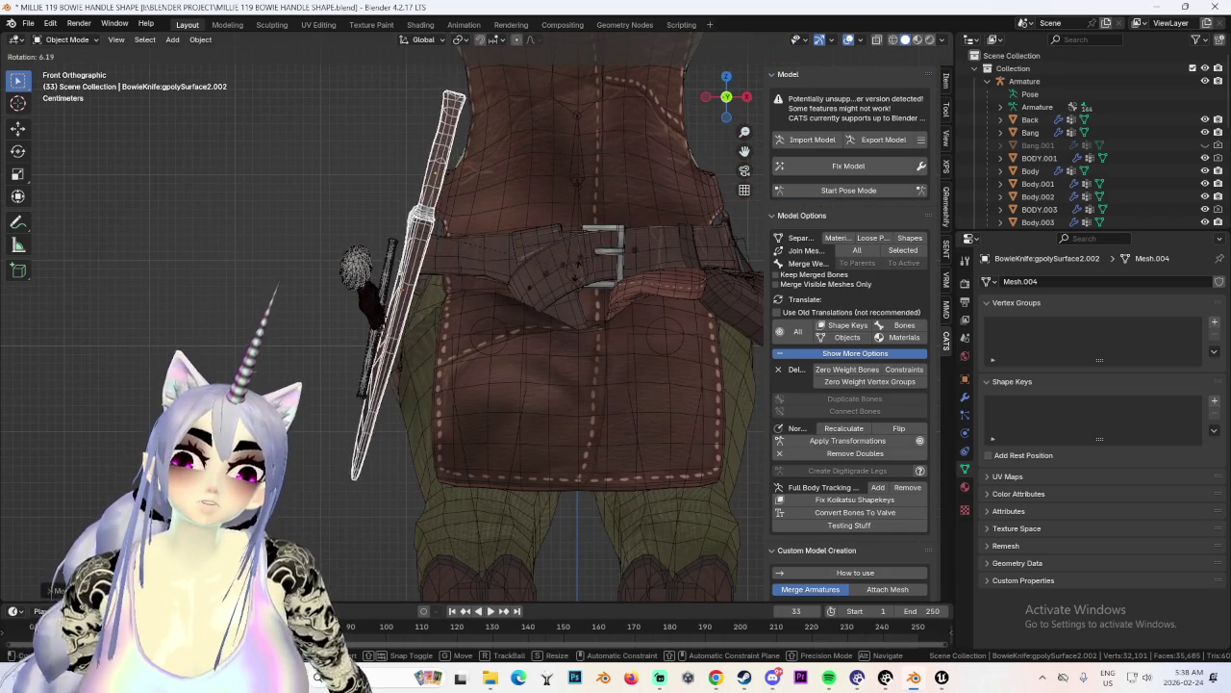
click(574, 279)
mouse_move(574, 279)
middle_down()
mouse_move(490, 308)
mouse_move(579, 305)
mouse_move(597, 335)
mouse_move(550, 407)
mouse_move(583, 382)
mouse_move(495, 379)
mouse_move(567, 372)
middle_up()
scroll(525, 394, down, 2)
scroll(524, 371, down, 3)
scroll(524, 371, up, 2)
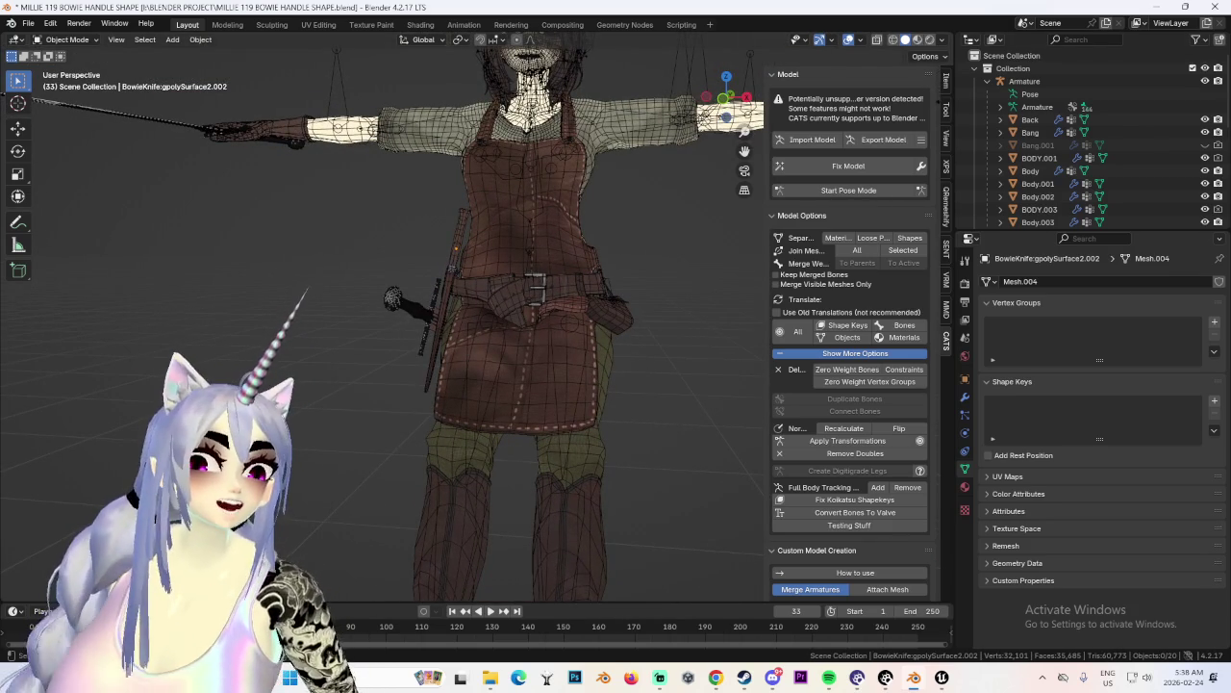
scroll(697, 269, down, 3)
mouse_move(698, 269)
middle_down()
mouse_move(610, 282)
mouse_move(623, 298)
mouse_move(489, 292)
mouse_move(537, 317)
mouse_move(763, 324)
middle_up()
scroll(616, 284, up, 3)
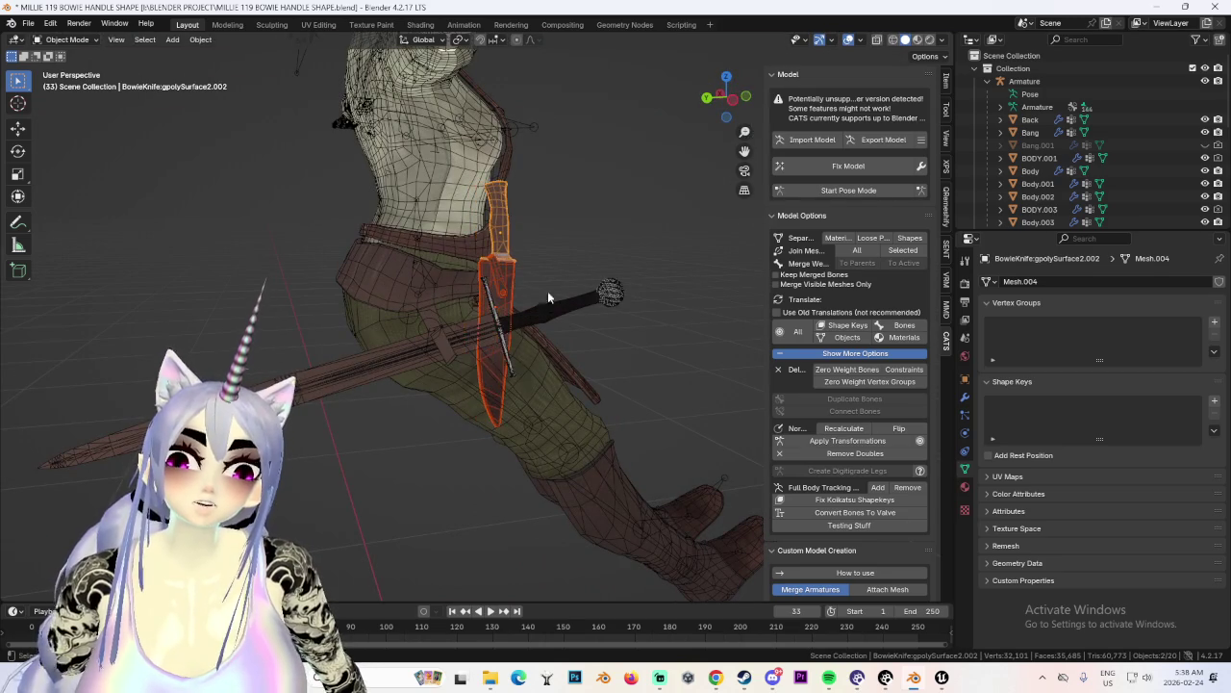
From the left view, move the knife along X and rotate it again, then start Pose Mode to test.
click(719, 102)
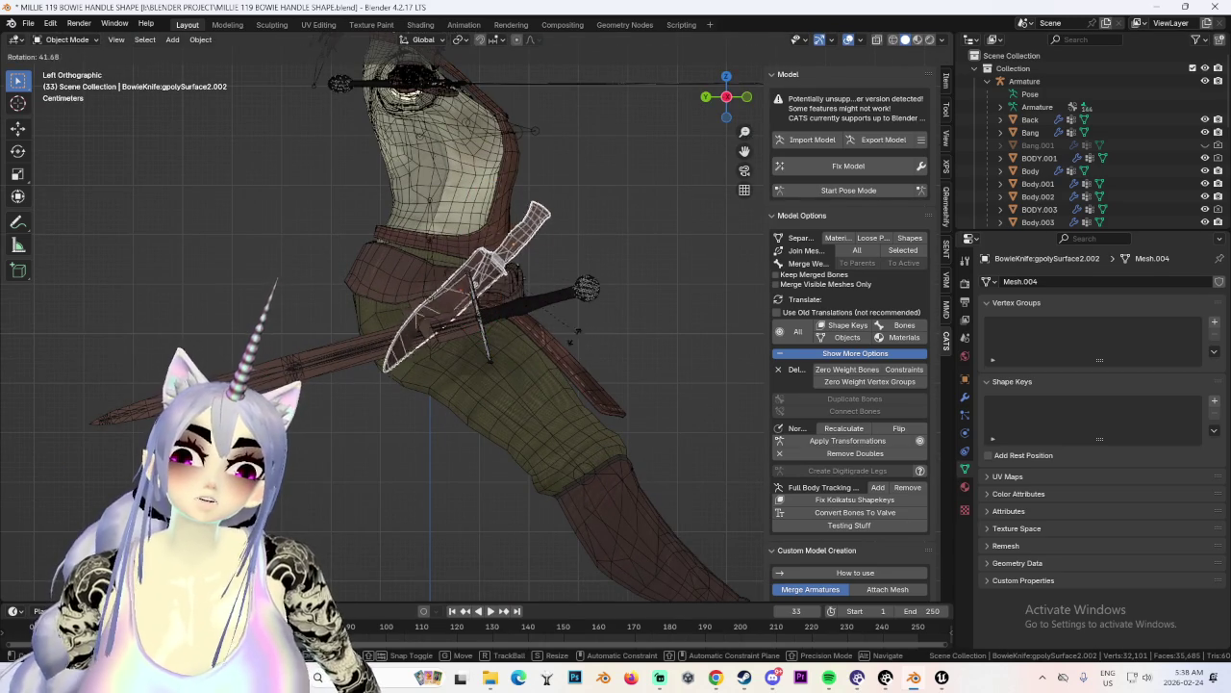
mouse_move(709, 252)
middle_down()
mouse_move(565, 275)
mouse_move(655, 260)
mouse_move(458, 271)
mouse_move(517, 282)
mouse_move(596, 269)
mouse_move(543, 306)
middle_up()
scroll(458, 272, down, 1)
scroll(458, 271, down, 2)
key(g)
key(x)
mouse_move(682, 306)
middle_down()
mouse_move(619, 315)
mouse_move(537, 357)
middle_up()
key(r)
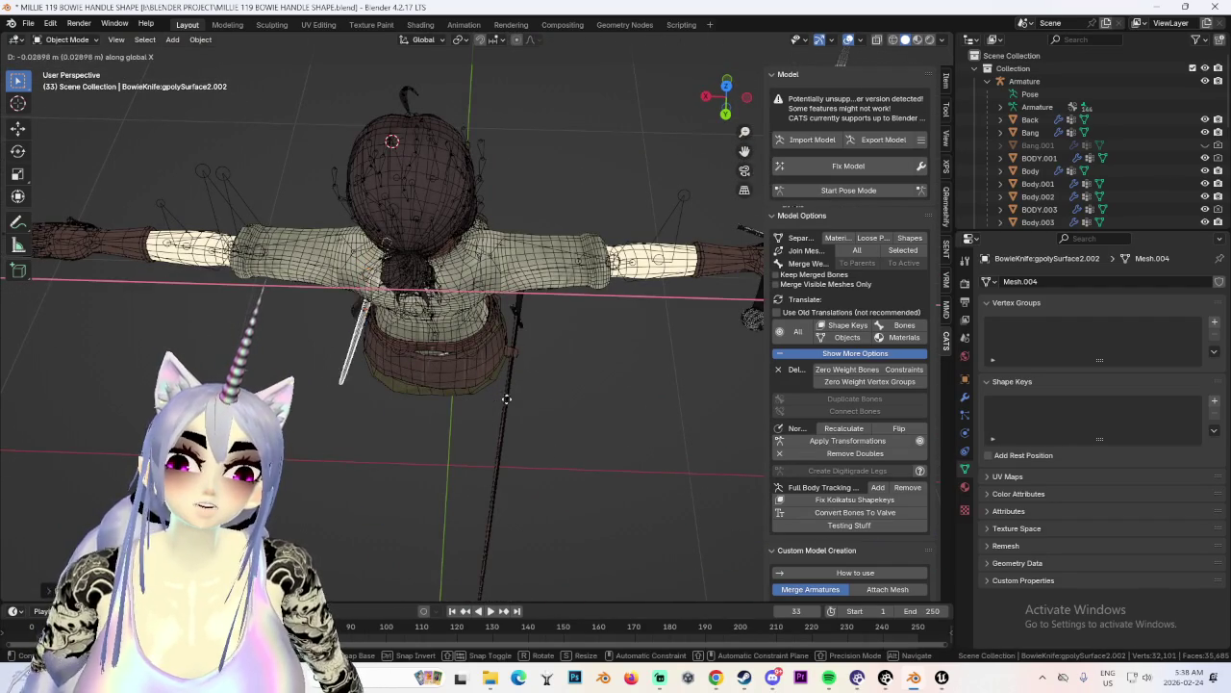
mouse_move(503, 405)
middle_down()
mouse_move(550, 316)
mouse_move(618, 370)
mouse_move(577, 342)
mouse_move(649, 356)
mouse_move(567, 369)
mouse_move(669, 358)
mouse_move(487, 378)
mouse_move(674, 362)
mouse_move(687, 220)
middle_up()
scroll(556, 359, up, 1)
scroll(555, 382, up, 4)
key(g)
key(x)
click(849, 190)
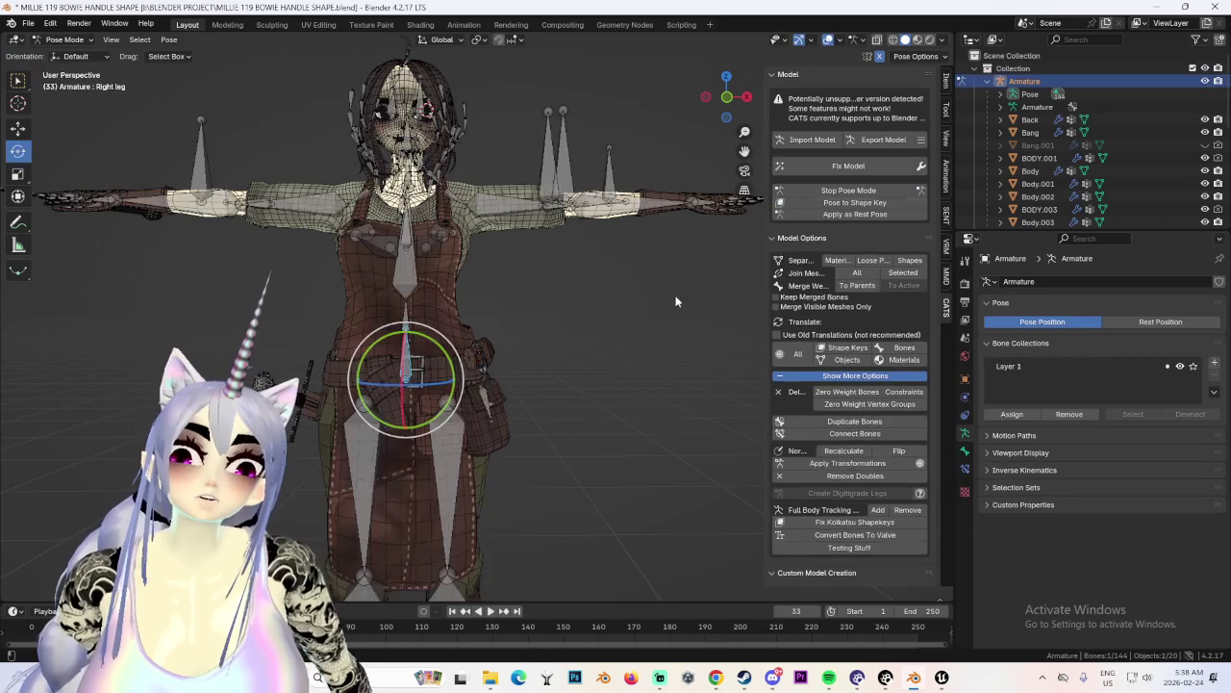
Save the work as MILLIE 120 BOWIE HANDLE SHAPE.blend.
scroll(521, 320, up, 2)
scroll(530, 259, up, 2)
mouse_move(530, 258)
middle_down()
mouse_move(548, 304)
mouse_move(631, 315)
mouse_move(559, 334)
middle_up()
click(39, 23)
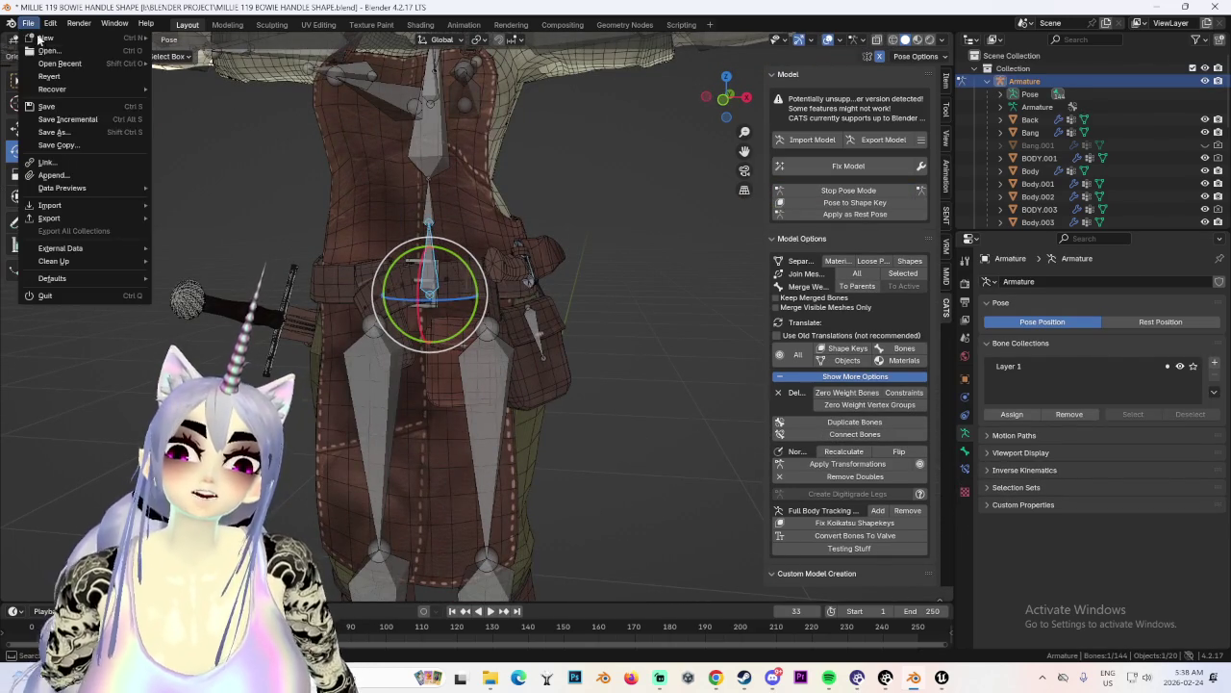
click(60, 133)
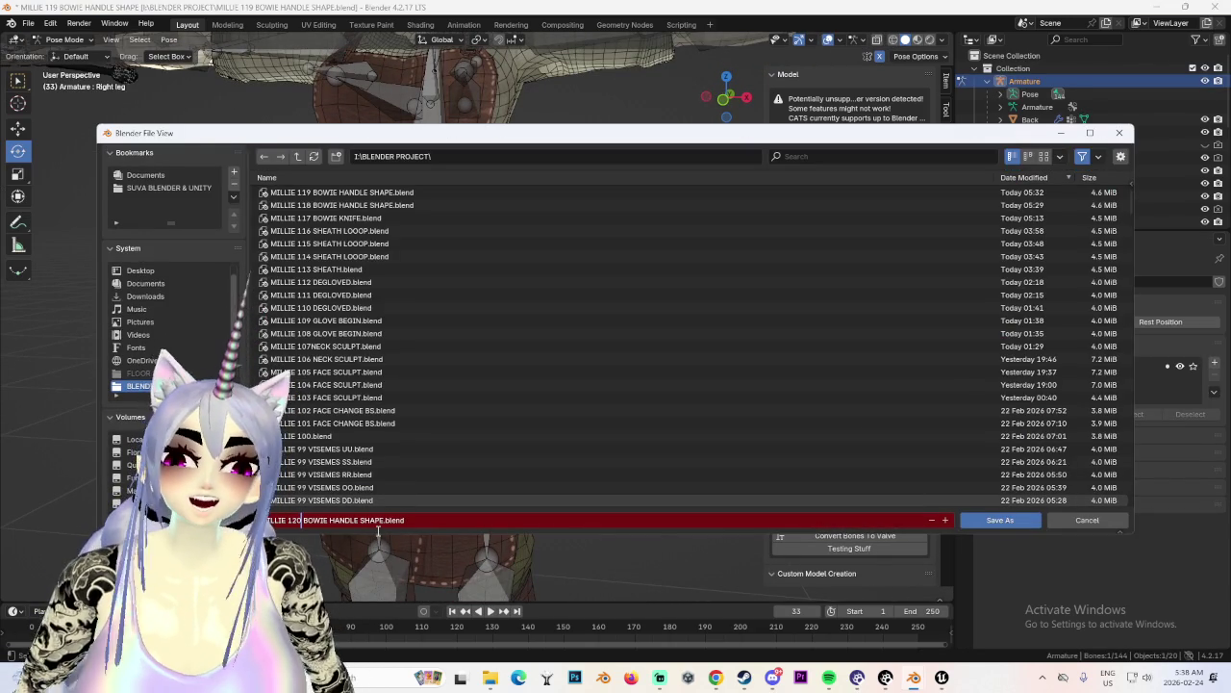
key(Return)
Reopen the earlier MILLIE 119 BOWIE HANDLE SHAPE.blend file.
click(28, 23)
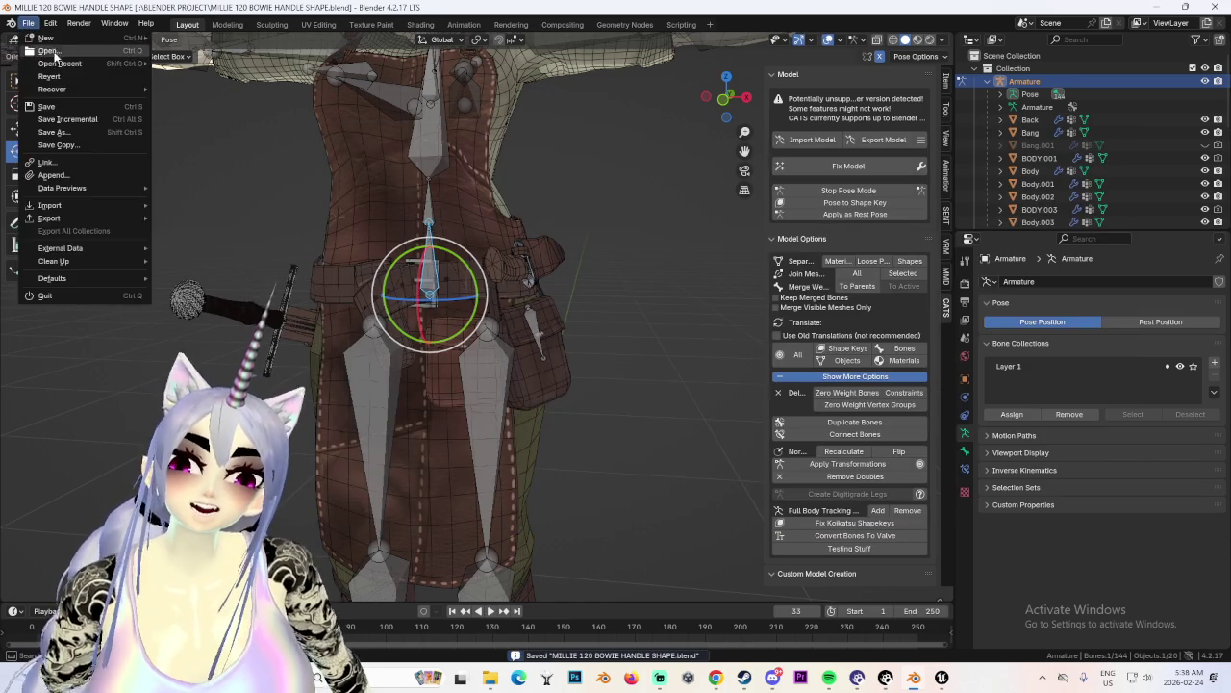
click(48, 59)
double_click(375, 193)
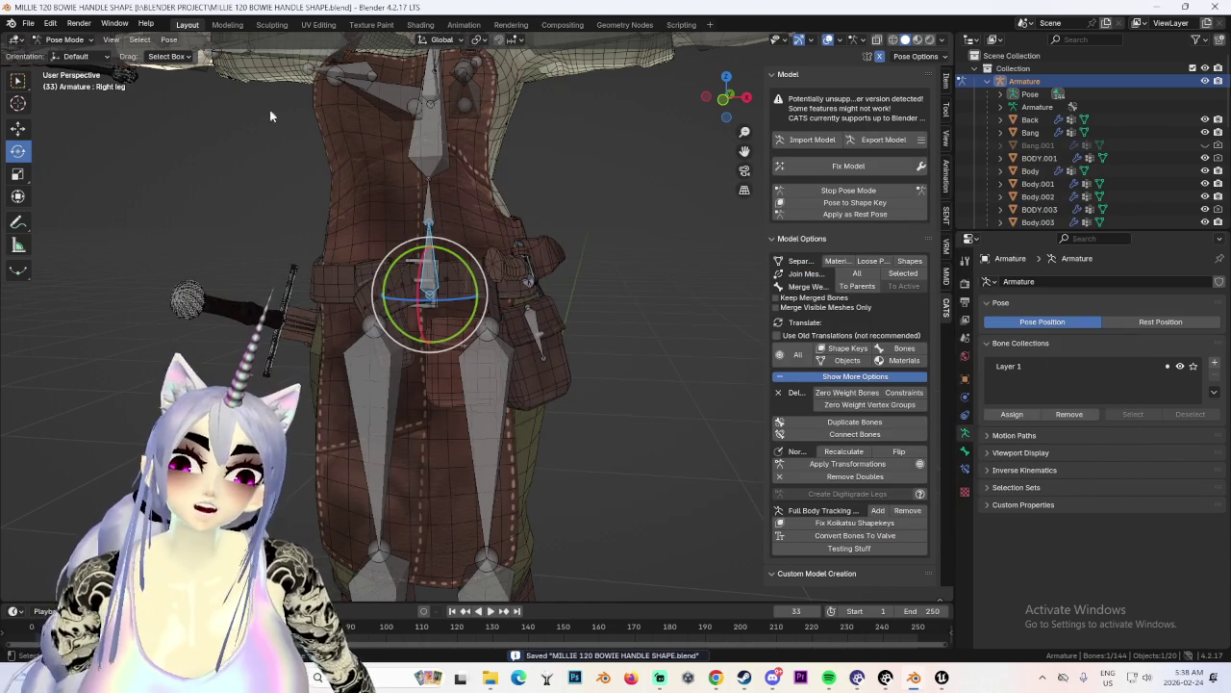
click(29, 23)
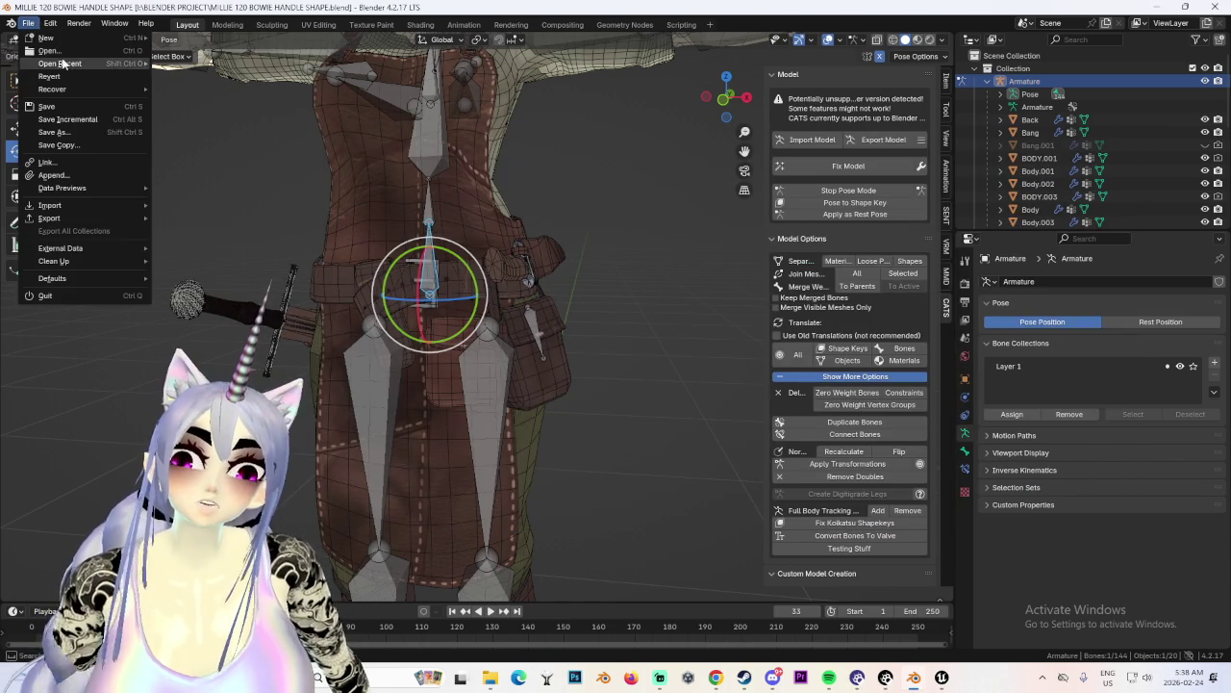
click(49, 60)
click(385, 205)
double_click(385, 205)
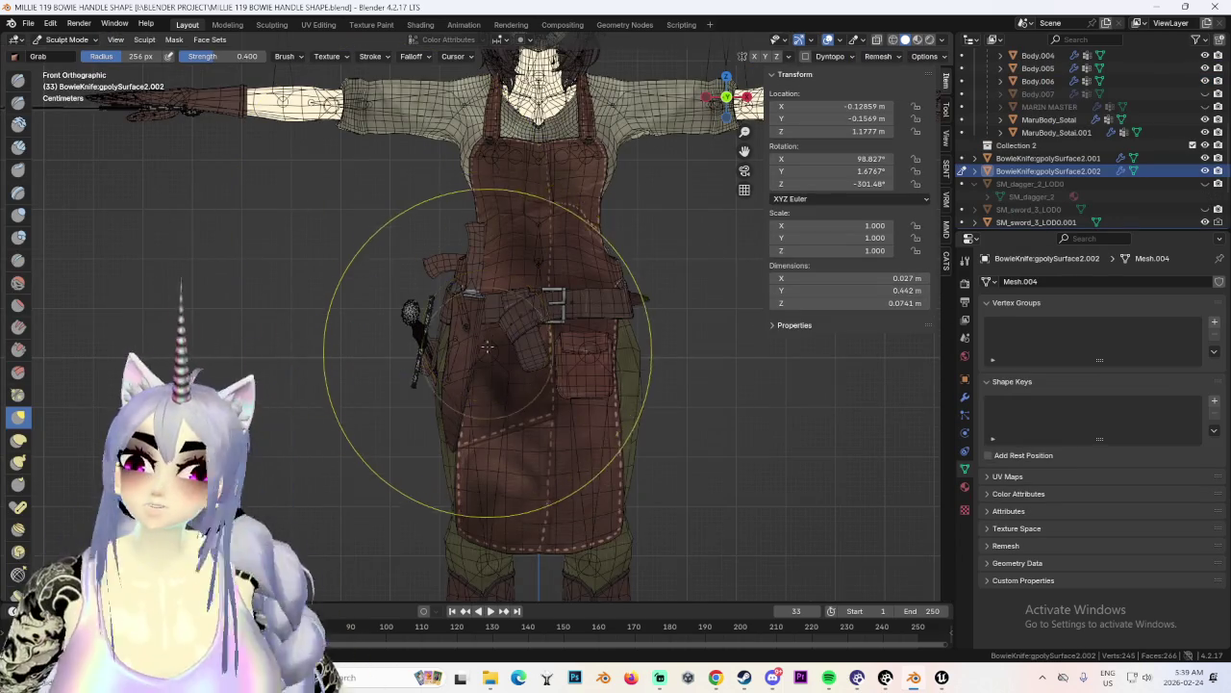
Switch the reopened file from Sculpt Mode back to Object Mode.
click(67, 39)
click(68, 60)
scroll(539, 398, up, 2)
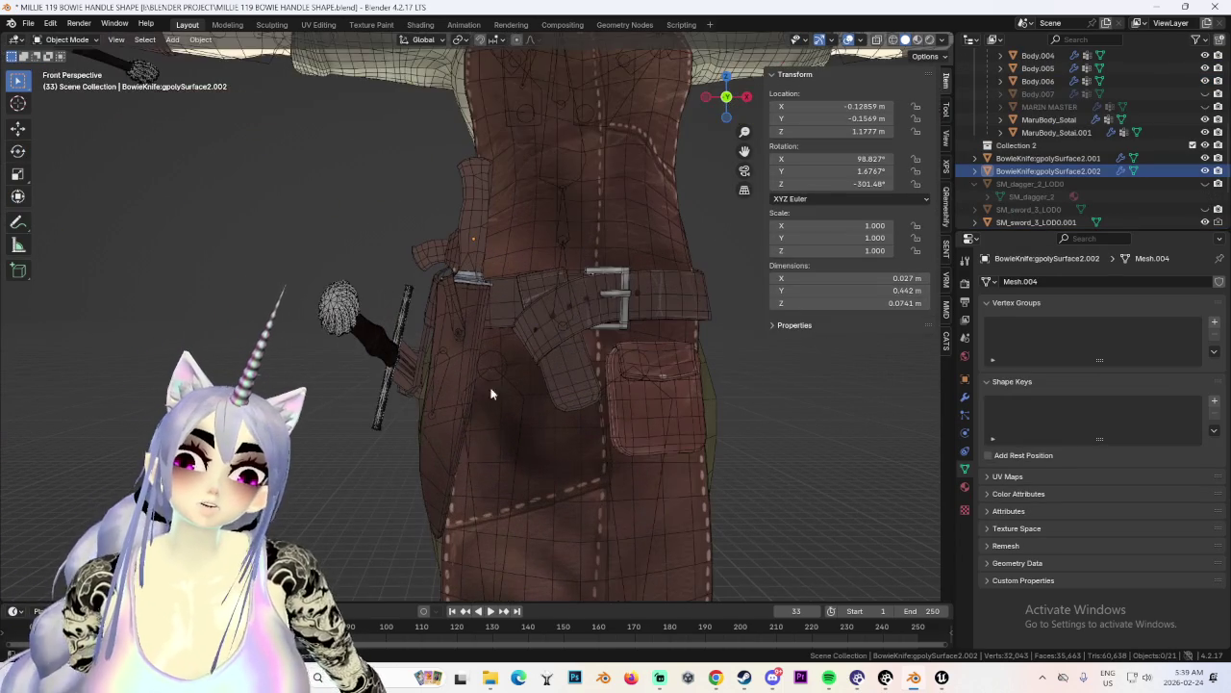
Select the Bowie knife and rotate it to a new tilt at the hip.
click(469, 277)
click(469, 277)
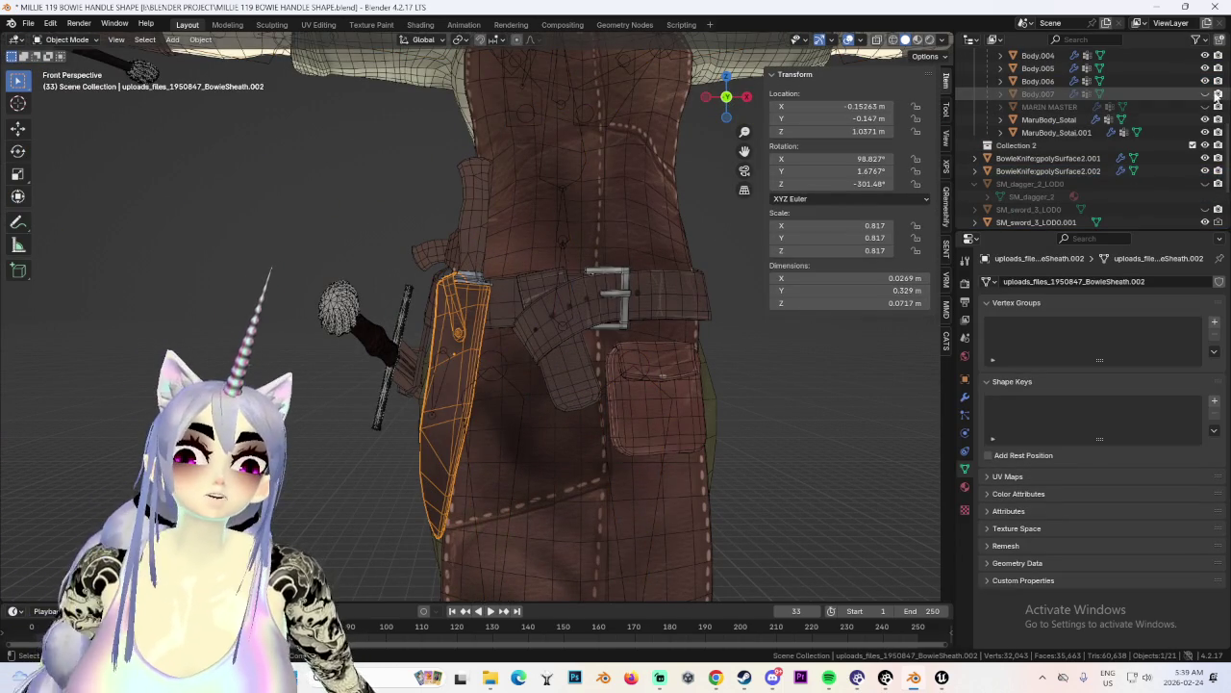
click(462, 286)
scroll(462, 285, down, 3)
key(g)
key(x)
mouse_move(784, 369)
middle_down()
mouse_move(740, 356)
mouse_move(641, 422)
mouse_move(754, 436)
mouse_move(683, 394)
mouse_move(625, 389)
mouse_move(592, 406)
mouse_move(706, 364)
mouse_move(660, 346)
mouse_move(625, 357)
mouse_move(589, 436)
middle_up()
key(r)
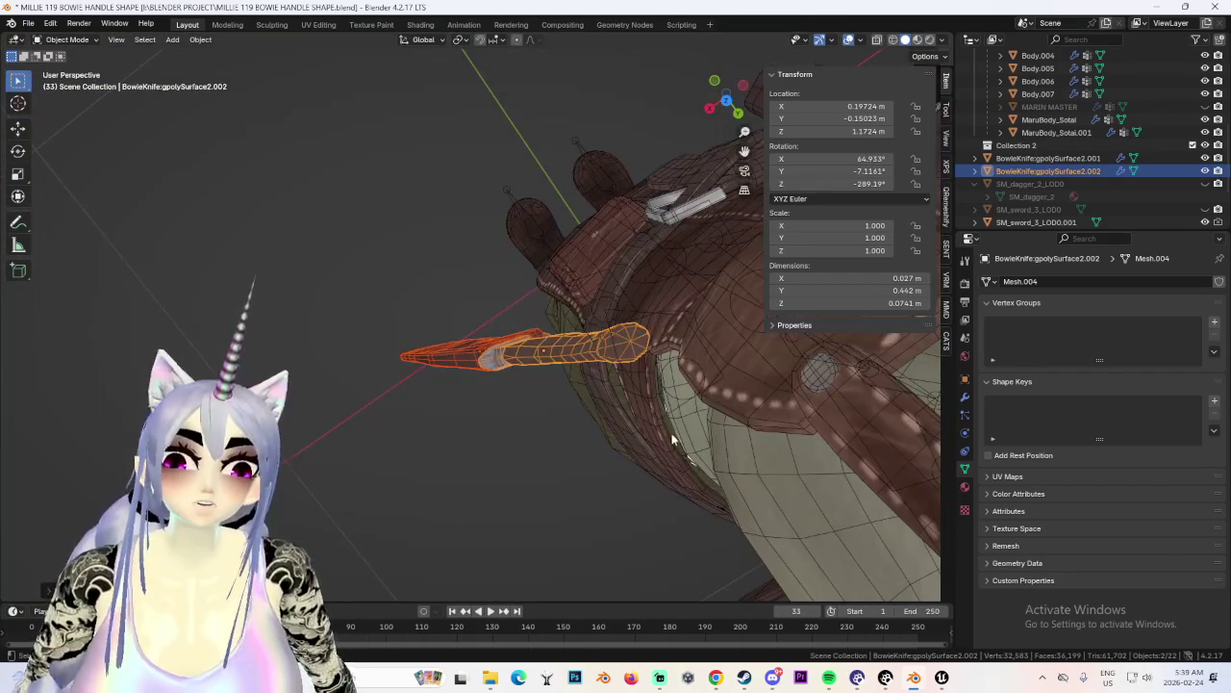
click(492, 417)
Move the knife against the body, shifting it along X and Y and re-rotating it.
mouse_move(492, 417)
middle_down()
mouse_move(621, 354)
mouse_move(609, 333)
mouse_move(514, 309)
mouse_move(621, 355)
mouse_move(822, 330)
mouse_move(610, 310)
mouse_move(506, 344)
mouse_move(599, 345)
mouse_move(570, 354)
mouse_move(618, 360)
mouse_move(586, 315)
mouse_move(662, 295)
mouse_move(664, 313)
mouse_move(629, 319)
mouse_move(671, 316)
mouse_move(625, 340)
middle_up()
key(g)
click(644, 357)
key(g)
key(x)
click(652, 357)
key(g)
key(y)
key(r)
scroll(634, 362, down, 5)
Check the knife from front and side views, then open the CATS tab.
key(KP_1)
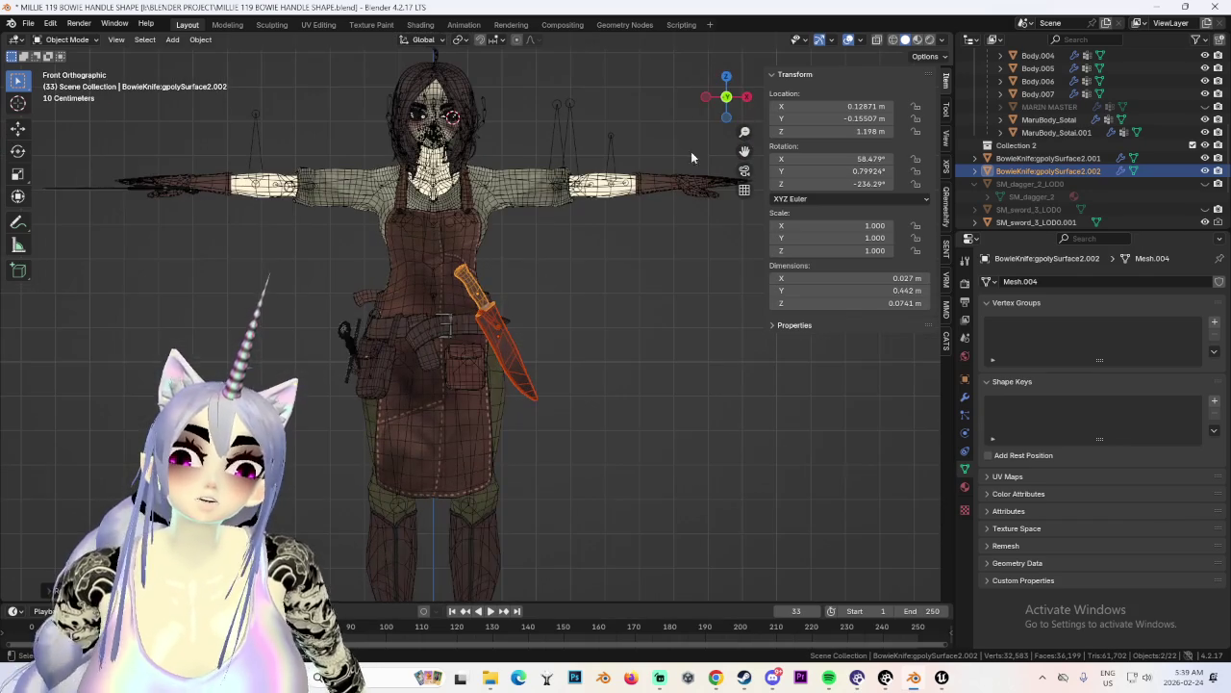
scroll(527, 352, up, 2)
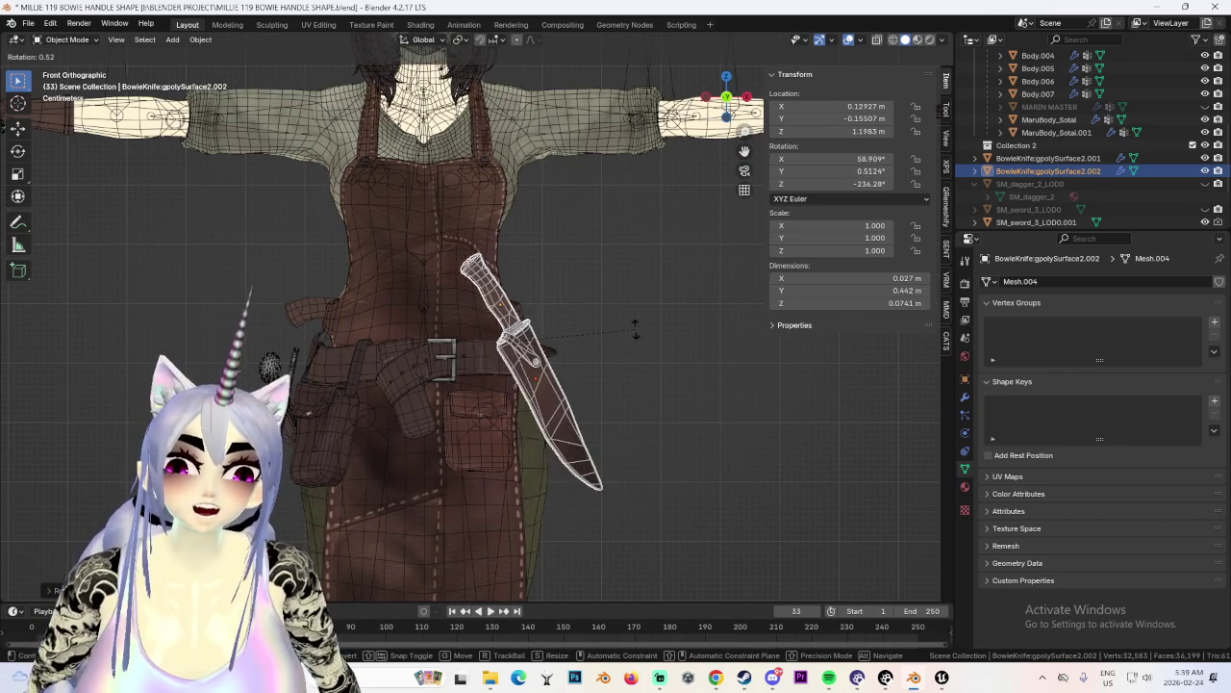
mouse_move(660, 360)
middle_down()
mouse_move(536, 369)
mouse_move(541, 389)
mouse_move(638, 326)
mouse_move(607, 350)
mouse_move(297, 327)
mouse_move(541, 358)
mouse_move(520, 359)
mouse_move(479, 457)
middle_up()
click(723, 99)
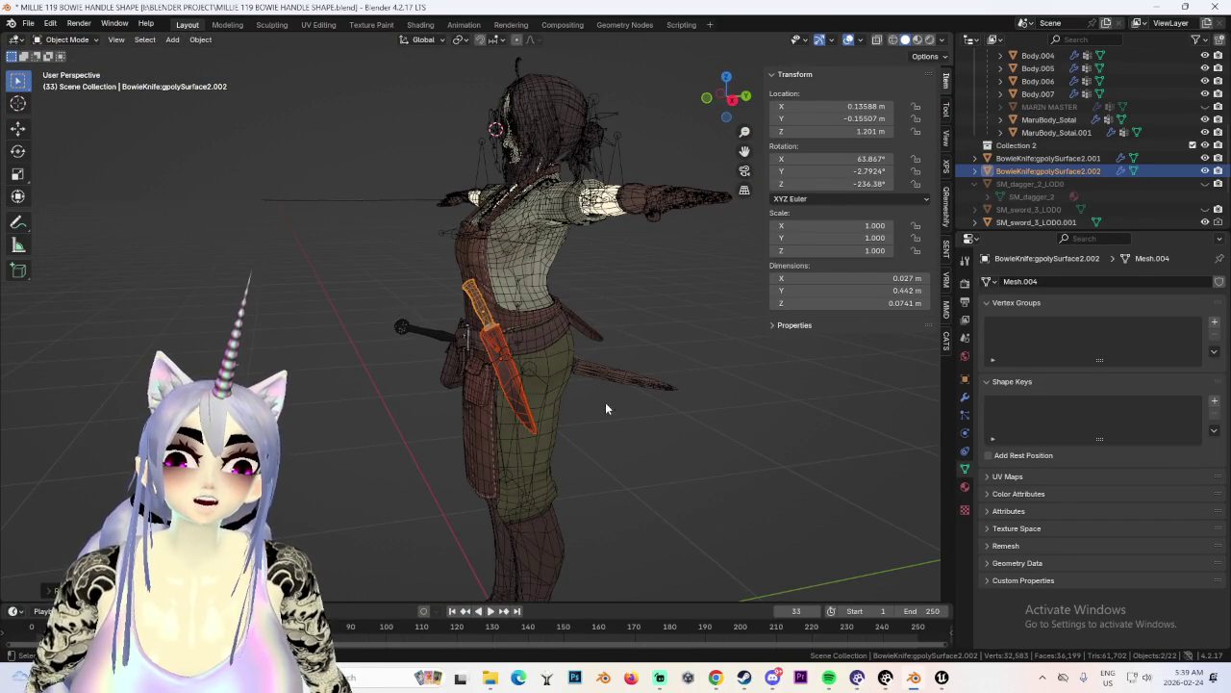
middle_drag(652, 385, 661, 405)
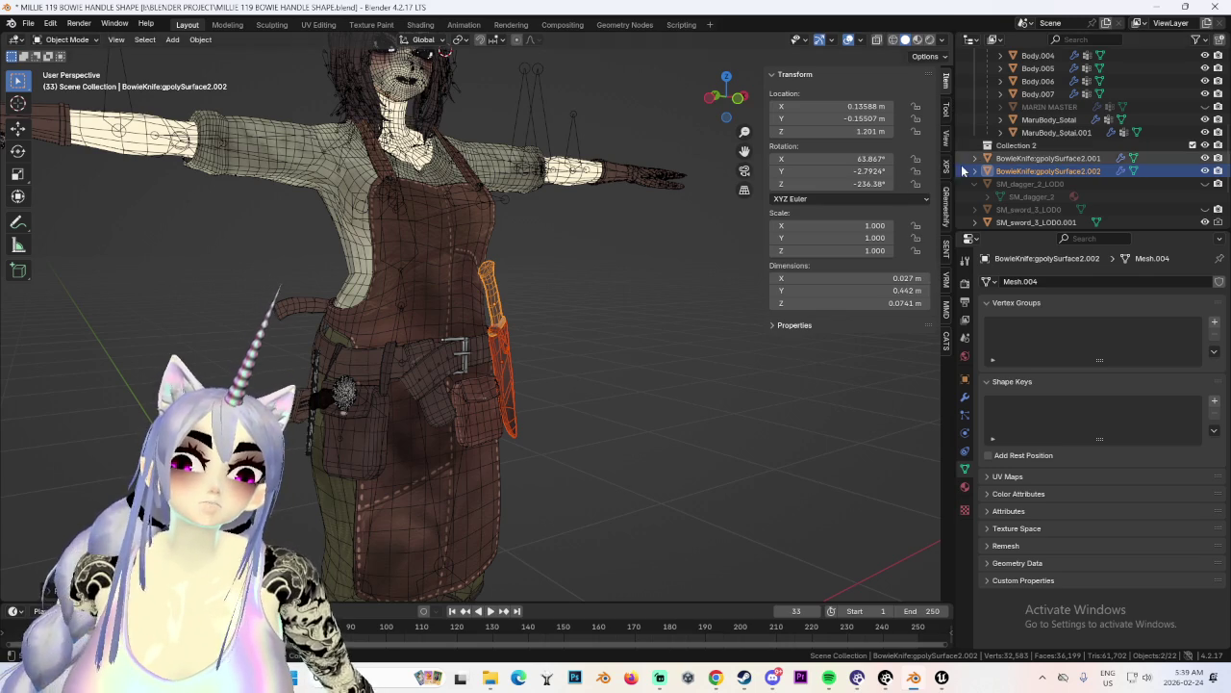
middle_drag(452, 288, 469, 287)
click(947, 339)
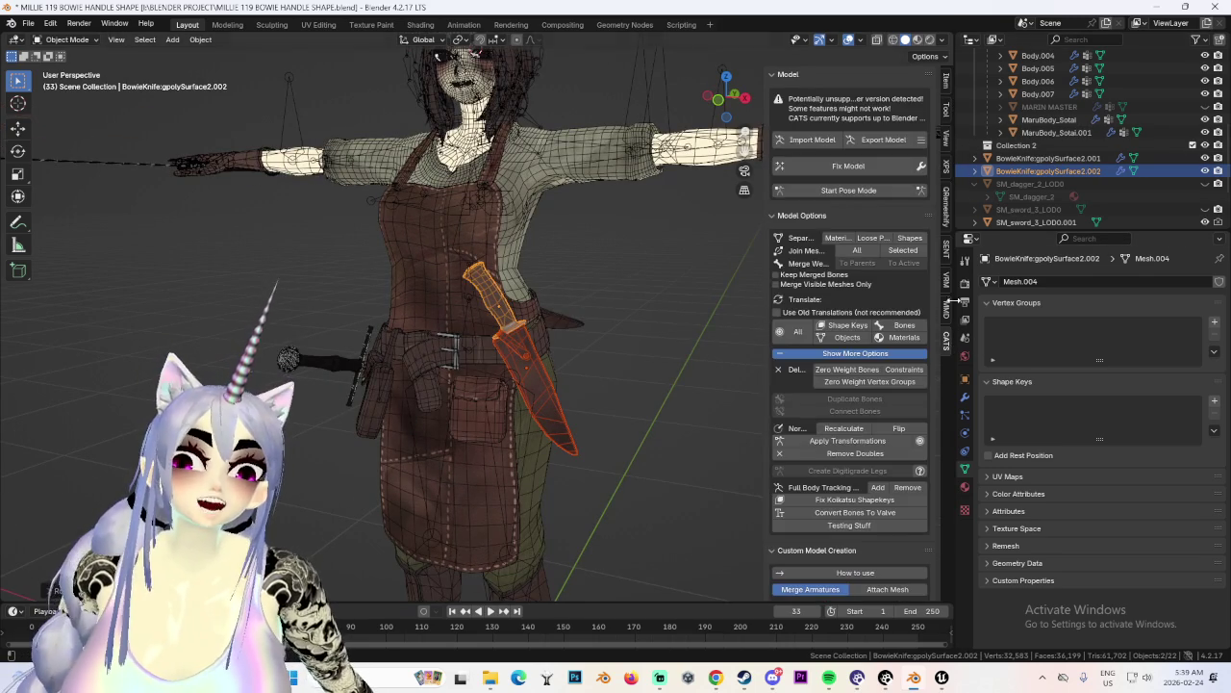
click(847, 191)
middle_drag(541, 356, 540, 438)
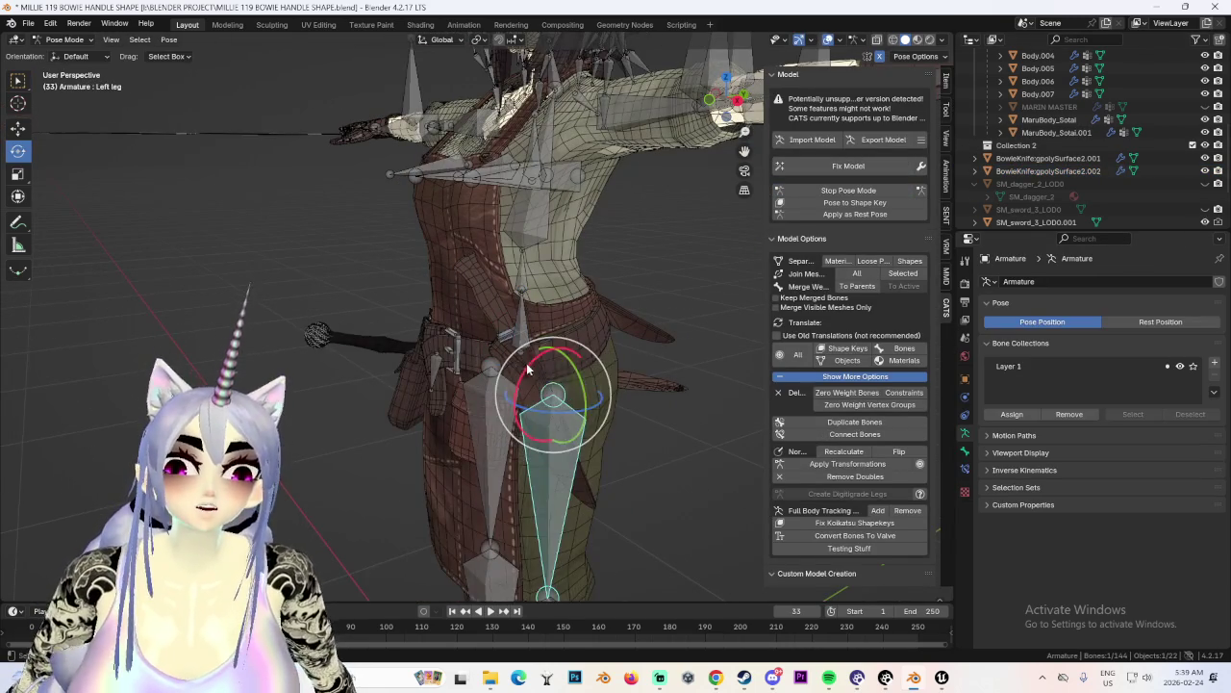
drag(526, 368, 639, 258)
mouse_move(639, 257)
middle_down()
mouse_move(620, 291)
mouse_move(721, 331)
middle_up()
key(ctrl+z)
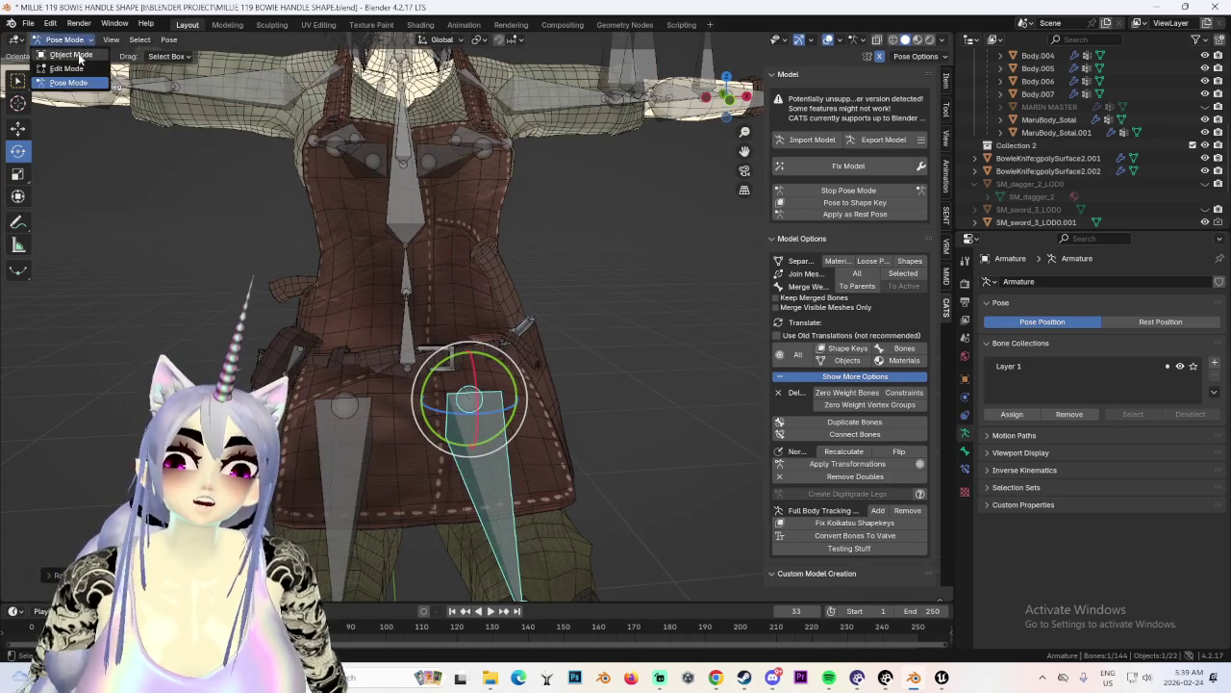
click(79, 55)
click(529, 343)
middle_drag(529, 344, 533, 360)
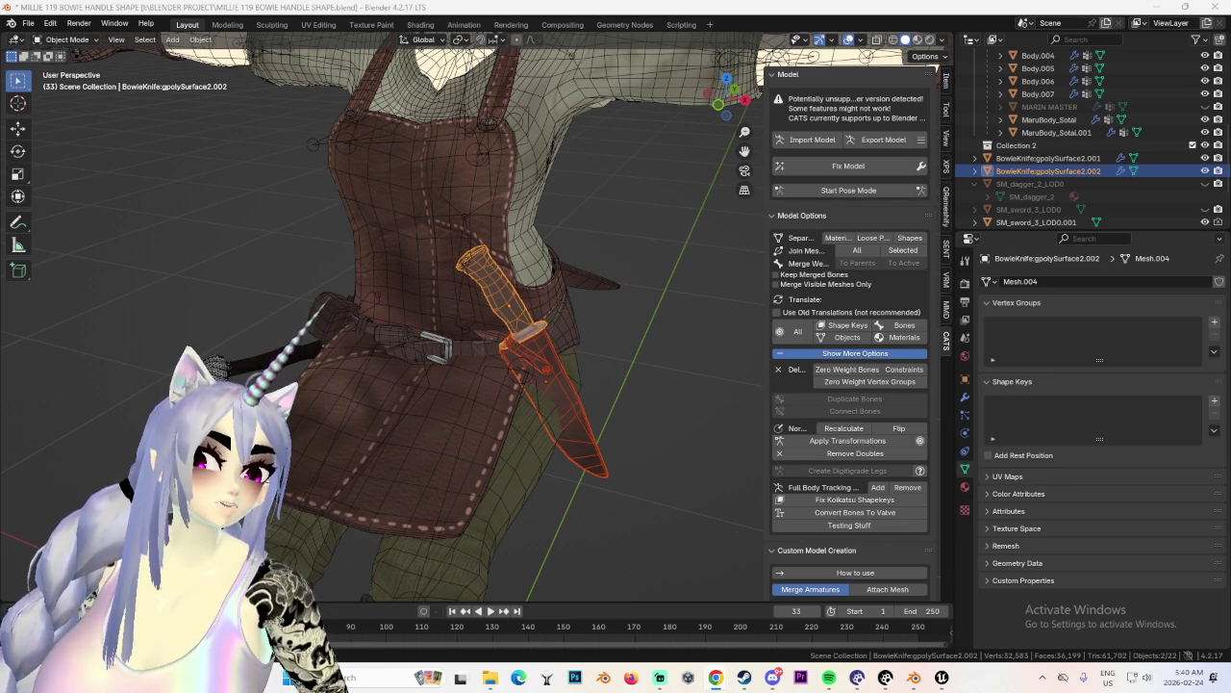
Rotate the Bowie knife around X and re-angle it against the sheath.
mouse_move(576, 344)
middle_down()
mouse_move(596, 350)
mouse_move(566, 414)
mouse_move(299, 313)
mouse_move(596, 448)
mouse_move(643, 325)
mouse_move(578, 453)
mouse_move(628, 437)
mouse_move(659, 460)
mouse_move(631, 344)
mouse_move(642, 352)
middle_up()
scroll(597, 349, up, 3)
scroll(598, 485, down, 2)
key(r)
key(x)
key(Return)
scroll(635, 361, down, 2)
key(r)
click(635, 294)
mouse_move(635, 293)
middle_down()
mouse_move(621, 366)
mouse_move(560, 385)
mouse_move(684, 410)
mouse_move(609, 373)
mouse_move(620, 347)
mouse_move(621, 425)
mouse_move(596, 410)
mouse_move(654, 428)
mouse_move(635, 438)
mouse_move(596, 400)
mouse_move(439, 404)
mouse_move(500, 406)
mouse_move(529, 368)
mouse_move(580, 375)
mouse_move(608, 283)
mouse_move(556, 326)
mouse_move(617, 365)
mouse_move(551, 351)
mouse_move(565, 343)
mouse_move(615, 344)
mouse_move(577, 363)
mouse_move(421, 373)
middle_up()
key(r)
click(654, 415)
Move the knife along Y and then X to sit beside the sheath.
scroll(654, 415, up, 3)
key(g)
key(y)
click(529, 368)
key(g)
click(580, 350)
Reselect the Bowie knife, refine its Y position and rotation, then enter Pose Mode.
click(423, 371)
mouse_move(494, 350)
middle_down()
mouse_move(510, 366)
mouse_move(500, 383)
mouse_move(560, 389)
mouse_move(553, 355)
mouse_move(502, 414)
middle_up()
scroll(553, 355, down, 3)
click(508, 337)
scroll(508, 337, up, 3)
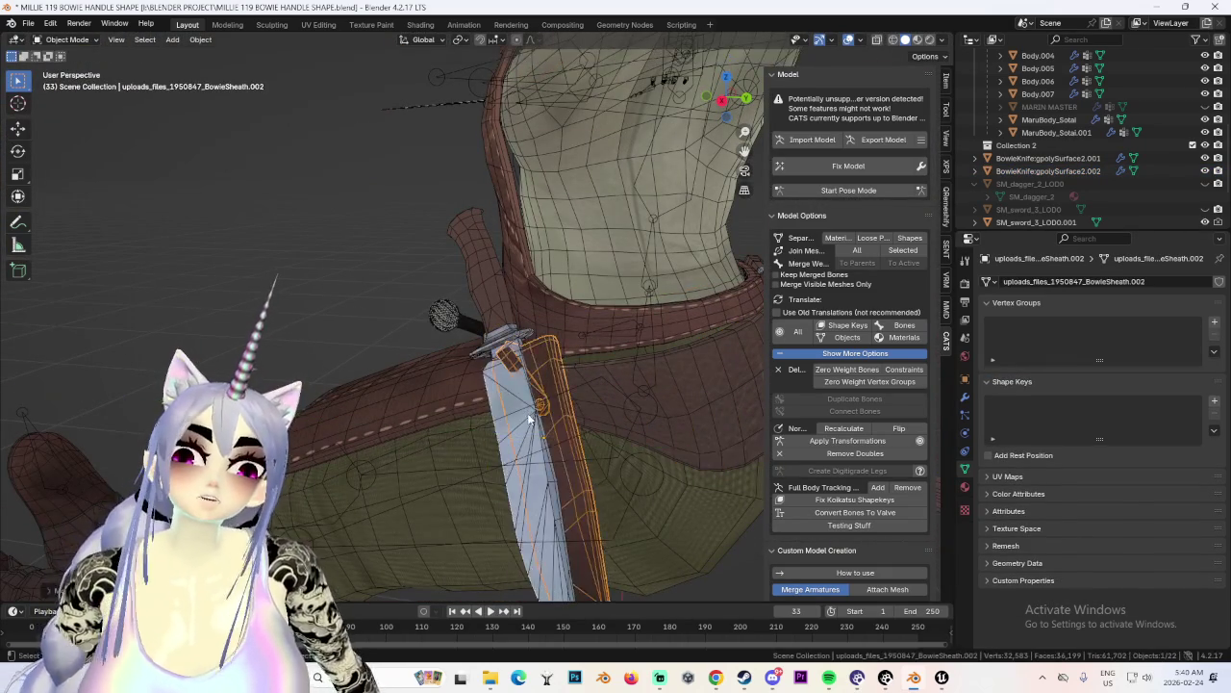
click(497, 301)
mouse_move(497, 301)
middle_down()
mouse_move(604, 361)
mouse_move(554, 362)
mouse_move(581, 353)
mouse_move(524, 374)
mouse_move(475, 420)
mouse_move(656, 368)
mouse_move(544, 360)
middle_up()
key(g)
key(y)
key(r)
key(Return)
click(569, 369)
click(475, 421)
click(874, 191)
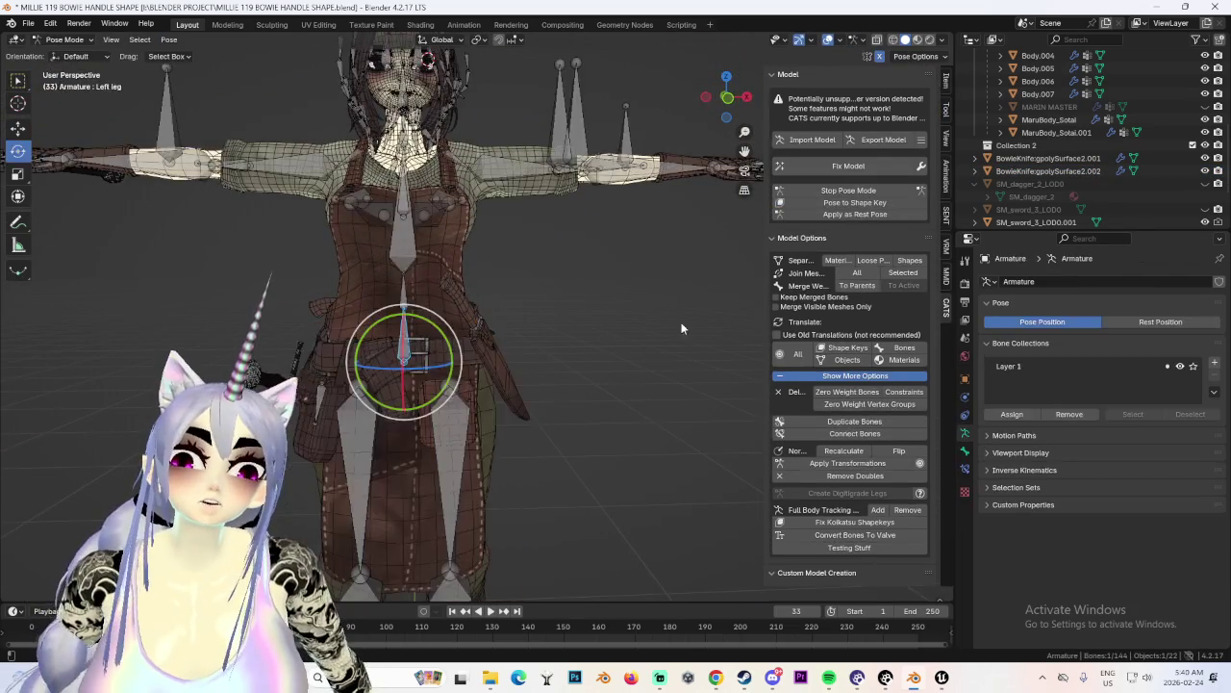
Swing the left leg bone outward about 24 degrees in Pose Mode.
scroll(549, 392, up, 3)
click(850, 190)
click(851, 191)
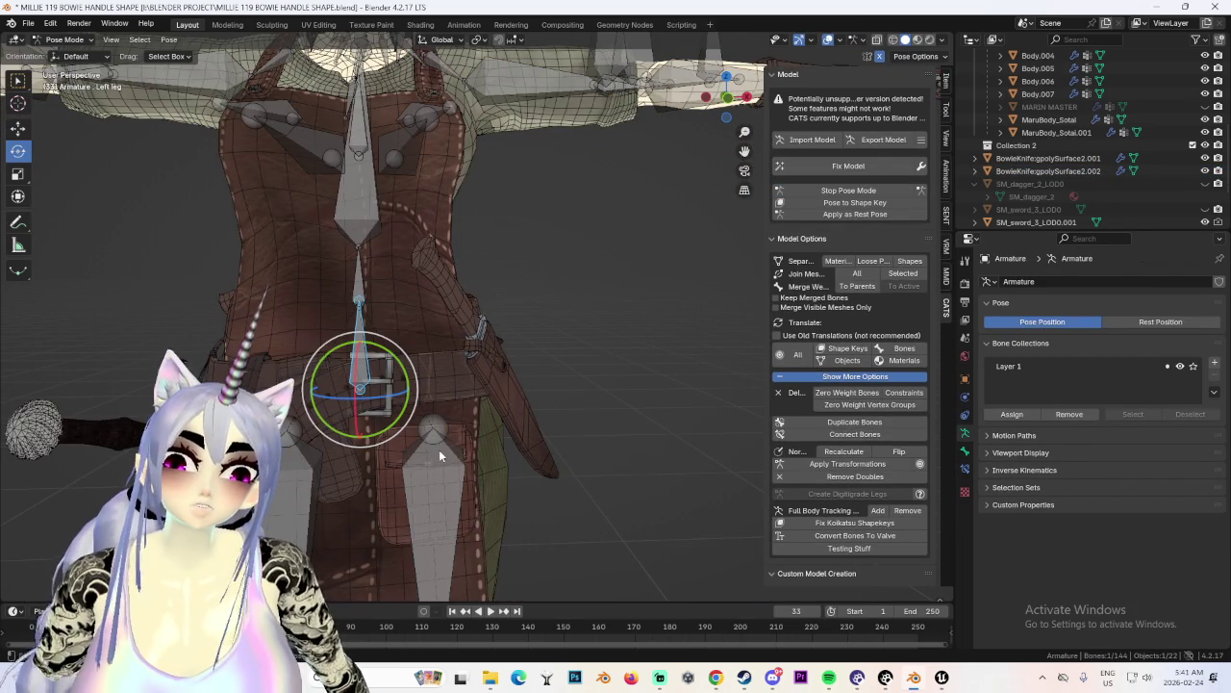
drag(408, 390, 405, 423)
mouse_move(404, 423)
middle_down()
mouse_move(506, 368)
mouse_move(669, 358)
mouse_move(590, 357)
mouse_move(450, 283)
middle_up()
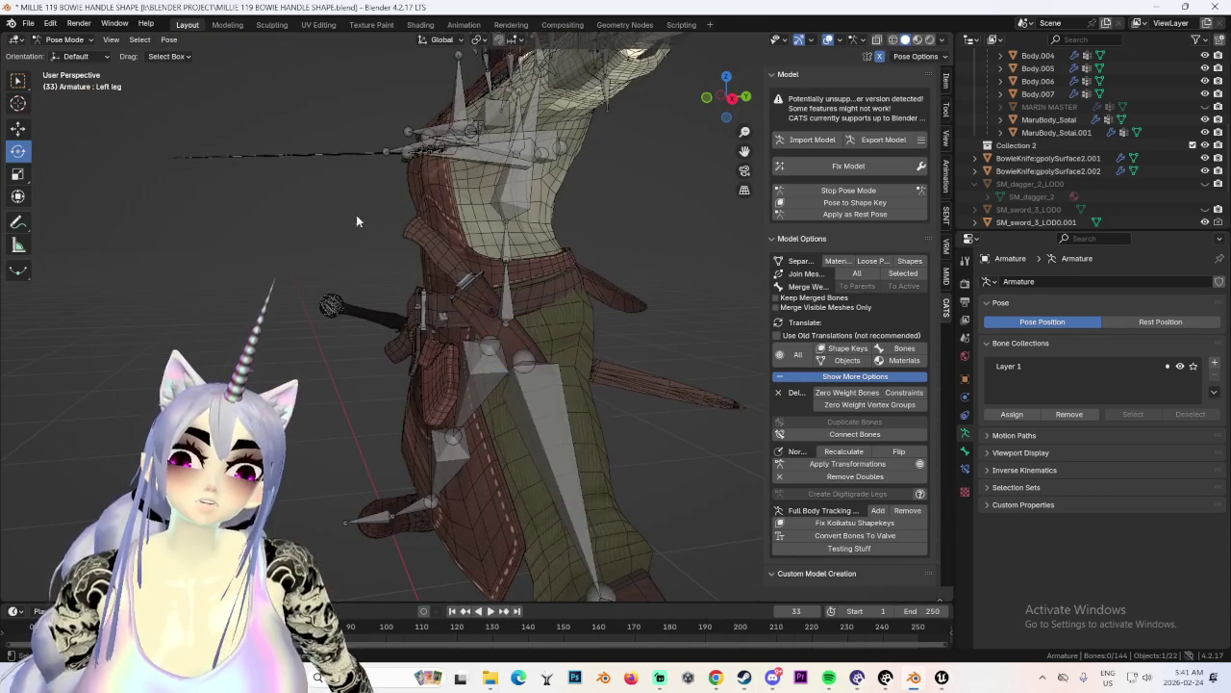
Back in Object Mode, re-angle the knife and shift it along X.
click(70, 55)
click(498, 348)
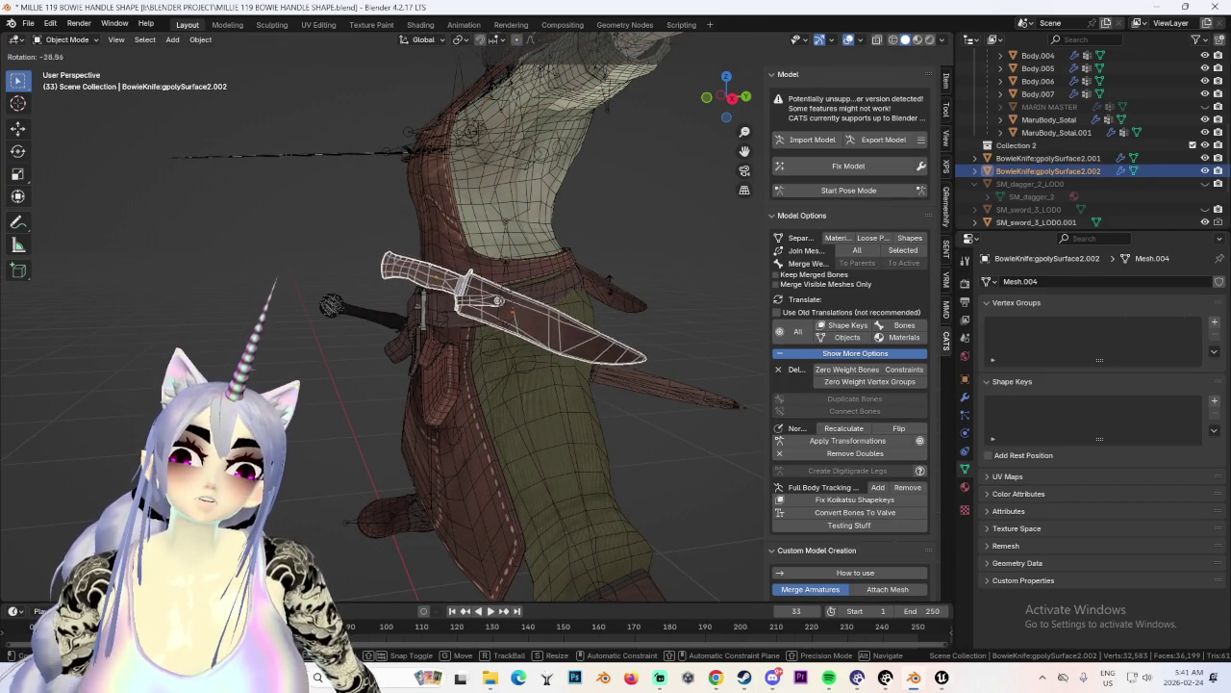
click(519, 365)
scroll(498, 350, up, 3)
scroll(529, 370, up, 3)
scroll(543, 384, up, 2)
mouse_move(543, 384)
middle_down()
mouse_move(544, 354)
mouse_move(530, 356)
middle_up()
key(g)
key(x)
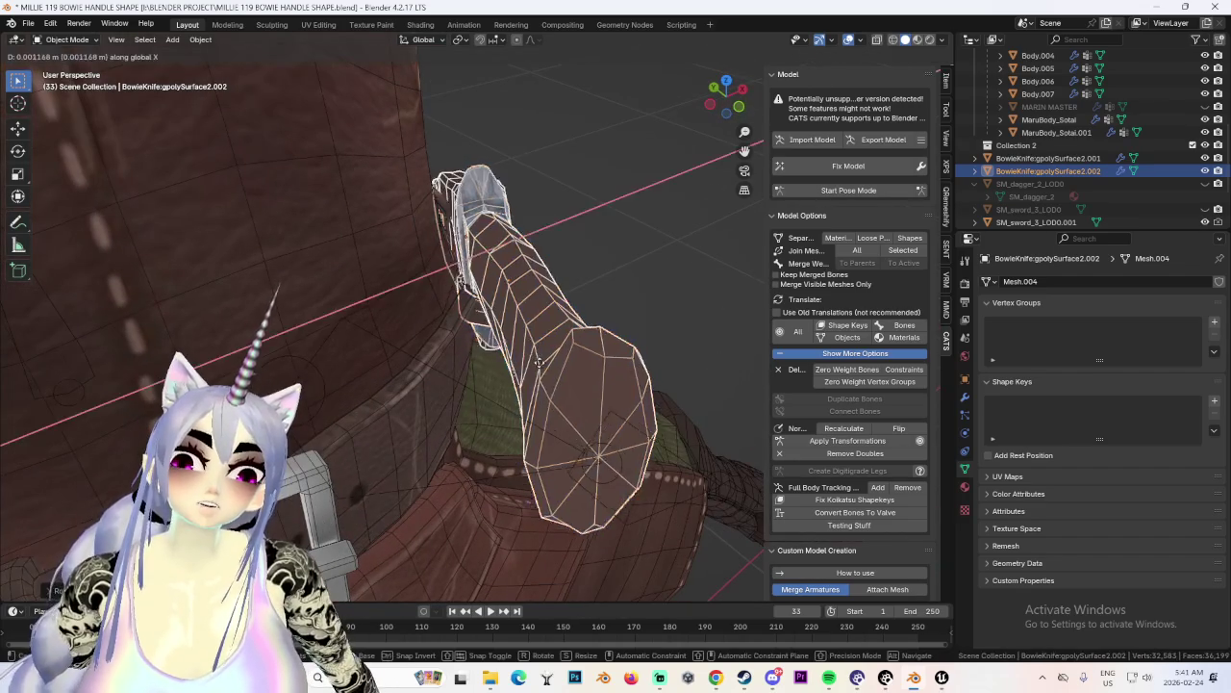
click(585, 393)
Move the knife further along X and inspect its handle from above.
key(g)
key(x)
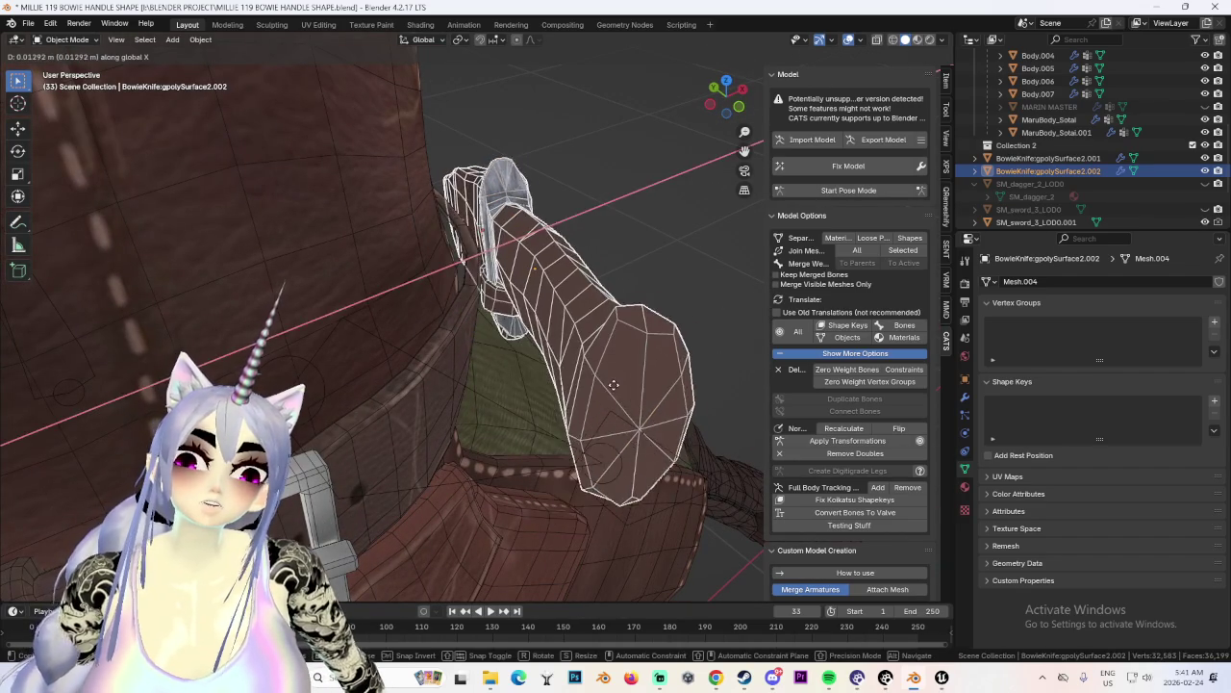
scroll(648, 393, down, 3)
mouse_move(654, 385)
middle_down()
mouse_move(673, 375)
mouse_move(559, 373)
mouse_move(534, 315)
middle_up()
scroll(674, 373, down, 3)
click(676, 374)
scroll(676, 373, down, 3)
scroll(676, 377, up, 3)
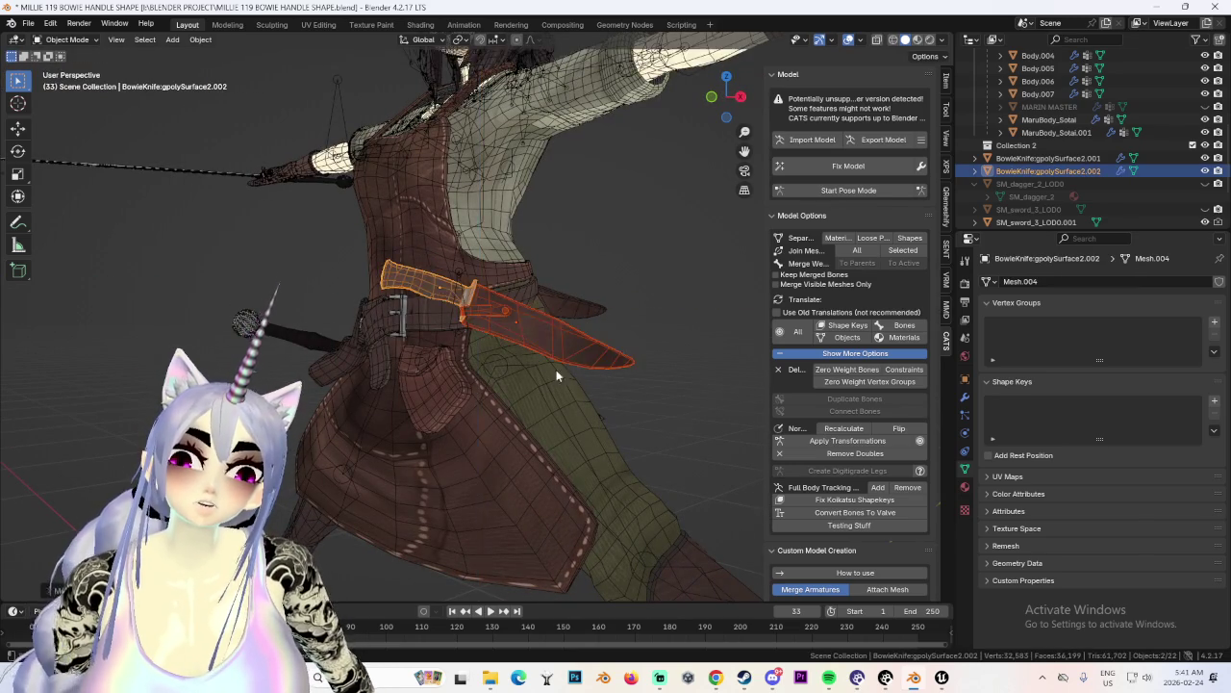
middle_drag(562, 377, 527, 329)
scroll(587, 380, up, 3)
middle_drag(587, 380, 537, 327)
Rotate the knife handle and move the knife against the belt.
key(r)
mouse_move(635, 365)
middle_down()
mouse_move(593, 274)
mouse_move(581, 367)
mouse_move(541, 361)
middle_up()
key(g)
click(517, 343)
scroll(578, 348, down, 3)
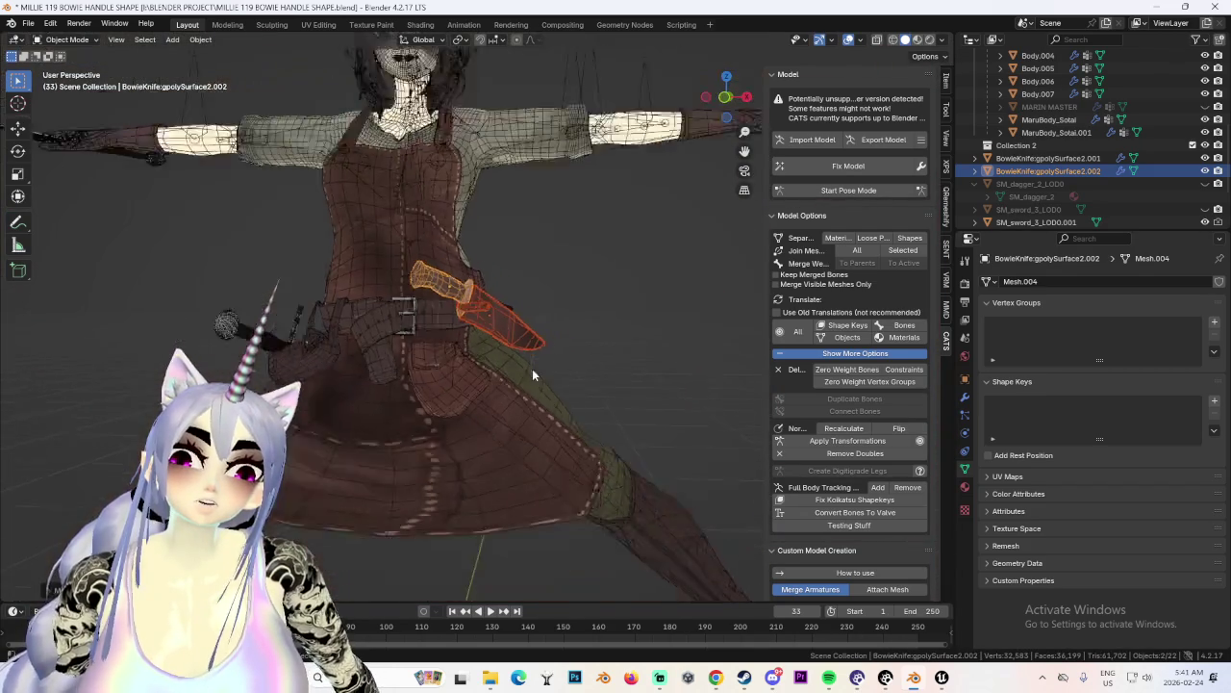
click(553, 355)
mouse_move(611, 341)
middle_down()
mouse_move(664, 360)
mouse_move(479, 374)
mouse_move(445, 429)
middle_up()
scroll(515, 386, up, 3)
scroll(445, 429, up, 3)
mouse_move(372, 355)
middle_down()
mouse_move(462, 289)
mouse_move(556, 384)
mouse_move(666, 374)
mouse_move(644, 420)
middle_up()
Reselect the Bowie knife and rotate it around the X axis.
click(485, 259)
click(556, 383)
scroll(643, 421, up, 2)
key(r)
key(x)
click(652, 409)
mouse_move(653, 402)
middle_down()
mouse_move(651, 360)
mouse_move(588, 350)
mouse_move(558, 380)
mouse_move(520, 364)
middle_up()
scroll(651, 359, down, 4)
Frame the Bowie knife and push it about 0.034 m along Z into the belt.
click(504, 320)
click(433, 300)
key(KP_Decimal)
key(g)
key(z)
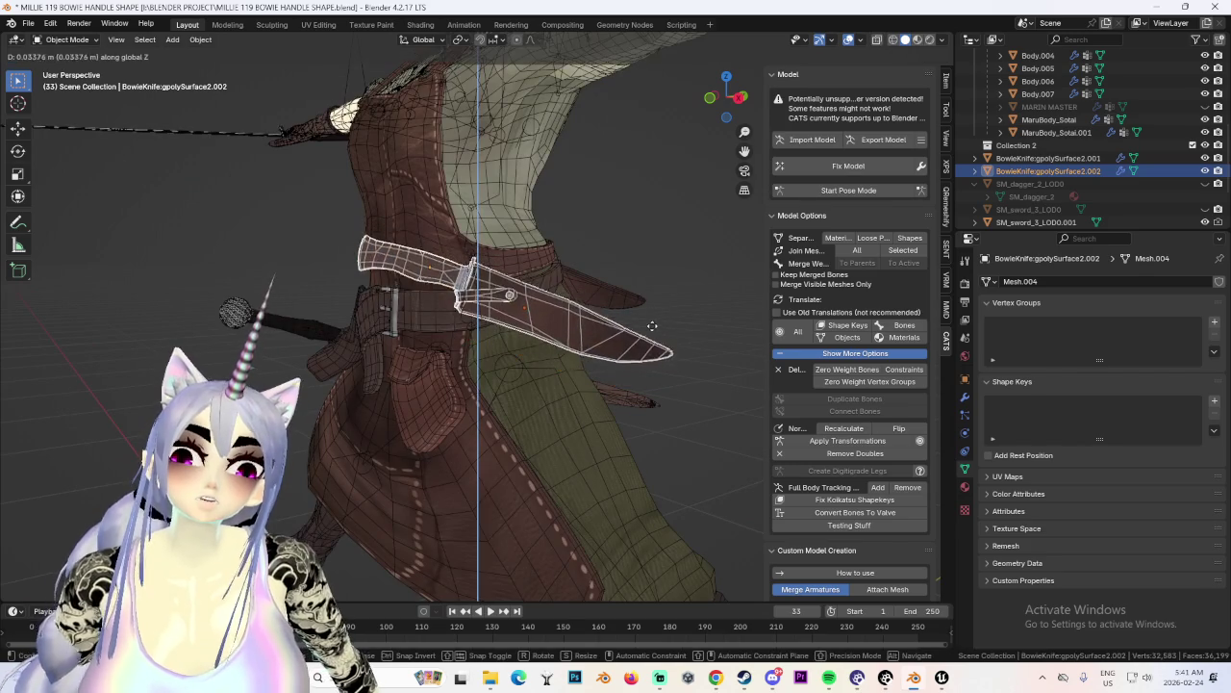
click(650, 332)
mouse_move(650, 332)
middle_down()
mouse_move(554, 398)
mouse_move(640, 335)
middle_up()
scroll(554, 398, down, 3)
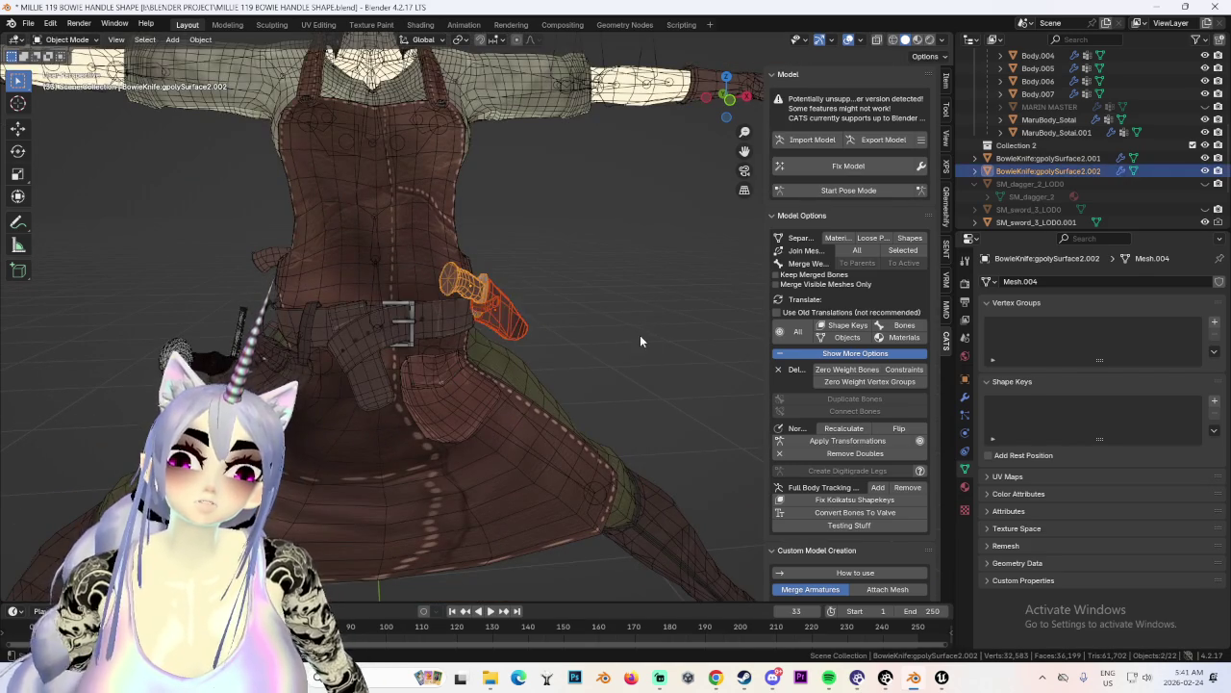
middle_drag(706, 354, 520, 339)
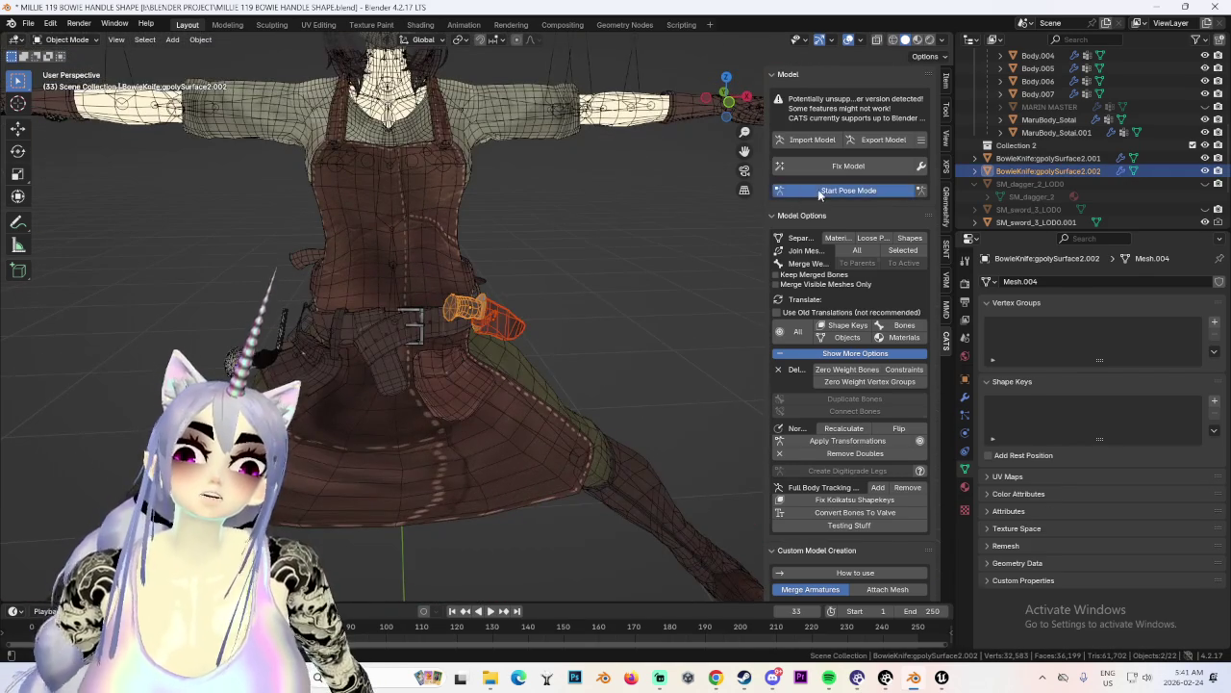
Enter Pose Mode and hide the armature to see the belt clearly.
click(819, 194)
mouse_move(615, 353)
middle_down()
mouse_move(513, 353)
mouse_move(574, 367)
middle_up()
scroll(574, 367, up, 1)
scroll(549, 373, up, 2)
scroll(523, 408, up, 2)
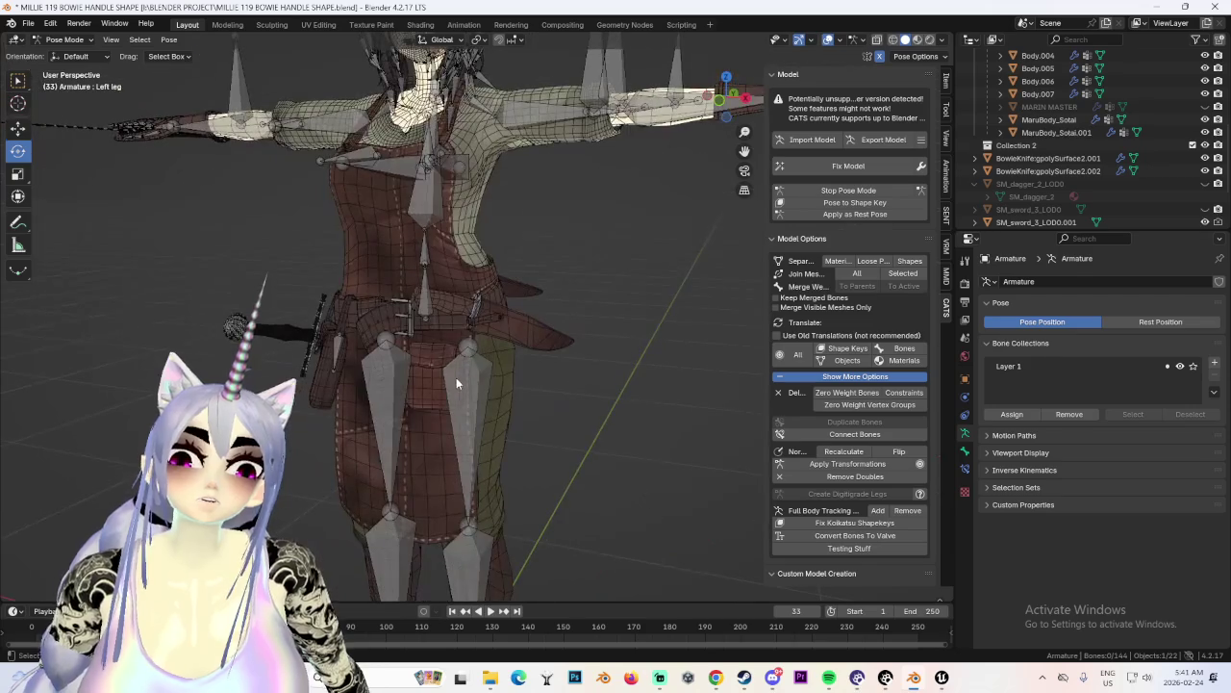
scroll(481, 288, down, 3)
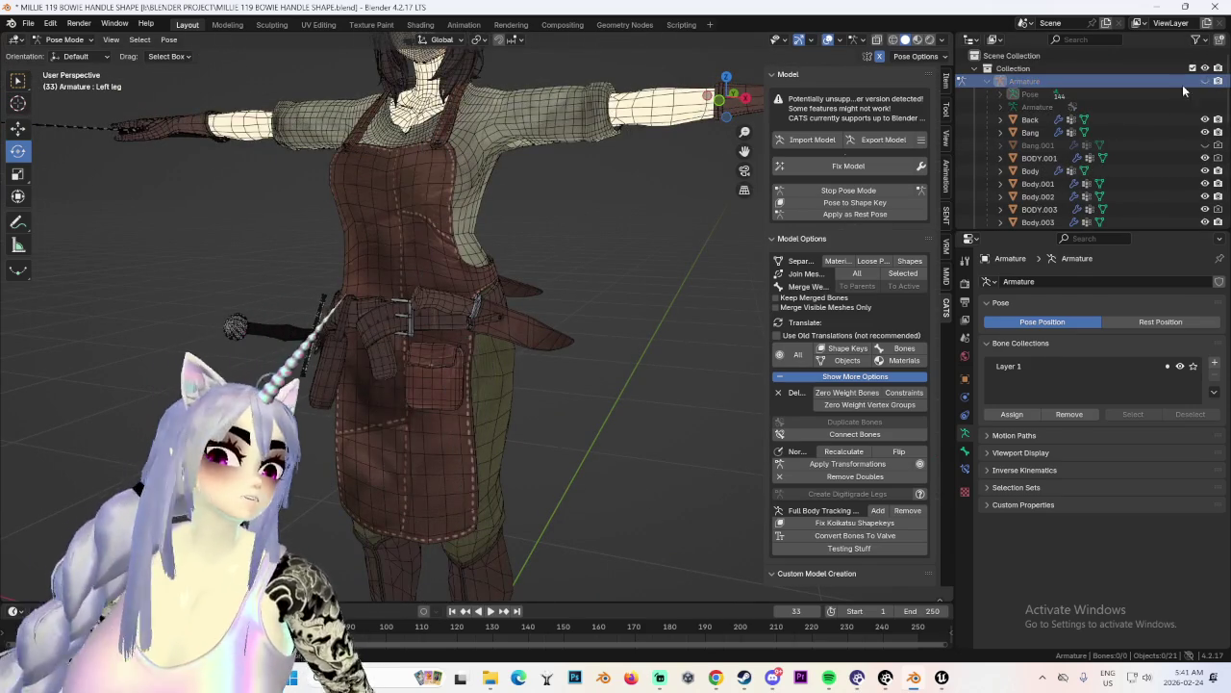
click(1205, 81)
mouse_move(471, 350)
middle_down()
mouse_move(494, 376)
mouse_move(450, 365)
middle_up()
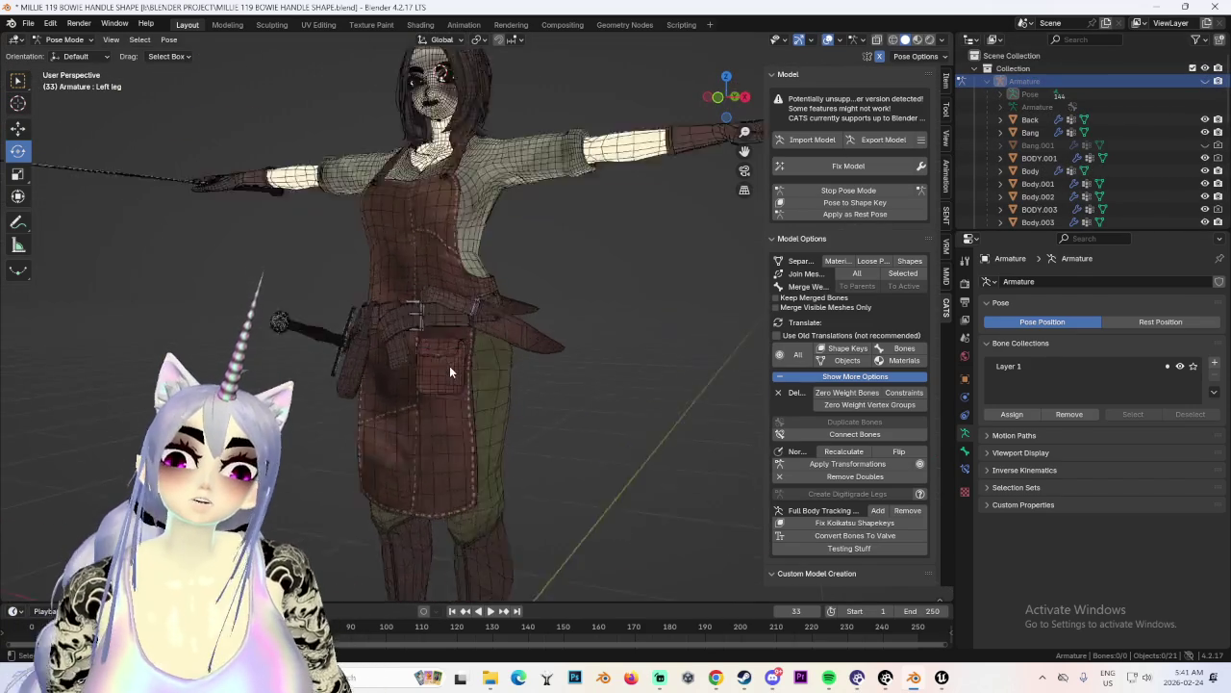
scroll(450, 366, up, 5)
Undo the last three knife changes, restoring its earlier diagonal angle by the hip.
click(448, 361)
key(ctrl+z)
key(ctrl+z)
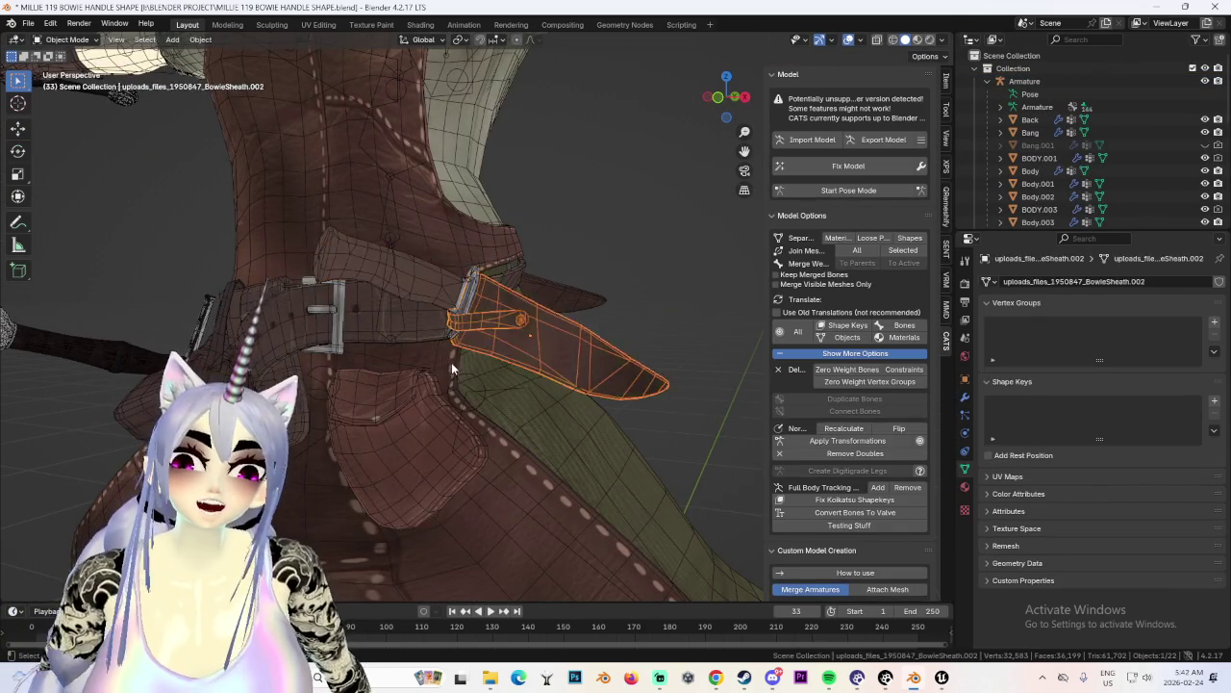
key(ctrl+z)
key(ctrl+z)
key(ctrl+z)
key(ctrl+z)
key(ctrl+z)
key(ctrl+z)
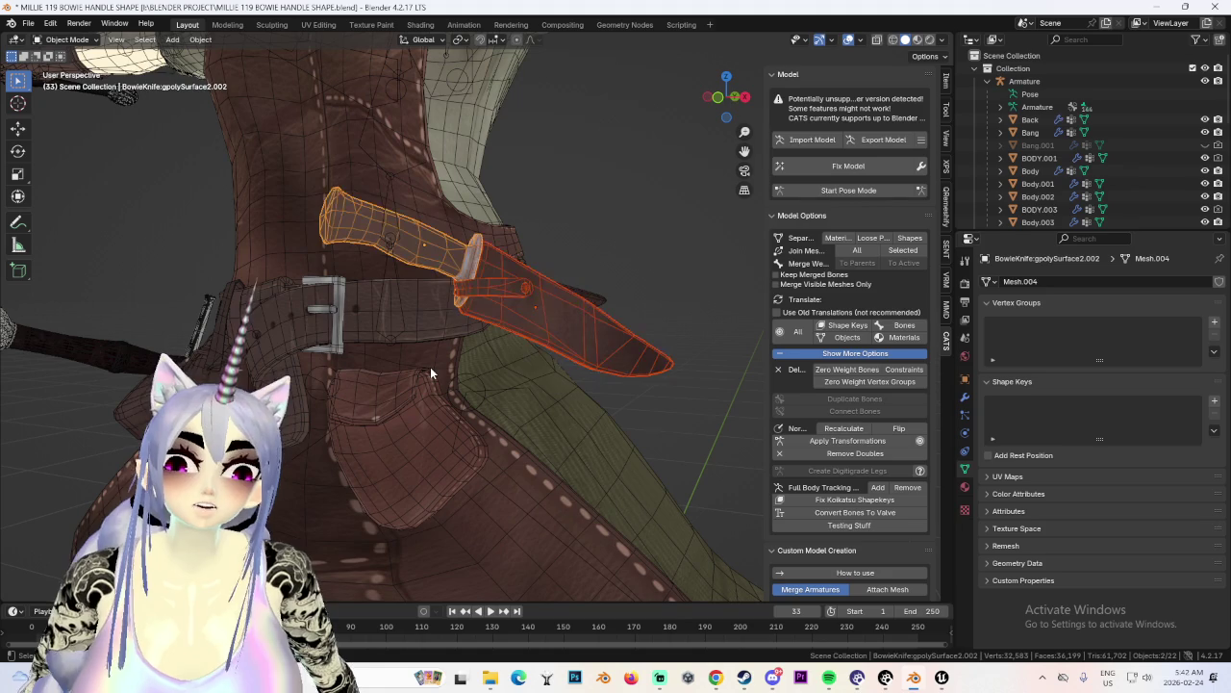
key(ctrl+z)
key(ctrl+z)
key(ctrl+z)
middle_drag(430, 366, 547, 368)
scroll(547, 369, down, 3)
scroll(625, 371, down, 2)
mouse_move(625, 370)
middle_down()
mouse_move(561, 365)
mouse_move(585, 390)
mouse_move(559, 375)
mouse_move(547, 442)
middle_up()
scroll(562, 364, up, 2)
scroll(542, 376, up, 2)
scroll(559, 375, down, 2)
scroll(547, 442, up, 3)
mouse_move(577, 365)
middle_down()
mouse_move(440, 359)
mouse_move(596, 366)
middle_up()
Select the Bowie knife and stop Pose Mode so the legs straighten.
click(439, 359)
click(849, 189)
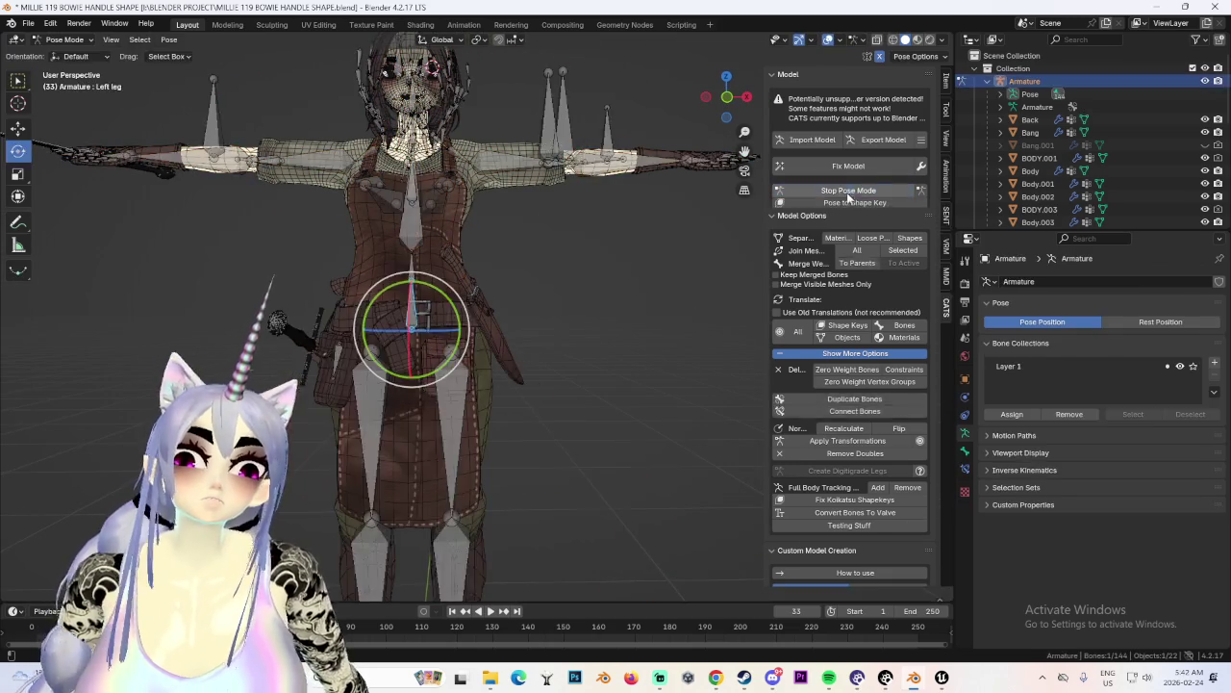
click(849, 189)
click(502, 340)
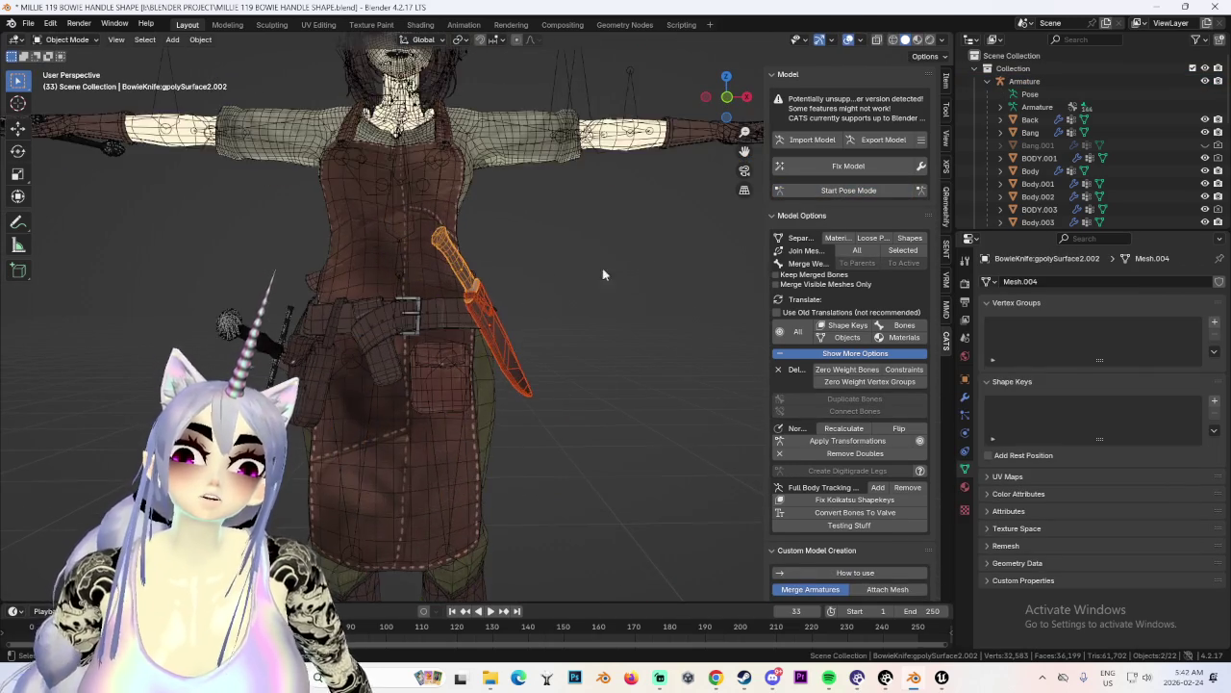
Rotate the Bowie knife so it stands upright along the hip.
middle_drag(473, 287, 563, 273)
click(481, 327)
key(r)
middle_drag(505, 324, 582, 312)
click(597, 359)
Check the knife beside the belt sheath, then put the armature into CATS Pose Mode.
mouse_move(577, 363)
middle_down()
mouse_move(495, 370)
mouse_move(527, 362)
mouse_move(523, 342)
mouse_move(556, 324)
middle_up()
scroll(523, 343, up, 2)
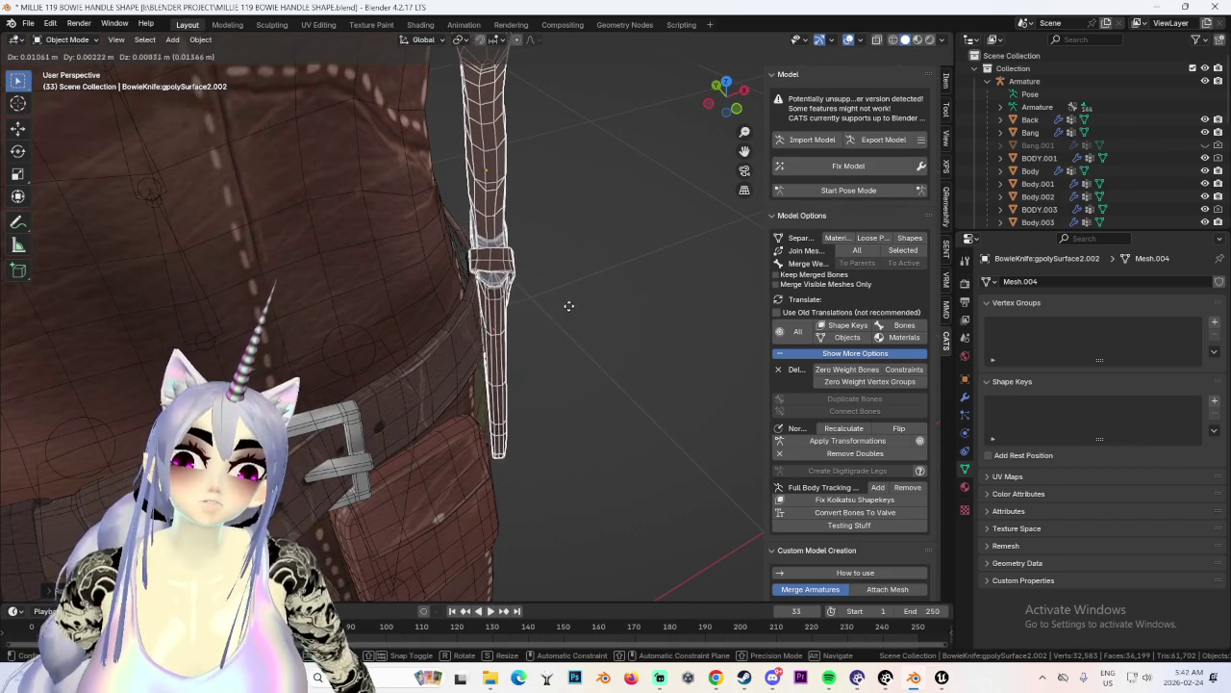
scroll(581, 345, down, 3)
mouse_move(581, 344)
middle_down()
mouse_move(555, 308)
mouse_move(494, 341)
mouse_move(499, 360)
mouse_move(577, 352)
mouse_move(550, 365)
middle_up()
scroll(552, 318, up, 2)
scroll(529, 357, down, 2)
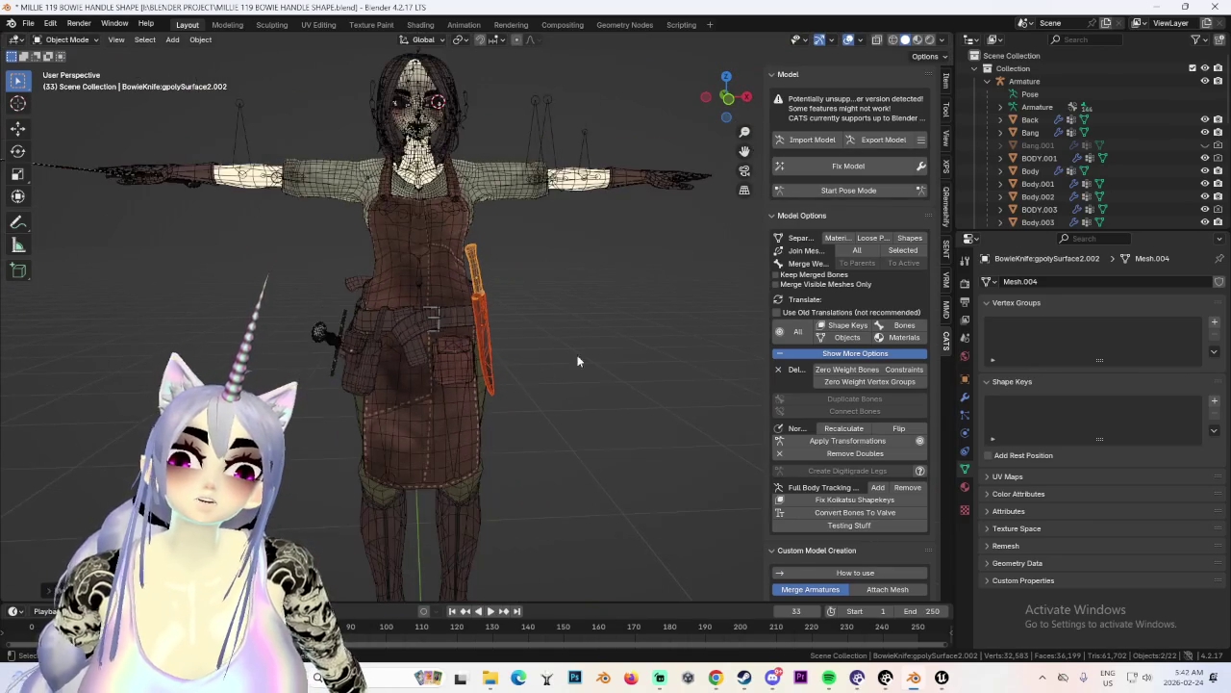
scroll(560, 365, up, 3)
scroll(585, 352, up, 2)
middle_drag(618, 344, 503, 271)
click(503, 271)
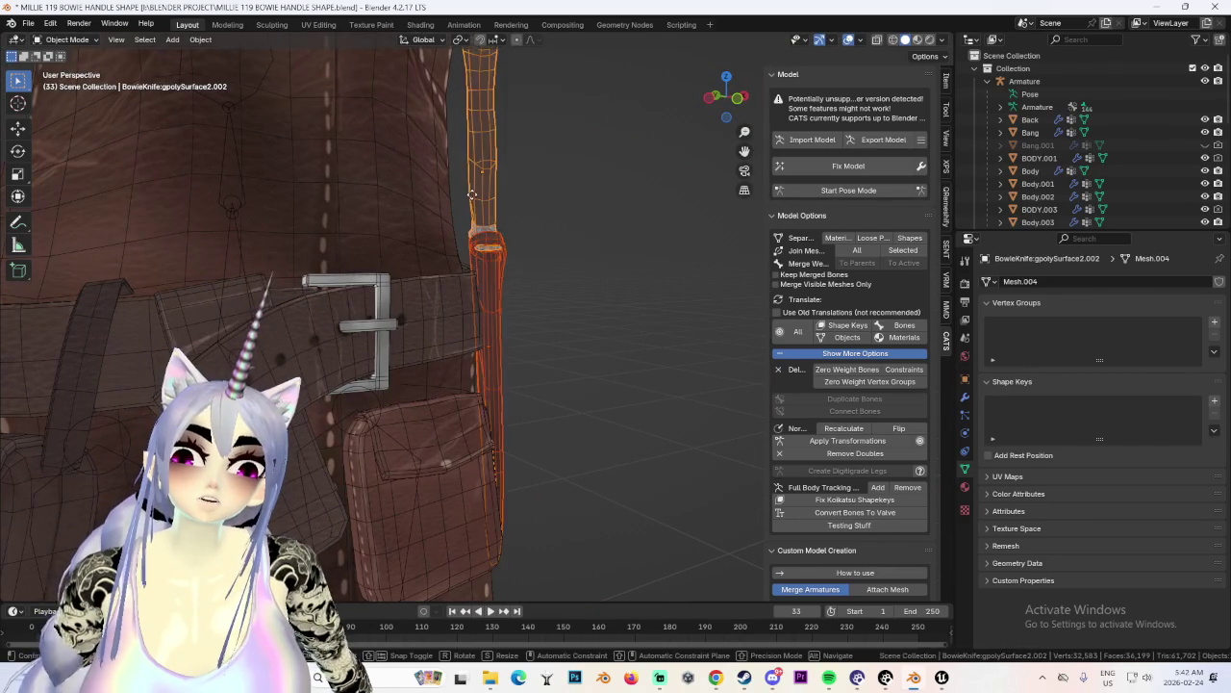
scroll(482, 216, down, 3)
mouse_move(483, 216)
middle_down()
mouse_move(561, 354)
mouse_move(483, 375)
mouse_move(568, 375)
middle_up()
click(837, 192)
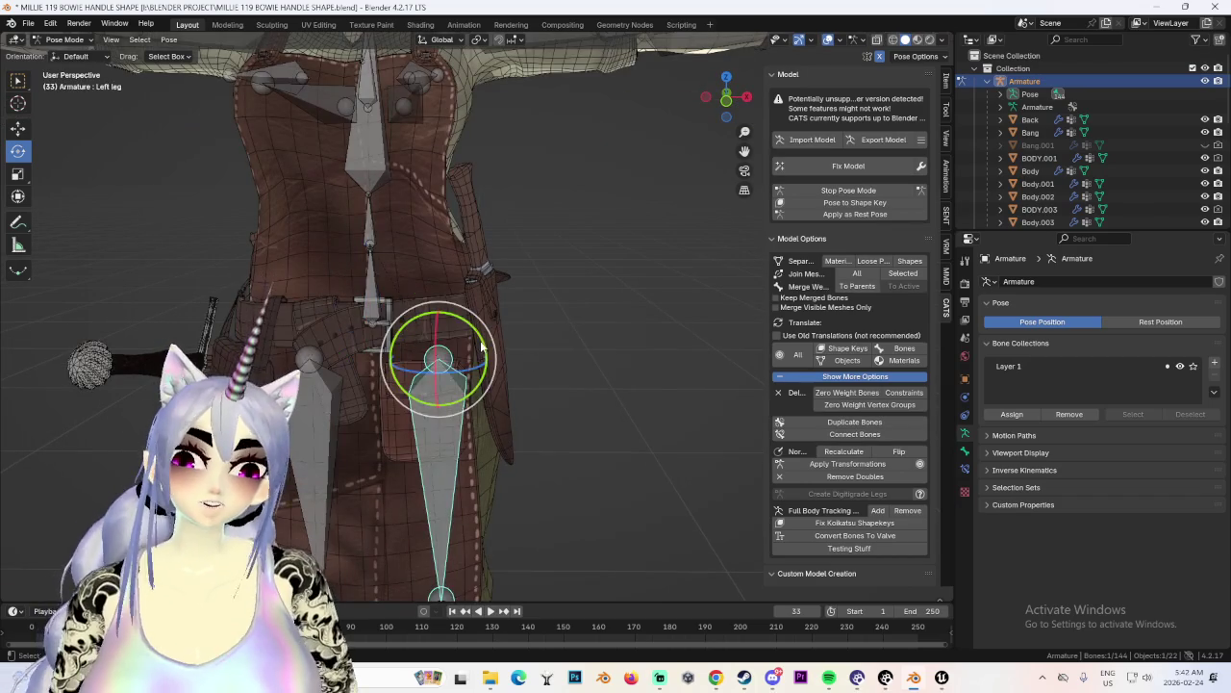
Test the pose by swinging the left leg bone, cancelling the first attempt.
drag(484, 348, 452, 404)
right_click(452, 404)
middle_drag(452, 404, 467, 337)
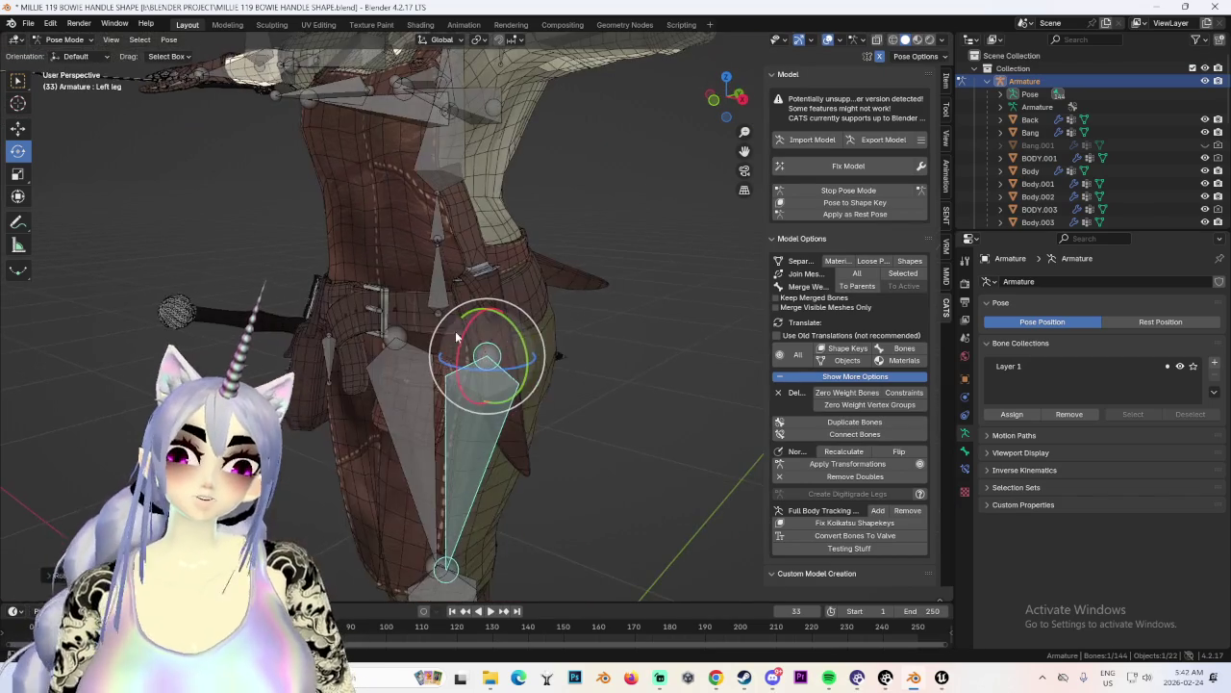
drag(466, 337, 433, 375)
mouse_move(433, 375)
middle_down()
mouse_move(648, 363)
mouse_move(596, 377)
middle_up()
Deselect the leg bone, return to Object Mode and select the belt knife.
key(alt+a)
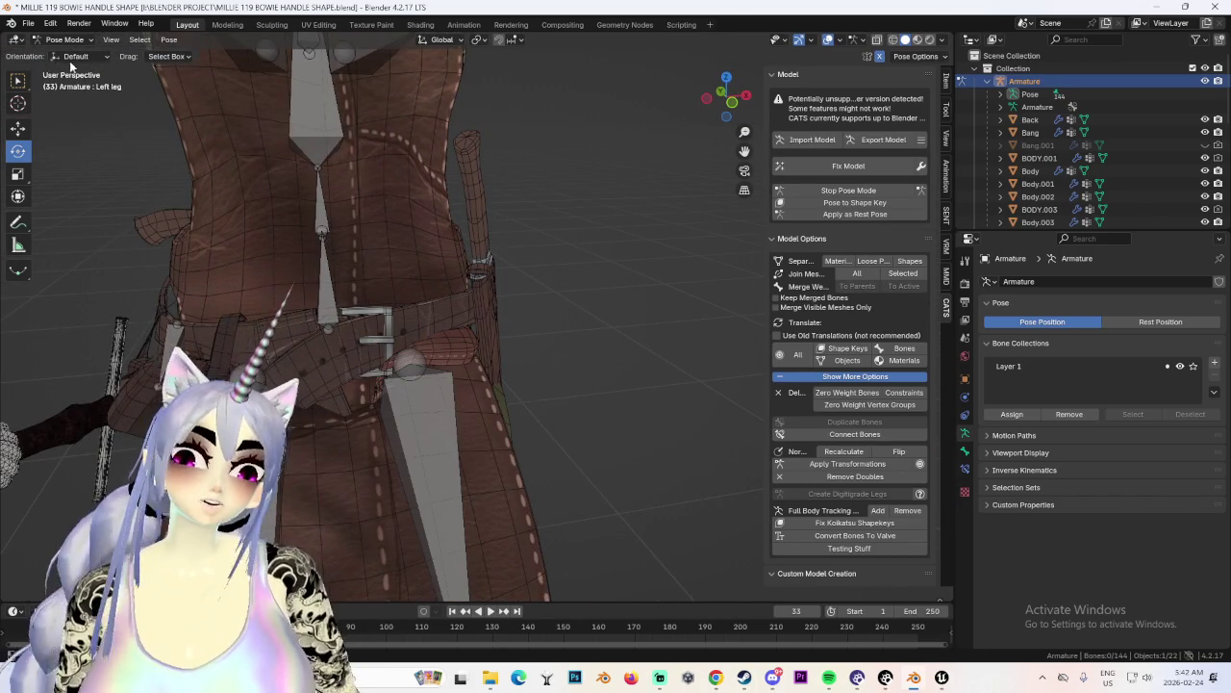
click(71, 55)
click(551, 320)
middle_drag(550, 319, 616, 323)
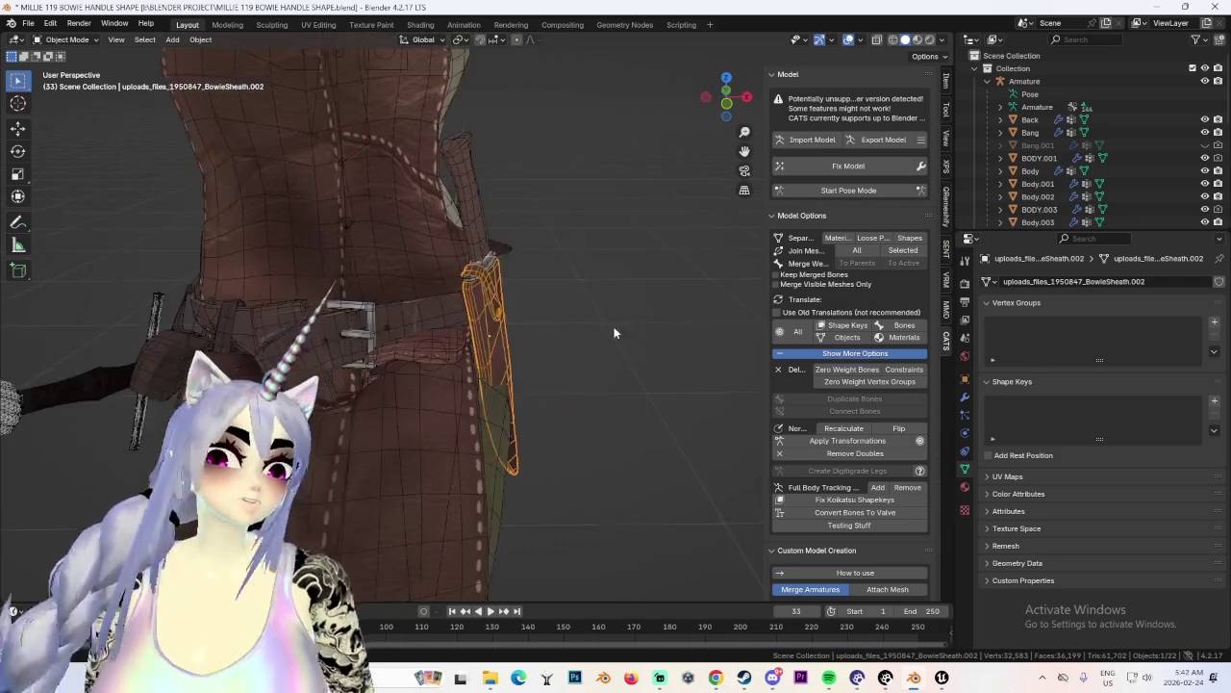
scroll(568, 347, down, 3)
scroll(525, 339, down, 2)
mouse_move(525, 338)
middle_down()
mouse_move(480, 279)
mouse_move(451, 365)
mouse_move(402, 358)
mouse_move(509, 347)
middle_up()
click(480, 279)
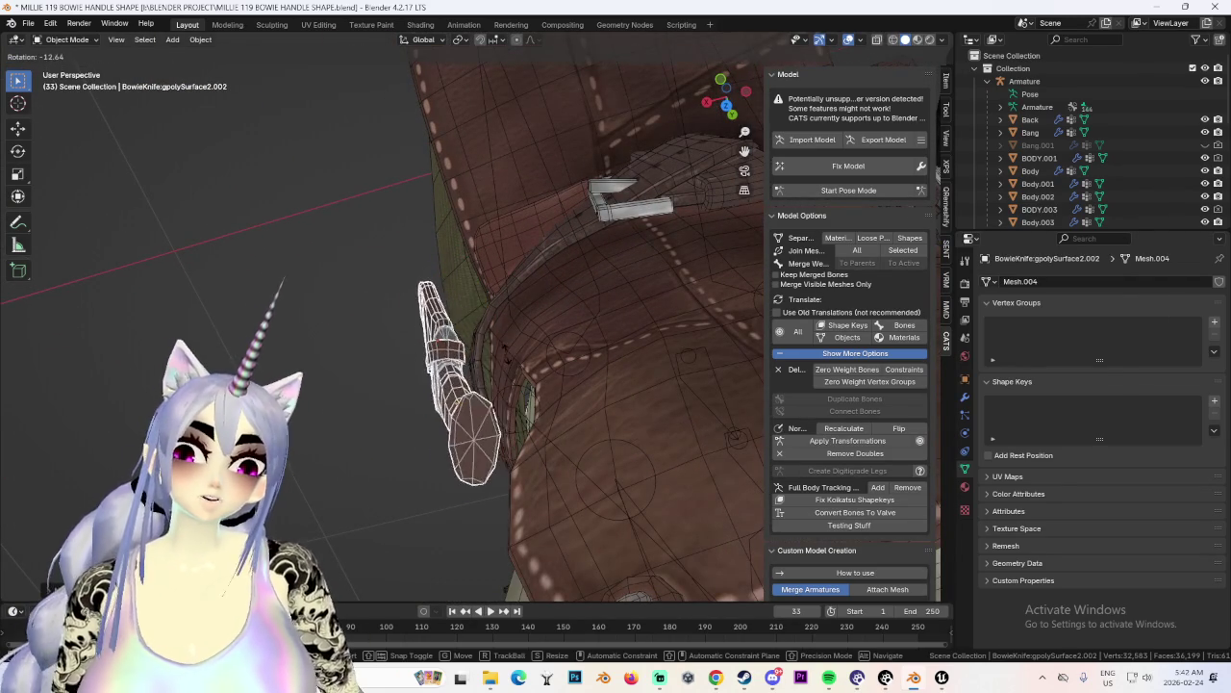
Move the knife sideways along X, checking it from the front view.
mouse_move(463, 377)
middle_down()
mouse_move(410, 311)
mouse_move(672, 277)
mouse_move(493, 264)
middle_up()
scroll(493, 264, down, 5)
scroll(625, 216, up, 5)
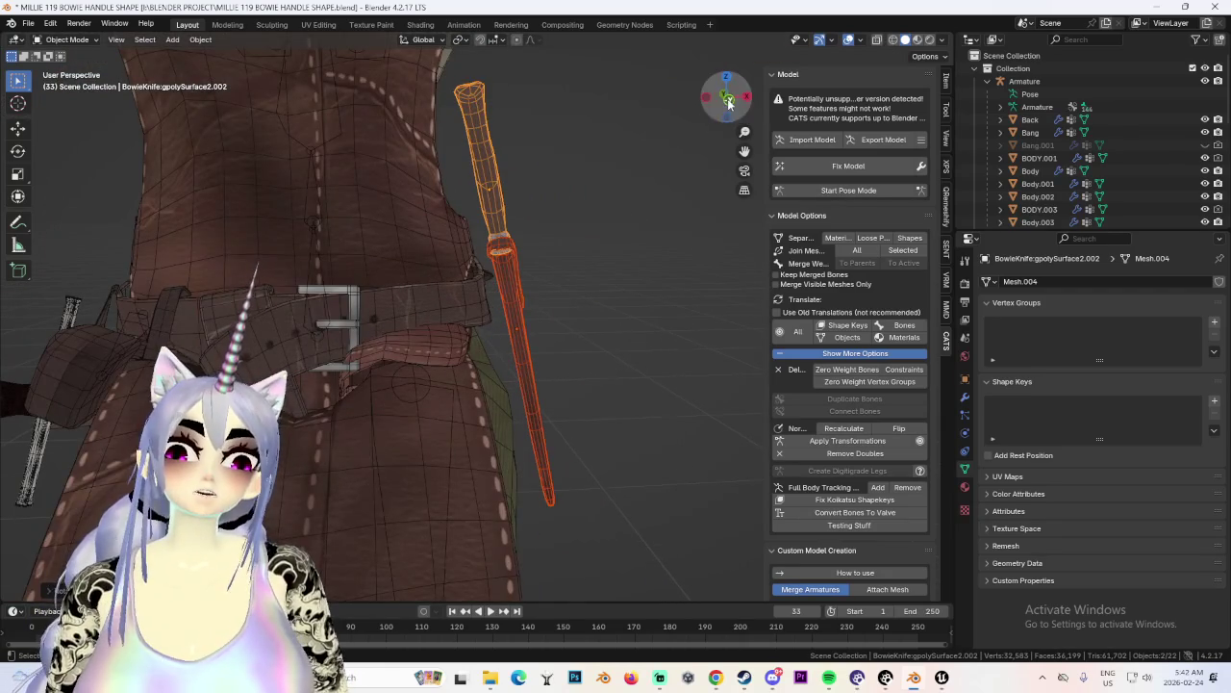
click(726, 104)
key(g)
key(x)
middle_drag(517, 308, 536, 331)
key(g)
key(x)
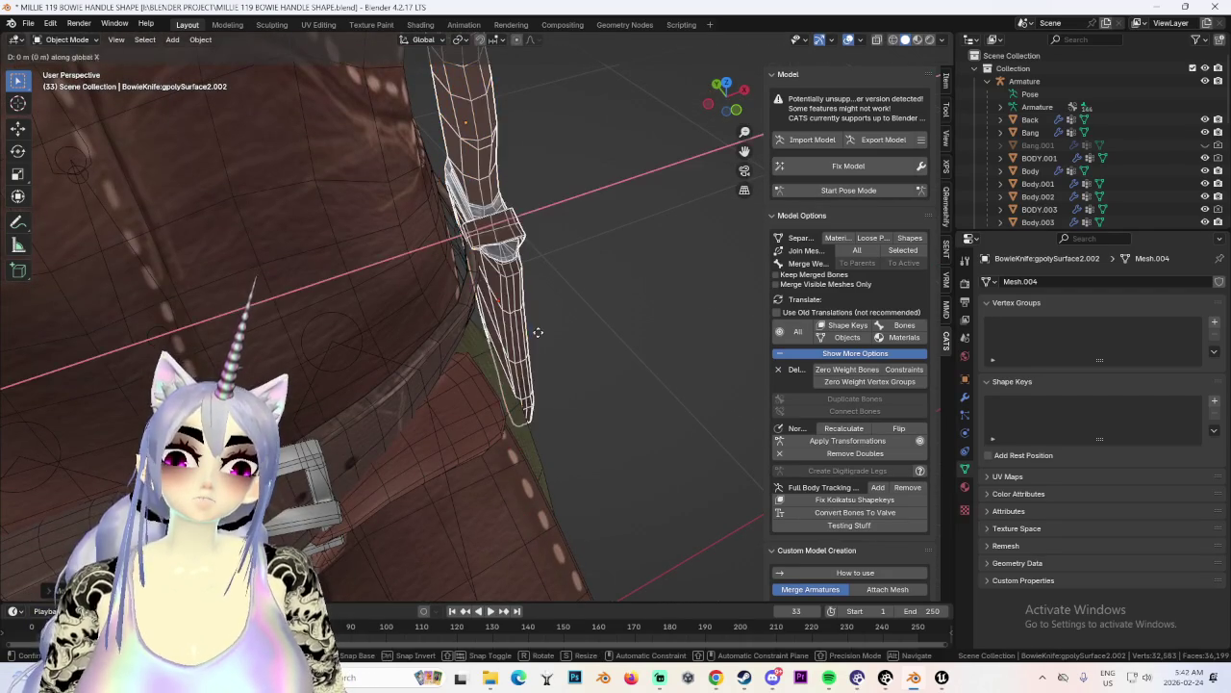
mouse_move(540, 336)
middle_down()
mouse_move(523, 327)
mouse_move(593, 286)
mouse_move(558, 351)
middle_up()
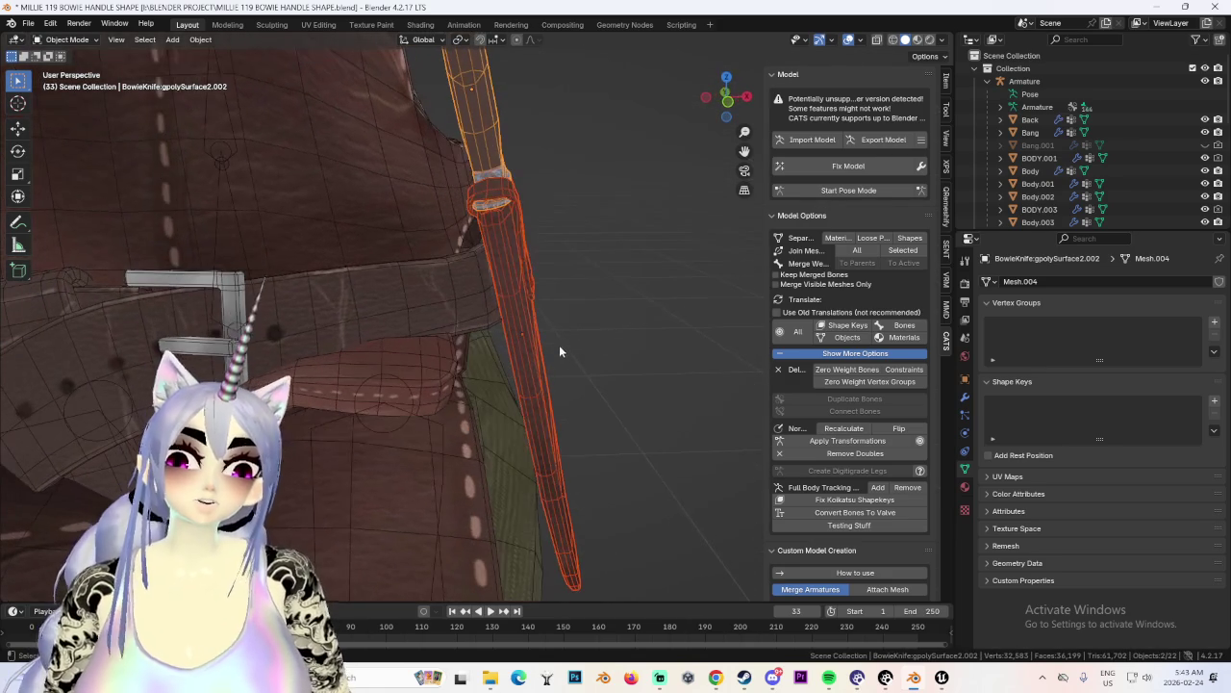
Reselect the knife and shift it along Y into place beside the belt.
click(729, 108)
scroll(606, 318, down, 2)
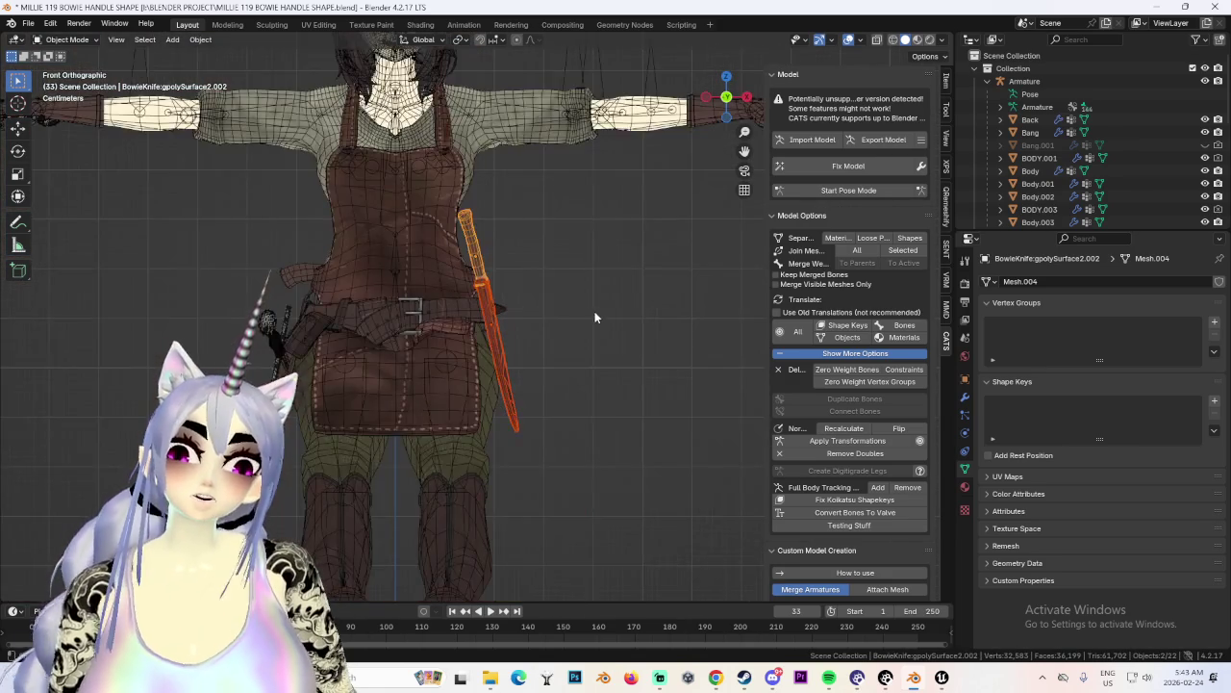
scroll(529, 335, up, 2)
scroll(625, 327, up, 3)
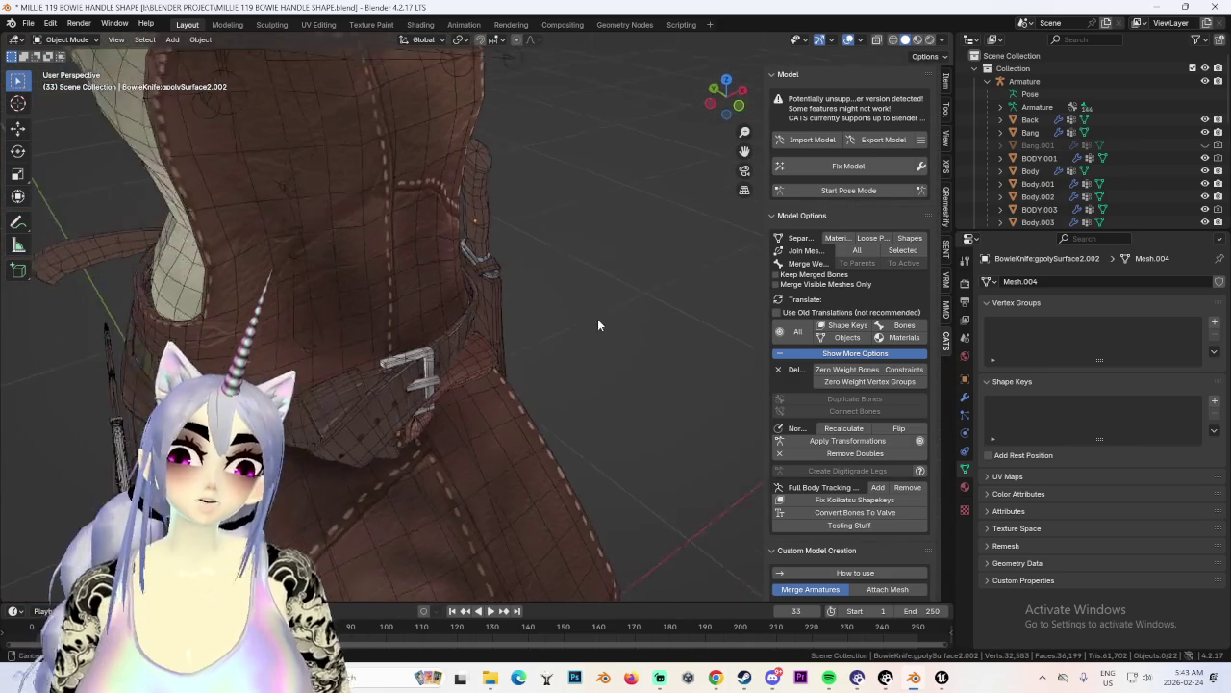
middle_drag(594, 314, 498, 288)
click(475, 171)
mouse_move(476, 171)
middle_down()
mouse_move(530, 256)
mouse_move(581, 294)
mouse_move(598, 289)
mouse_move(385, 242)
mouse_move(554, 250)
mouse_move(568, 284)
mouse_move(655, 311)
mouse_move(494, 319)
mouse_move(367, 350)
mouse_move(573, 329)
mouse_move(558, 340)
mouse_move(492, 326)
middle_up()
key(g)
key(y)
click(530, 276)
scroll(520, 269, down, 3)
right_click(569, 285)
Frame the view on the belt knife, then enter CATS Pose Mode.
click(493, 333)
key(KP_Decimal)
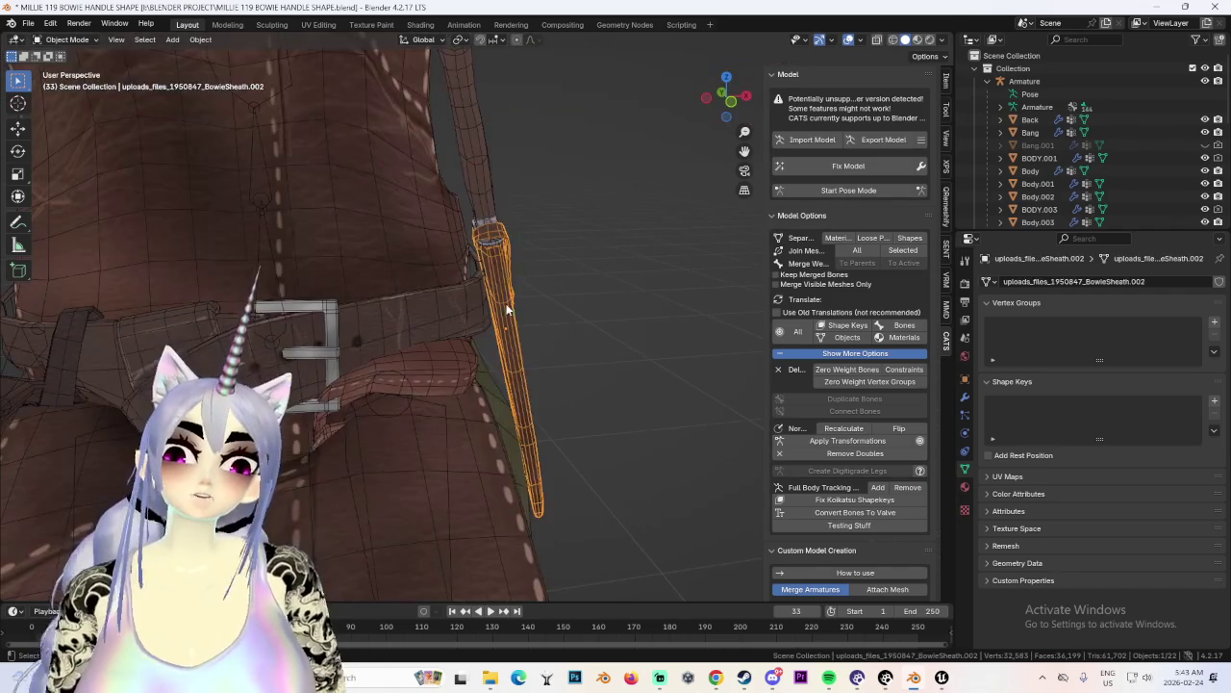
mouse_move(600, 278)
middle_down()
mouse_move(629, 282)
mouse_move(521, 302)
mouse_move(673, 293)
mouse_move(582, 303)
middle_up()
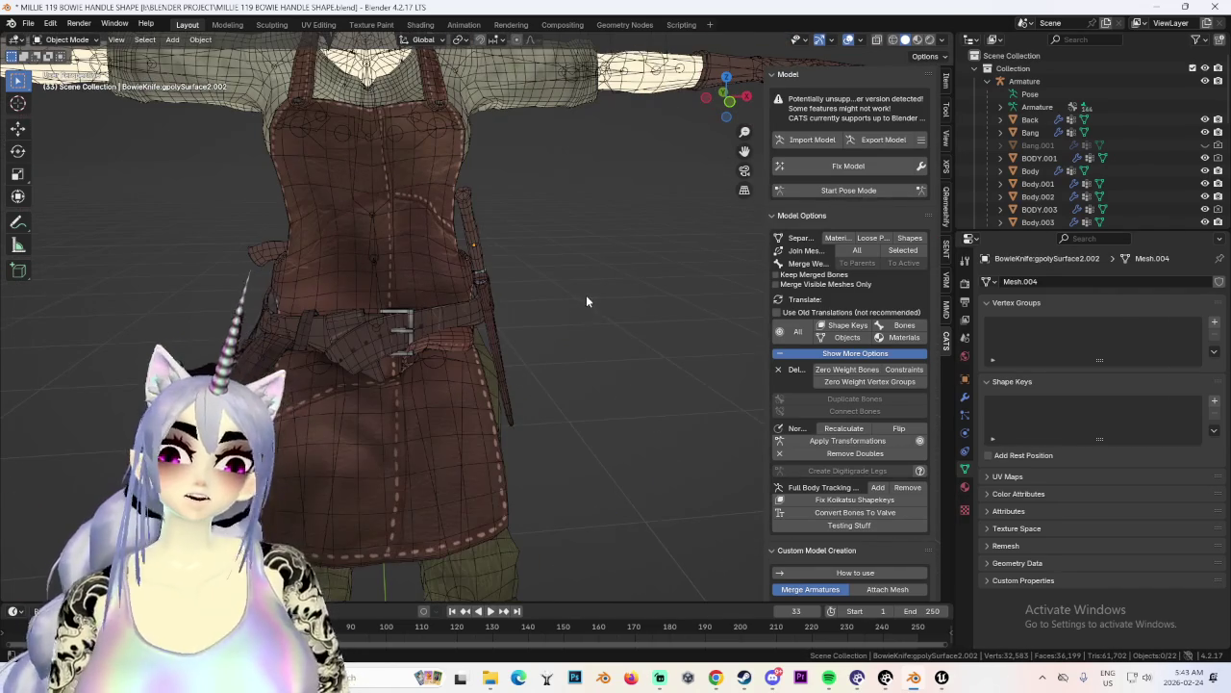
click(586, 294)
click(848, 190)
mouse_move(584, 292)
middle_down()
mouse_move(443, 294)
mouse_move(581, 286)
mouse_move(346, 267)
mouse_move(783, 335)
mouse_move(550, 287)
mouse_move(525, 299)
middle_up()
Hide the armature bones and inspect the waist with viewport overlays turned off.
key(h)
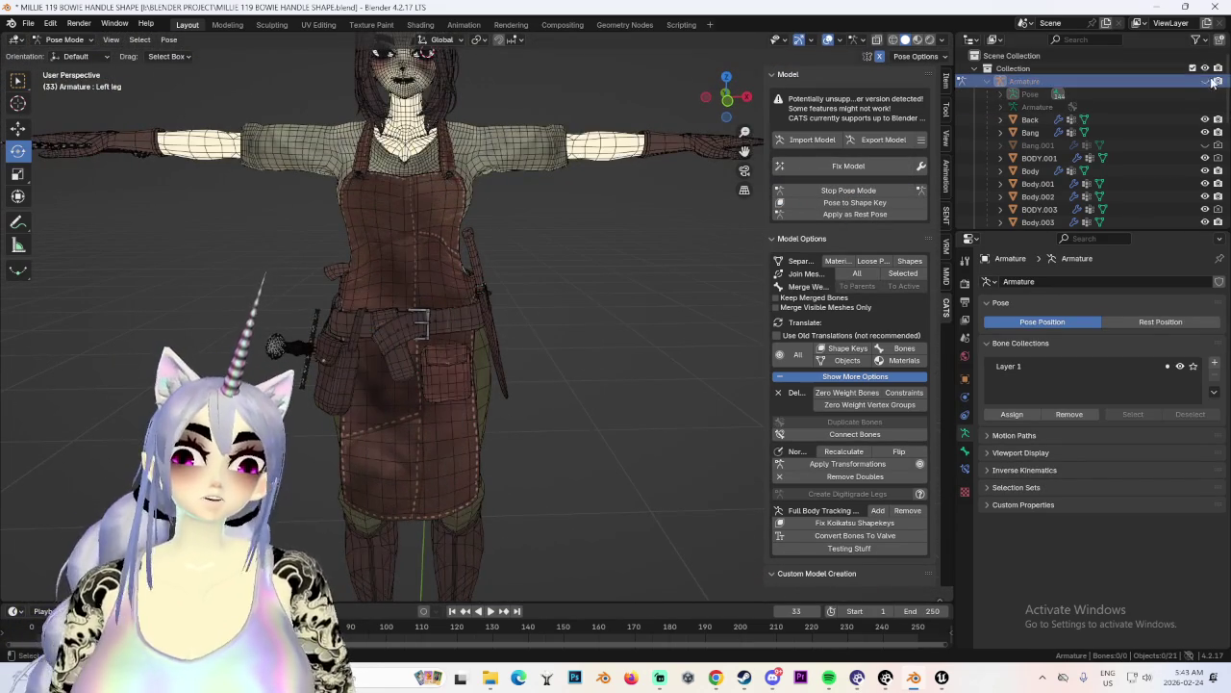
mouse_move(611, 204)
middle_down()
mouse_move(521, 290)
mouse_move(639, 310)
middle_up()
mouse_move(506, 298)
middle_down()
mouse_move(591, 296)
mouse_move(482, 302)
middle_up()
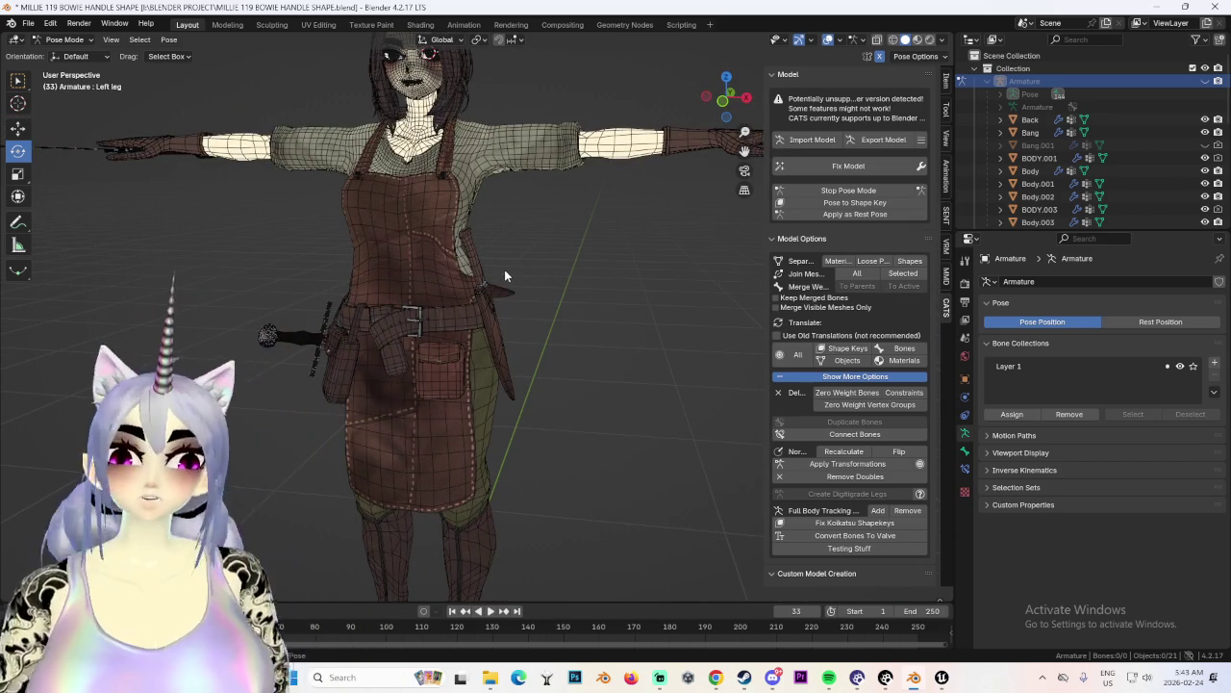
middle_drag(504, 270, 716, 117)
click(716, 118)
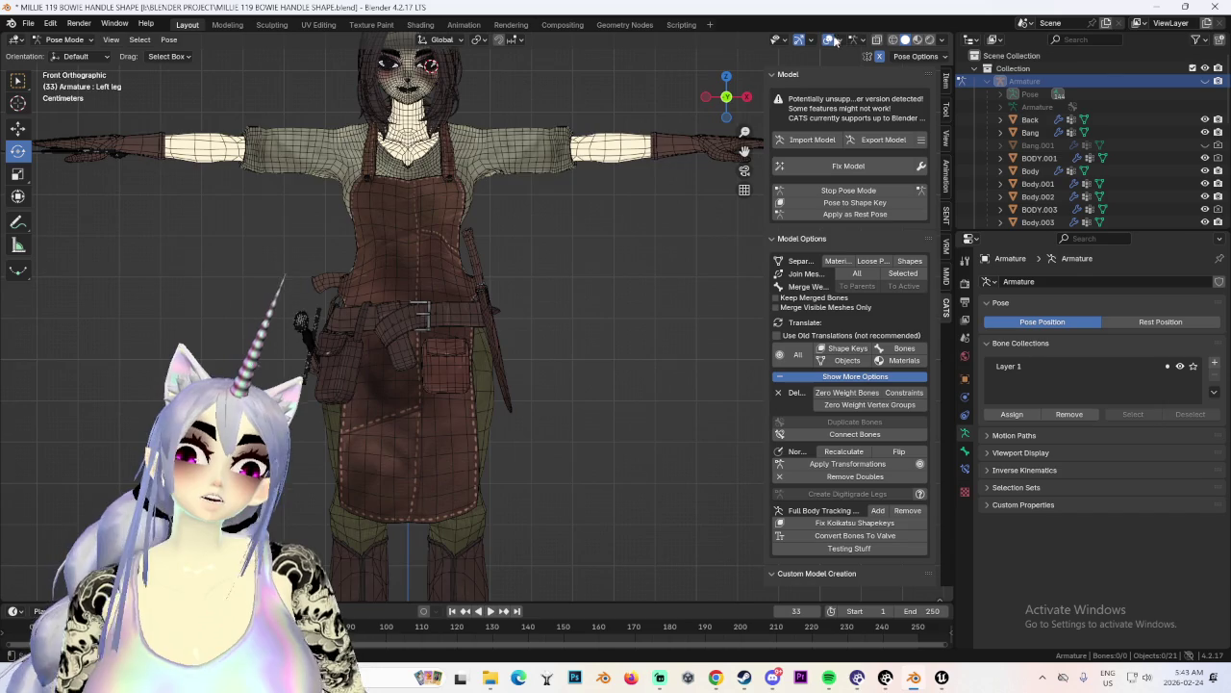
key(shift+alt+z)
mouse_move(558, 315)
middle_down()
mouse_move(447, 330)
mouse_move(515, 345)
mouse_move(492, 344)
middle_up()
scroll(440, 330, up, 4)
middle_drag(422, 306, 583, 293)
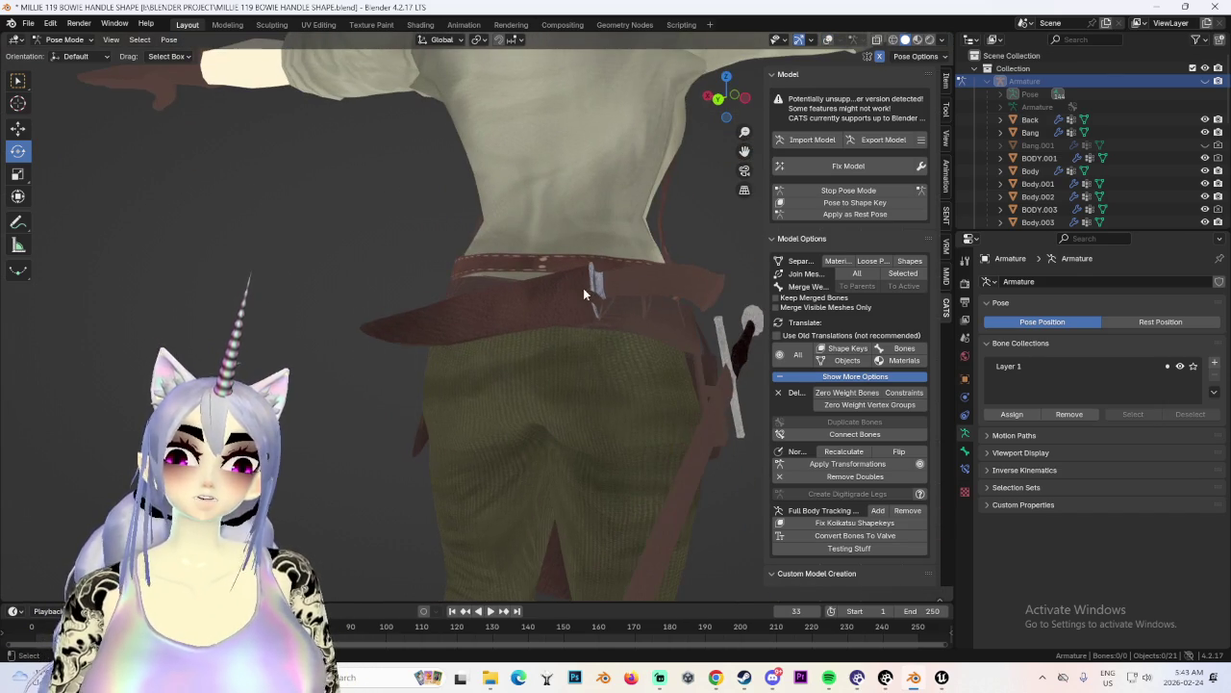
Restore the overlays and inspect the waist and sword from the side and back.
key(shift+alt+z)
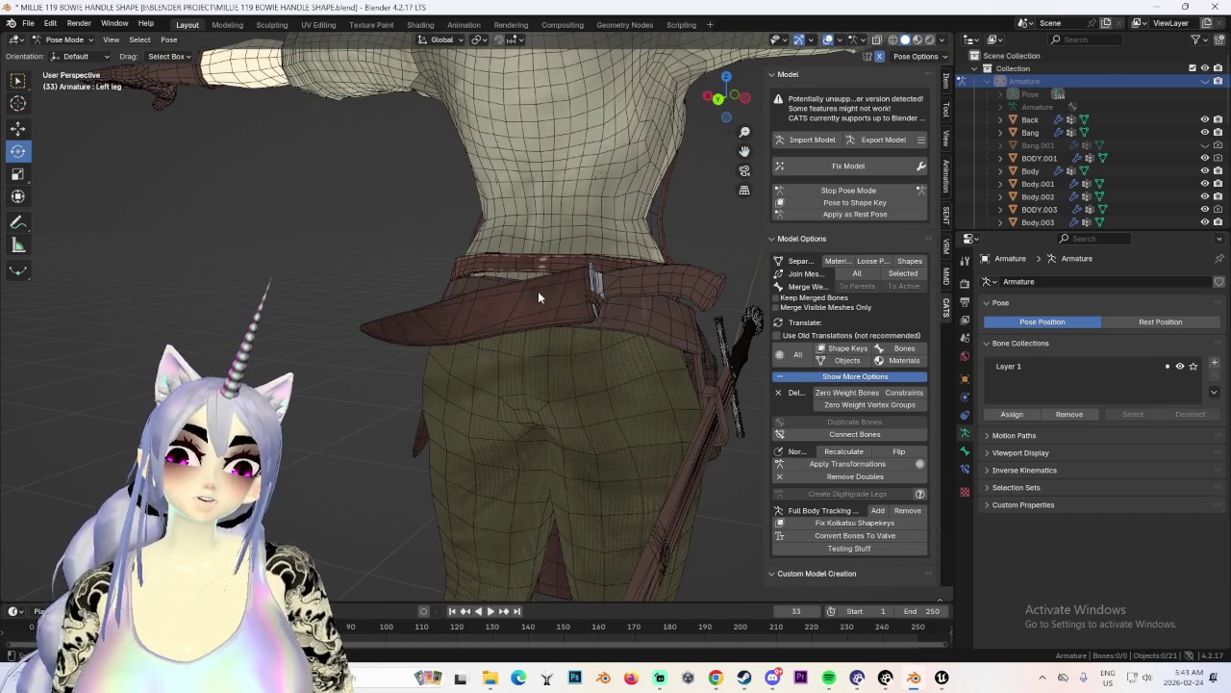
scroll(538, 290, down, 2)
scroll(623, 291, down, 3)
mouse_move(511, 312)
middle_down()
mouse_move(593, 288)
mouse_move(523, 291)
mouse_move(545, 291)
middle_up()
scroll(593, 288, up, 4)
scroll(592, 289, down, 3)
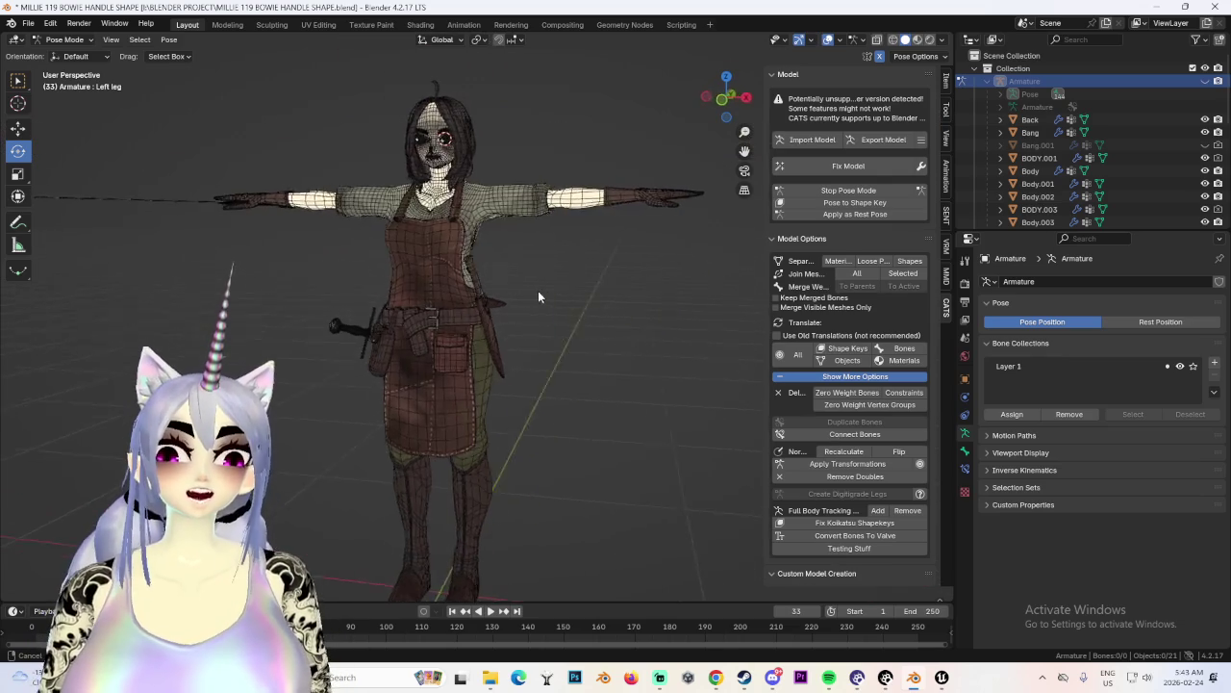
scroll(544, 297, up, 3)
scroll(618, 295, up, 2)
mouse_move(618, 294)
middle_down()
mouse_move(731, 322)
mouse_move(509, 304)
mouse_move(523, 322)
mouse_move(544, 287)
mouse_move(600, 305)
middle_up()
scroll(731, 322, down, 2)
scroll(523, 322, down, 2)
scroll(514, 308, up, 1)
scroll(545, 327, up, 2)
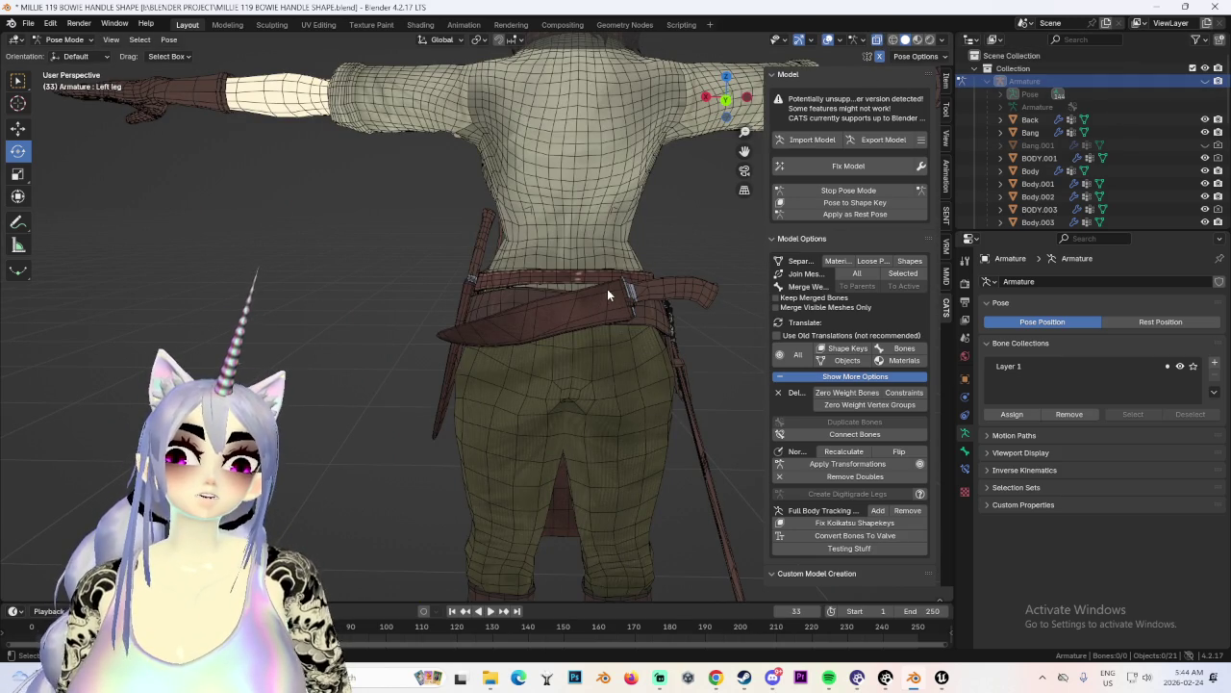
Switch to Object Mode and delete the Bowie knife and its sheath.
click(84, 58)
click(703, 292)
click(704, 292)
click(703, 292)
click(683, 287)
mouse_move(693, 298)
middle_down()
mouse_move(470, 334)
mouse_move(610, 311)
middle_up()
Select the Bang hair and set its ForeheadGIRL 2 shape key to 1.000.
key(x)
click(526, 311)
middle_drag(527, 311, 712, 140)
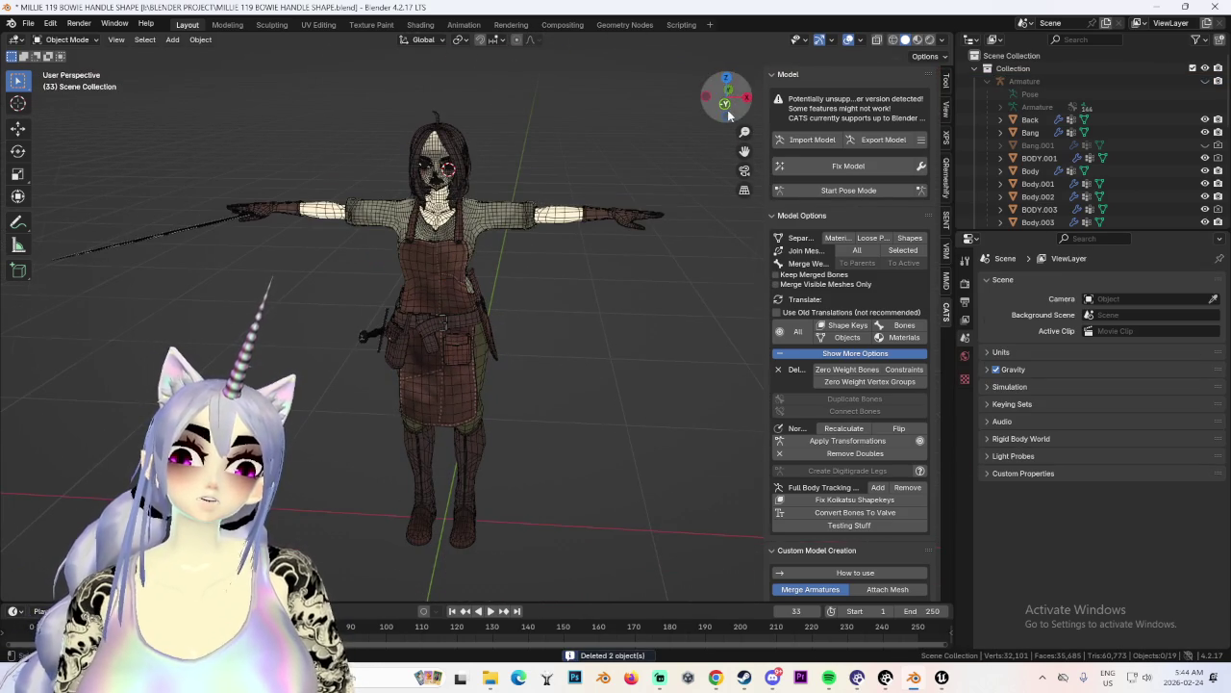
click(728, 114)
scroll(539, 344, up, 4)
click(532, 156)
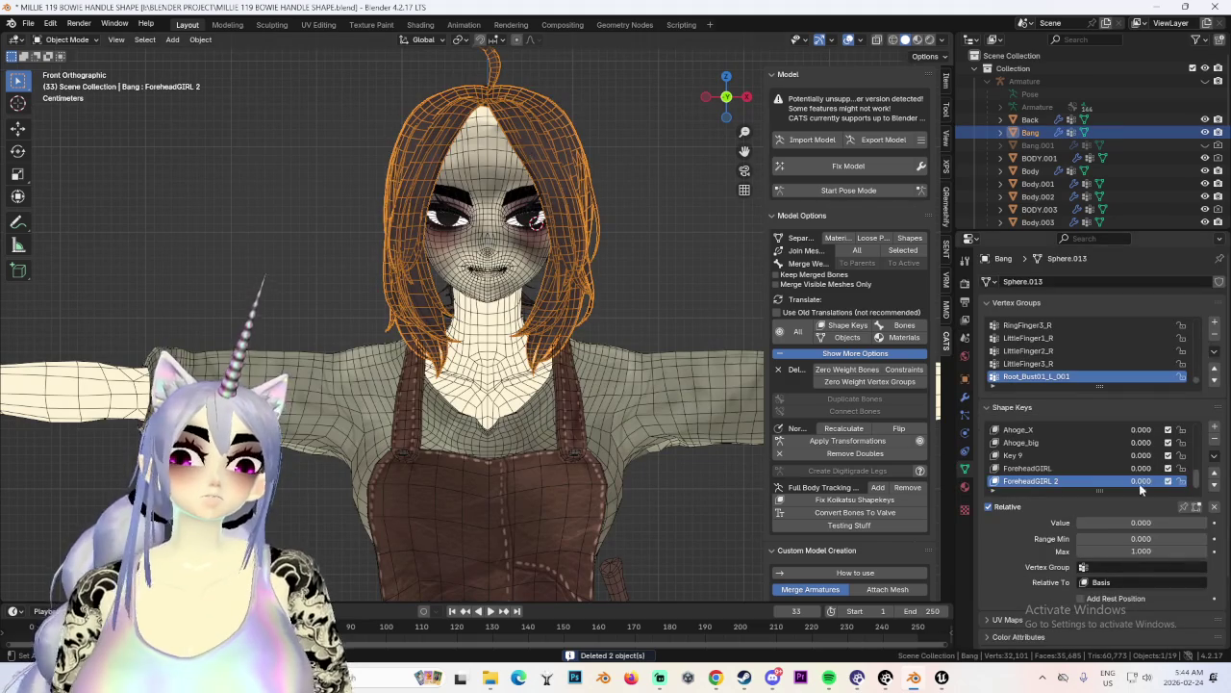
drag(1135, 481, 1203, 481)
scroll(663, 446, down, 2)
Turn off the wireframe overlay and select the Body.004 mesh from behind.
click(848, 41)
middle_drag(578, 327, 569, 205)
click(556, 346)
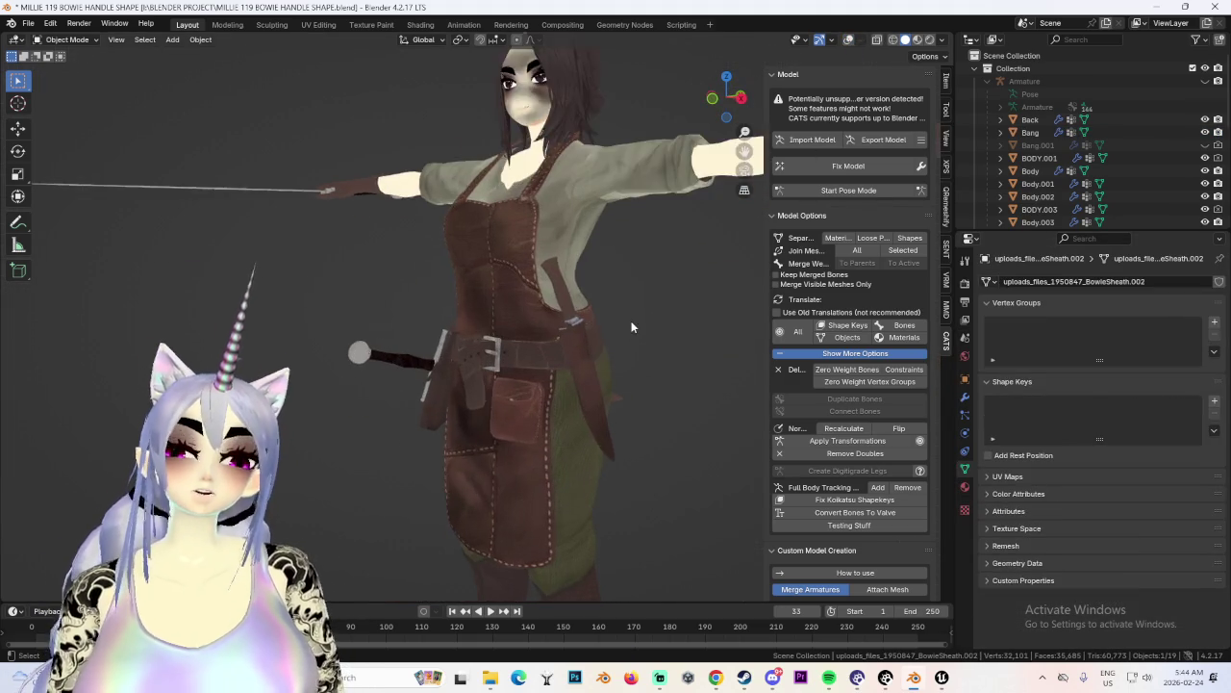
scroll(626, 319, up, 3)
mouse_move(520, 281)
middle_down()
mouse_move(441, 306)
mouse_move(527, 252)
mouse_move(527, 293)
mouse_move(569, 380)
mouse_move(677, 266)
middle_up()
click(528, 292)
scroll(625, 259, down, 5)
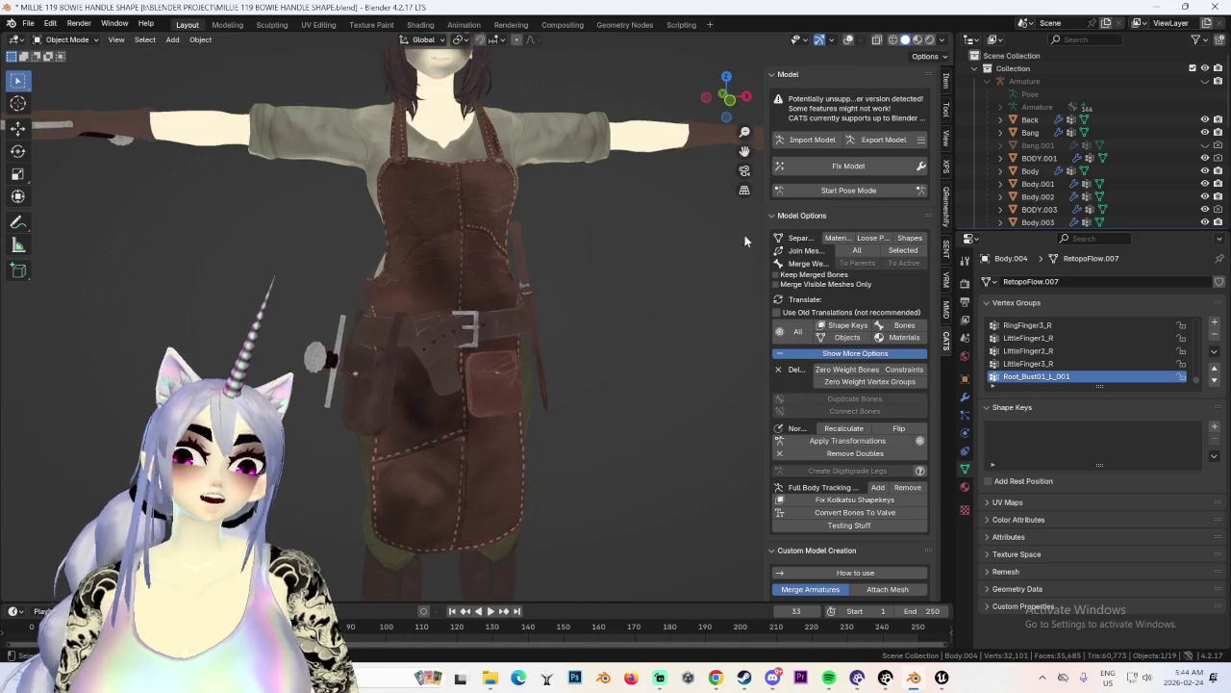
Enter CATS Pose Mode, rotate a hip bone to test it, then deselect it.
click(848, 190)
drag(471, 293, 452, 380)
mouse_move(452, 380)
middle_down()
mouse_move(420, 483)
mouse_move(562, 450)
mouse_move(679, 348)
mouse_move(584, 345)
mouse_move(612, 335)
mouse_move(538, 327)
middle_up()
scroll(562, 450, up, 3)
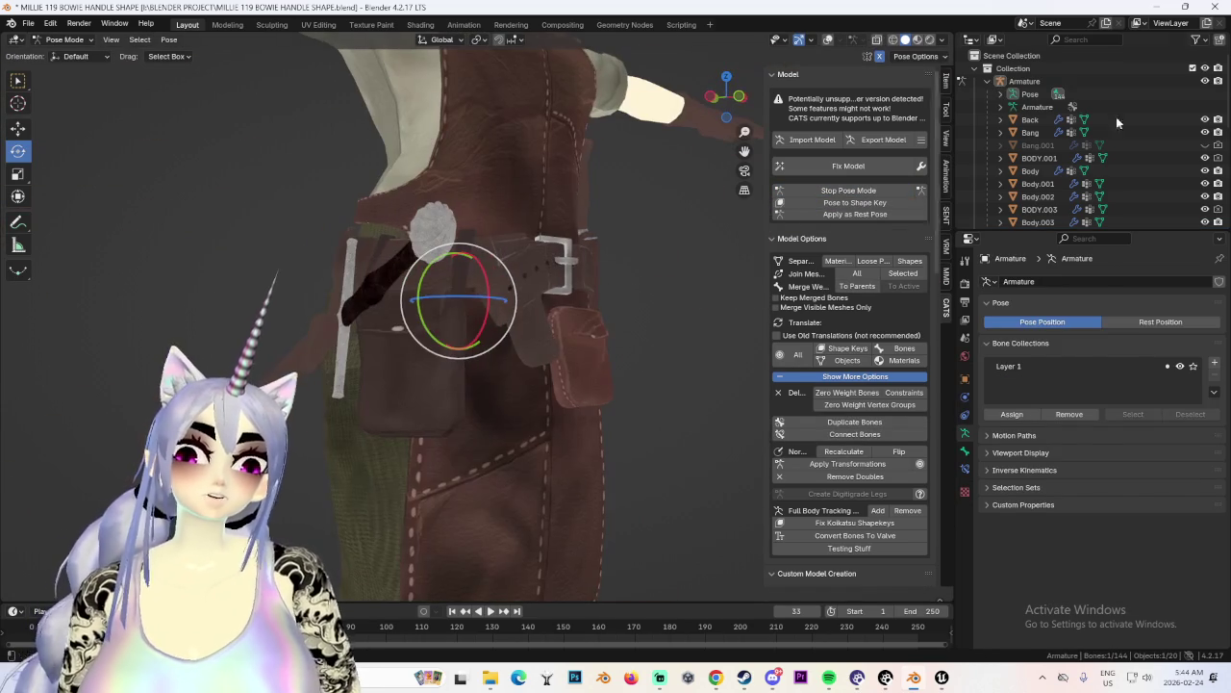
click(1025, 81)
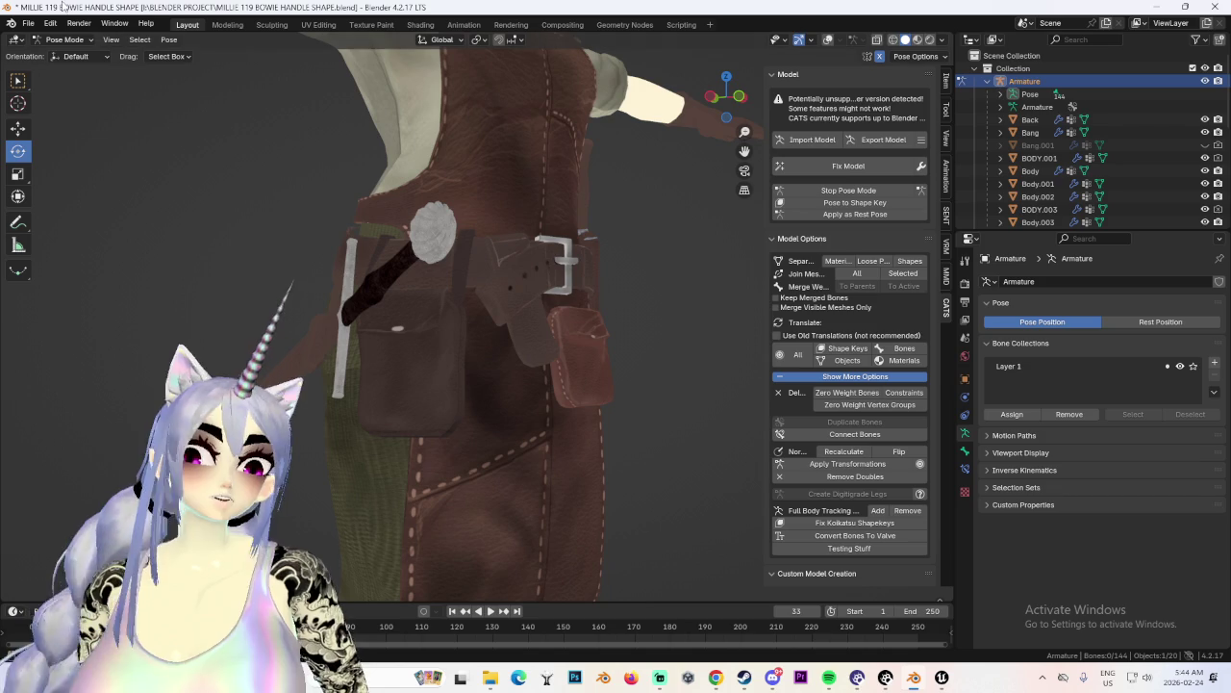
Switch the character back to Object Mode.
click(62, 40)
click(58, 55)
scroll(464, 246, down, 3)
scroll(464, 247, down, 3)
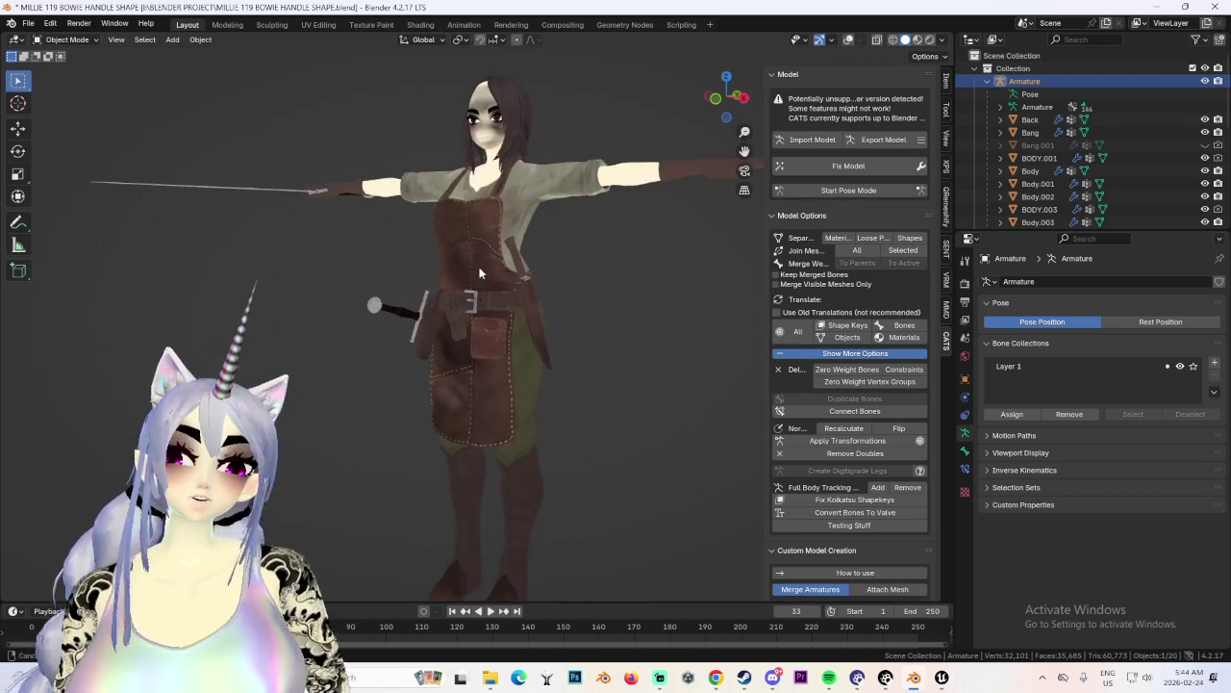
click(28, 22)
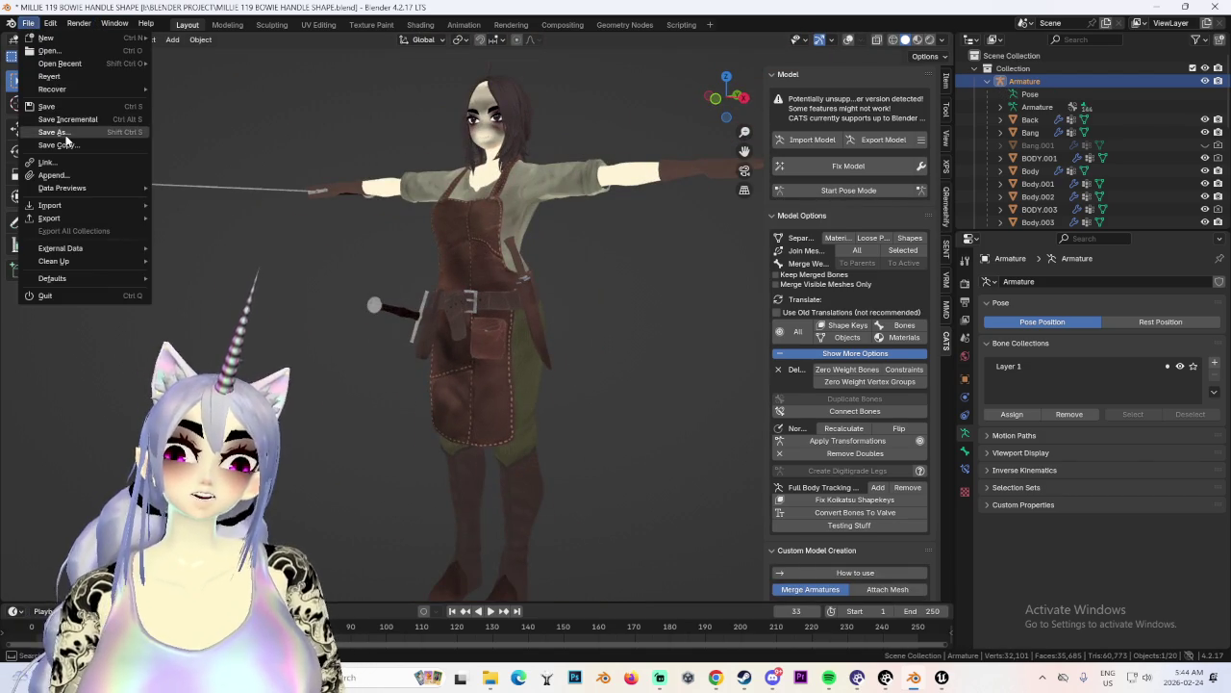
Save a new version of the project as MILLIE 121 BOWIE HANDLE SHAPE.blend.
click(66, 134)
click(288, 523)
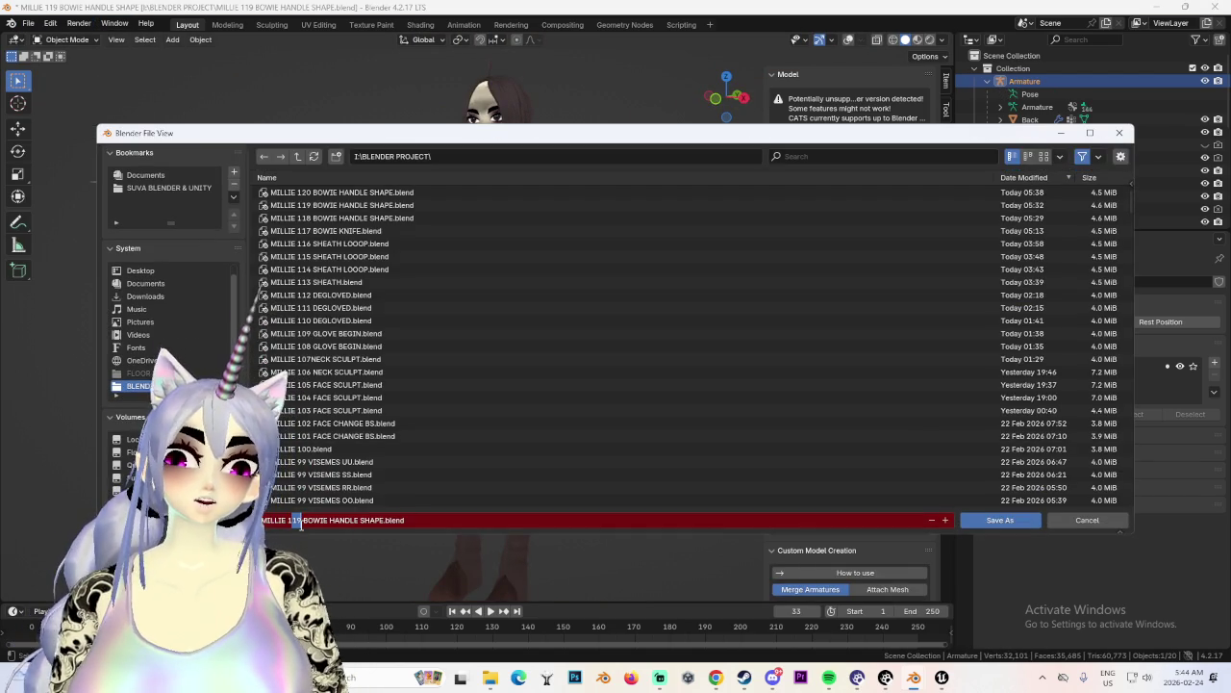
text(12)
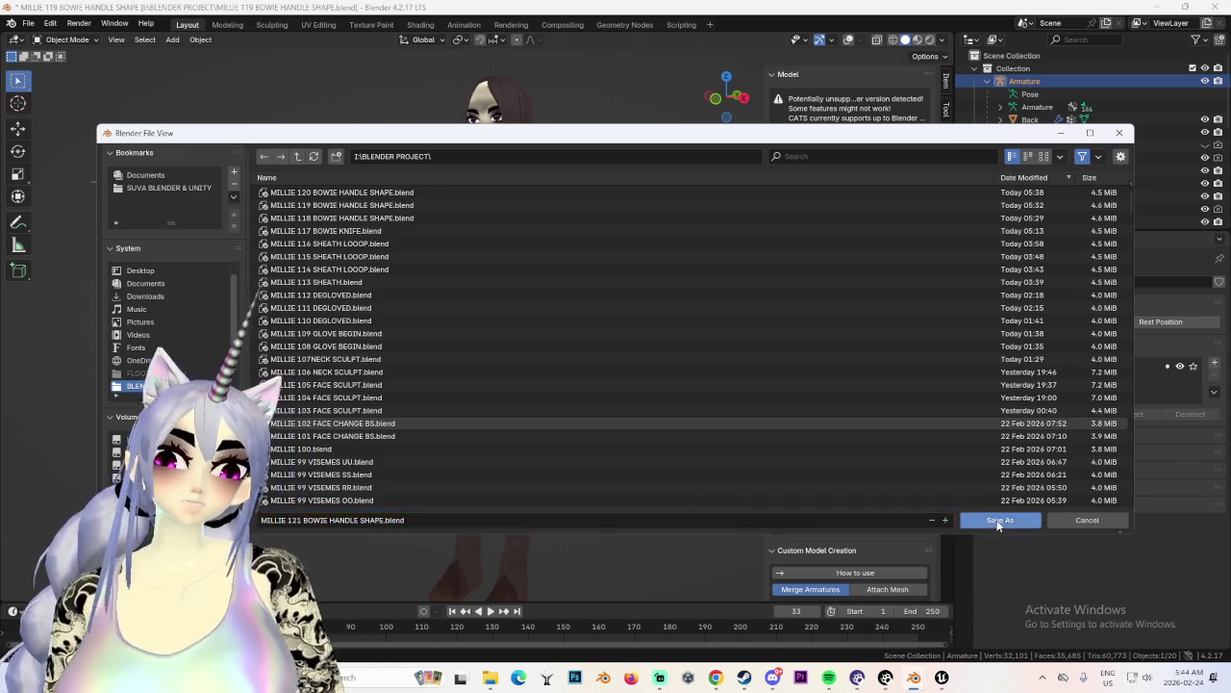
click(996, 520)
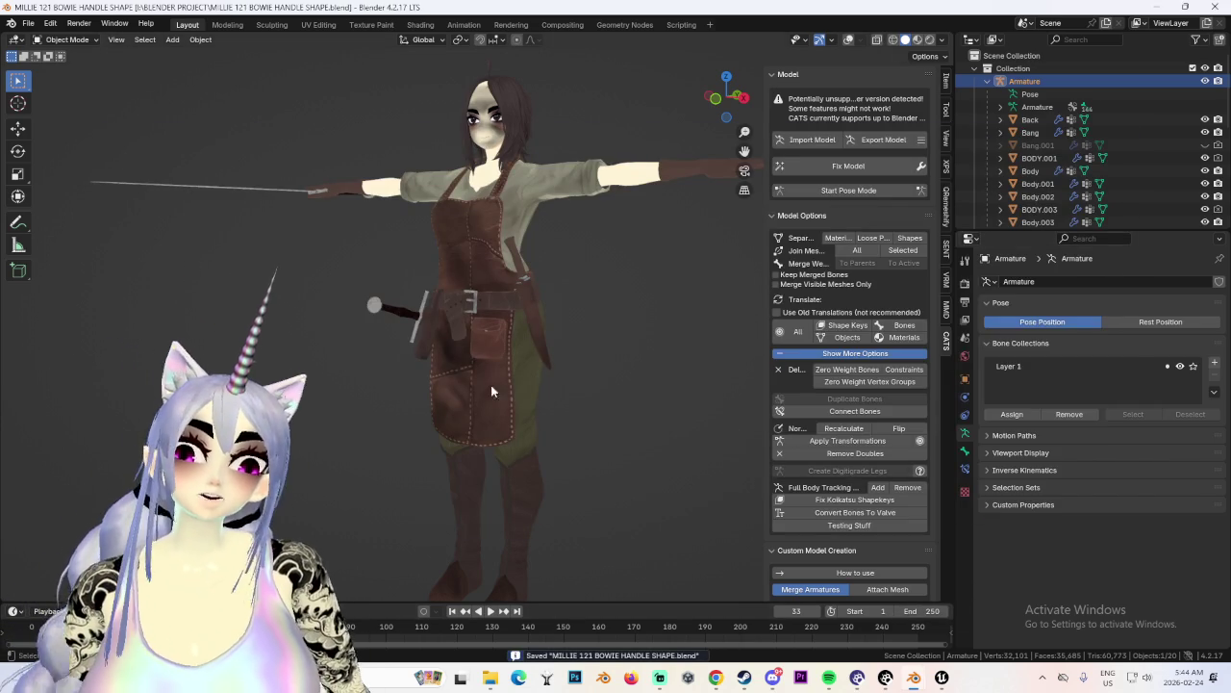
middle_drag(497, 396, 596, 357)
scroll(577, 317, up, 2)
scroll(563, 336, up, 2)
scroll(558, 347, up, 1)
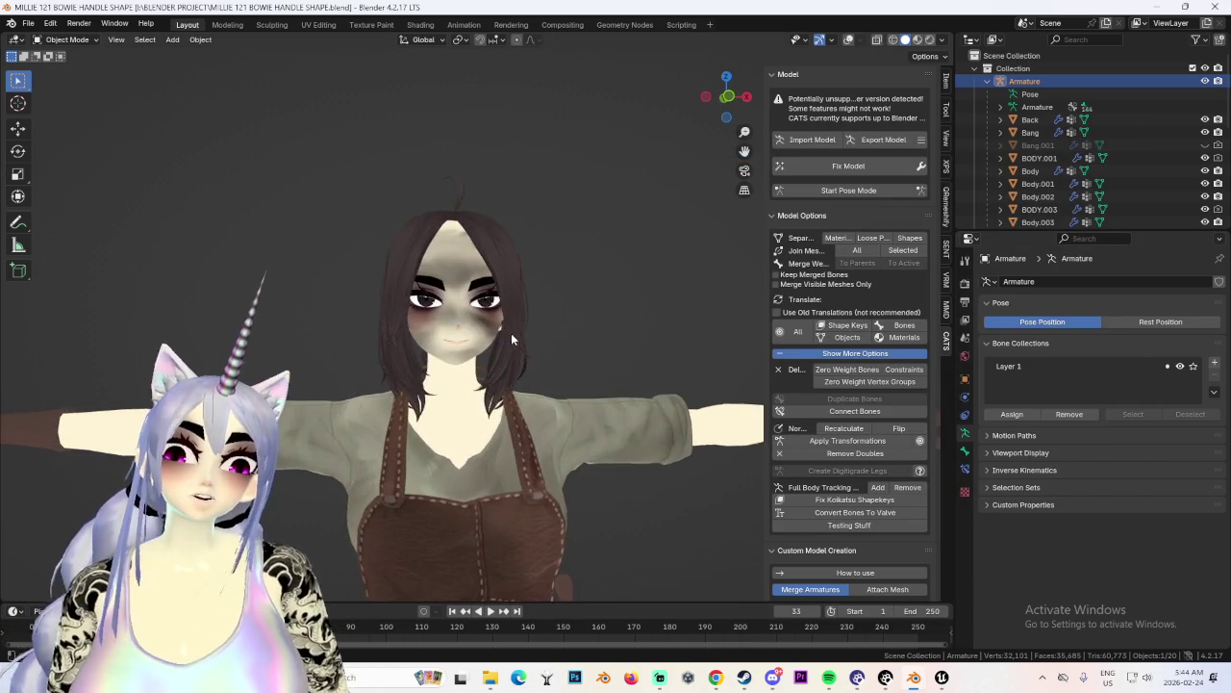
scroll(553, 352, up, 3)
scroll(553, 352, down, 3)
scroll(538, 375, down, 3)
mouse_move(531, 385)
middle_down()
mouse_move(514, 253)
mouse_move(649, 342)
mouse_move(708, 349)
mouse_move(439, 342)
mouse_move(565, 413)
mouse_move(478, 394)
middle_up()
scroll(649, 336, down, 2)
mouse_move(450, 536)
middle_down()
mouse_move(654, 394)
mouse_move(664, 408)
mouse_move(381, 416)
mouse_move(577, 427)
mouse_move(349, 417)
mouse_move(663, 449)
mouse_move(538, 433)
mouse_move(673, 428)
mouse_move(552, 425)
mouse_move(525, 440)
mouse_move(585, 434)
mouse_move(479, 425)
mouse_move(606, 434)
mouse_move(559, 363)
middle_up()
scroll(663, 448, up, 2)
scroll(479, 425, up, 2)
click(606, 434)
scroll(647, 400, down, 2)
scroll(558, 408, down, 2)
scroll(559, 363, up, 1)
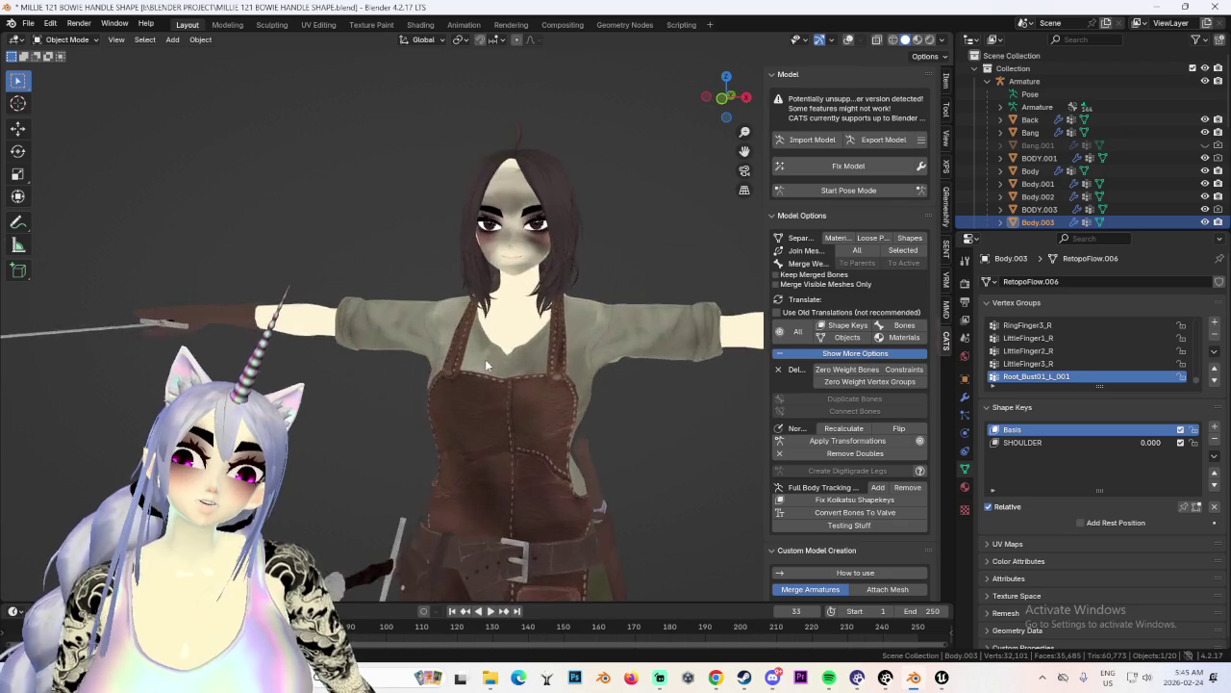
scroll(563, 367, up, 2)
scroll(570, 375, up, 3)
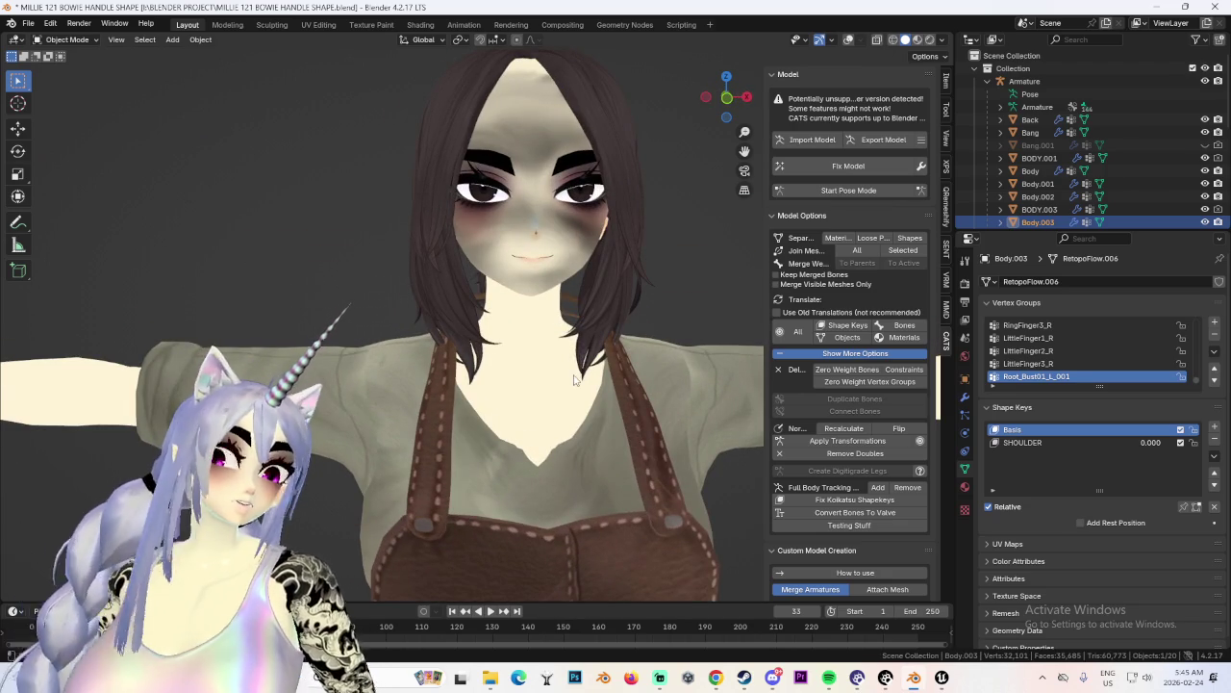
Load MILLIE MASTER 4.png as the image texture for the Body.006 face mesh.
scroll(578, 411, down, 3)
mouse_move(577, 405)
middle_down()
mouse_move(511, 411)
mouse_move(550, 426)
mouse_move(654, 403)
mouse_move(598, 399)
middle_up()
scroll(653, 402, up, 2)
click(561, 258)
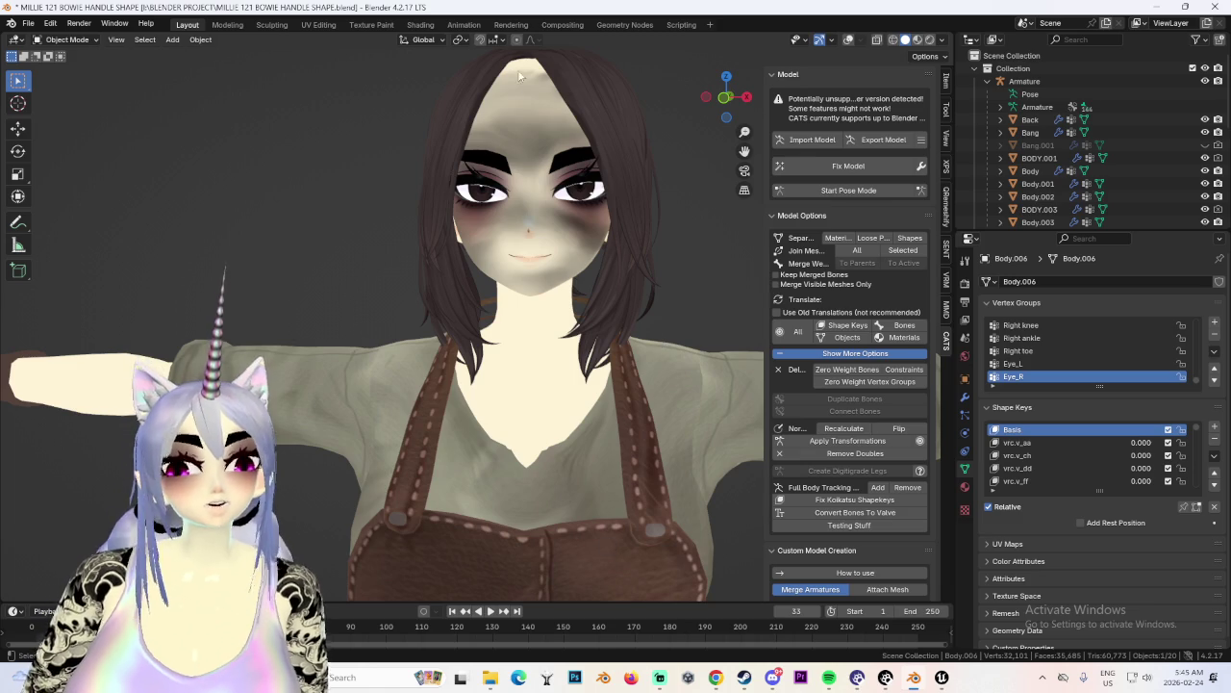
click(420, 25)
click(652, 517)
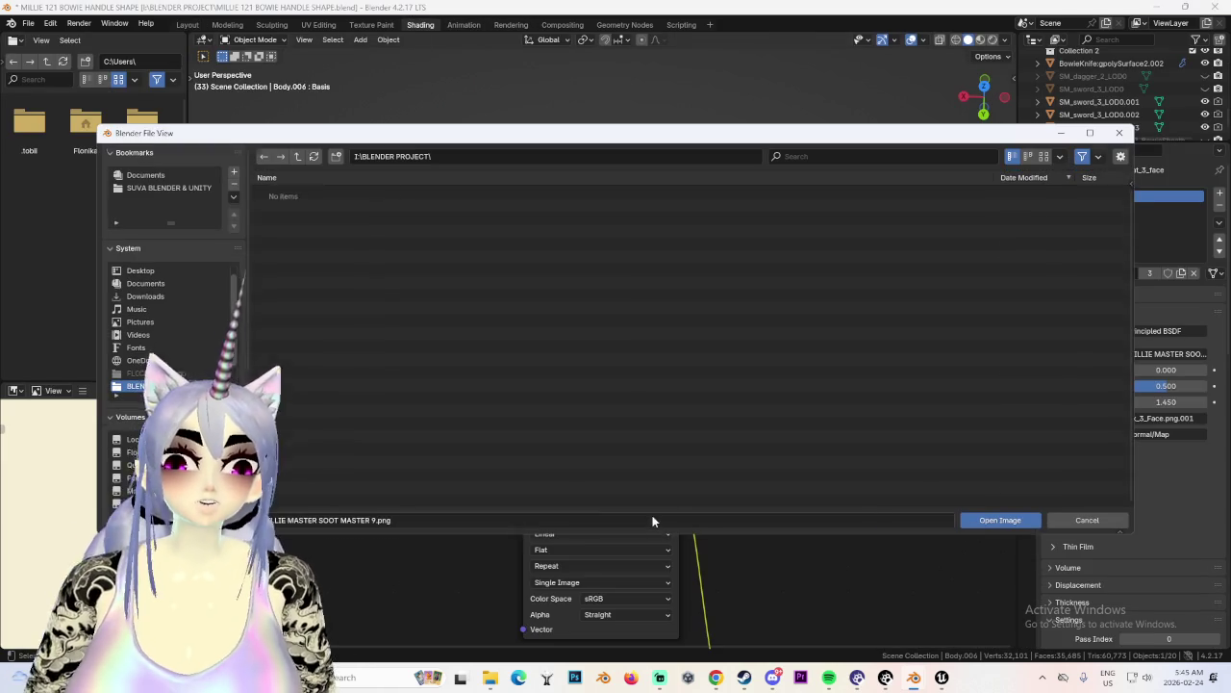
double_click(347, 412)
click(187, 24)
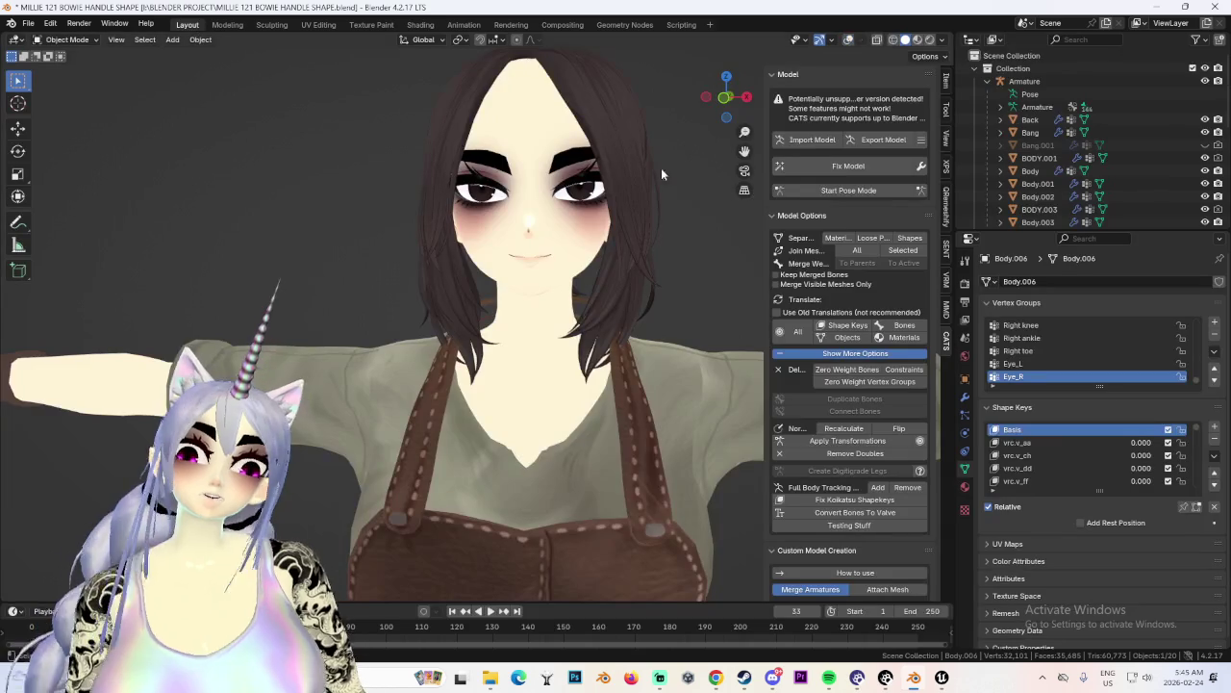
Set the Bang mesh's ForeheadGIRL 2 shape key to 1.000.
scroll(626, 198, up, 3)
scroll(577, 286, up, 2)
scroll(577, 287, down, 2)
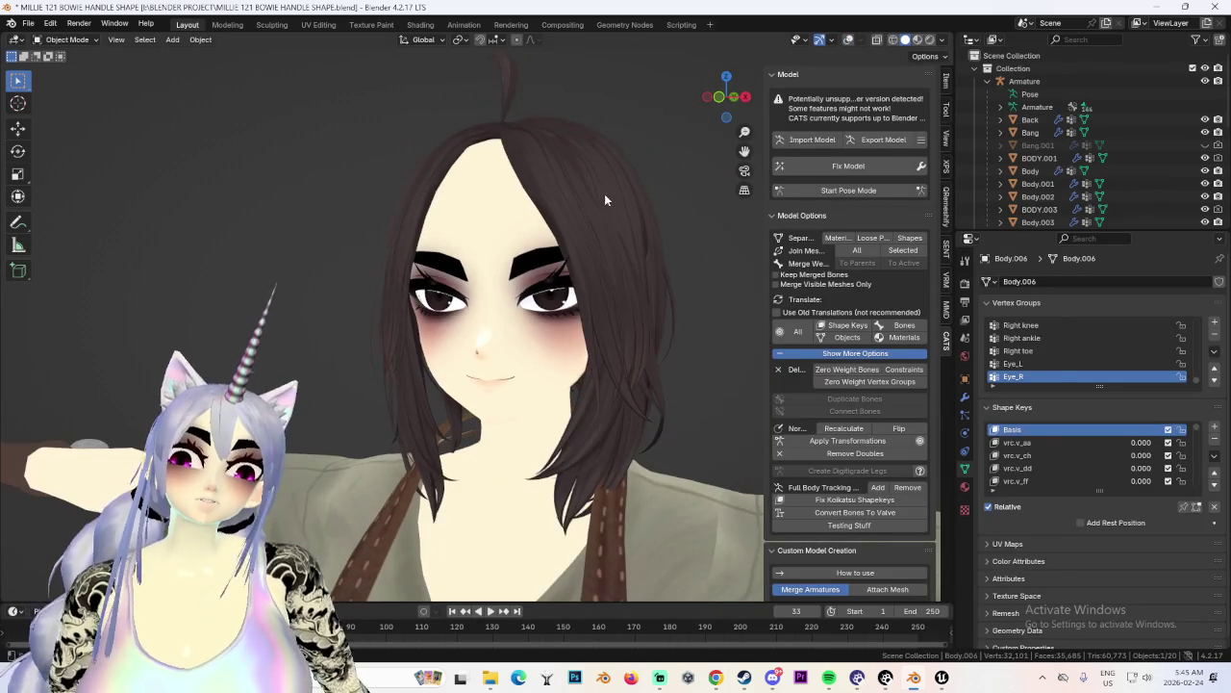
click(598, 202)
drag(1143, 481, 1183, 481)
scroll(658, 369, down, 3)
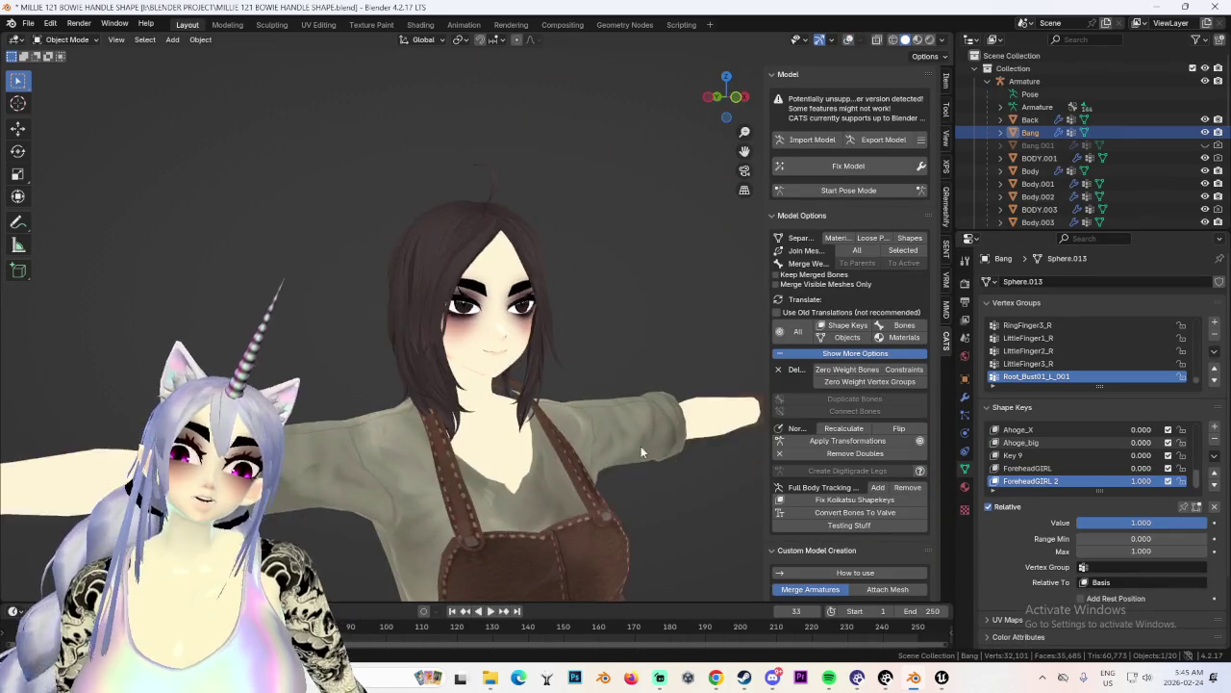
scroll(528, 343, up, 1)
scroll(527, 344, down, 3)
Replace the Body.006 face texture with MILLIE MASTER SOOT MASTER 11.png.
middle_drag(493, 384, 524, 442)
scroll(520, 404, up, 4)
scroll(510, 380, up, 2)
click(510, 380)
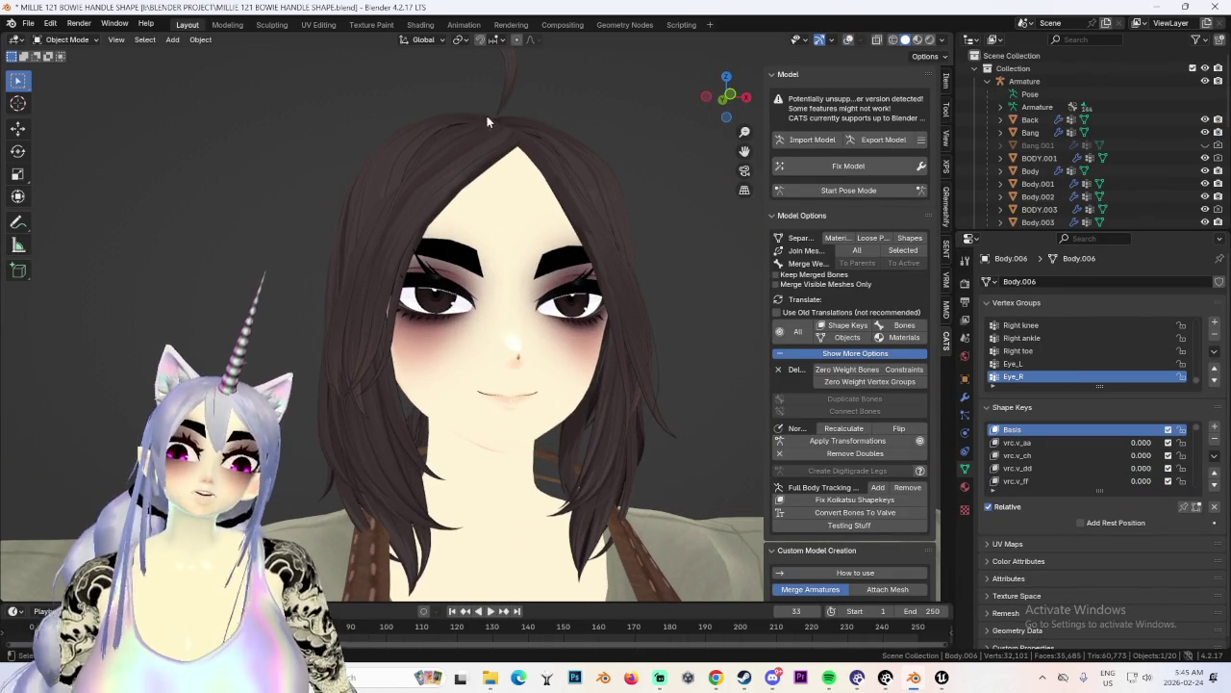
click(420, 24)
click(653, 517)
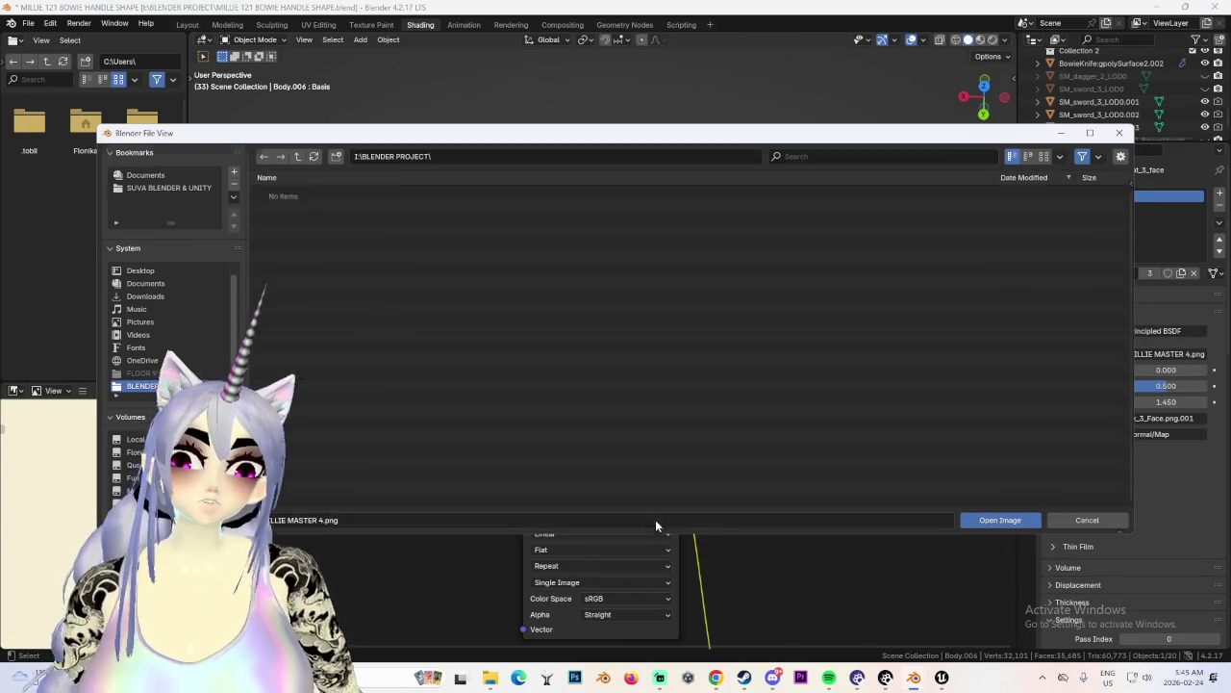
double_click(422, 268)
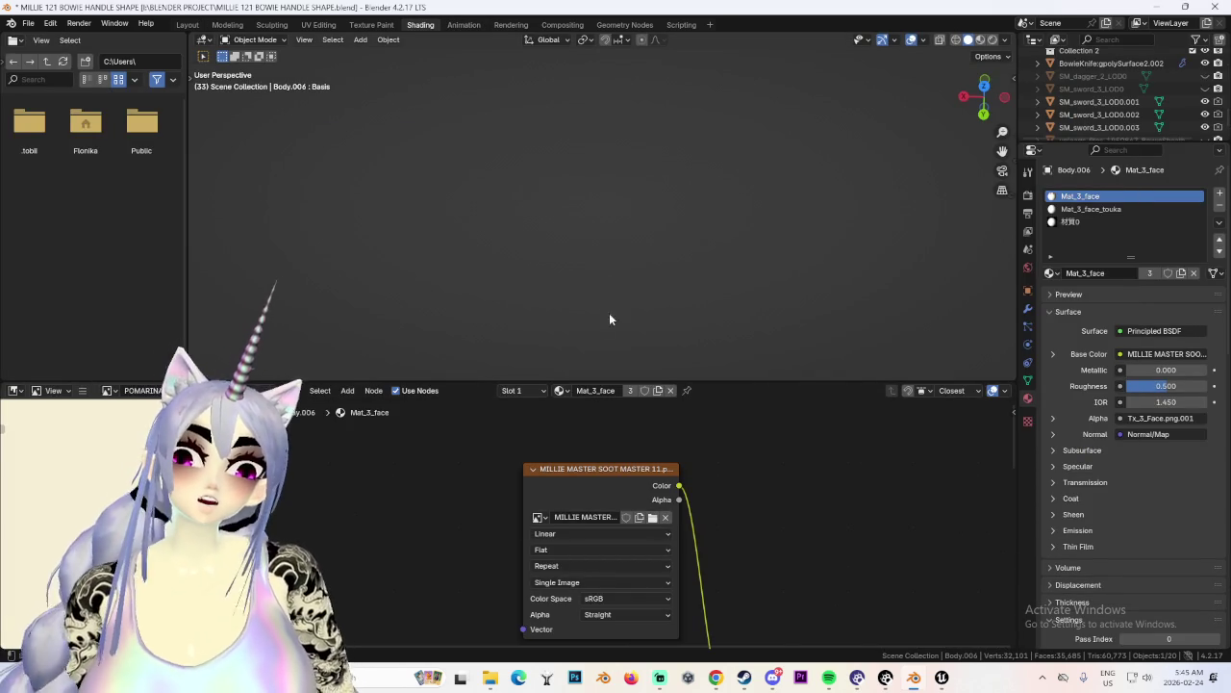
click(186, 25)
mouse_move(618, 303)
middle_down()
mouse_move(601, 344)
mouse_move(504, 327)
mouse_move(613, 344)
middle_up()
scroll(611, 343, down, 2)
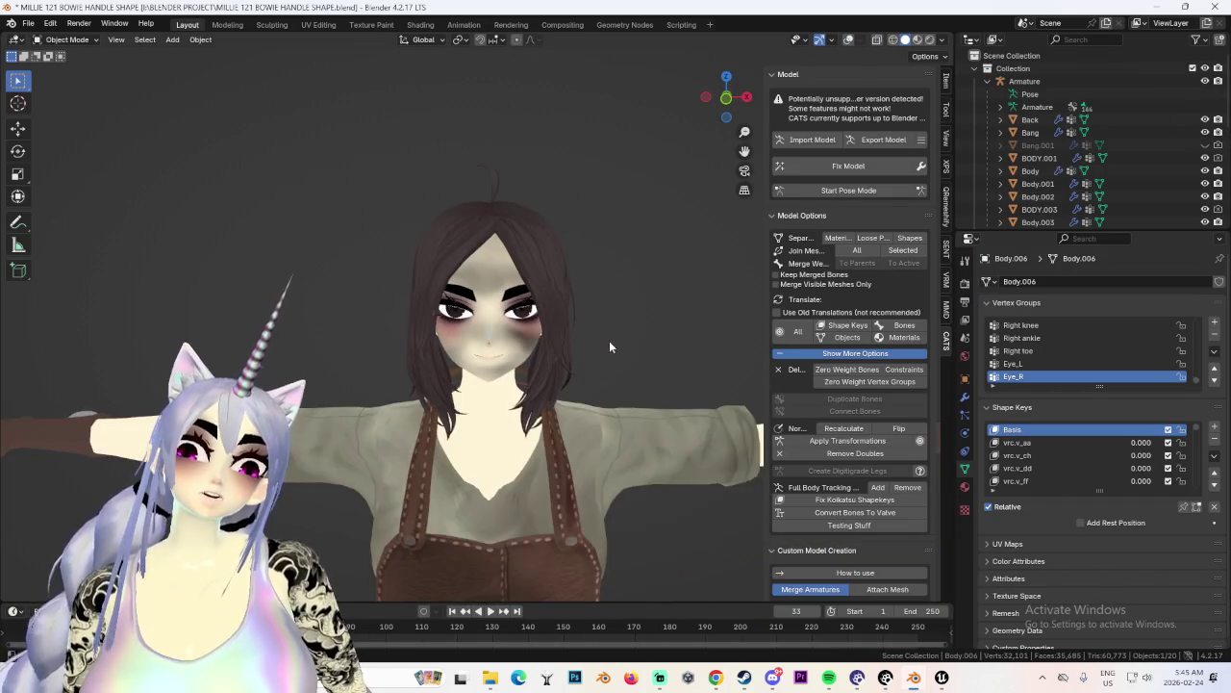
Select the sheath on the belt and turn on the wireframe overlay.
scroll(578, 290, down, 3)
scroll(555, 242, down, 2)
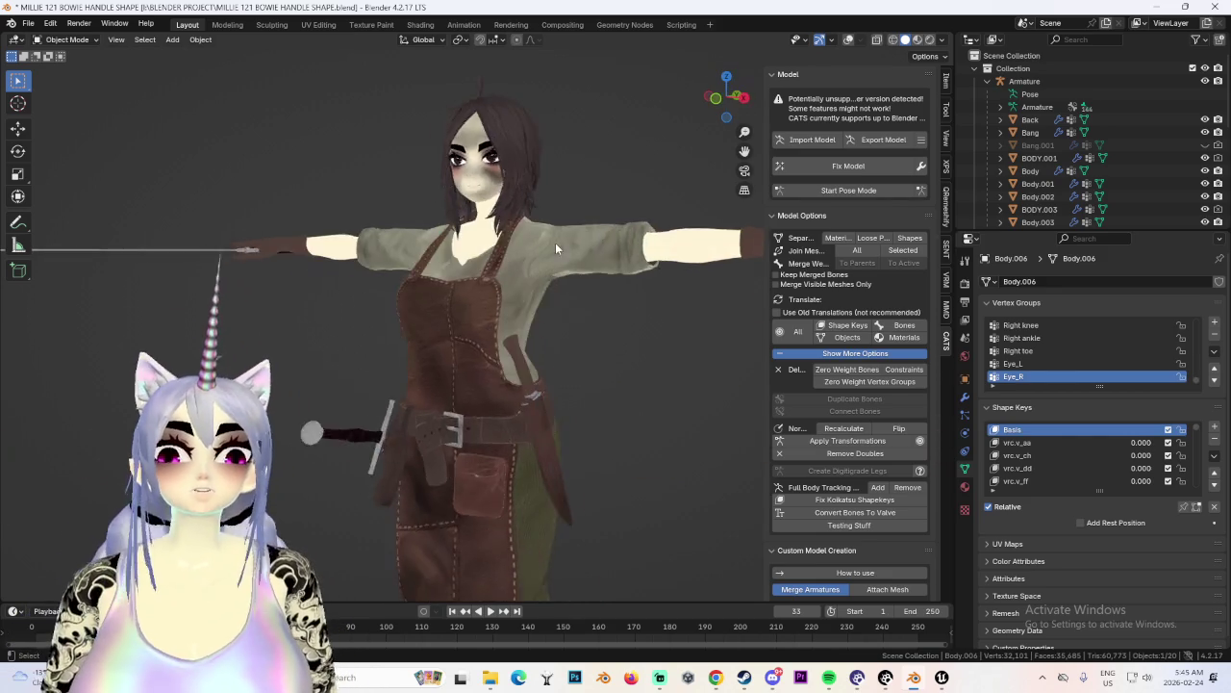
scroll(588, 347, down, 2)
mouse_move(622, 358)
middle_down()
mouse_move(508, 366)
mouse_move(492, 392)
middle_up()
scroll(491, 393, up, 3)
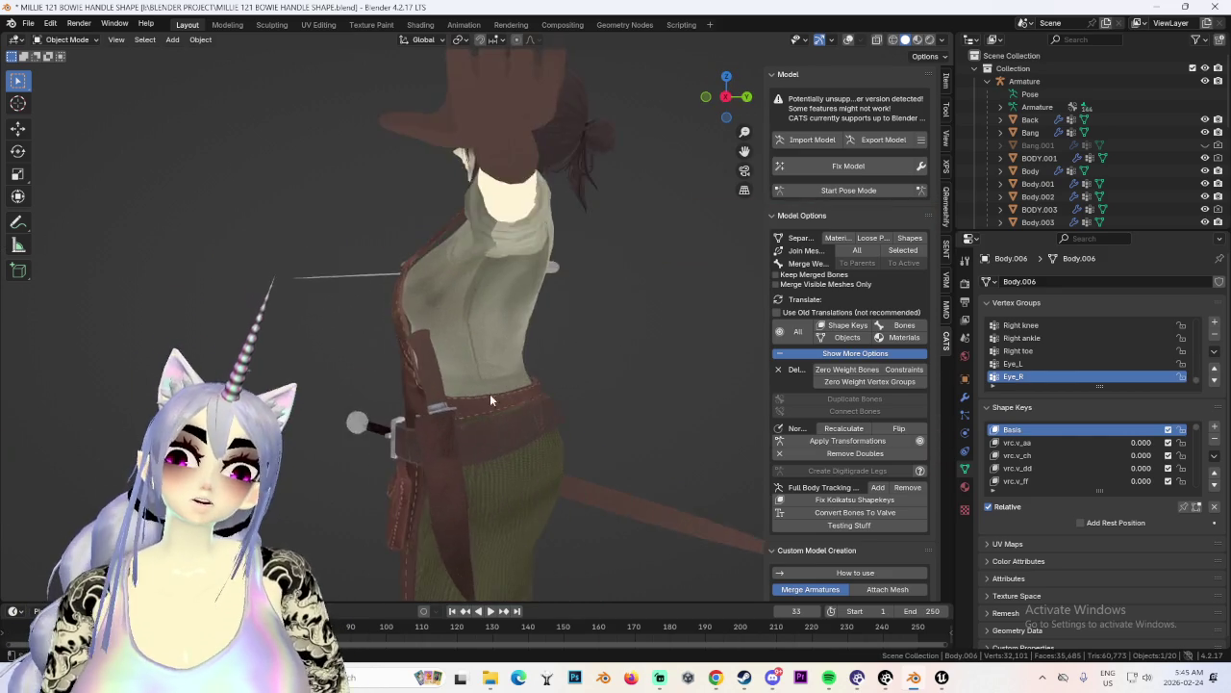
scroll(442, 274, up, 3)
click(443, 274)
click(848, 40)
Hide BowieSheath.002 in the Outliner to expose the knife inside.
mouse_move(751, 260)
middle_down()
mouse_move(637, 261)
mouse_move(684, 314)
middle_up()
scroll(691, 256, down, 2)
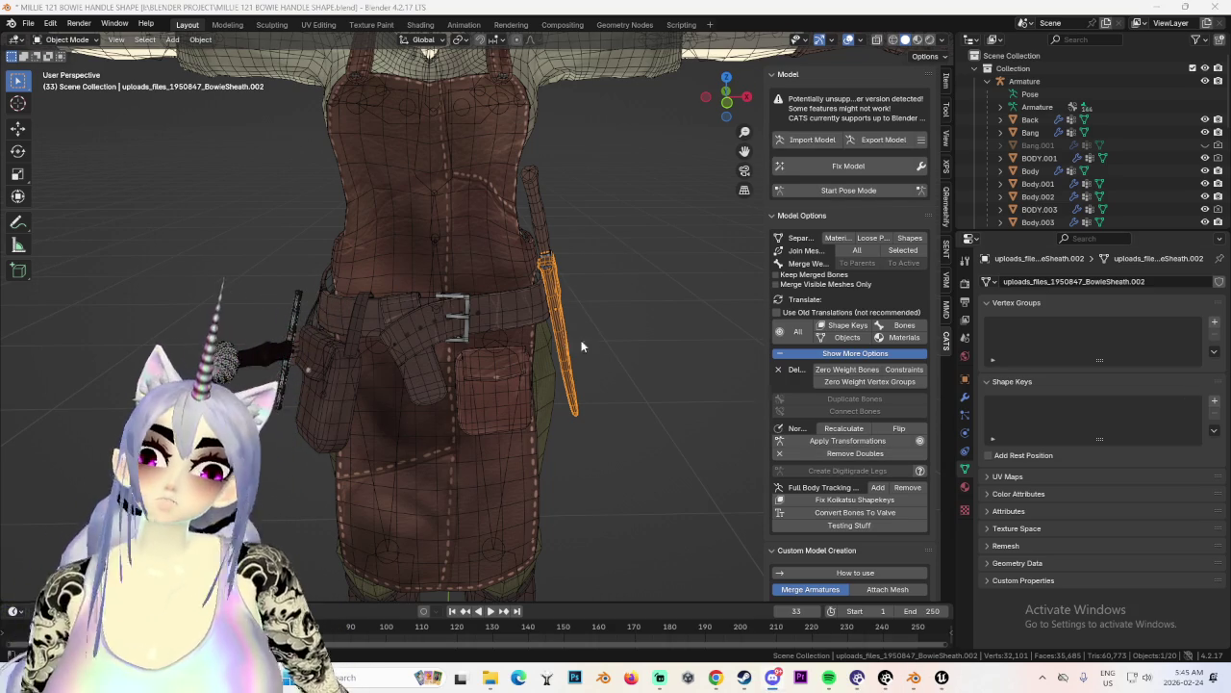
scroll(563, 343, up, 3)
middle_drag(481, 220, 558, 240)
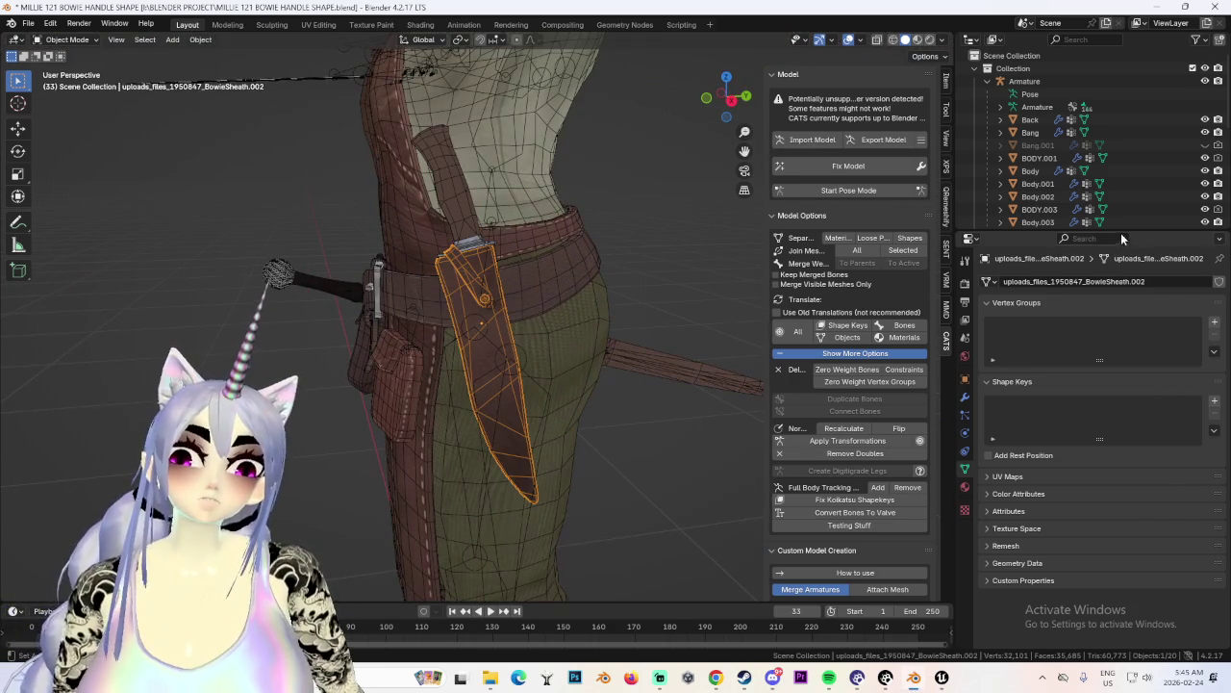
scroll(1137, 204, down, 3)
scroll(1168, 217, down, 3)
scroll(1193, 217, down, 2)
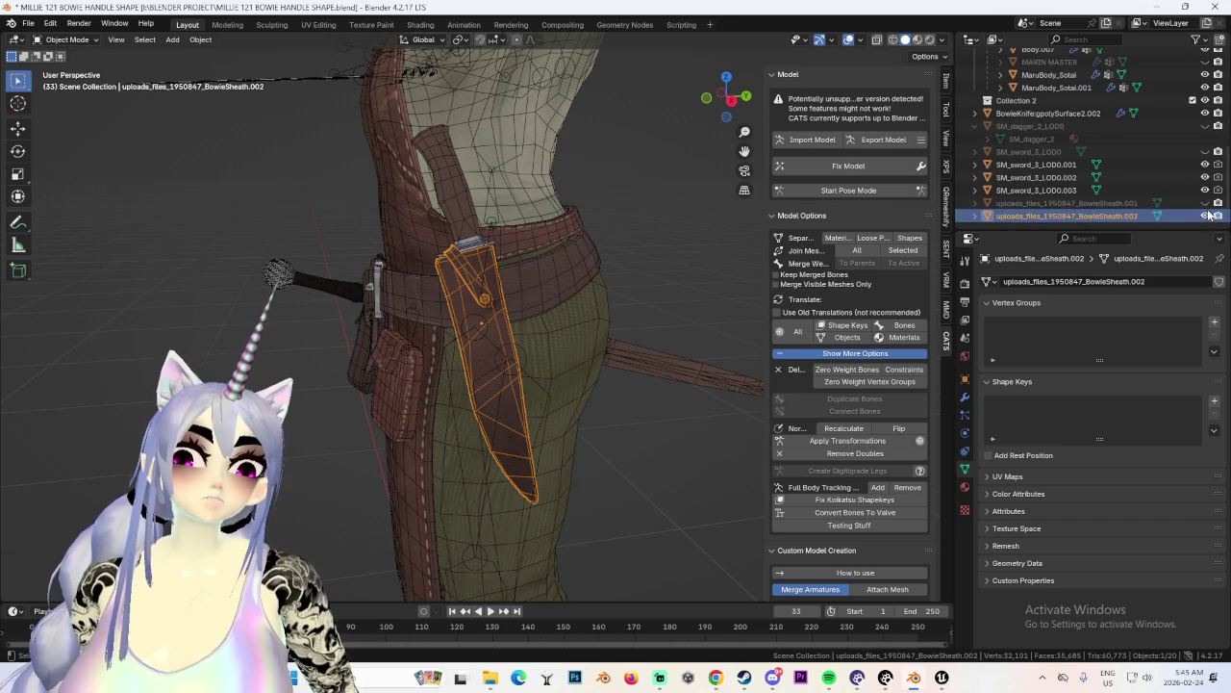
click(1205, 216)
middle_drag(616, 318, 665, 319)
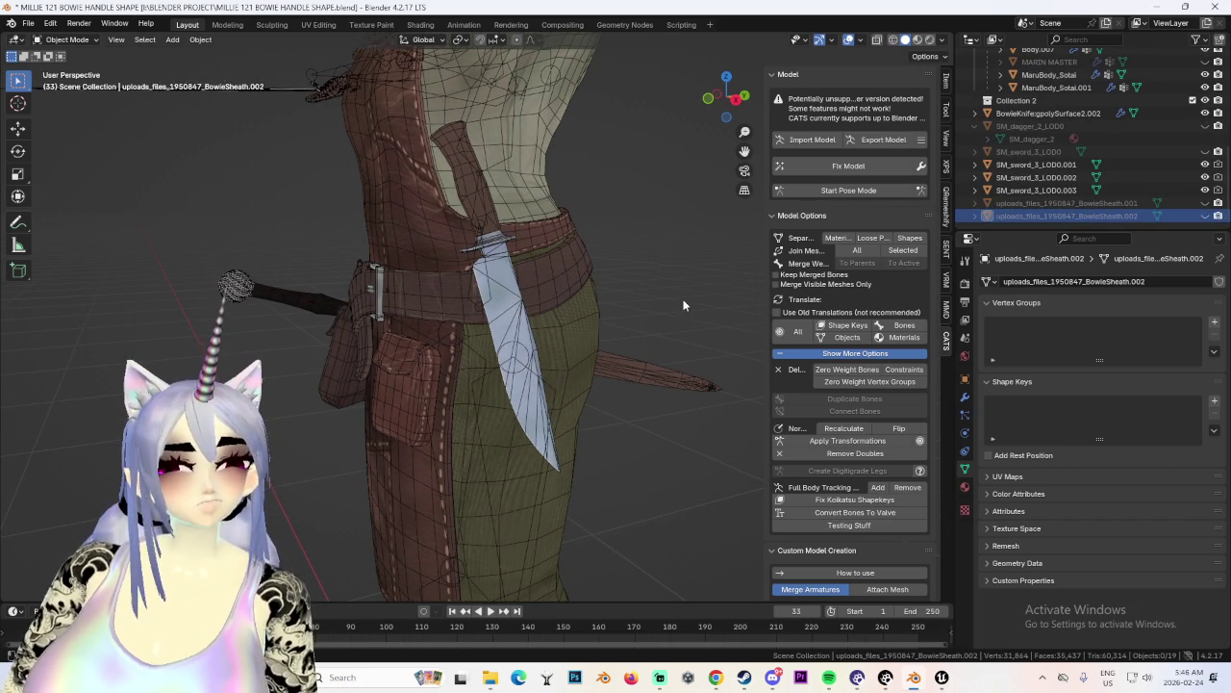
Capture the knife area with the Snipping Tool and select the Bowie knife.
key(super+shift+s)
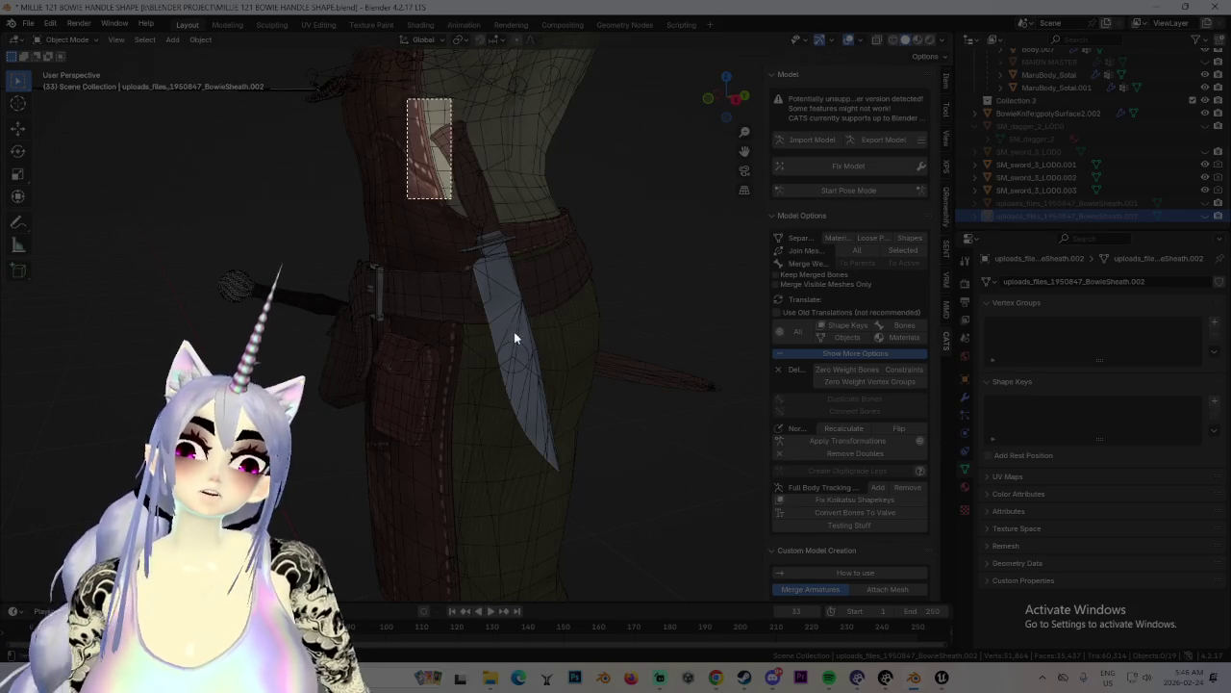
drag(407, 100, 601, 500)
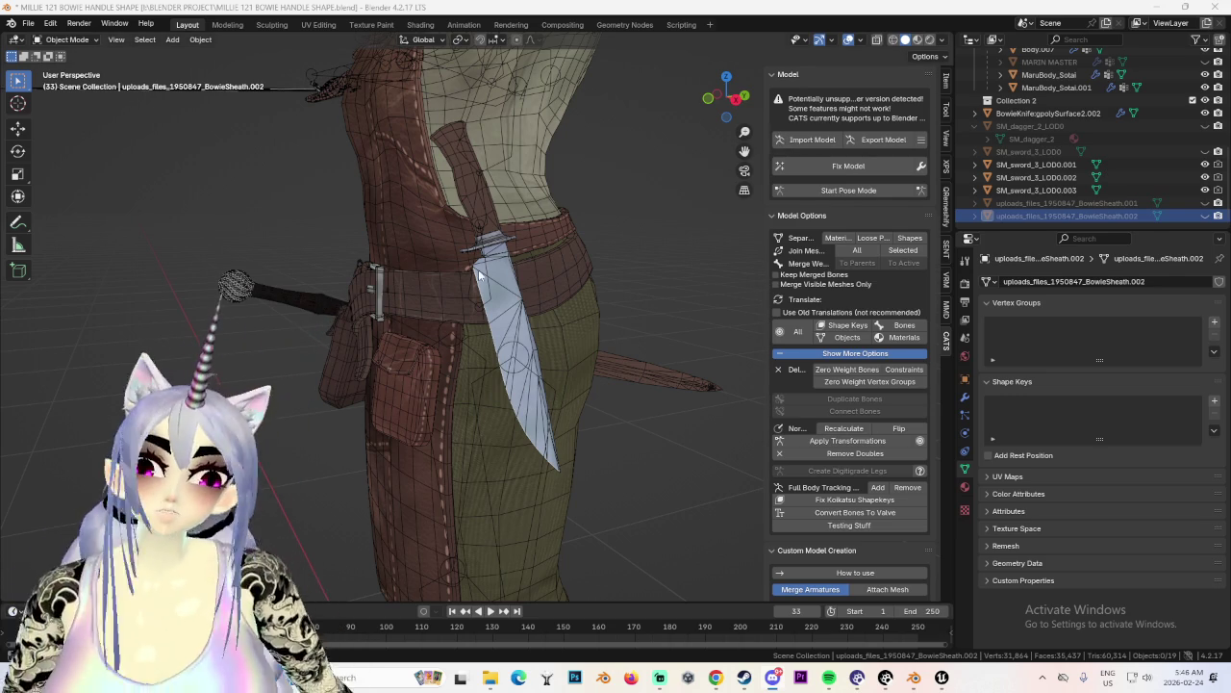
click(516, 302)
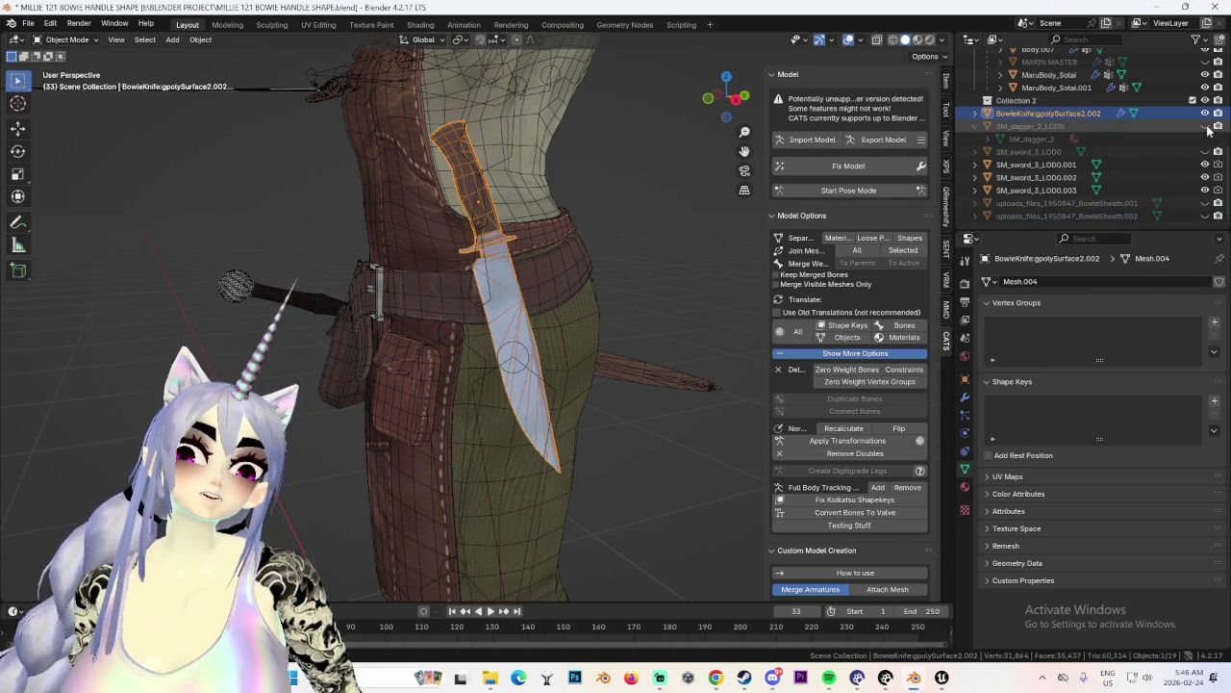
Rename the Bowie knife to BOWIE_KNIFE, then to BELT_KNIFE.
double_click(1032, 113)
scroll(1032, 114, up, 1)
text(BOWIE_KNIF)
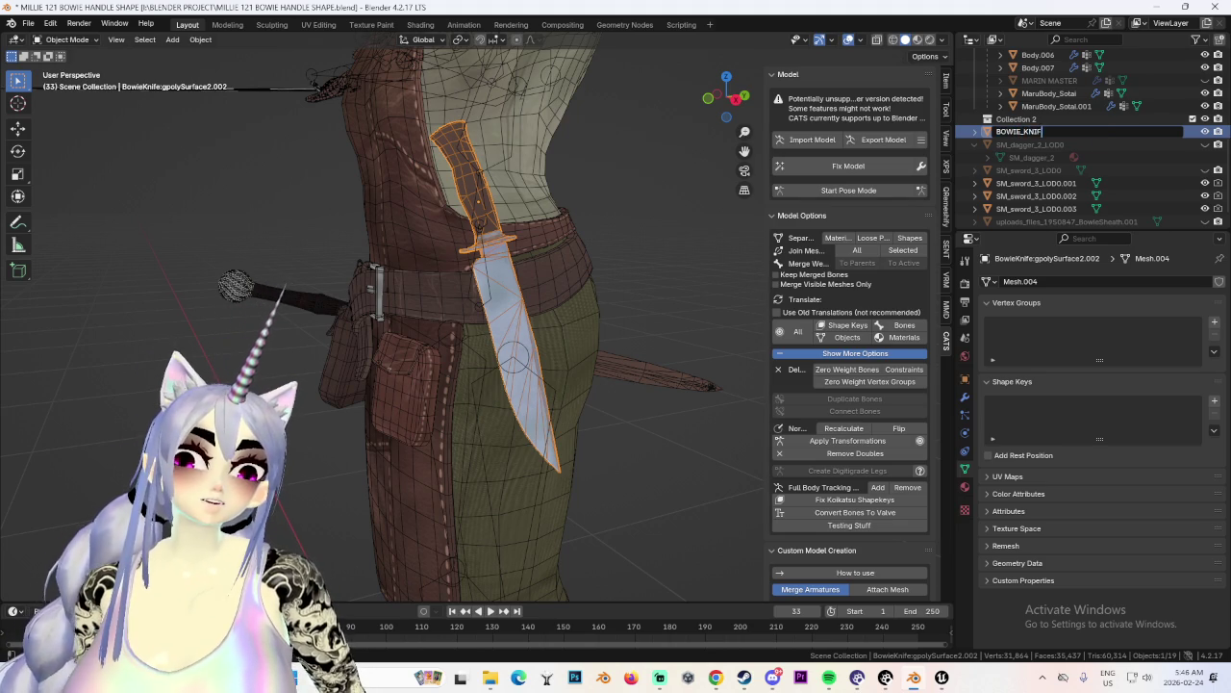
text(E)
key(Return)
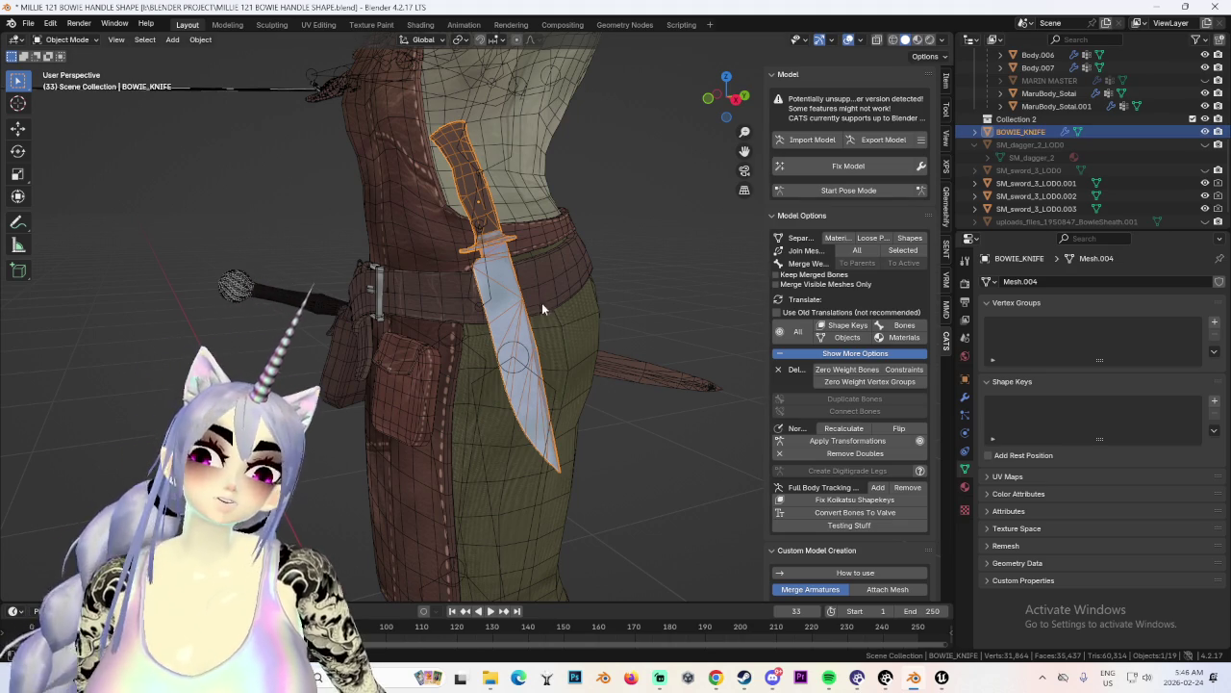
double_click(1028, 133)
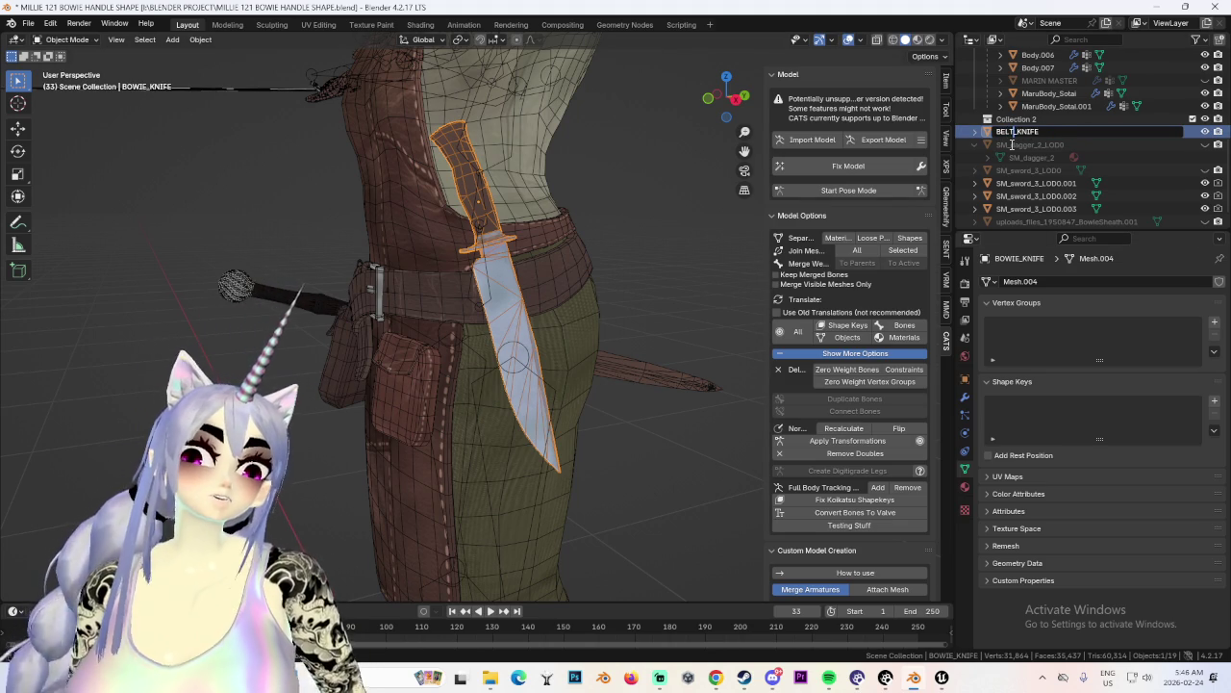
key(Return)
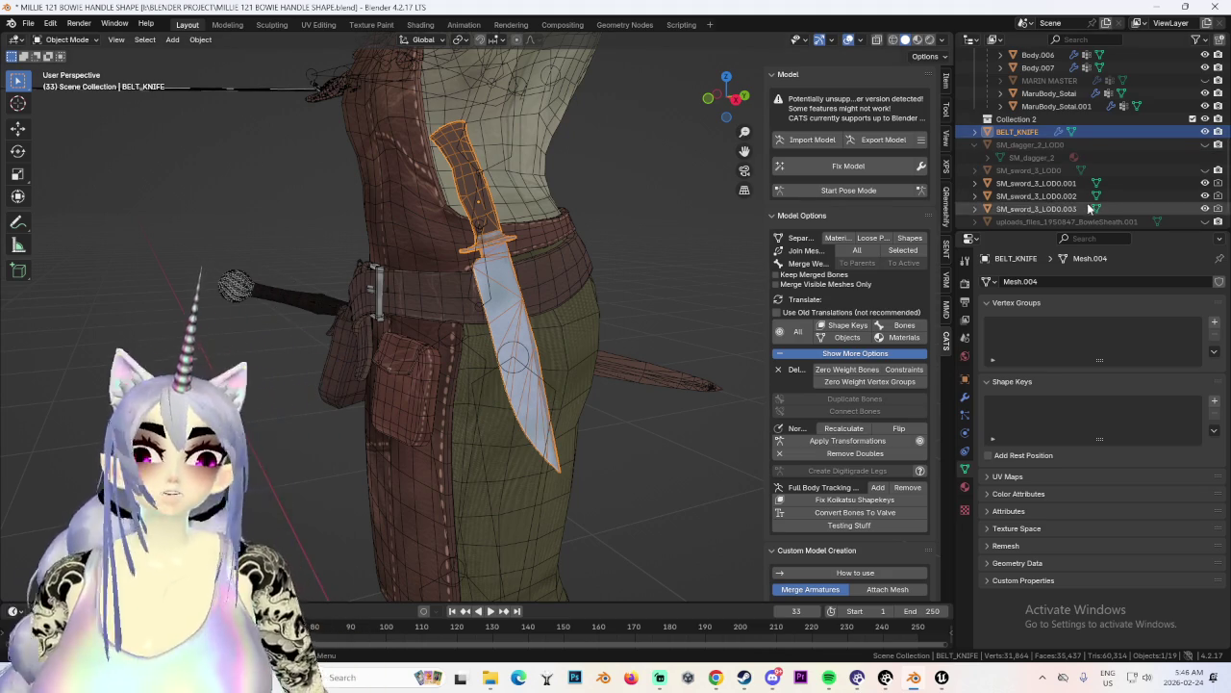
Select BowieSheath.001, BELT_KNIFE, the dagger and the SM_sword_3_LOD0 copies to inspect them.
click(1218, 222)
scroll(385, 318, up, 5)
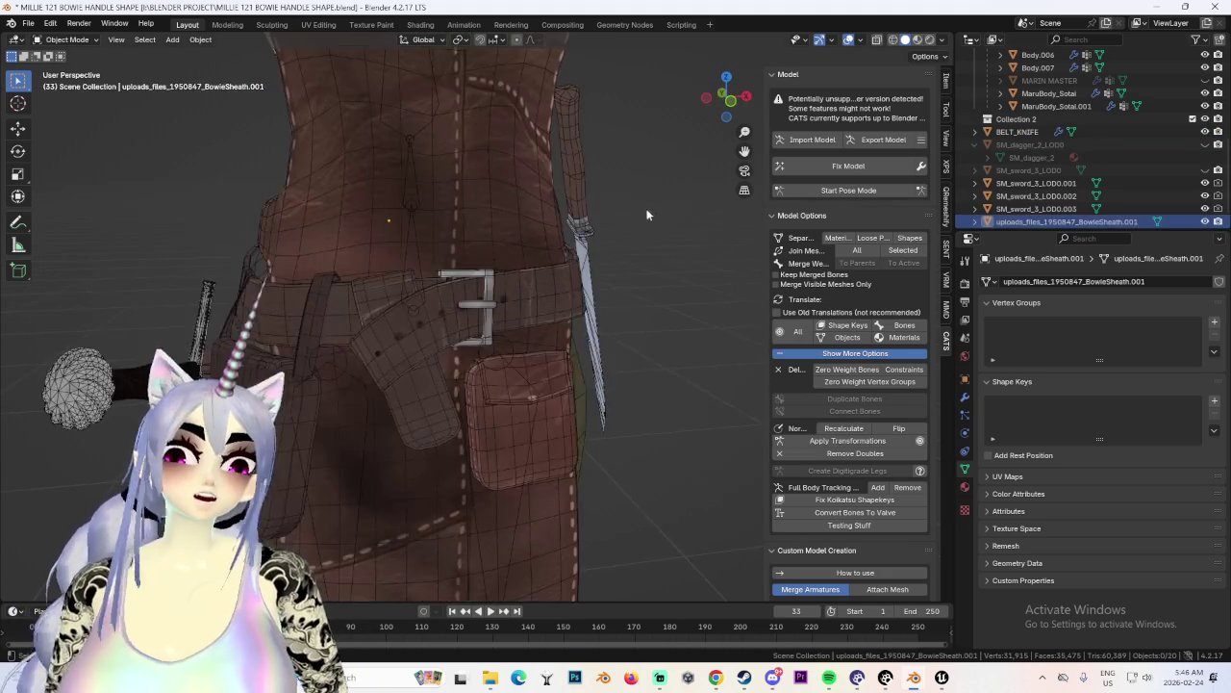
click(597, 201)
click(1096, 146)
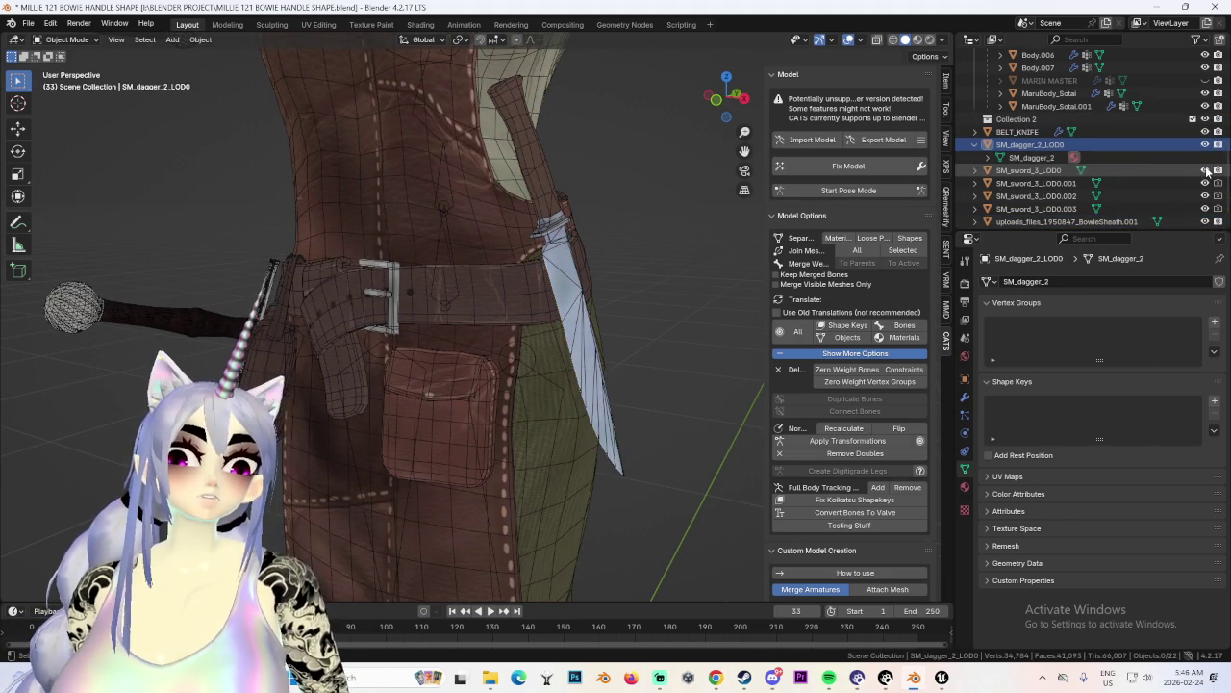
click(1183, 208)
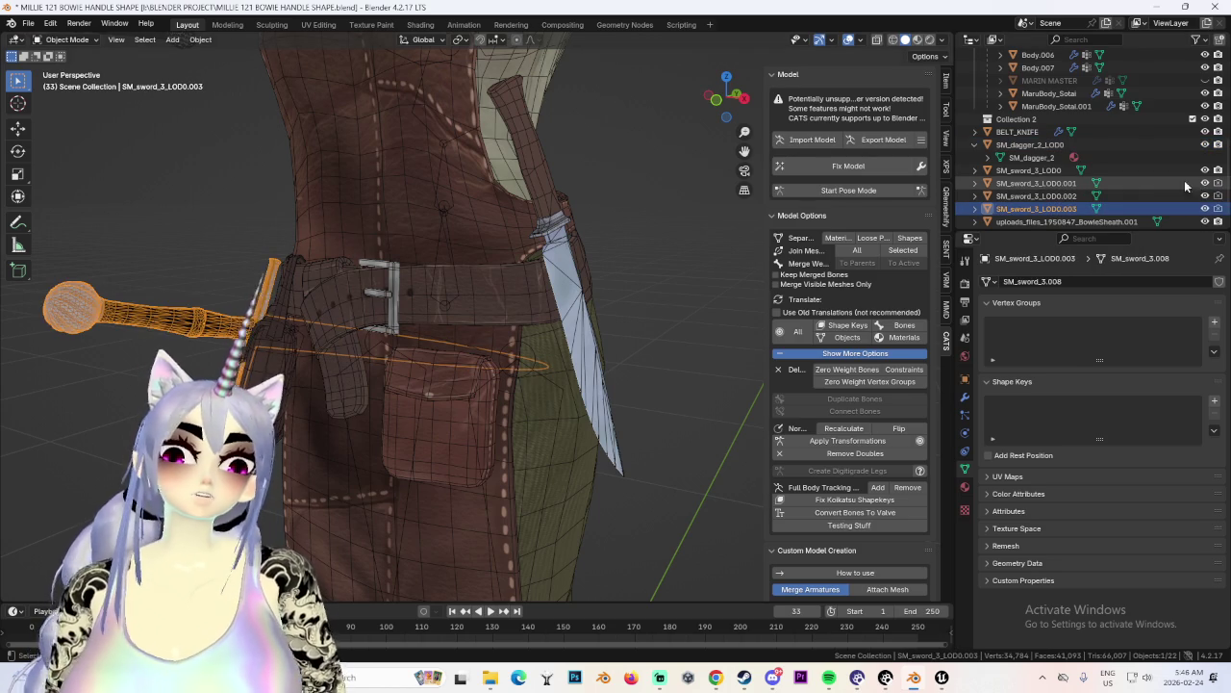
click(1044, 195)
Delete the SM_dagger_2_LOD0 dagger beside the leg.
middle_drag(500, 317, 519, 327)
scroll(517, 330, down, 3)
click(438, 466)
middle_drag(438, 466, 490, 368)
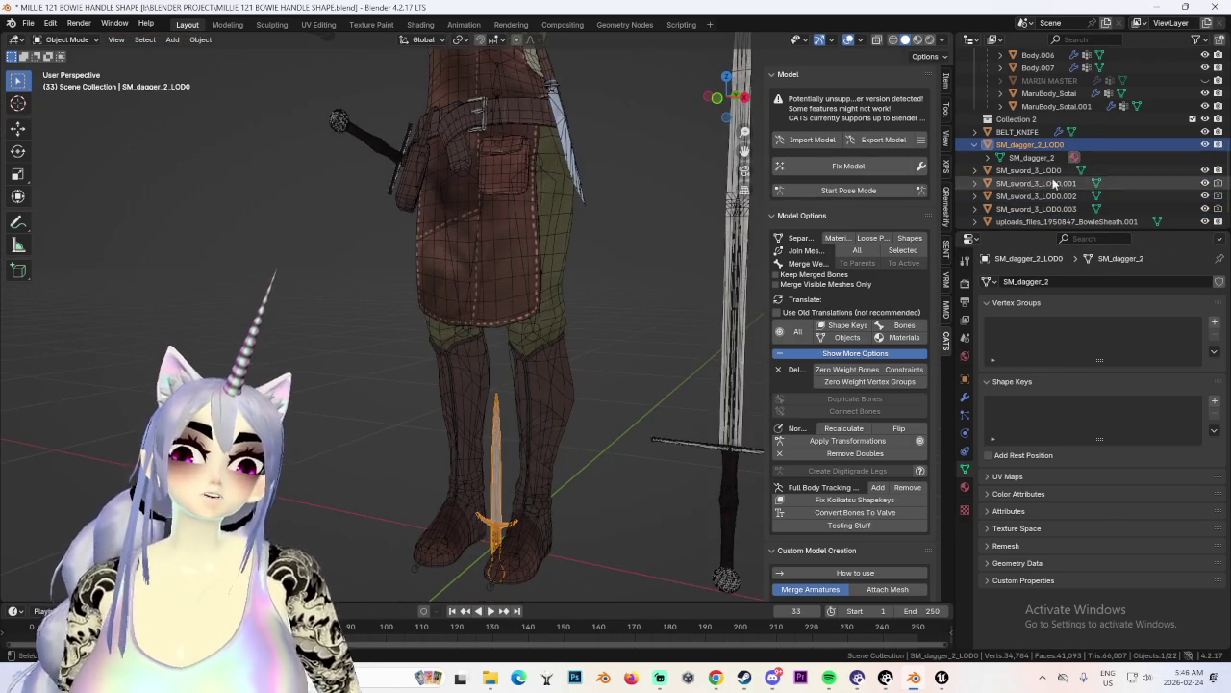
right_click(1046, 144)
click(1046, 152)
Delete the extra BowieSheath.001 sheath.
click(1066, 203)
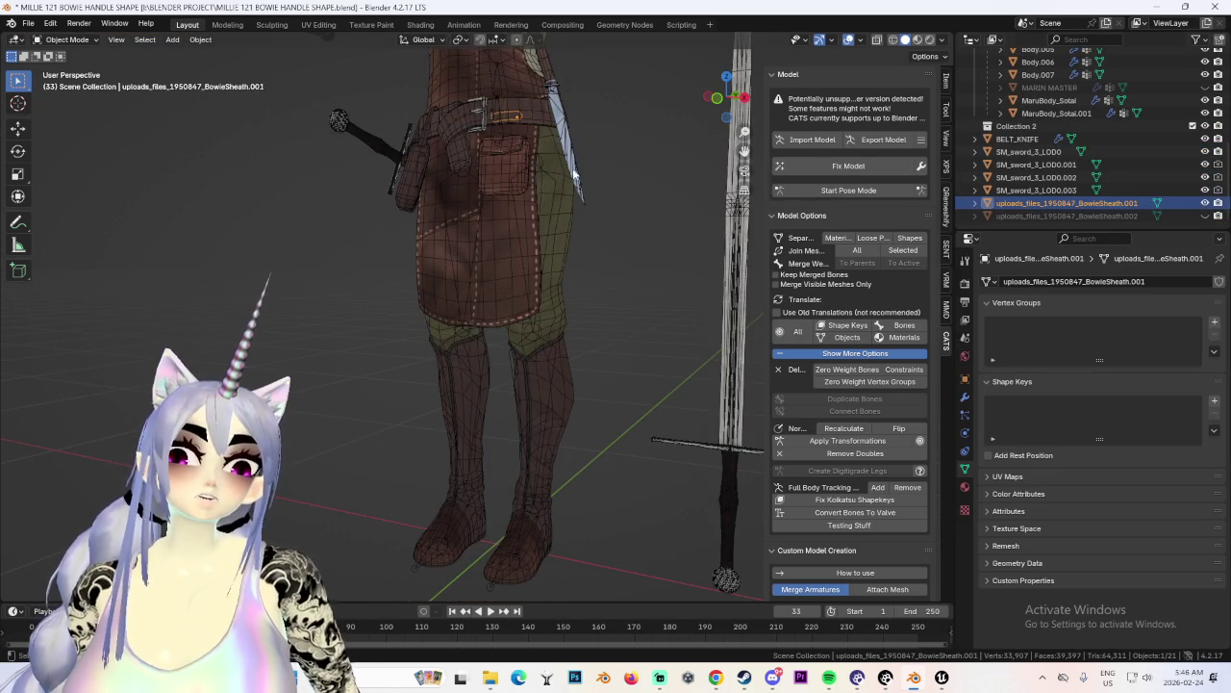
middle_drag(756, 184, 614, 263)
scroll(613, 262, up, 3)
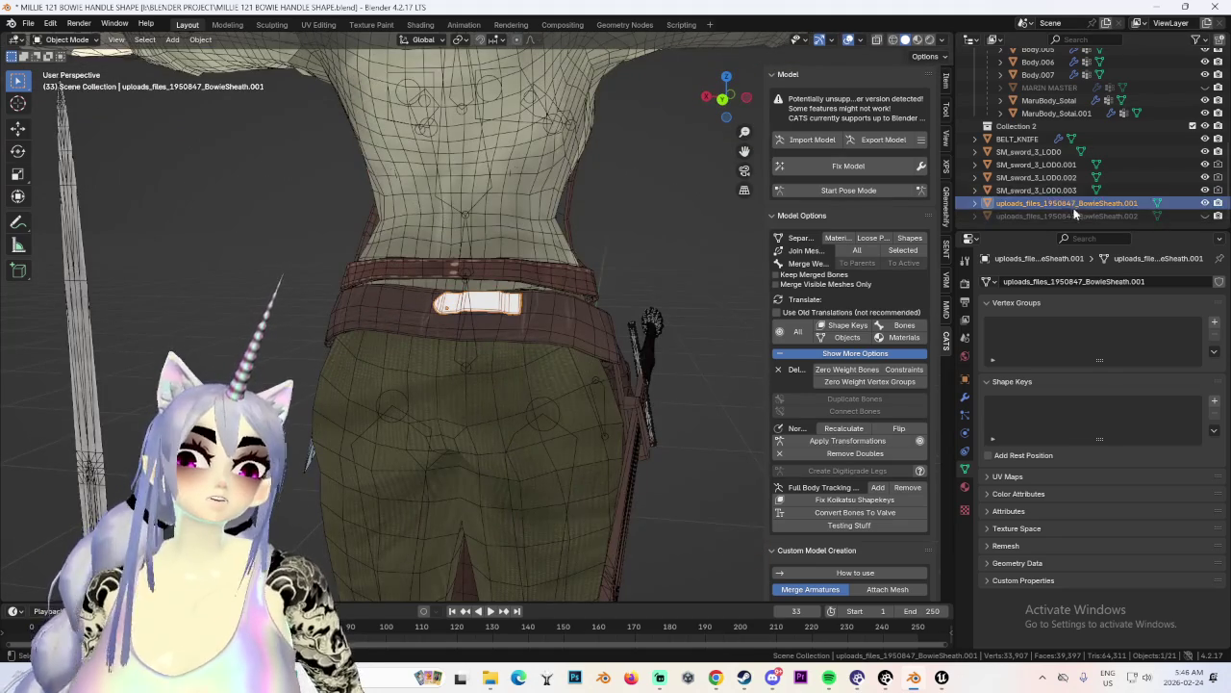
right_click(1067, 202)
click(1067, 206)
Rename the remaining BowieSheath.002 to KNIFE_SHEATH.
click(1097, 217)
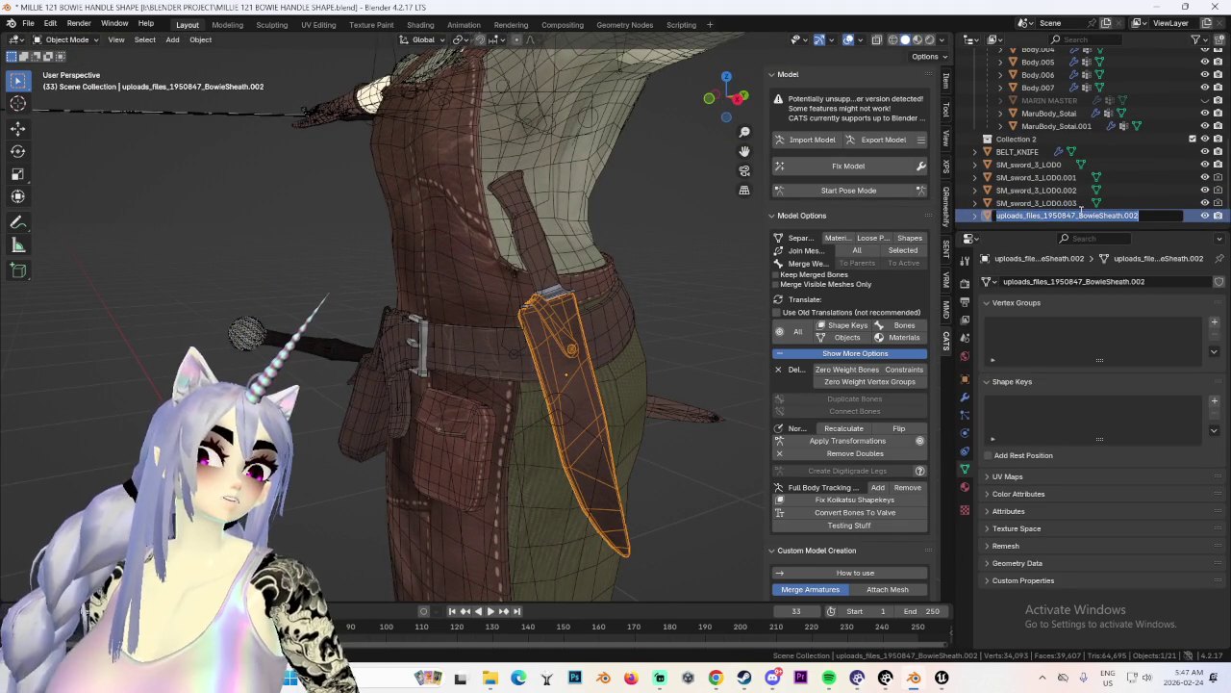
text(KNIFE_SHEATH)
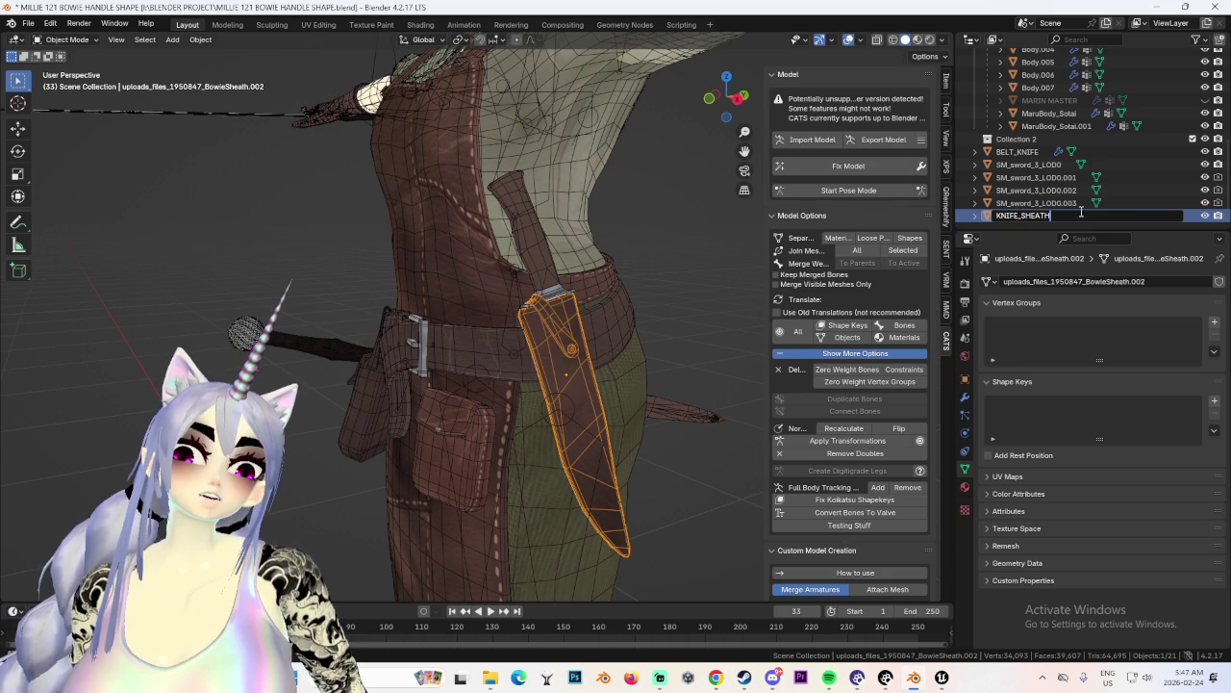
key(Return)
Delete the redundant SM_sword_3_LOD0 sword.
scroll(413, 280, down, 5)
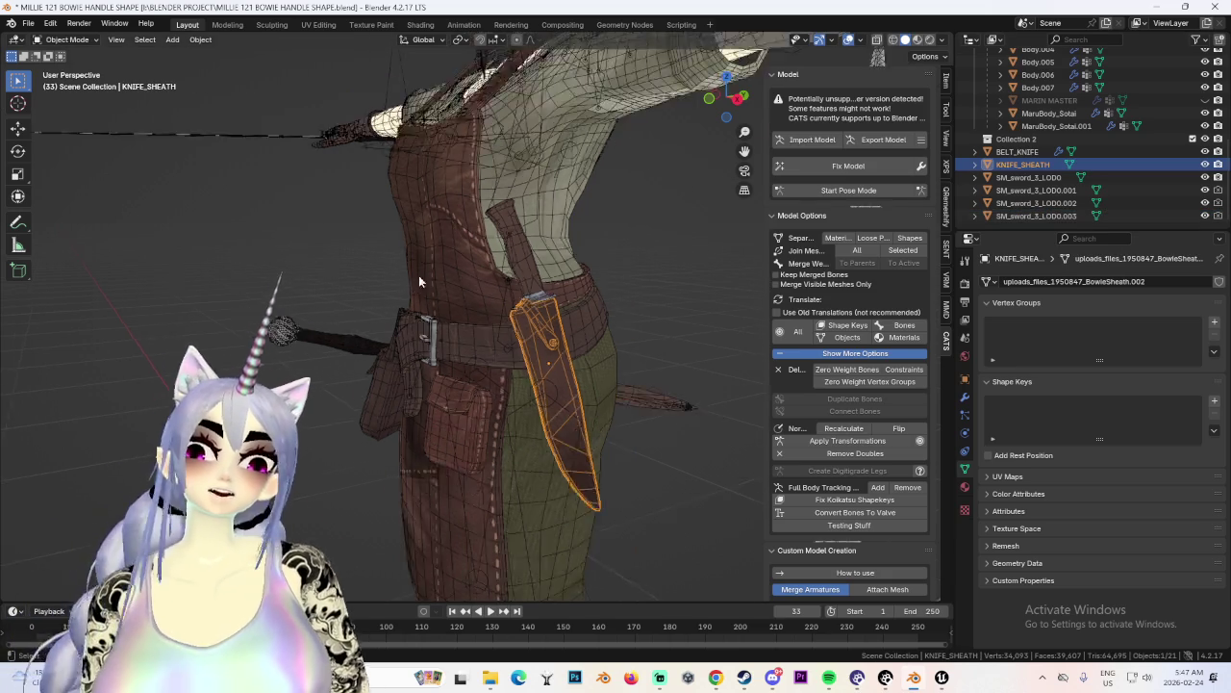
scroll(710, 224, down, 4)
click(729, 231)
middle_drag(627, 238, 603, 300)
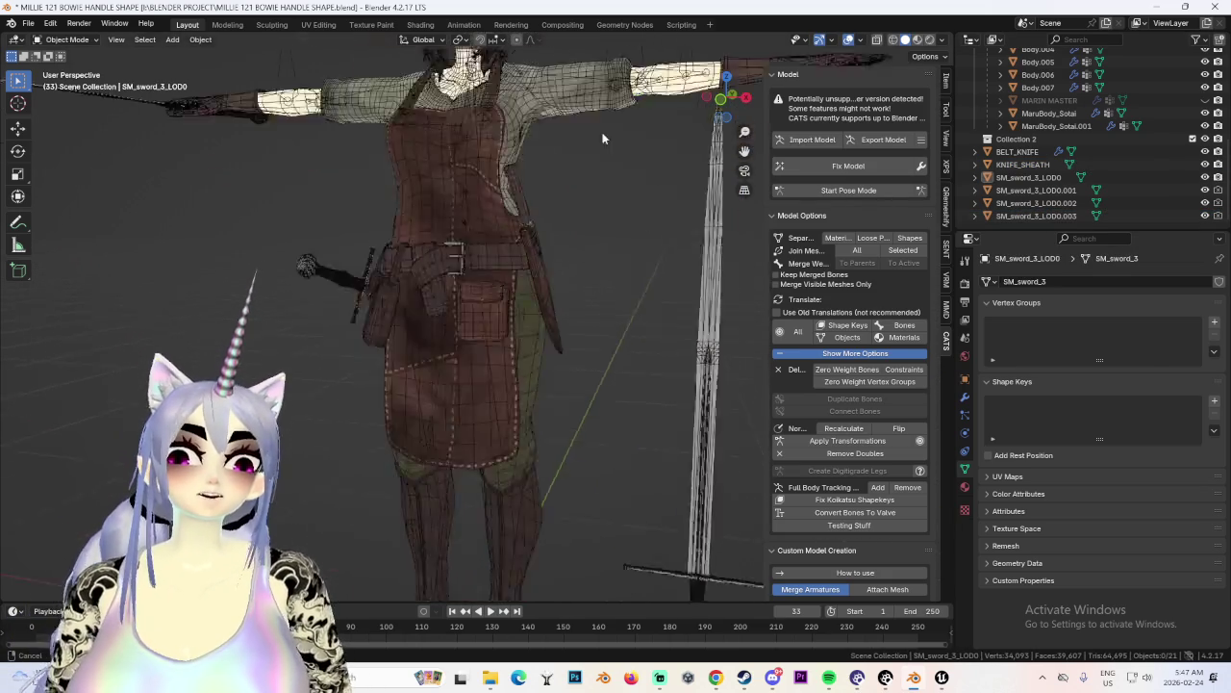
right_click(577, 292)
click(580, 289)
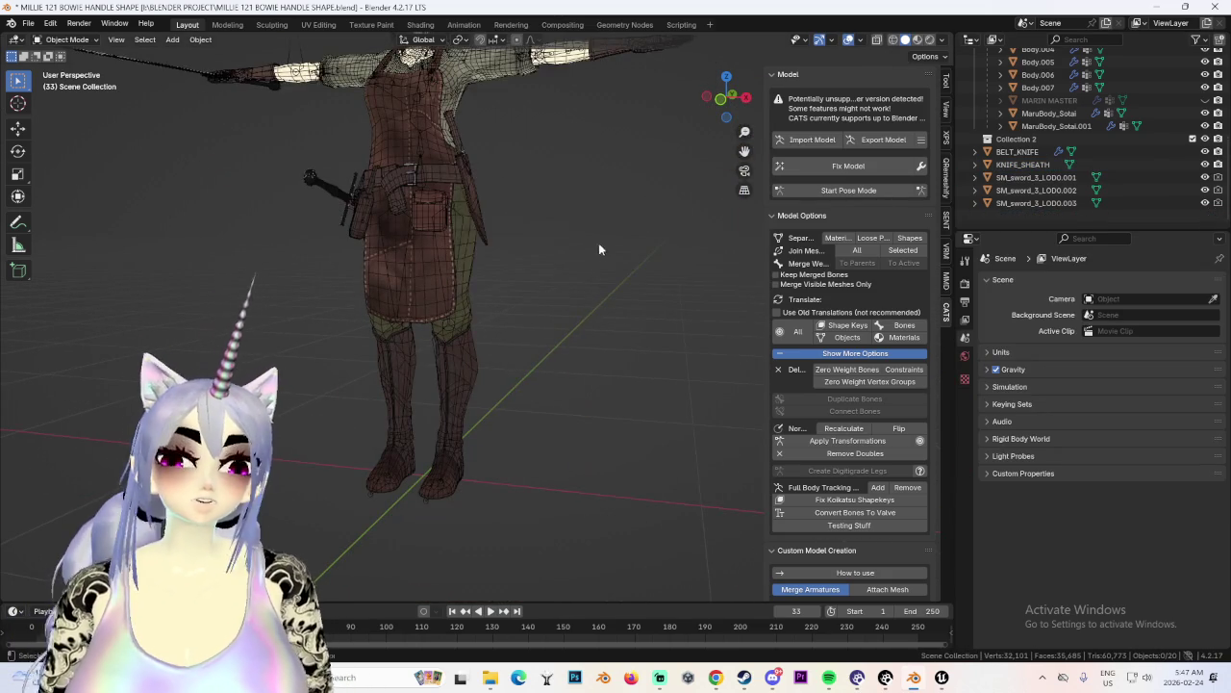
Delete the MARIN MASTER object from the scene.
scroll(597, 246, down, 3)
scroll(250, 197, up, 8)
click(248, 196)
click(242, 174)
middle_drag(241, 174, 581, 144)
scroll(581, 144, down, 3)
mouse_move(654, 238)
middle_down()
mouse_move(692, 241)
mouse_move(535, 207)
middle_up()
mouse_move(612, 252)
middle_down()
mouse_move(556, 273)
mouse_move(606, 304)
mouse_move(513, 254)
mouse_move(508, 333)
mouse_move(492, 292)
mouse_move(530, 355)
mouse_move(580, 270)
mouse_move(553, 236)
middle_up()
scroll(606, 304, up, 4)
click(492, 291)
right_click(492, 291)
click(486, 285)
Unhide Bang.001 in the Outliner so the hair shows.
scroll(475, 288, down, 4)
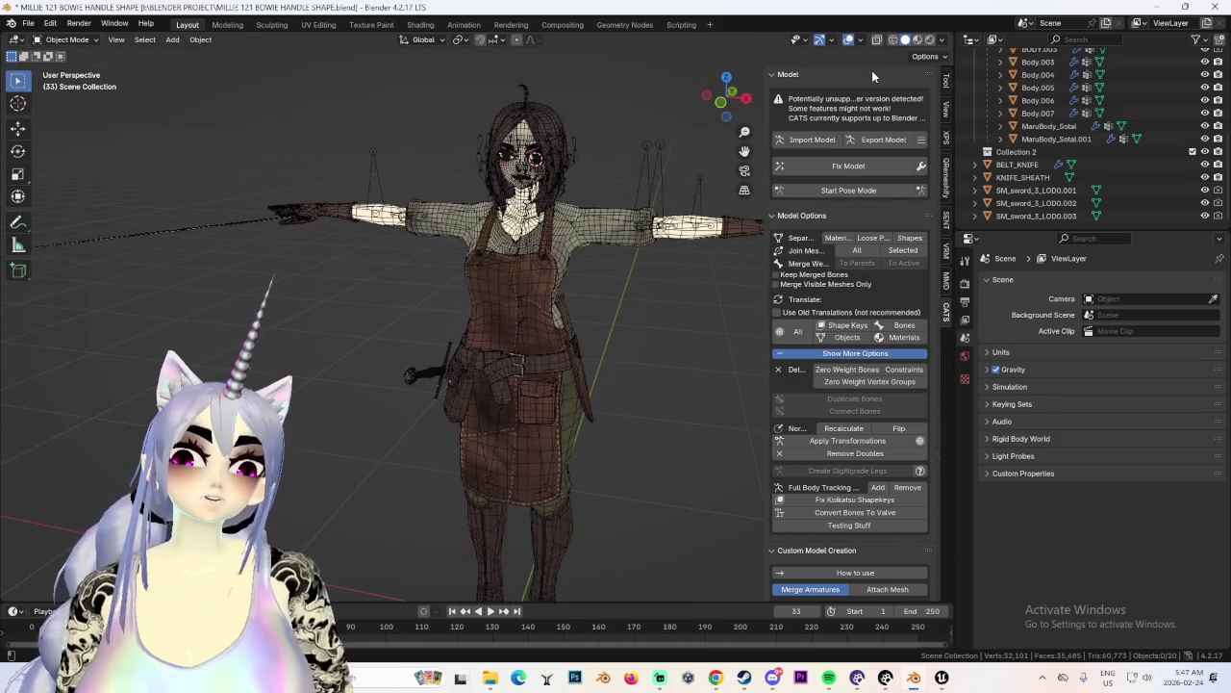
scroll(1139, 132, up, 3)
scroll(1139, 131, up, 2)
click(1206, 145)
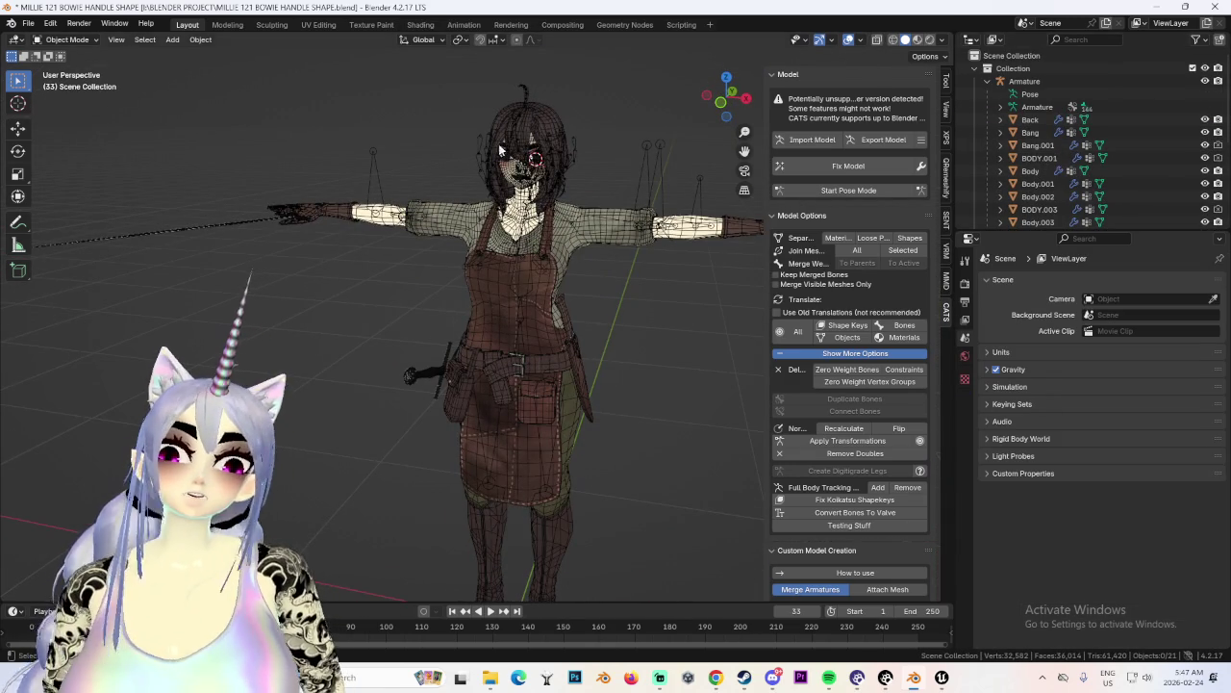
Turn off viewport overlays and view the textured character up to a belt close-up.
scroll(527, 259, up, 2)
scroll(586, 205, up, 3)
scroll(587, 204, down, 3)
scroll(568, 245, down, 2)
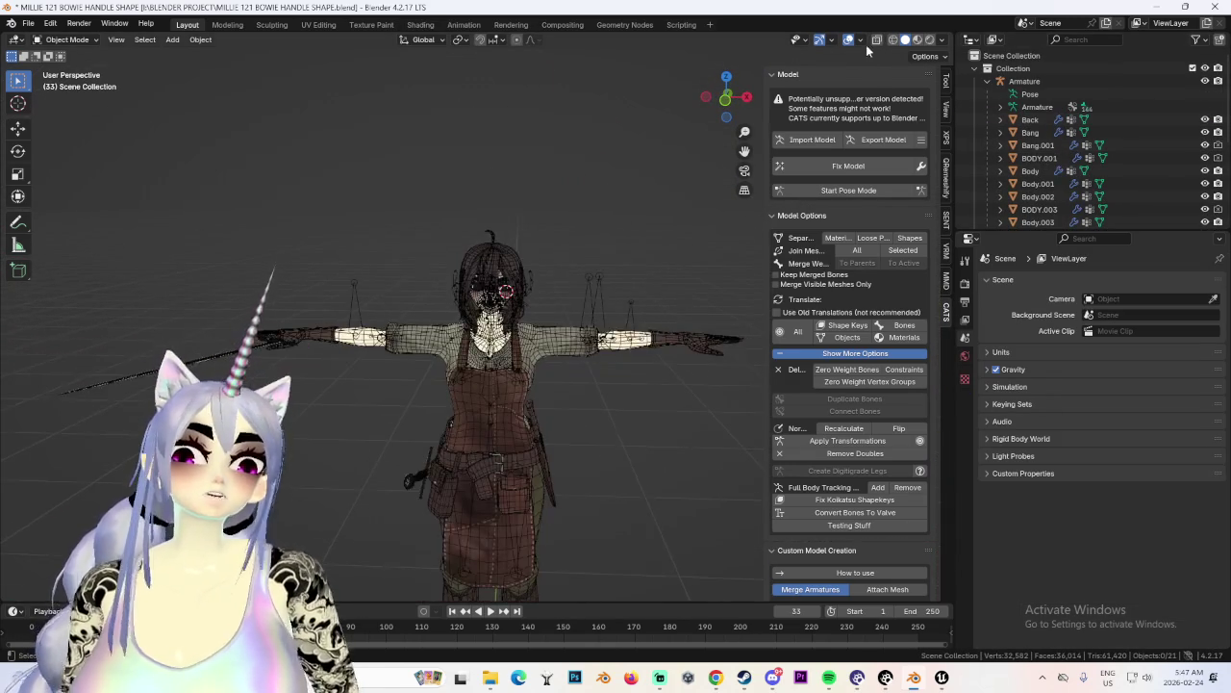
click(848, 41)
middle_drag(575, 332, 544, 188)
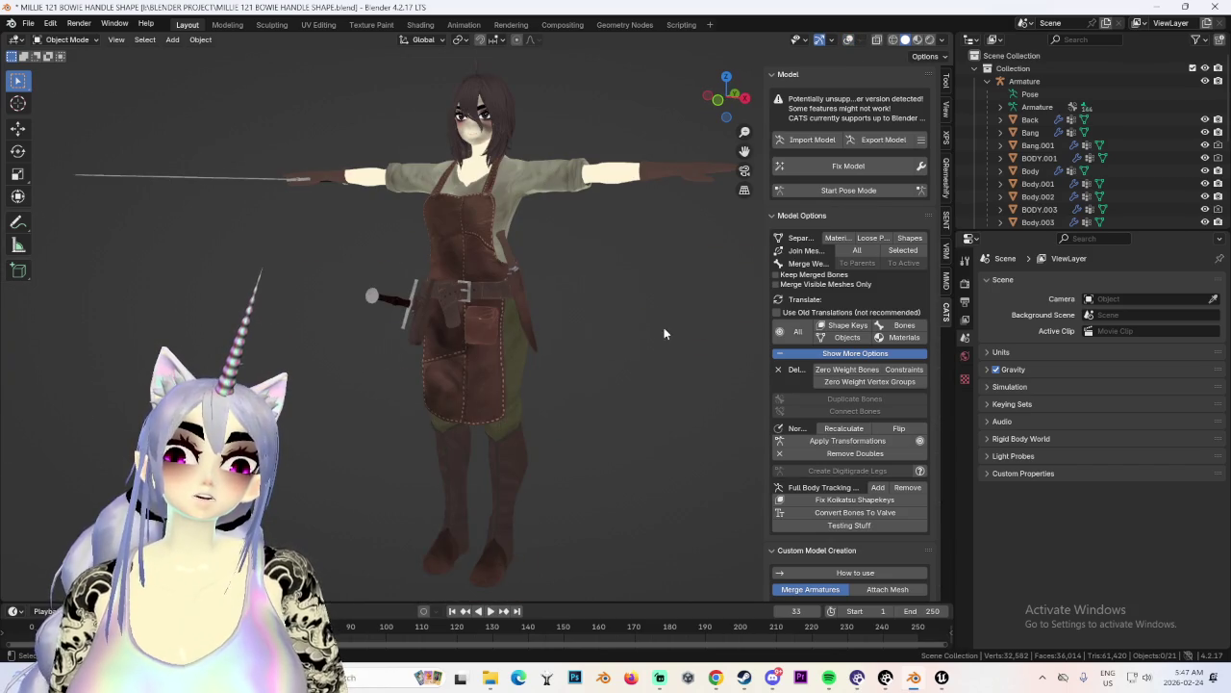
middle_drag(663, 333, 594, 345)
scroll(595, 344, up, 3)
scroll(602, 302, up, 2)
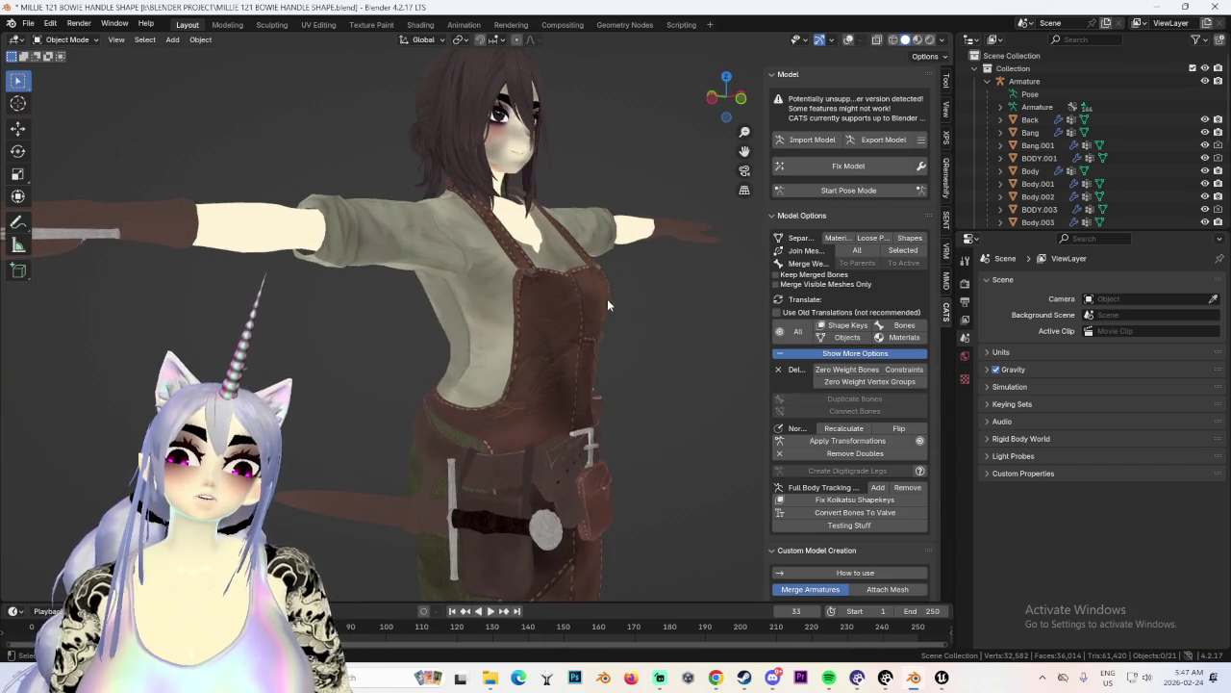
scroll(669, 298, up, 5)
middle_drag(674, 266, 496, 292)
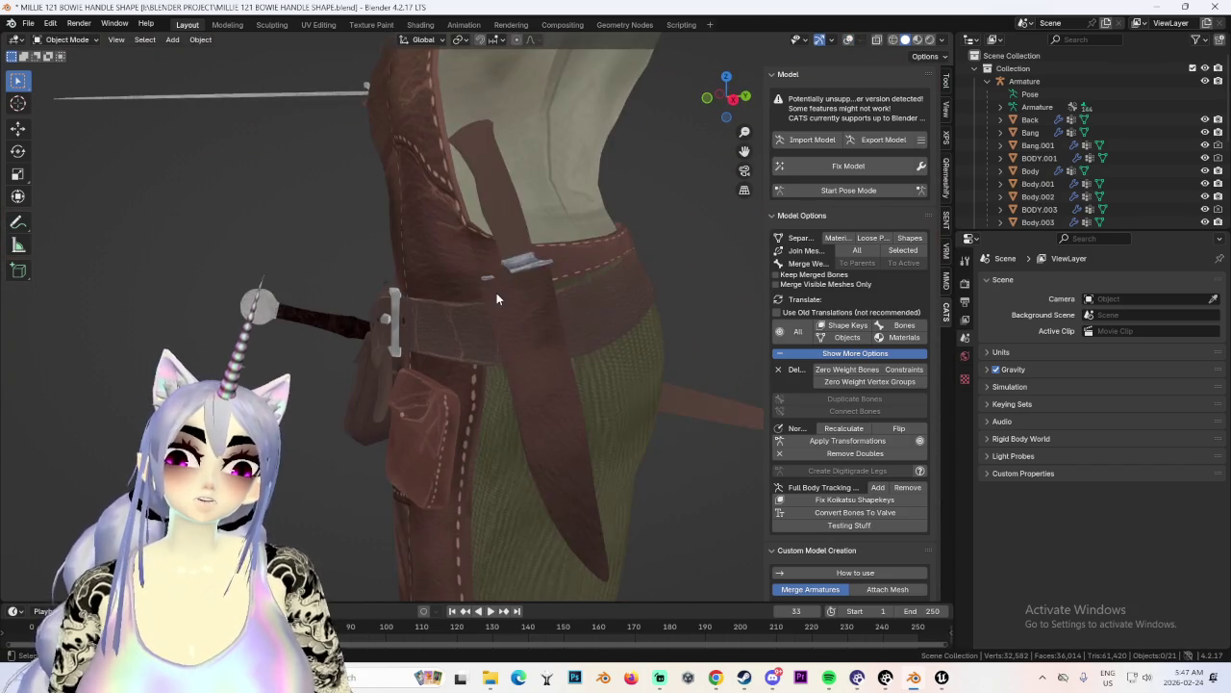
Attach the selected mesh to Hips with CATS Attach Mesh, then undo the mistaken attachment.
click(496, 293)
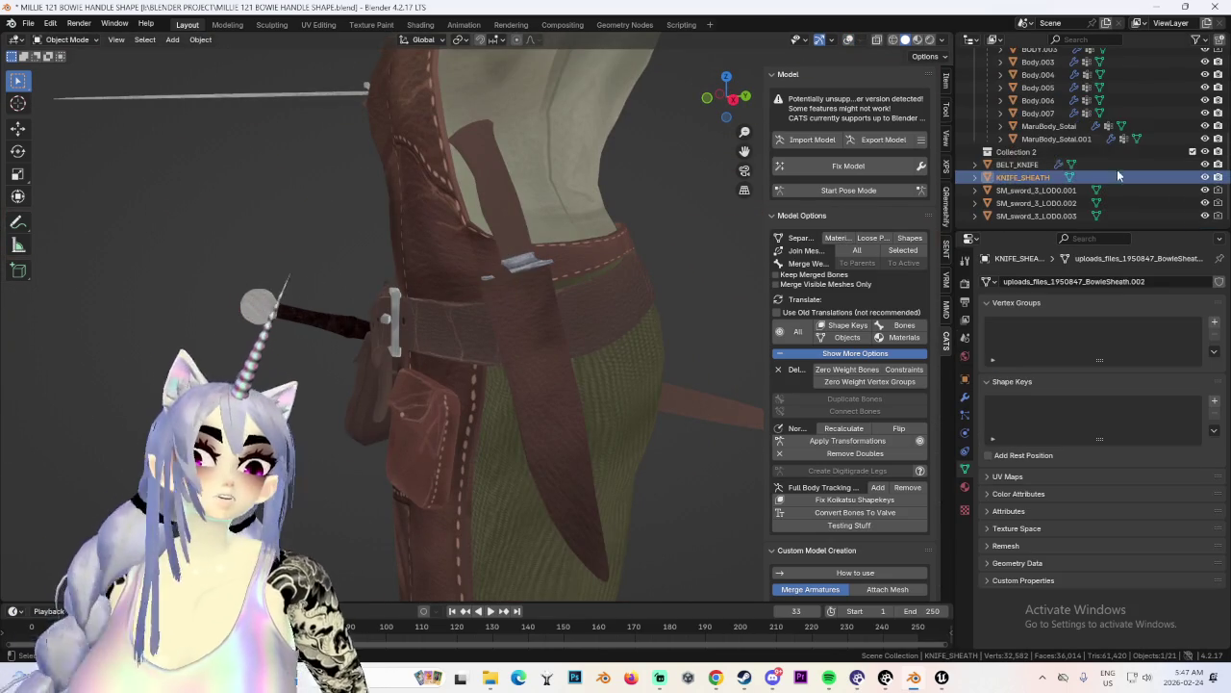
scroll(871, 462, down, 2)
click(890, 519)
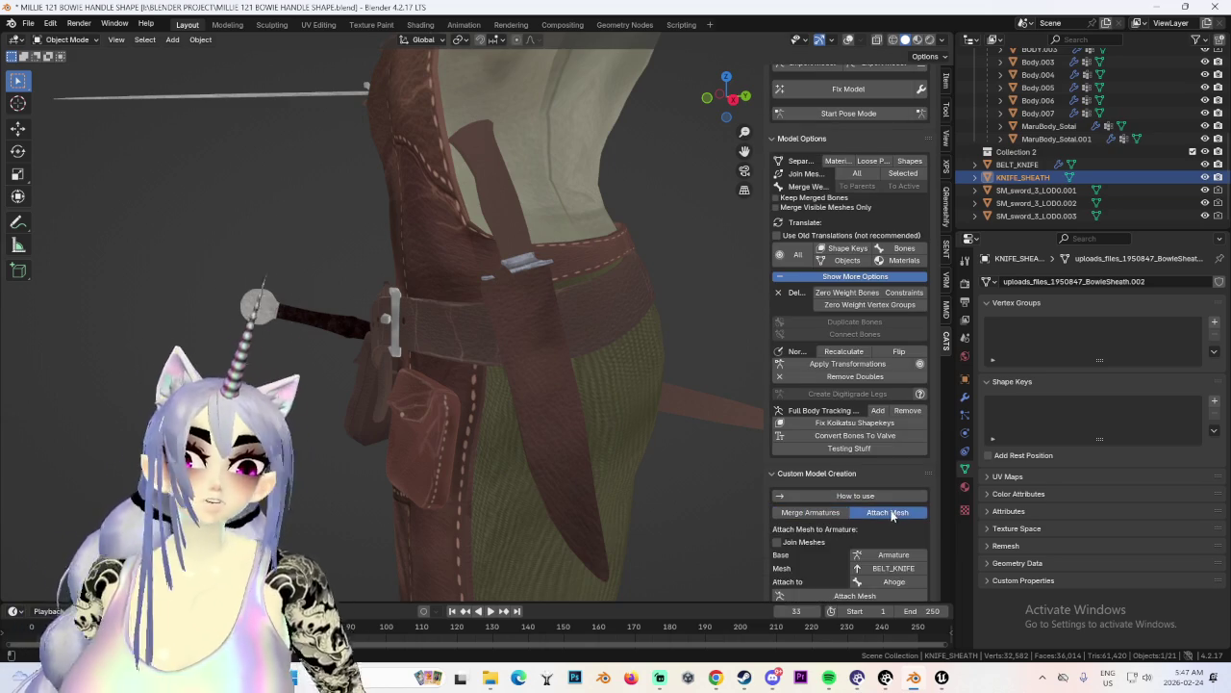
scroll(897, 527, down, 3)
click(893, 478)
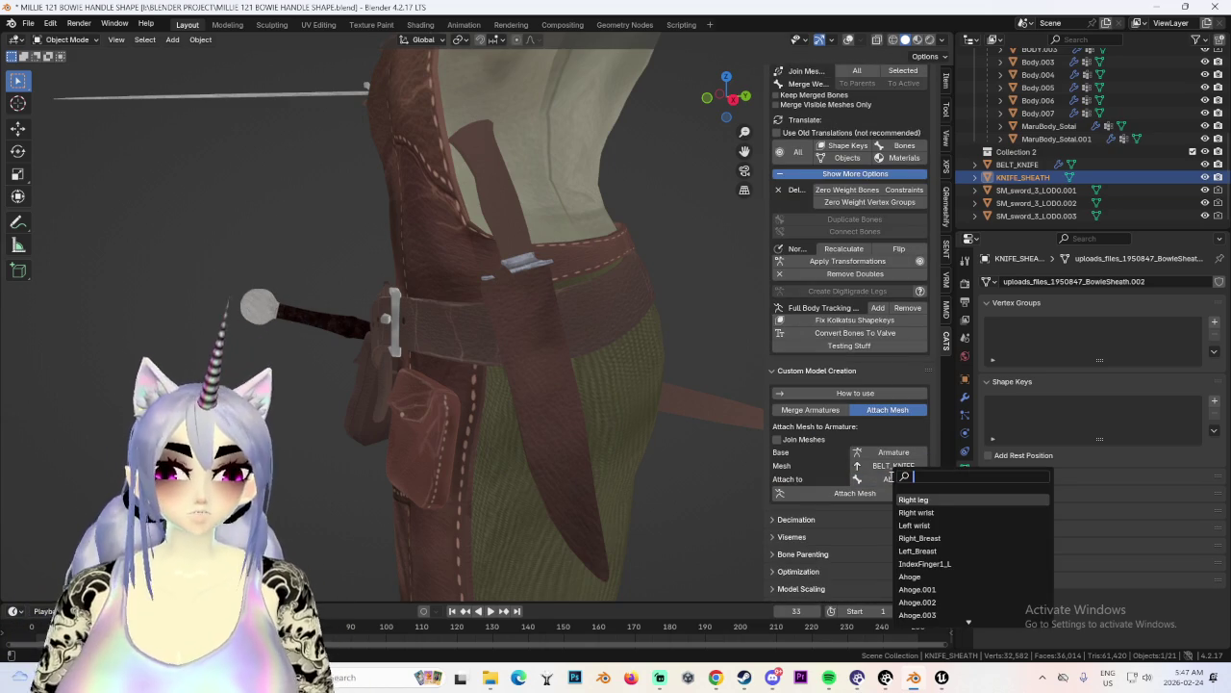
text(hip)
key(Return)
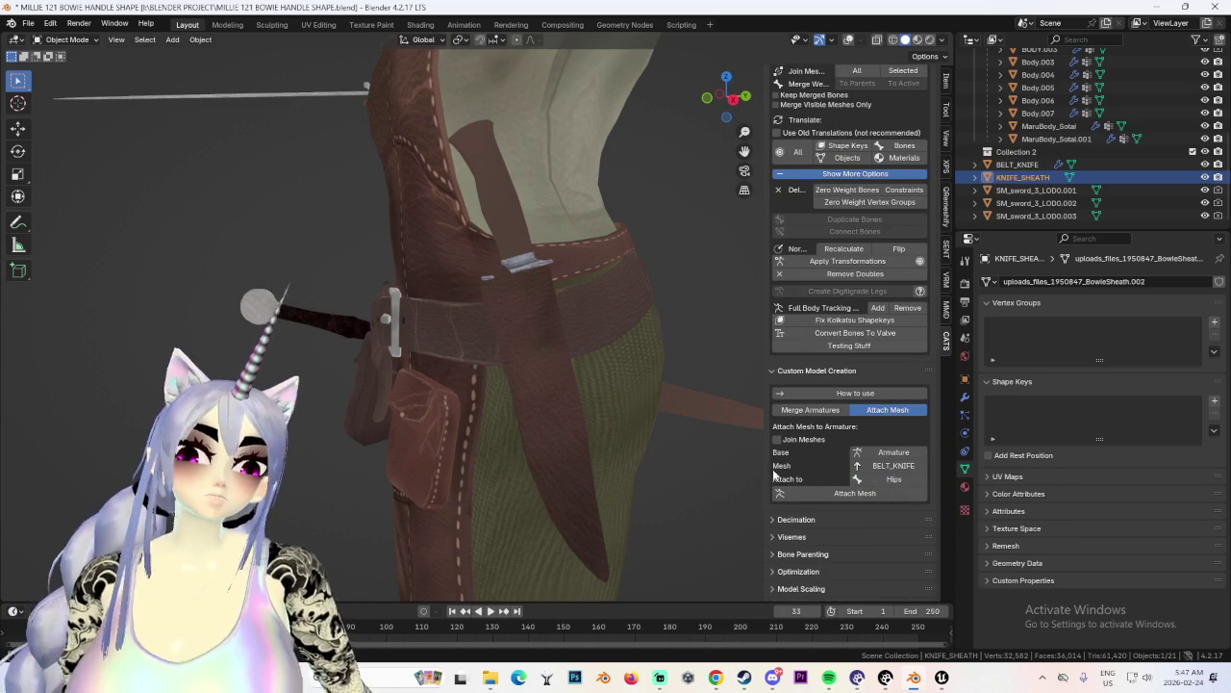
click(862, 495)
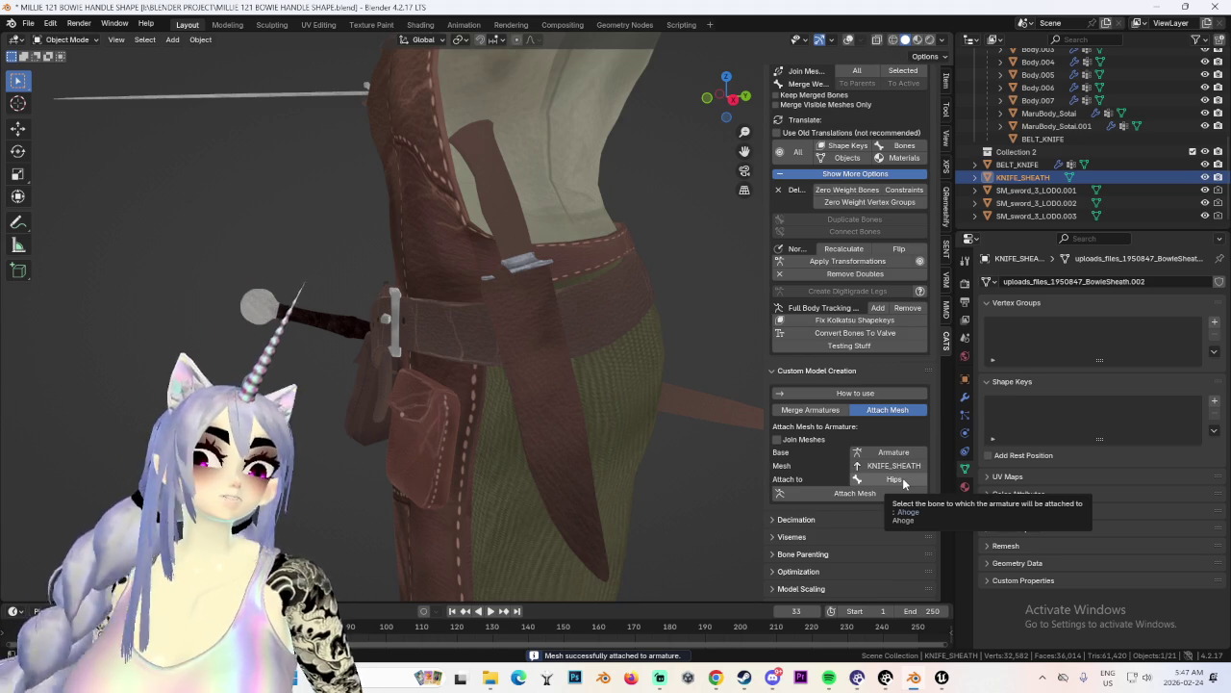
key(ctrl+z)
Attach KNIFE_SHEATH to the Hips bone with CATS Attach Mesh.
click(906, 468)
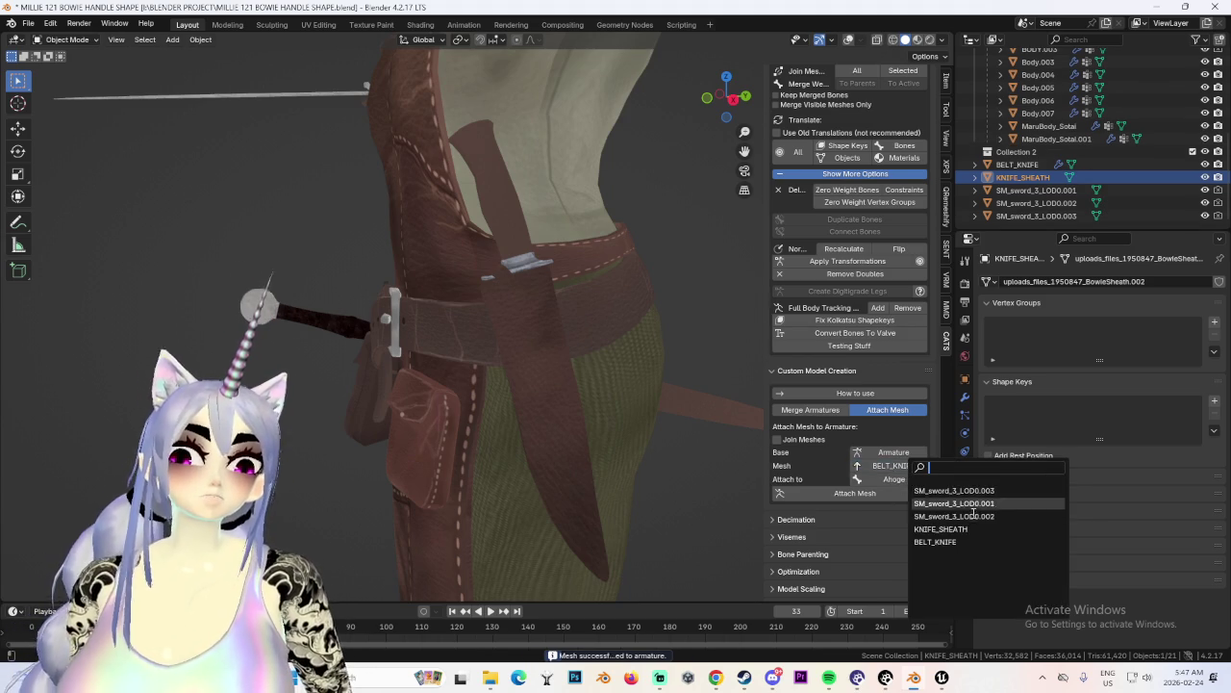
click(956, 529)
click(899, 479)
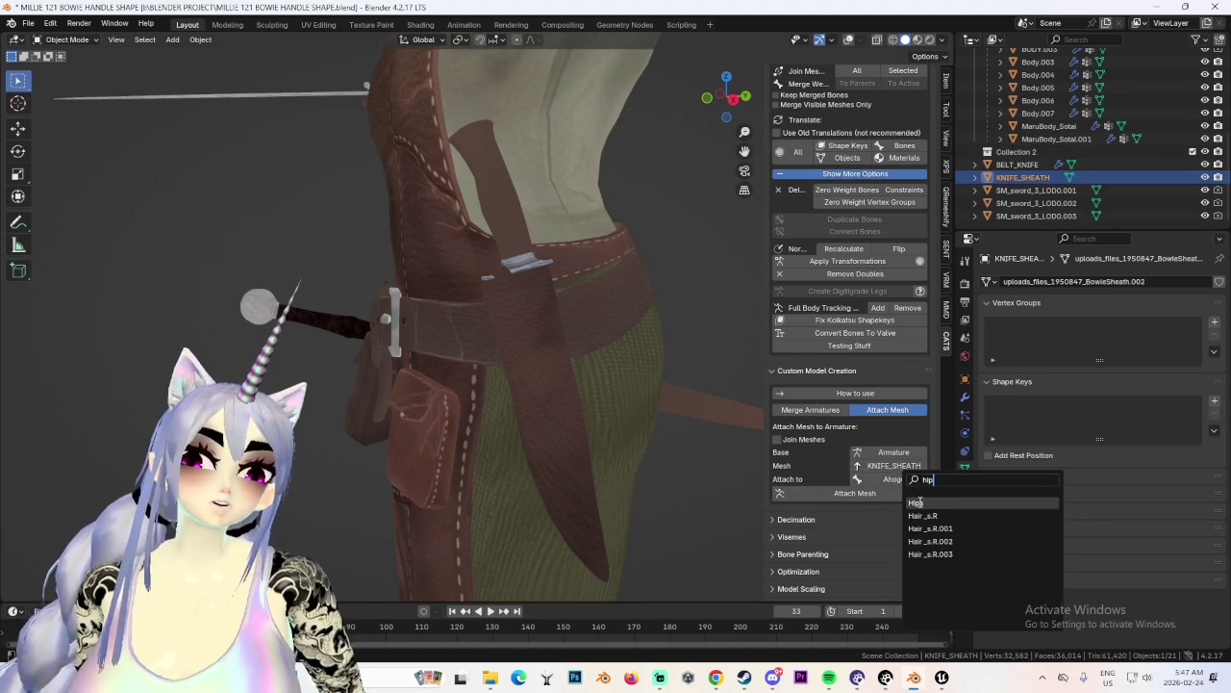
click(916, 503)
click(883, 492)
Attach BELT_KNIFE to the KNIFE_SHEATH bone.
click(885, 466)
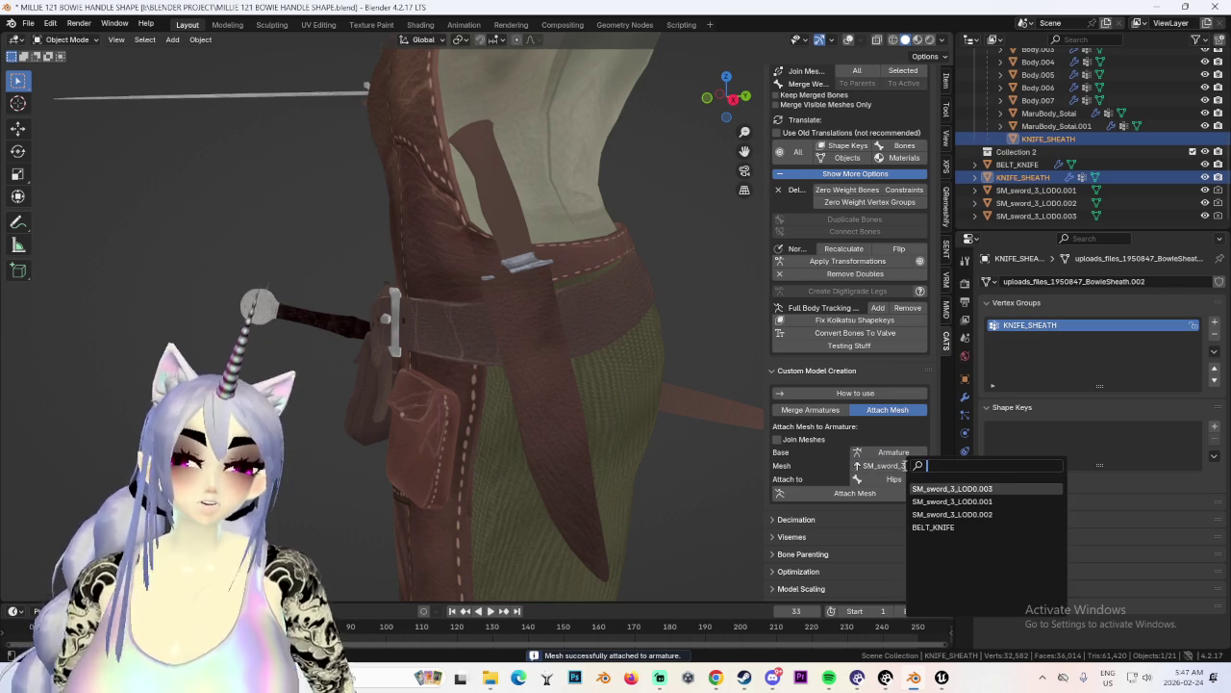
click(924, 488)
click(890, 479)
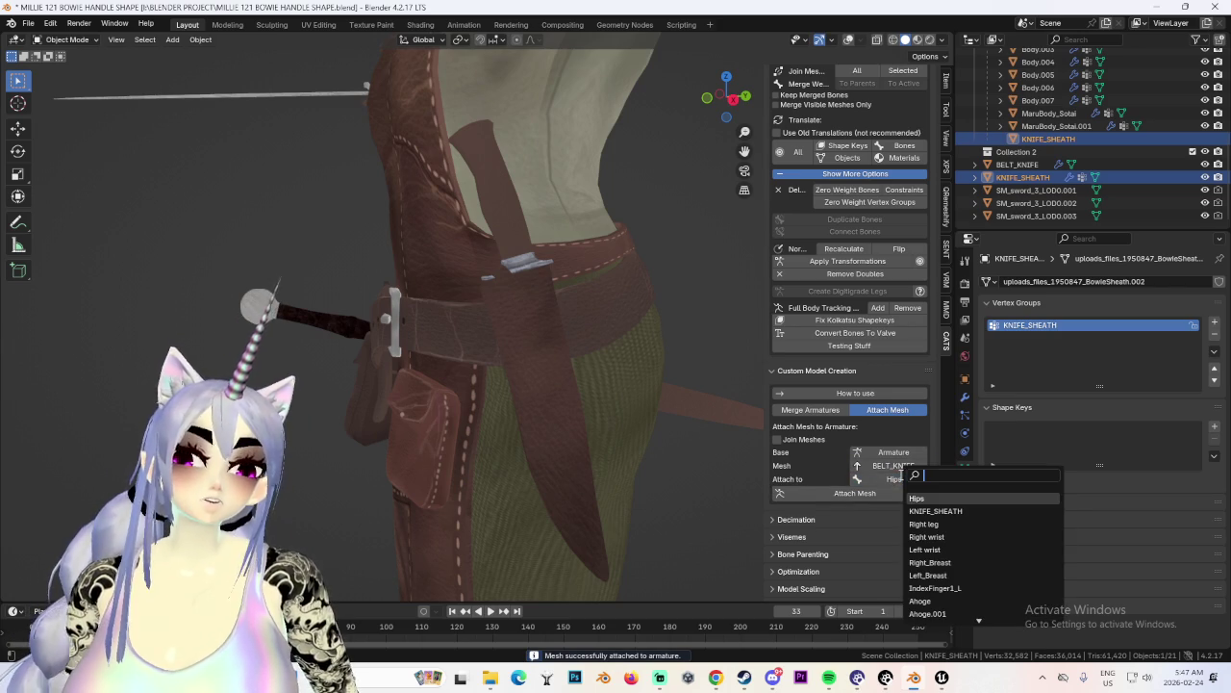
click(938, 511)
click(898, 493)
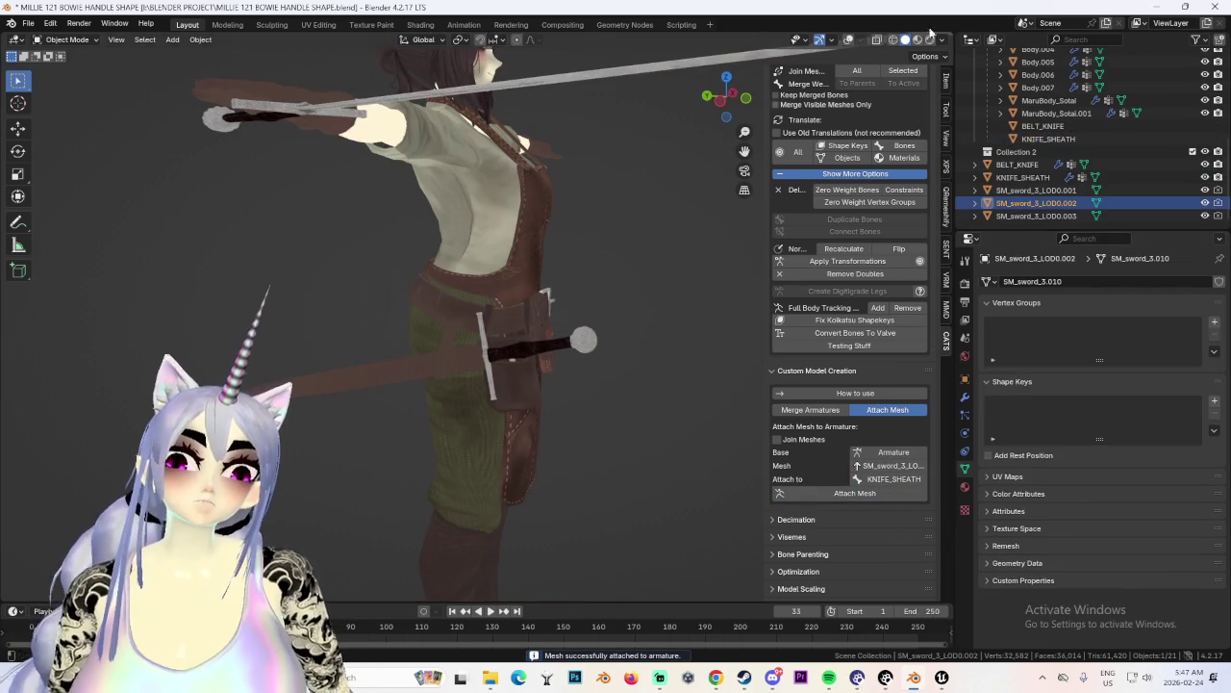
Rename SM_sword_3_LOD0.002 to SWORD_SHEATH and turn the viewport overlays back on.
double_click(1044, 202)
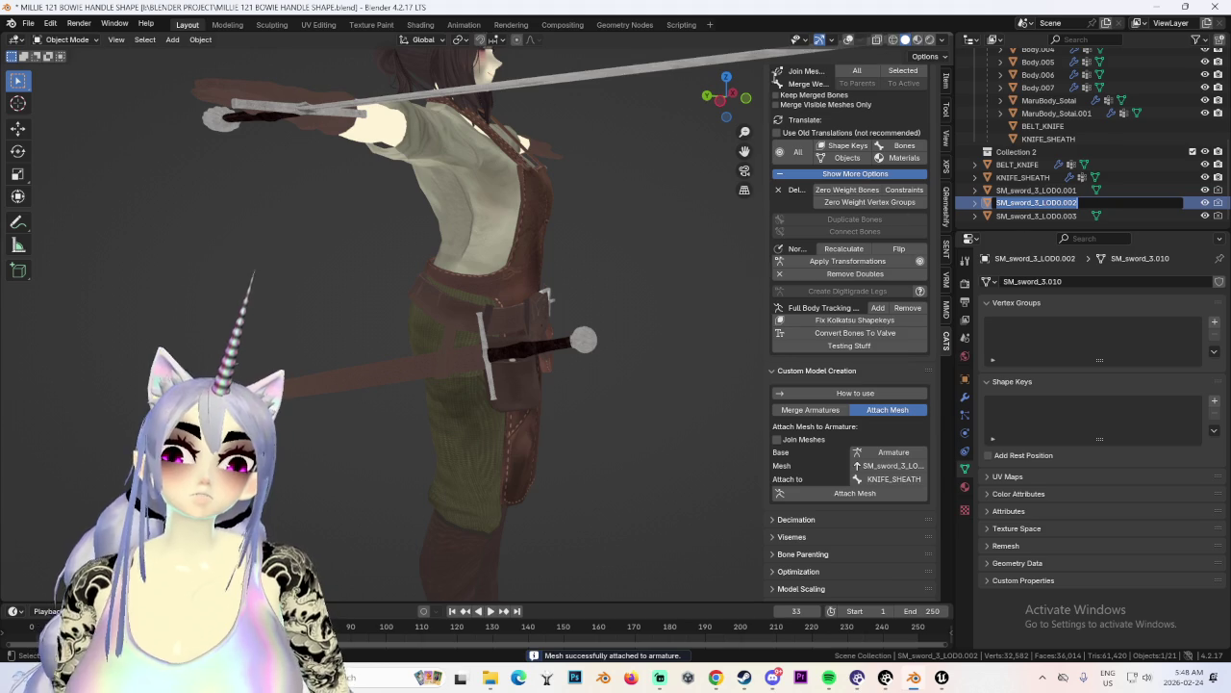
click(848, 39)
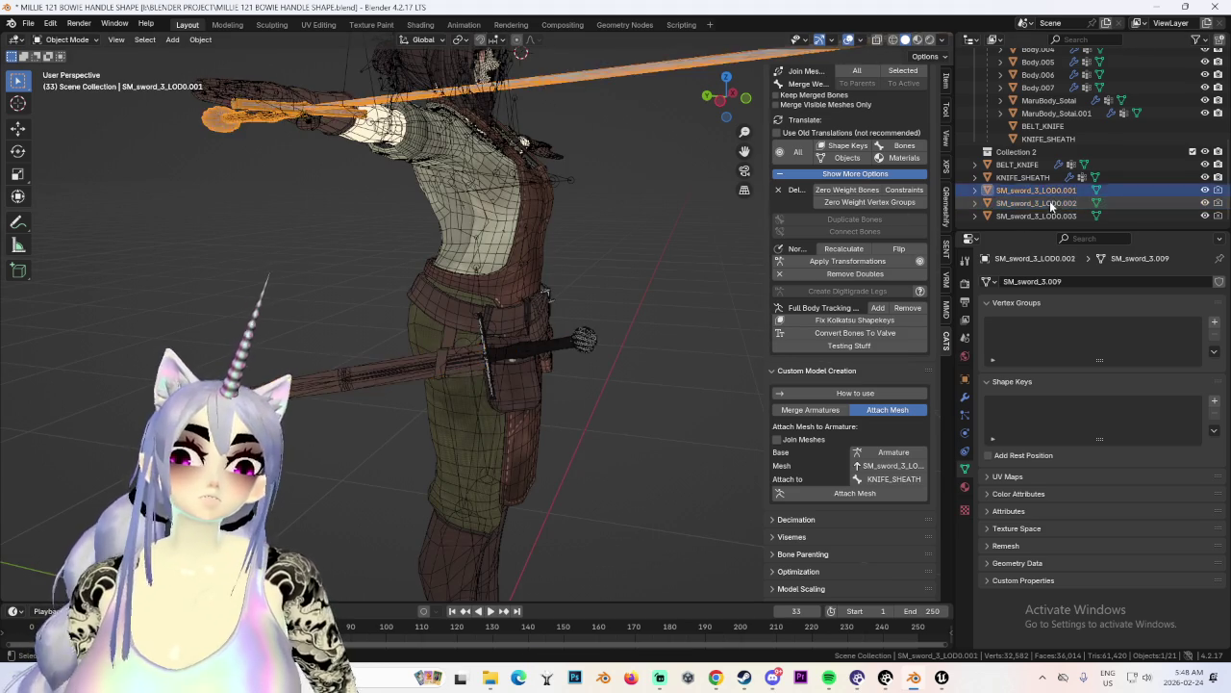
text(SWORD_SHEATH)
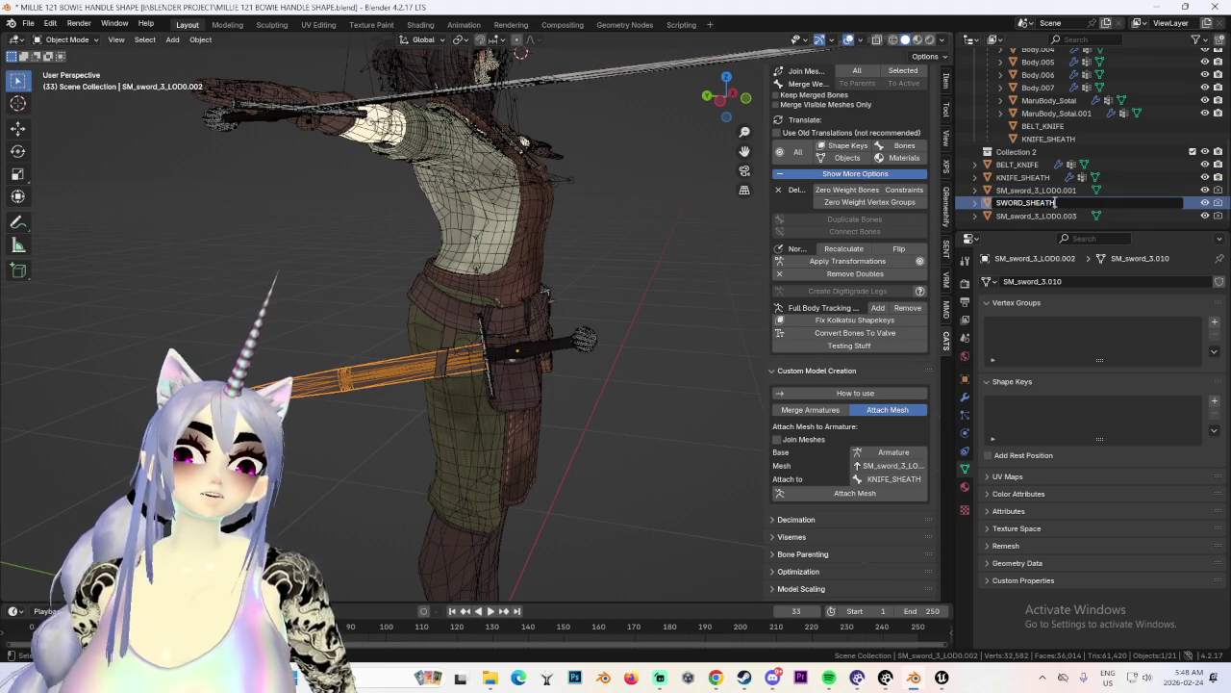
key(Return)
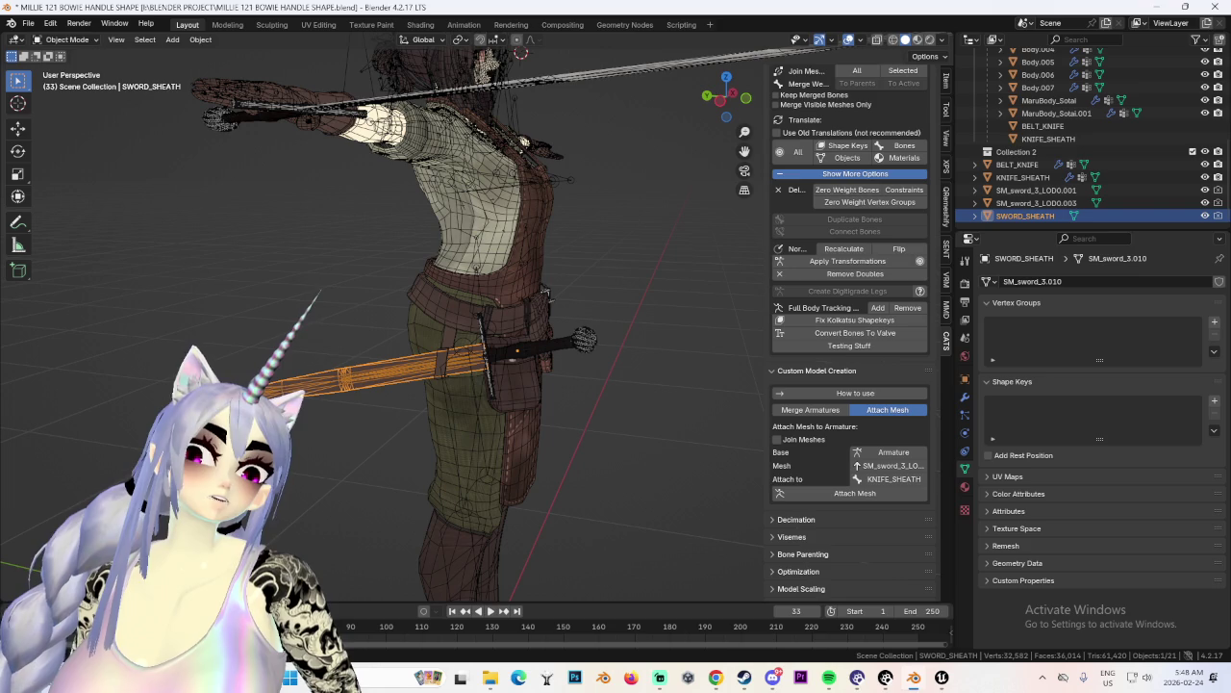
Check the belt knife, sword and sheath on the torso from several angles, then switch to Unreal Engine.
scroll(714, 328, up, 5)
mouse_move(637, 338)
middle_down()
mouse_move(715, 327)
mouse_move(519, 222)
middle_up()
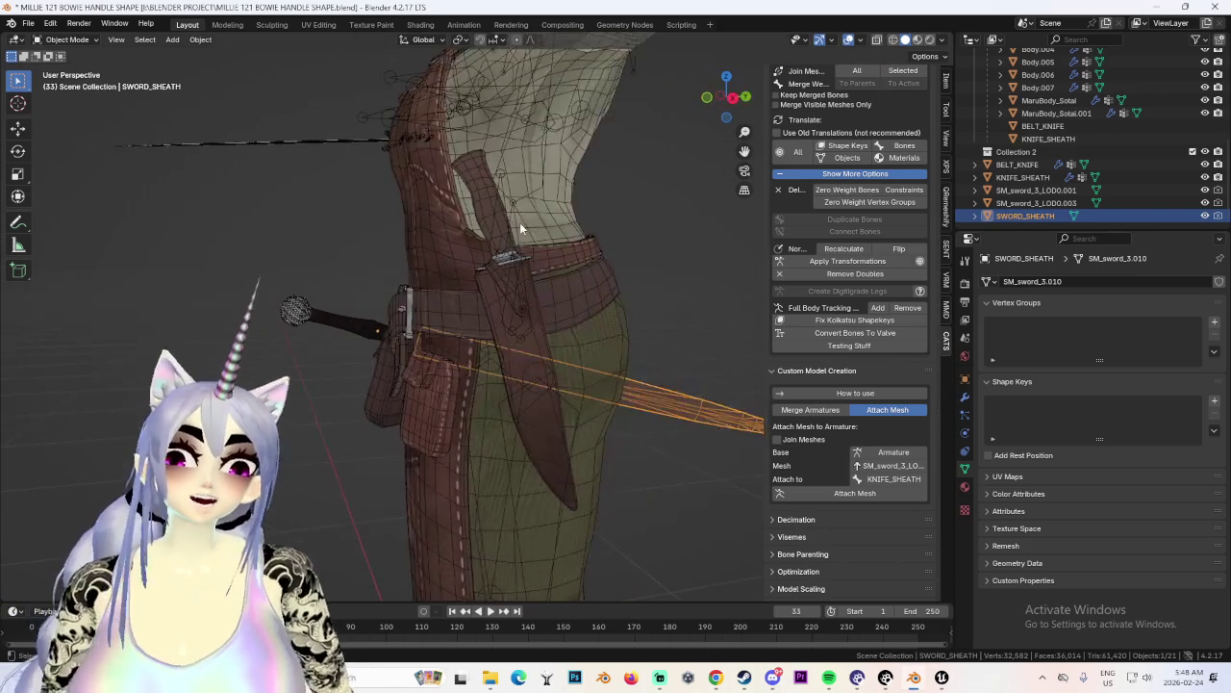
click(520, 222)
click(481, 223)
scroll(481, 223, down, 3)
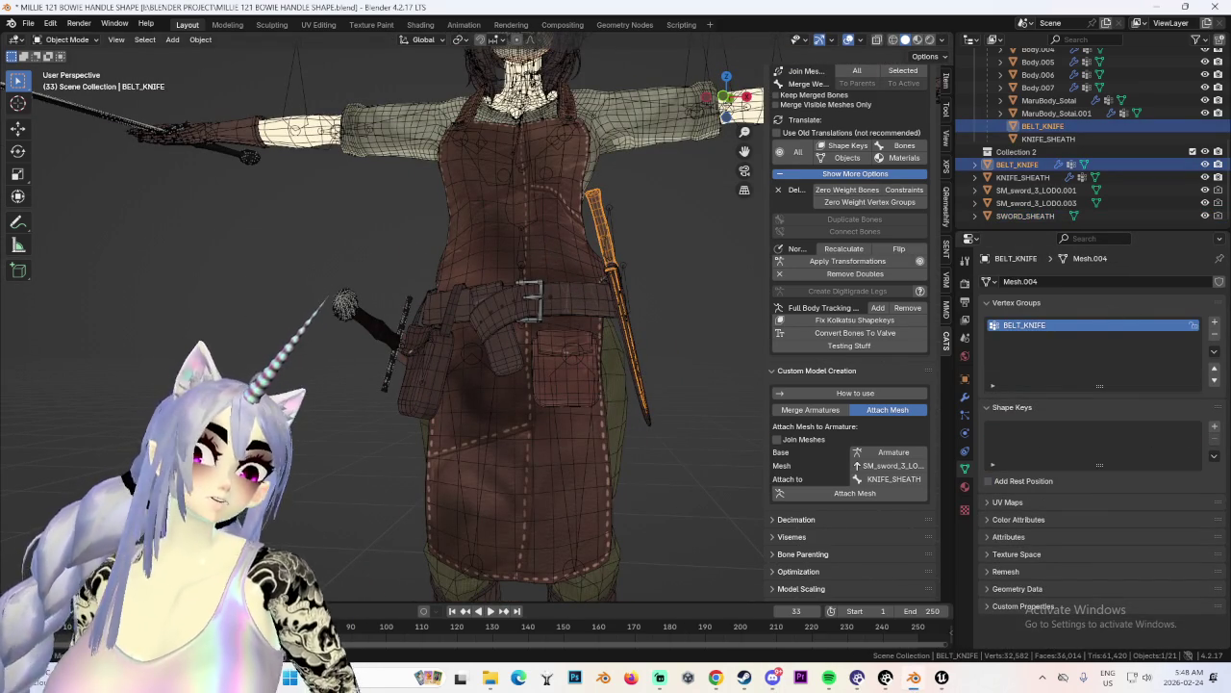
mouse_move(568, 356)
middle_down()
mouse_move(605, 356)
mouse_move(371, 387)
mouse_move(591, 313)
mouse_move(694, 320)
mouse_move(572, 358)
mouse_move(635, 325)
mouse_move(607, 332)
mouse_move(643, 289)
middle_up()
click(606, 356)
click(605, 356)
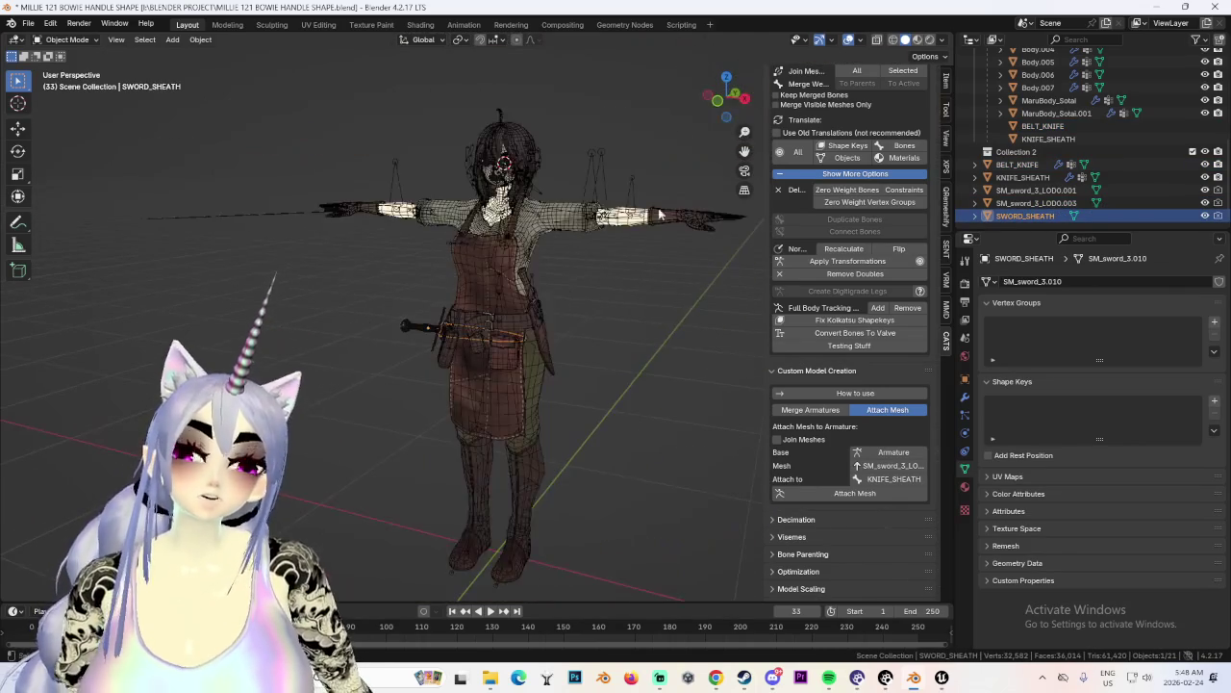
scroll(503, 349, up, 3)
mouse_move(503, 349)
middle_down()
mouse_move(661, 387)
mouse_move(693, 362)
middle_up()
scroll(632, 375, down, 4)
scroll(694, 361, up, 3)
click(723, 100)
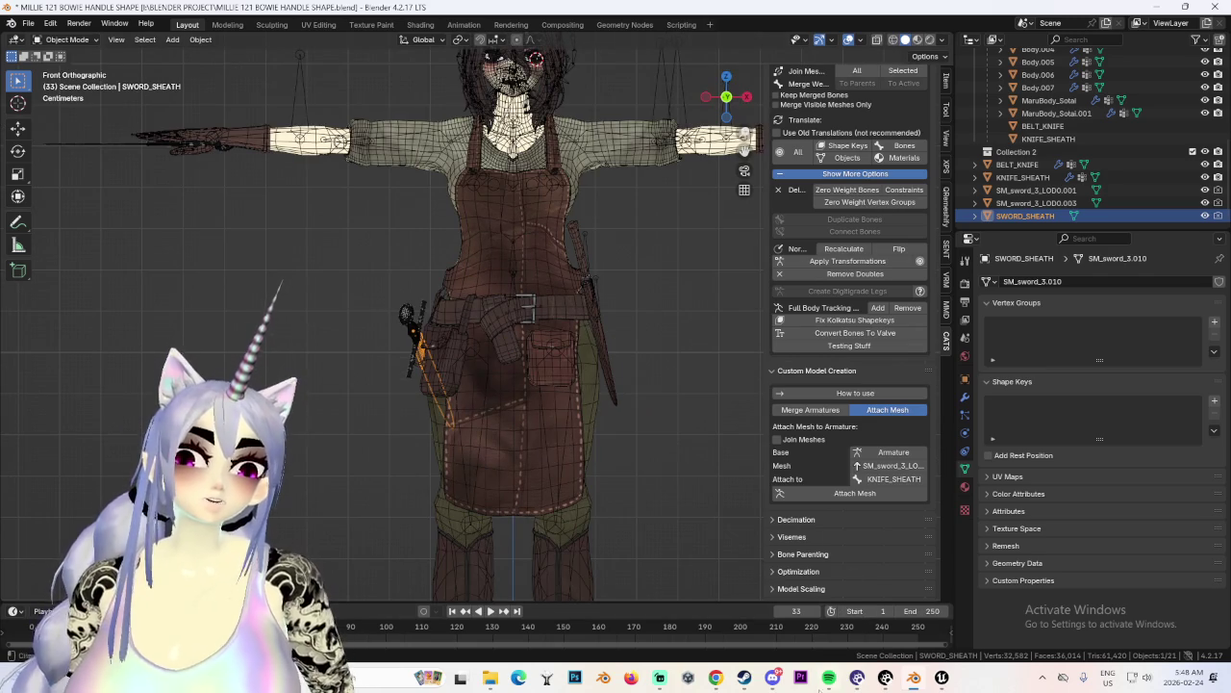
mouse_move(942, 677)
click(971, 606)
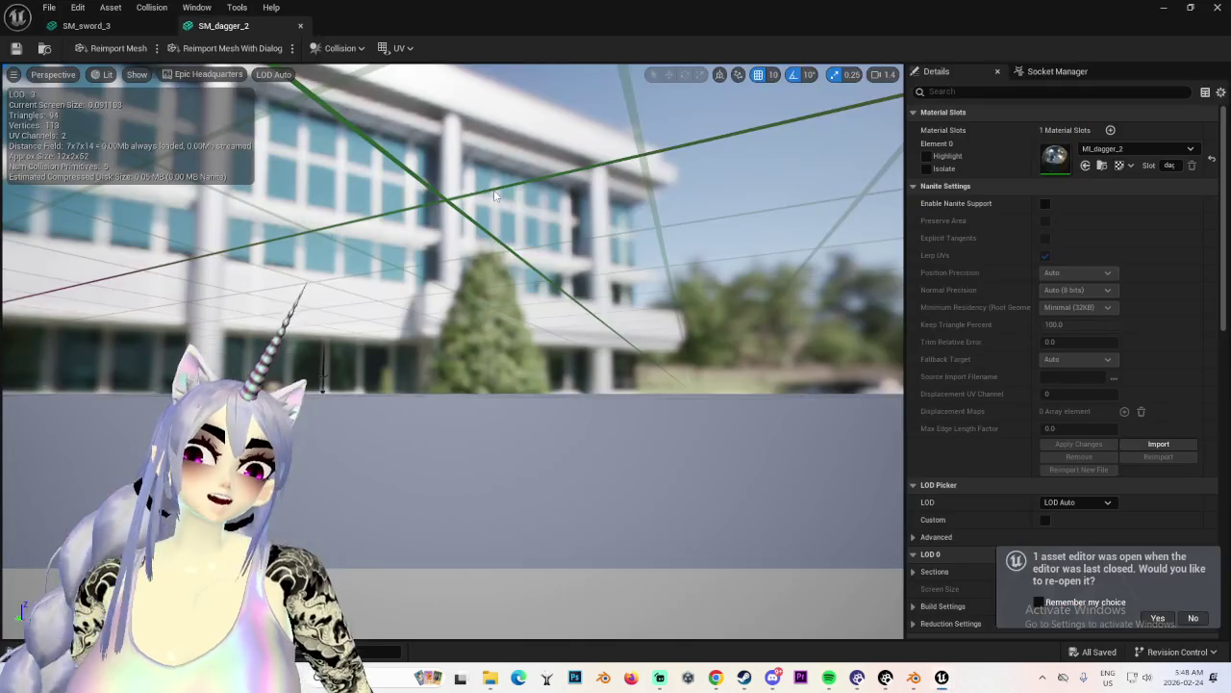
Orbit the SM_dagger_2 mesh preview in Unreal Engine, then return to Blender.
drag(498, 350, 384, 279)
drag(423, 231, 419, 221)
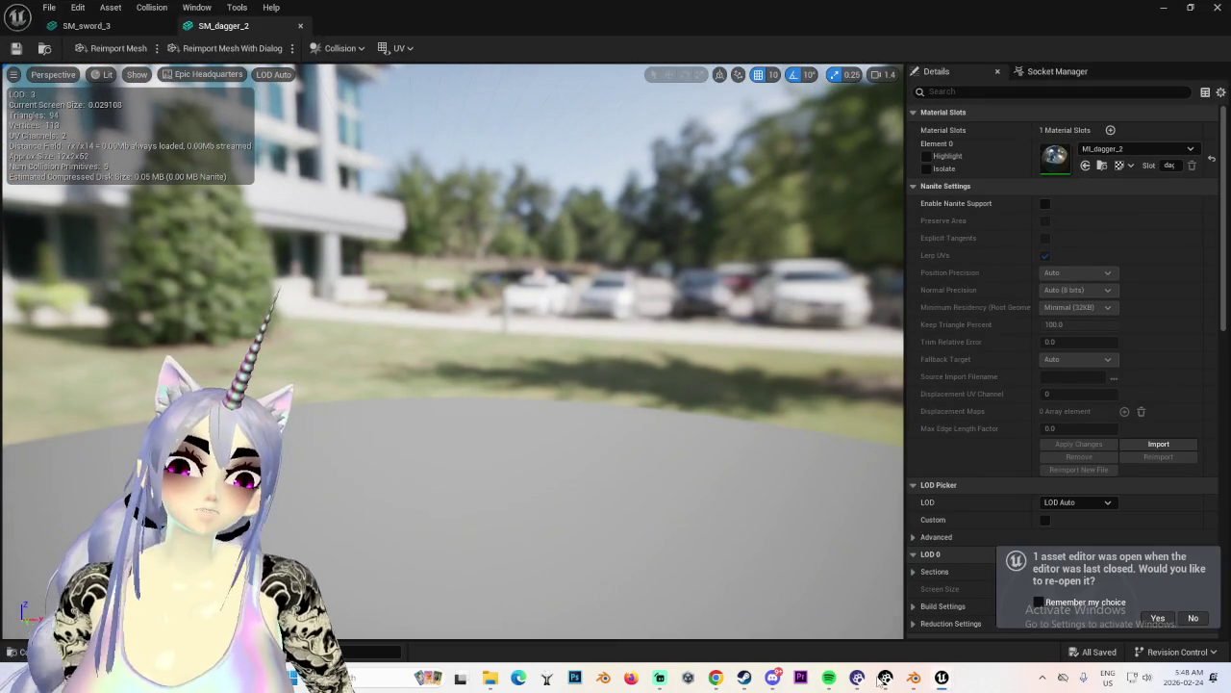
click(916, 678)
Inspect the character and sword from the side, ending in the right-side view.
mouse_move(376, 380)
middle_down()
mouse_move(530, 378)
mouse_move(653, 299)
mouse_move(603, 342)
mouse_move(630, 288)
mouse_move(466, 297)
mouse_move(718, 236)
mouse_move(628, 257)
mouse_move(712, 144)
middle_up()
click(596, 306)
click(718, 235)
click(741, 98)
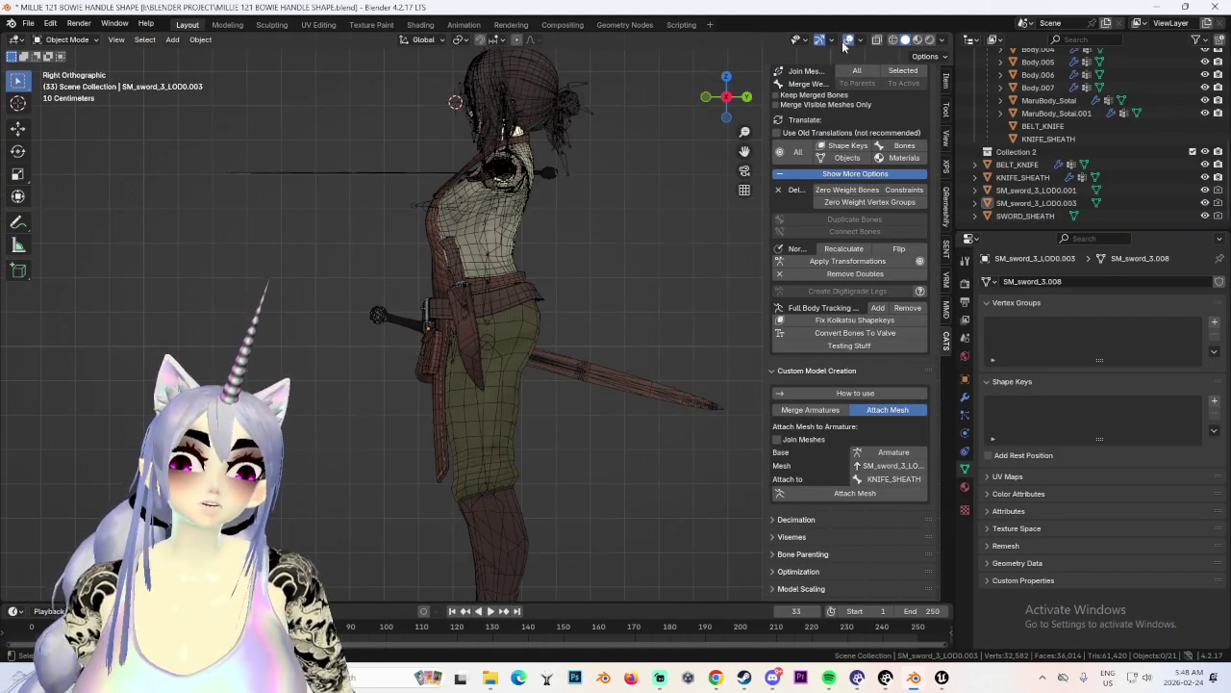
Turn off X-ray, look over the character from several angles, and save the blend file.
click(847, 40)
mouse_move(463, 300)
middle_down()
mouse_move(667, 311)
mouse_move(566, 334)
mouse_move(726, 359)
mouse_move(549, 329)
mouse_move(585, 327)
mouse_move(681, 137)
middle_up()
scroll(584, 327, up, 3)
scroll(585, 328, down, 4)
click(715, 99)
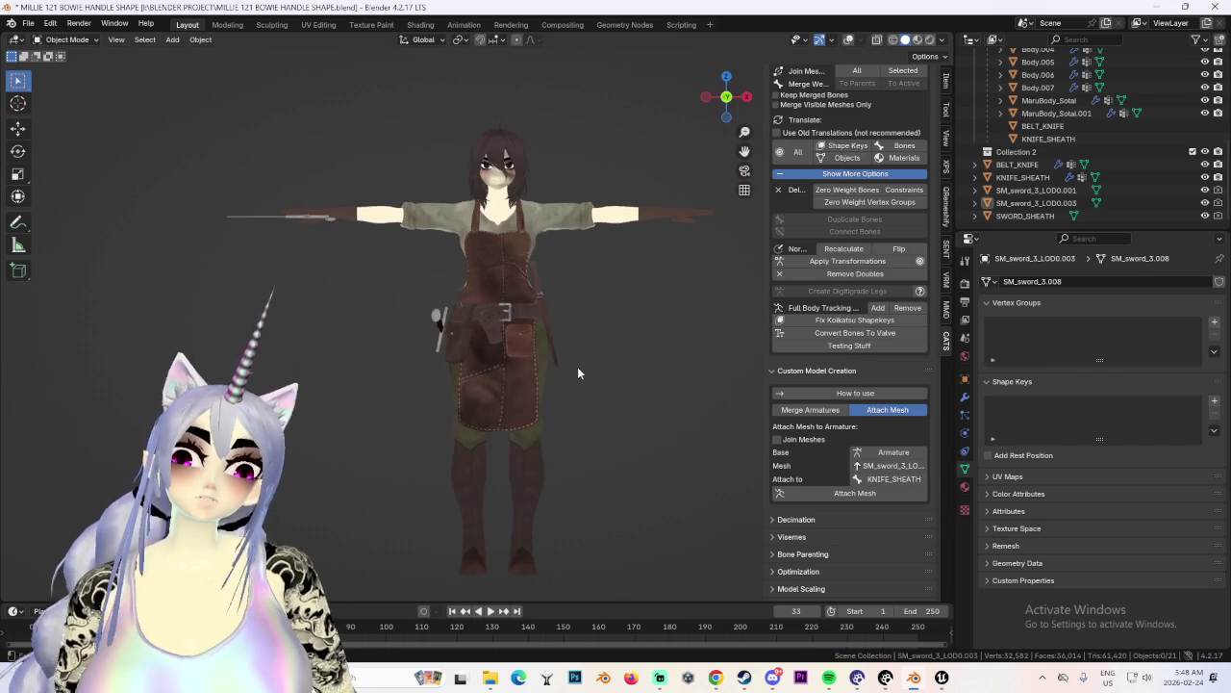
scroll(464, 380, up, 2)
mouse_move(542, 332)
middle_down()
mouse_move(464, 380)
mouse_move(517, 387)
middle_up()
key(ctrl+s)
Select SM_sword_3_LOD0.003 in the Outliner, restore the overlays, and begin renaming it.
mouse_move(695, 433)
middle_down()
mouse_move(623, 457)
mouse_move(795, 251)
middle_up()
scroll(623, 457, up, 3)
scroll(794, 251, up, 2)
middle_drag(693, 365, 617, 409)
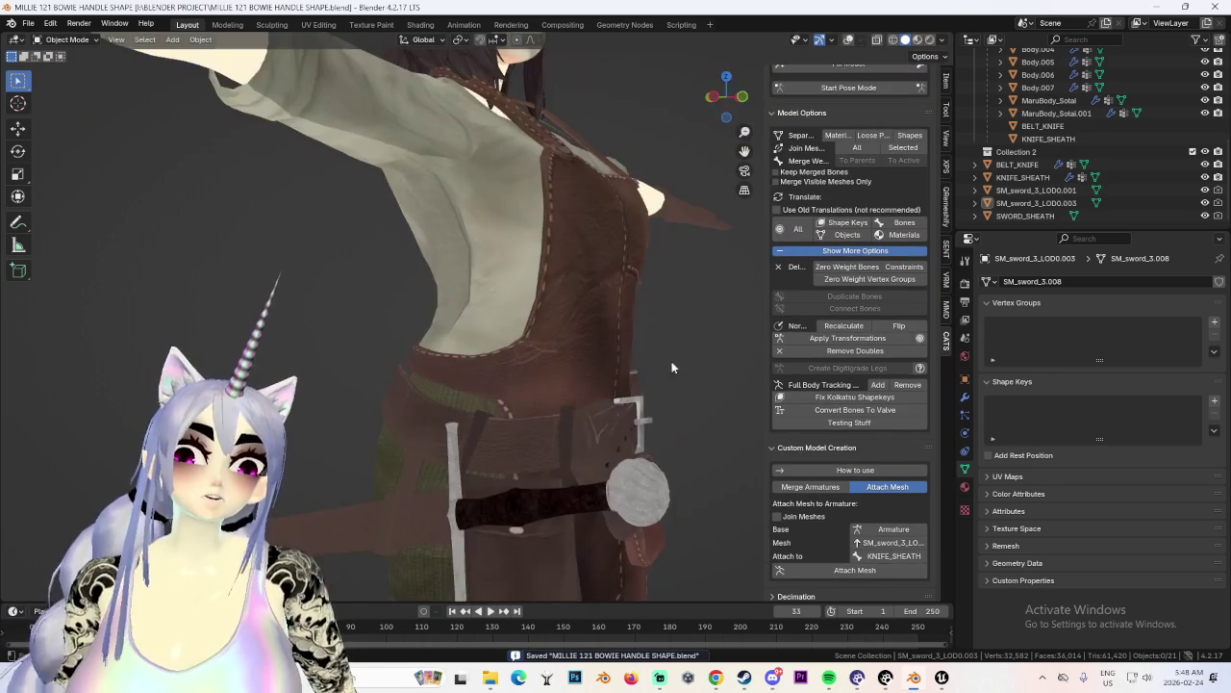
click(1032, 204)
middle_drag(596, 289, 548, 272)
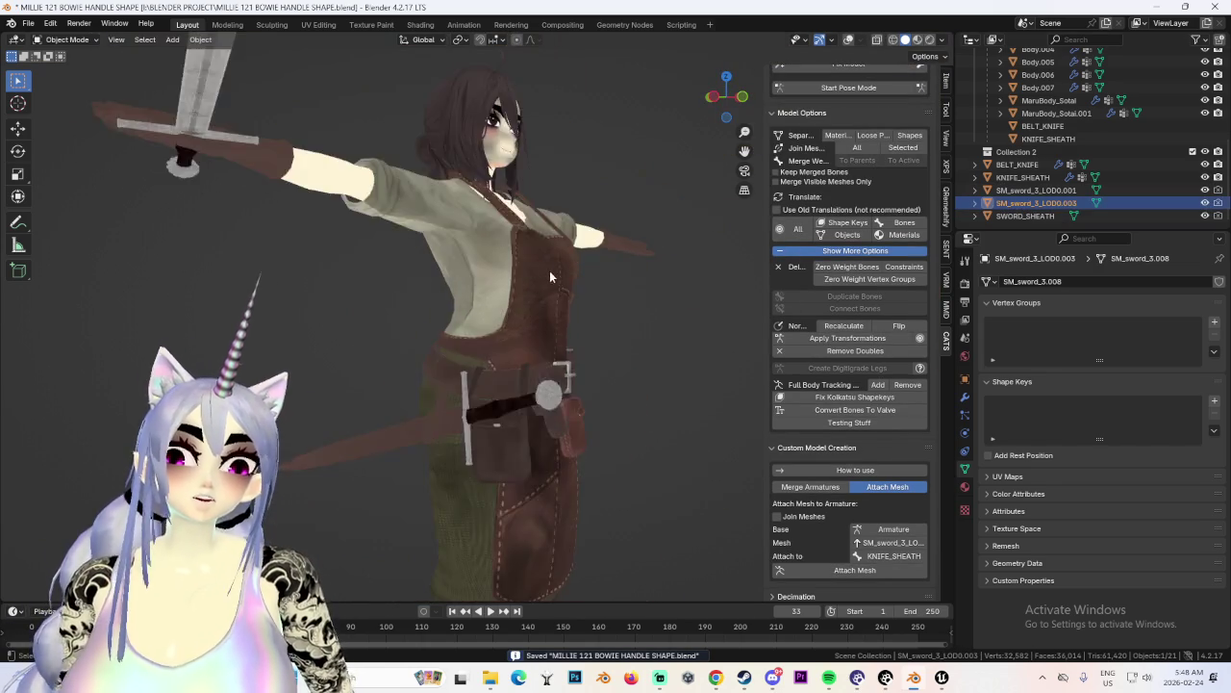
scroll(549, 272, down, 2)
click(847, 39)
scroll(481, 317, down, 1)
middle_drag(481, 318, 577, 307)
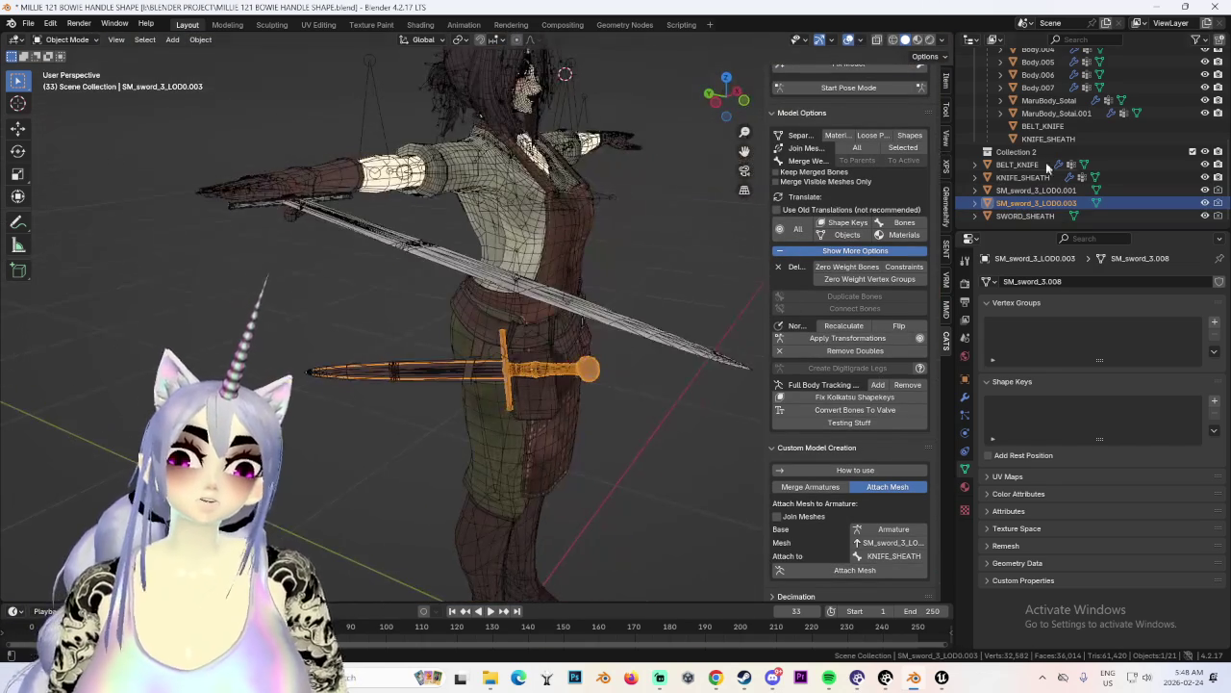
double_click(1037, 203)
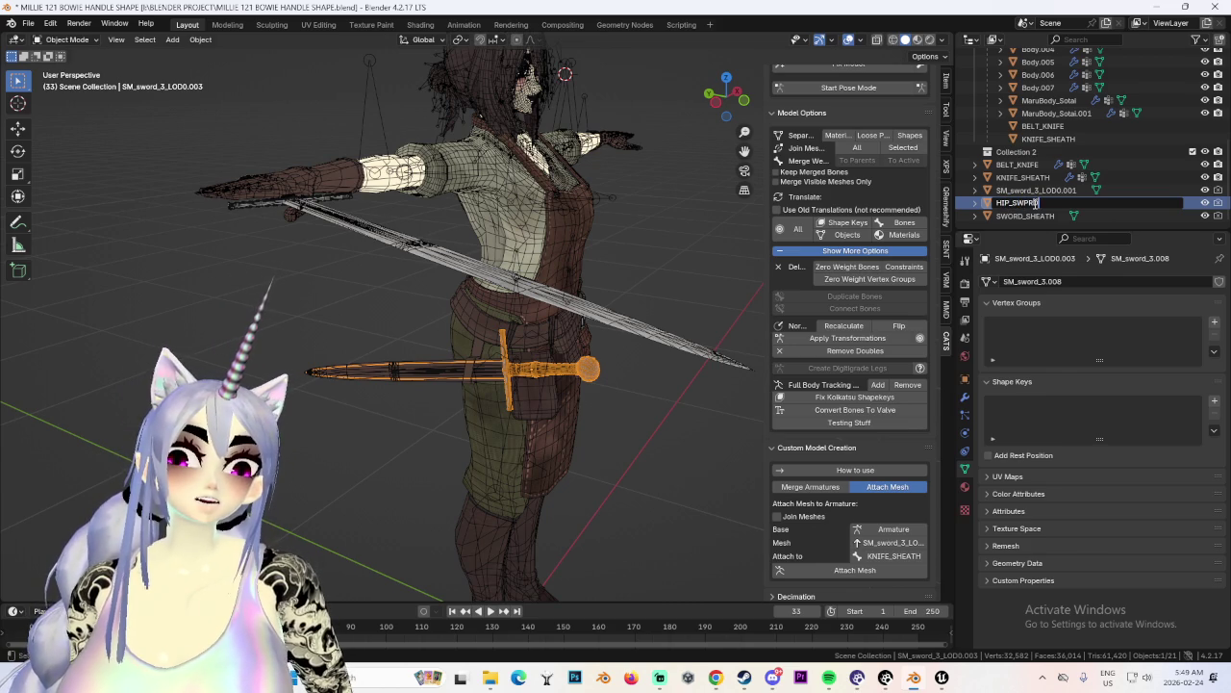
Name the sword HIP_SWORD and attach SWORD_SHEATH to the Hips bone with CATS Attach Mesh.
key(Return)
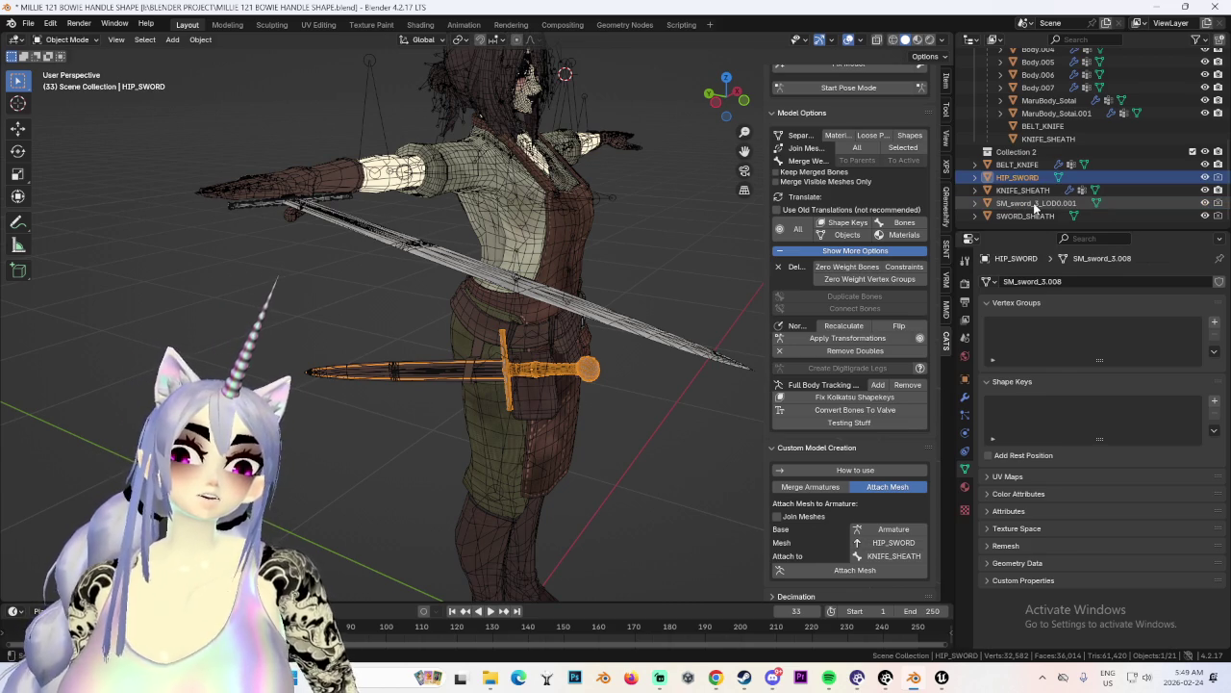
click(885, 556)
text(sp)
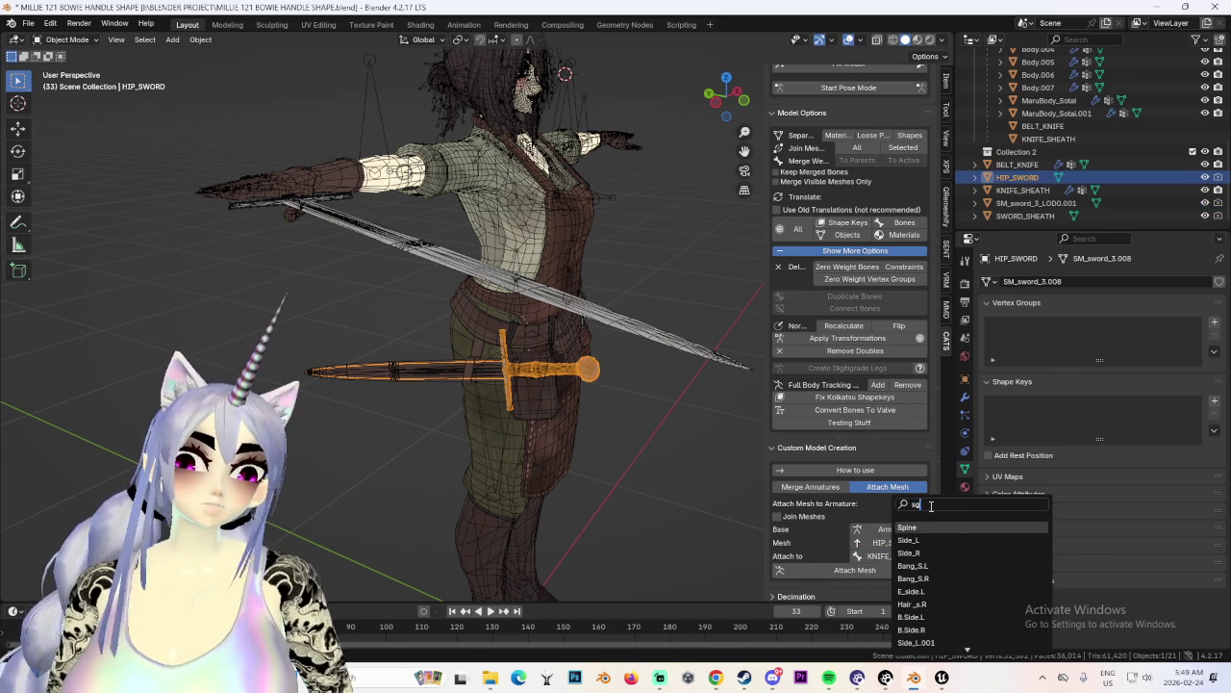
key(Escape)
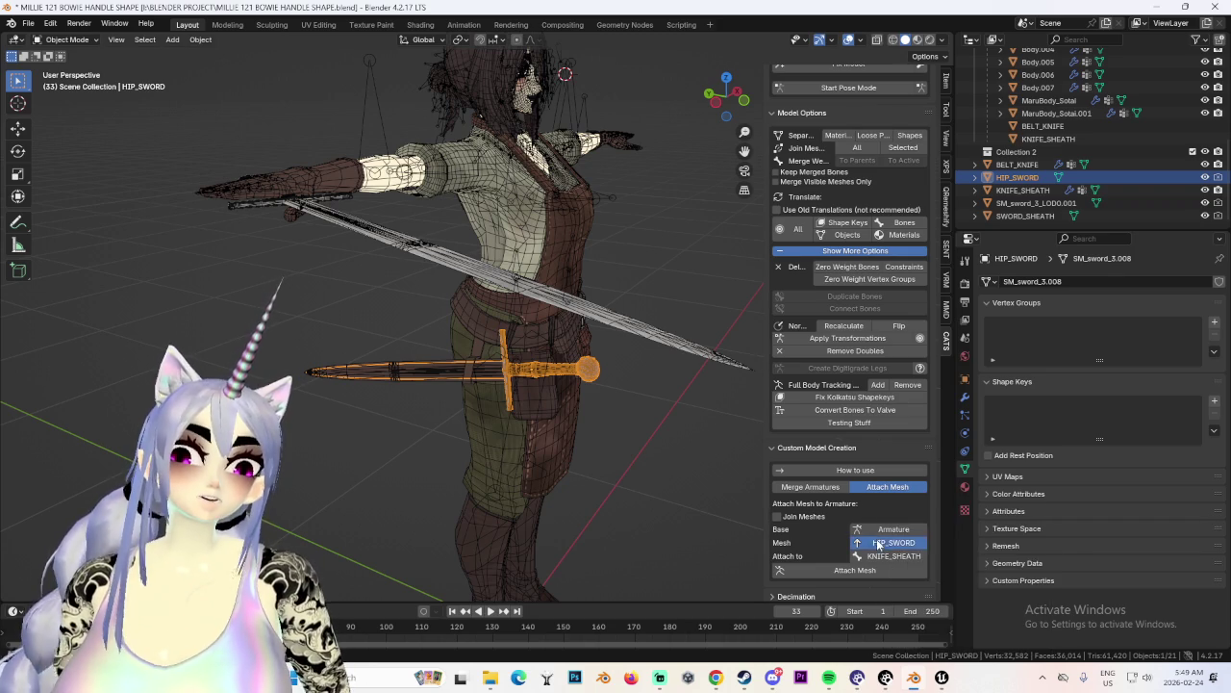
click(878, 542)
text(s)
click(933, 541)
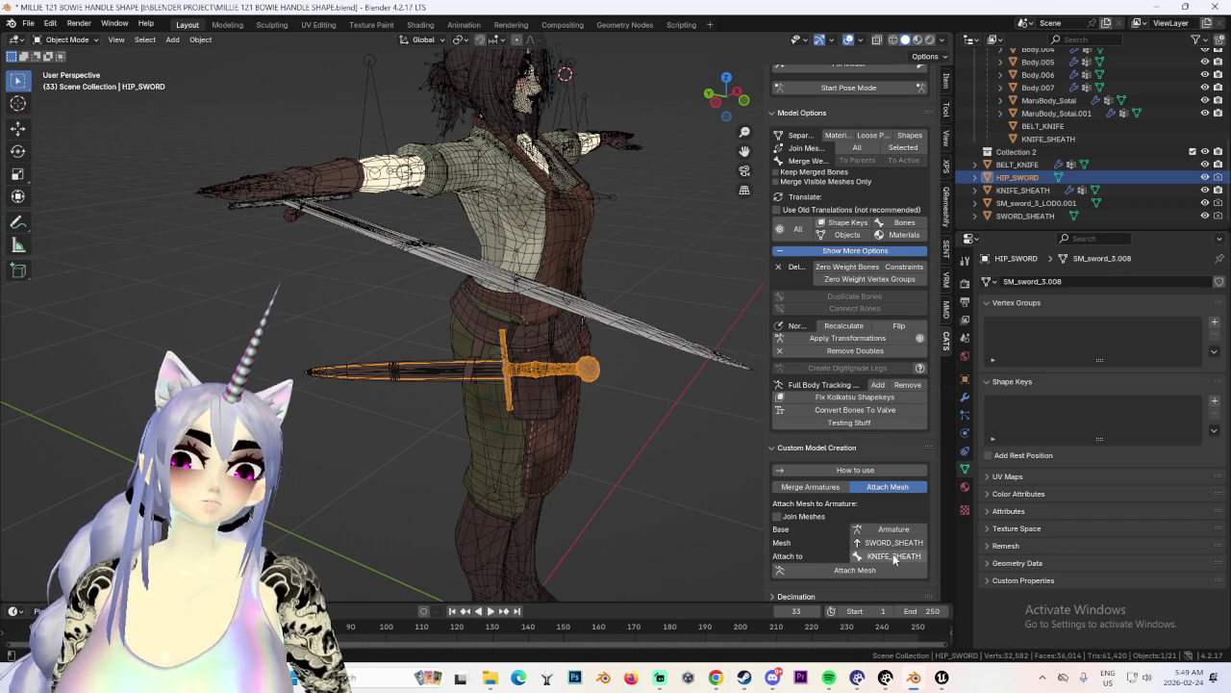
click(894, 556)
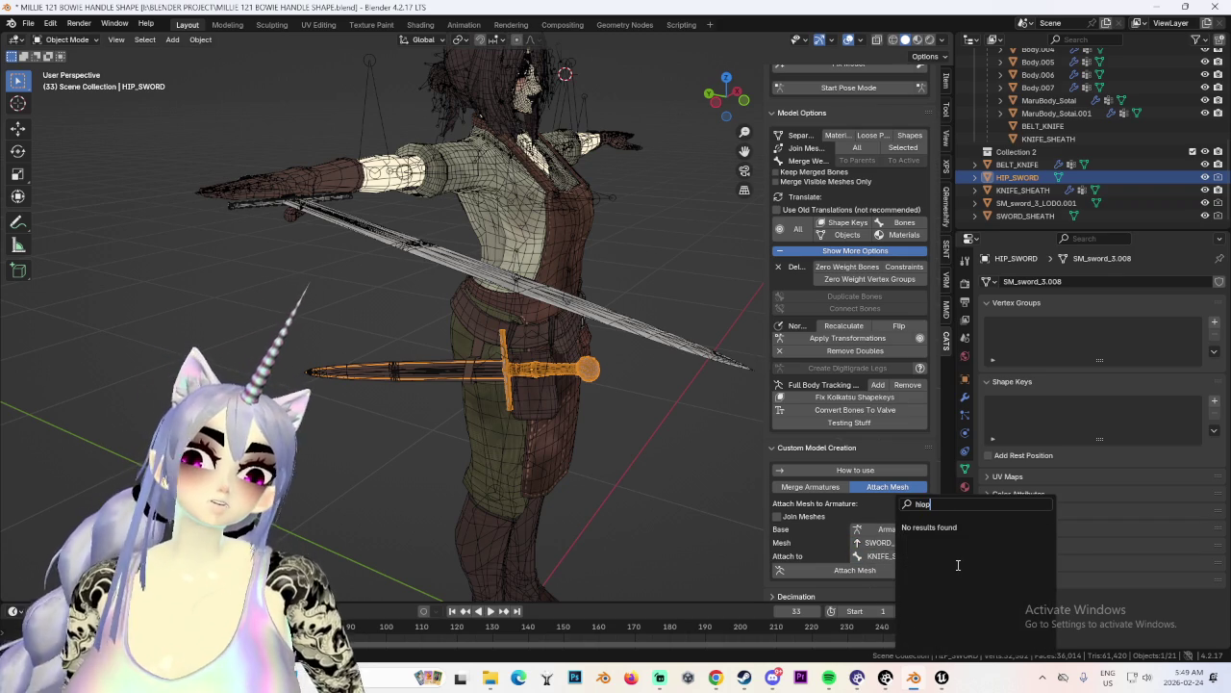
click(921, 527)
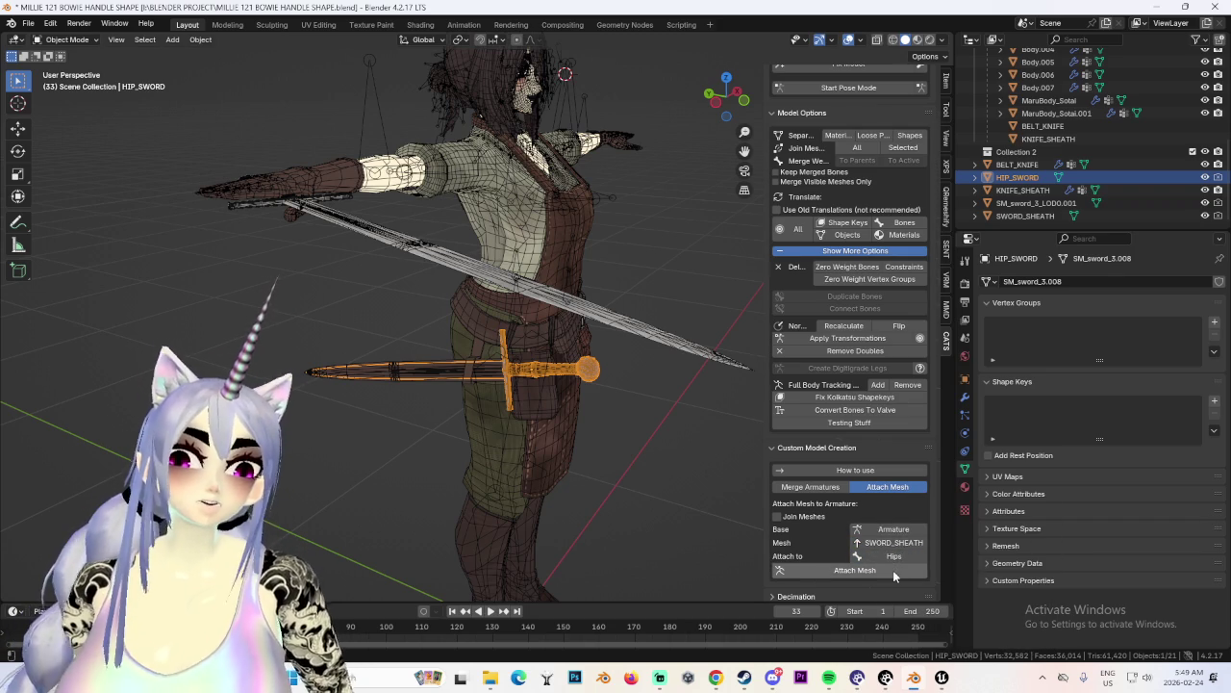
click(893, 570)
Attach HIP_SWORD to the SWORD_SHEATH bone.
click(904, 542)
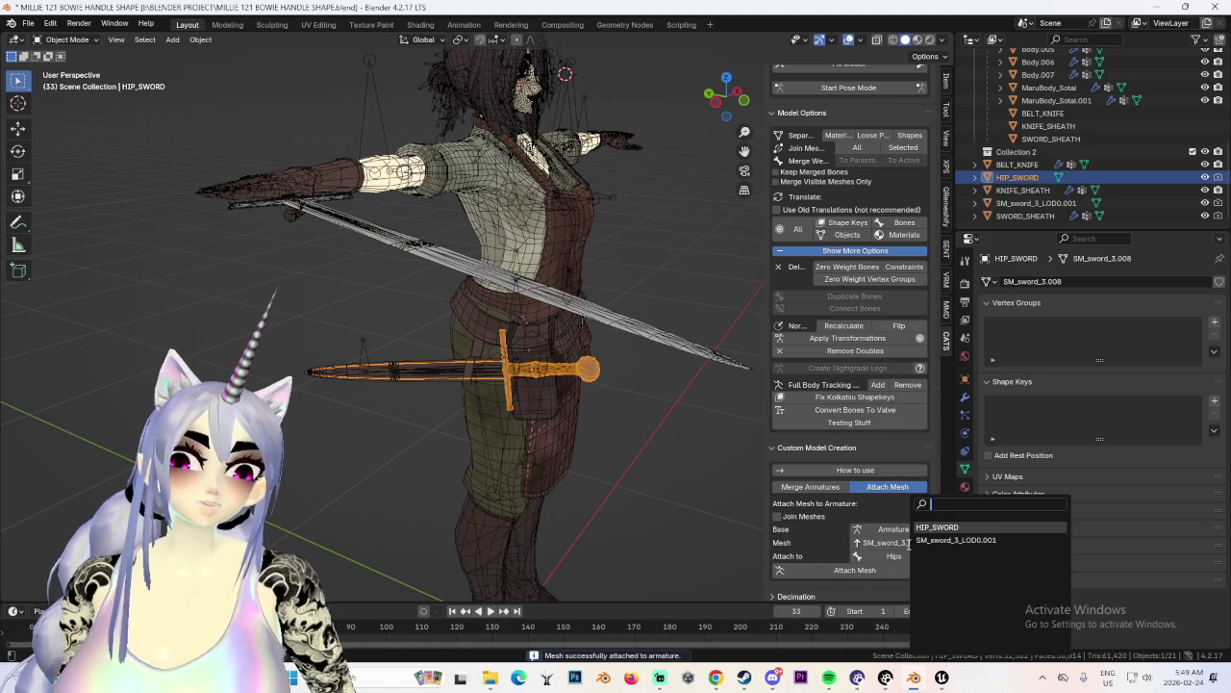
click(966, 529)
click(899, 556)
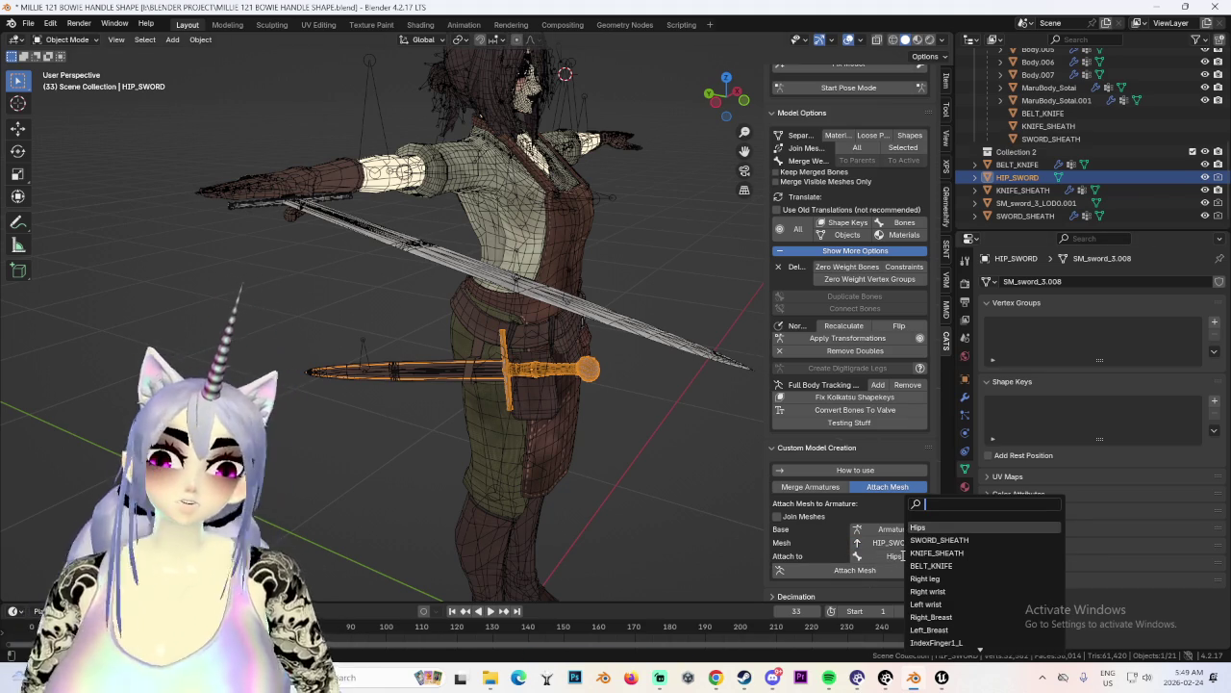
click(938, 528)
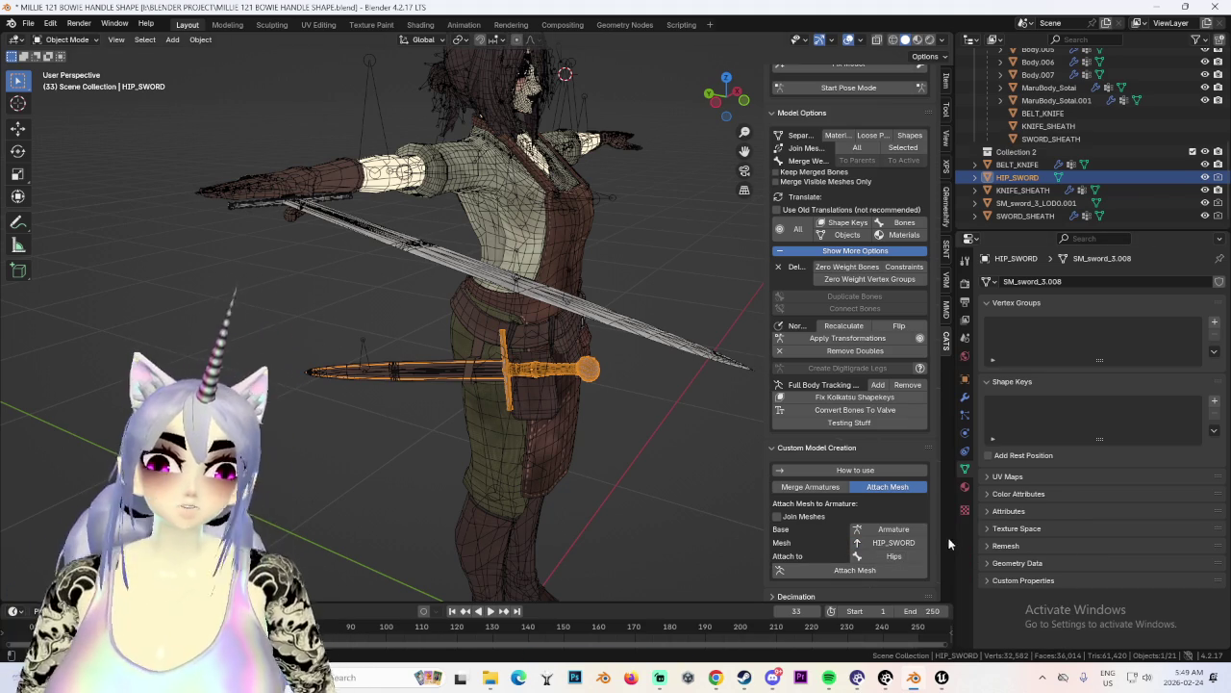
click(898, 570)
mouse_move(634, 267)
middle_down()
mouse_move(561, 270)
mouse_move(605, 281)
mouse_move(621, 255)
middle_up()
Enter Pose Mode and swing the Right leg bone outward to test the rig.
click(845, 86)
drag(562, 336, 577, 352)
right_click(577, 352)
click(495, 387)
middle_drag(476, 356, 510, 340)
drag(532, 343, 510, 368)
mouse_move(511, 369)
middle_down()
mouse_move(571, 331)
mouse_move(611, 343)
mouse_move(578, 327)
mouse_move(488, 397)
middle_up()
scroll(524, 352, up, 4)
Select the sword-sheath bone, switch to Object then Edit Mode, and rotate the bone.
click(525, 352)
click(65, 39)
click(70, 55)
scroll(352, 295, up, 3)
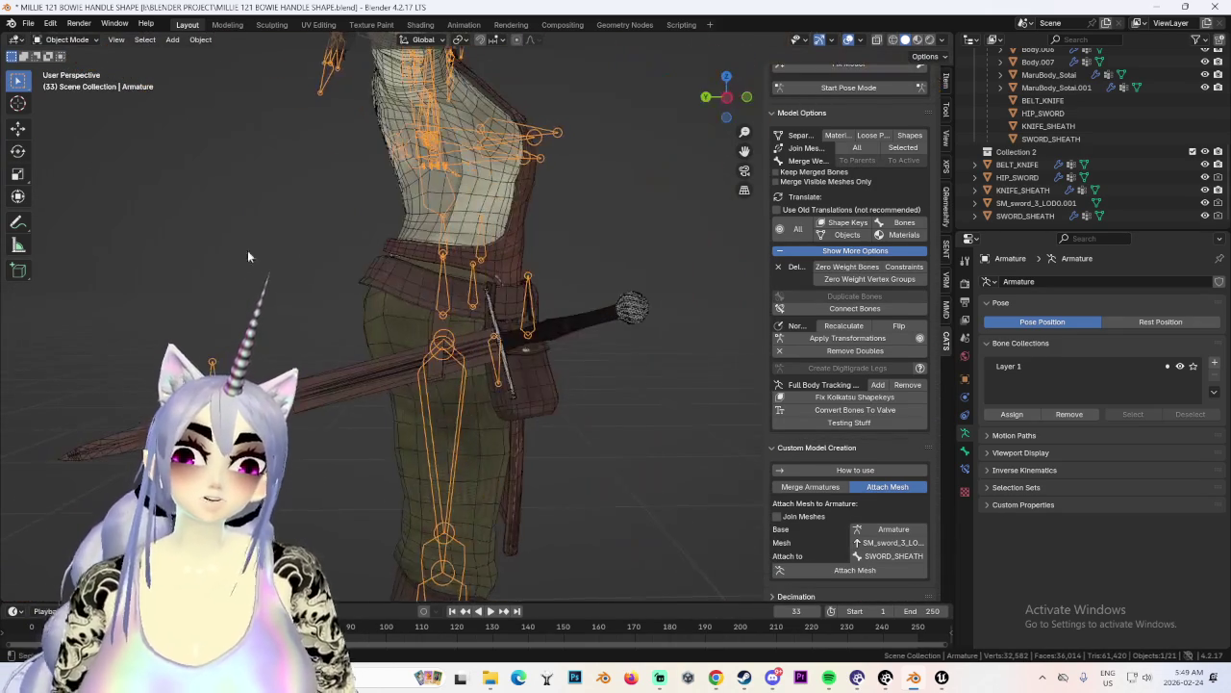
key(Tab)
mouse_move(539, 317)
middle_down()
mouse_move(497, 292)
mouse_move(660, 360)
middle_up()
scroll(660, 363, up, 2)
scroll(648, 404, up, 2)
mouse_move(648, 404)
middle_down()
mouse_move(454, 436)
mouse_move(682, 254)
middle_up()
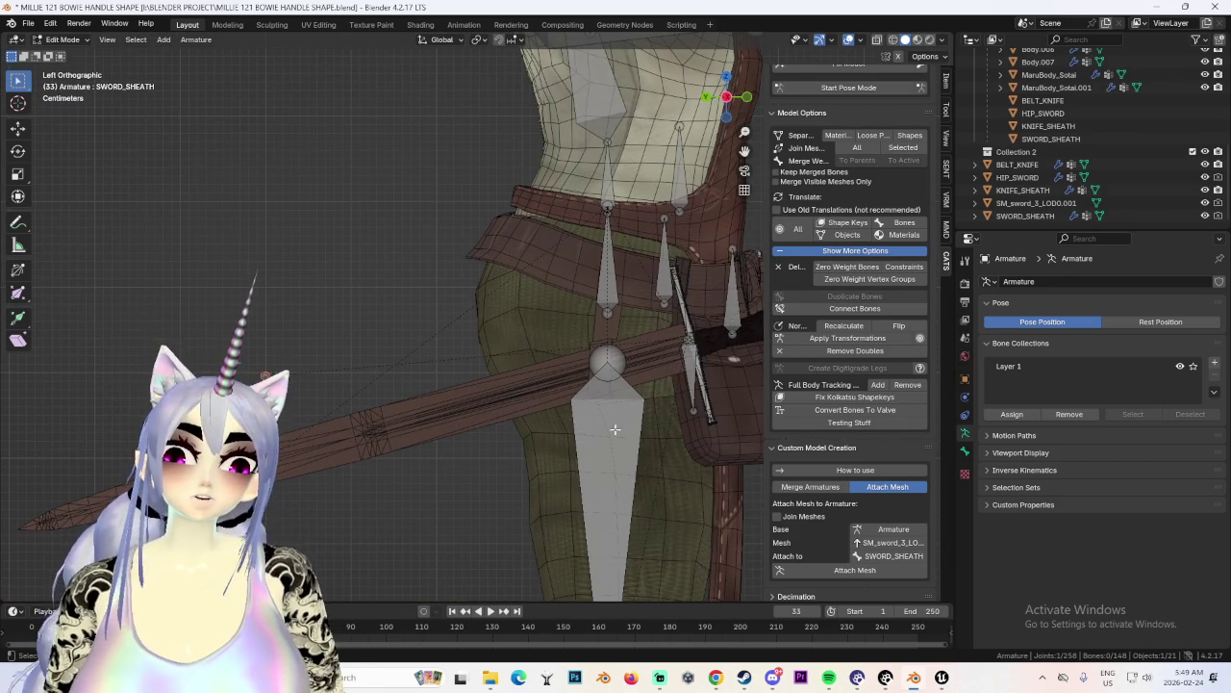
key(r)
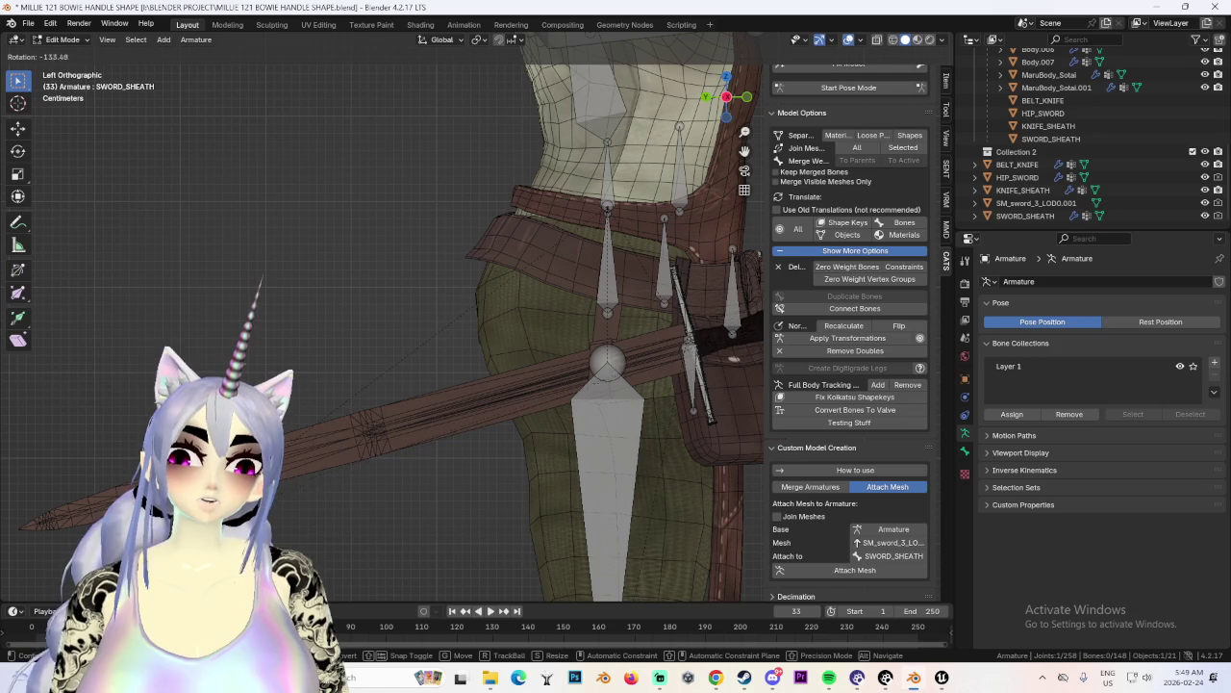
key(Return)
Move the sheath bone along the X axis to line it up with the sheath.
middle_drag(365, 519, 474, 523)
scroll(577, 472, up, 3)
scroll(561, 426, up, 2)
key(g)
key(x)
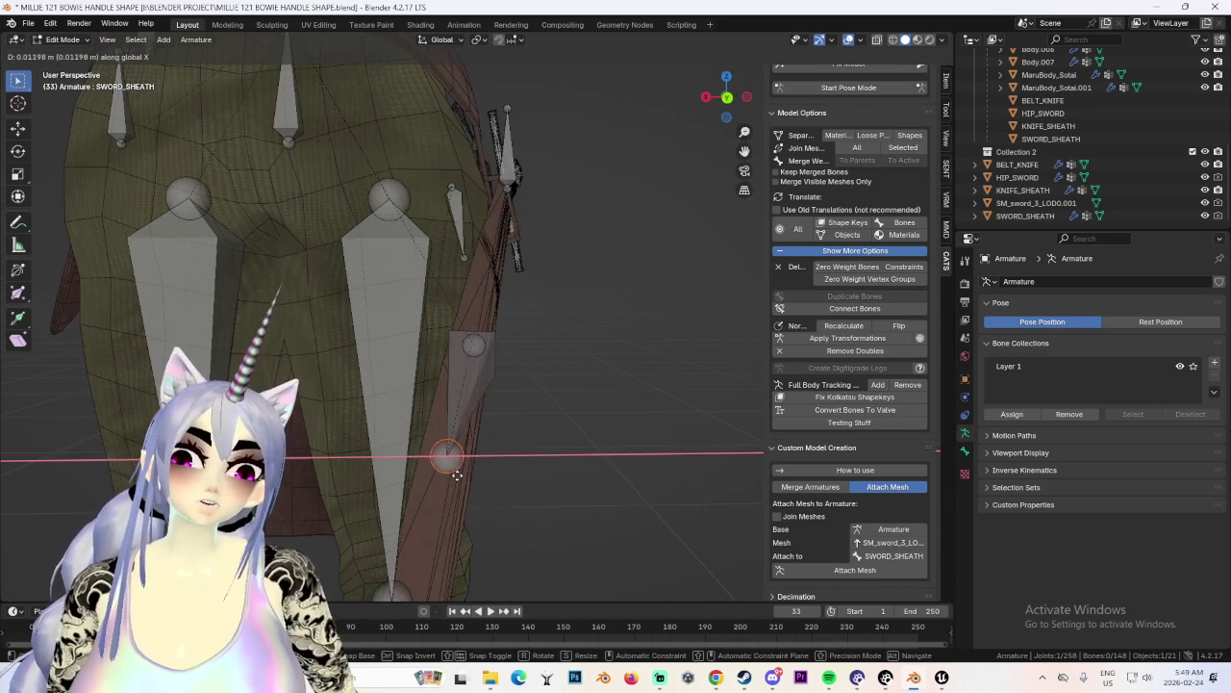
click(457, 475)
middle_drag(457, 475, 127, 332)
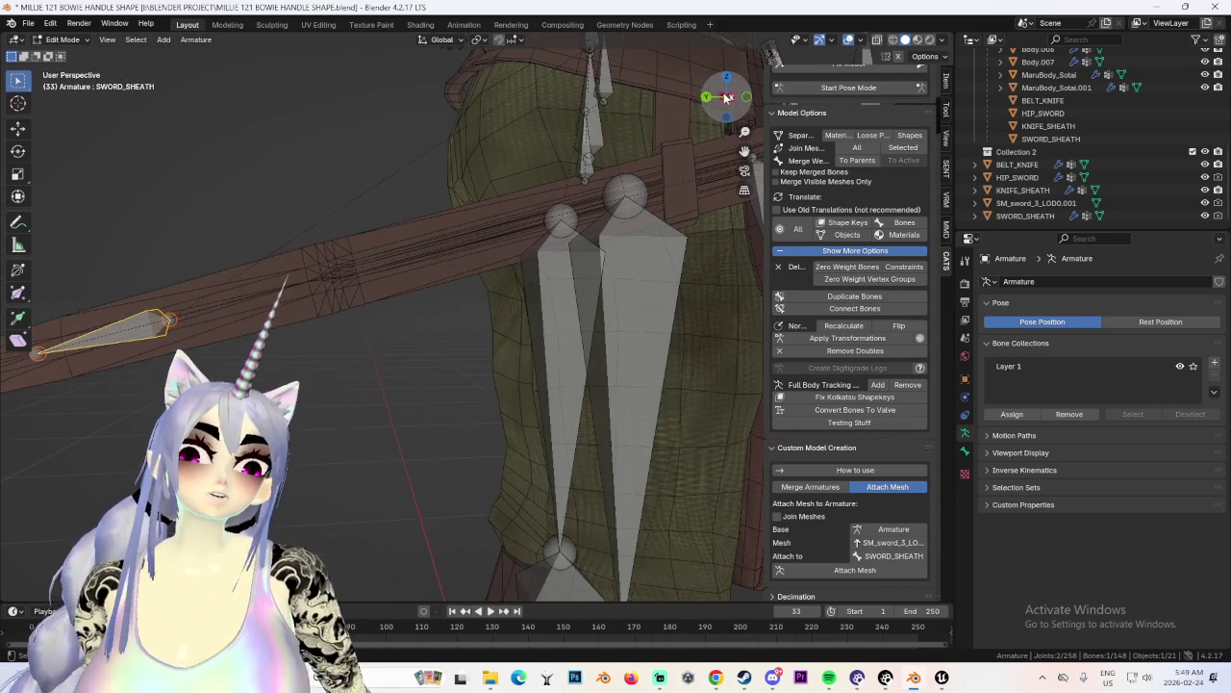
click(733, 97)
click(726, 96)
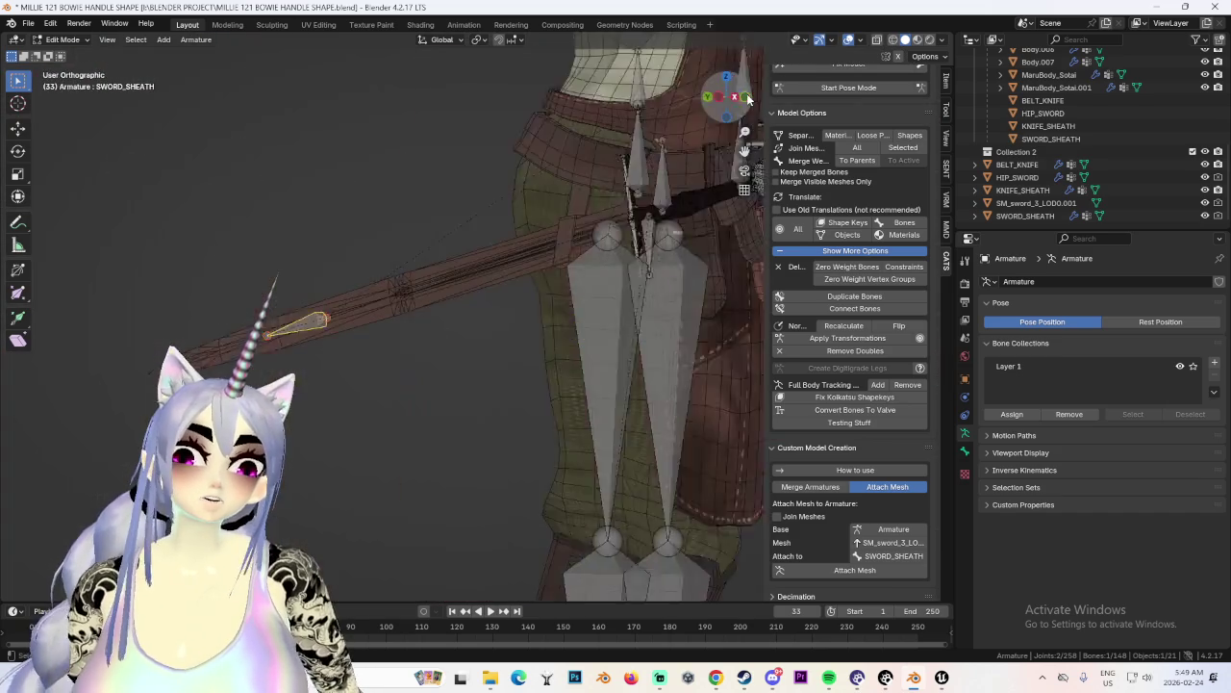
key(g)
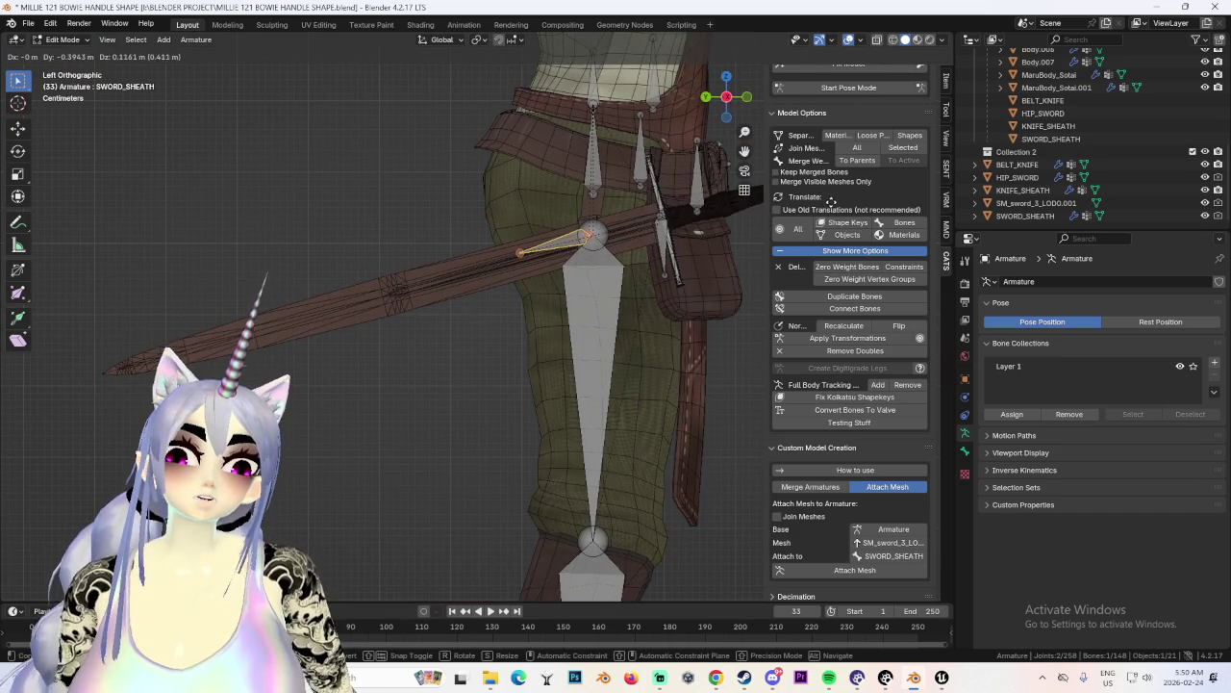
key(Escape)
Rotate the sheath bone to a near-vertical angle beside the hip sword.
scroll(568, 376, down, 2)
scroll(568, 375, up, 2)
key(r)
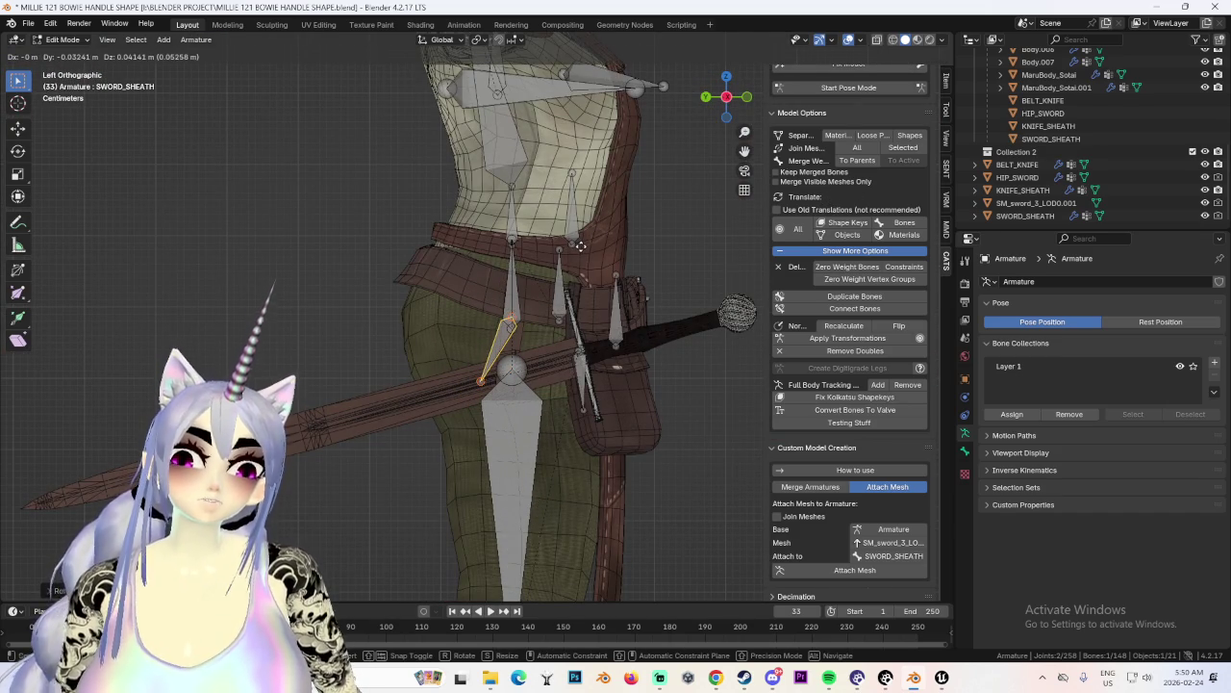
key(Escape)
key(r)
click(606, 416)
key(r)
click(631, 404)
middle_drag(631, 404, 587, 318)
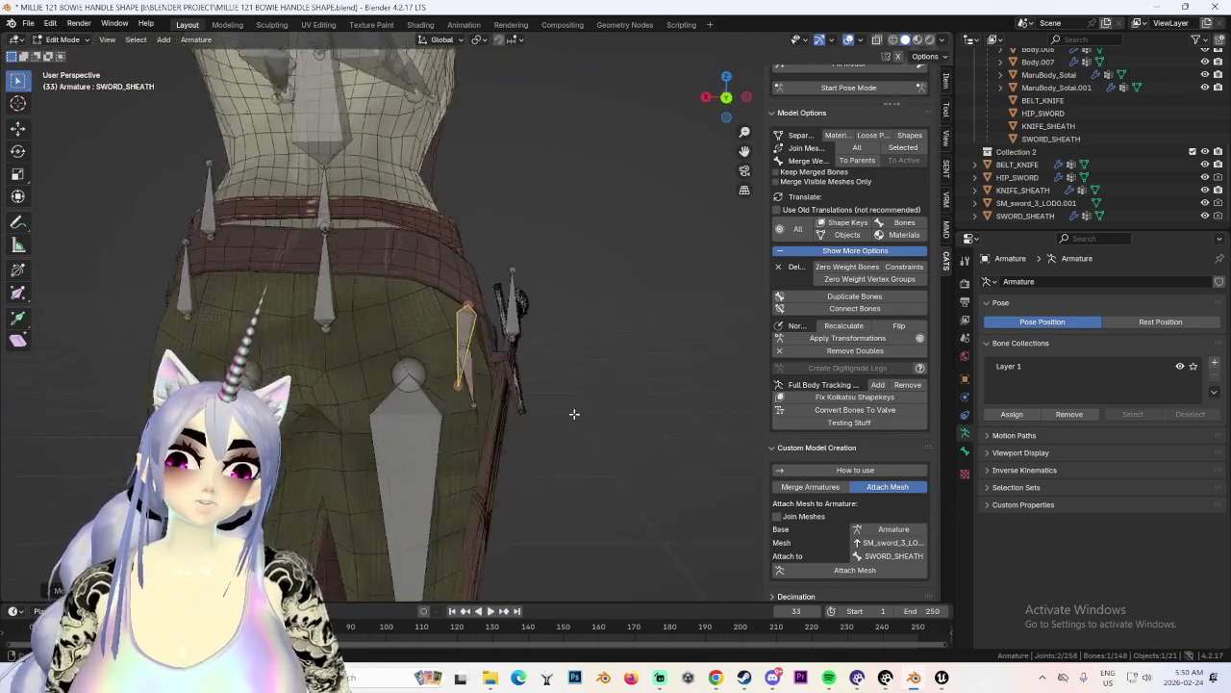
key(r)
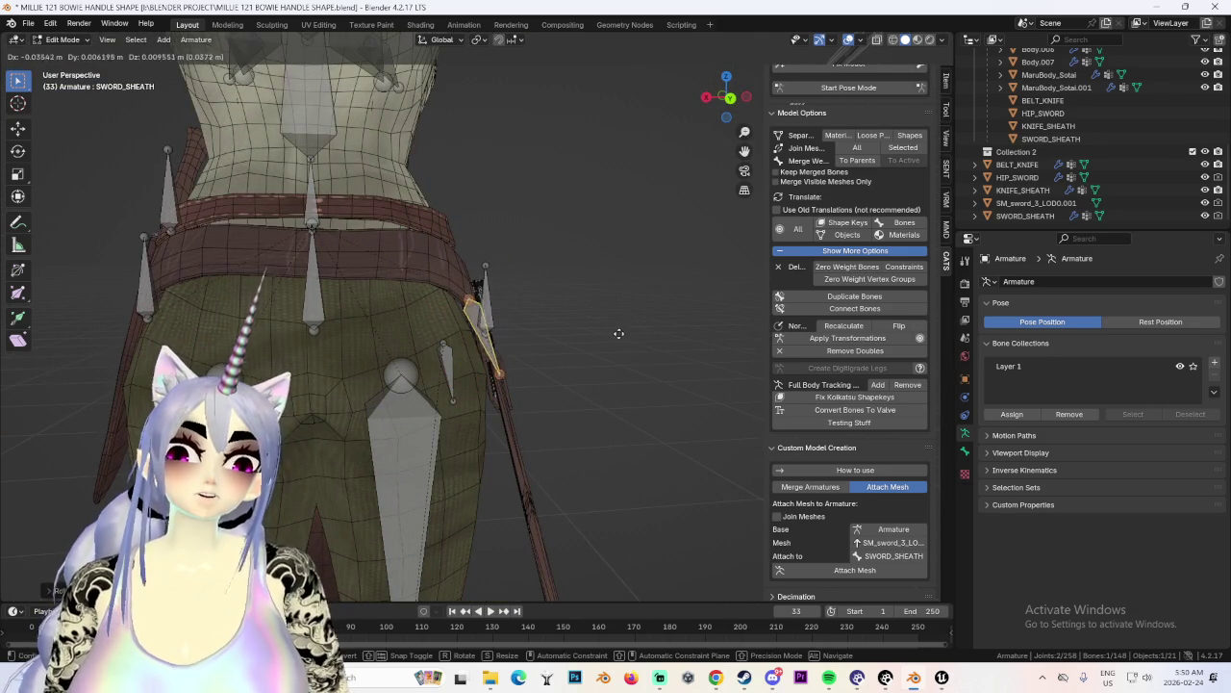
key(Escape)
mouse_move(618, 337)
middle_down()
mouse_move(491, 315)
mouse_move(453, 327)
middle_up()
Re-enter Pose Mode and hide the armature to inspect the sword and sheath on the mesh.
right_click(452, 328)
key(ctrl+Tab)
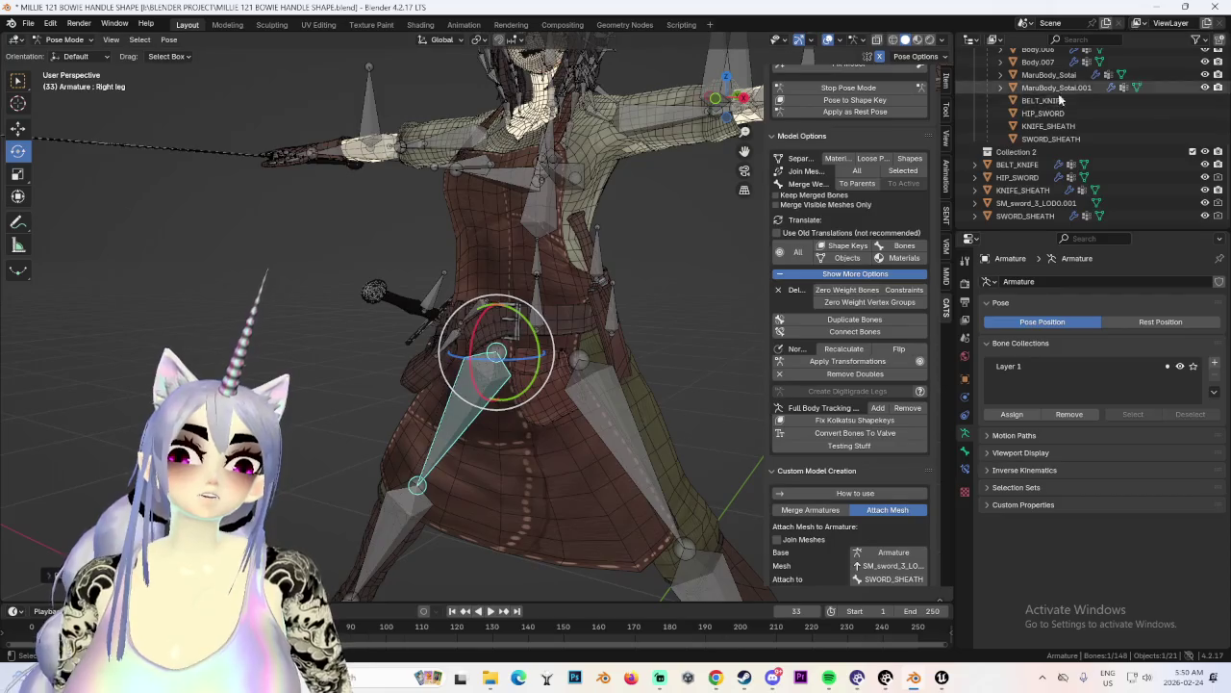
scroll(1096, 125, up, 3)
scroll(1129, 163, up, 4)
click(1205, 81)
middle_drag(587, 317, 682, 320)
scroll(540, 322, up, 3)
mouse_move(541, 322)
middle_down()
mouse_move(711, 327)
mouse_move(651, 340)
mouse_move(561, 333)
mouse_move(635, 335)
middle_up()
scroll(651, 331, down, 4)
mouse_move(635, 193)
middle_down()
mouse_move(589, 227)
mouse_move(603, 280)
mouse_move(551, 344)
mouse_move(457, 318)
middle_up()
Show the armature again, lift the right leg forward, then stop Pose Mode to restore the rest pose.
key(alt+h)
drag(457, 319, 445, 358)
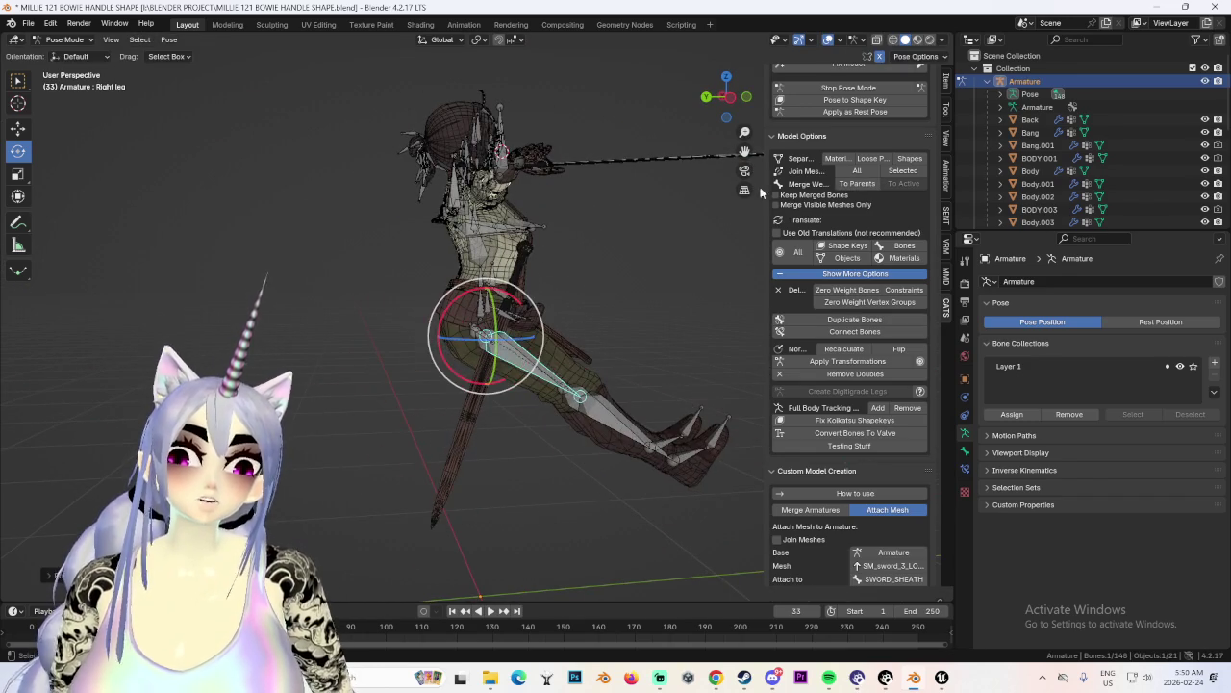
click(691, 276)
mouse_move(691, 276)
middle_down()
mouse_move(560, 302)
mouse_move(573, 311)
mouse_move(488, 318)
mouse_move(593, 326)
mouse_move(591, 297)
mouse_move(578, 314)
mouse_move(592, 294)
mouse_move(538, 343)
mouse_move(637, 320)
mouse_move(580, 326)
mouse_move(538, 352)
middle_up()
scroll(608, 304, up, 3)
scroll(608, 304, down, 3)
mouse_move(473, 418)
middle_down()
mouse_move(669, 338)
mouse_move(711, 289)
mouse_move(601, 283)
mouse_move(647, 317)
middle_up()
click(827, 39)
drag(647, 325, 694, 316)
click(846, 87)
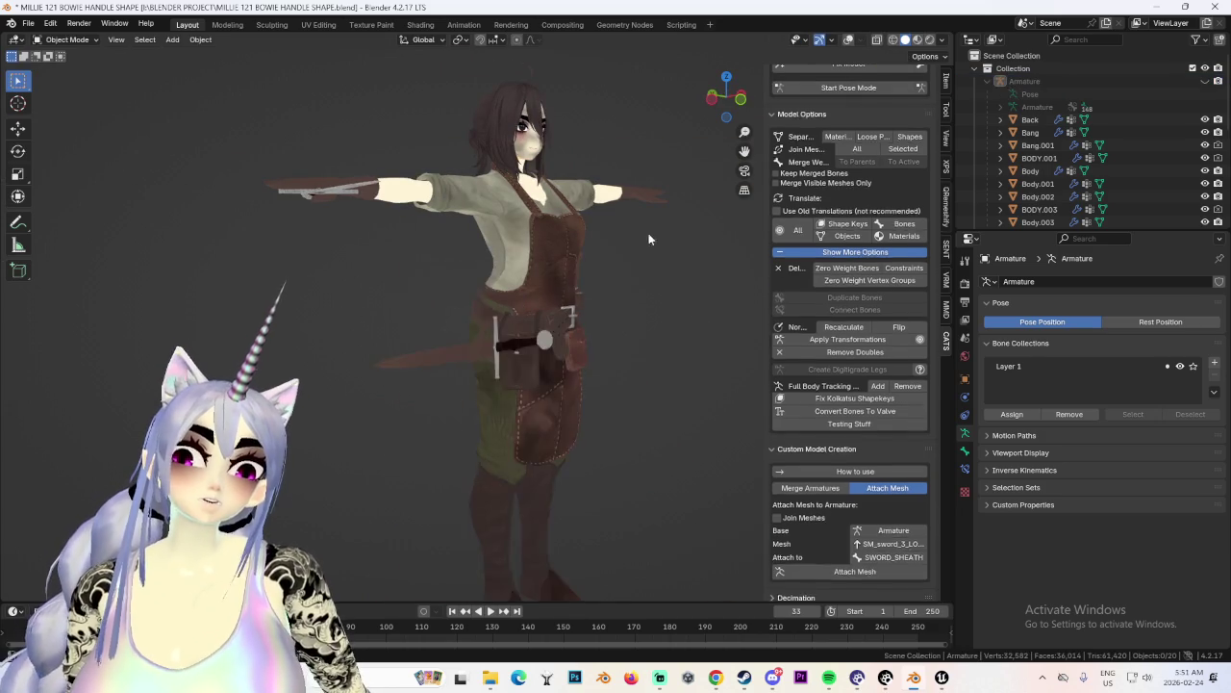
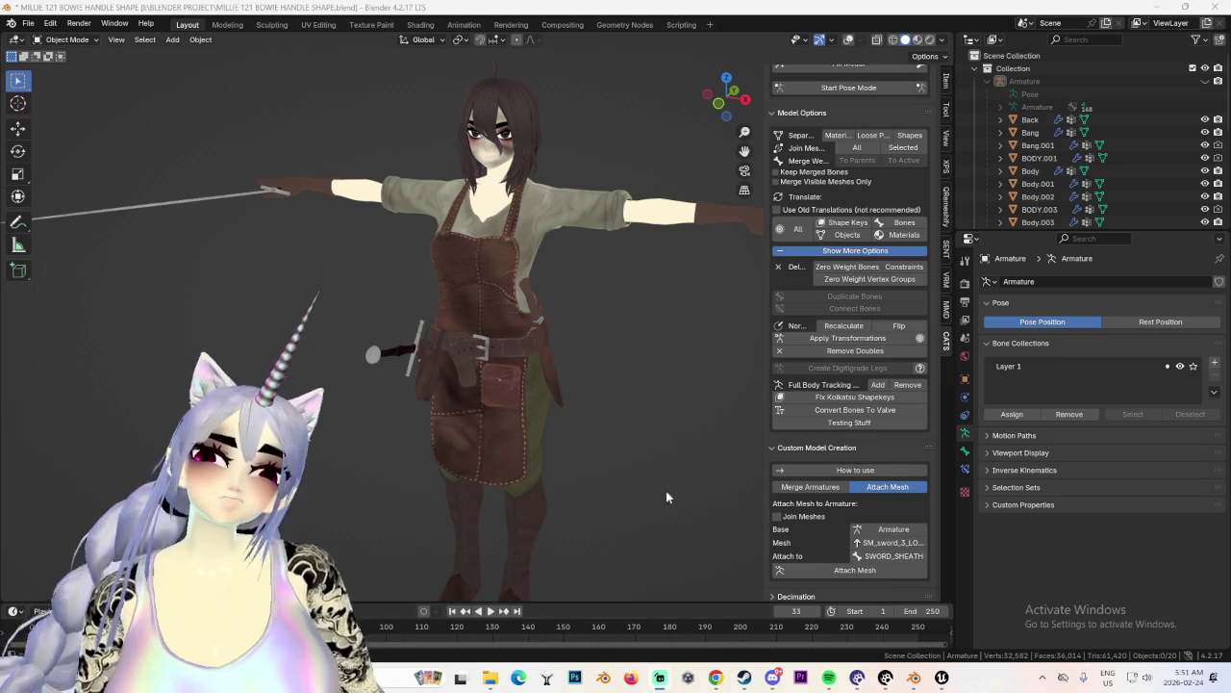
Look at the character from the front and select the sword mesh.
mouse_move(651, 319)
middle_down()
mouse_move(680, 307)
mouse_move(594, 357)
mouse_move(656, 346)
middle_up()
scroll(680, 307, down, 3)
key(KP_1)
scroll(554, 371, up, 3)
scroll(743, 371, down, 2)
mouse_move(744, 377)
middle_down()
mouse_move(555, 337)
mouse_move(542, 313)
mouse_move(585, 356)
mouse_move(361, 371)
mouse_move(635, 342)
mouse_move(643, 354)
middle_up()
click(384, 340)
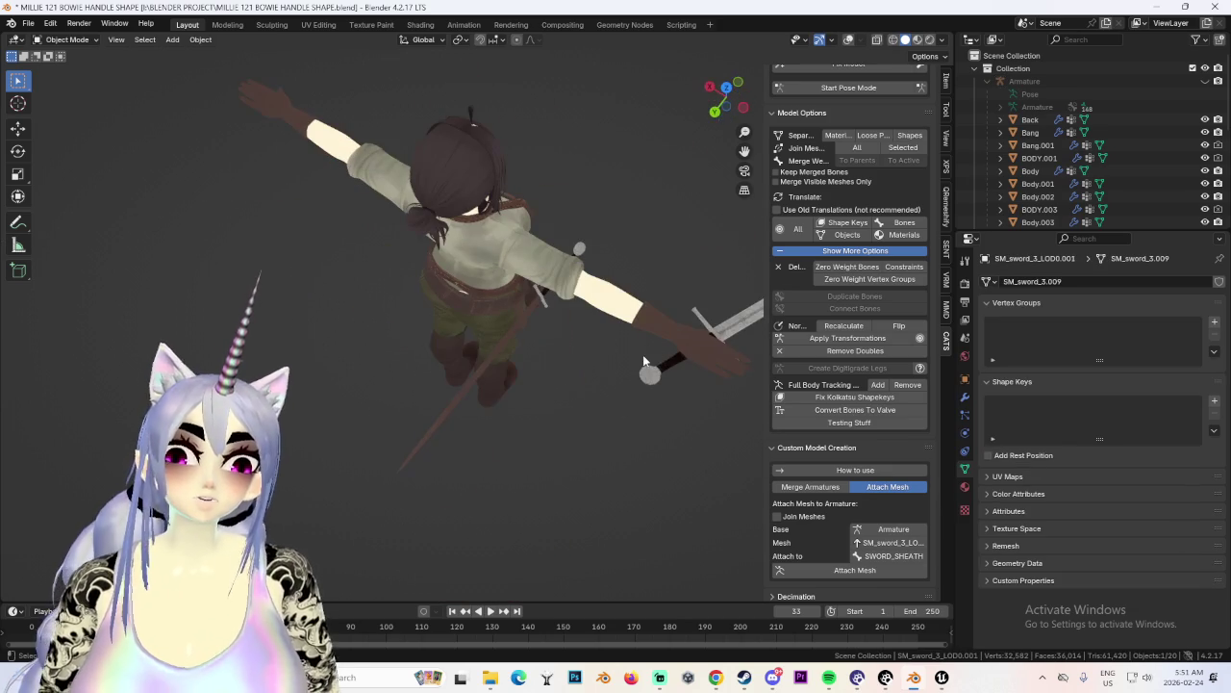
Inspect the apron up close, then select the Body mesh.
drag(710, 91, 650, 256)
mouse_move(576, 362)
middle_down()
mouse_move(603, 321)
mouse_move(581, 305)
mouse_move(629, 297)
mouse_move(593, 267)
mouse_move(539, 274)
middle_up()
scroll(569, 295, down, 2)
scroll(527, 277, up, 2)
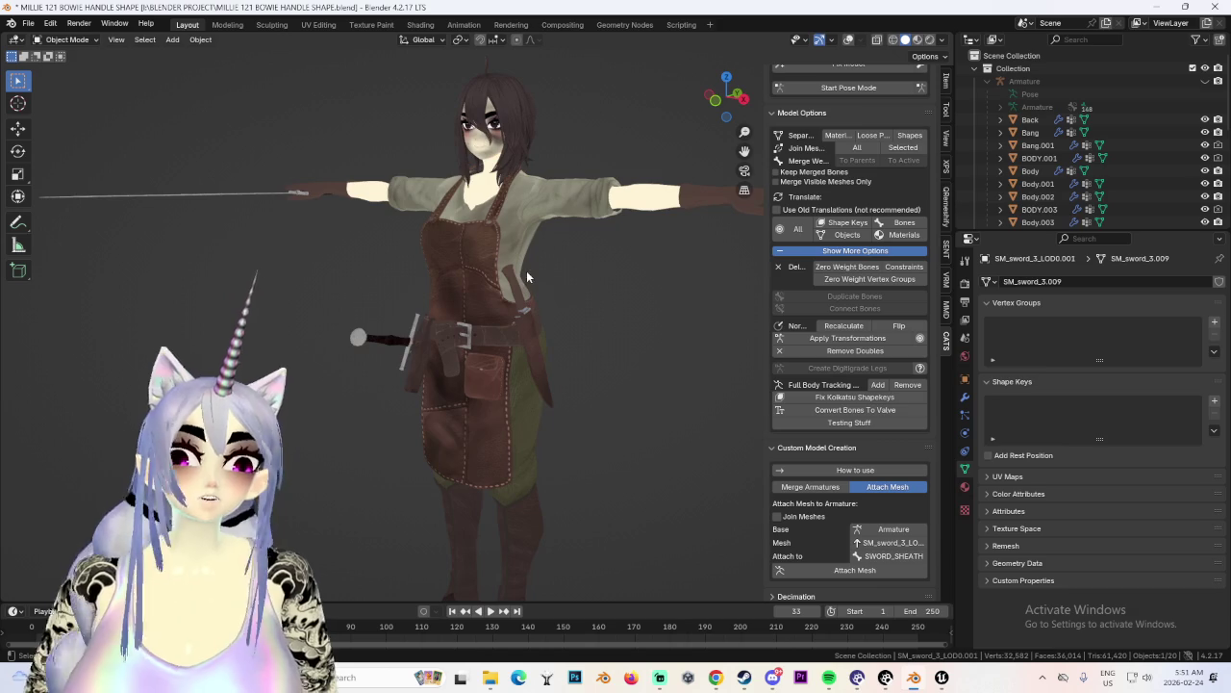
mouse_move(528, 316)
middle_down()
mouse_move(499, 301)
mouse_move(585, 313)
middle_up()
scroll(510, 302, up, 3)
scroll(711, 421, down, 3)
mouse_move(712, 421)
middle_down()
mouse_move(568, 354)
mouse_move(608, 363)
mouse_move(623, 351)
mouse_move(635, 354)
mouse_move(545, 363)
mouse_move(650, 360)
mouse_move(420, 360)
mouse_move(552, 364)
mouse_move(565, 378)
middle_up()
click(539, 385)
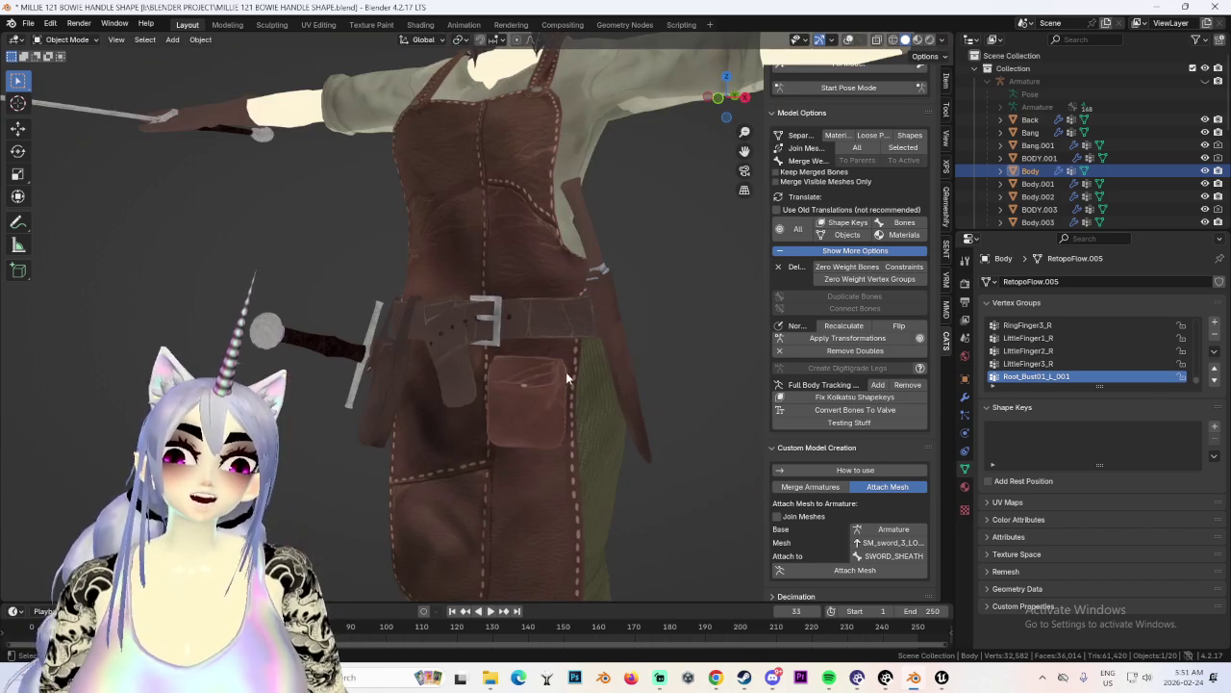
Enter Edit Mode on the body with wireframe overlays and select the pouch with L.
click(849, 40)
middle_drag(679, 274, 595, 450)
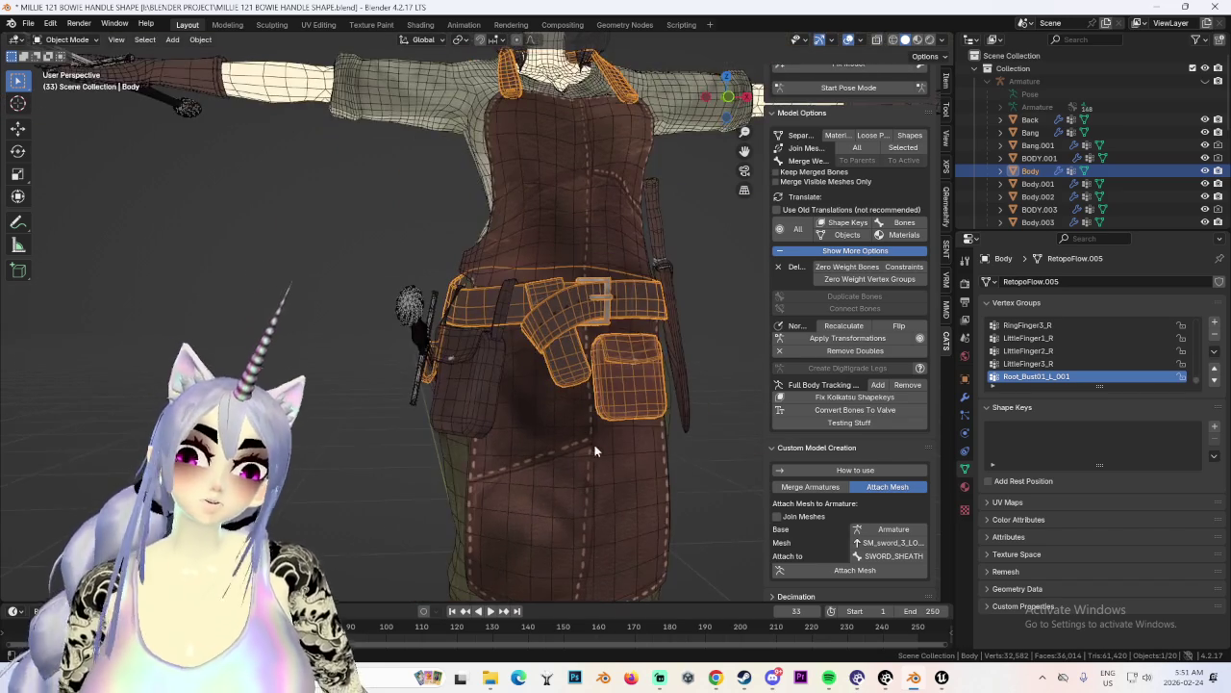
click(67, 39)
click(67, 64)
mouse_move(539, 346)
middle_down()
mouse_move(432, 342)
mouse_move(699, 369)
middle_up()
key(l)
key(KP_Decimal)
scroll(698, 369, down, 6)
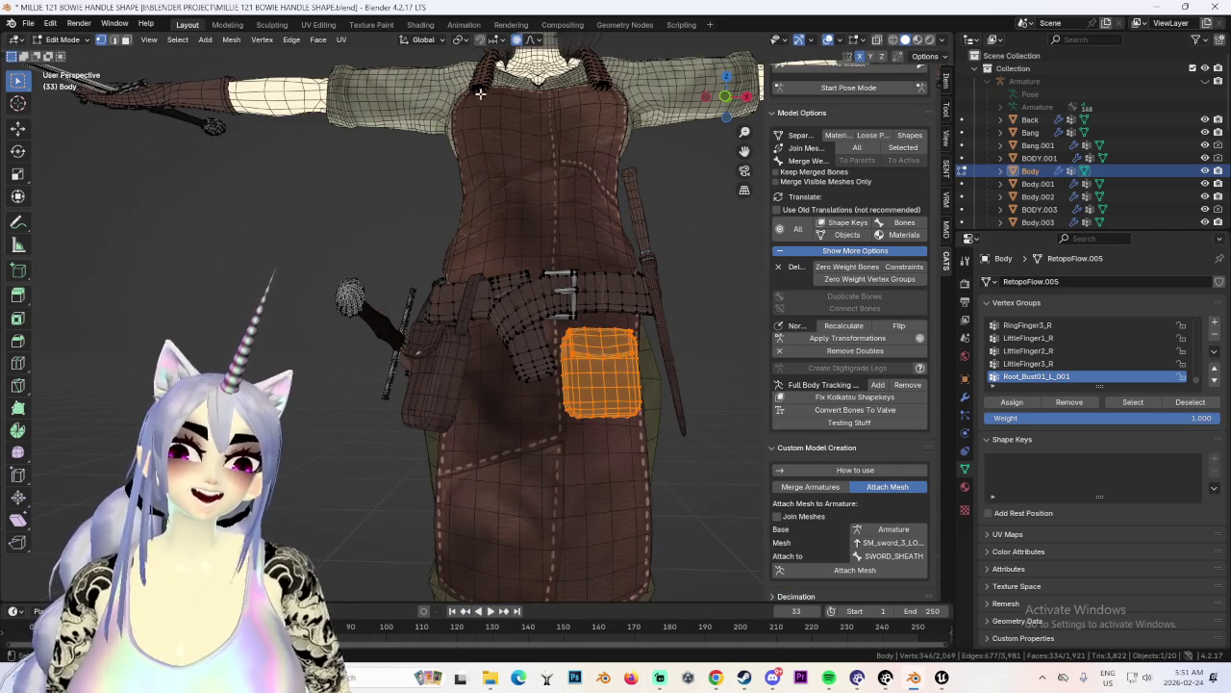
Separate the pouch into its own object and select it in Object Mode.
key(p)
click(647, 420)
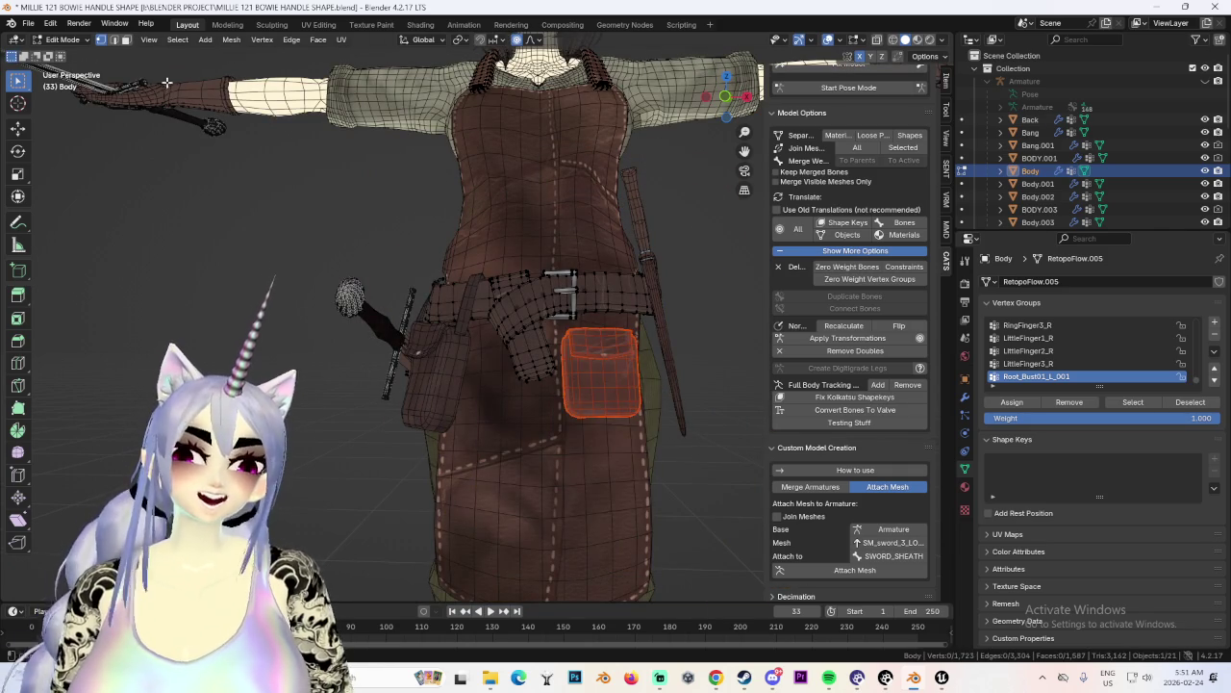
key(Tab)
click(598, 375)
In Edit Mode, scale up the whole pouch and move it along Y.
click(95, 41)
click(67, 69)
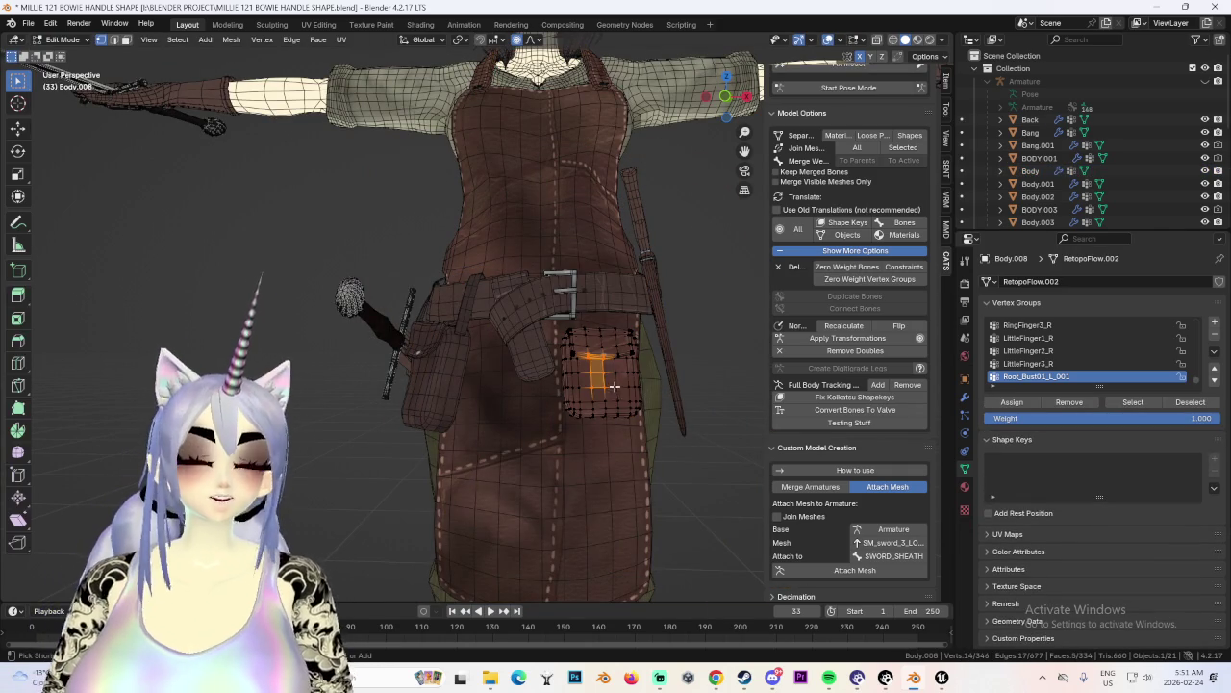
key(a)
scroll(612, 387, down, 3)
key(s)
click(835, 368)
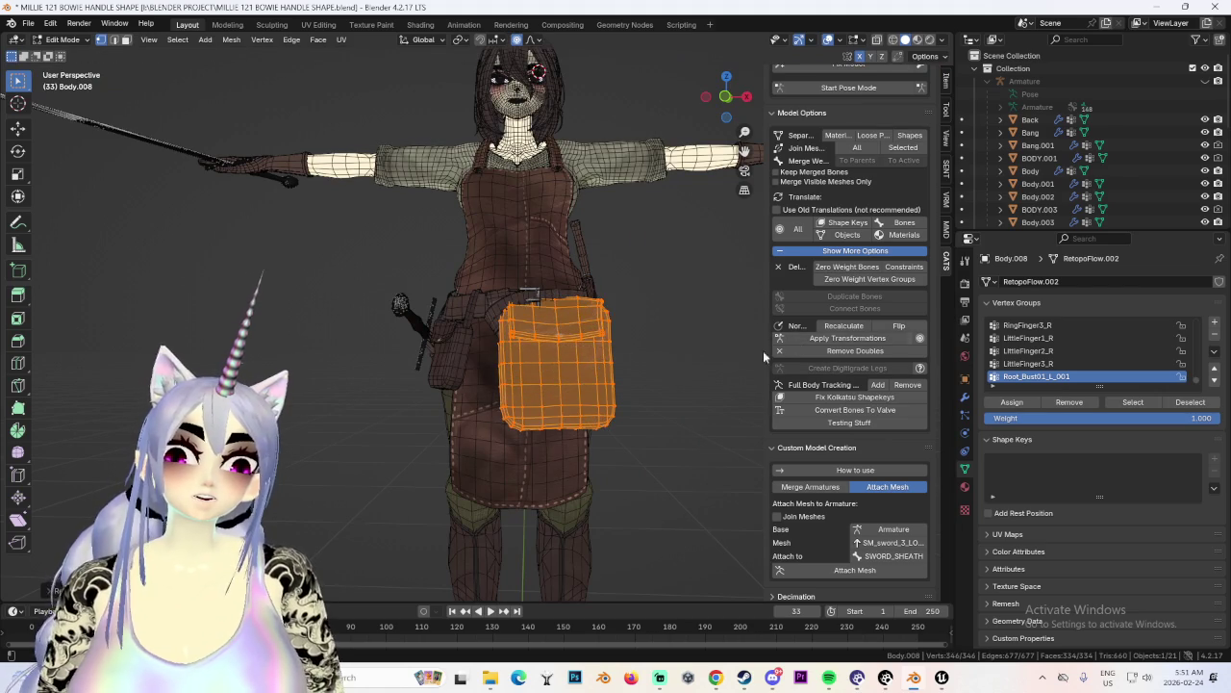
mouse_move(736, 365)
middle_down()
mouse_move(577, 385)
mouse_move(675, 370)
middle_up()
key(g)
key(y)
click(507, 385)
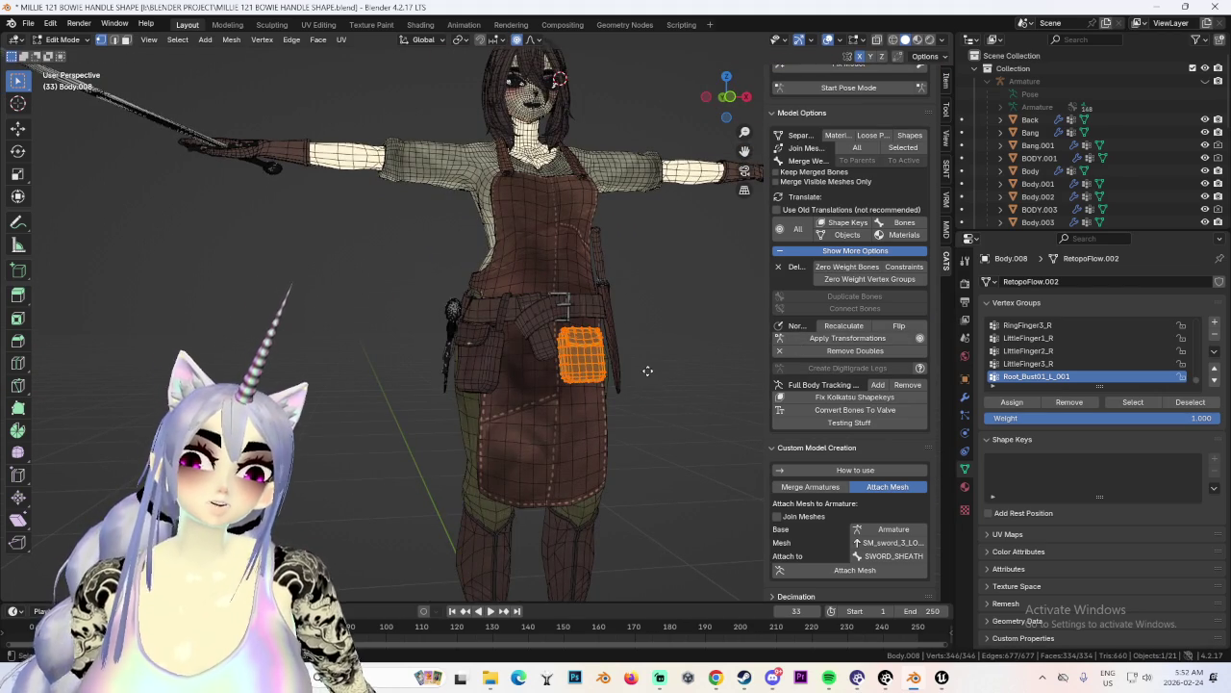
Duplicate the pouch beside the apron, return to Object Mode and view the front.
key(g)
click(736, 387)
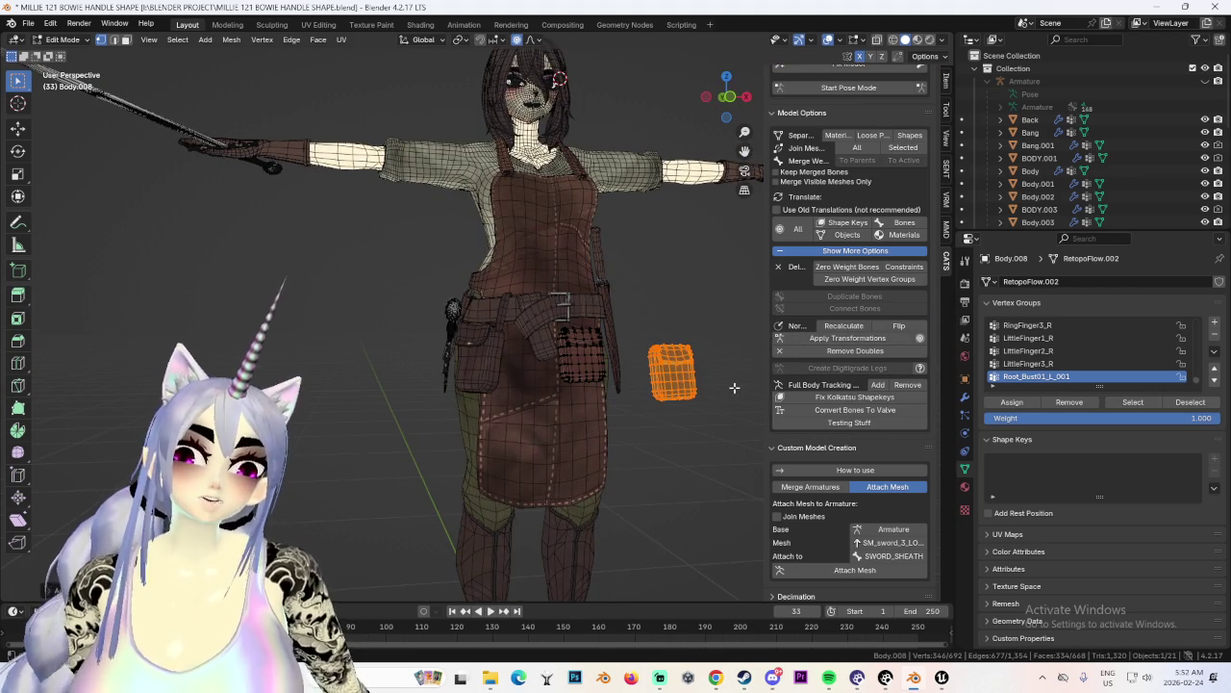
click(63, 39)
click(58, 55)
click(723, 111)
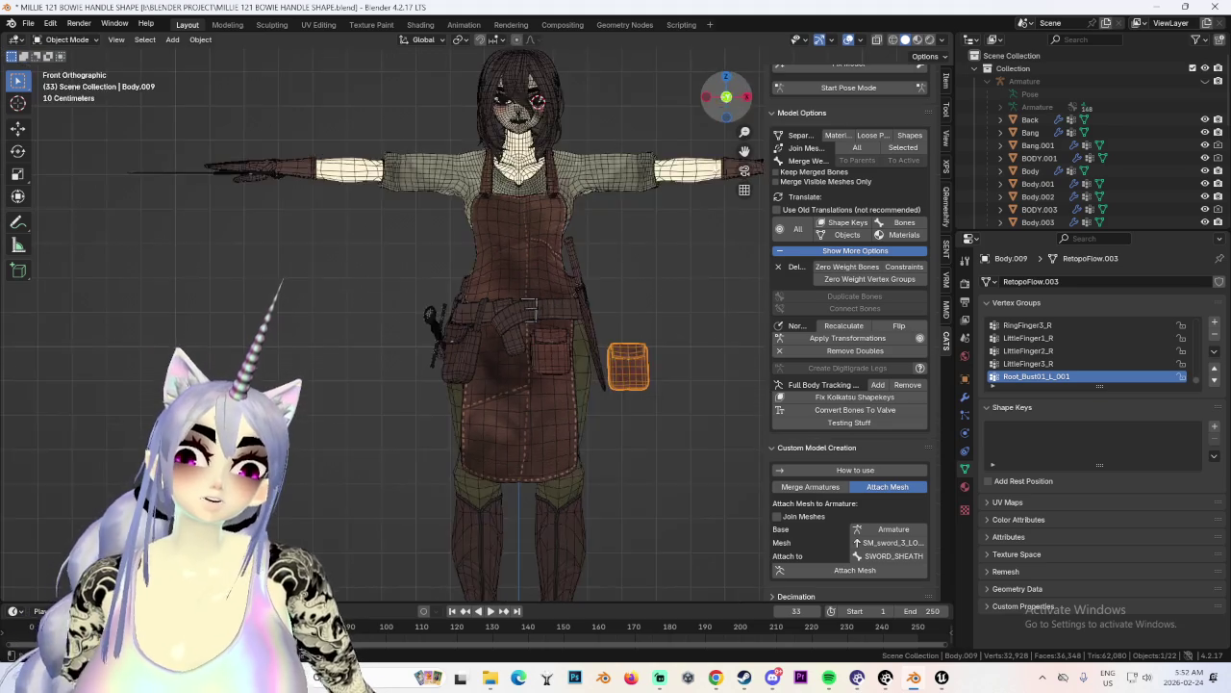
Select all of the pouch copy's geometry in wireframe and set Median X to 0.
scroll(509, 415, up, 2)
scroll(509, 416, up, 2)
click(63, 40)
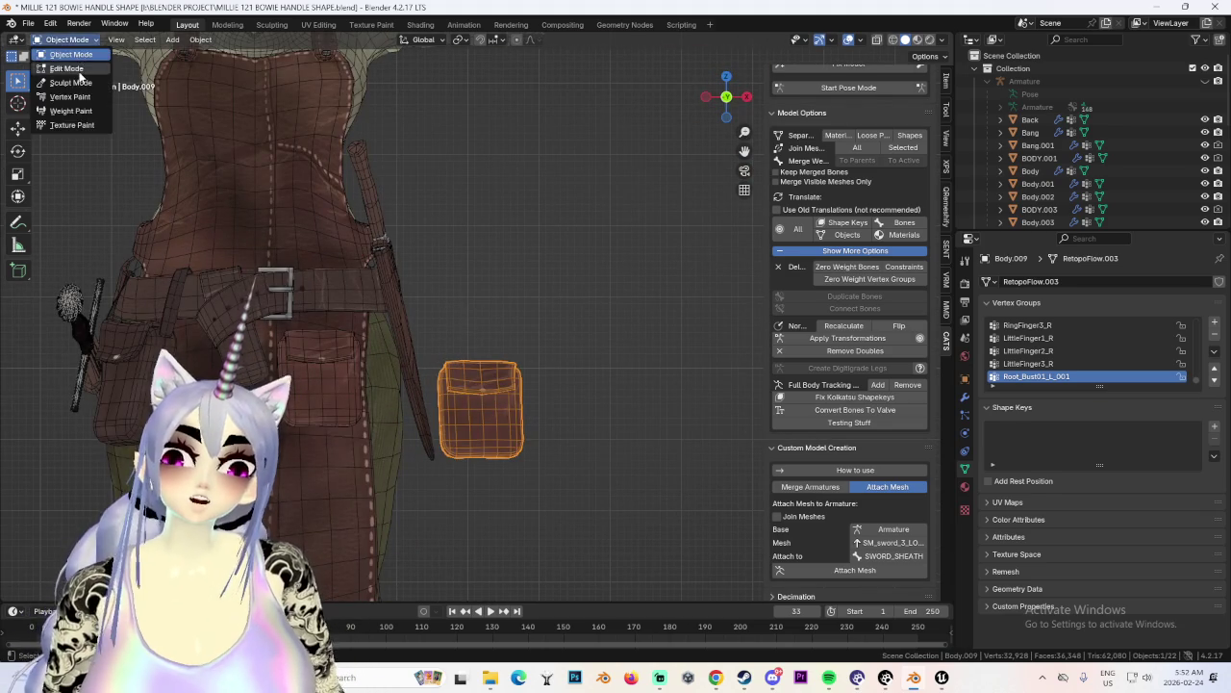
click(67, 72)
click(895, 40)
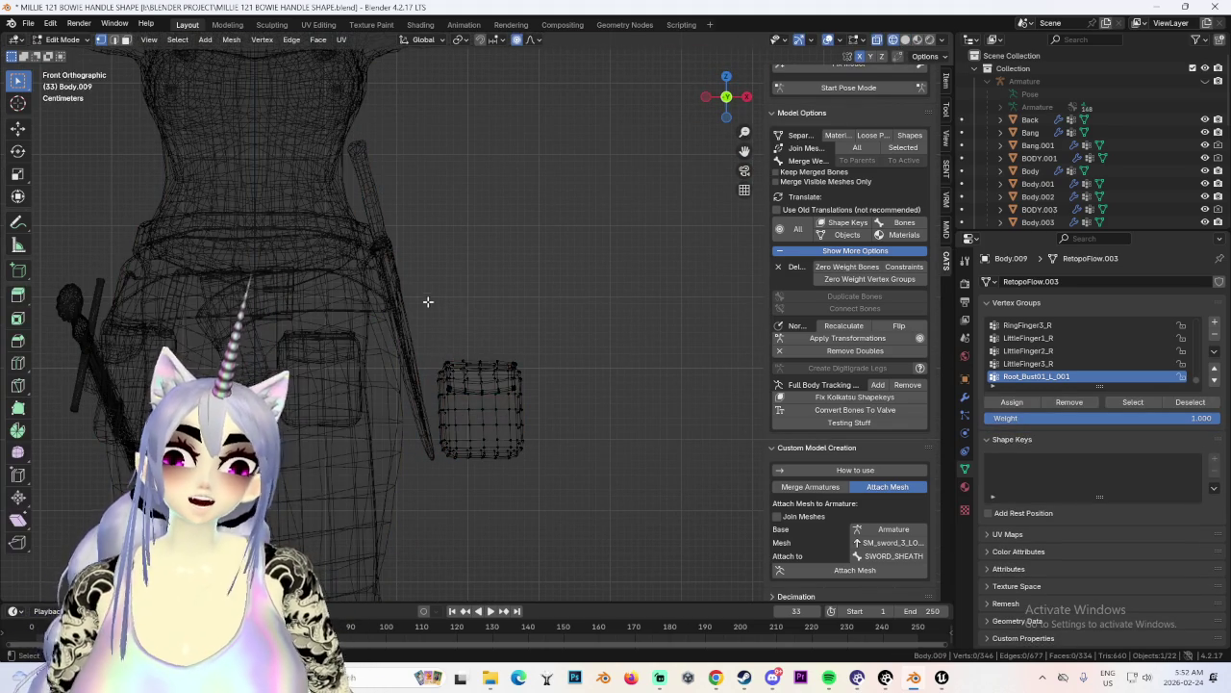
drag(426, 302, 614, 543)
key(g)
key(z)
key(Escape)
scroll(604, 431, up, 2)
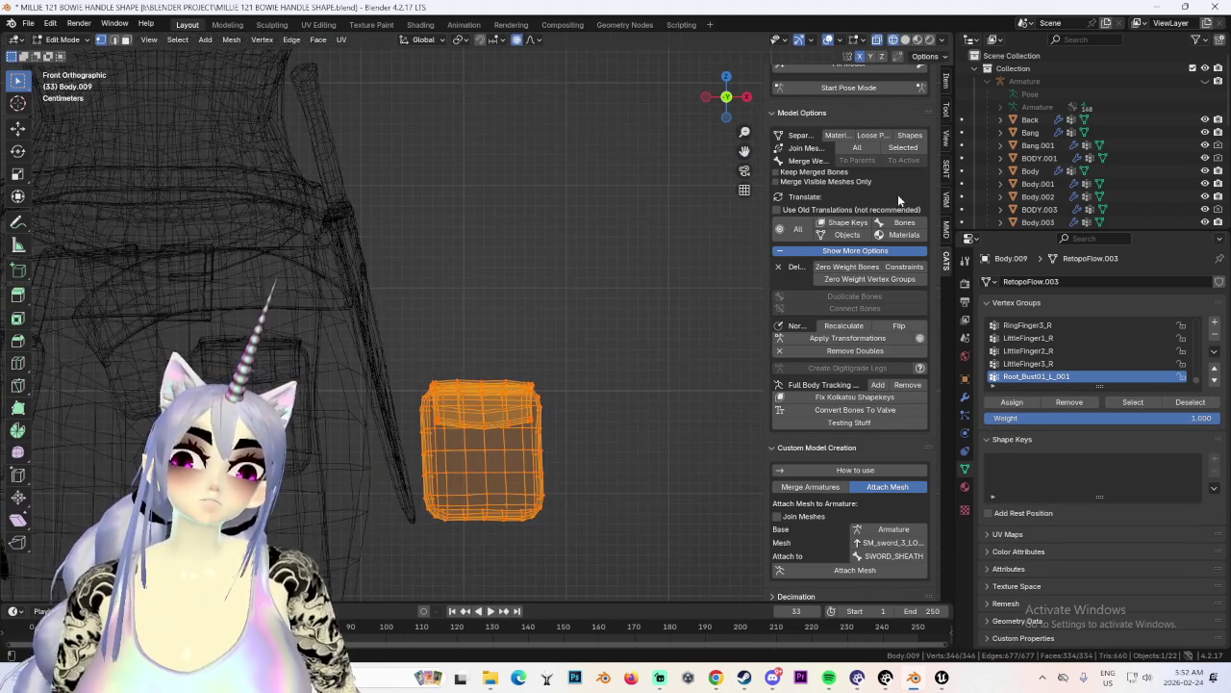
click(944, 79)
text(0)
key(Return)
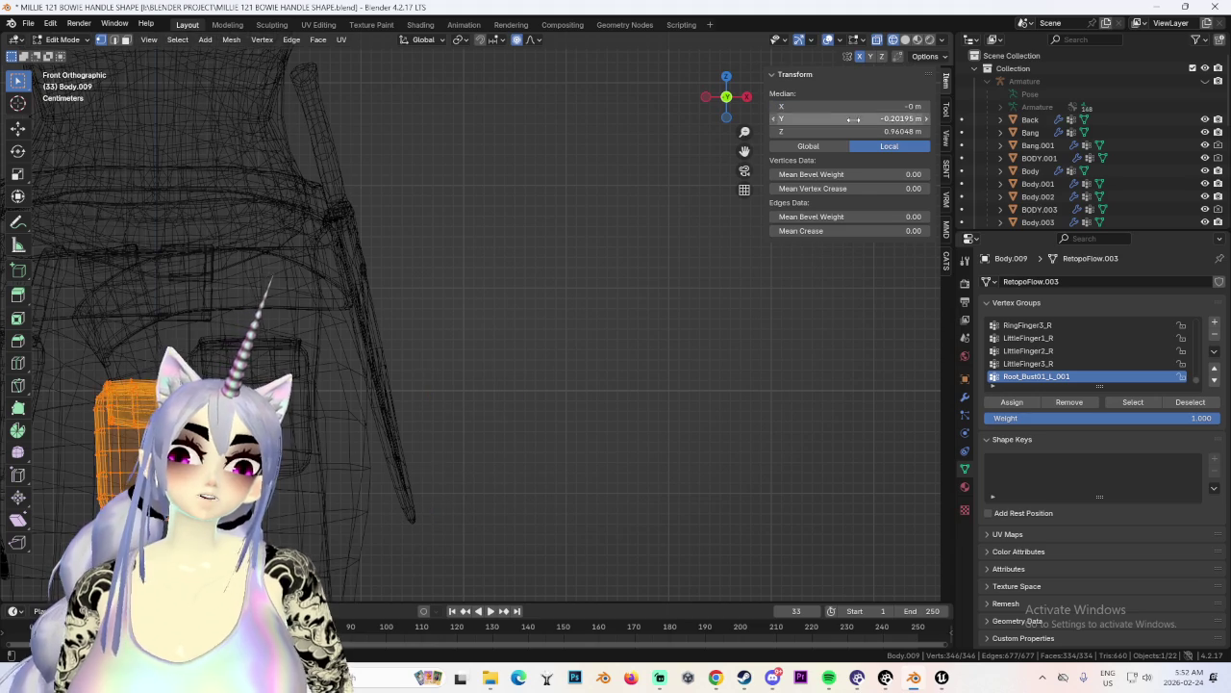
Frame the pouch and raise it along Z in the right side view.
key(KP_Decimal)
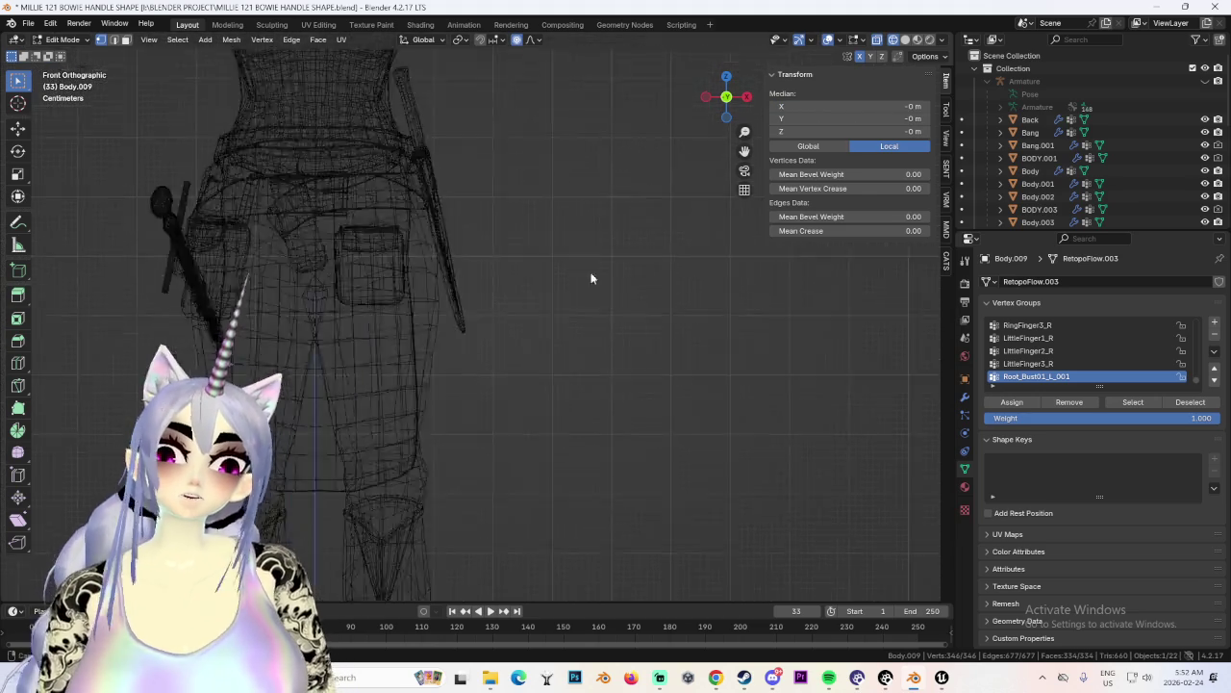
scroll(595, 140, up, 2)
scroll(621, 368, up, 3)
key(r)
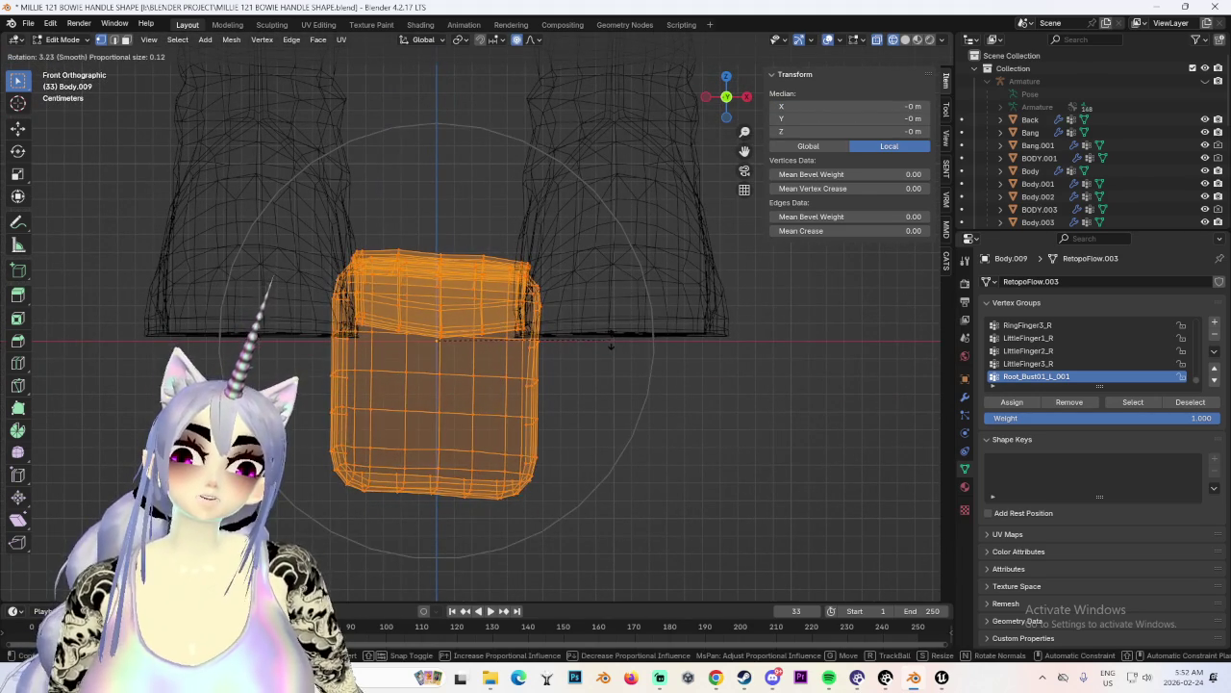
right_click(609, 343)
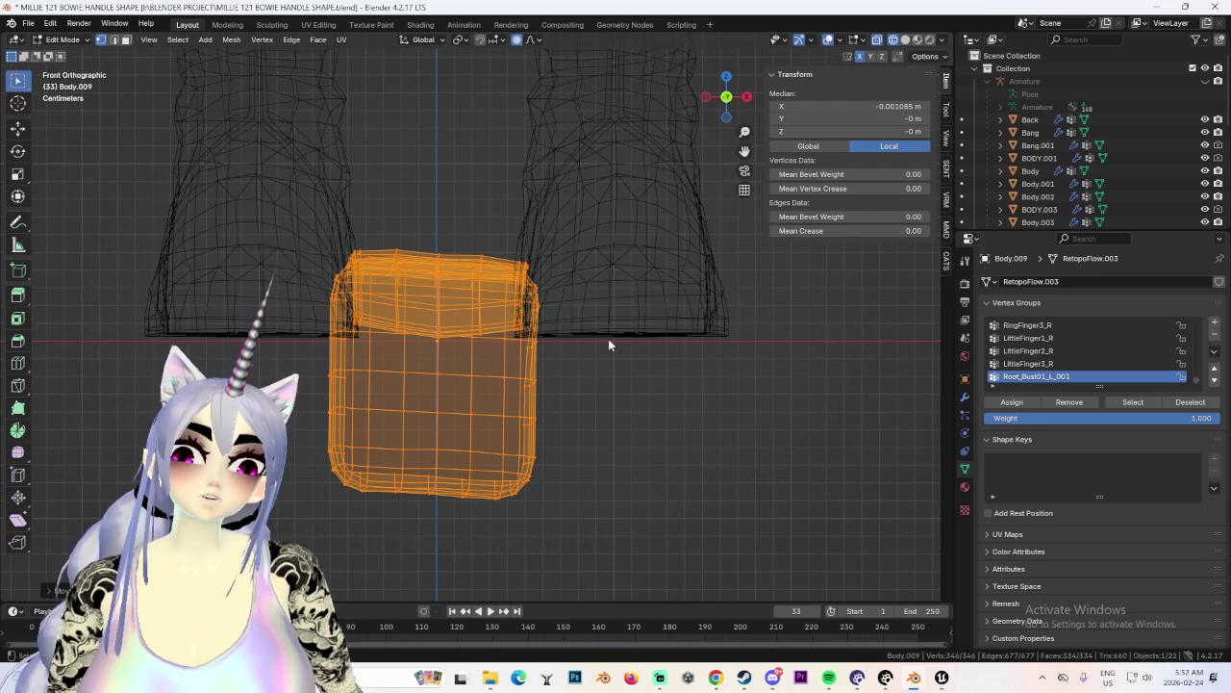
click(746, 99)
key(r)
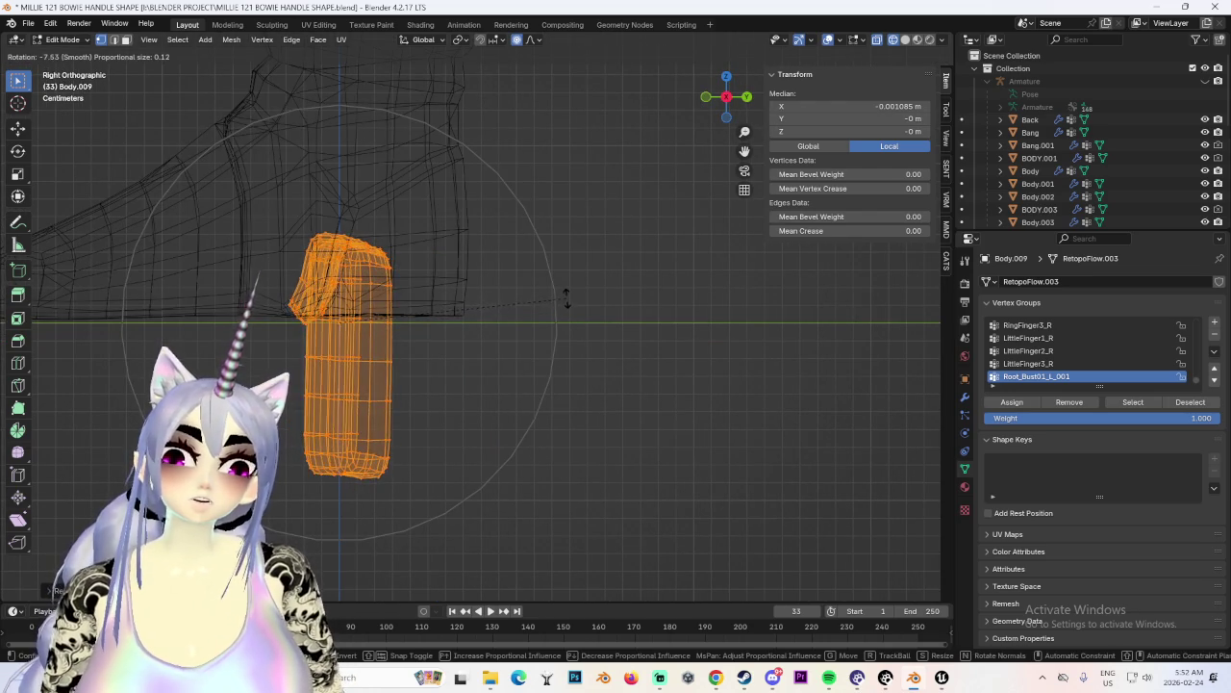
right_click(567, 301)
key(g)
key(y)
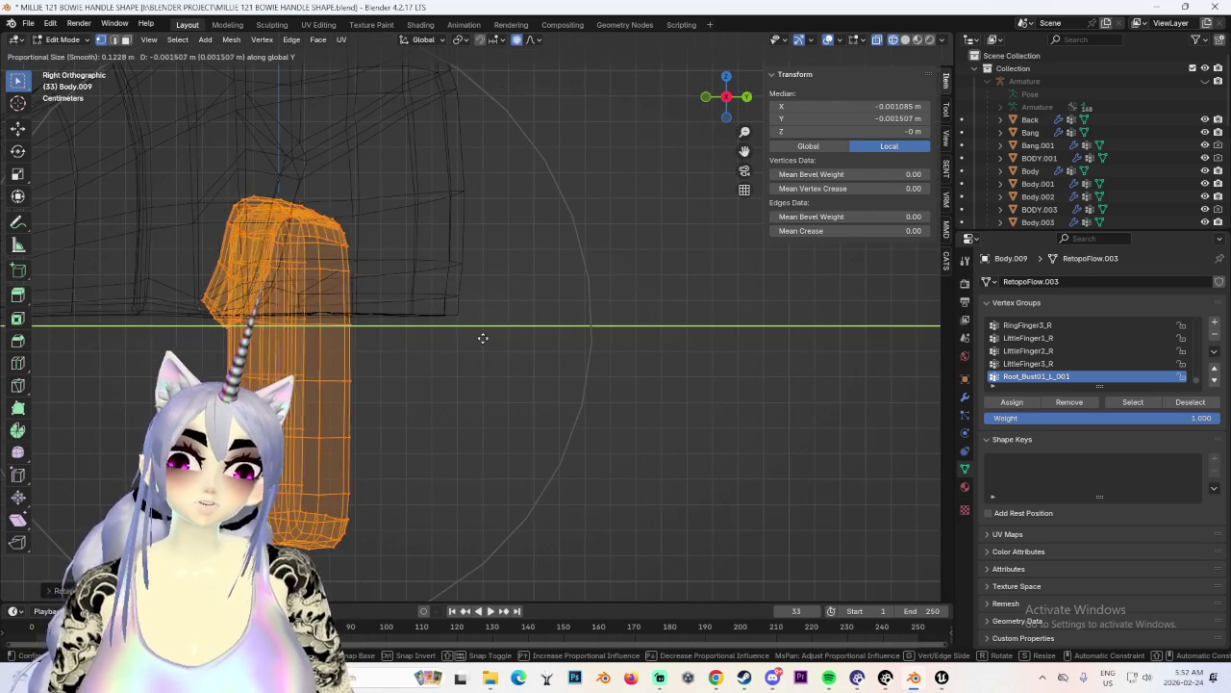
key(z)
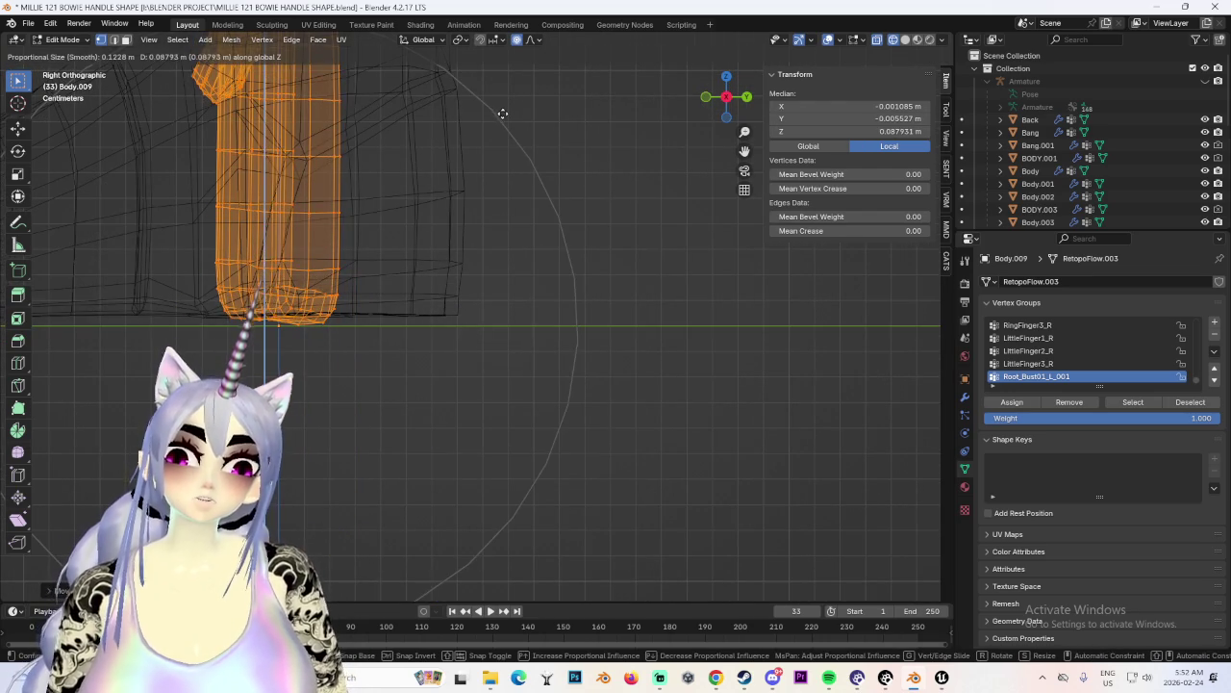
click(502, 113)
Shift the pouch along X in top view, then rotate it slightly in front view.
key(KP_7)
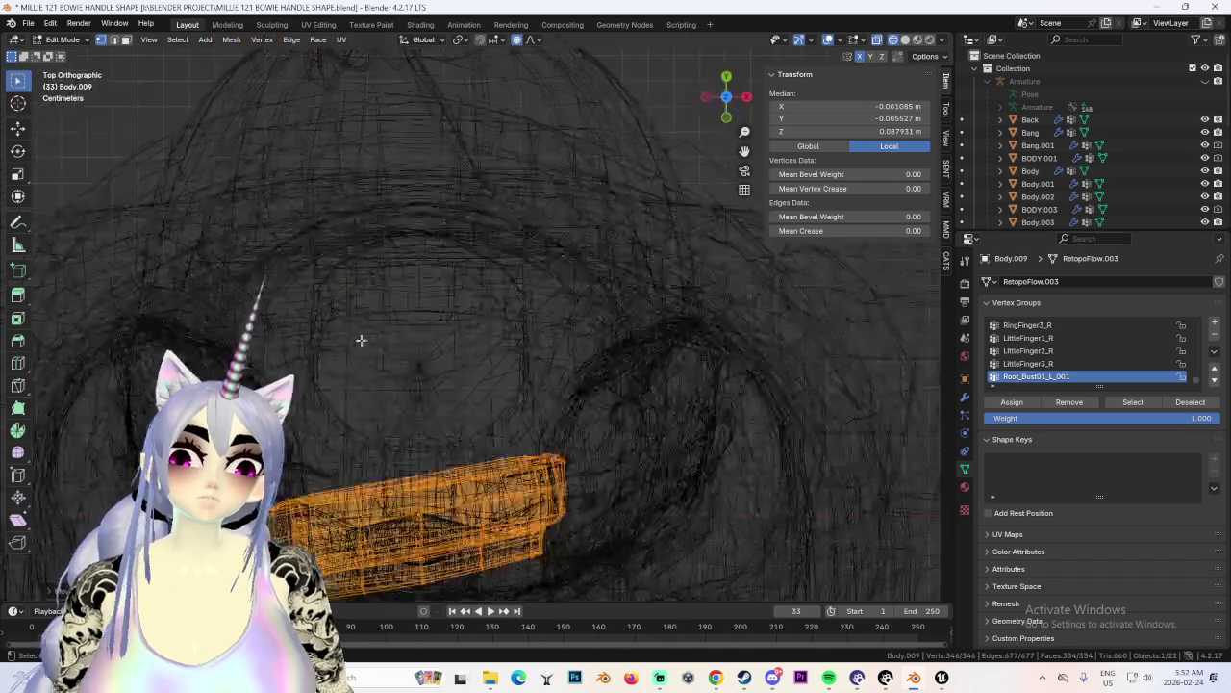
key(r)
key(g)
key(x)
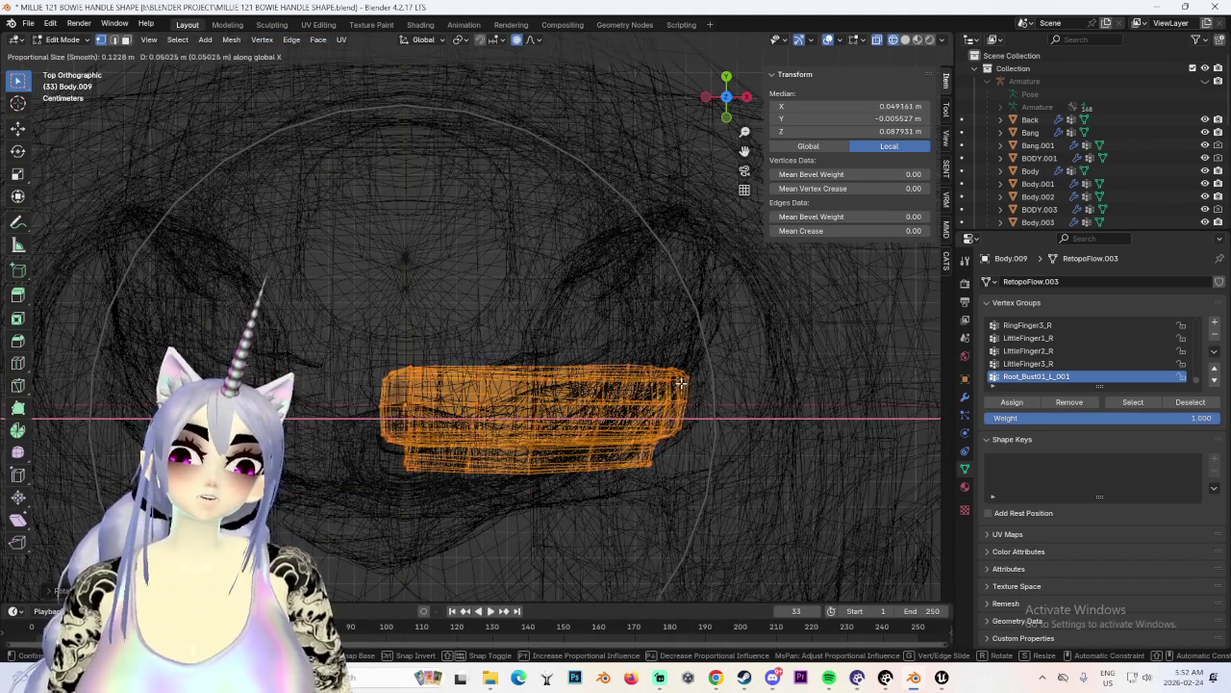
click(681, 382)
click(726, 116)
shift+middle_drag(591, 231, 597, 327)
key(g)
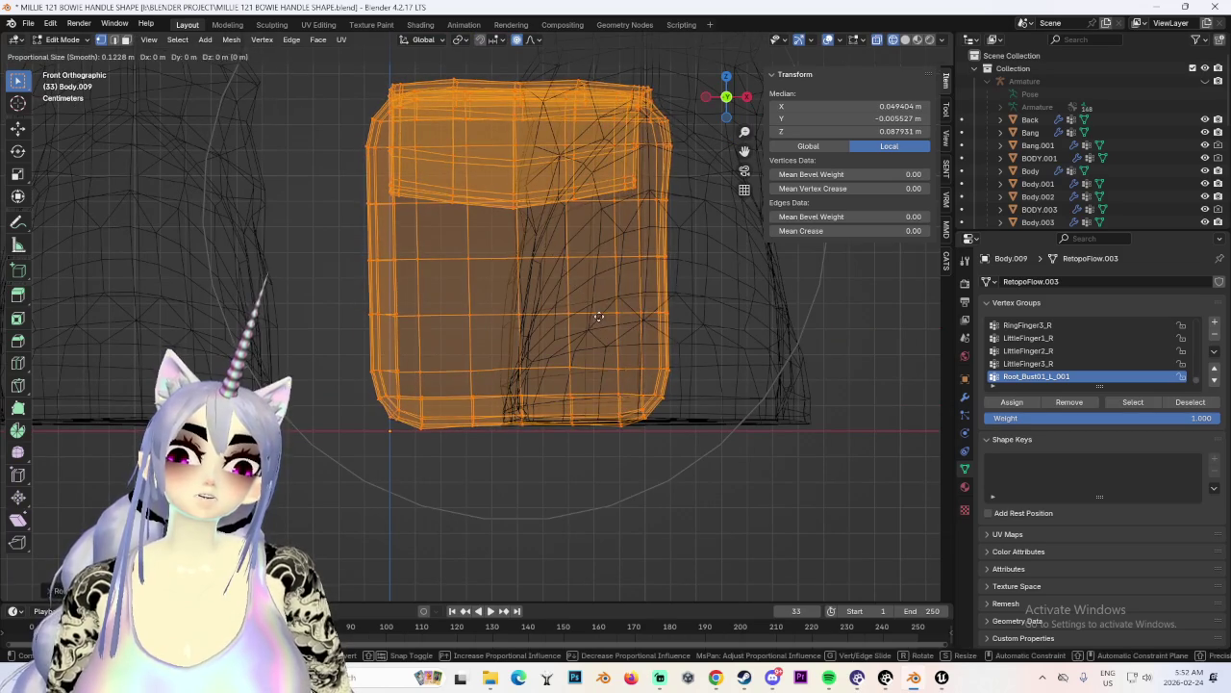
key(r)
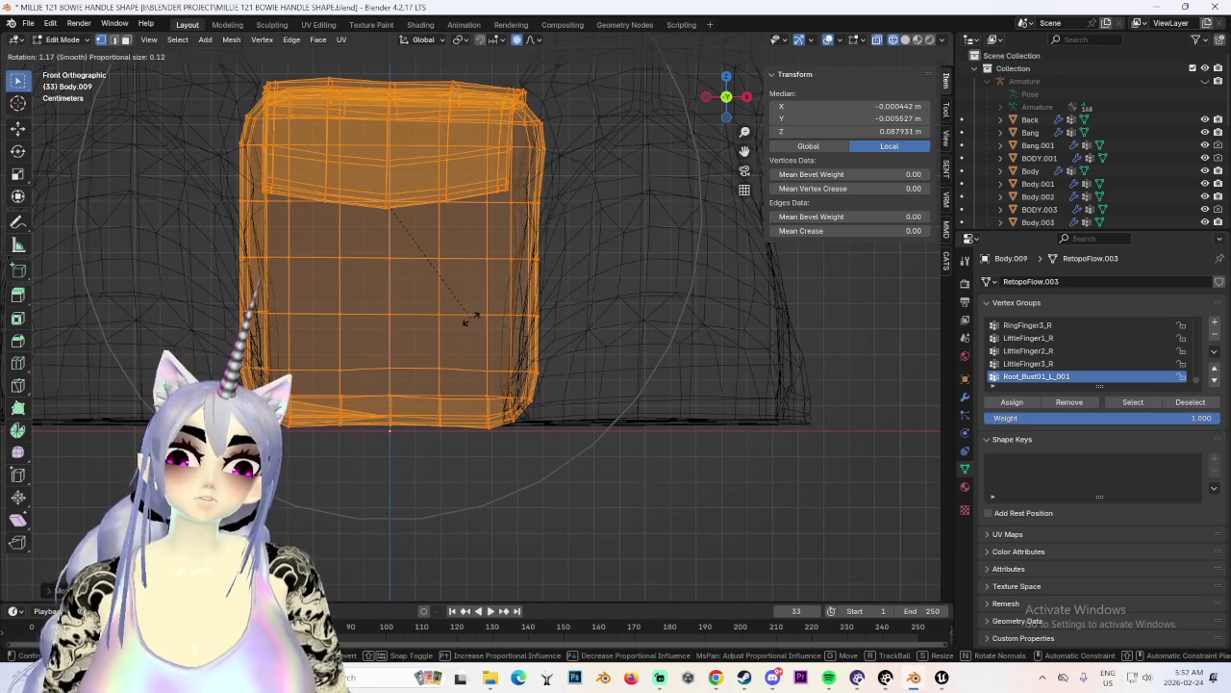
click(472, 318)
Check the pouch placement in solid shading, reselect its geometry and return to Object Mode.
scroll(471, 322, down, 2)
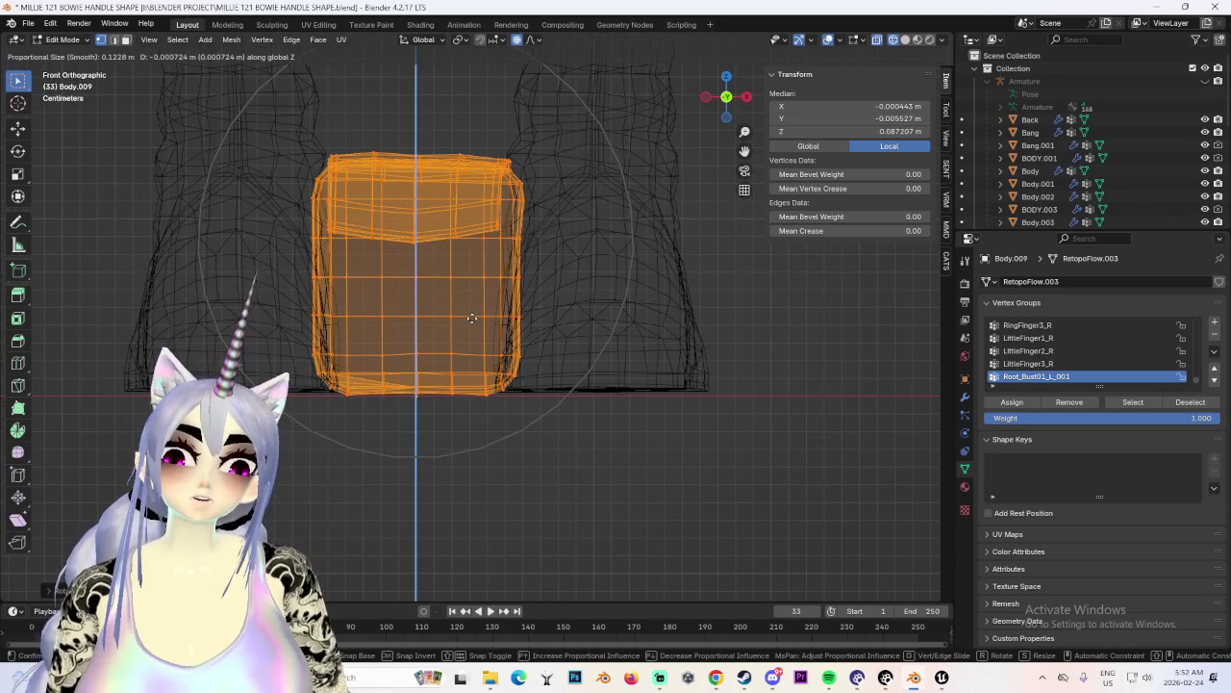
scroll(519, 306, down, 4)
key(alt+a)
scroll(616, 318, up, 3)
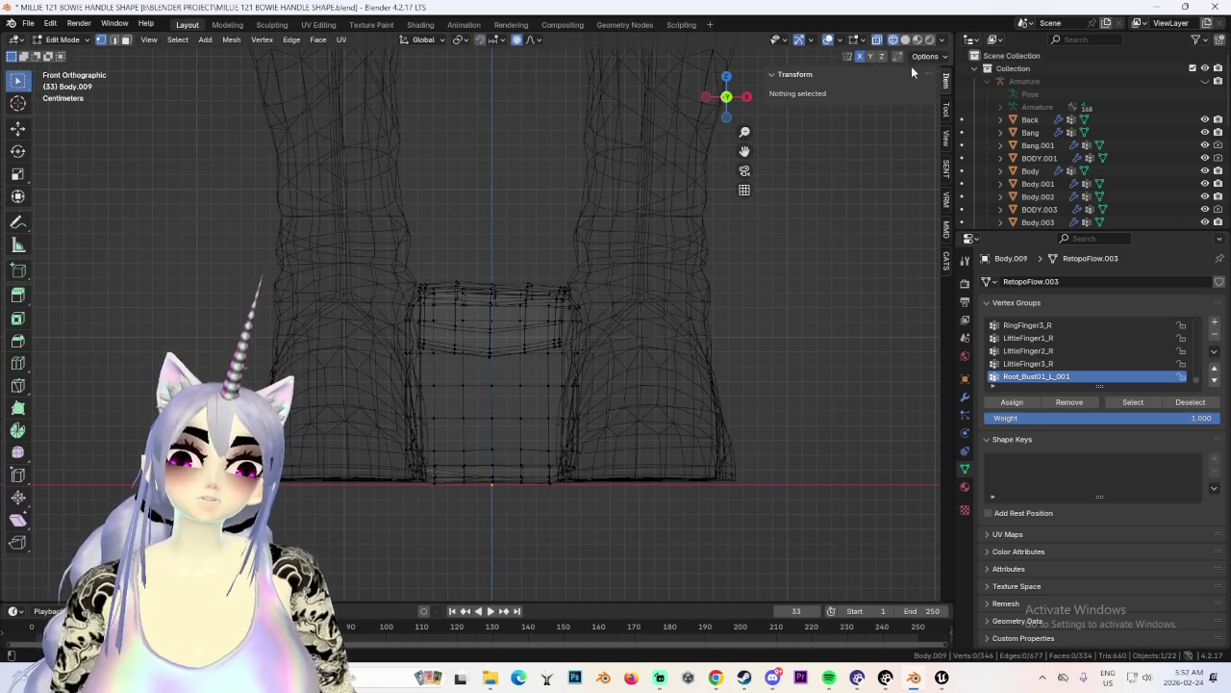
click(905, 39)
scroll(520, 312, down, 3)
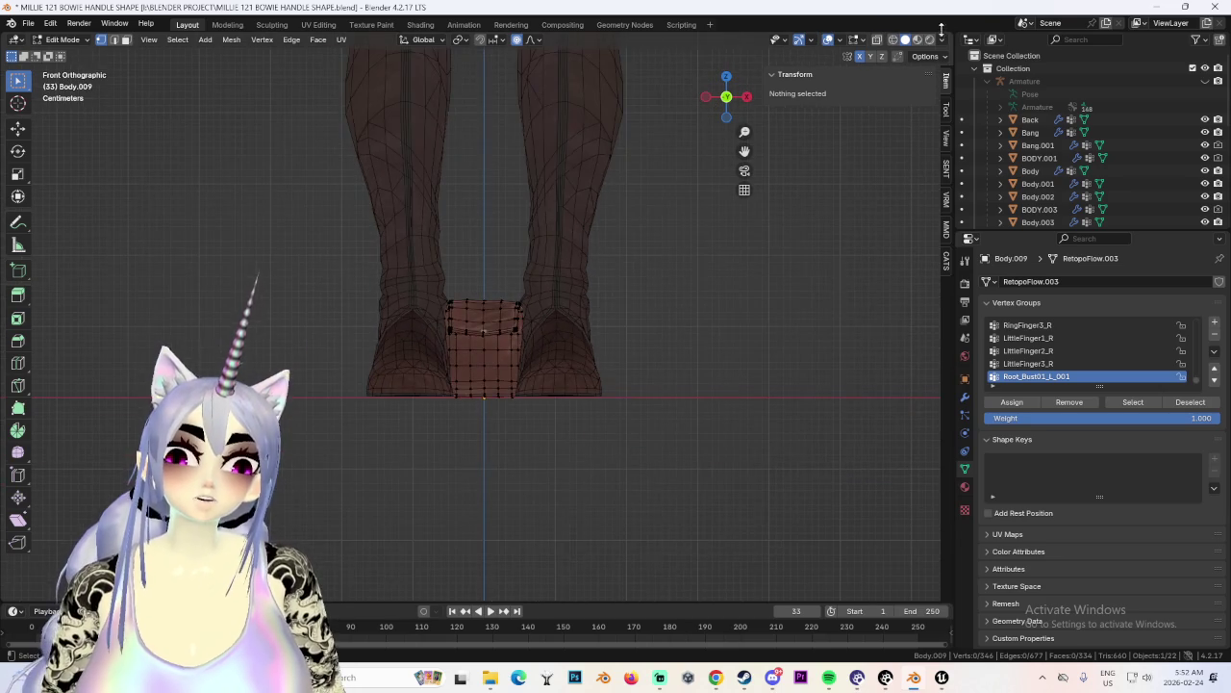
click(893, 41)
drag(206, 170, 586, 456)
scroll(629, 386, up, 2)
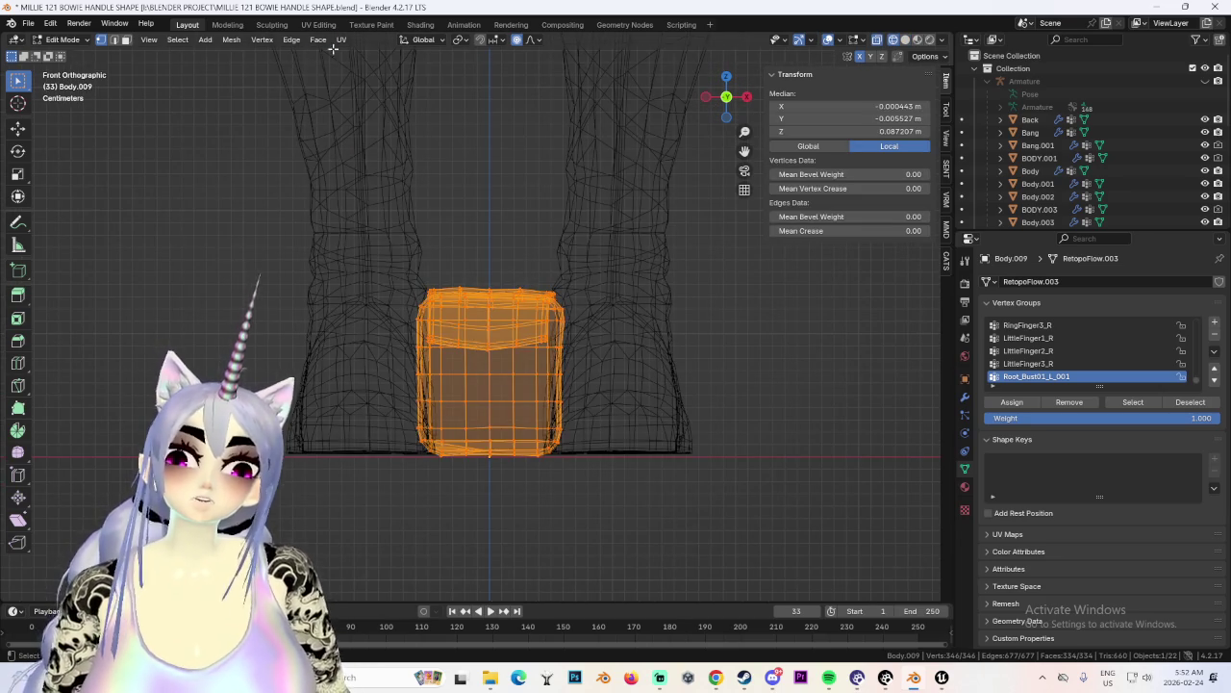
click(63, 40)
click(63, 45)
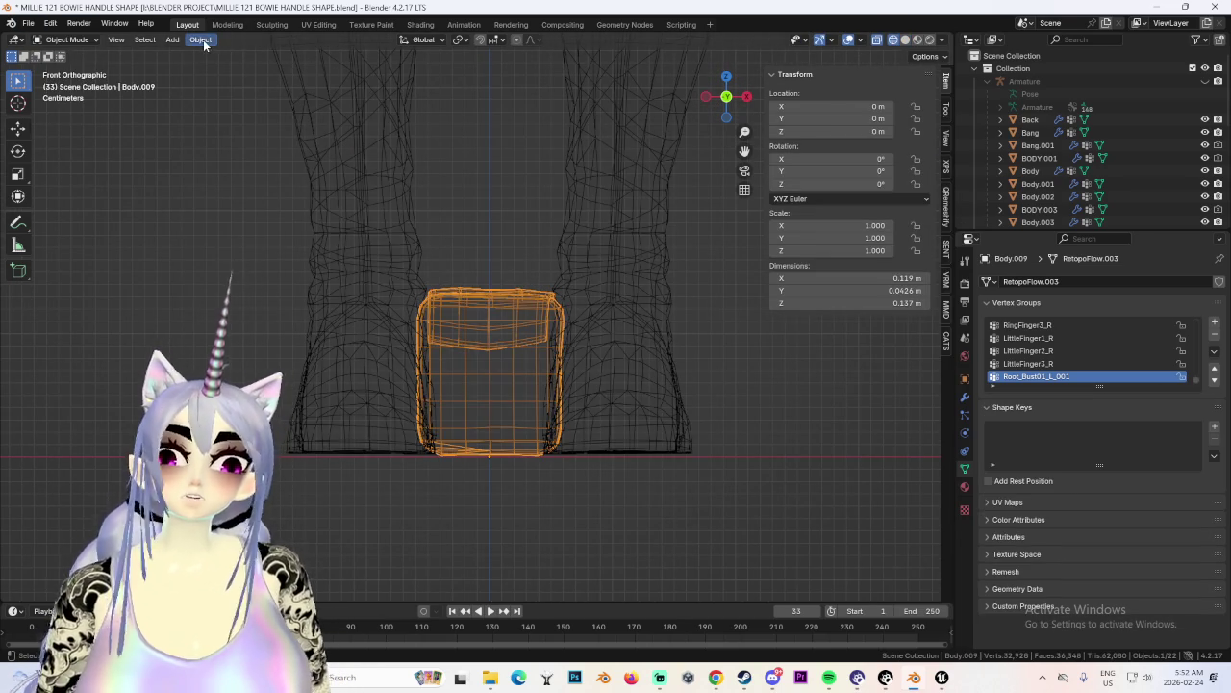
Apply rotation and scale to the pouch and re-enter Edit Mode with solid shading.
click(202, 41)
click(392, 156)
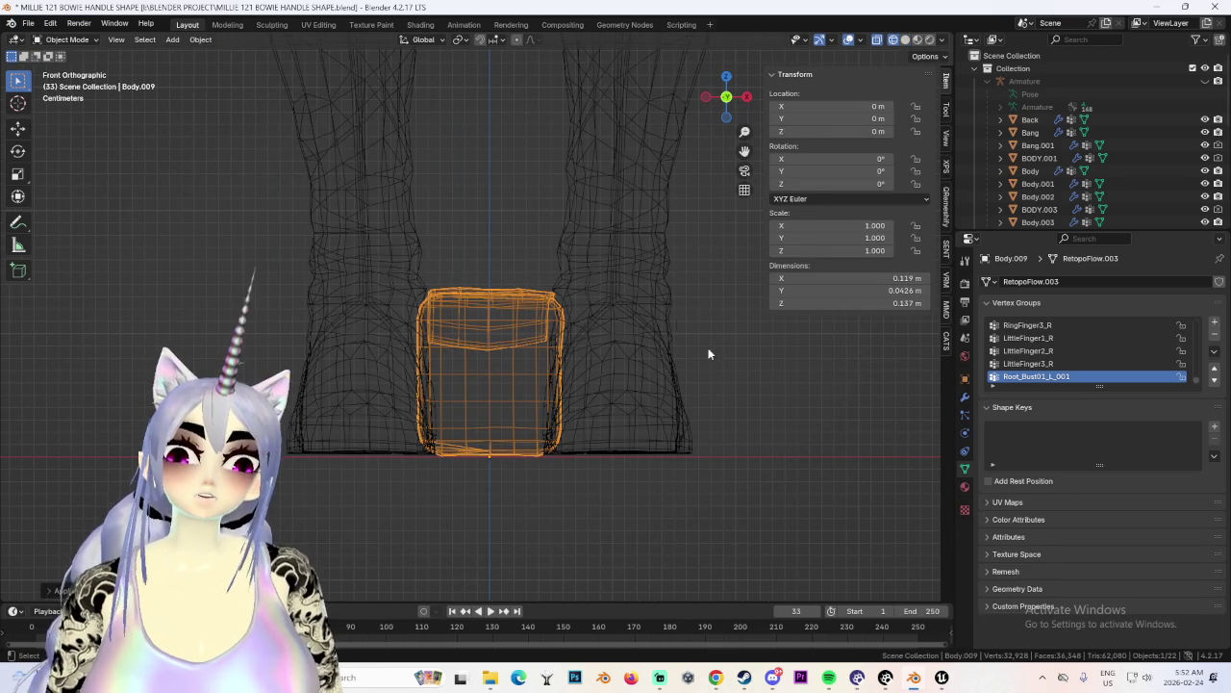
click(63, 39)
click(63, 58)
key(s)
key(z)
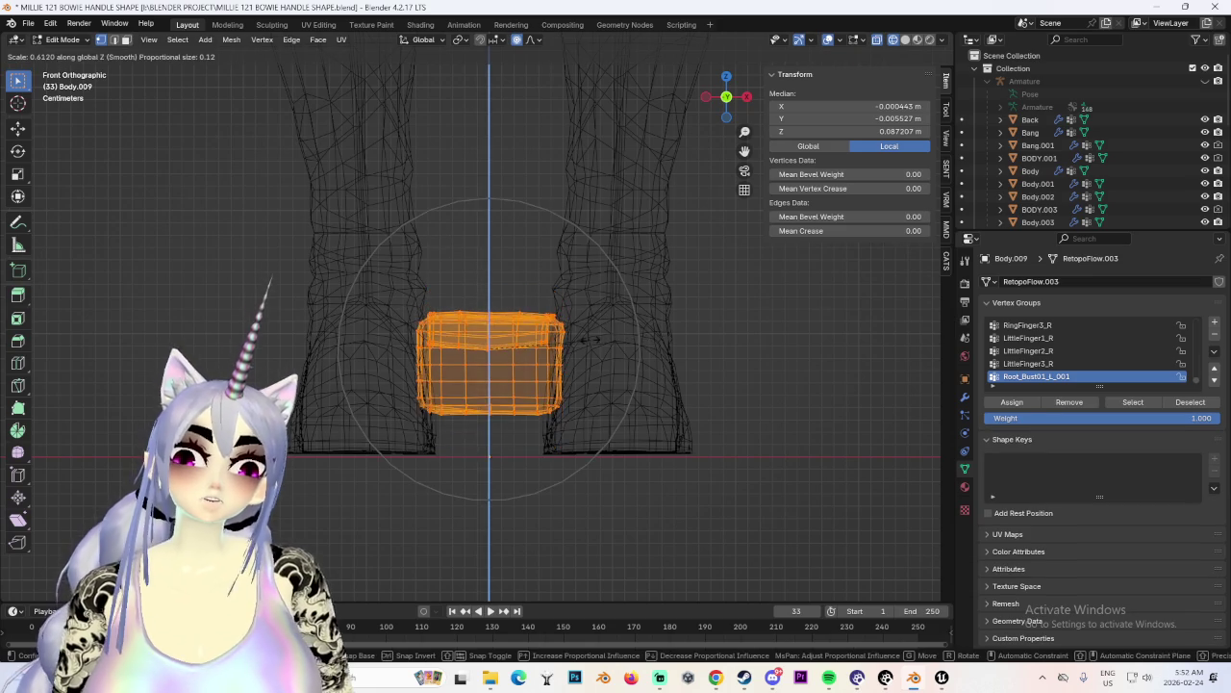
key(Escape)
scroll(498, 379, up, 3)
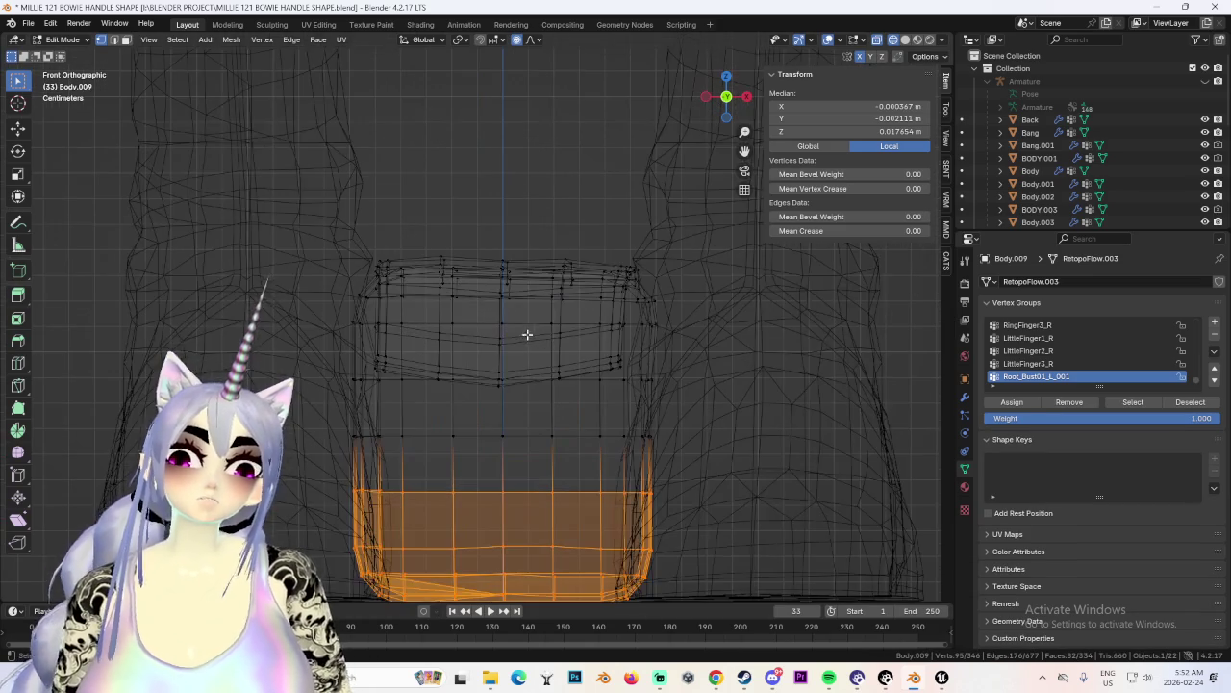
click(906, 40)
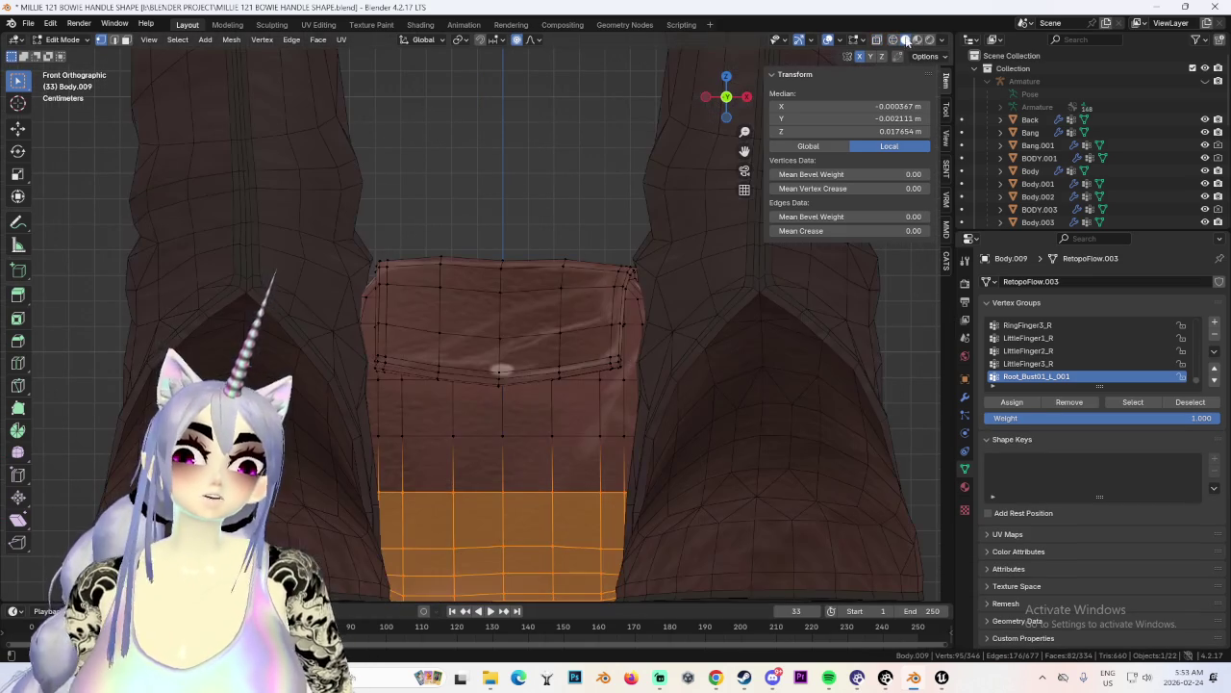
Separate the pocket flap faces into Body.010 and hide that object.
click(535, 335)
key(ctrl+l)
scroll(571, 330, down, 2)
key(p)
click(577, 341)
key(Tab)
click(564, 294)
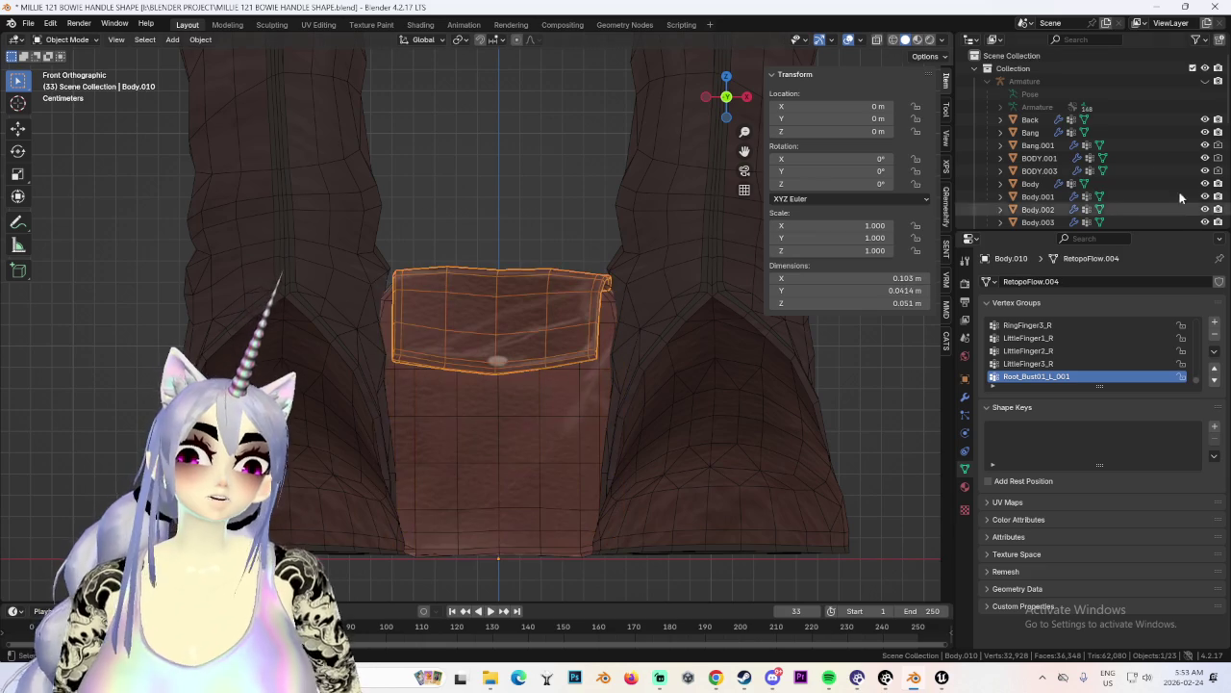
scroll(1133, 183, down, 5)
click(1206, 81)
Select the box Body.009, enter Edit Mode and select a band of its faces.
middle_drag(615, 318, 586, 401)
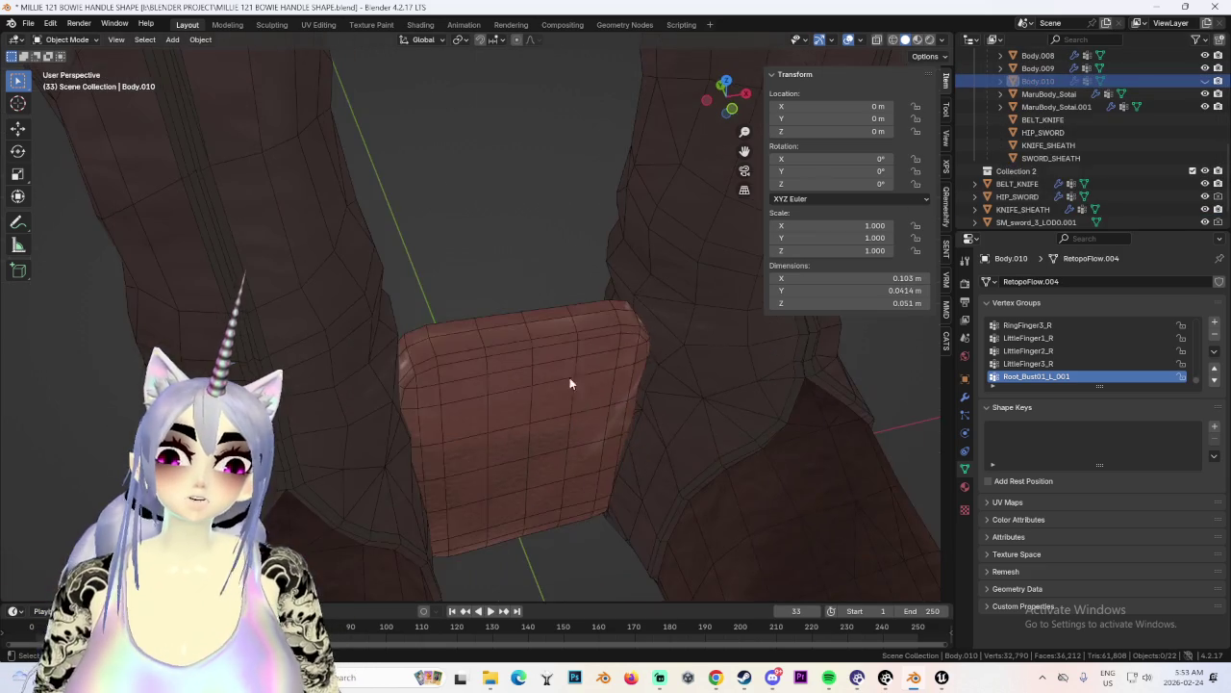
click(585, 401)
mouse_move(545, 348)
middle_down()
mouse_move(481, 313)
mouse_move(554, 350)
middle_up()
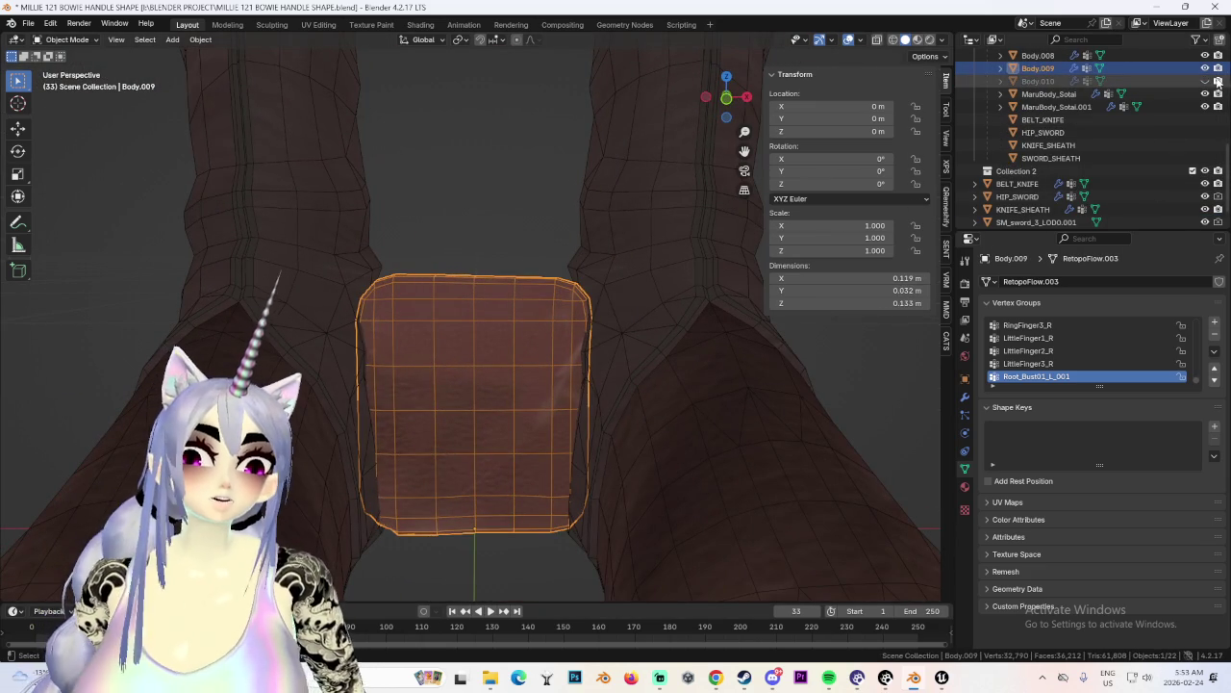
scroll(504, 347, up, 1)
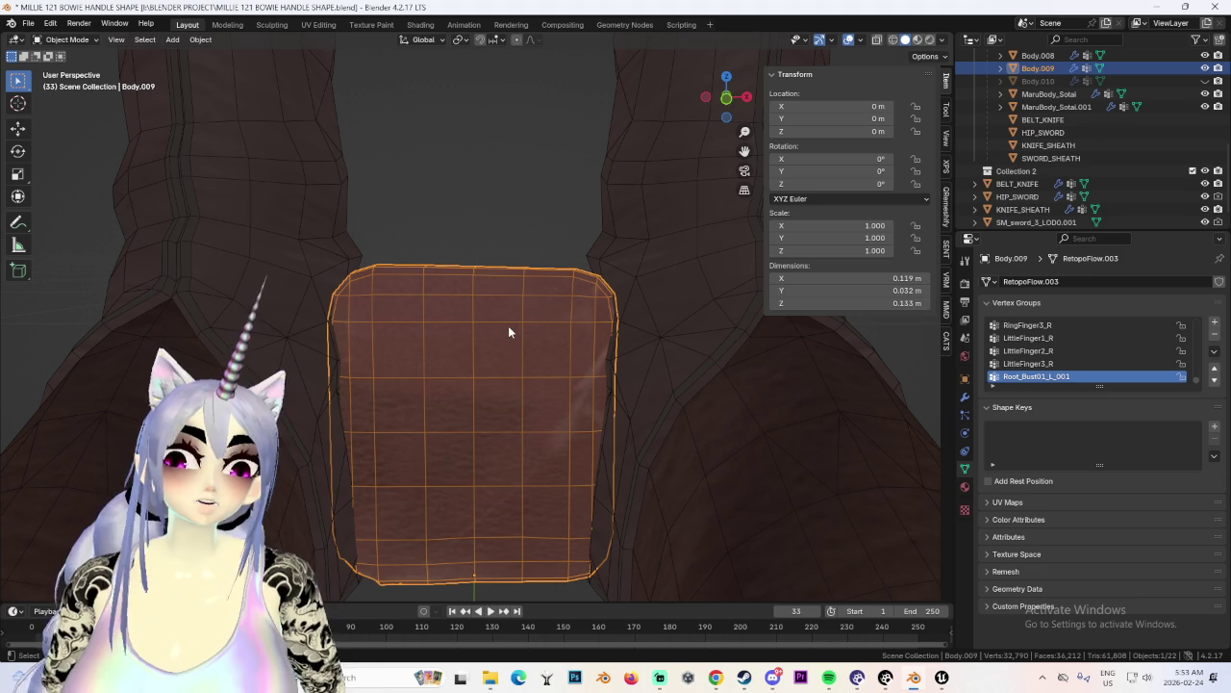
click(68, 40)
click(70, 66)
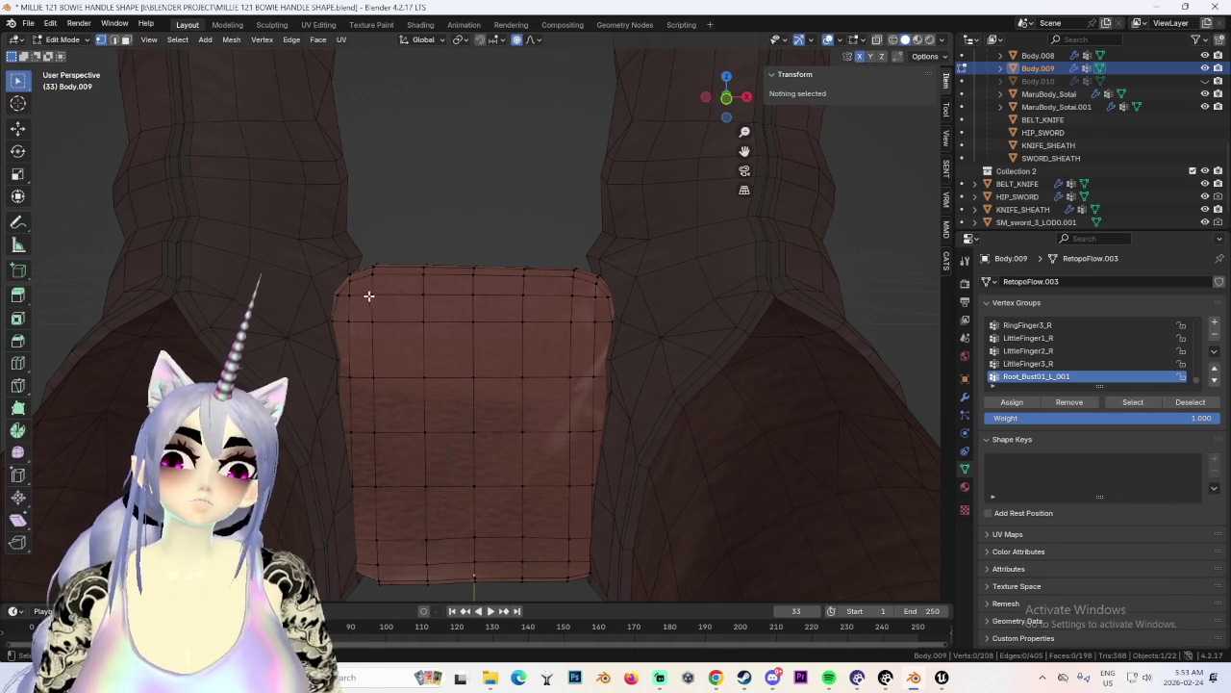
drag(366, 272, 562, 362)
Add the top faces and separate the selection into new object Body.011.
mouse_move(568, 366)
middle_down()
mouse_move(383, 375)
mouse_move(542, 356)
middle_up()
shift+click(437, 352)
mouse_move(592, 390)
middle_down()
mouse_move(591, 317)
mouse_move(468, 417)
mouse_move(505, 361)
middle_up()
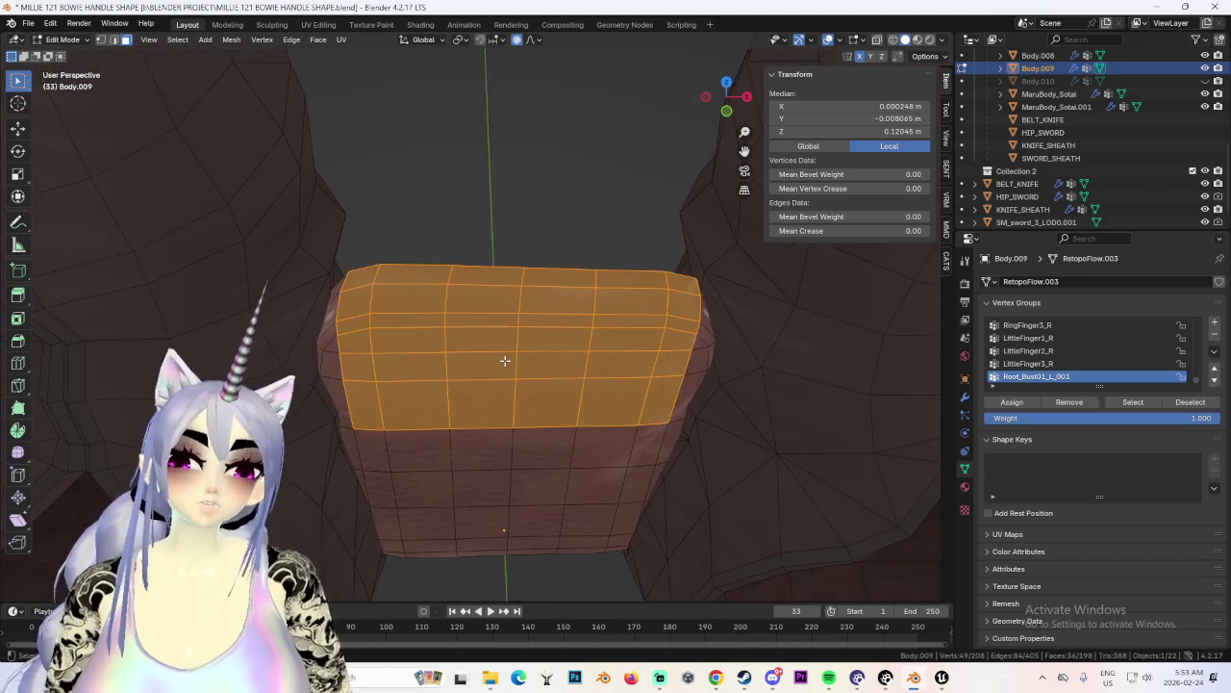
key(p)
click(505, 361)
key(Tab)
click(502, 365)
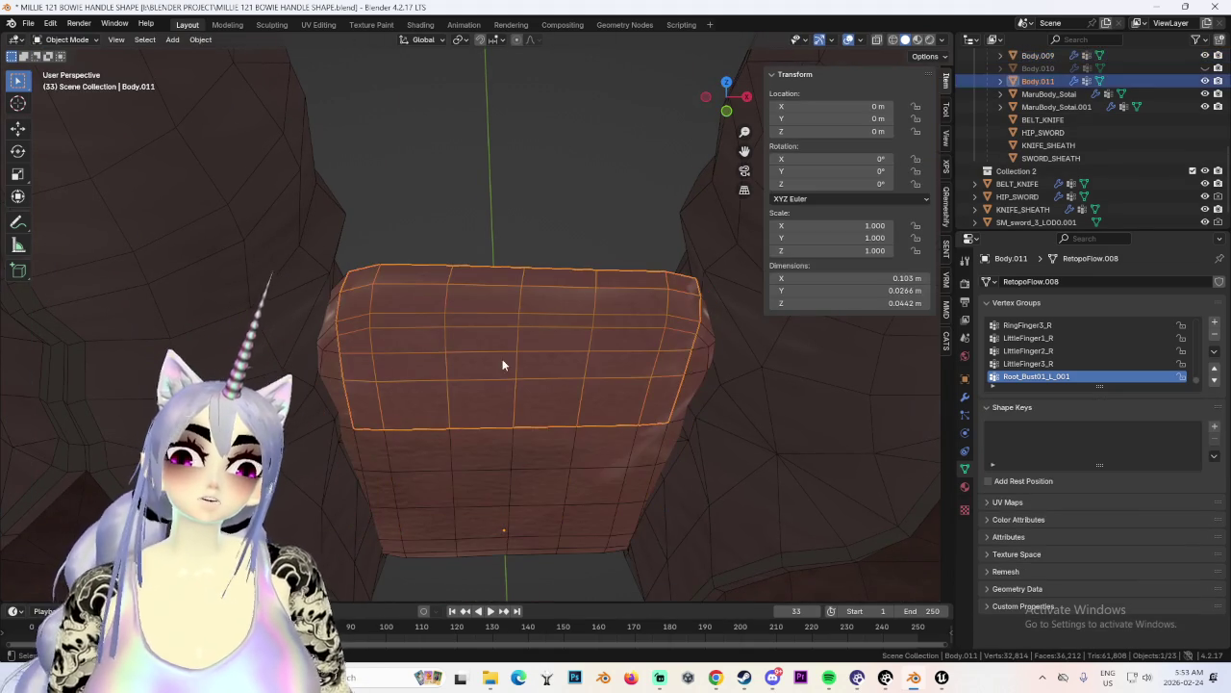
Make Body.009 the active object again and enter Edit Mode on it.
mouse_move(618, 312)
middle_down()
mouse_move(714, 370)
mouse_move(643, 345)
mouse_move(582, 420)
middle_up()
click(713, 369)
click(588, 404)
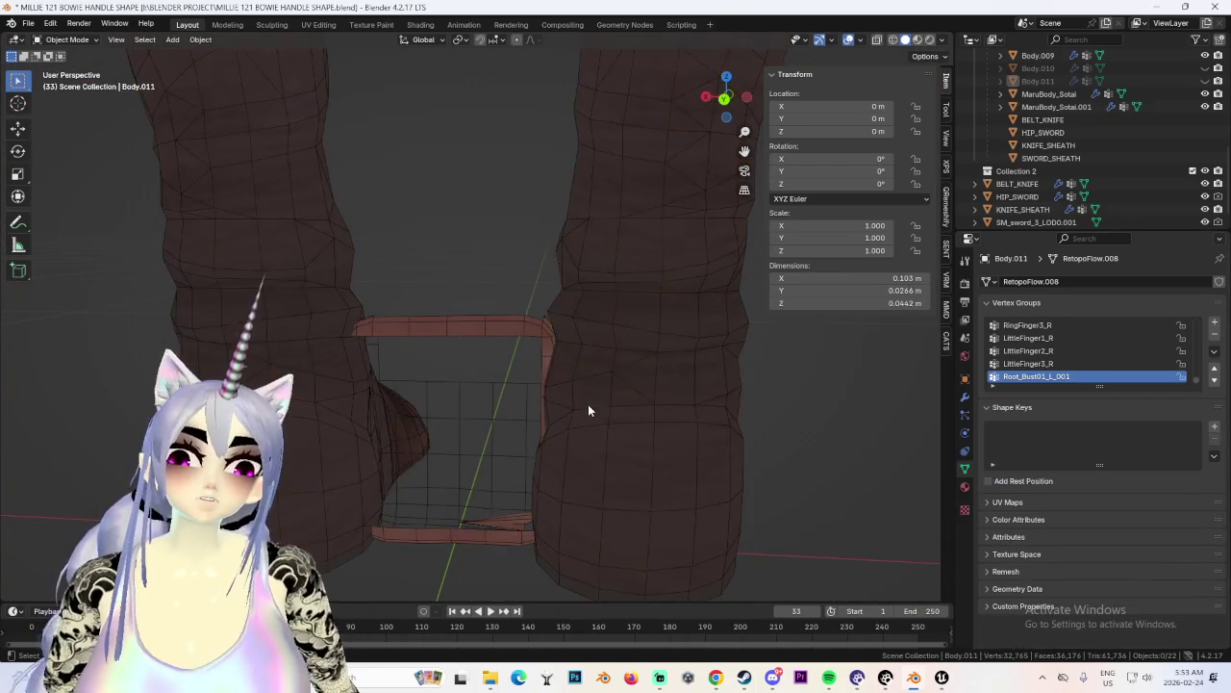
click(589, 404)
key(Tab)
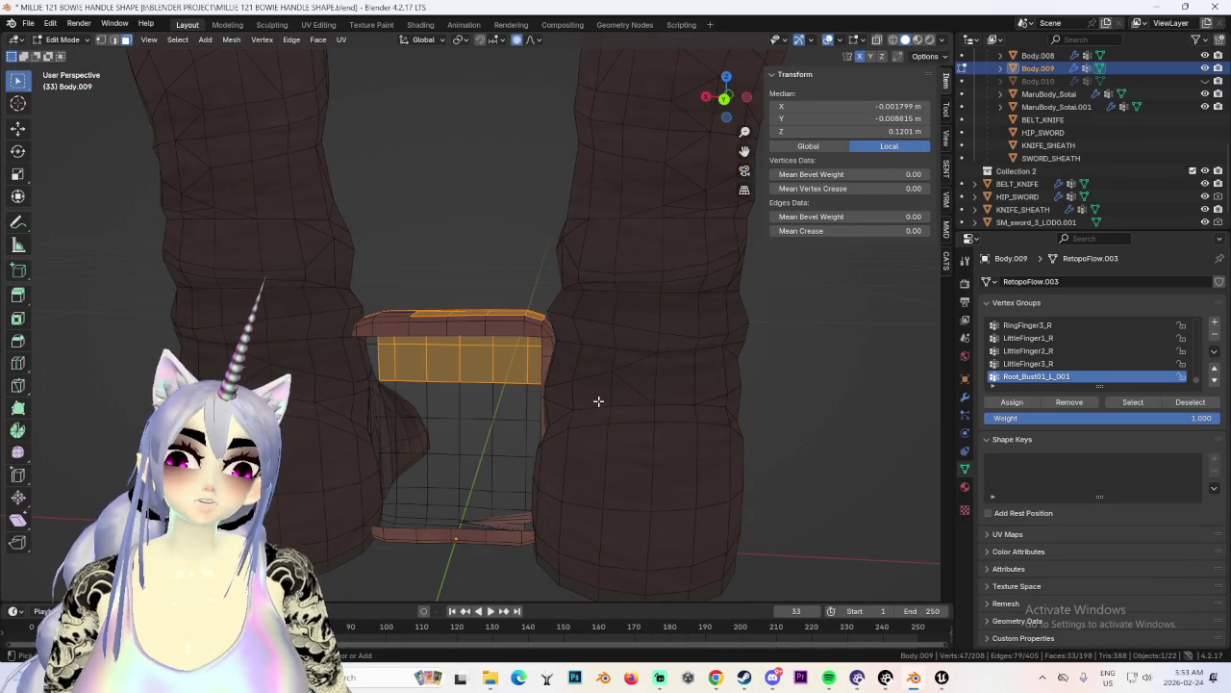
Clear the face selection and return to Object Mode facing the box.
key(alt+a)
mouse_move(599, 394)
middle_down()
mouse_move(390, 360)
mouse_move(571, 404)
middle_up()
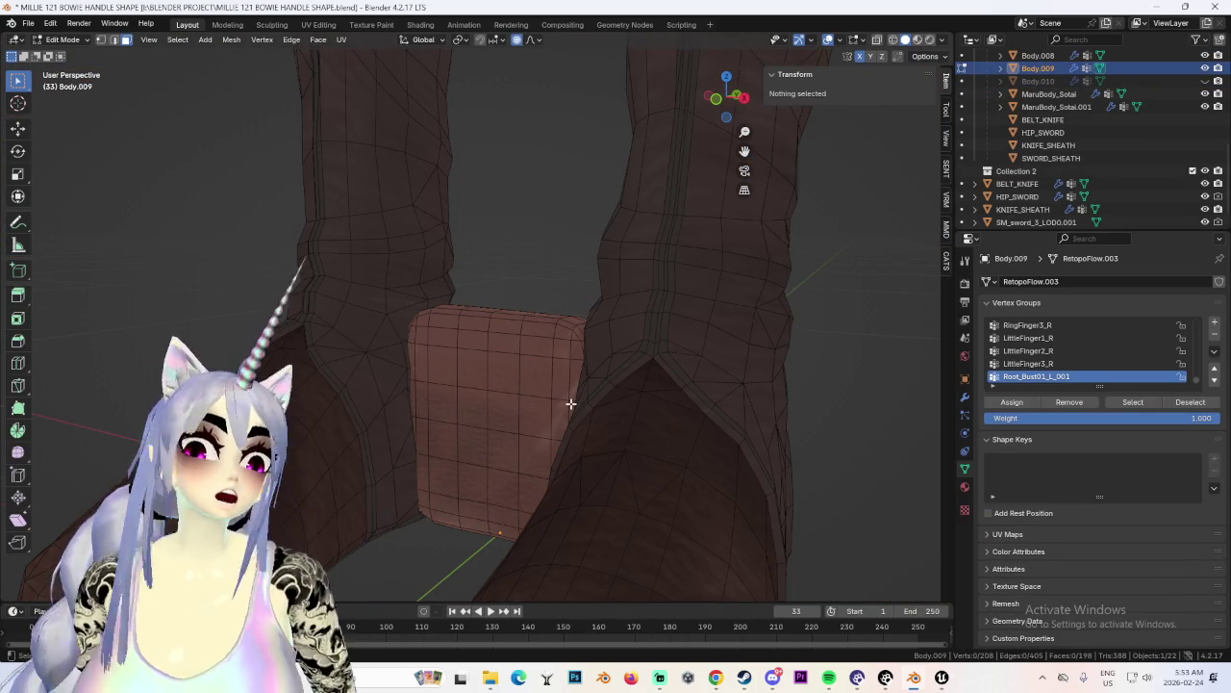
scroll(553, 432, down, 3)
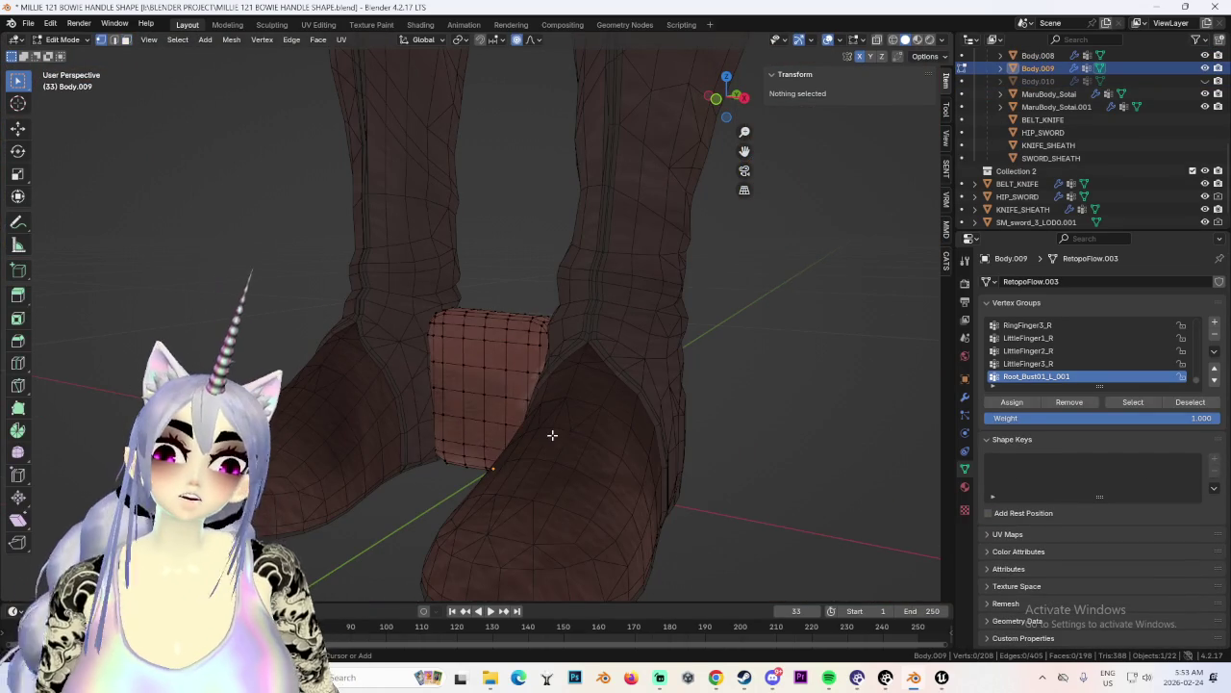
key(Tab)
mouse_move(536, 431)
middle_down()
mouse_move(597, 414)
mouse_move(570, 409)
middle_up()
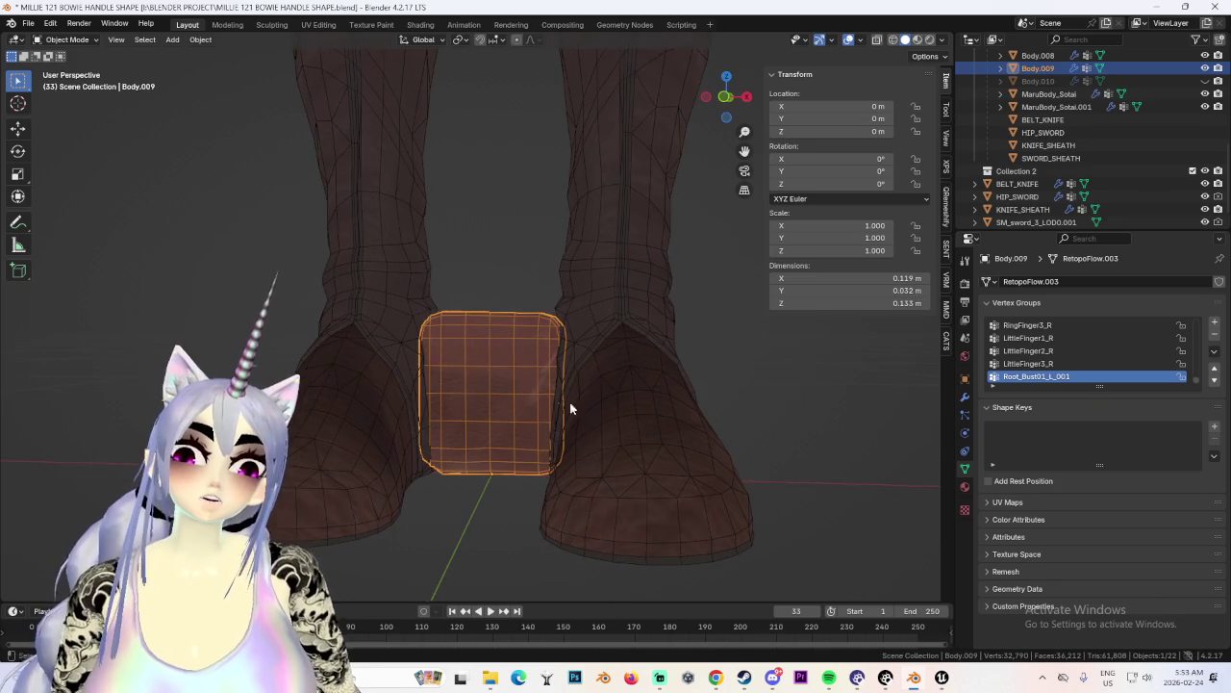
Unhide the pocket flap Body.010 and select it together with the box Body.009.
click(1205, 80)
middle_drag(573, 365, 636, 369)
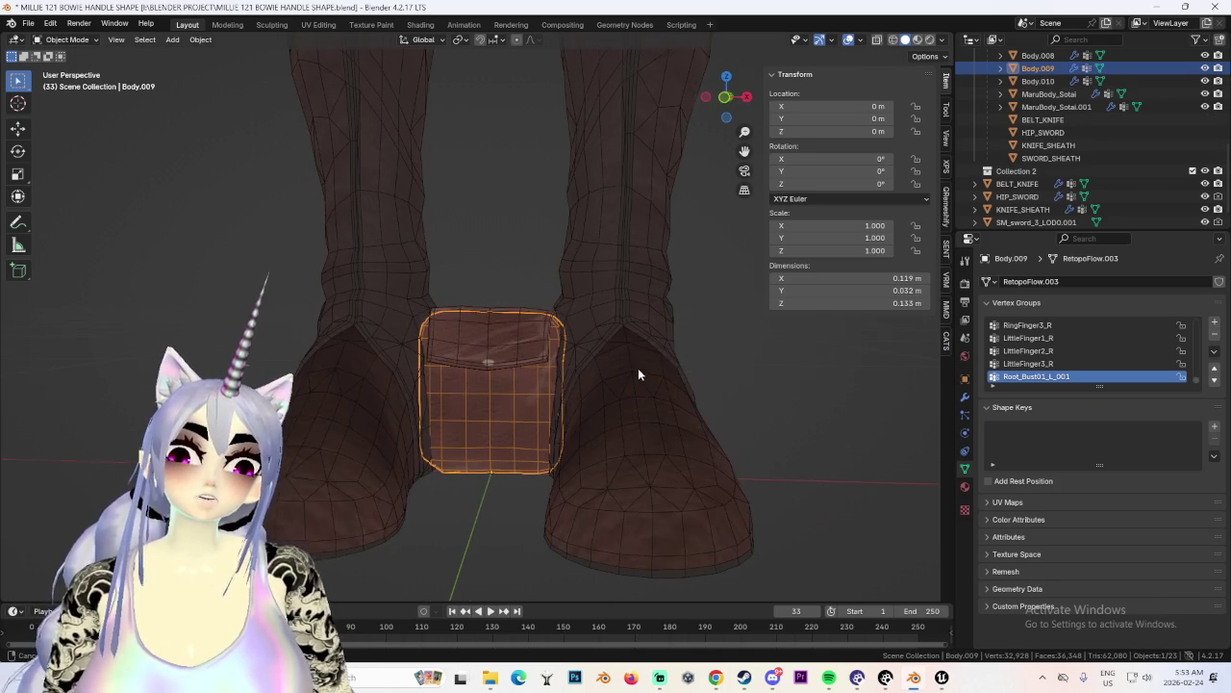
click(537, 323)
shift+click(517, 420)
scroll(517, 420, down, 3)
Raise the box and flap along Z up to the apron's belt height.
key(g)
key(z)
scroll(514, 421, up, 3)
click(544, 74)
scroll(544, 74, down, 2)
key(g)
key(z)
click(452, 308)
middle_drag(452, 308, 560, 427)
Slide the box and flap along Y onto the apron front, ending at Y −0.1993 m, Z 1.0272 m.
key(g)
key(y)
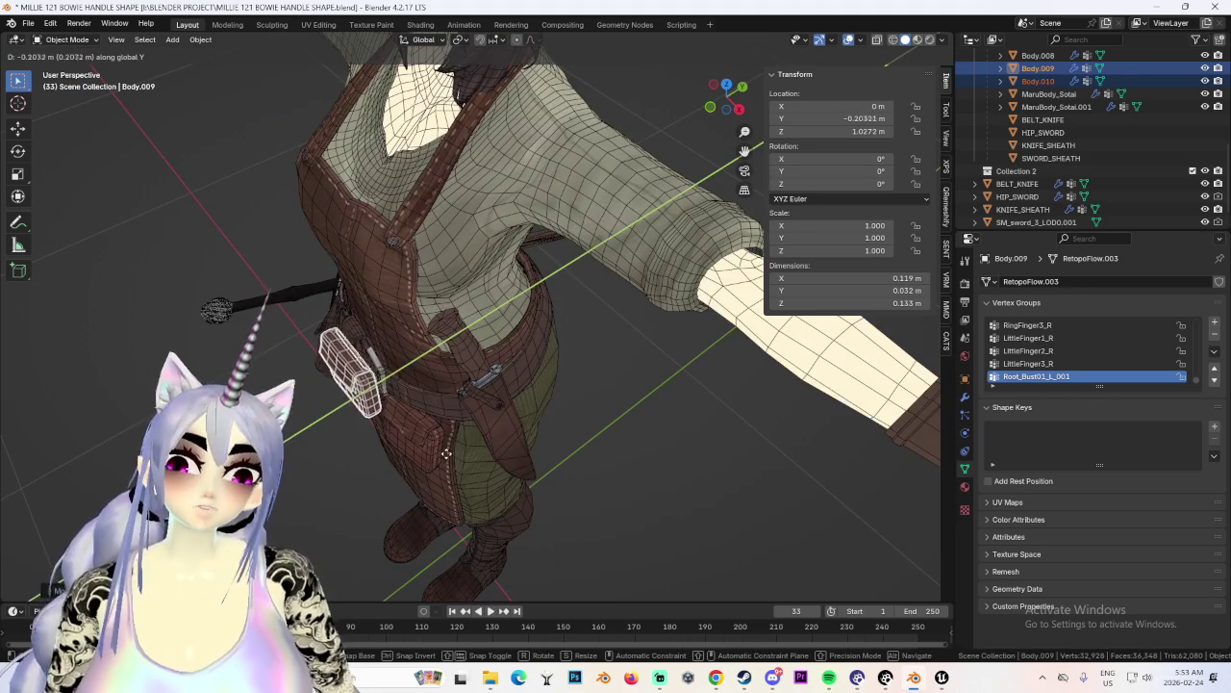
click(444, 454)
middle_drag(444, 454, 534, 360)
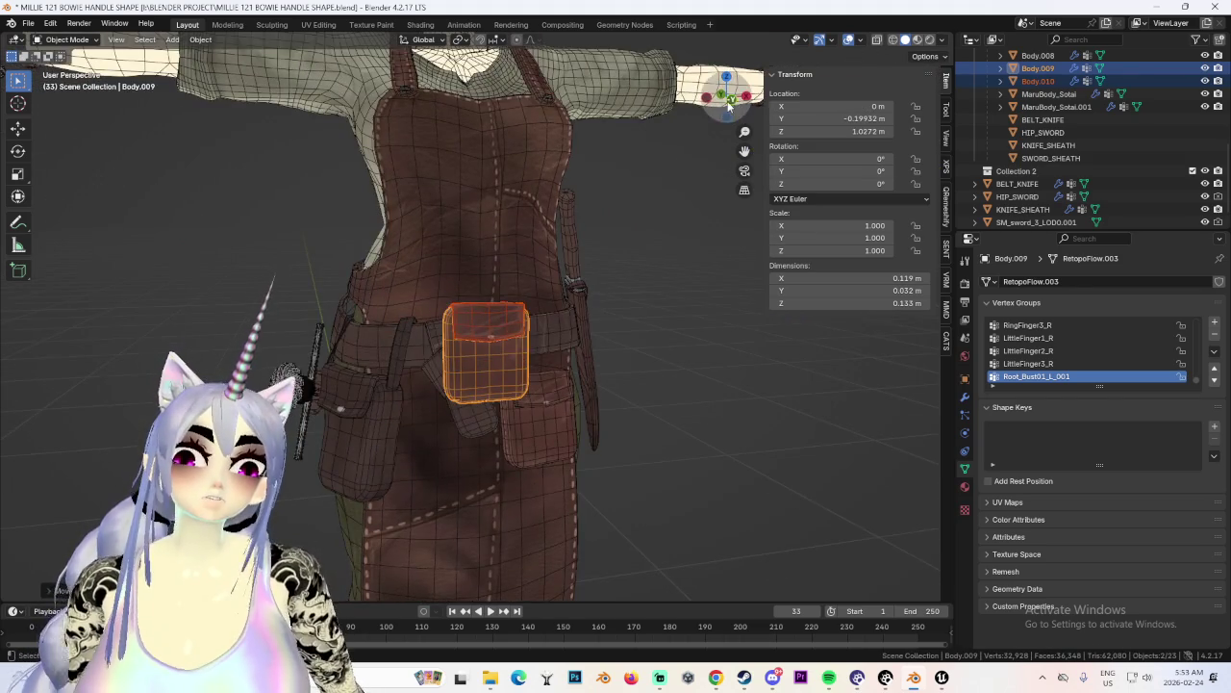
click(728, 106)
click(68, 40)
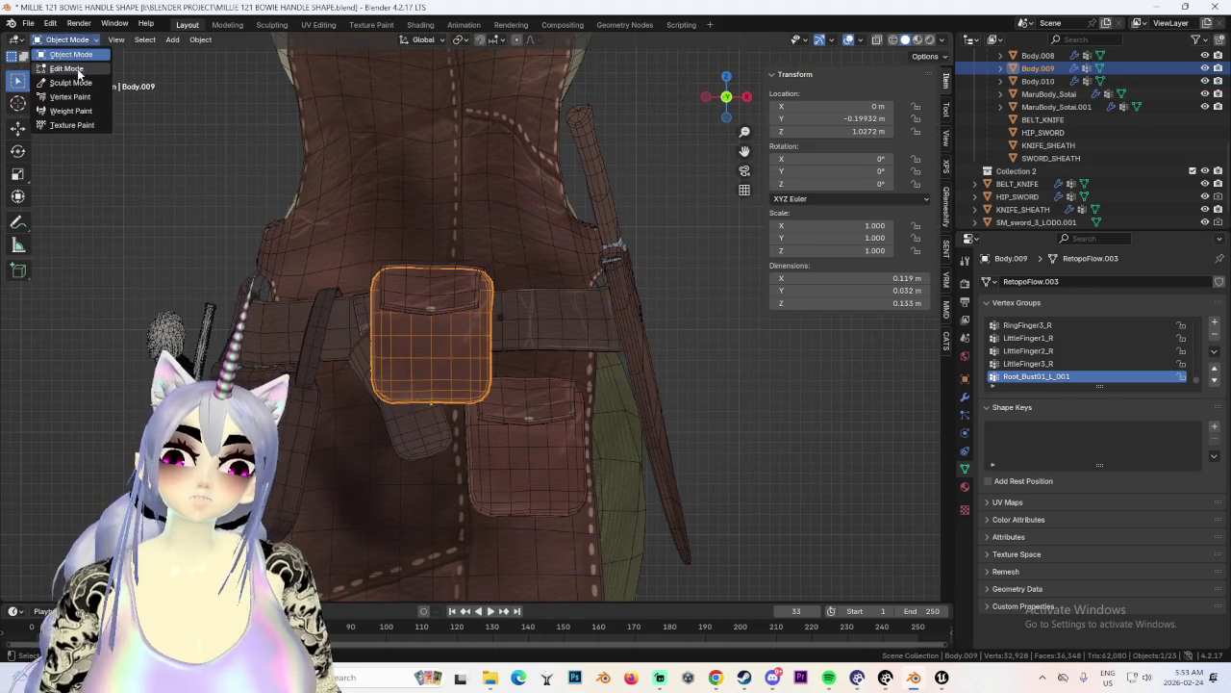
In Edit Mode, widen and heighten the box, then lower it along Z.
click(62, 69)
key(s)
key(x)
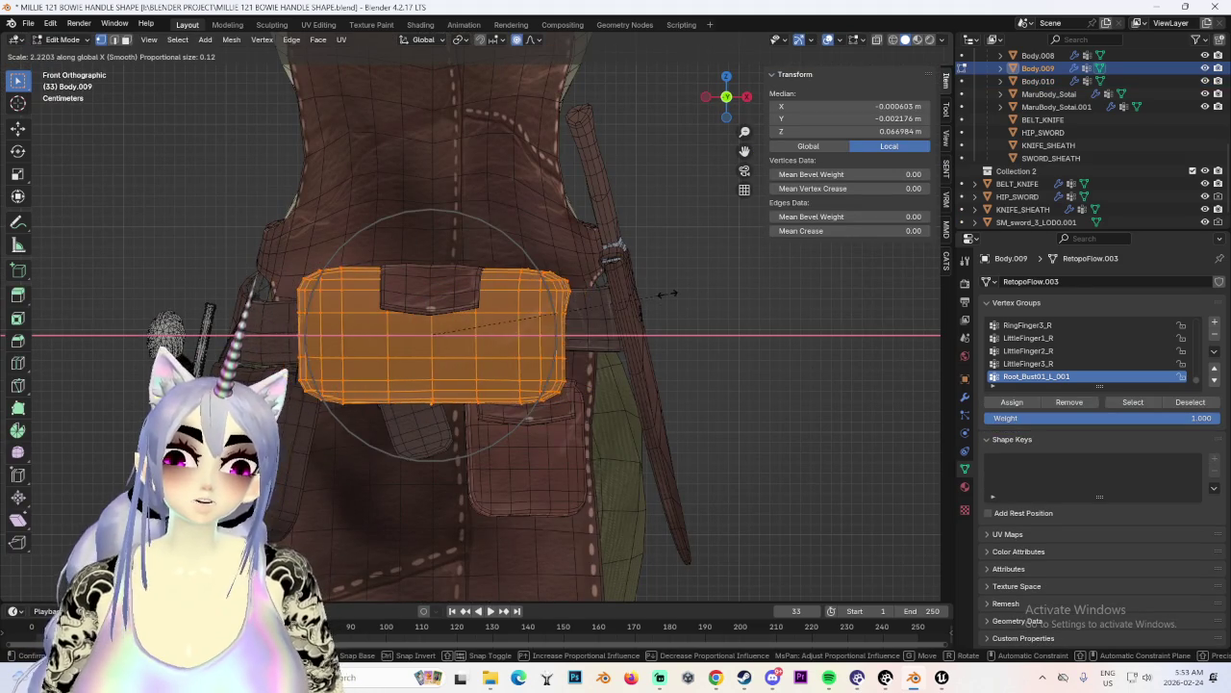
key(shift+y)
click(699, 289)
key(g)
key(z)
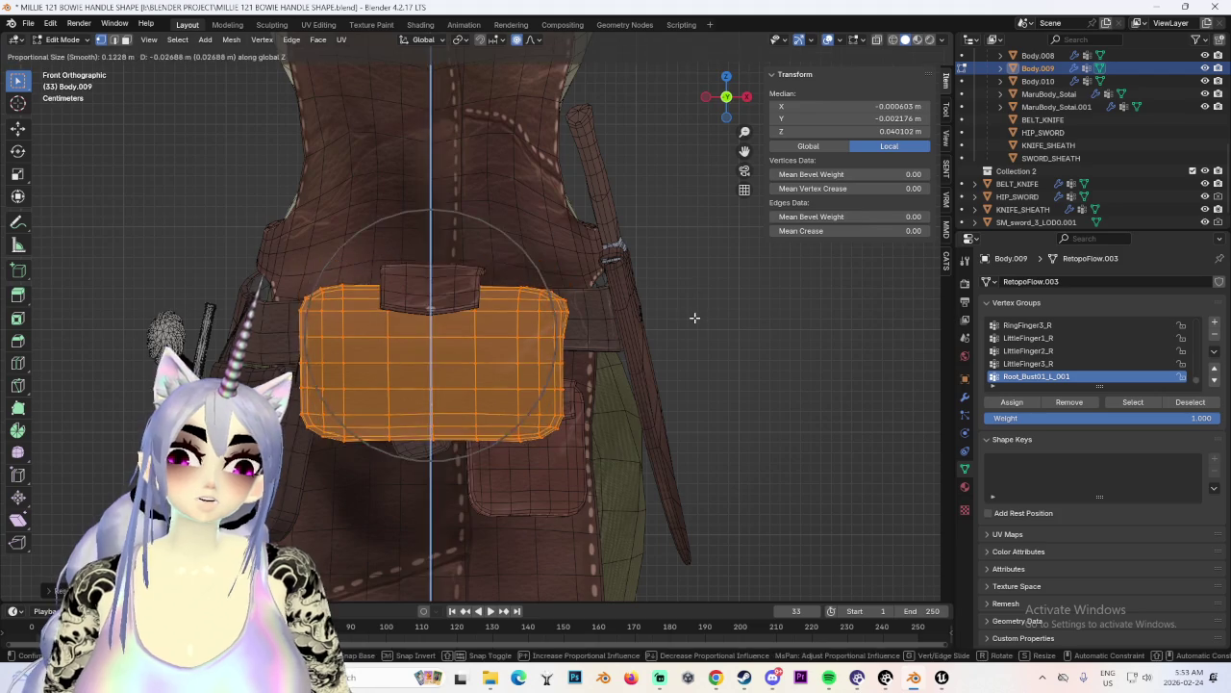
click(692, 317)
Enlarge the box and reposition it from a straight right-side view.
middle_drag(692, 316, 572, 354)
middle_drag(491, 361, 597, 346)
key(s)
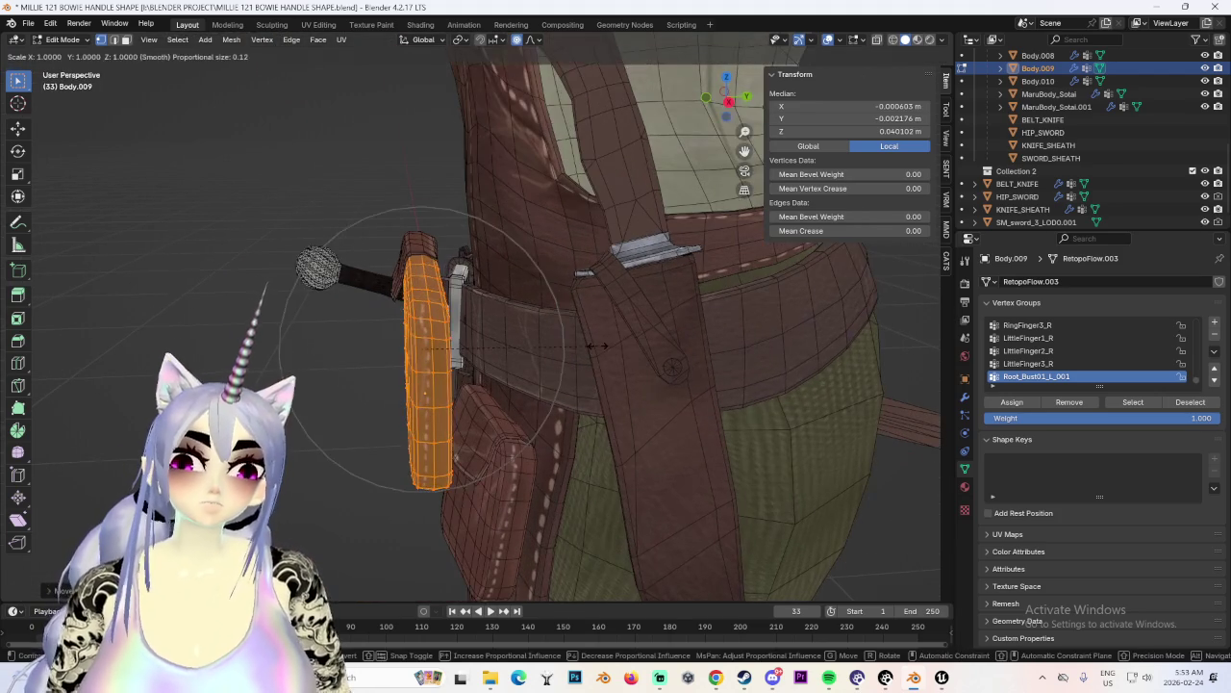
click(906, 356)
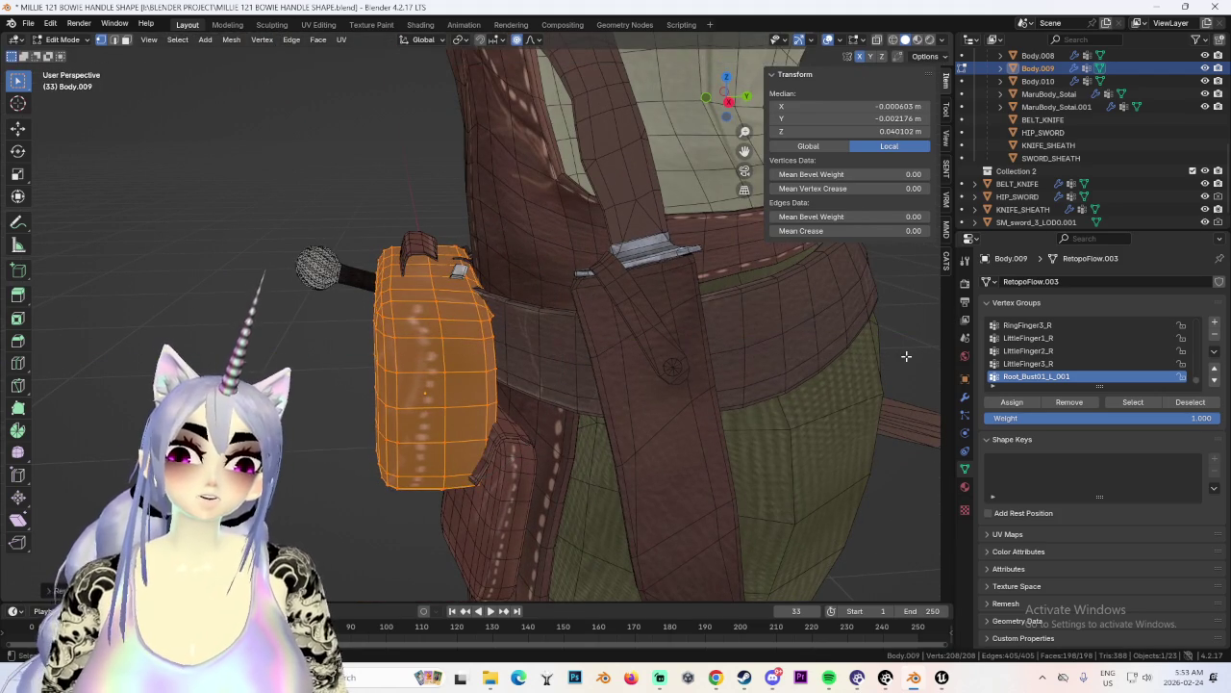
click(729, 101)
key(g)
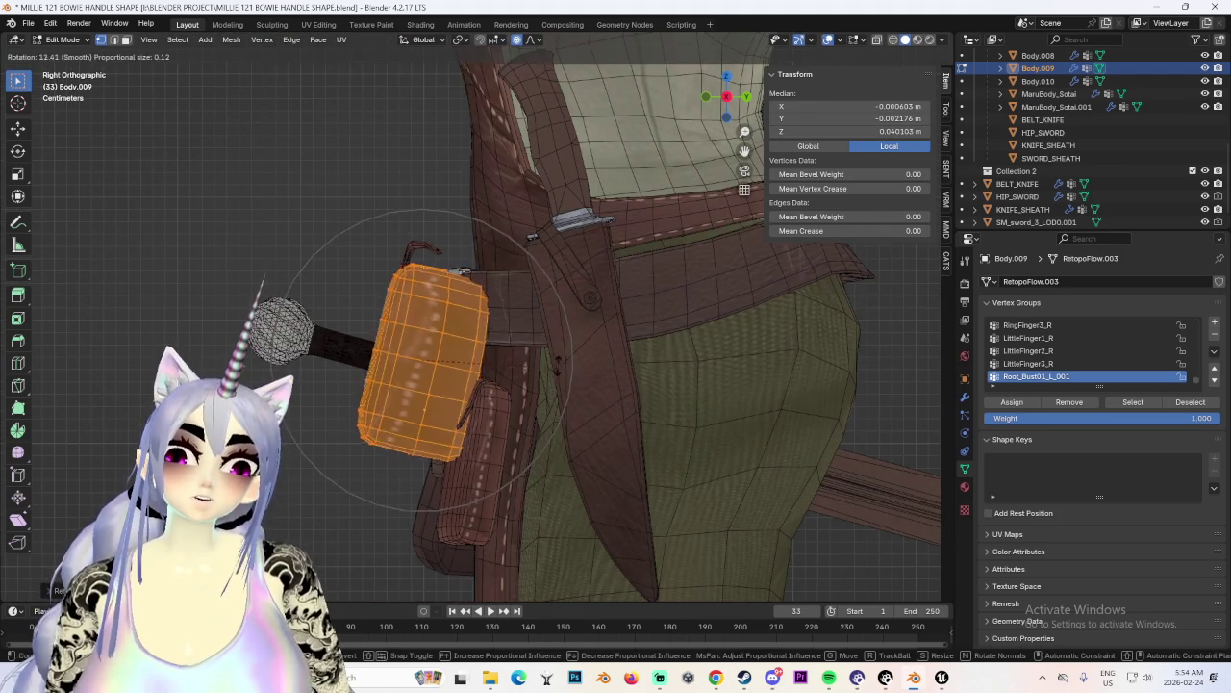
click(508, 363)
middle_drag(508, 363, 638, 377)
Reselect the whole box and scale it along X to its final width, about 0.212 m.
key(alt+a)
mouse_move(756, 355)
middle_down()
mouse_move(737, 359)
mouse_move(742, 394)
middle_up()
key(a)
key(s)
key(x)
click(722, 360)
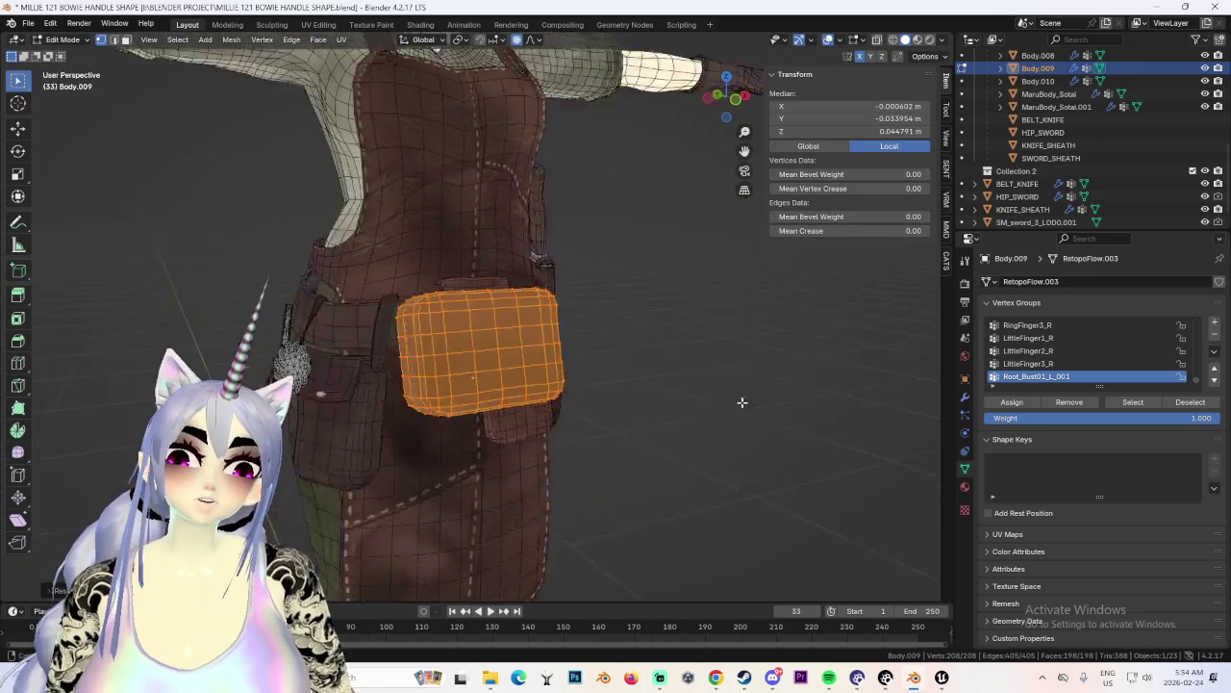
key(s)
key(x)
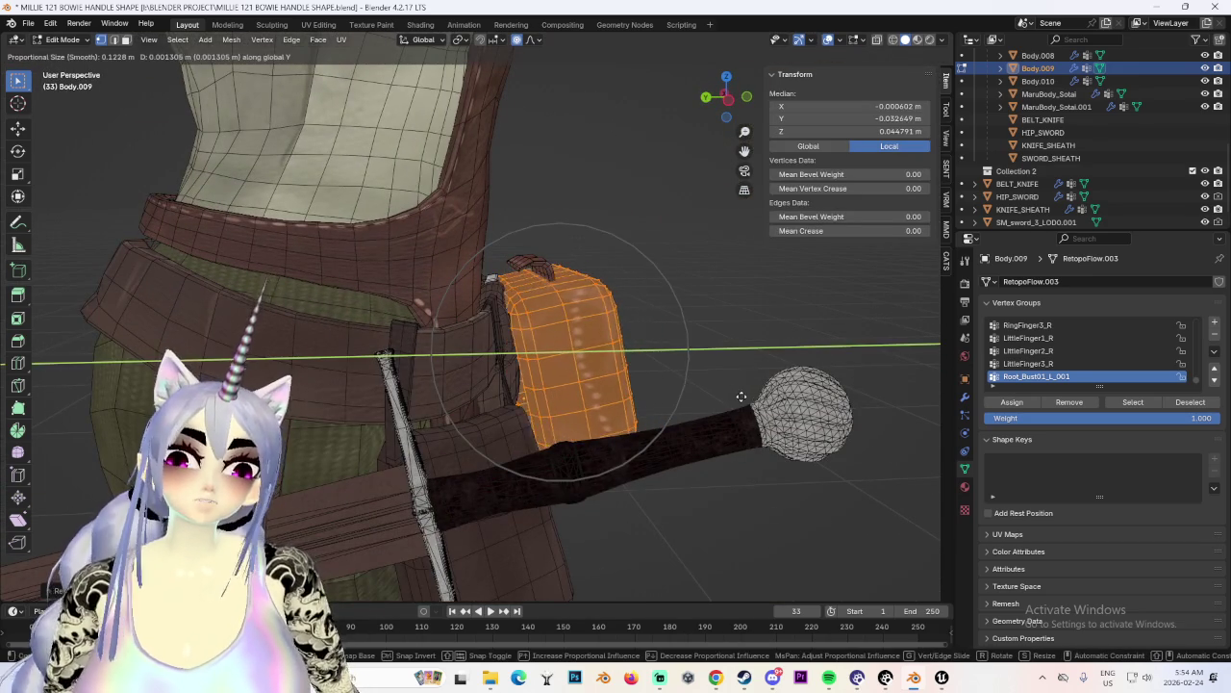
click(686, 300)
key(ctrl+z)
Return to Object Mode and select the flap Body.010.
middle_drag(690, 305, 571, 302)
scroll(625, 318, up, 2)
click(62, 39)
click(60, 53)
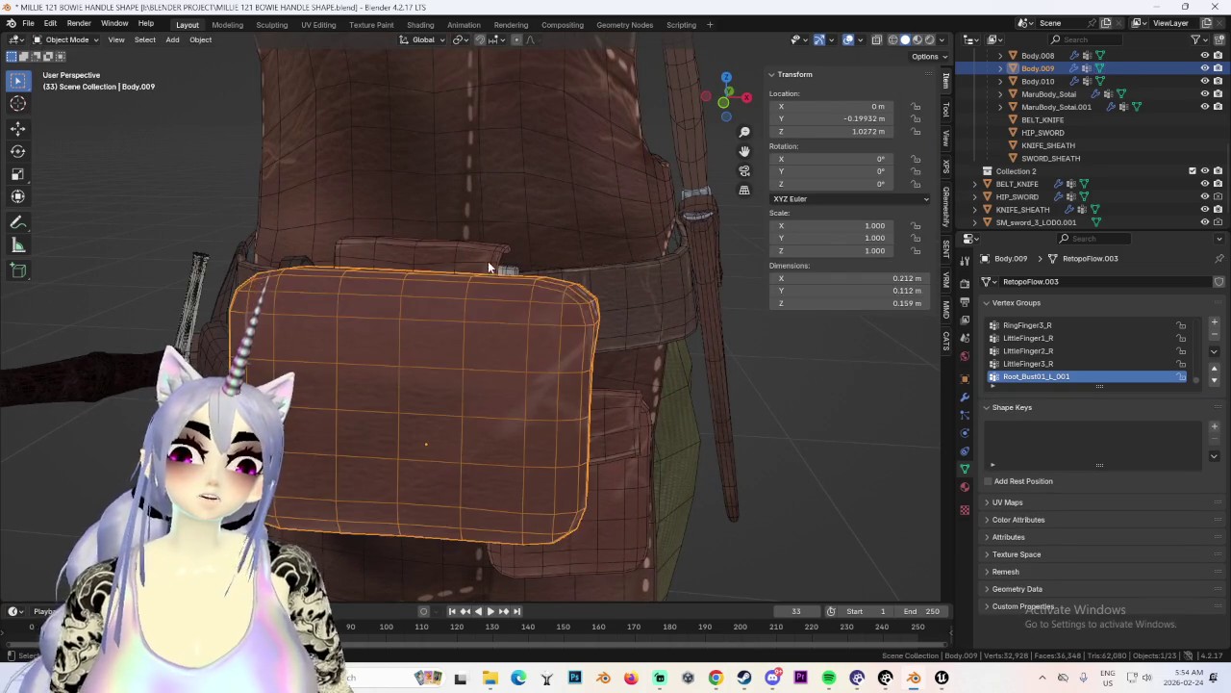
click(516, 258)
Enlarge the flap in Edit Mode and lower it onto the top of the box.
key(Tab)
key(a)
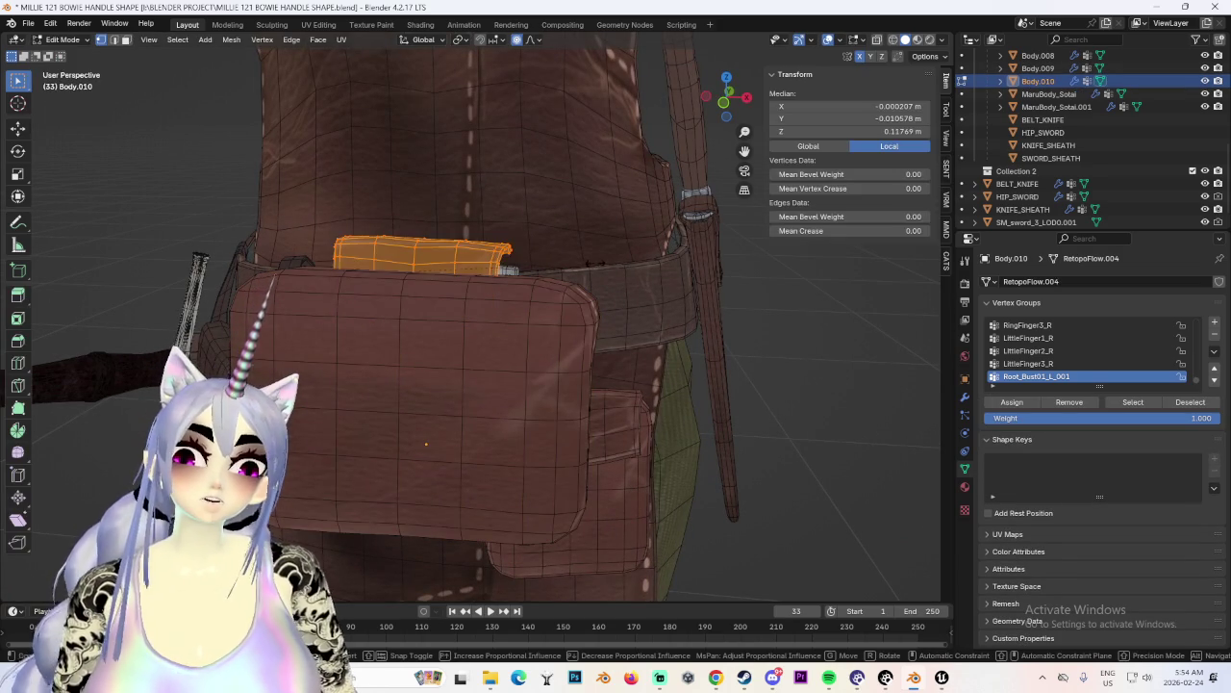
key(s)
click(787, 250)
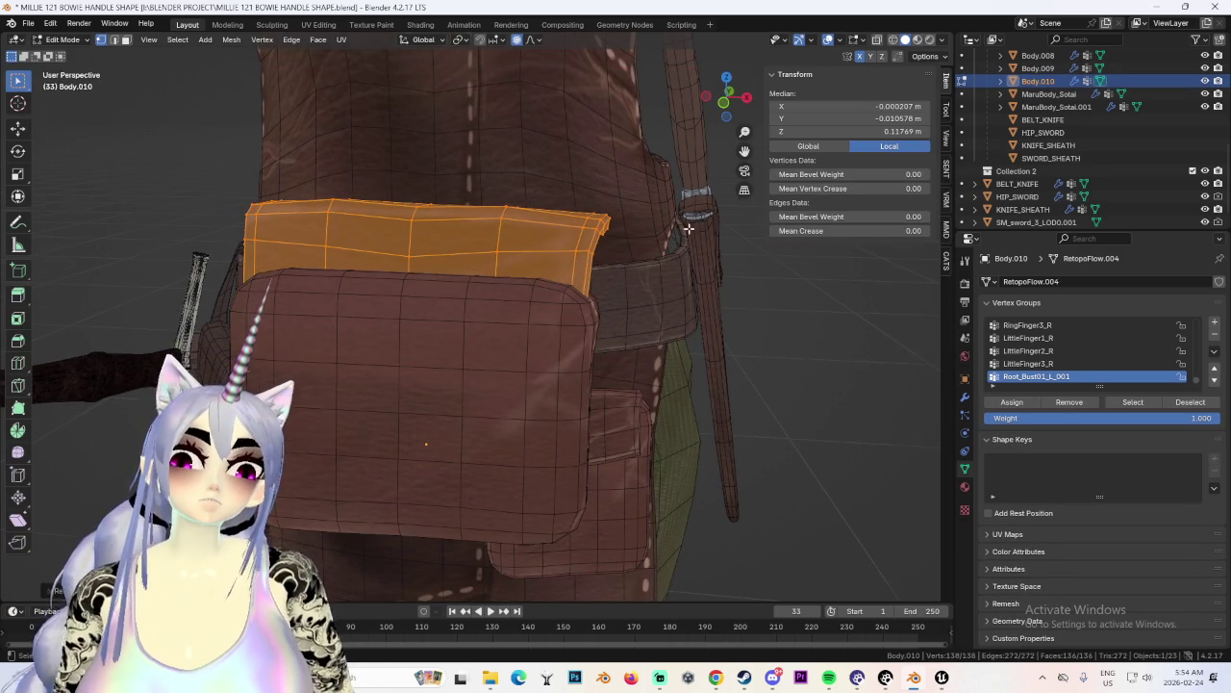
middle_drag(694, 228, 583, 214)
key(g)
key(y)
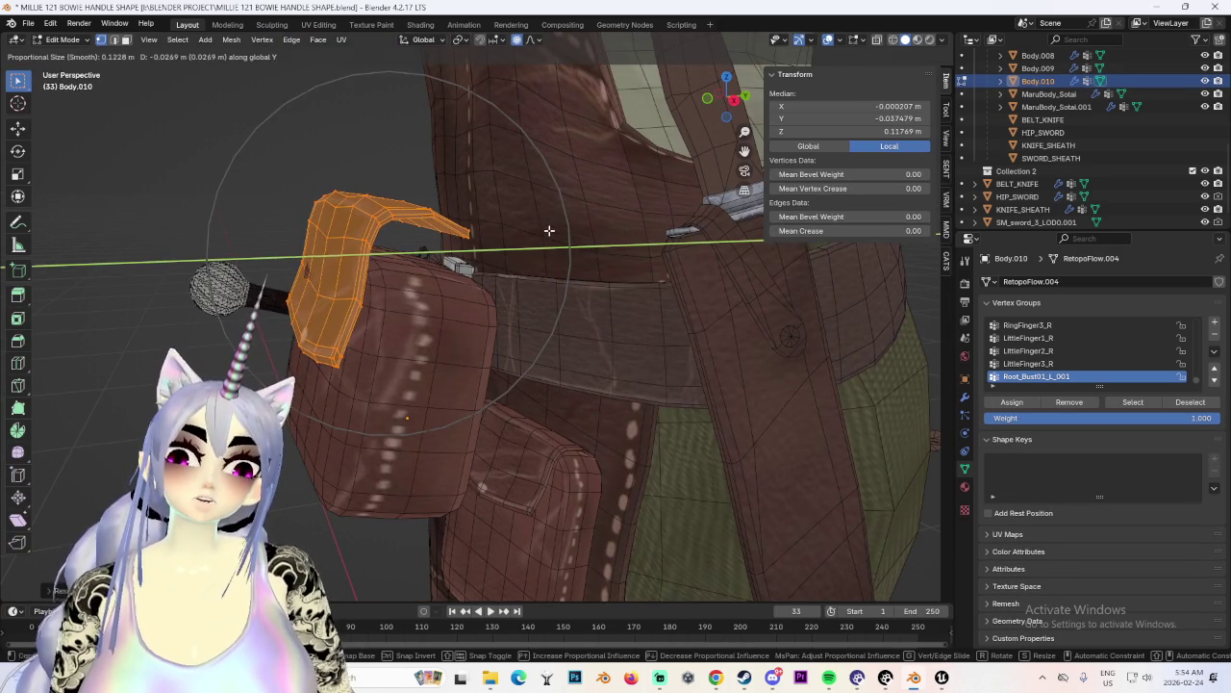
key(g)
key(g)
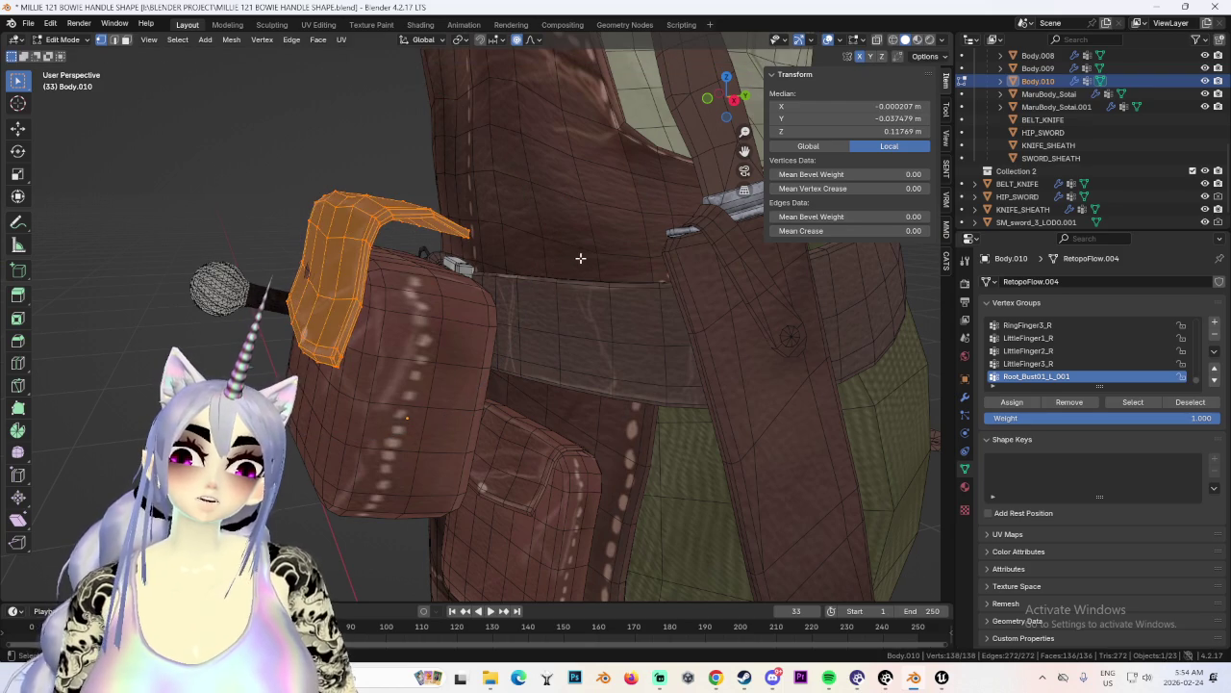
key(z)
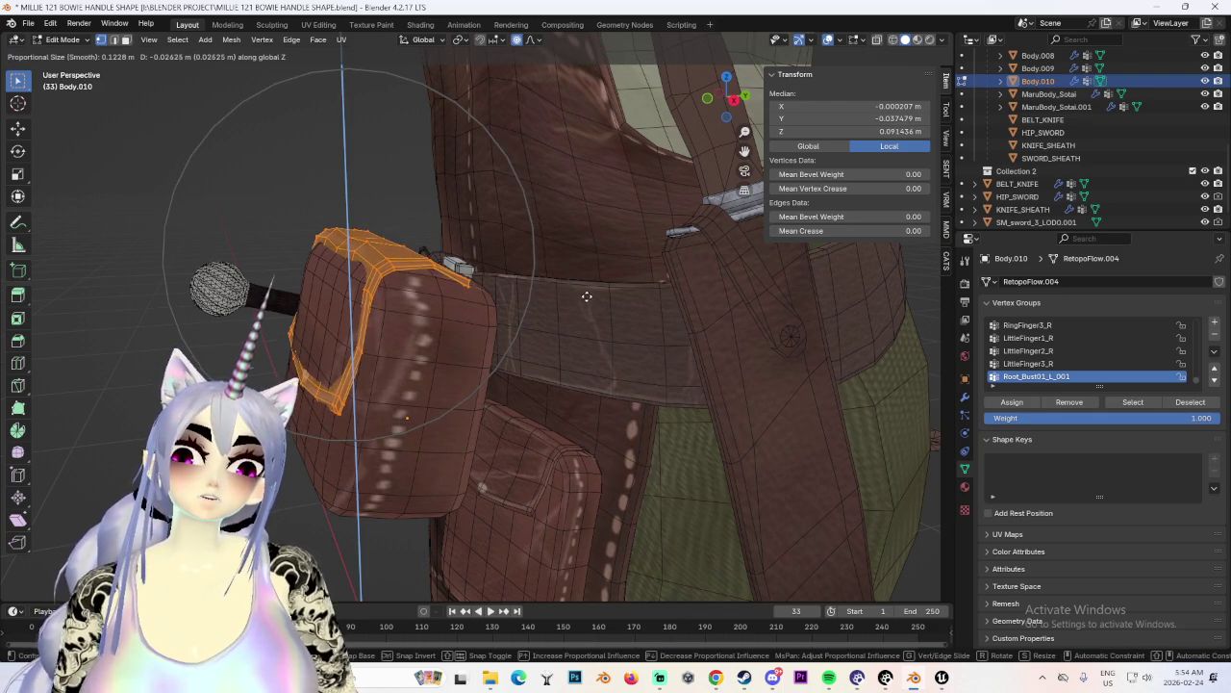
click(587, 298)
Nudge a single pouch vertex slightly with proportional falloff.
mouse_move(587, 297)
middle_down()
mouse_move(566, 334)
mouse_move(547, 245)
mouse_move(564, 283)
middle_up()
scroll(564, 330, up, 2)
click(540, 285)
key(g)
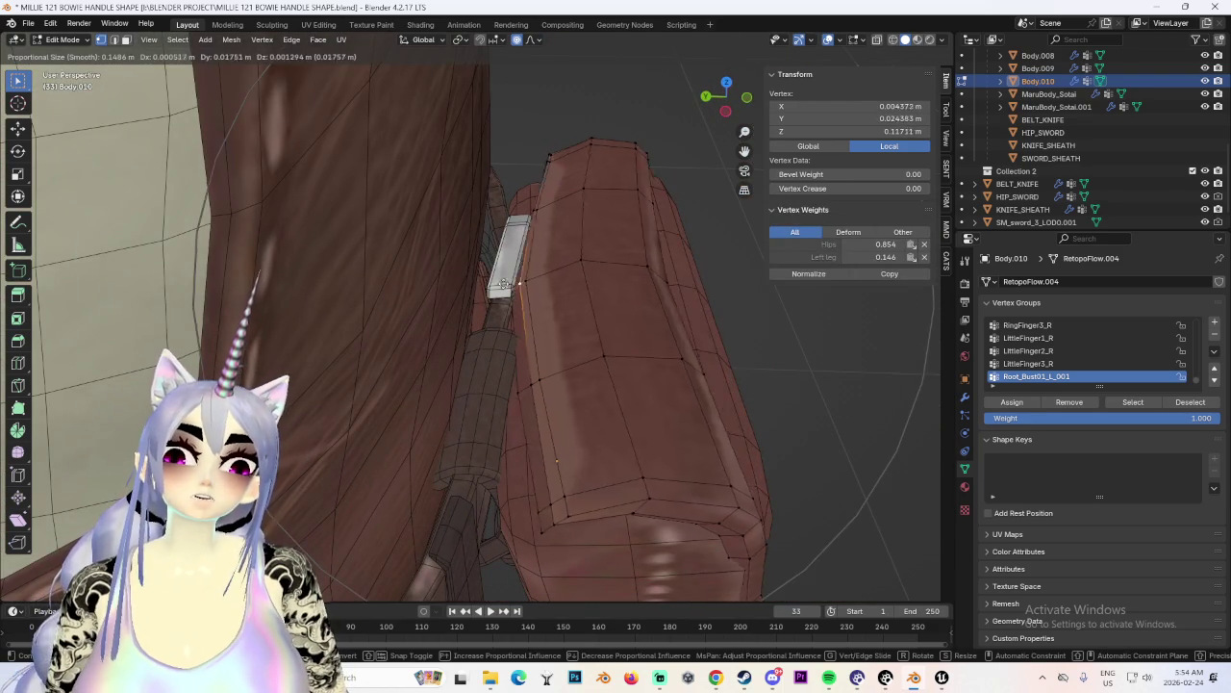
click(540, 287)
mouse_move(731, 370)
middle_down()
mouse_move(597, 376)
mouse_move(460, 313)
middle_up()
key(g)
key(Escape)
In a side wireframe view, select the pouch's upper edge and a column of vertices.
click(728, 109)
key(shift+z)
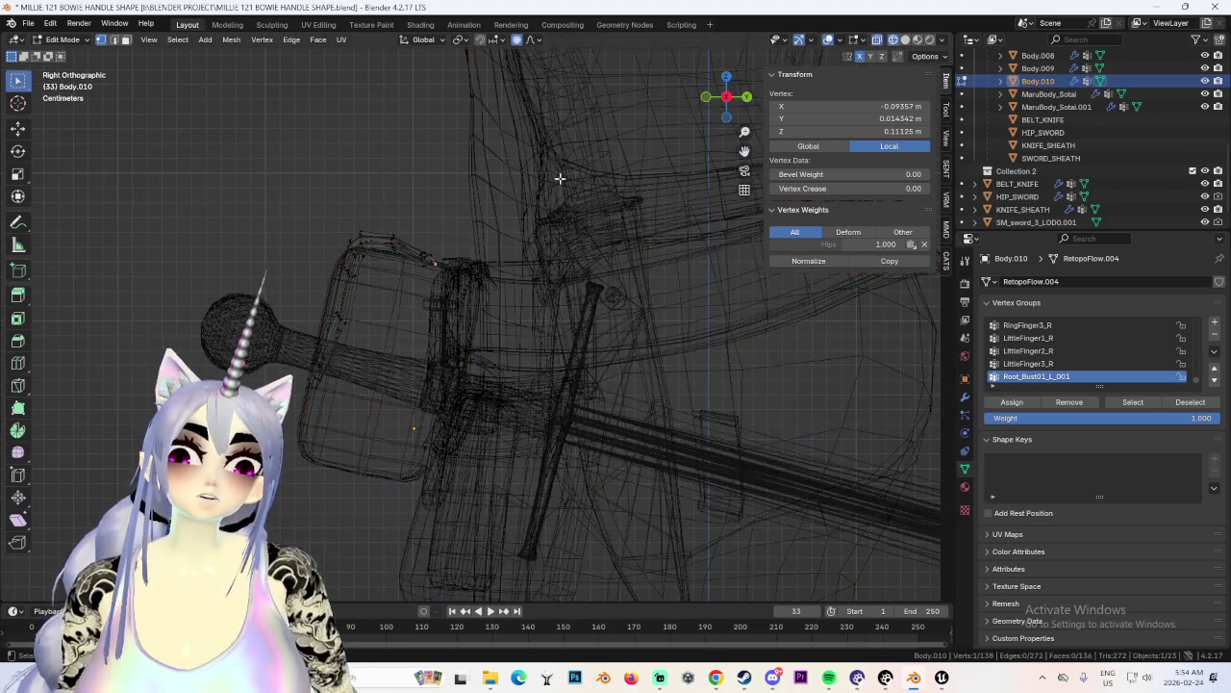
alt+click(419, 236)
key(g)
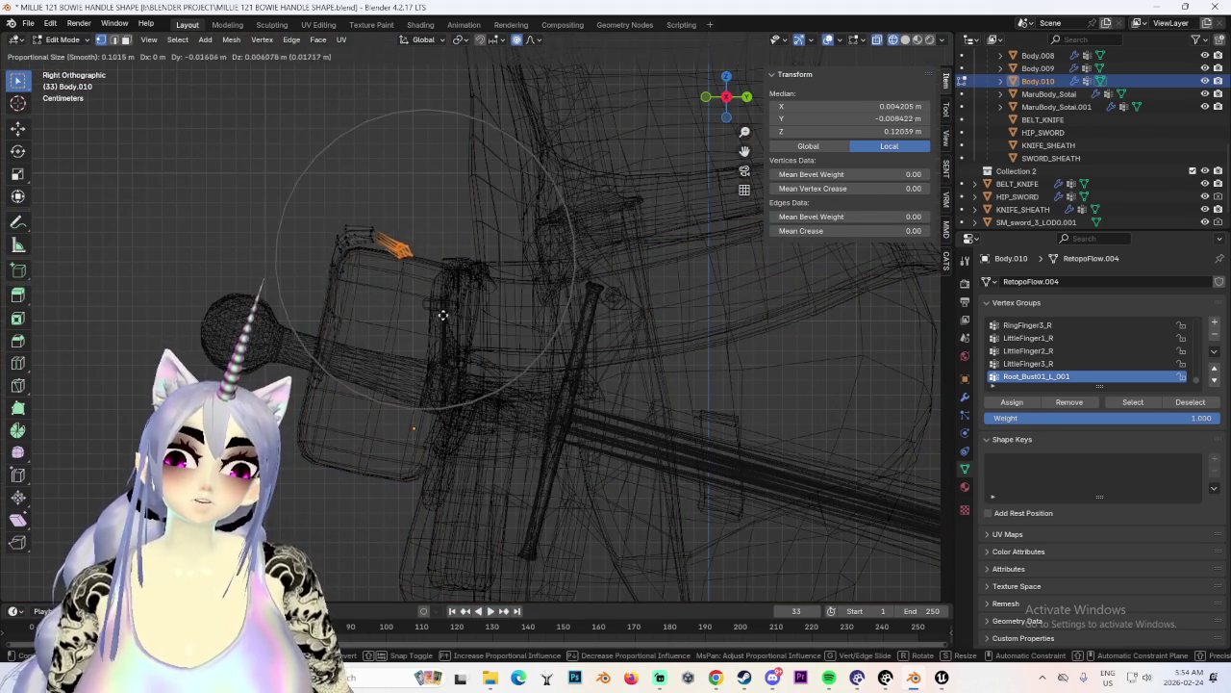
key(Escape)
key(g)
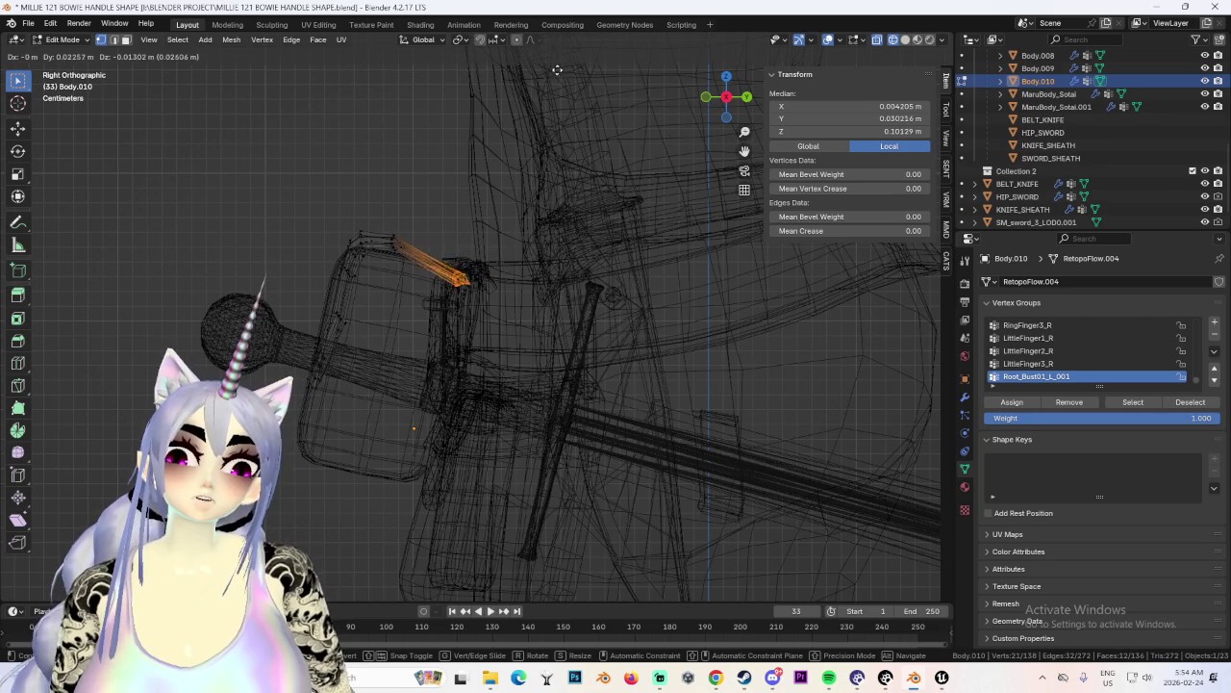
middle_drag(556, 63, 534, 162)
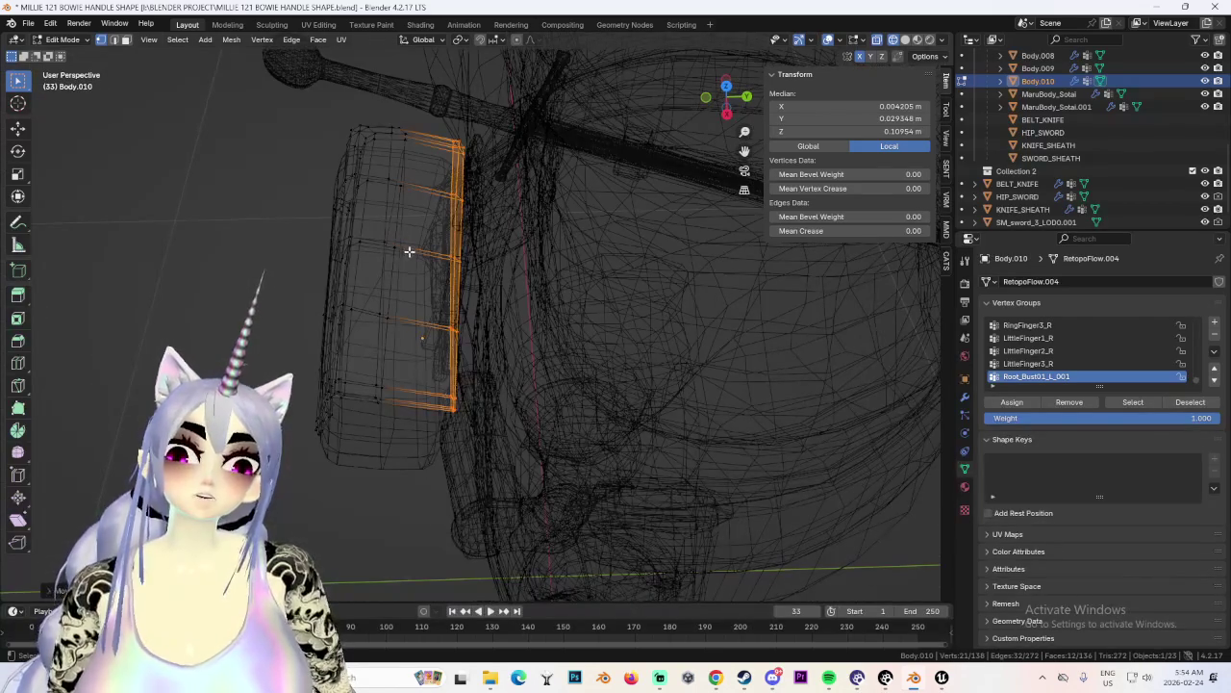
drag(379, 108, 421, 458)
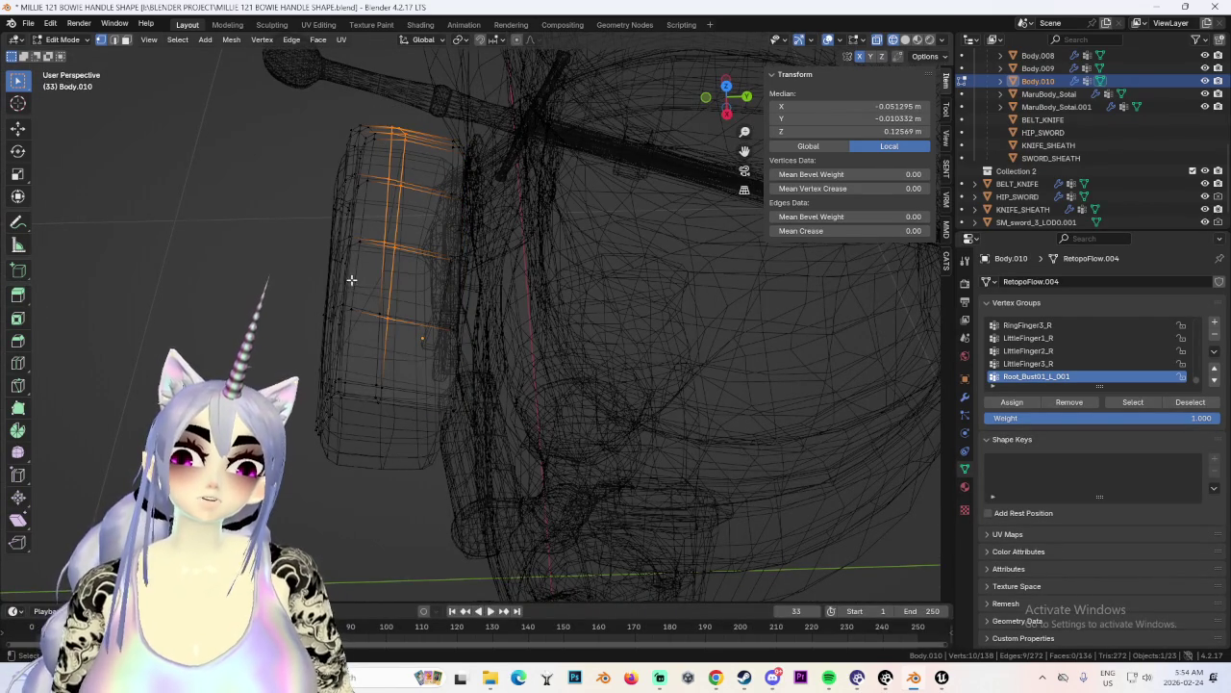
shift+drag(352, 276, 406, 341)
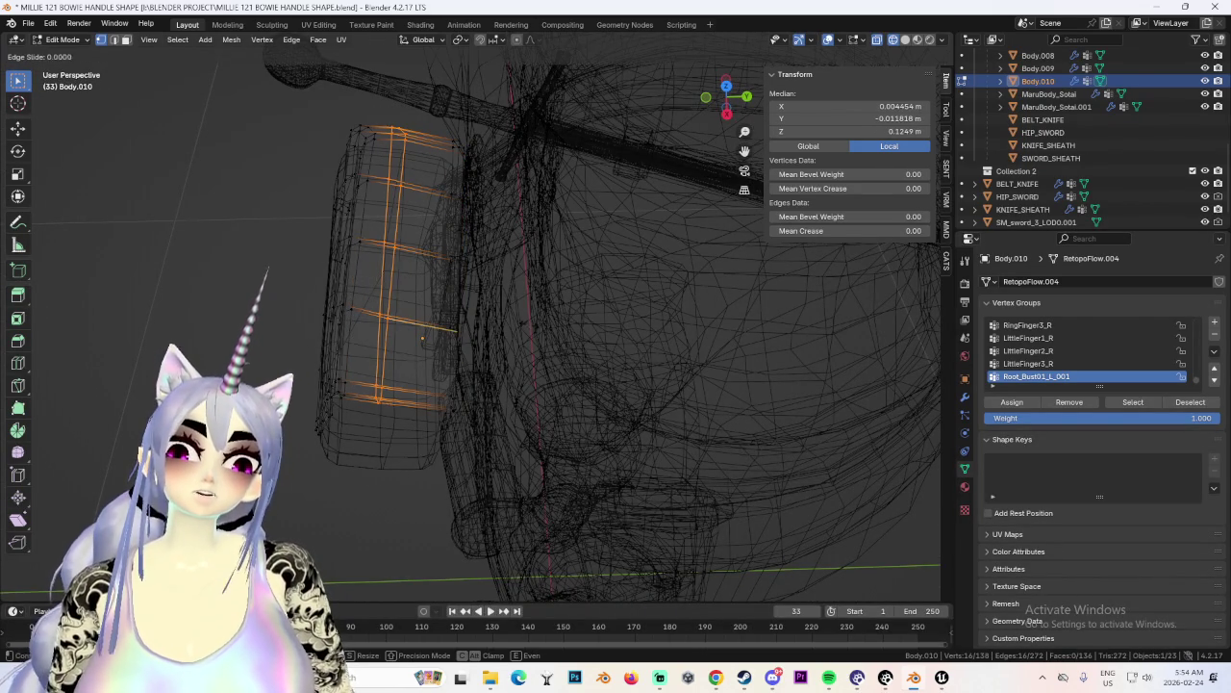
Box-select the pouch's top-edge vertices in a side ortho wireframe view.
click(905, 39)
middle_drag(578, 240, 523, 247)
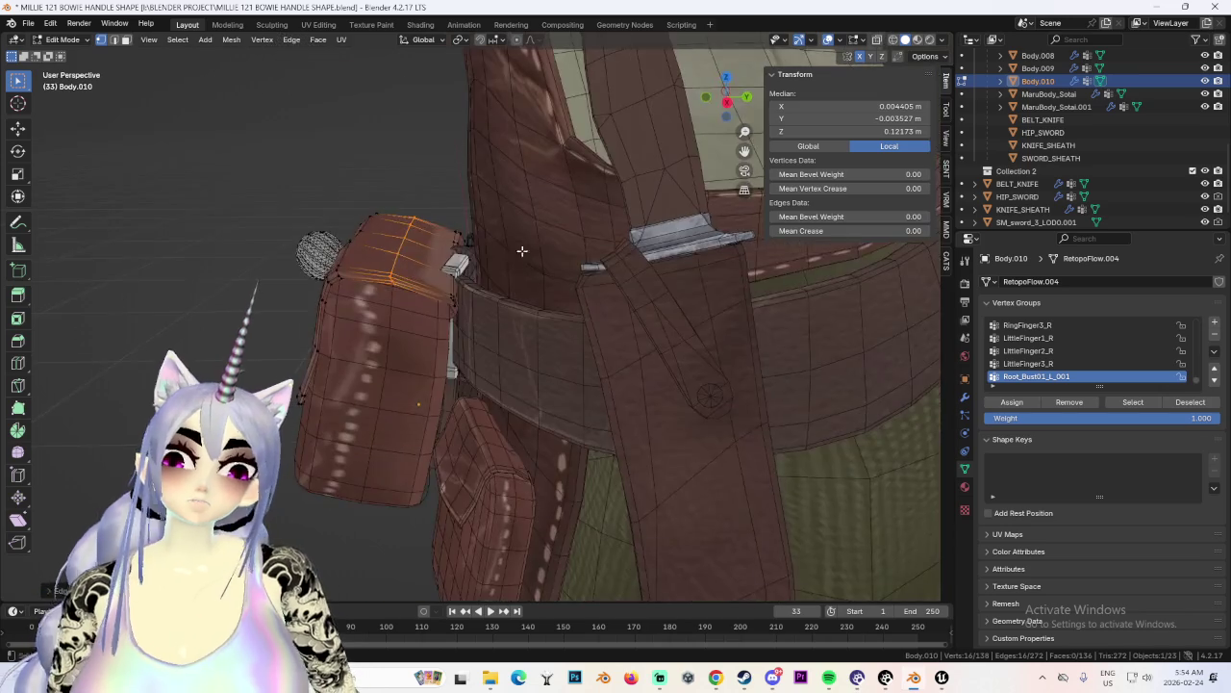
scroll(612, 242, up, 3)
mouse_move(611, 241)
middle_down()
mouse_move(580, 253)
mouse_move(426, 407)
mouse_move(617, 365)
middle_up()
click(722, 99)
key(shift+z)
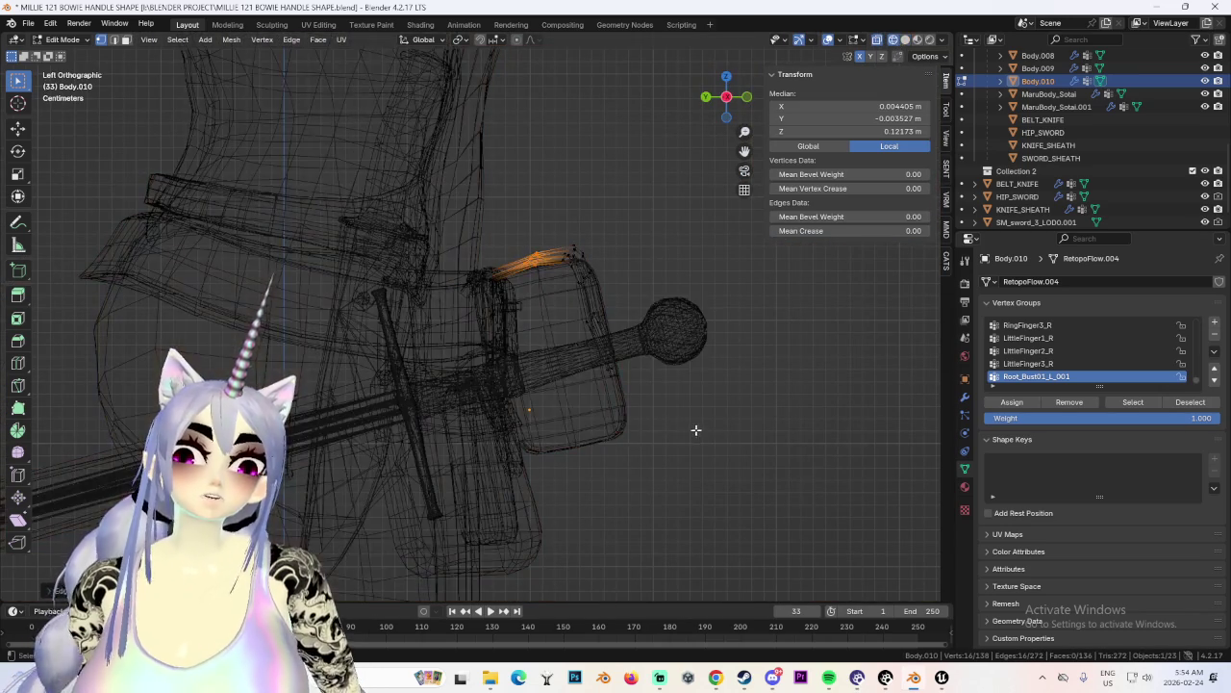
drag(730, 439, 574, 268)
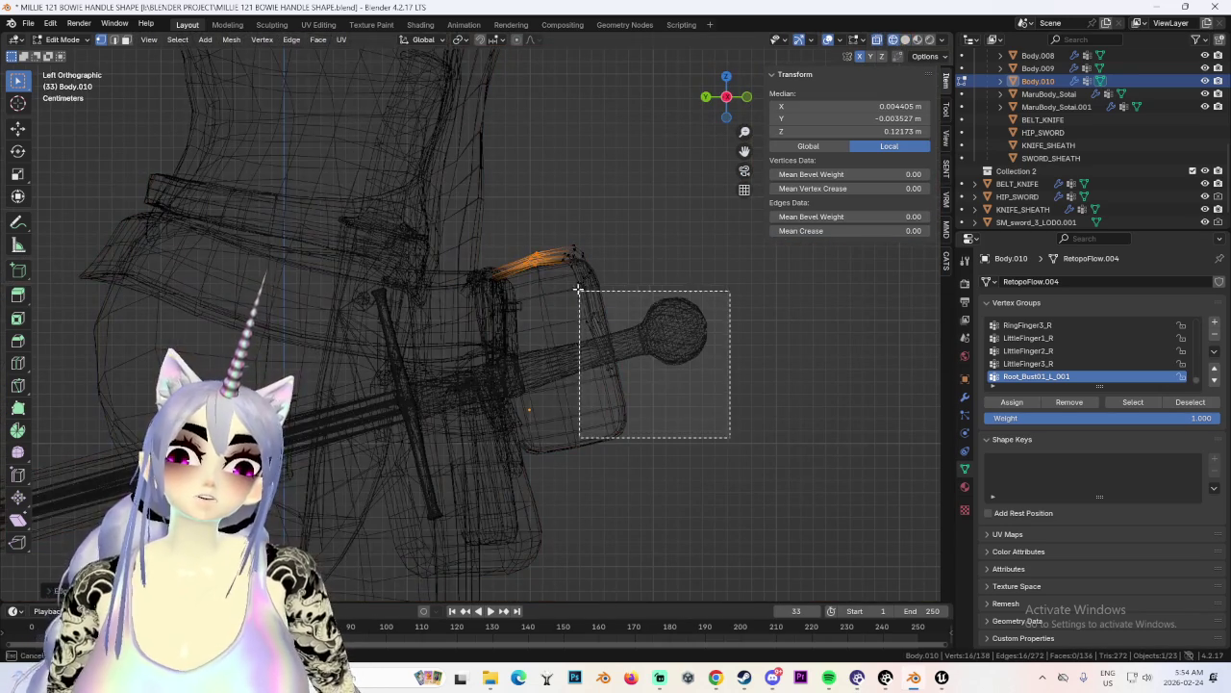
click(705, 315)
drag(564, 220, 658, 413)
key(g)
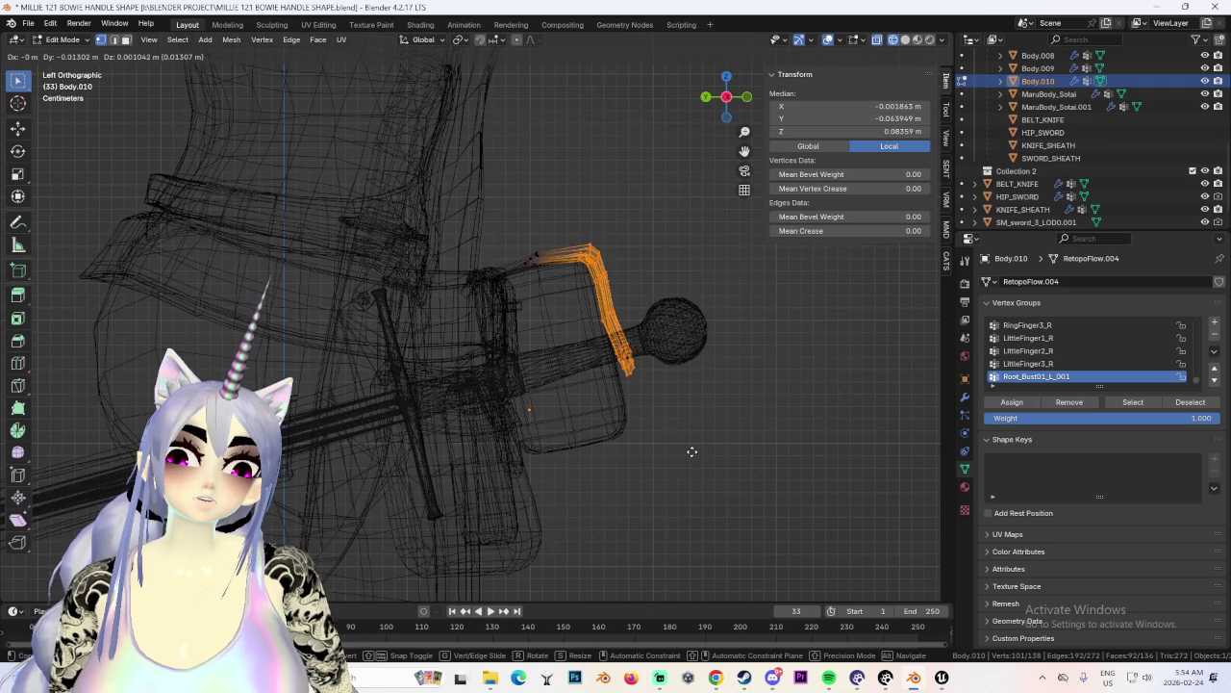
Shift the selected top-edge vertices sideways along X in front view.
mouse_move(692, 447)
middle_down()
mouse_move(585, 352)
mouse_move(581, 384)
mouse_move(711, 111)
middle_up()
click(726, 102)
key(shift+z)
key(g)
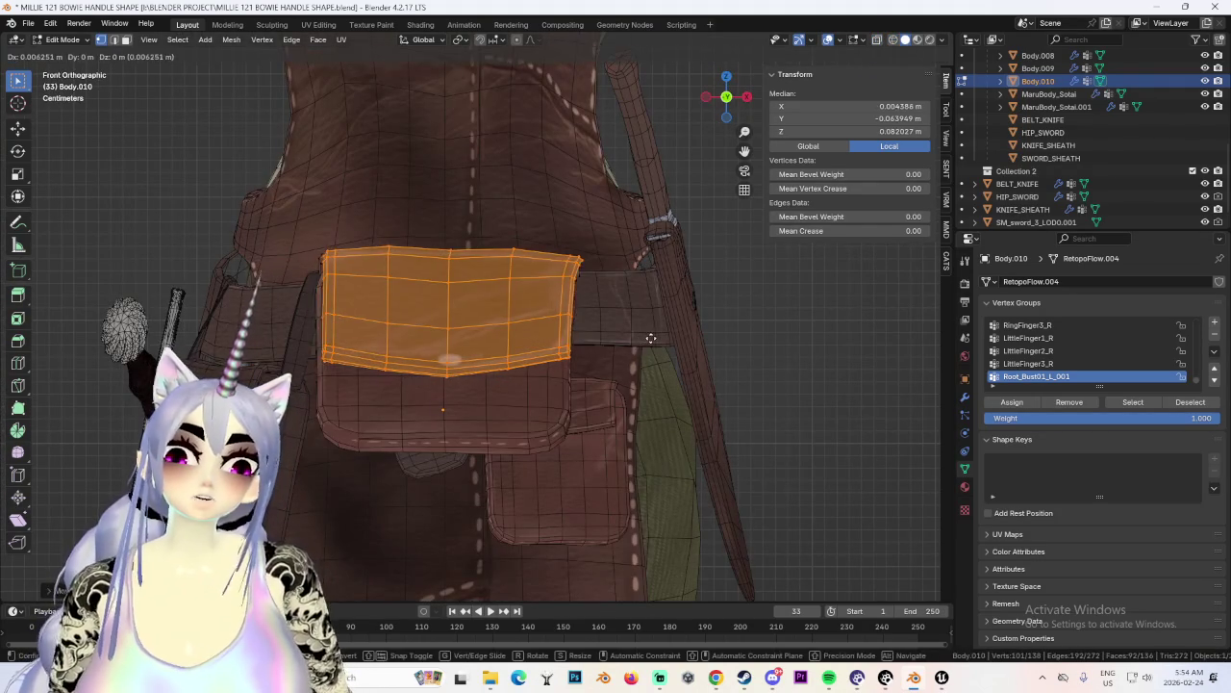
key(x)
click(652, 336)
Switch to an orthographic left view and select the flap's bottom edge.
mouse_move(652, 336)
middle_down()
mouse_move(509, 299)
mouse_move(698, 128)
middle_up()
key(KP_5)
key(ctrl+KP_3)
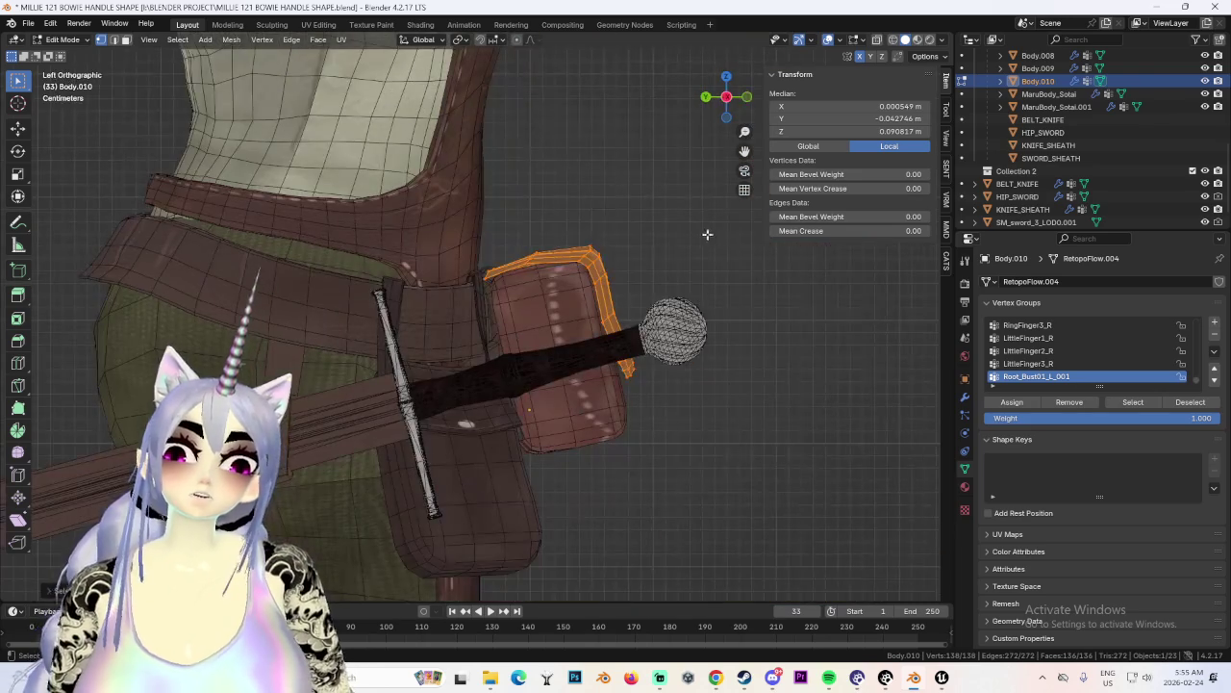
mouse_move(644, 272)
middle_down()
mouse_move(578, 366)
mouse_move(594, 336)
mouse_move(558, 268)
middle_up()
click(541, 342)
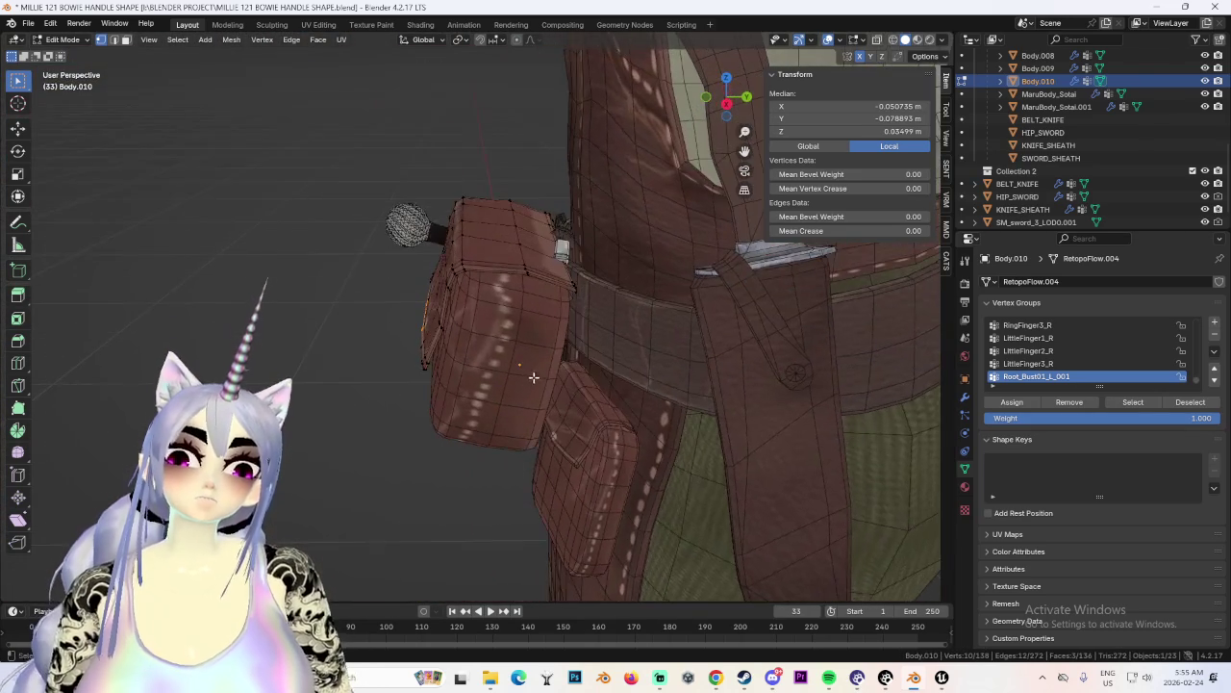
Nudge the first pouch flap-edge vertices with proportional-falloff moves so they hug the pouch top.
middle_drag(558, 268, 648, 231)
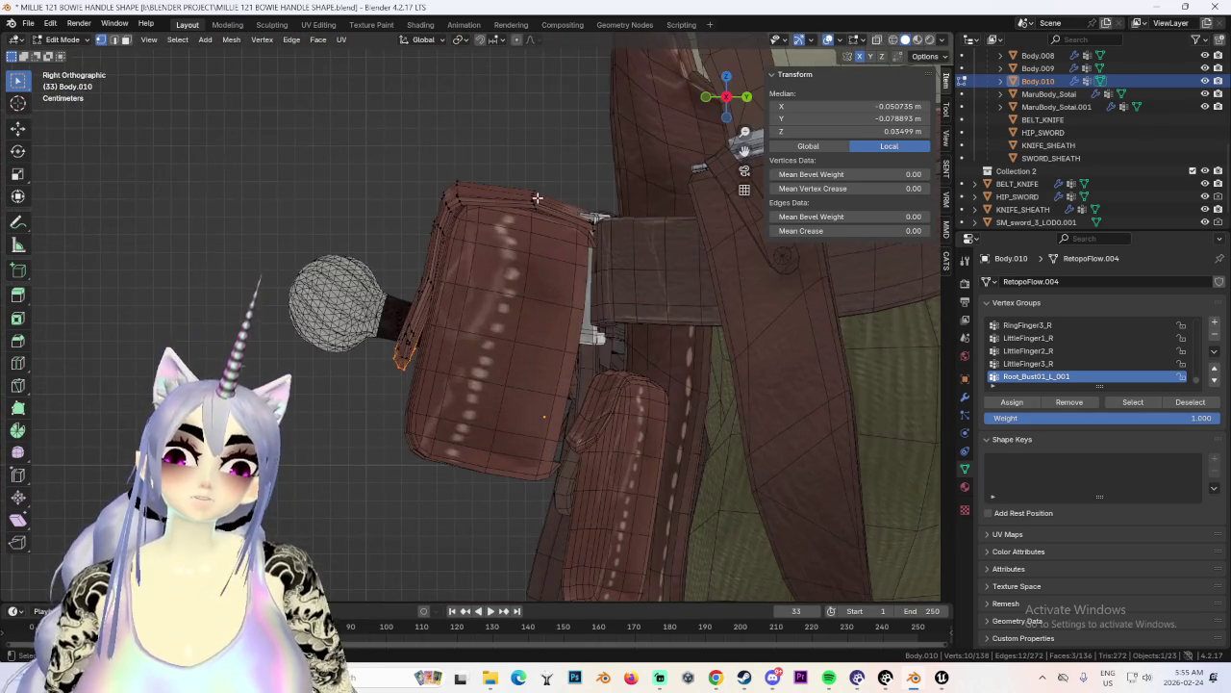
click(649, 231)
mouse_move(598, 200)
middle_down()
mouse_move(604, 294)
mouse_move(697, 383)
middle_up()
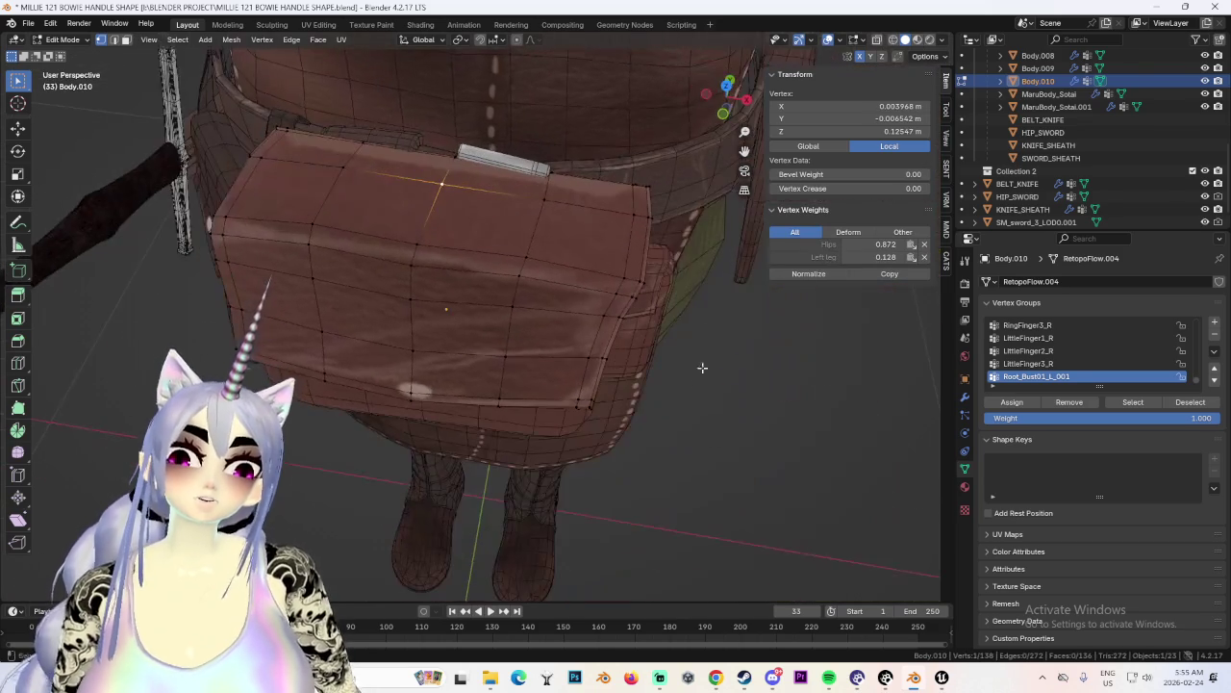
key(g)
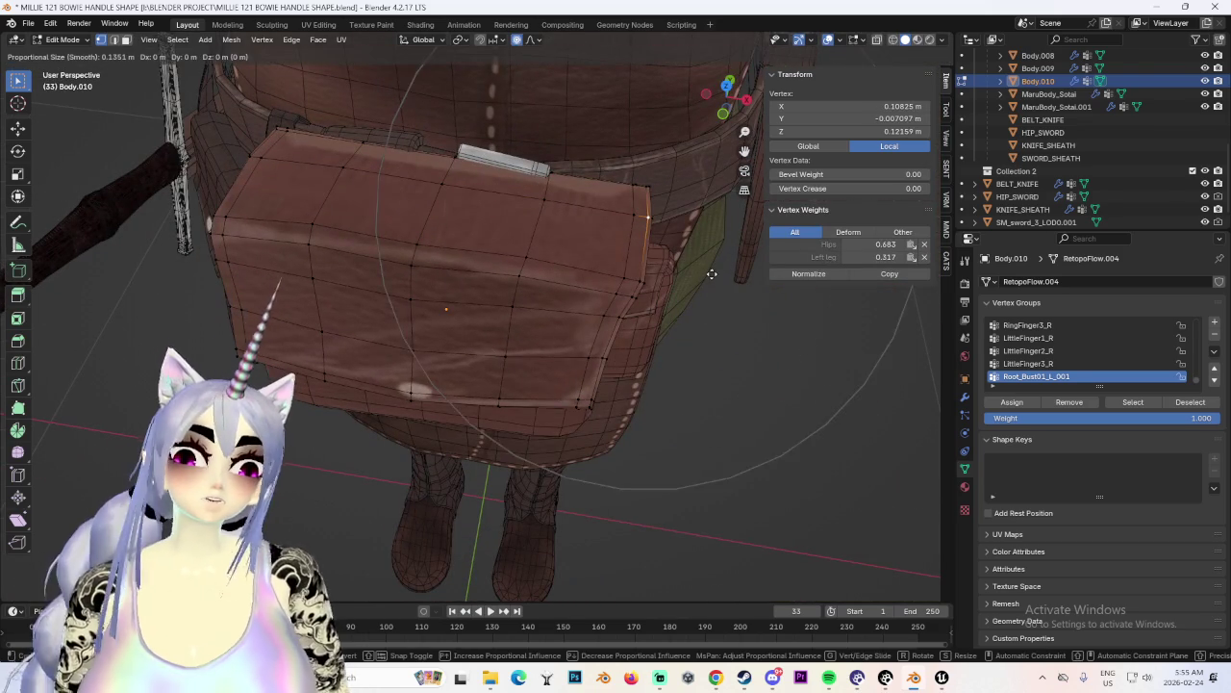
click(696, 280)
click(628, 288)
key(g)
click(658, 300)
click(632, 308)
middle_drag(635, 308, 622, 232)
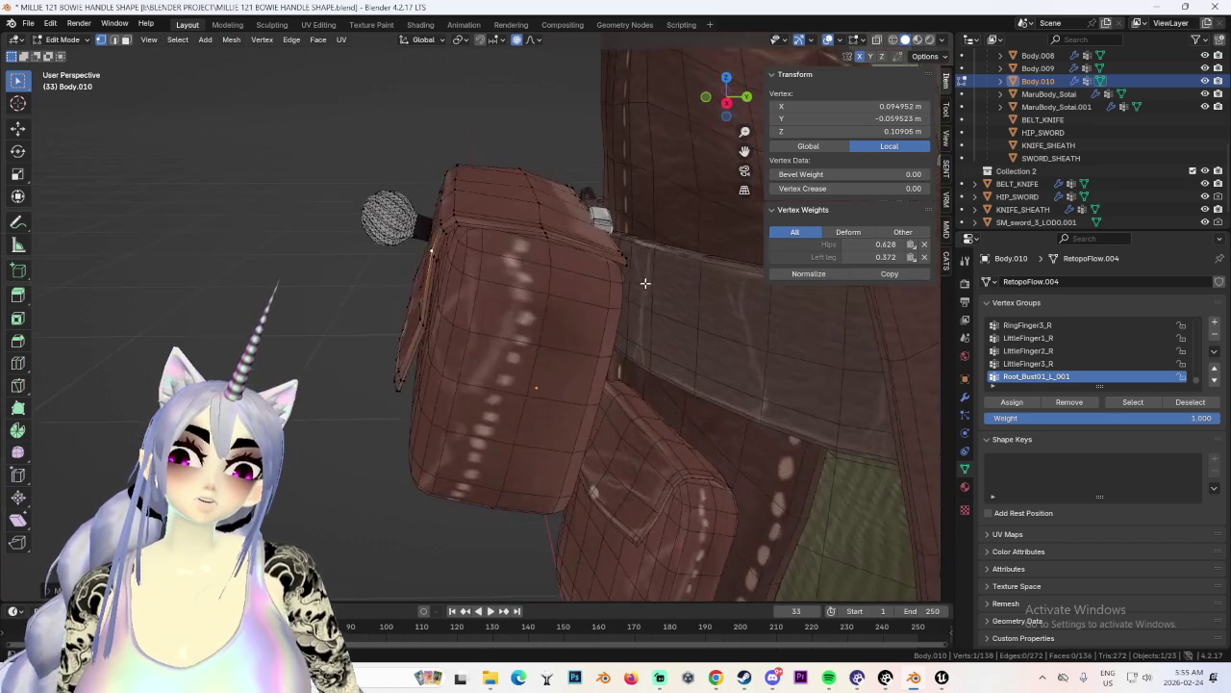
Adjust the pouch's top-left corner vertex and a few neighbouring vertices, cancelling one stray move.
click(426, 200)
key(g)
click(438, 208)
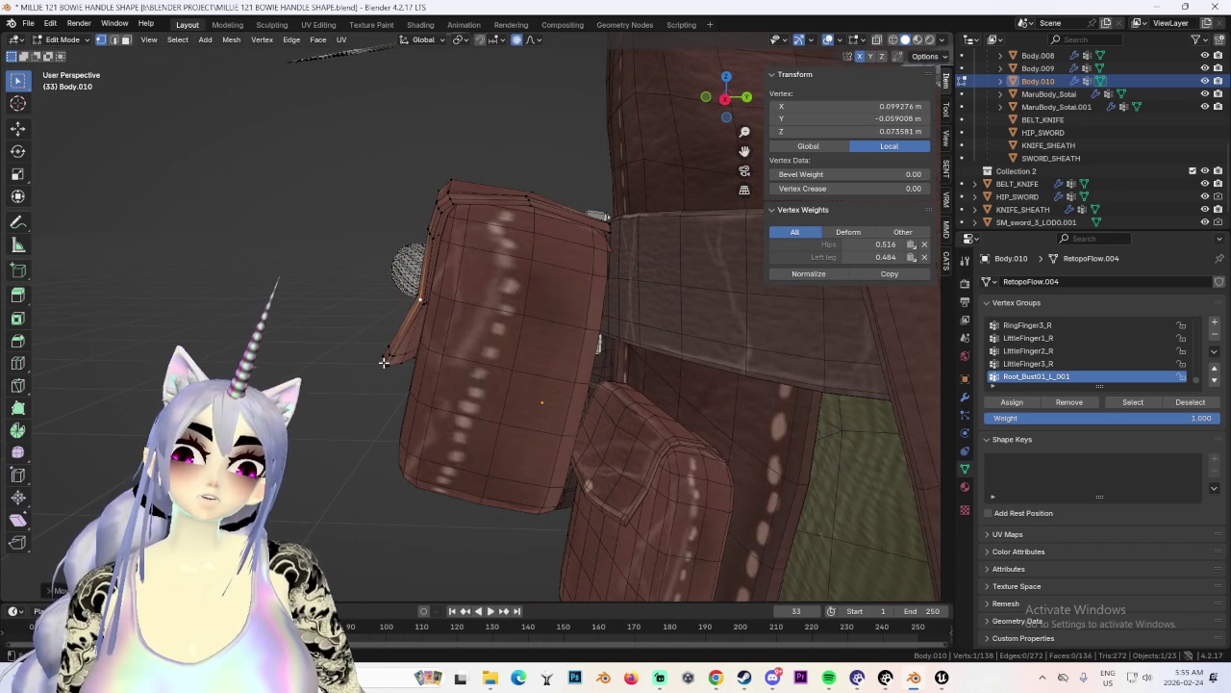
click(384, 363)
key(g)
click(404, 375)
mouse_move(404, 375)
middle_down()
mouse_move(526, 273)
mouse_move(383, 298)
mouse_move(461, 321)
mouse_move(432, 218)
middle_up()
key(g)
click(492, 221)
key(g)
right_click(554, 370)
Make further soft vertex adjustments along the flap from a new angle.
mouse_move(553, 371)
middle_down()
mouse_move(564, 371)
mouse_move(517, 286)
mouse_move(460, 279)
middle_up()
key(z)
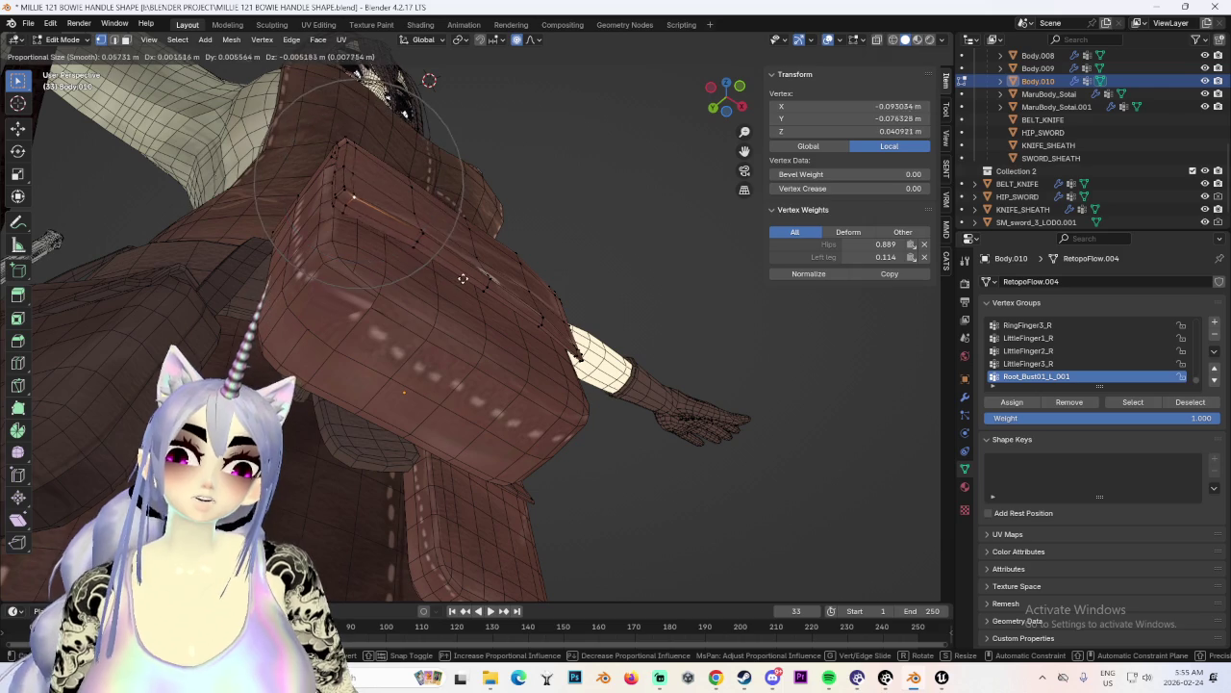
click(458, 279)
click(421, 233)
mouse_move(421, 233)
middle_down()
mouse_move(467, 295)
mouse_move(407, 333)
mouse_move(432, 278)
mouse_move(486, 339)
mouse_move(499, 243)
middle_up()
click(438, 298)
click(476, 338)
Move one vertex along Z and tweak a vertex on the pouch's top edge.
key(g)
key(z)
click(505, 233)
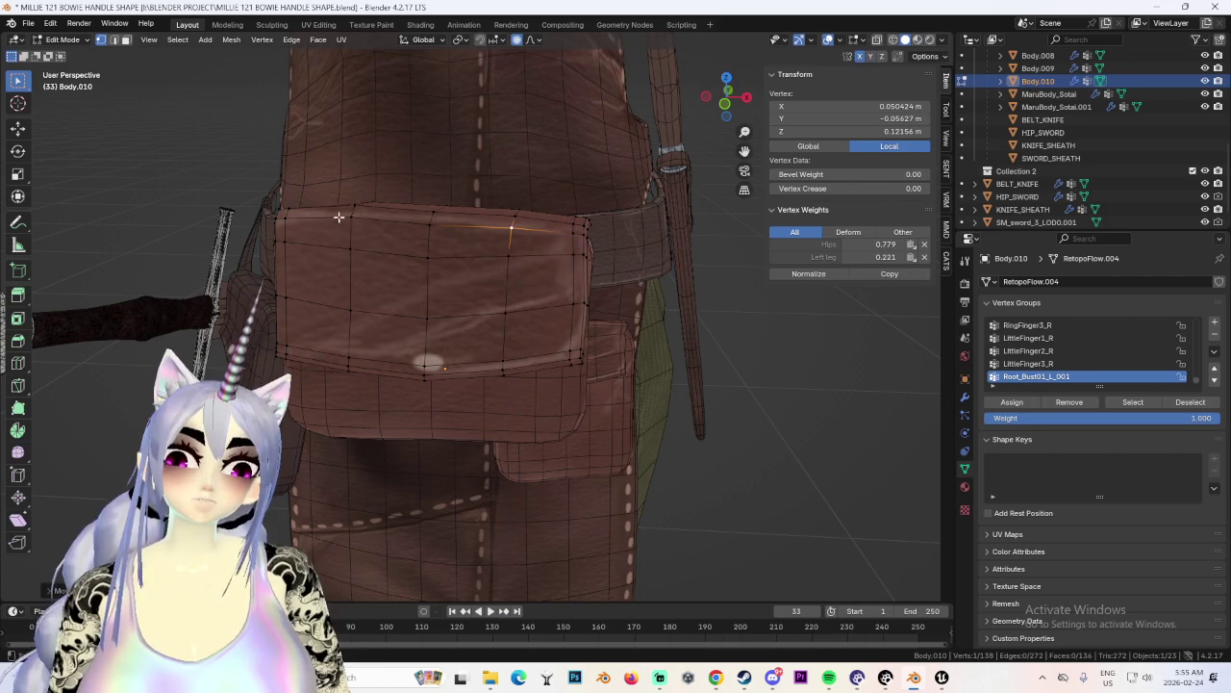
click(354, 208)
key(g)
click(354, 210)
mouse_move(354, 210)
middle_down()
mouse_move(585, 302)
mouse_move(462, 357)
mouse_move(451, 328)
mouse_move(594, 336)
middle_up()
From the front view, nudge a pouch vertex vertically along Z.
key(KP_1)
scroll(412, 276, up, 3)
scroll(412, 276, down, 3)
scroll(412, 276, up, 3)
scroll(412, 276, up, 2)
key(g)
key(z)
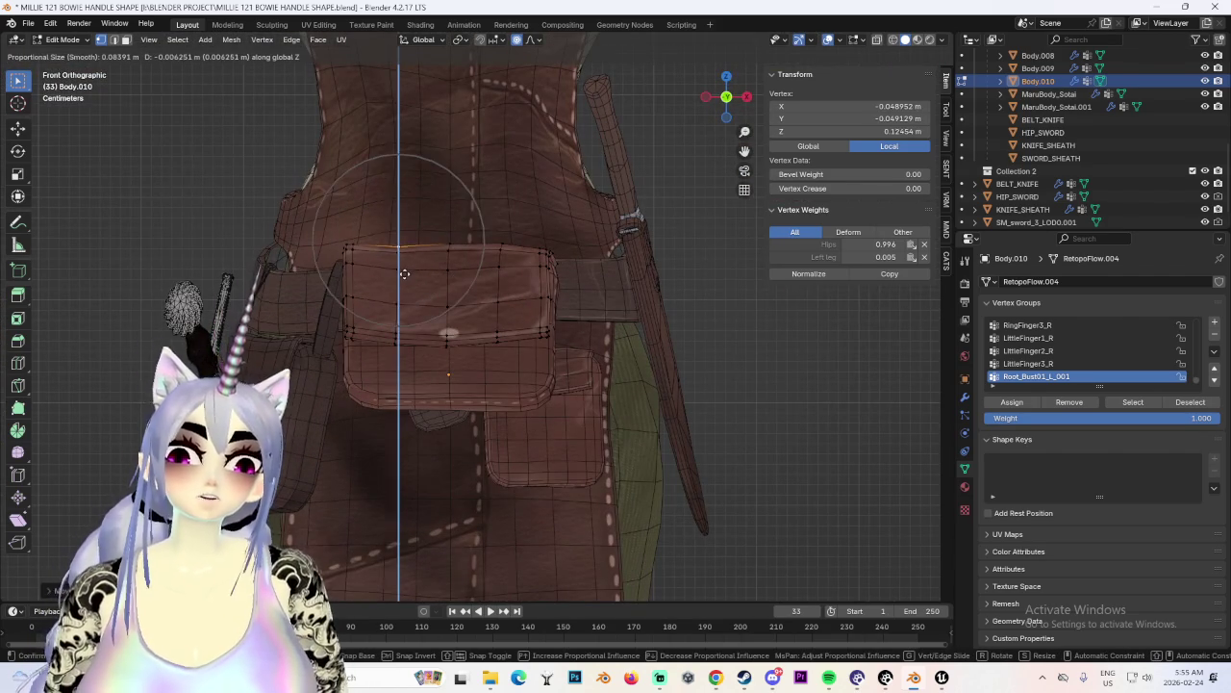
click(404, 271)
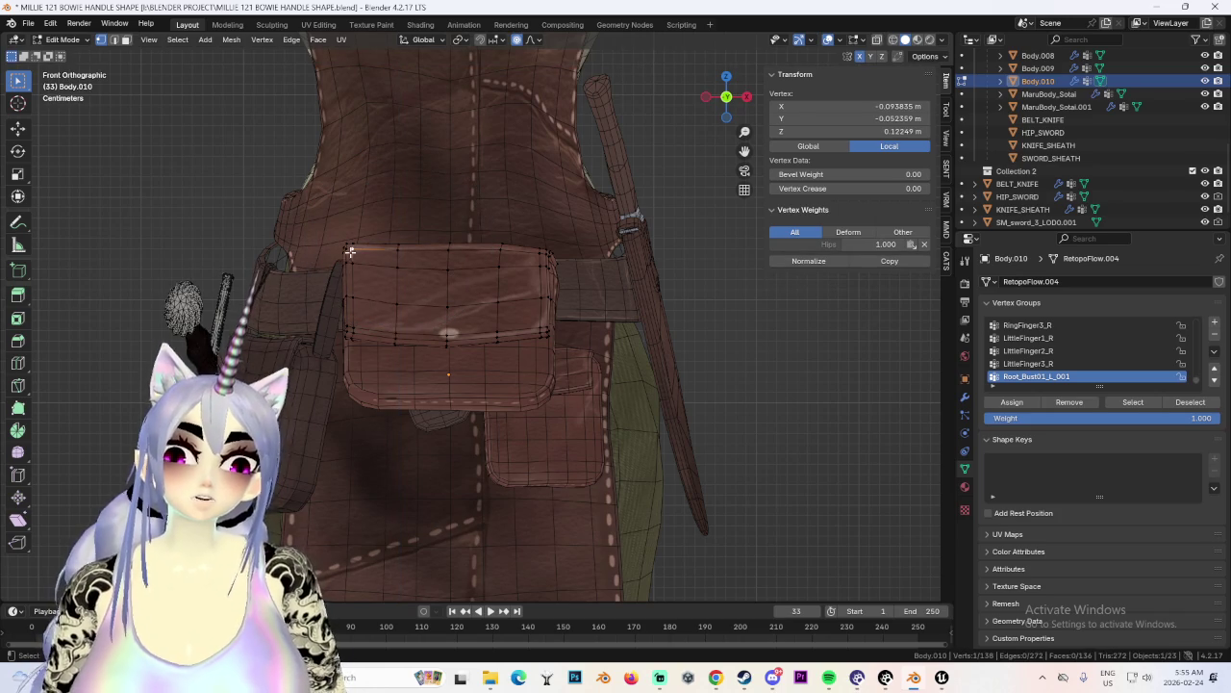
Make two more Z-constrained vertical nudges, lifting a vertex slightly.
key(g)
key(z)
click(348, 255)
mouse_move(541, 316)
middle_down()
mouse_move(503, 249)
mouse_move(392, 300)
middle_up()
key(g)
key(z)
click(472, 240)
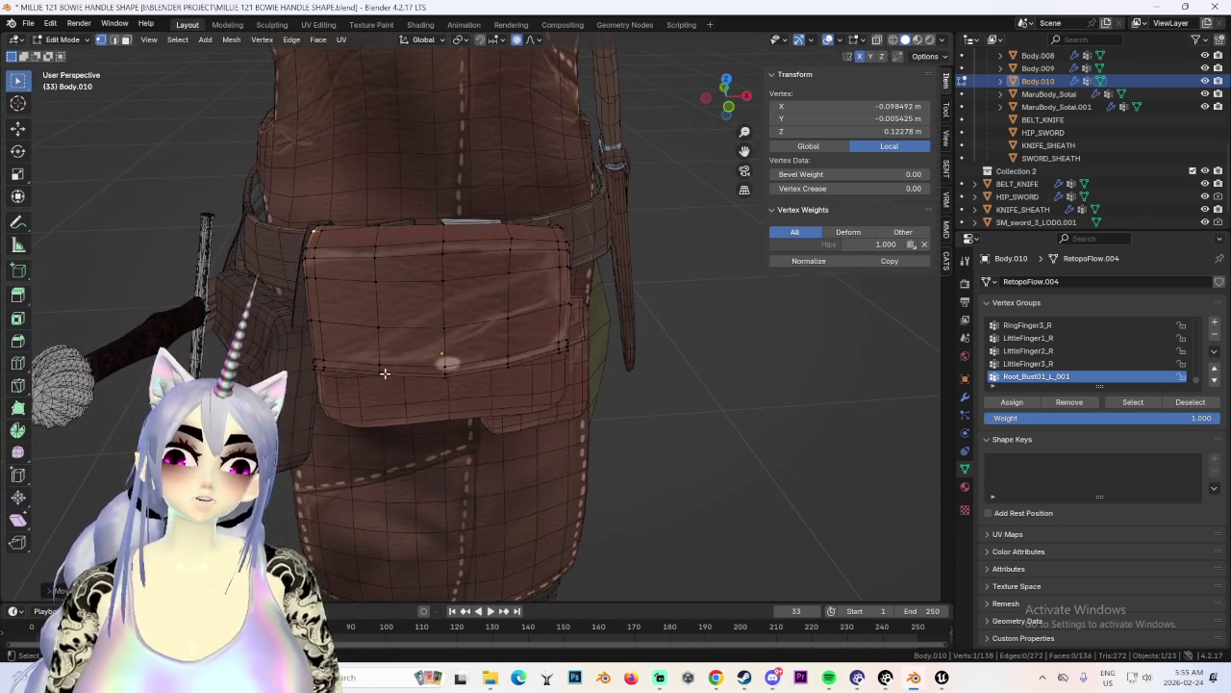
Reposition more top vertices and a corner vertex of the pouch with soft moves.
click(377, 227)
key(g)
click(376, 255)
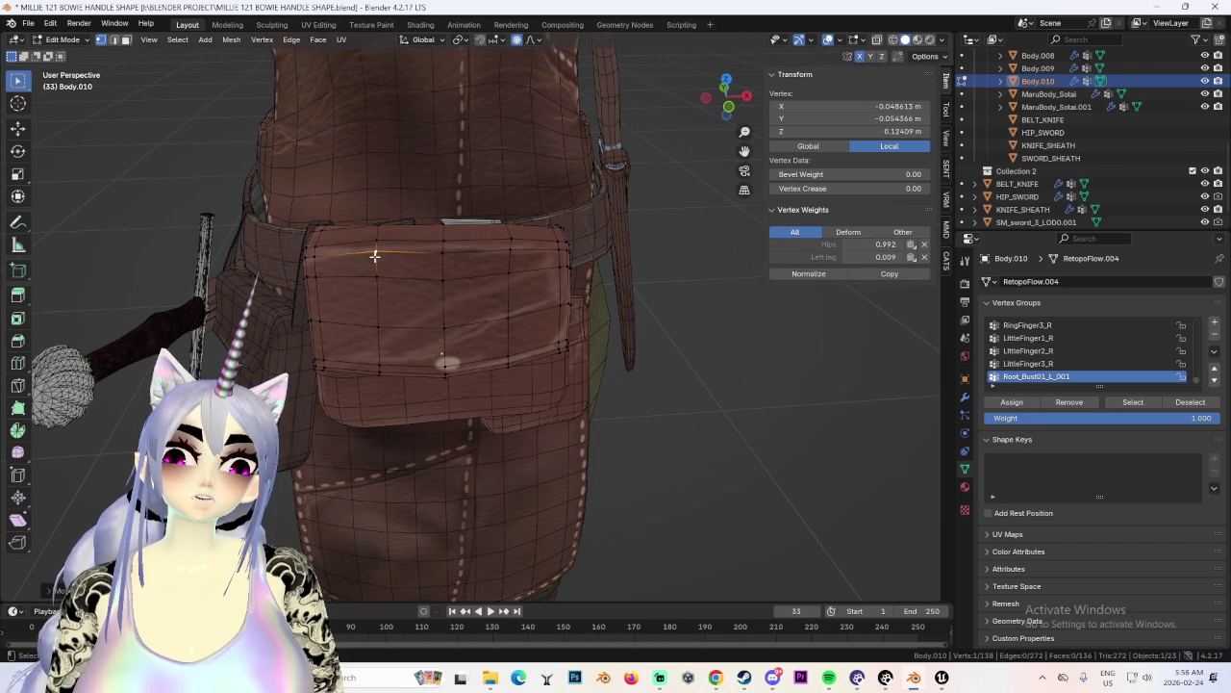
middle_drag(376, 256, 450, 253)
key(g)
click(513, 279)
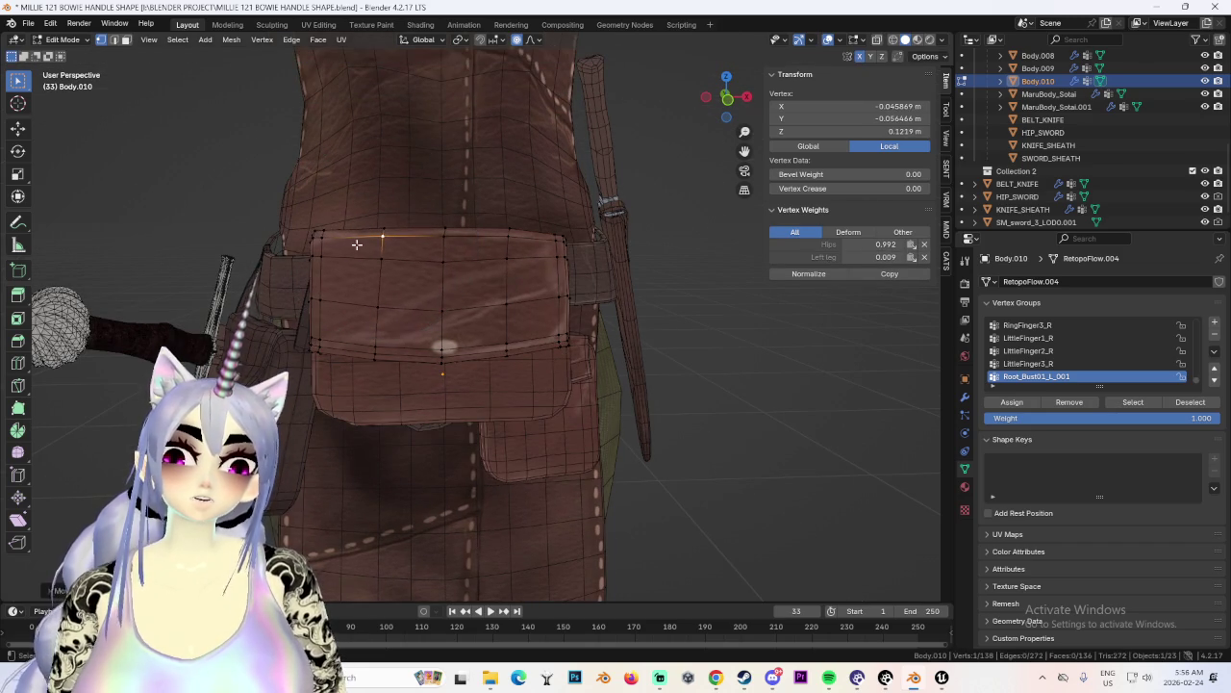
click(323, 243)
key(g)
click(323, 243)
middle_drag(323, 243, 344, 336)
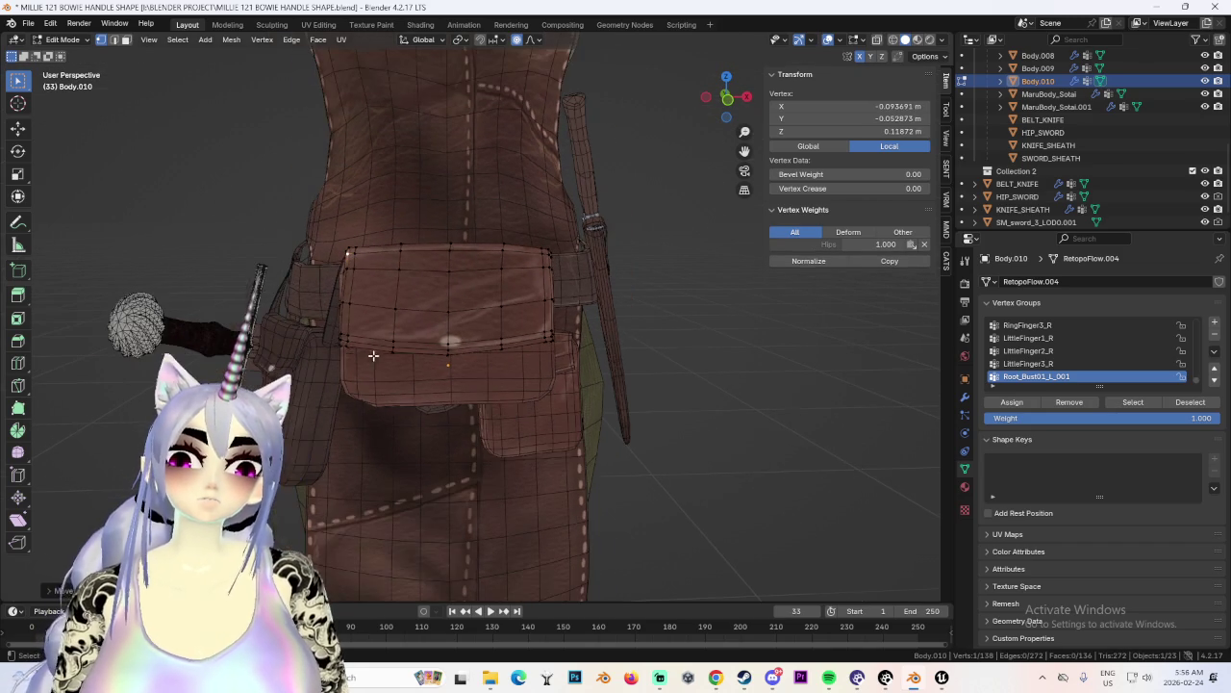
Tweak additional pouch vertices near the side pouch and knife.
click(356, 343)
key(g)
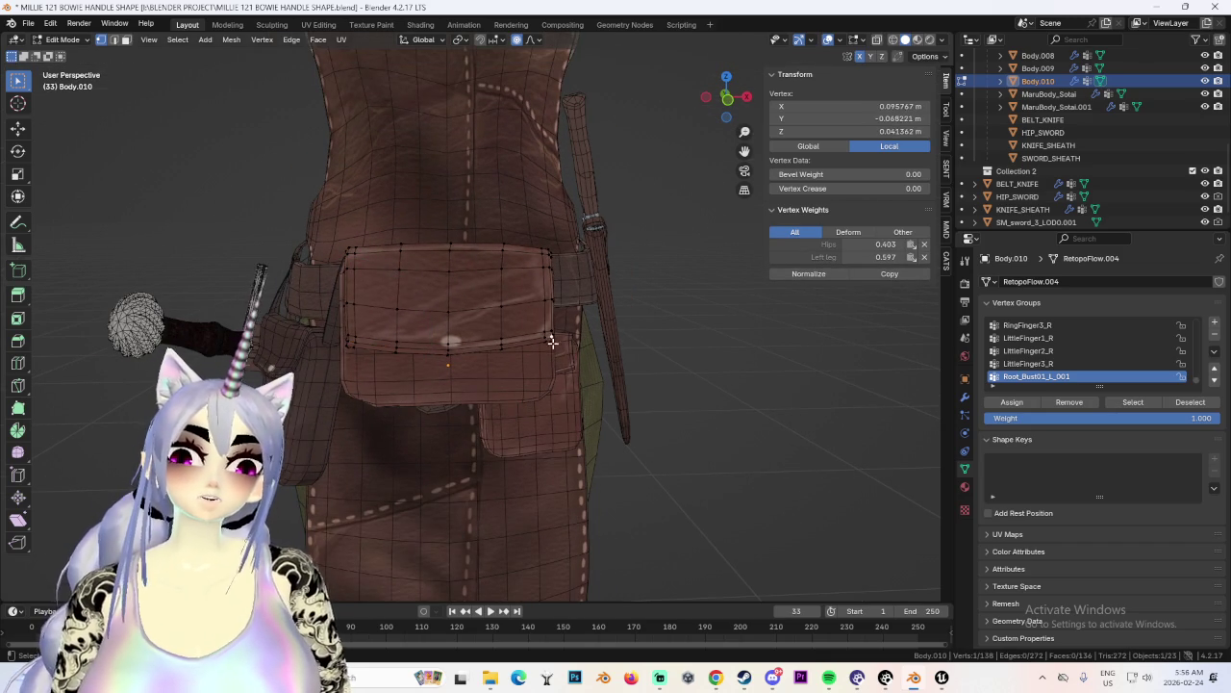
key(g)
click(545, 345)
scroll(554, 337, down, 5)
mouse_move(554, 337)
middle_down()
mouse_move(626, 305)
mouse_move(588, 311)
mouse_move(501, 284)
mouse_move(554, 348)
middle_up()
scroll(627, 305, up, 5)
click(489, 274)
key(g)
click(493, 270)
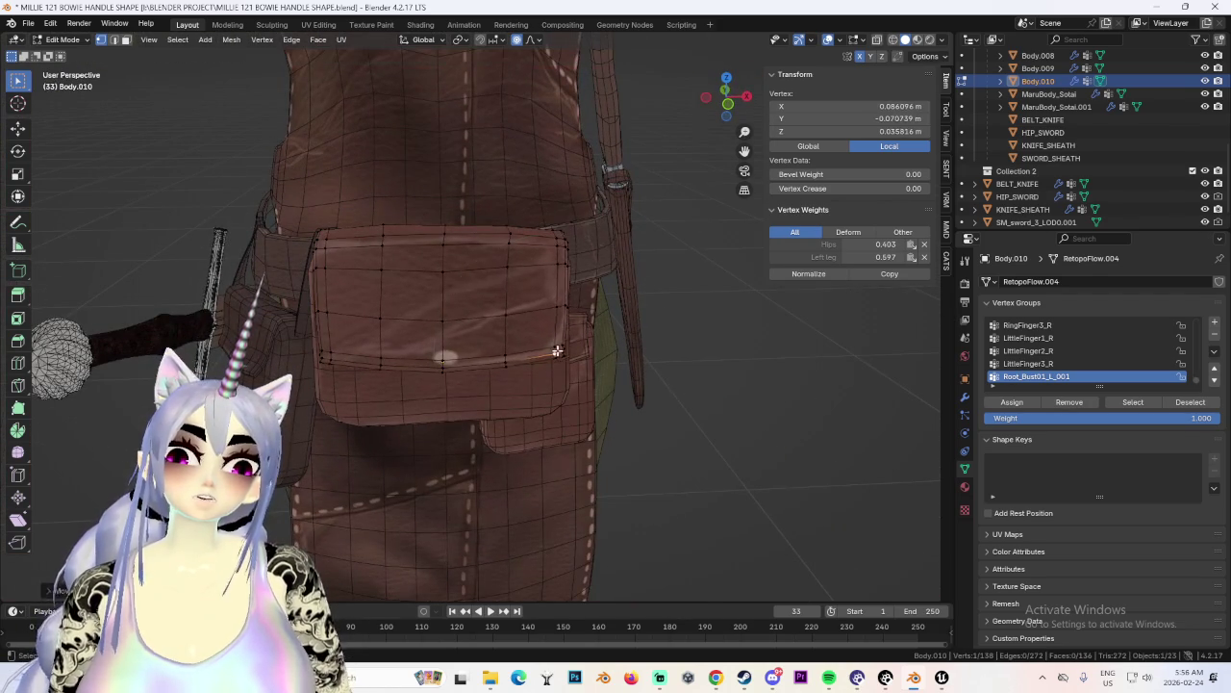
Push a lower pouch vertex along the Y axis, abandoning a brief second move.
click(562, 265)
middle_drag(563, 266, 586, 281)
key(g)
key(y)
click(437, 275)
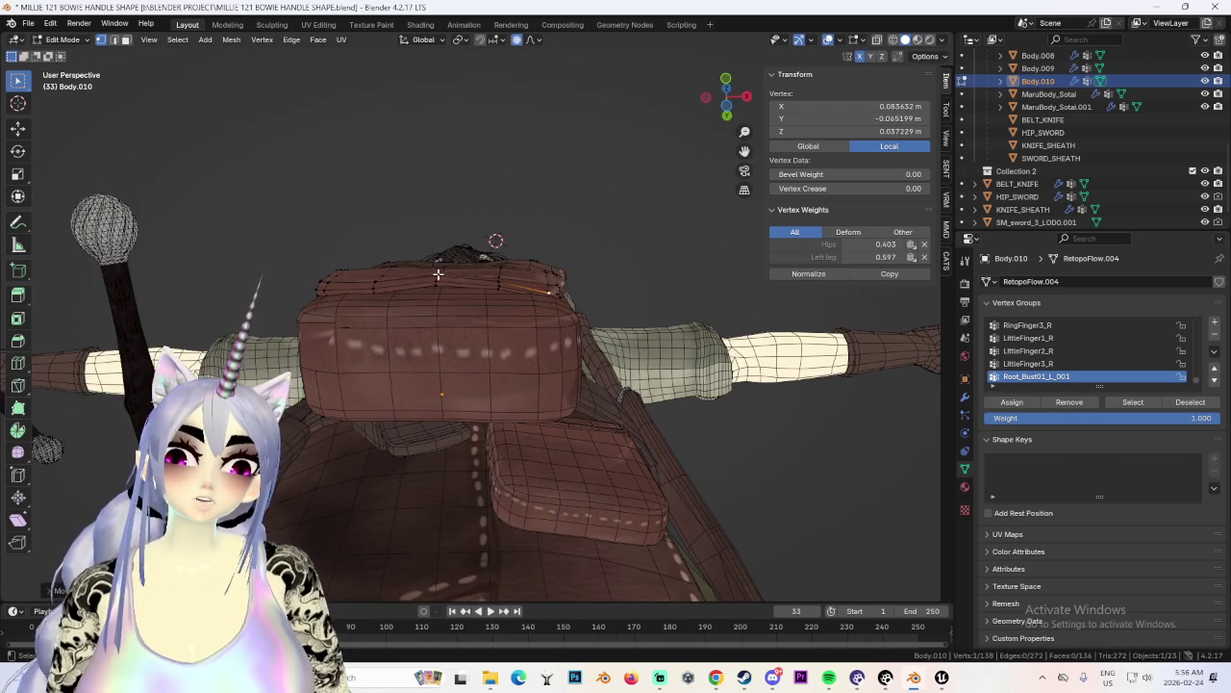
click(438, 285)
key(g)
key(y)
Deselect all vertices, hide the overlays, and inspect the pouch and knife from the side.
middle_drag(502, 285, 544, 352)
scroll(558, 354, down, 2)
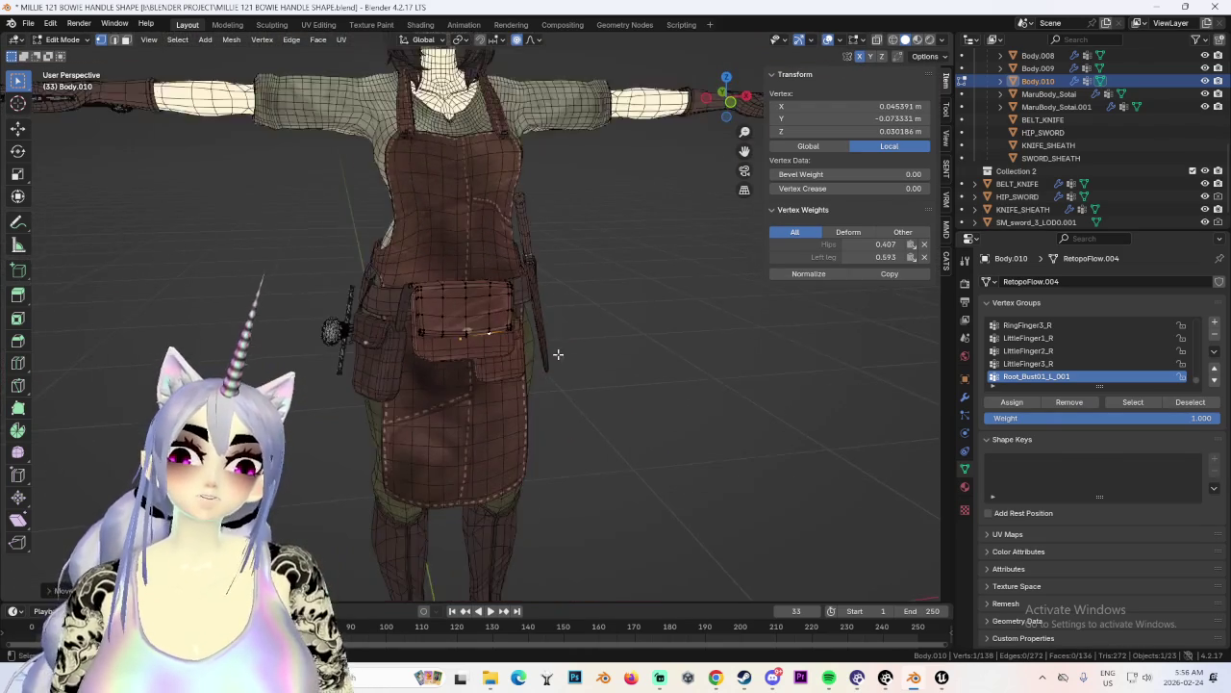
scroll(558, 354, down, 3)
key(alt+a)
key(shift+alt+z)
scroll(697, 311, up, 4)
mouse_move(696, 311)
middle_down()
mouse_move(610, 307)
mouse_move(715, 302)
middle_up()
scroll(495, 289, down, 3)
scroll(612, 297, up, 3)
scroll(612, 297, up, 2)
scroll(610, 278, down, 4)
mouse_move(574, 275)
middle_down()
mouse_move(494, 279)
mouse_move(641, 278)
middle_up()
scroll(495, 279, up, 3)
scroll(530, 321, down, 3)
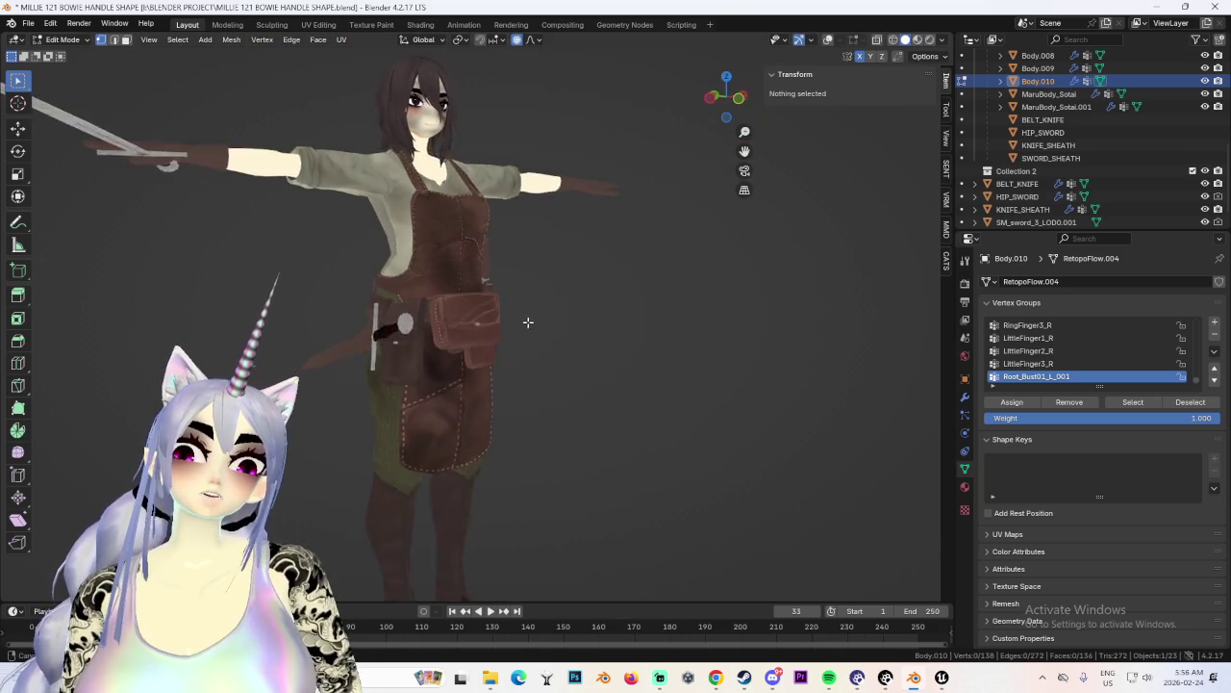
Return to Object Mode and orbit around to face the pouch.
click(727, 96)
mouse_move(625, 284)
middle_down()
mouse_move(497, 284)
mouse_move(556, 343)
middle_up()
click(62, 39)
click(58, 50)
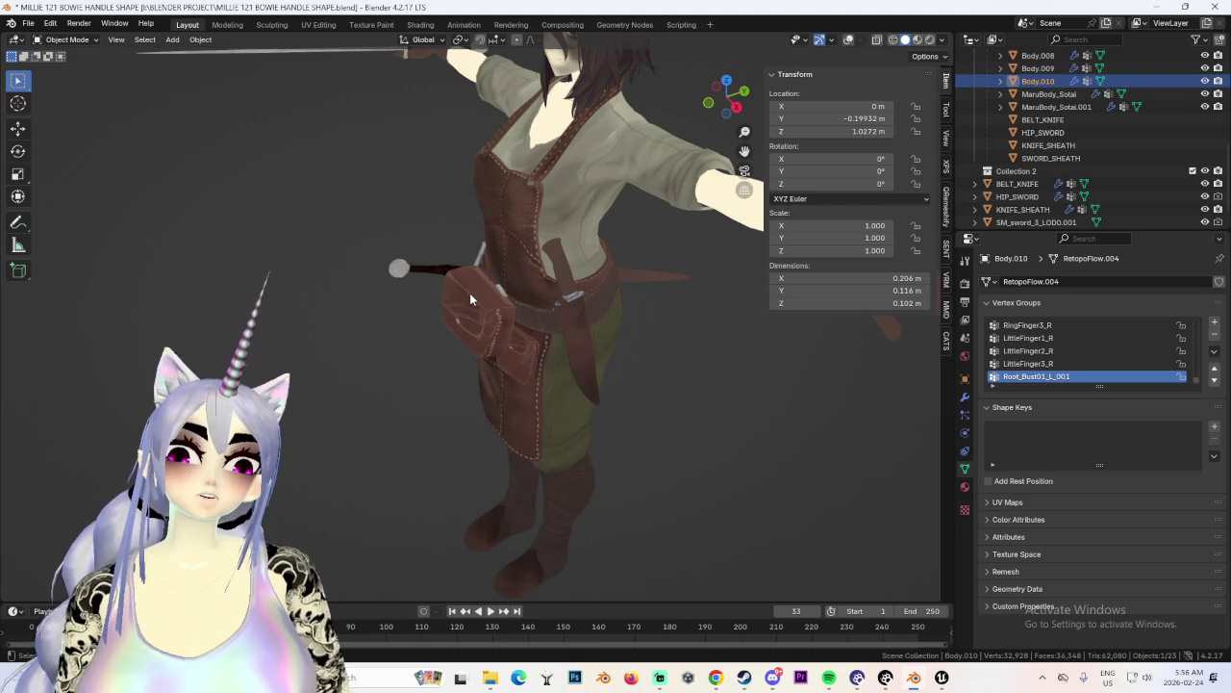
middle_drag(469, 293, 593, 292)
scroll(648, 279, up, 4)
scroll(647, 279, down, 3)
Select the Body.009 box and move it to the character's hip.
key(g)
scroll(288, 213, up, 3)
middle_drag(605, 281, 384, 338)
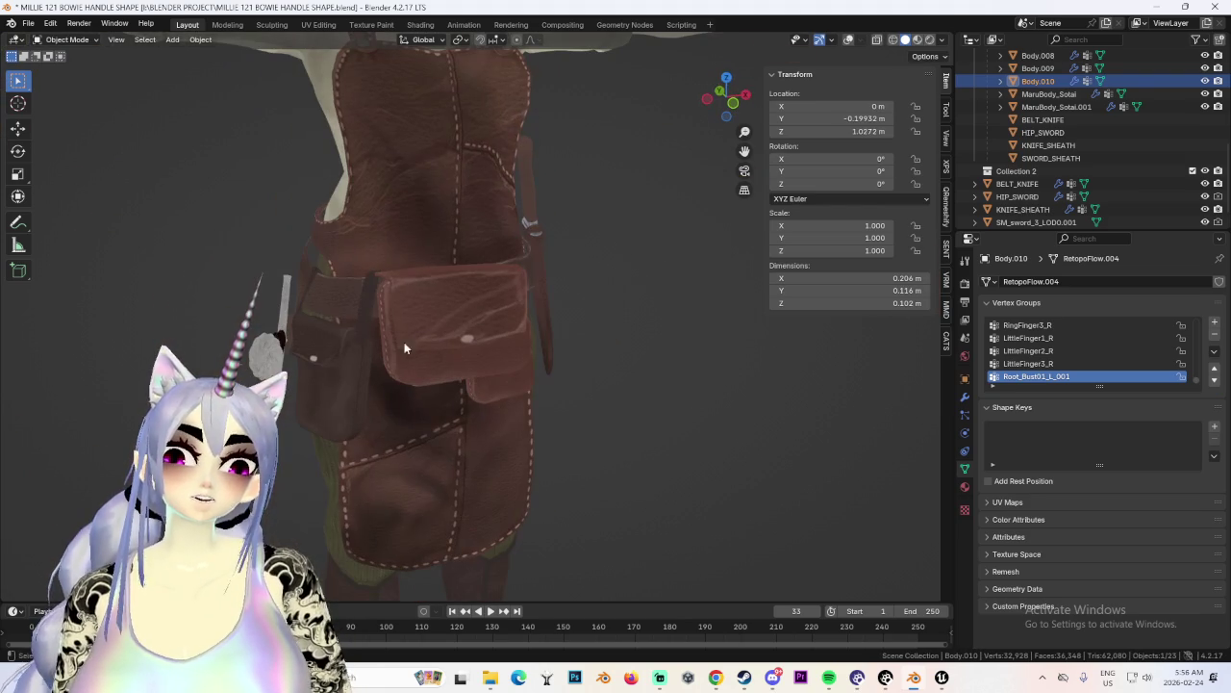
click(849, 43)
click(484, 305)
key(g)
click(147, 207)
middle_drag(147, 207, 481, 210)
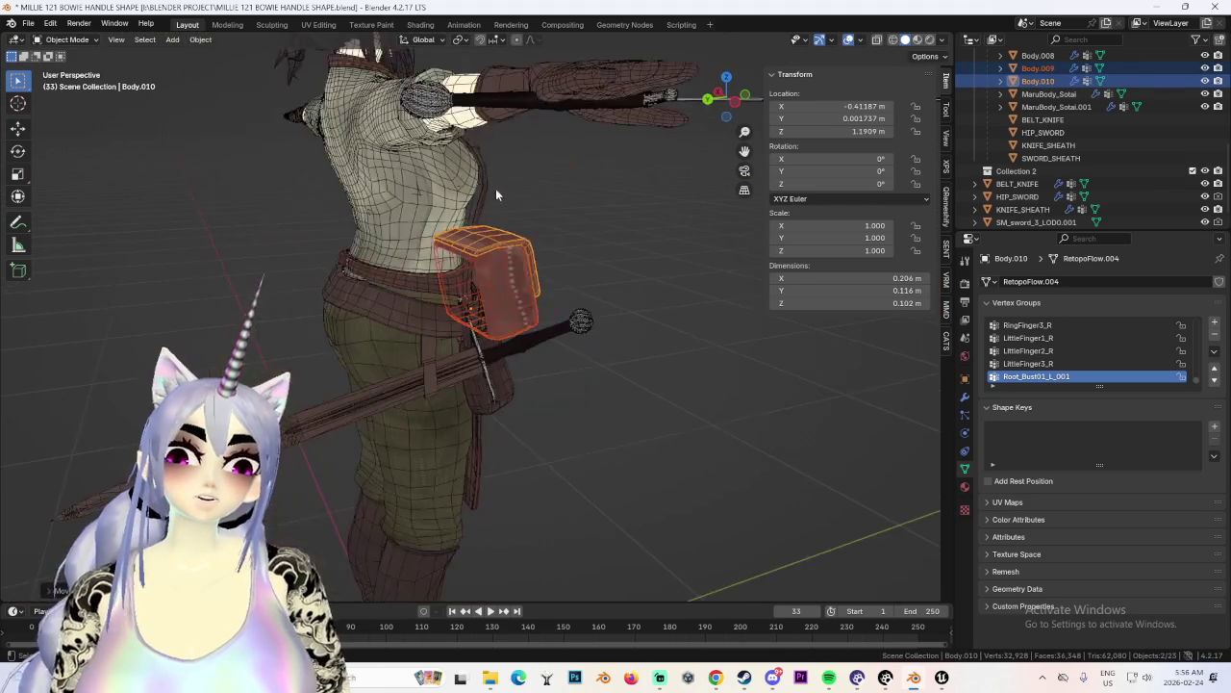
Tilt the box from the left side view, then turn it 180° around Z.
click(731, 106)
key(r)
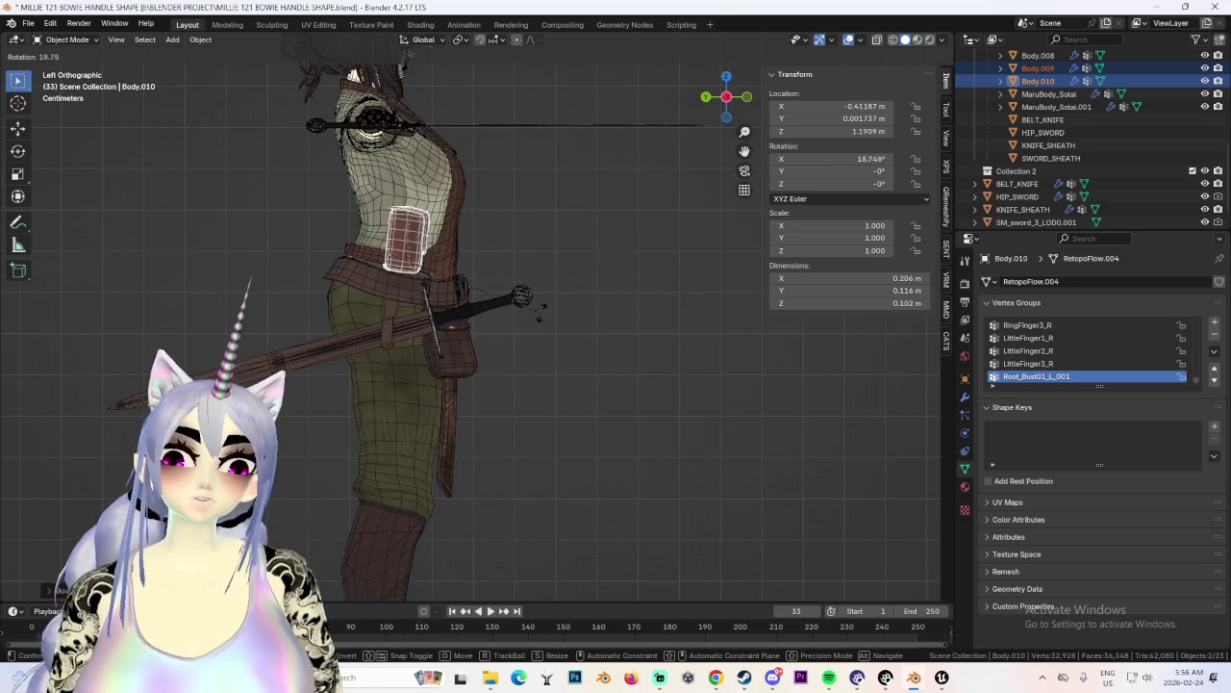
click(543, 298)
click(727, 77)
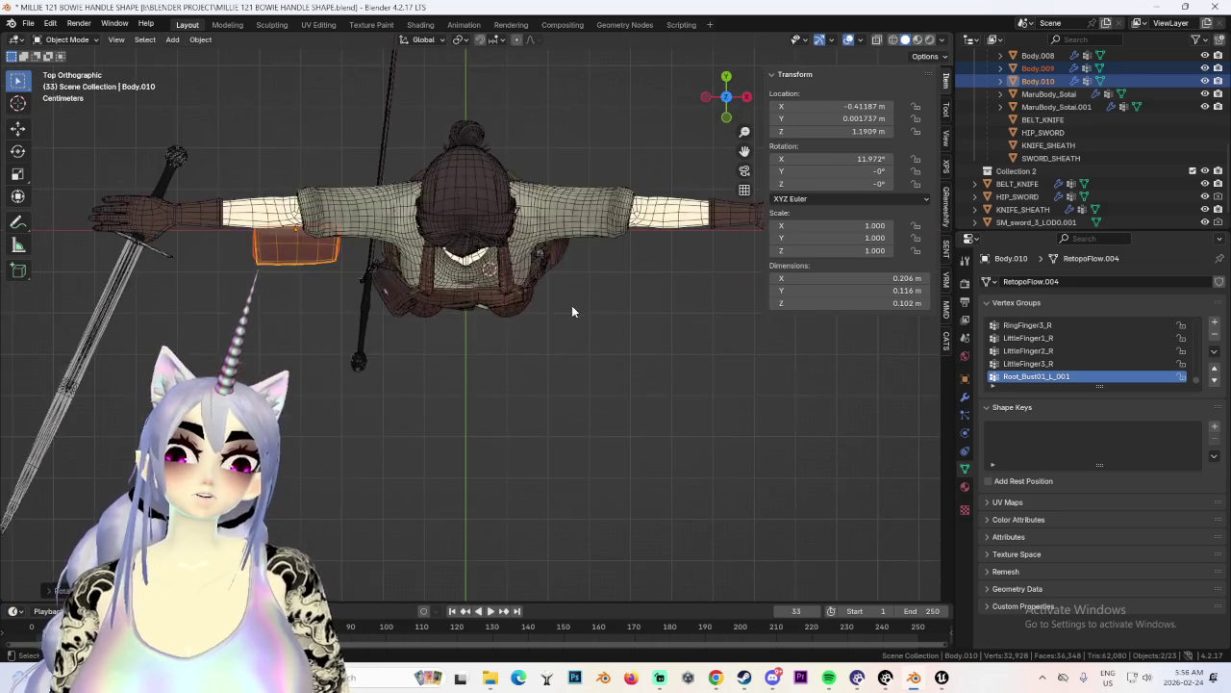
key(r)
key(1)
click(572, 306)
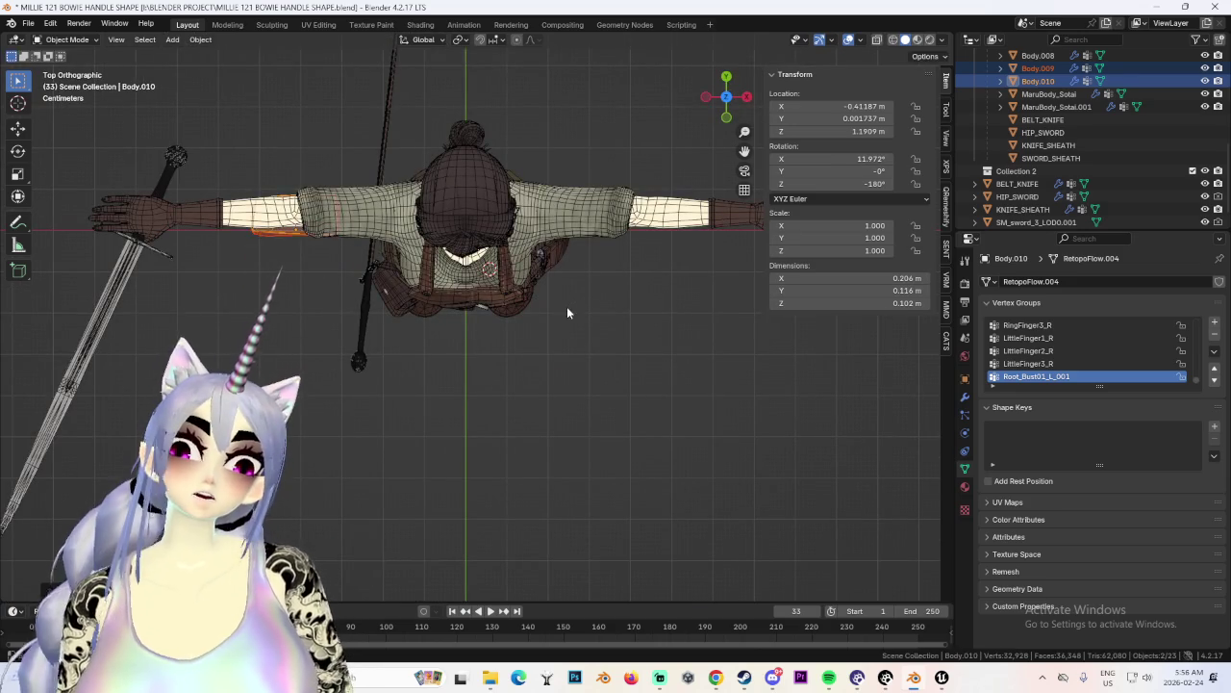
Frame the box against the torso and join Body.009 into Body.010 with Ctrl+J.
scroll(469, 241, up, 6)
shift+middle_drag(546, 75, 546, 243)
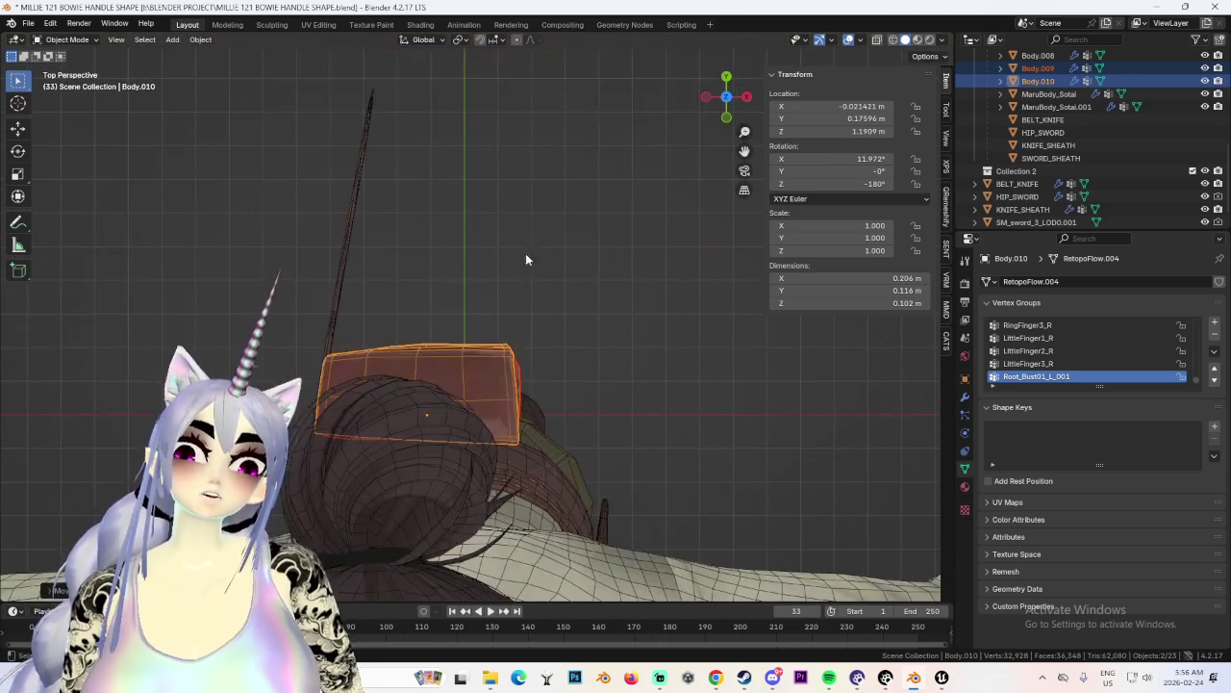
mouse_move(338, 423)
middle_down()
mouse_move(585, 291)
mouse_move(551, 326)
middle_up()
scroll(505, 263, up, 2)
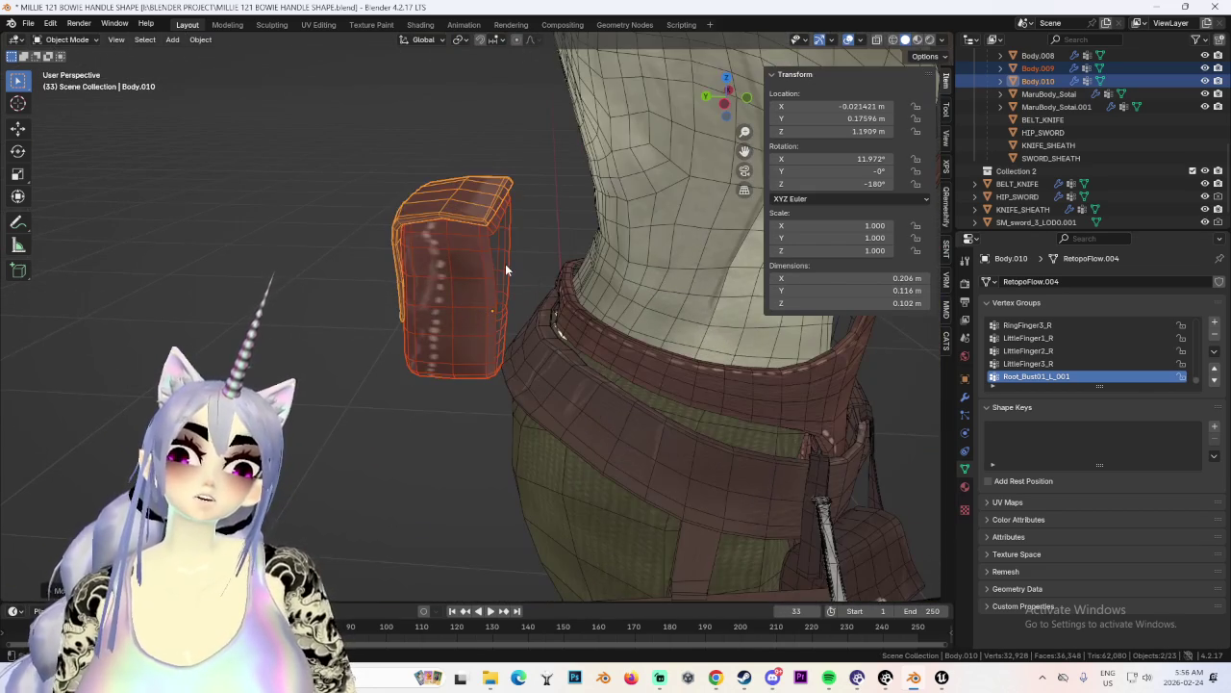
key(ctrl+j)
click(65, 39)
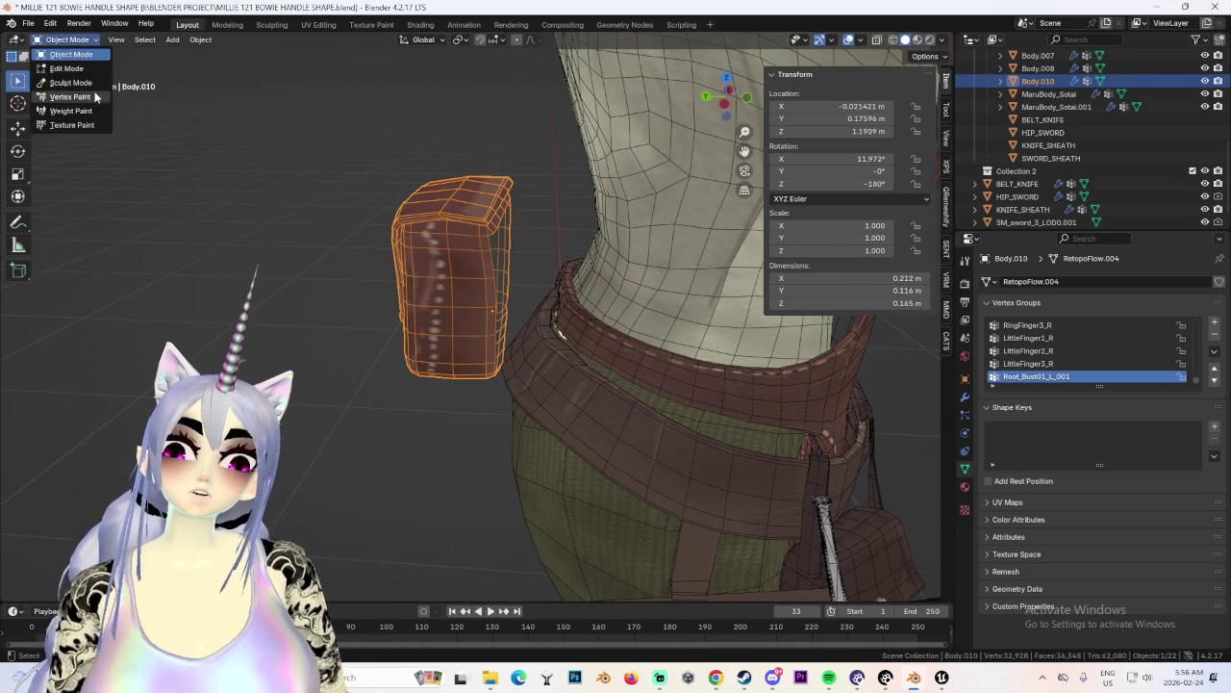
In Sculpt Mode, push the box's right edge into shape with a grab stroke.
click(67, 96)
scroll(495, 220, up, 2)
drag(526, 206, 517, 204)
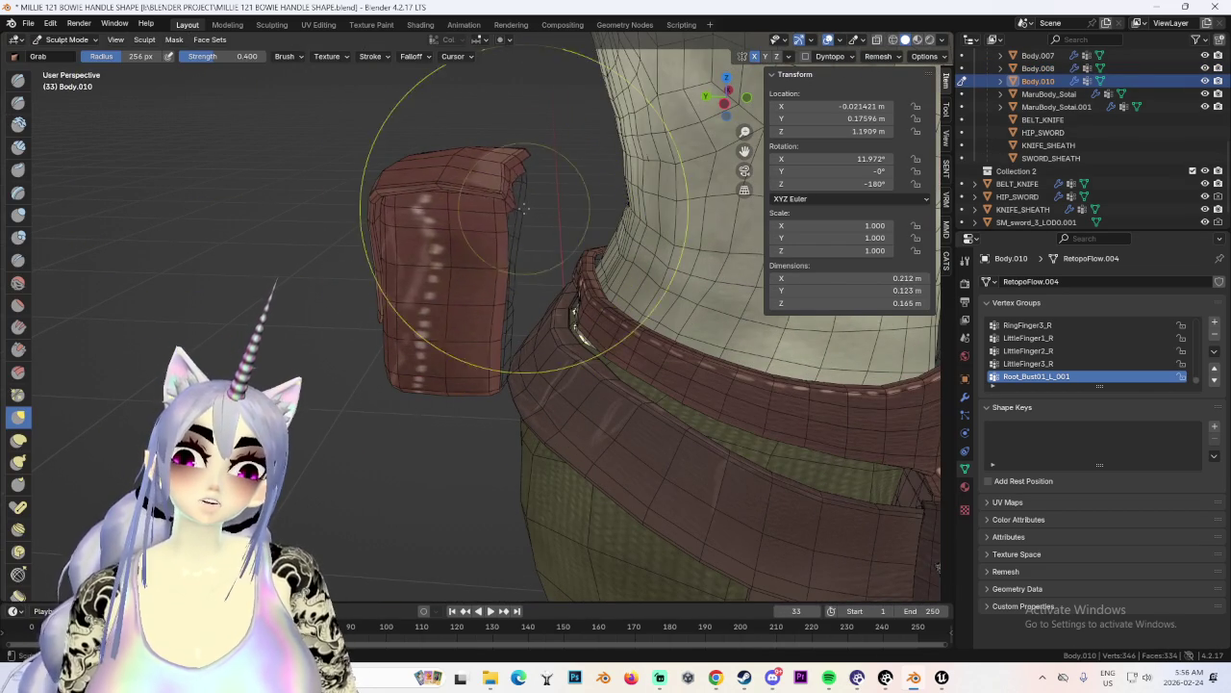
mouse_move(481, 240)
middle_down()
mouse_move(484, 305)
mouse_move(541, 367)
mouse_move(528, 261)
middle_up()
scroll(542, 367, down, 5)
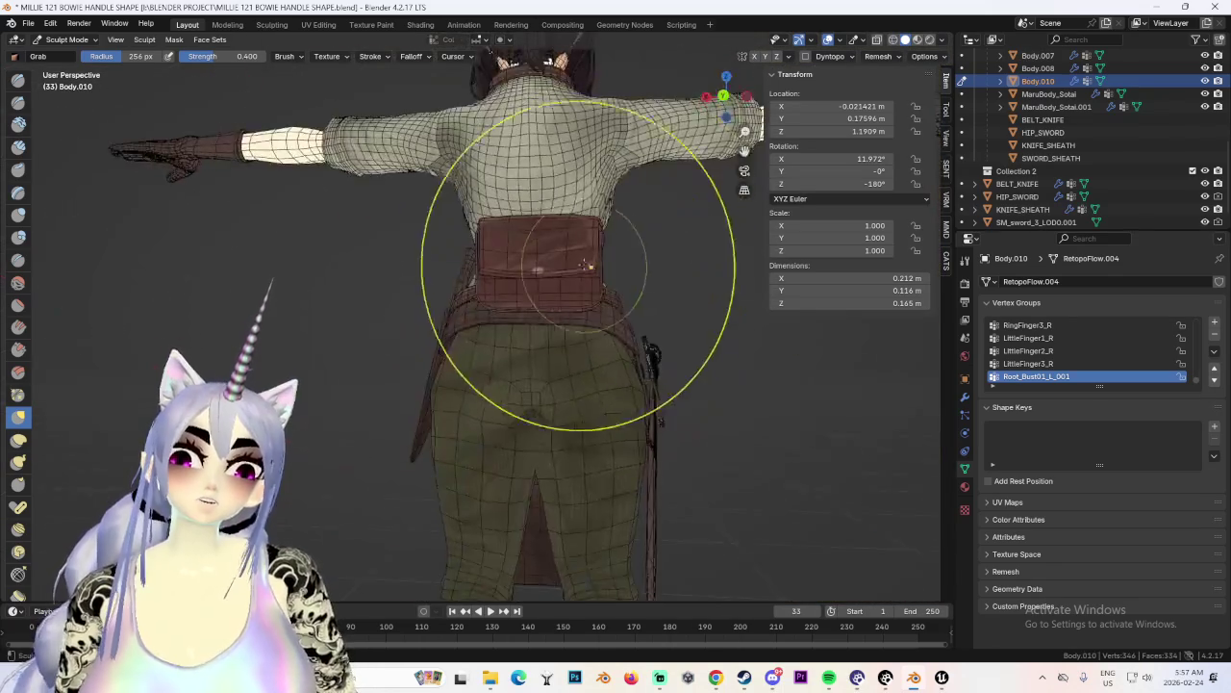
Back in Object Mode, tilt the box to about -14.8° on X from the left view.
click(98, 45)
click(63, 53)
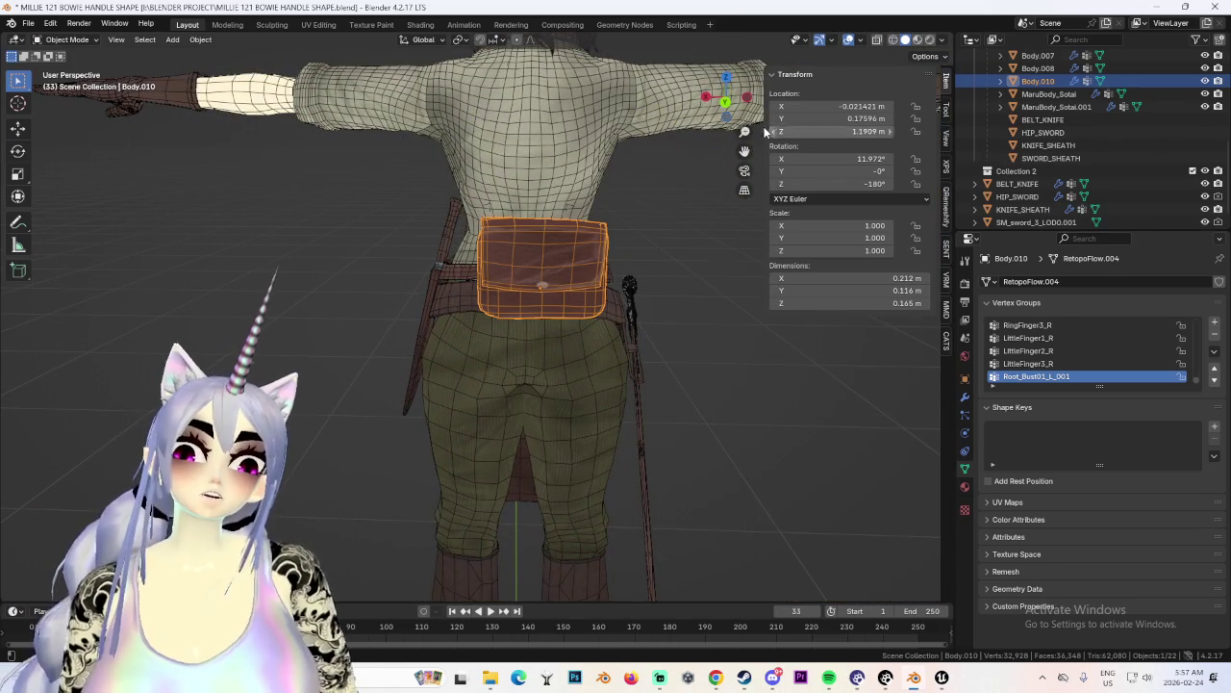
click(746, 99)
key(r)
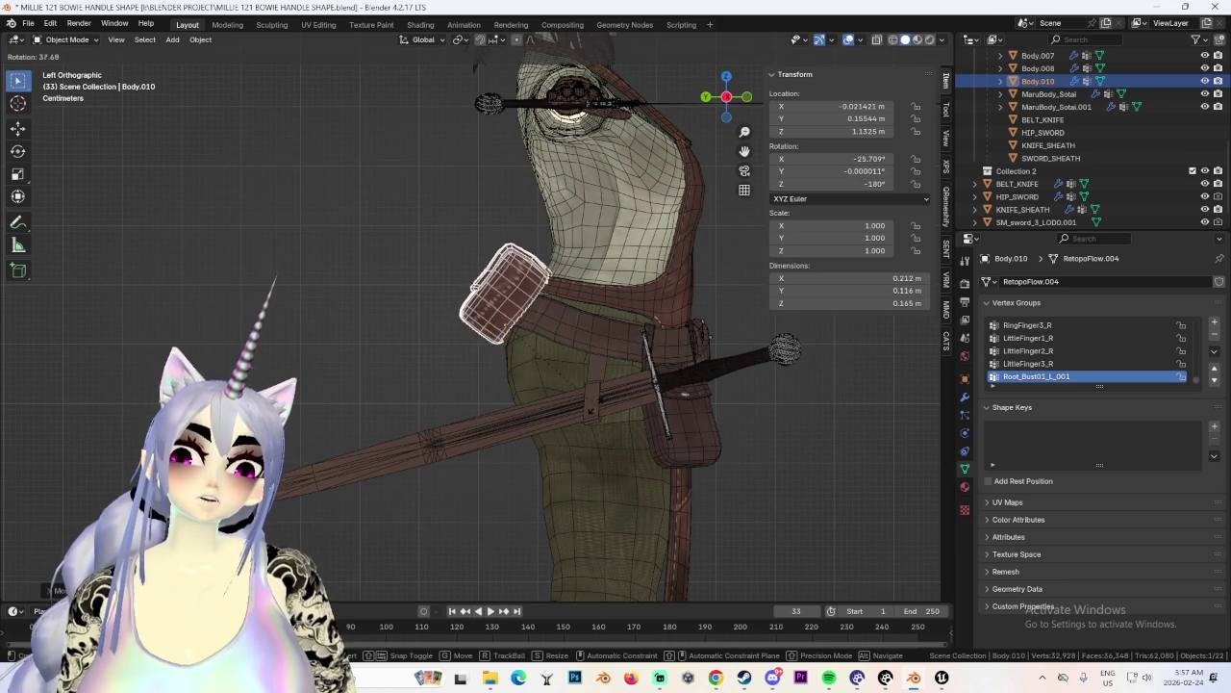
click(607, 396)
key(g)
click(609, 394)
Shift the box along X, then along Y out to 0.381 m.
mouse_move(606, 390)
middle_down()
mouse_move(579, 343)
mouse_move(539, 317)
mouse_move(404, 288)
mouse_move(465, 317)
middle_up()
key(g)
key(x)
click(524, 289)
key(g)
key(y)
click(381, 286)
scroll(464, 317, up, 6)
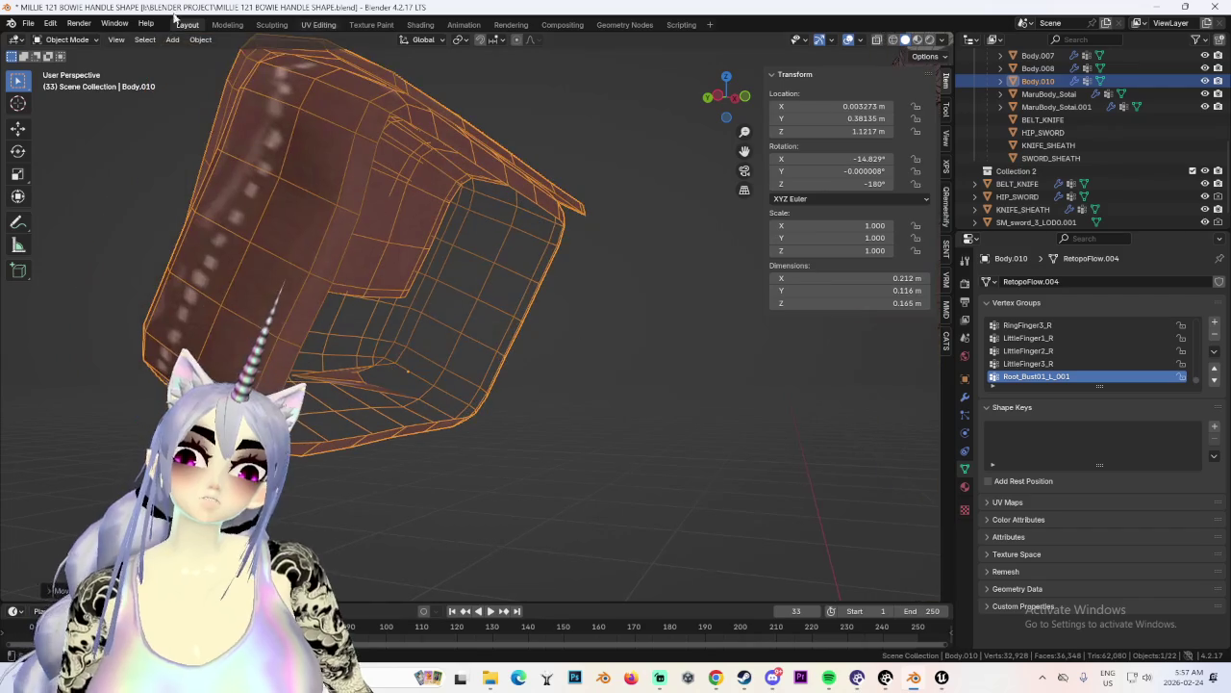
In Edit Mode with edge select, fill the belt box's open boundary loop with a face.
click(67, 40)
click(68, 53)
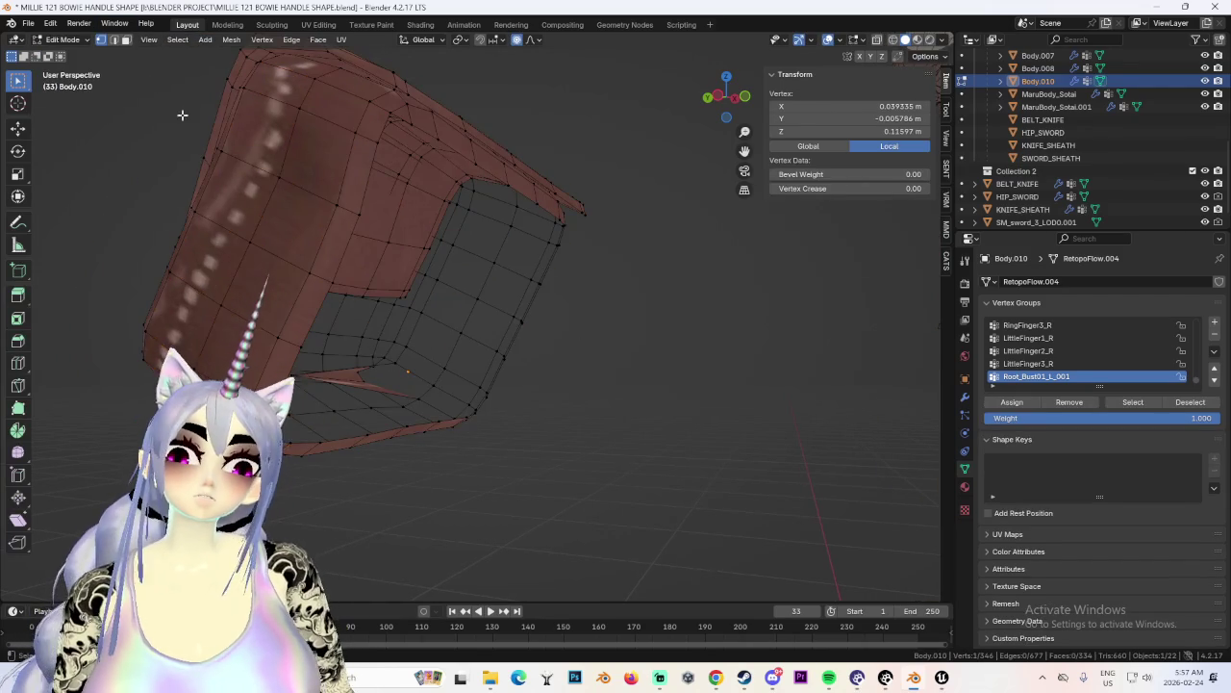
click(113, 39)
alt+click(382, 132)
key(f)
Cut horizontal edges across the new face by joining left and right vertex pairs.
click(602, 278)
middle_drag(602, 278, 513, 246)
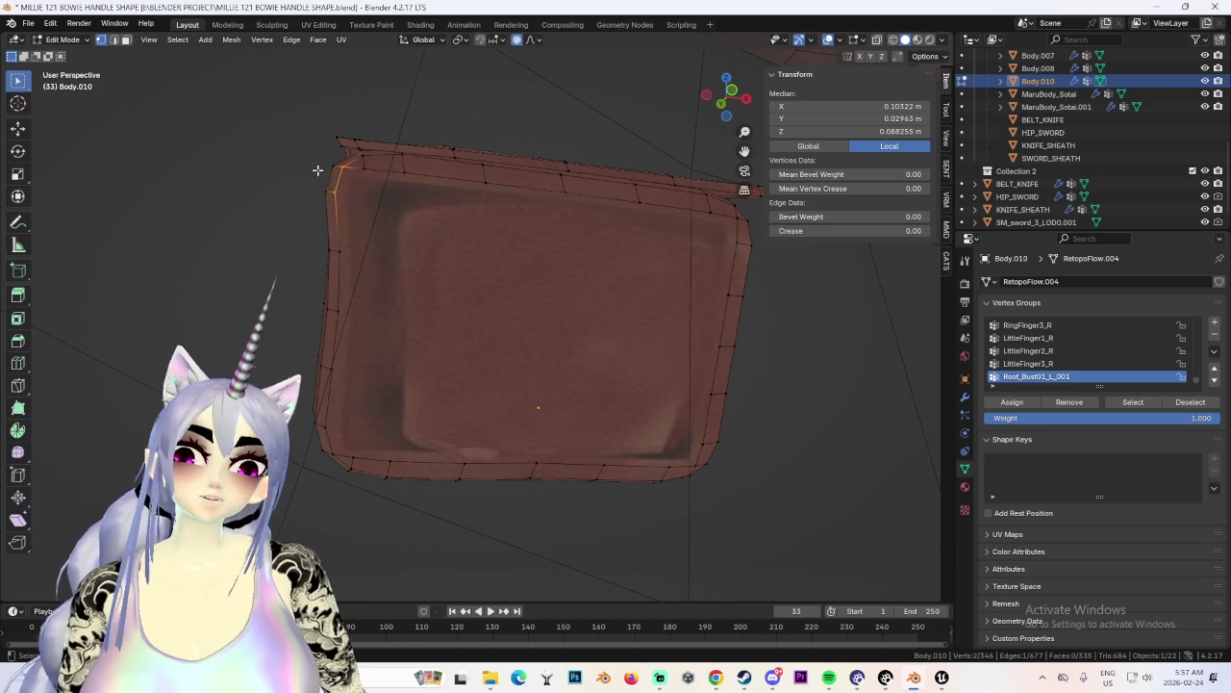
click(337, 195)
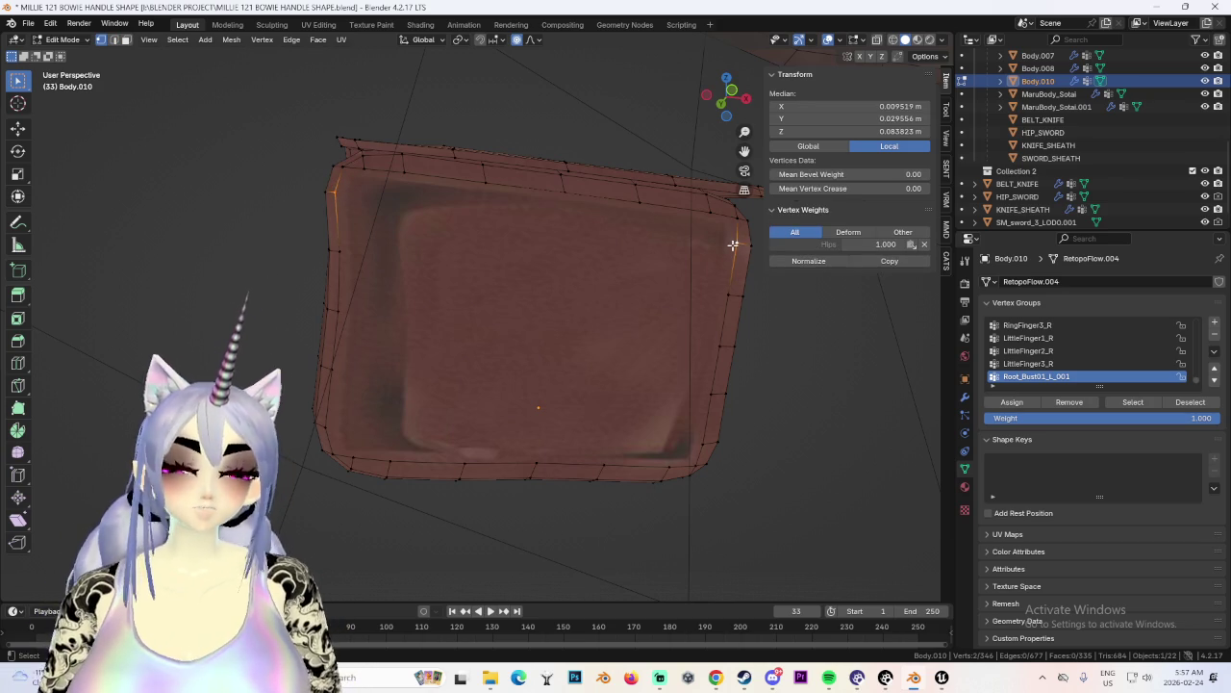
key(j)
key(alt+a)
click(327, 424)
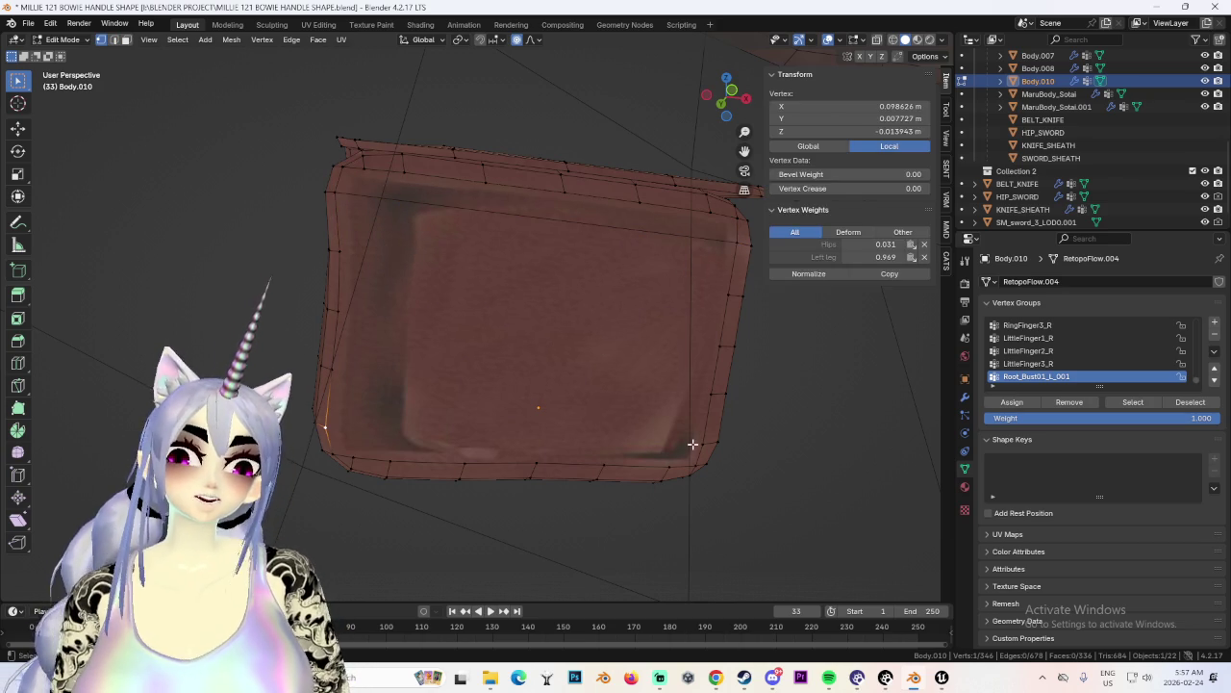
click(330, 369)
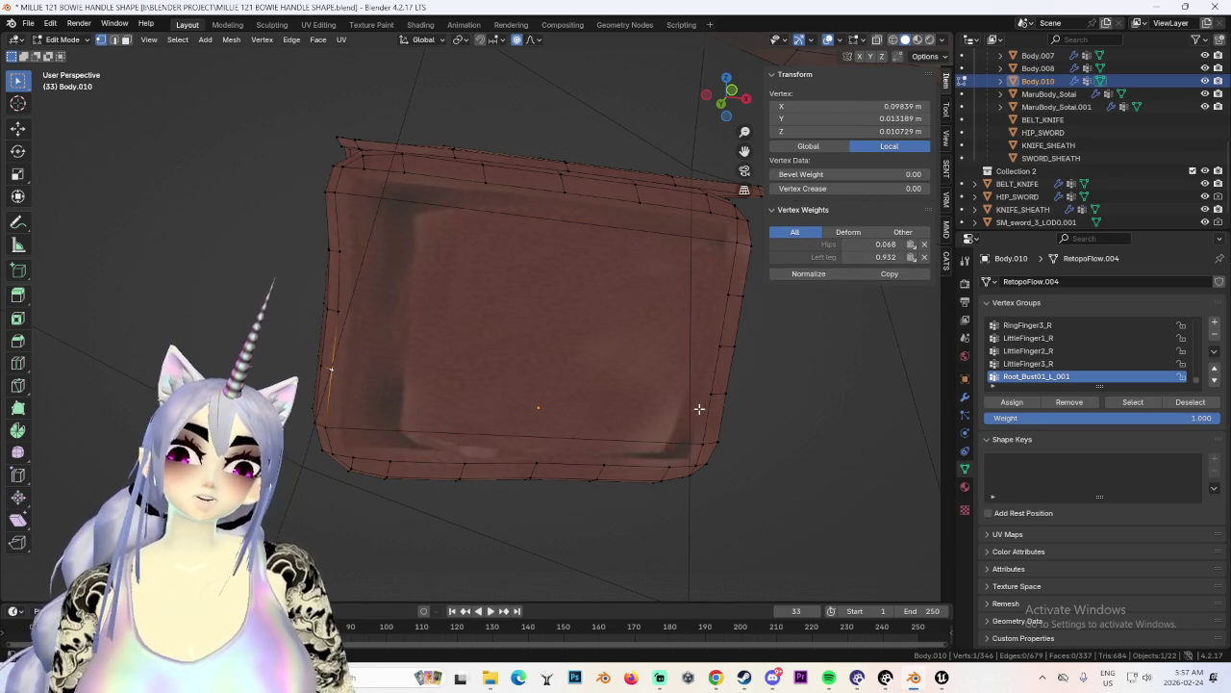
click(338, 310)
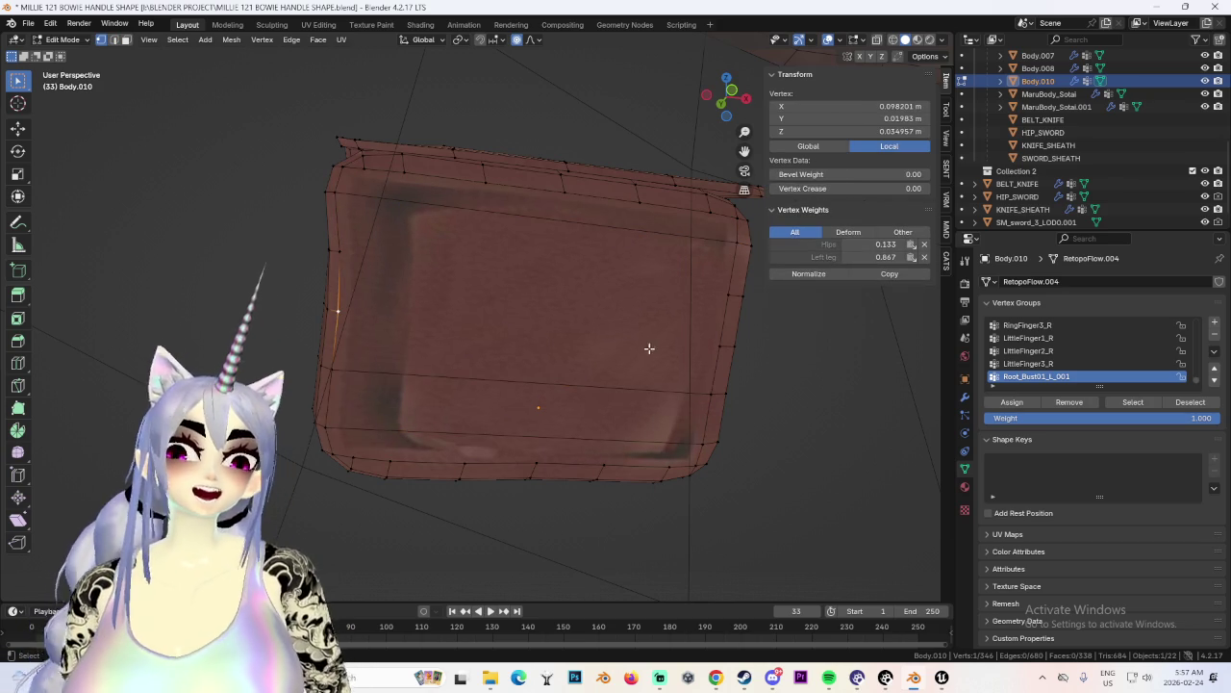
shift+click(718, 346)
key(j)
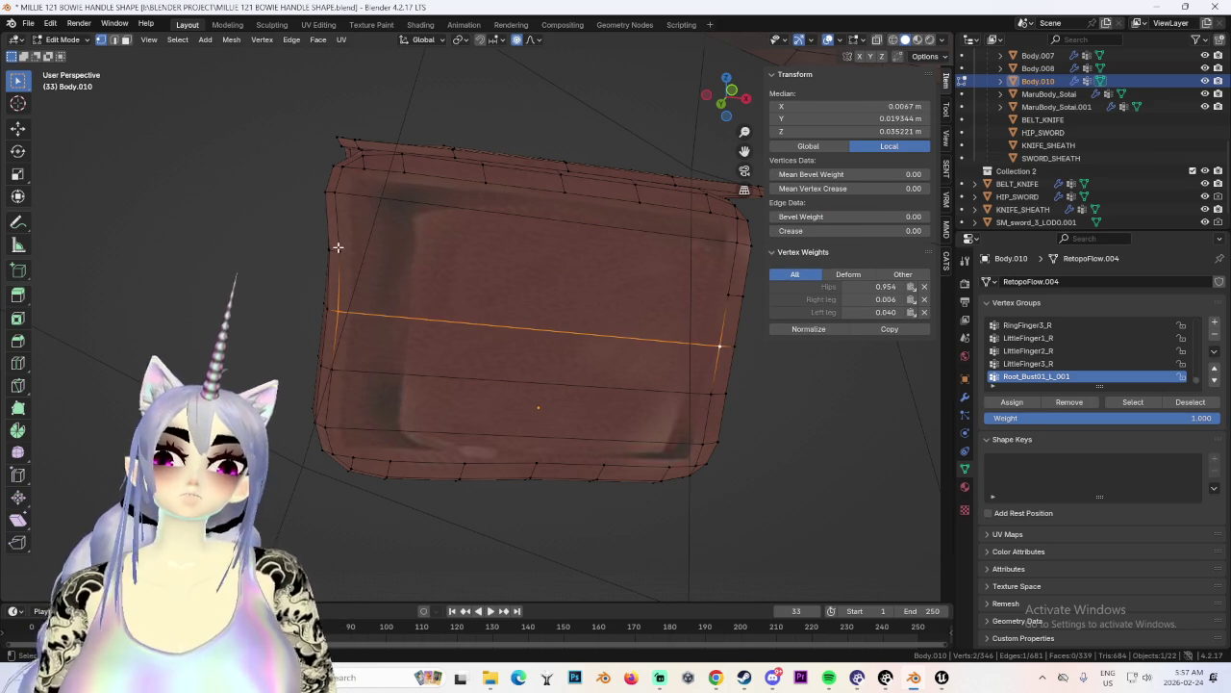
click(339, 251)
shift+click(728, 294)
key(j)
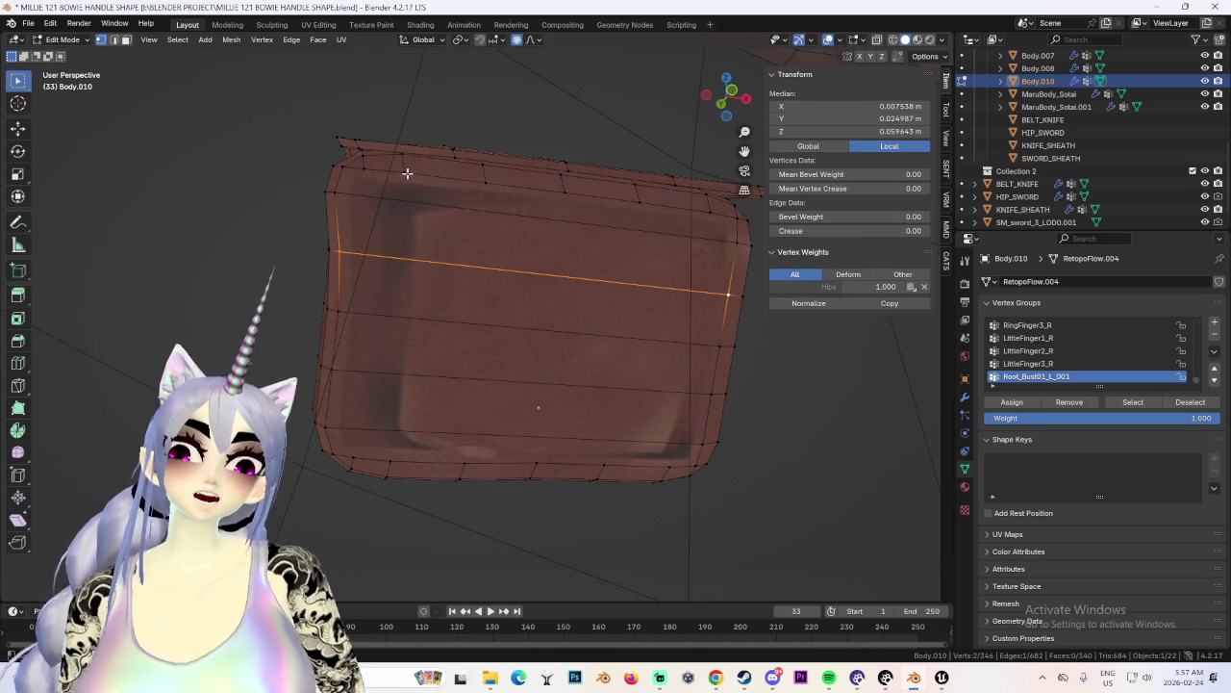
Cut vertical edges down the face by joining top and bottom vertex pairs.
click(363, 168)
key(j)
click(390, 463)
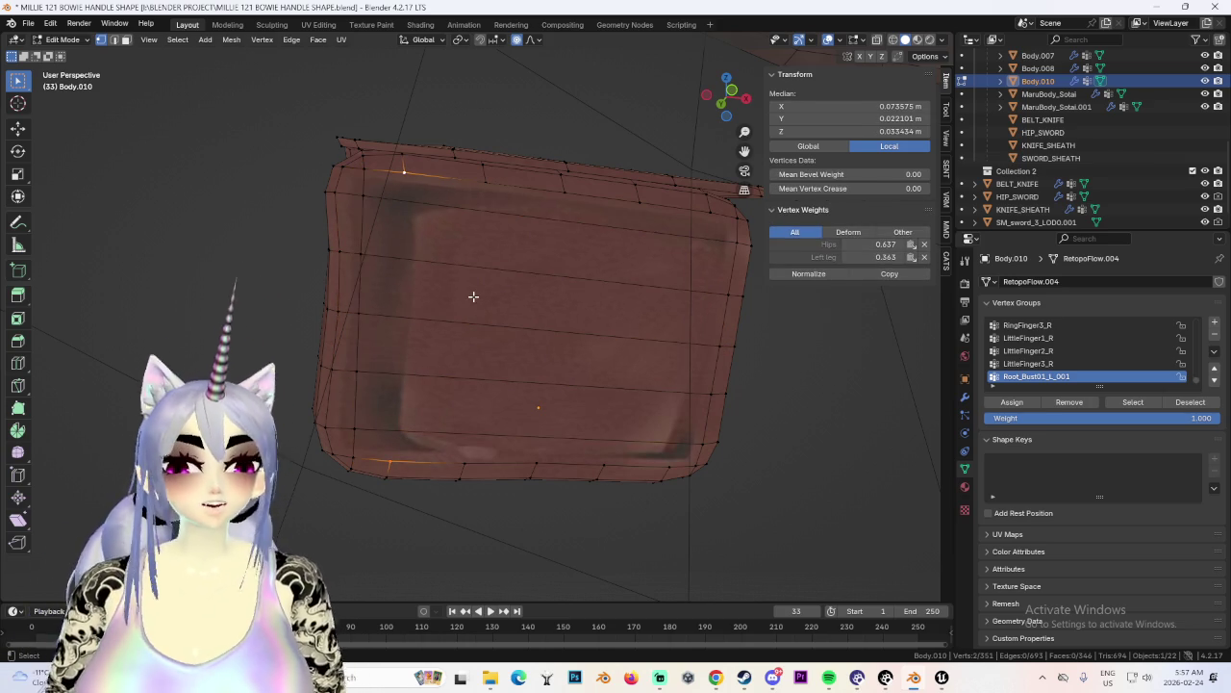
key(j)
click(464, 463)
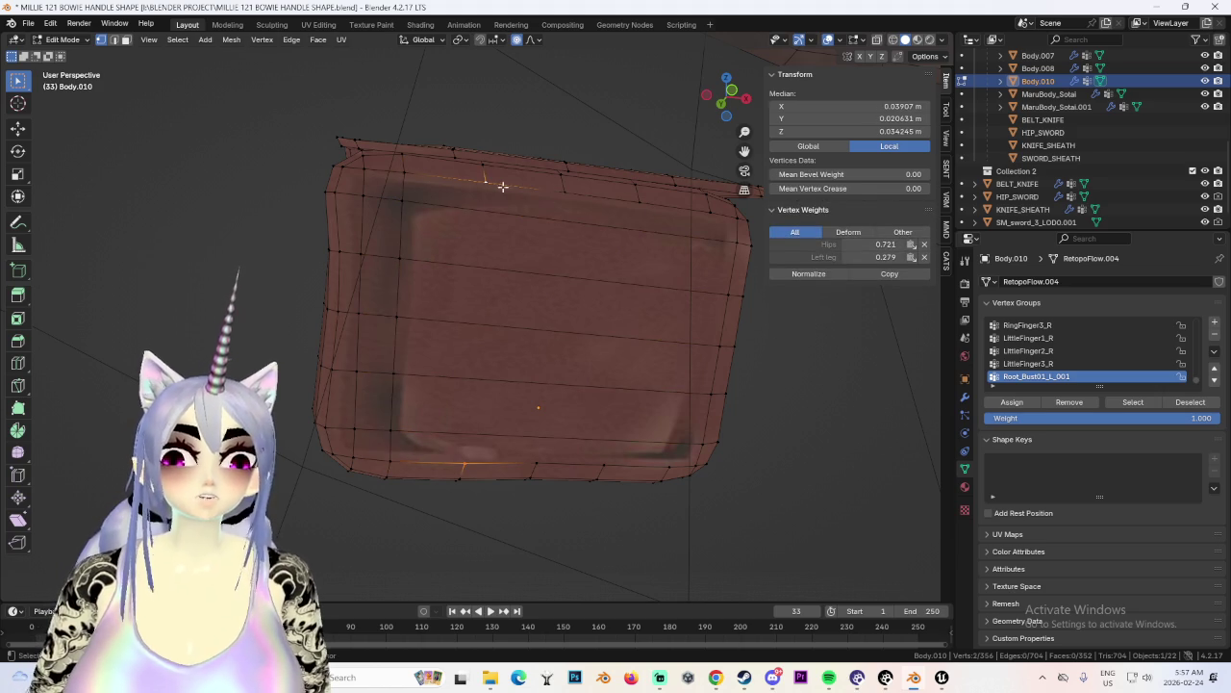
key(j)
click(538, 458)
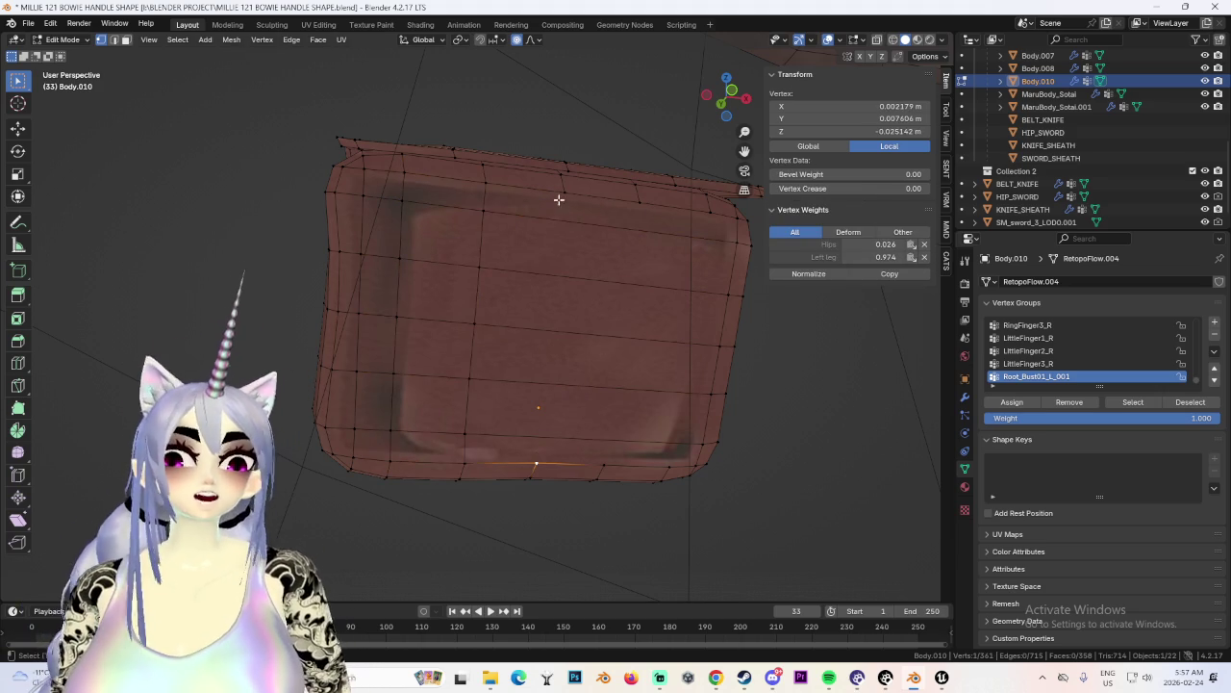
key(j)
click(604, 464)
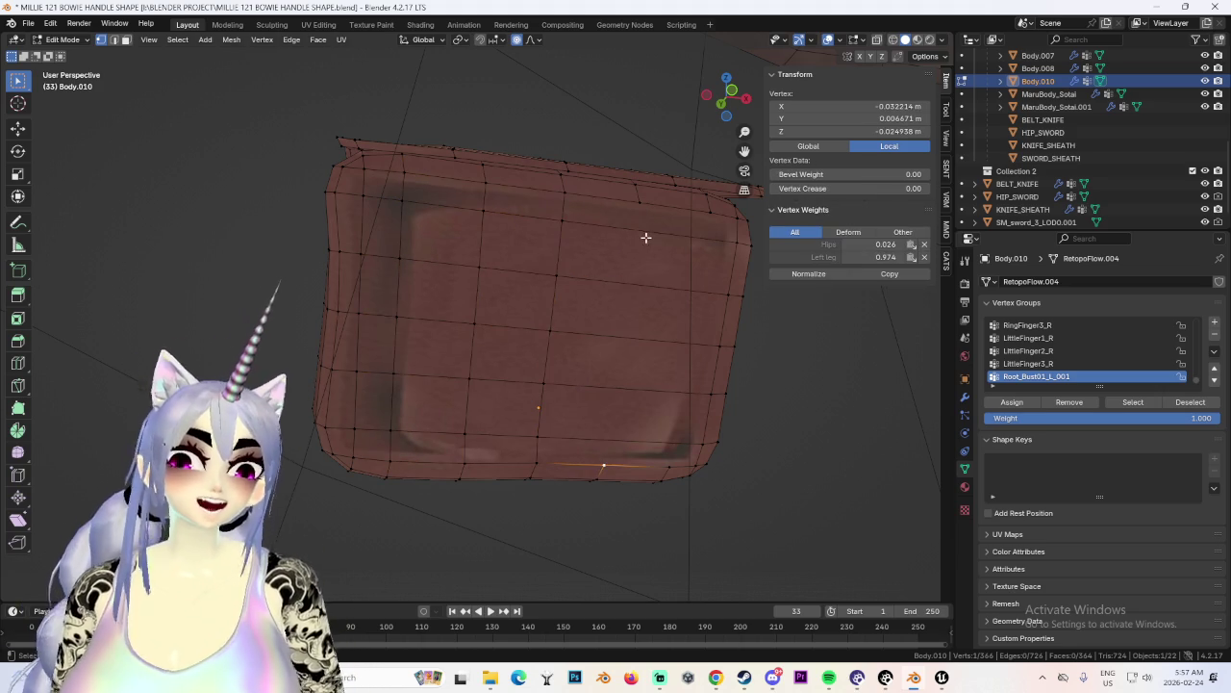
key(j)
click(695, 206)
click(706, 211)
mouse_move(706, 212)
middle_down()
mouse_move(619, 388)
mouse_move(657, 355)
middle_up()
Move the whole box mesh rightward in side view and adjust a corner vertex's height.
key(a)
click(727, 106)
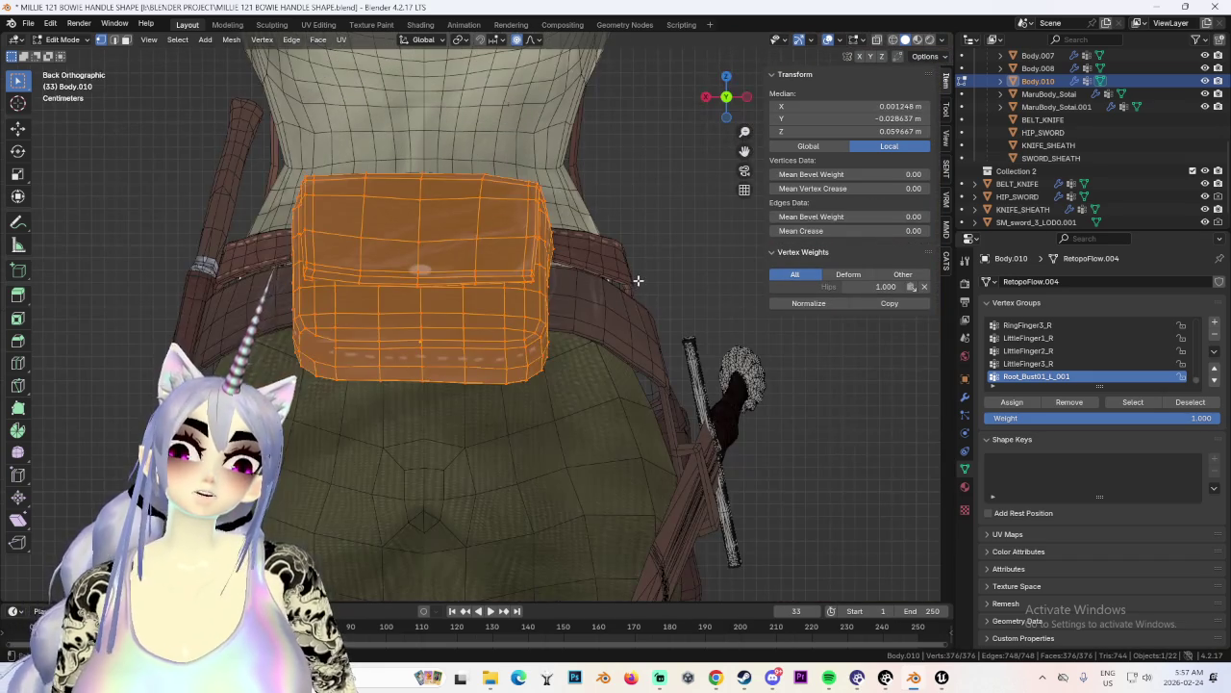
click(745, 100)
key(g)
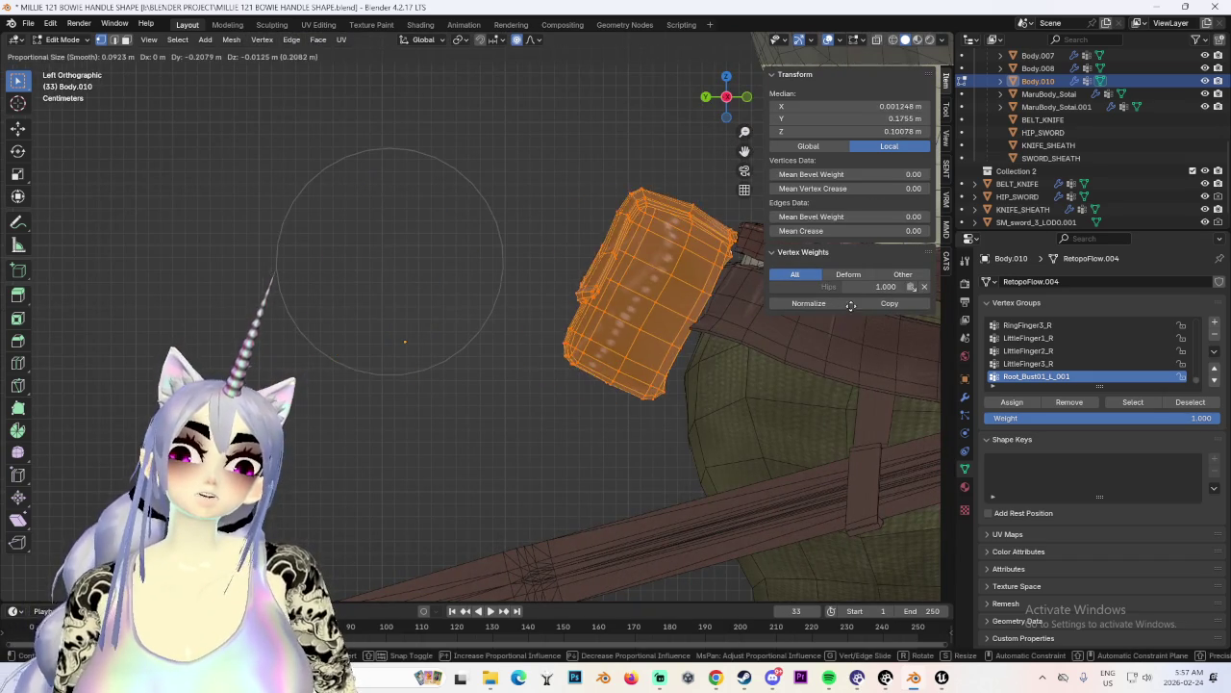
click(766, 372)
scroll(483, 338, up, 3)
scroll(539, 276, up, 2)
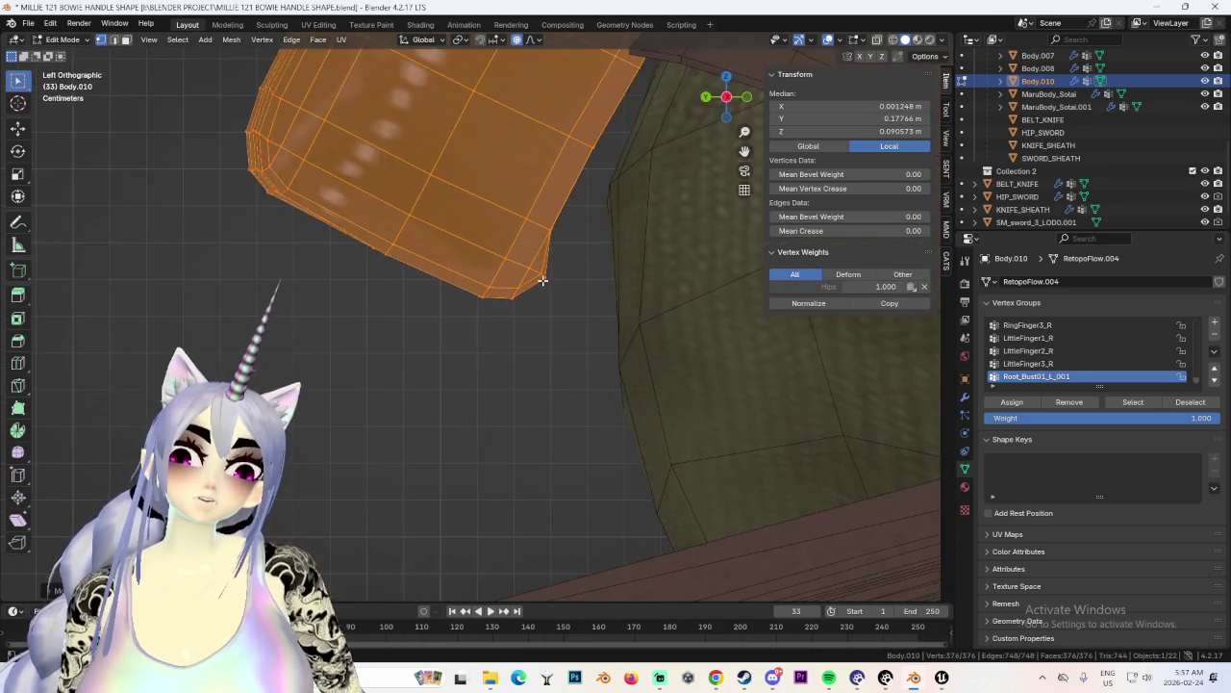
click(543, 280)
key(g)
click(534, 282)
Select the linked box mesh and move it to a new position in left side view.
mouse_move(542, 285)
middle_down()
mouse_move(578, 288)
mouse_move(541, 211)
mouse_move(401, 253)
mouse_move(652, 363)
mouse_move(599, 345)
middle_up()
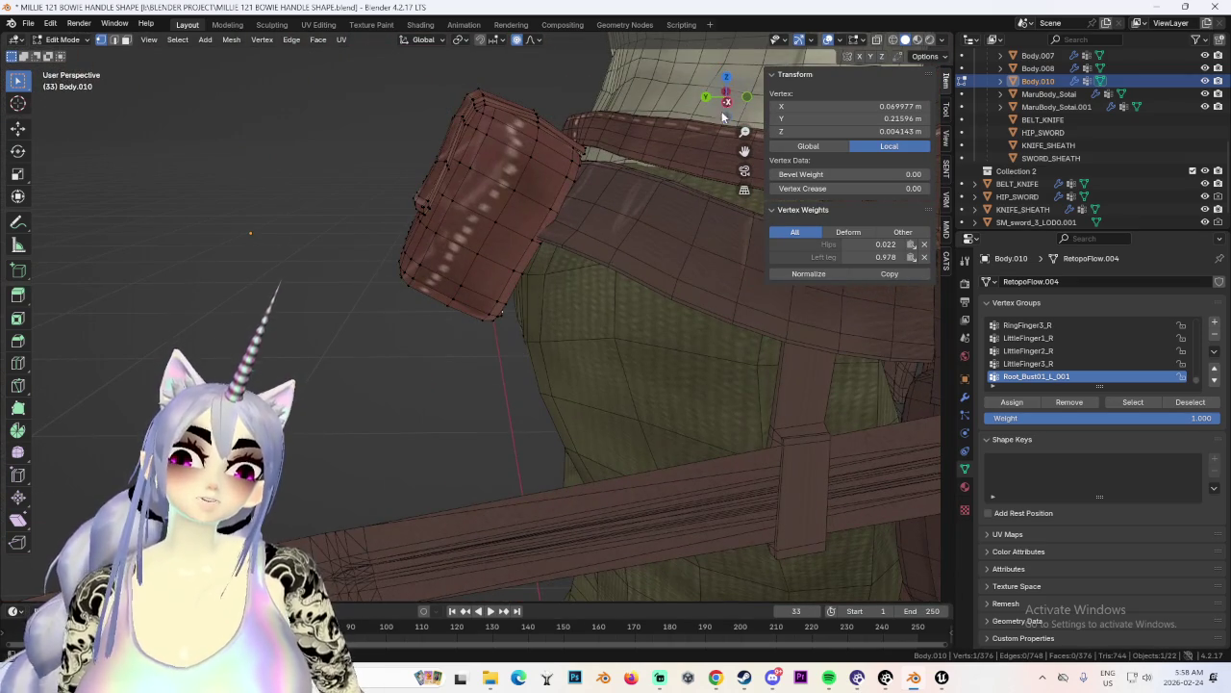
click(721, 116)
key(g)
key(Escape)
key(ctrl+l)
key(g)
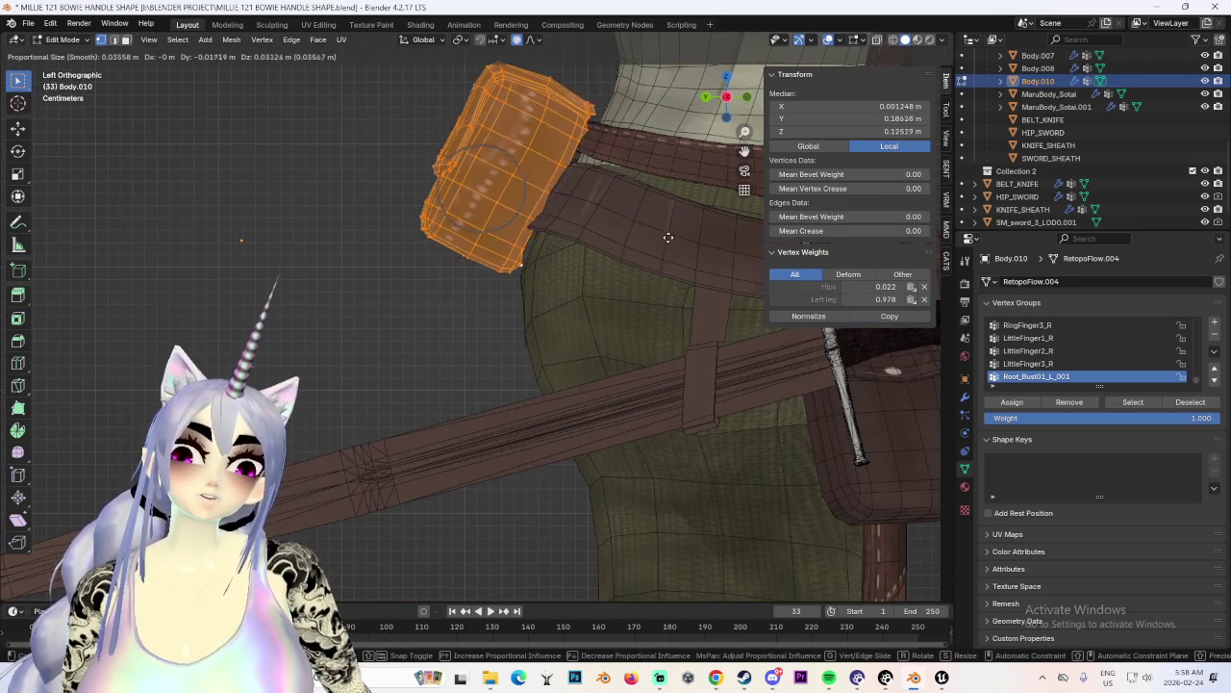
click(666, 252)
Nudge the box into place from rear angles, including a move locked to X.
mouse_move(666, 252)
middle_down()
mouse_move(647, 313)
mouse_move(608, 309)
middle_up()
middle_drag(697, 285, 704, 272)
key(g)
click(704, 271)
middle_drag(629, 360, 699, 252)
scroll(582, 293, down, 2)
key(g)
key(x)
click(580, 302)
middle_drag(580, 302, 721, 420)
Inspect the pouch on the character's back with overlays hidden, zooming in on the belt pocket.
click(817, 471)
mouse_move(818, 472)
middle_down()
mouse_move(715, 448)
mouse_move(783, 433)
mouse_move(679, 390)
middle_up()
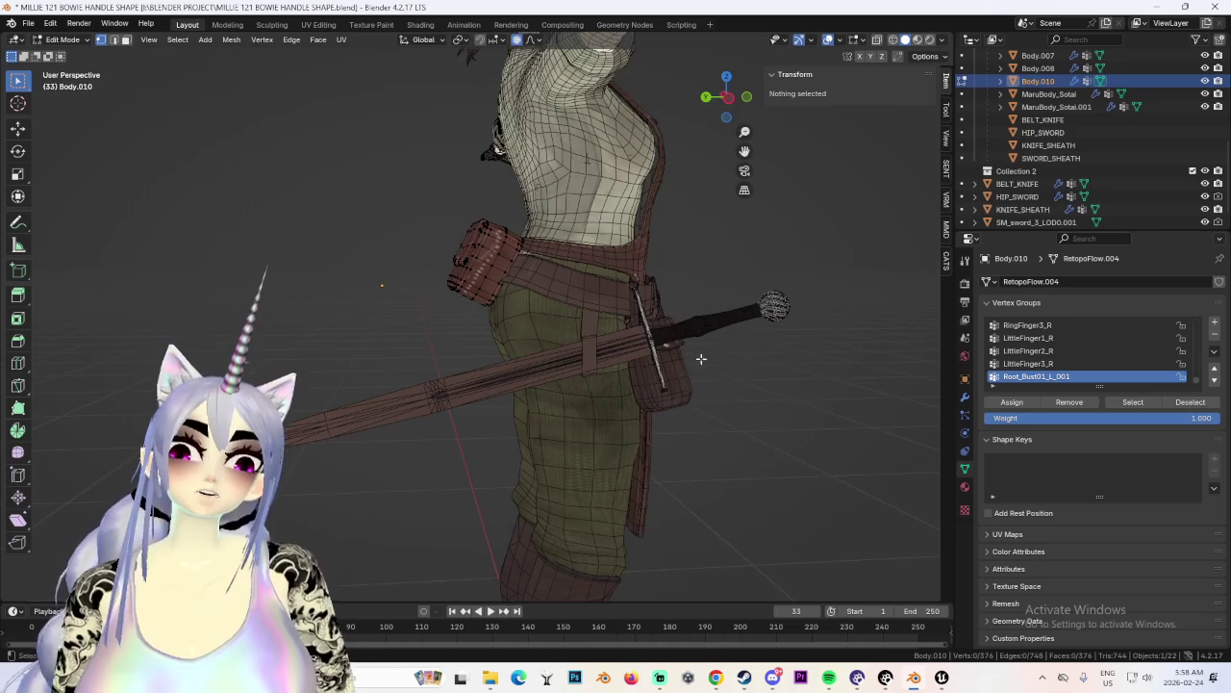
click(734, 99)
scroll(664, 298, up, 3)
scroll(630, 278, up, 2)
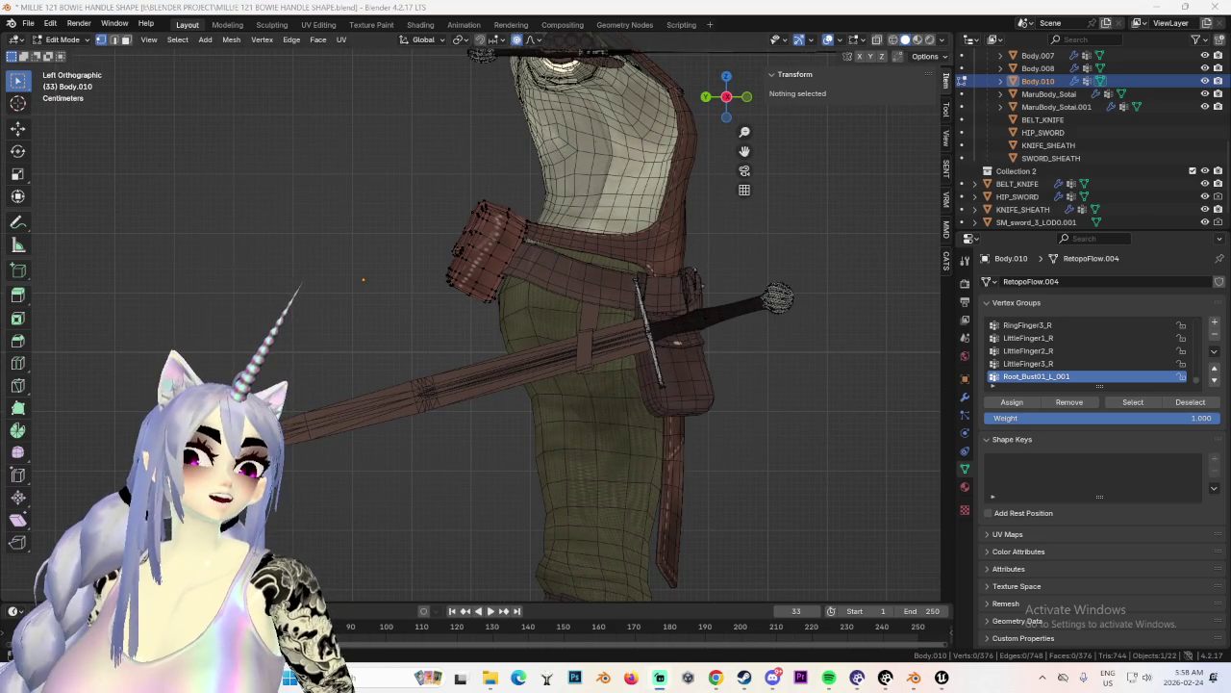
mouse_move(625, 317)
middle_down()
mouse_move(680, 322)
mouse_move(594, 406)
mouse_move(575, 381)
mouse_move(516, 376)
mouse_move(542, 375)
mouse_move(578, 317)
mouse_move(626, 336)
mouse_move(535, 365)
mouse_move(632, 391)
mouse_move(741, 126)
middle_up()
click(733, 98)
scroll(787, 123, up, 2)
scroll(632, 377, down, 2)
key(shift+alt+z)
mouse_move(845, 100)
middle_down()
mouse_move(731, 289)
mouse_move(657, 346)
mouse_move(607, 343)
mouse_move(634, 364)
mouse_move(742, 362)
mouse_move(635, 349)
mouse_move(655, 359)
middle_up()
scroll(635, 349, up, 3)
scroll(545, 360, up, 3)
mouse_move(511, 352)
middle_down()
mouse_move(638, 369)
mouse_move(390, 385)
mouse_move(466, 333)
mouse_move(359, 336)
mouse_move(580, 316)
middle_up()
mouse_move(486, 376)
middle_down()
mouse_move(522, 349)
mouse_move(654, 340)
mouse_move(482, 191)
mouse_move(577, 250)
middle_up()
Return to Object Mode and show the overlays and wireframe again.
click(63, 39)
click(59, 54)
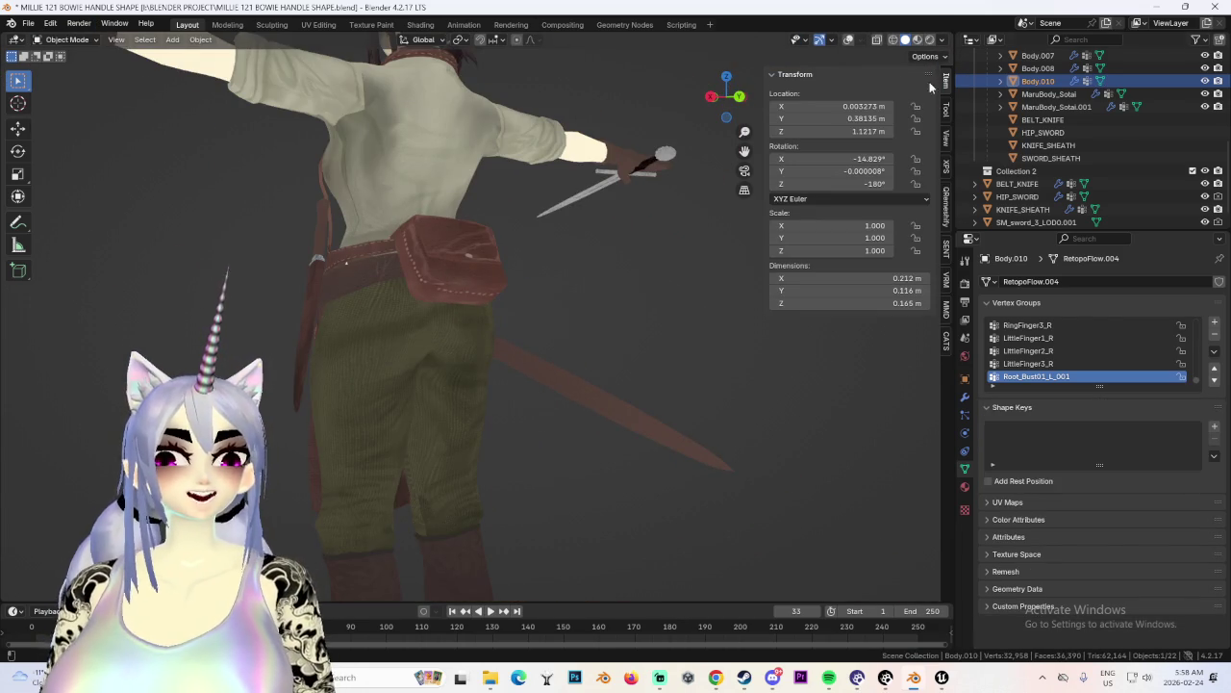
click(849, 39)
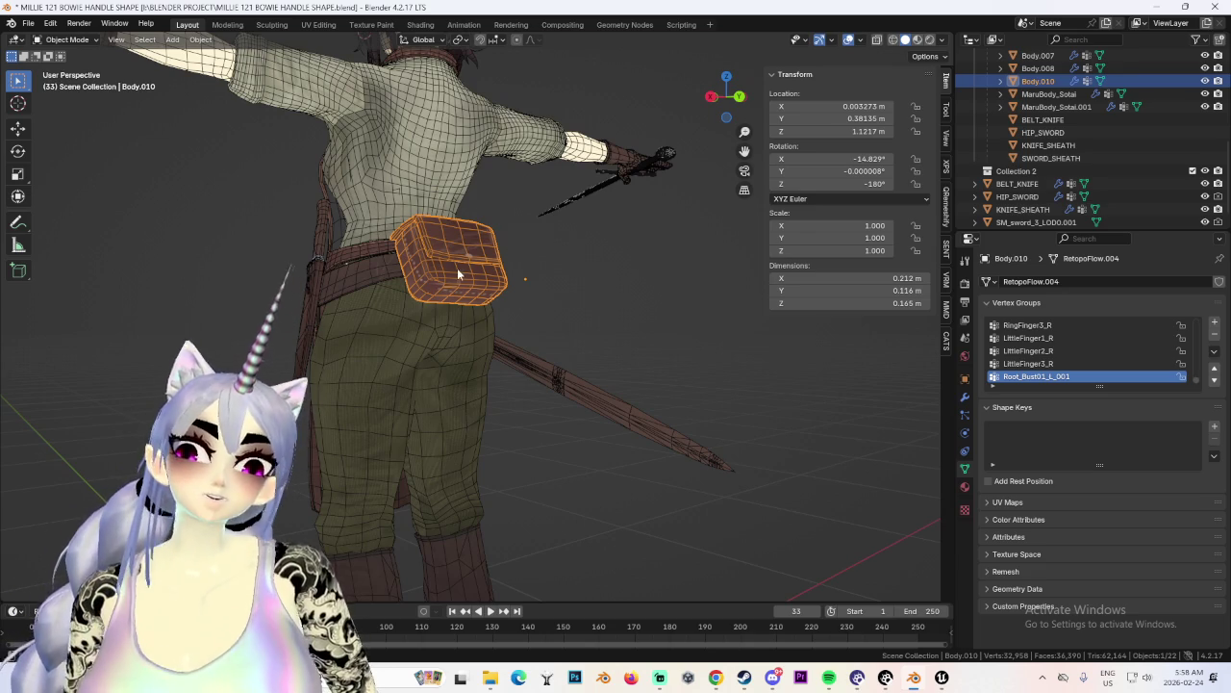
Clear the pouch's parent keeping its transform and rename Body.010 to ASS_BOX.
right_click(456, 274)
mouse_move(385, 224)
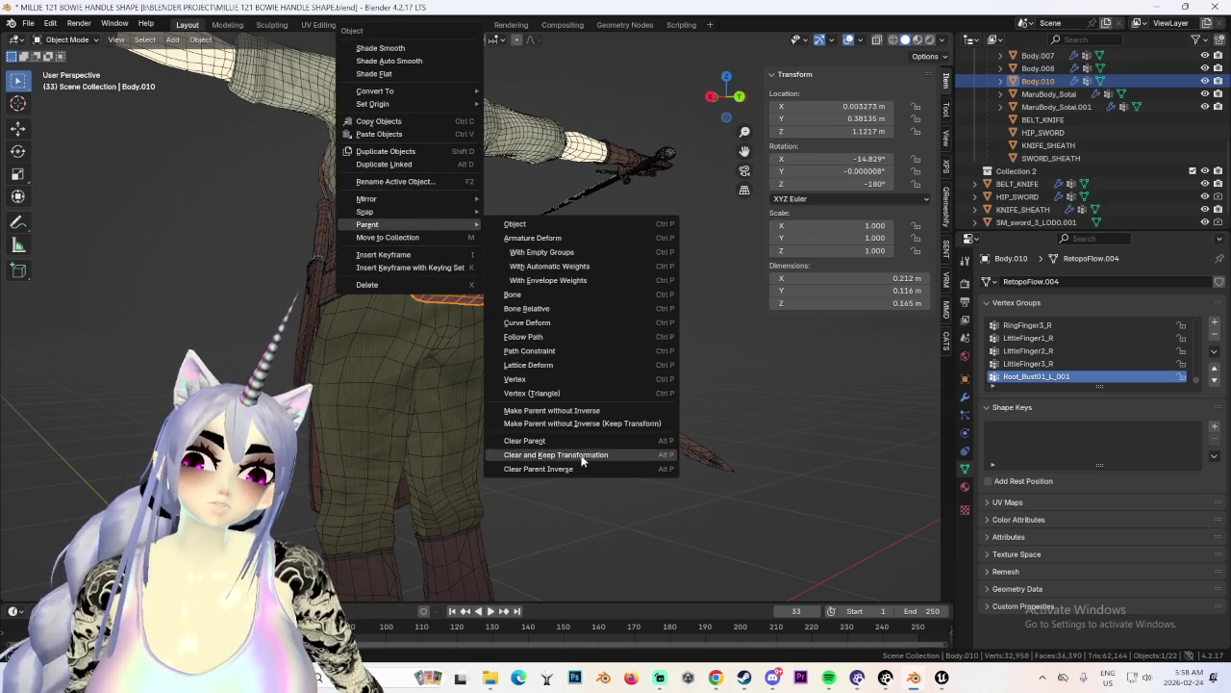
click(581, 459)
middle_drag(531, 297, 490, 294)
right_click(487, 296)
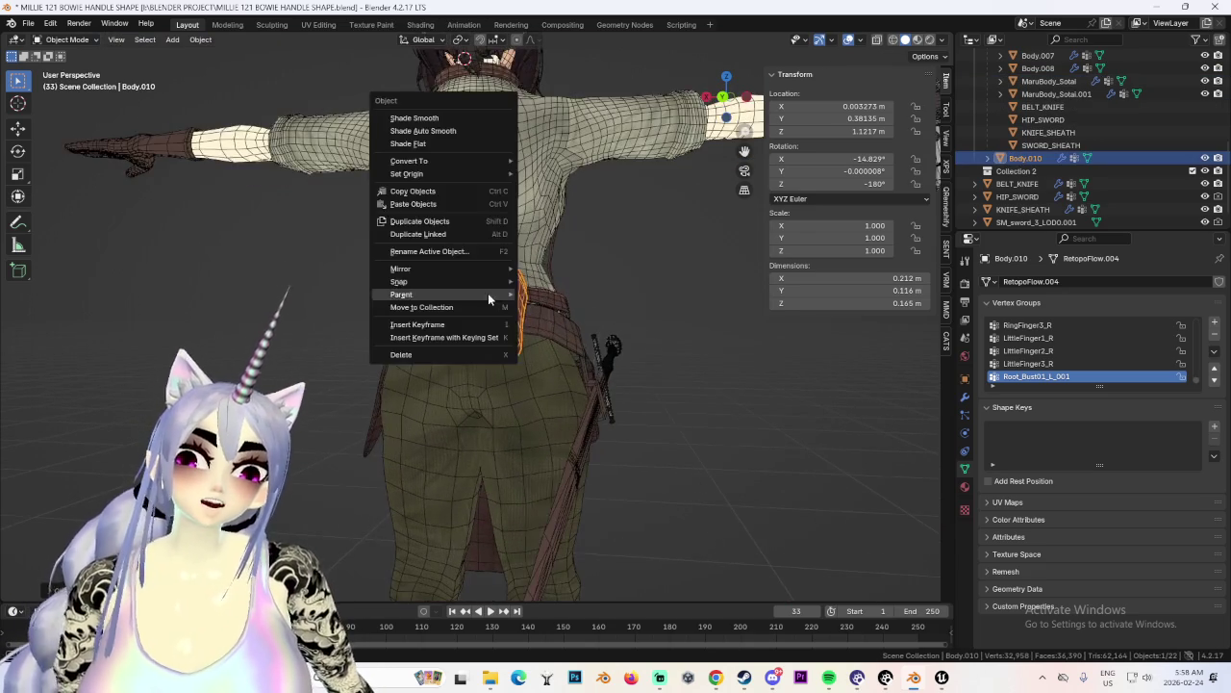
scroll(1022, 164, down, 1)
key(F2)
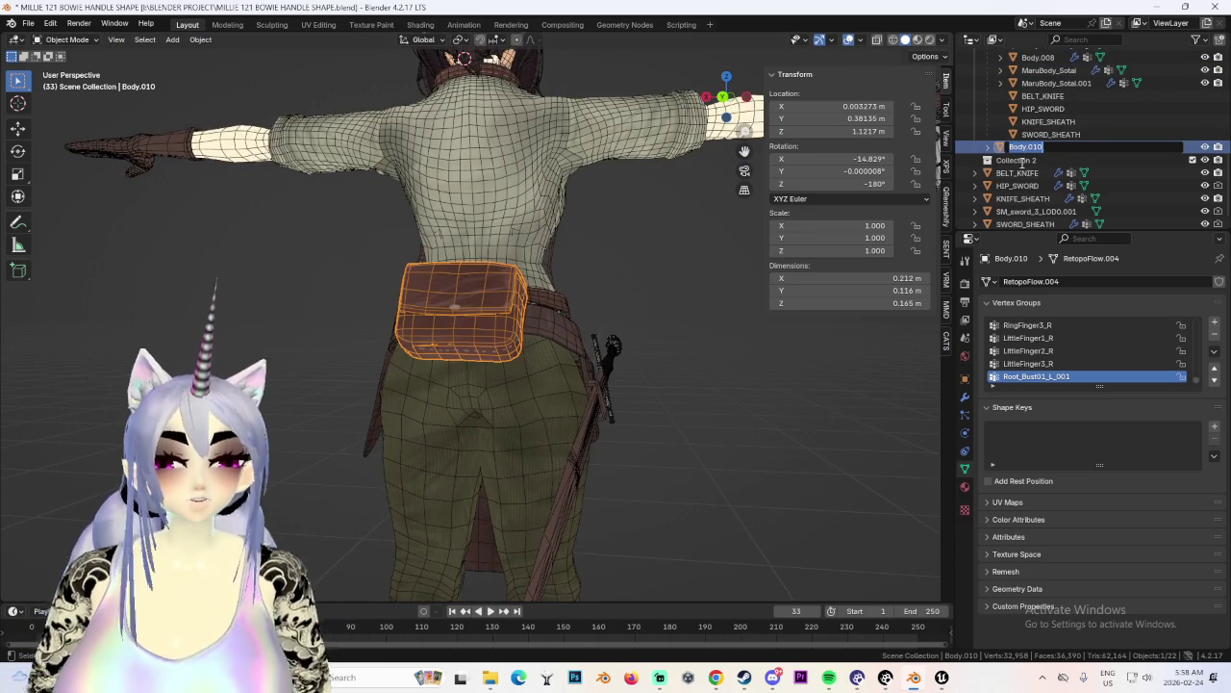
click(1093, 147)
text(ASS_BOX)
key(Return)
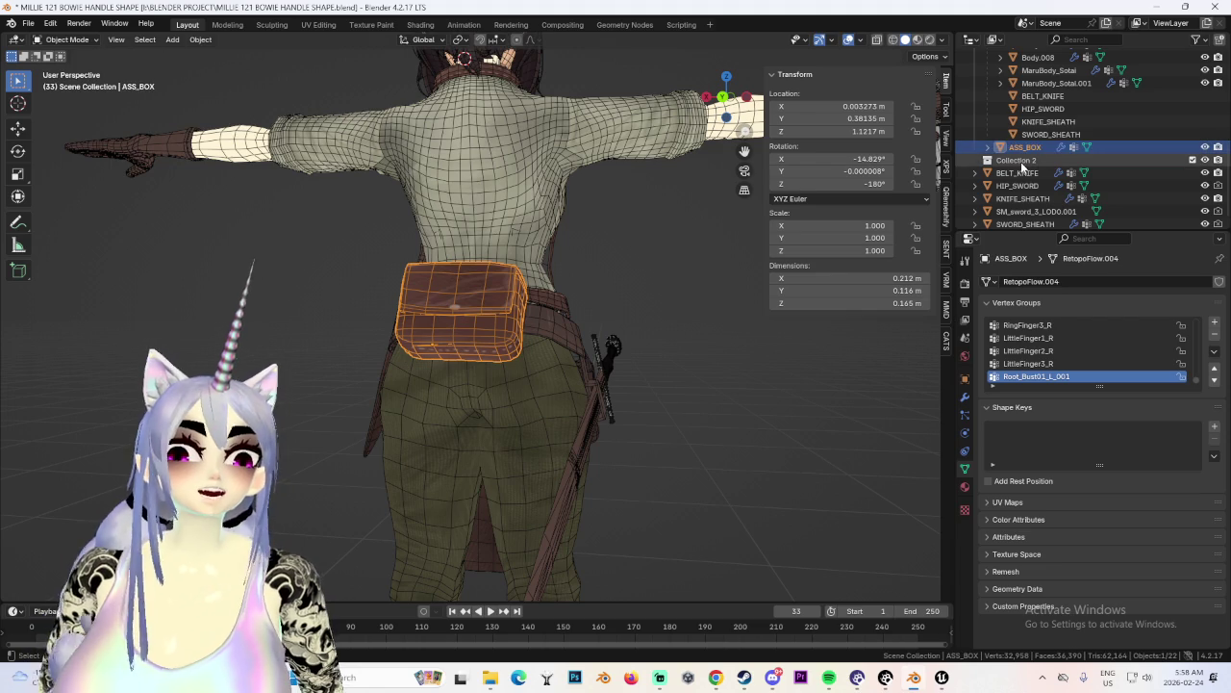
right_click(481, 324)
mouse_move(395, 325)
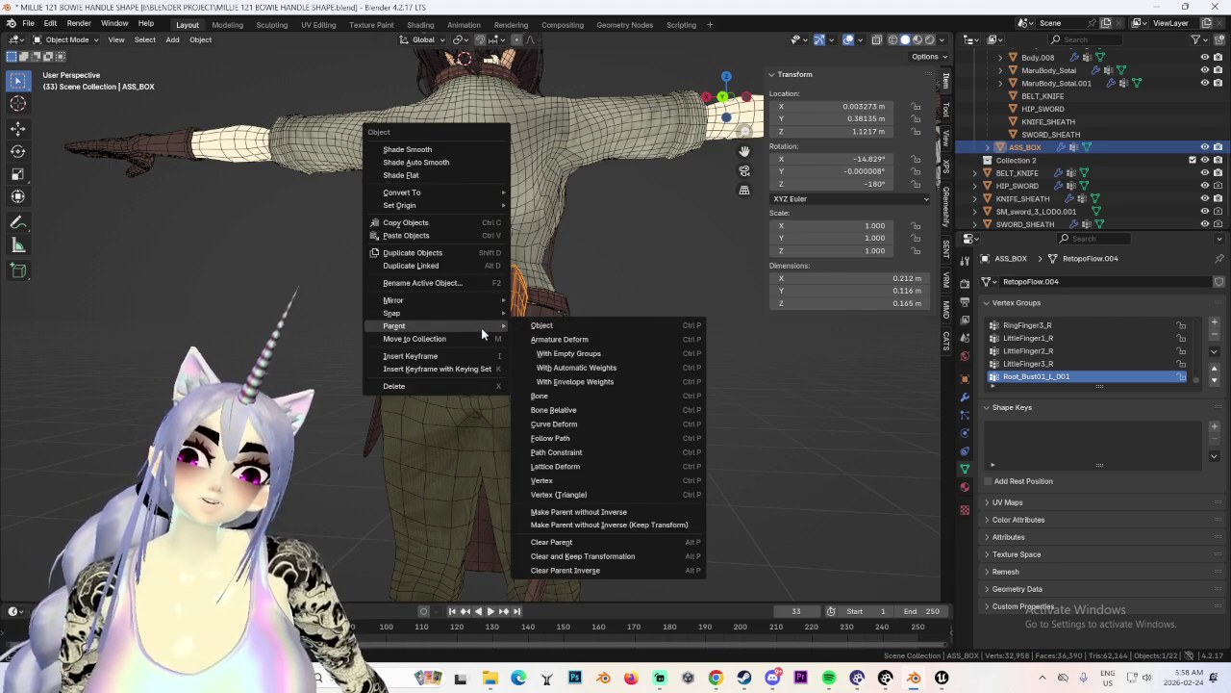
click(634, 555)
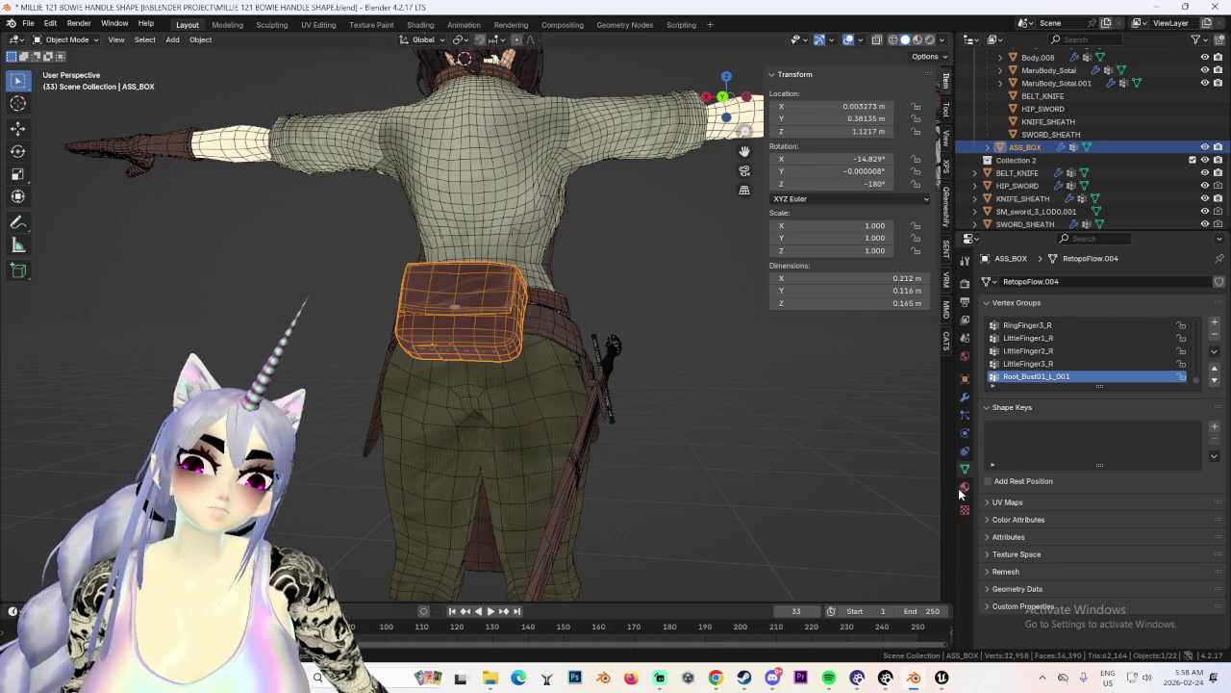
Attach ASS_BOX to the armature's Hips bone with CATS Attach Mesh.
click(948, 339)
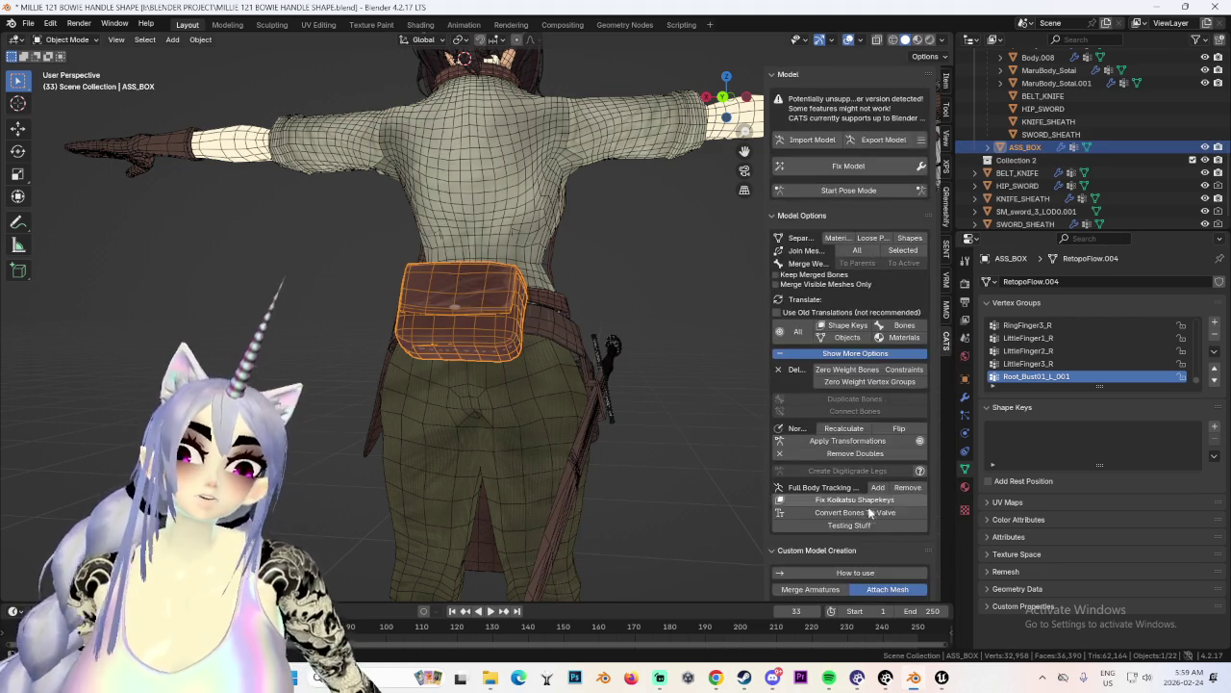
scroll(859, 539, down, 5)
scroll(859, 539, down, 3)
click(890, 478)
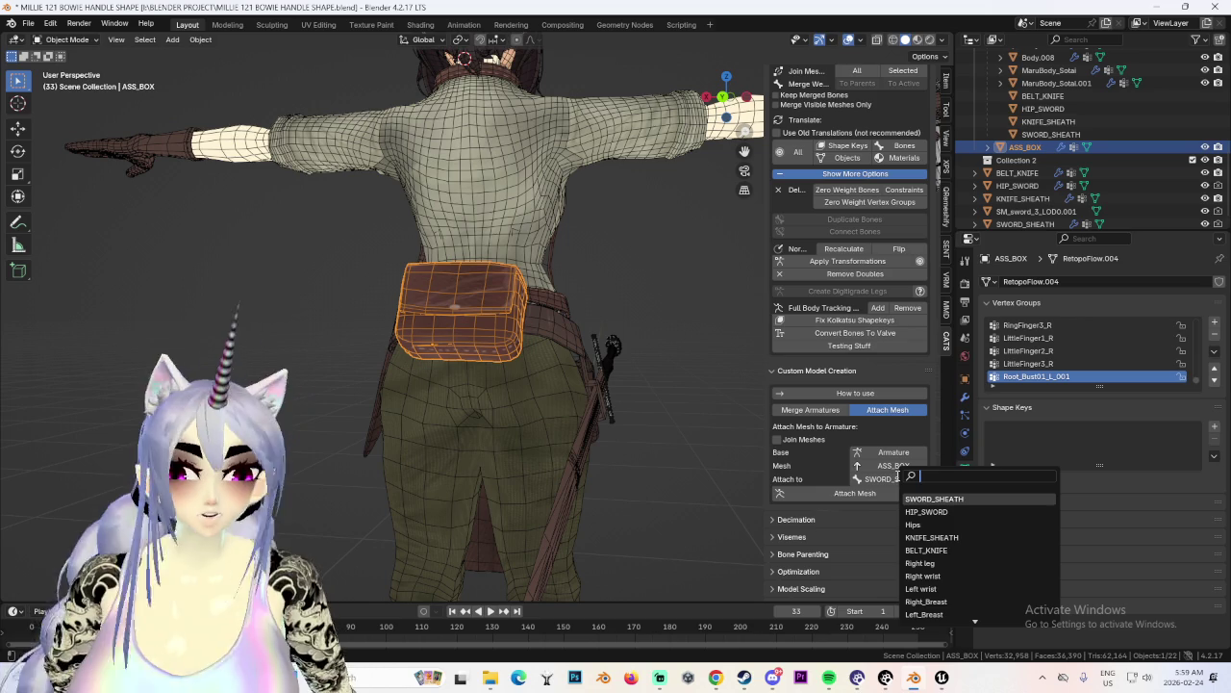
text(hi)
key(Return)
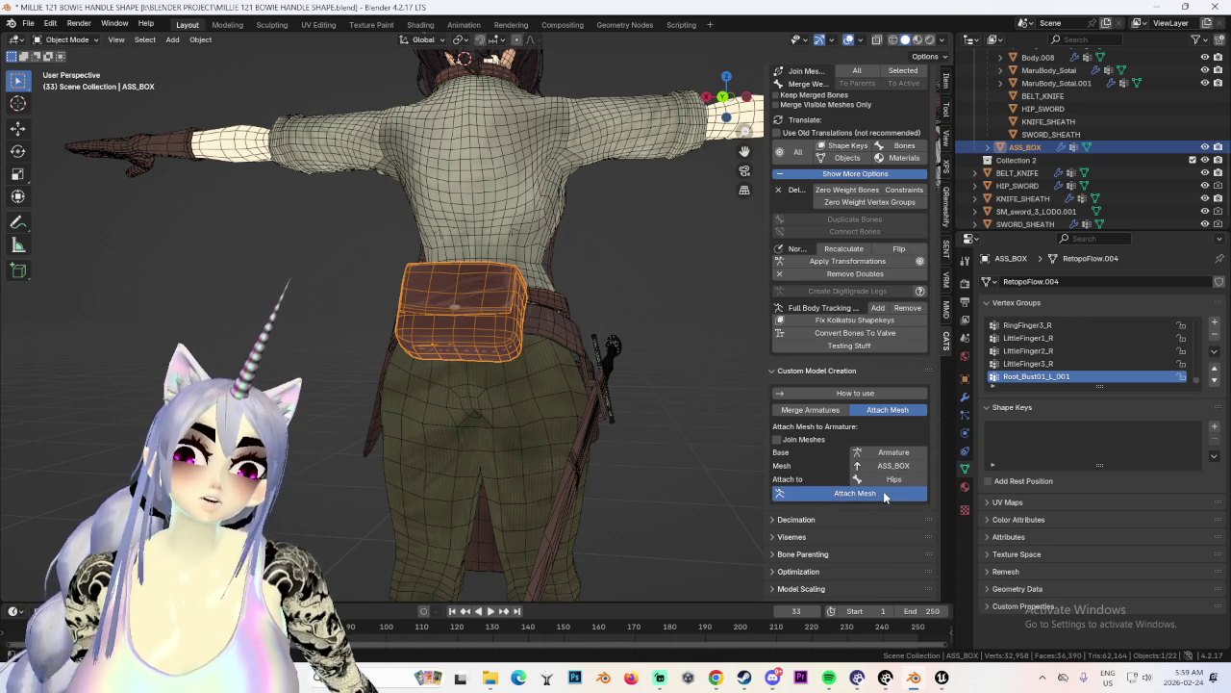
click(884, 493)
scroll(891, 84, up, 5)
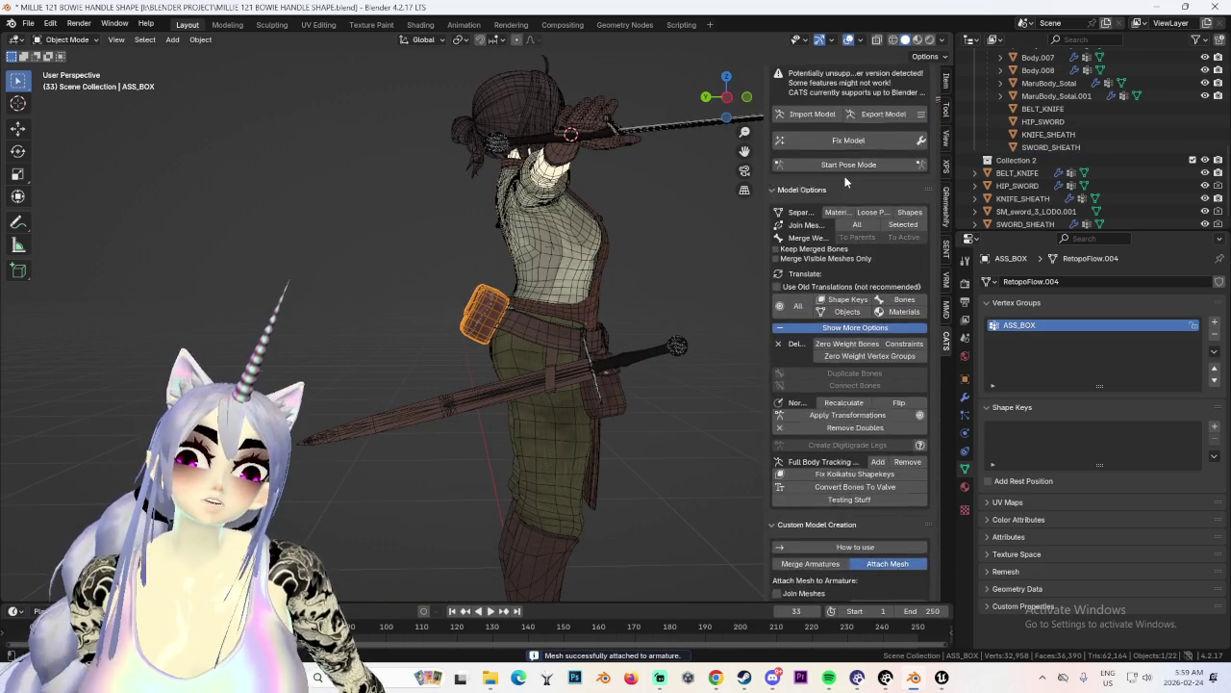
click(849, 190)
Rotate the left leg bone to test the mesh deformation, then deselect it.
click(385, 461)
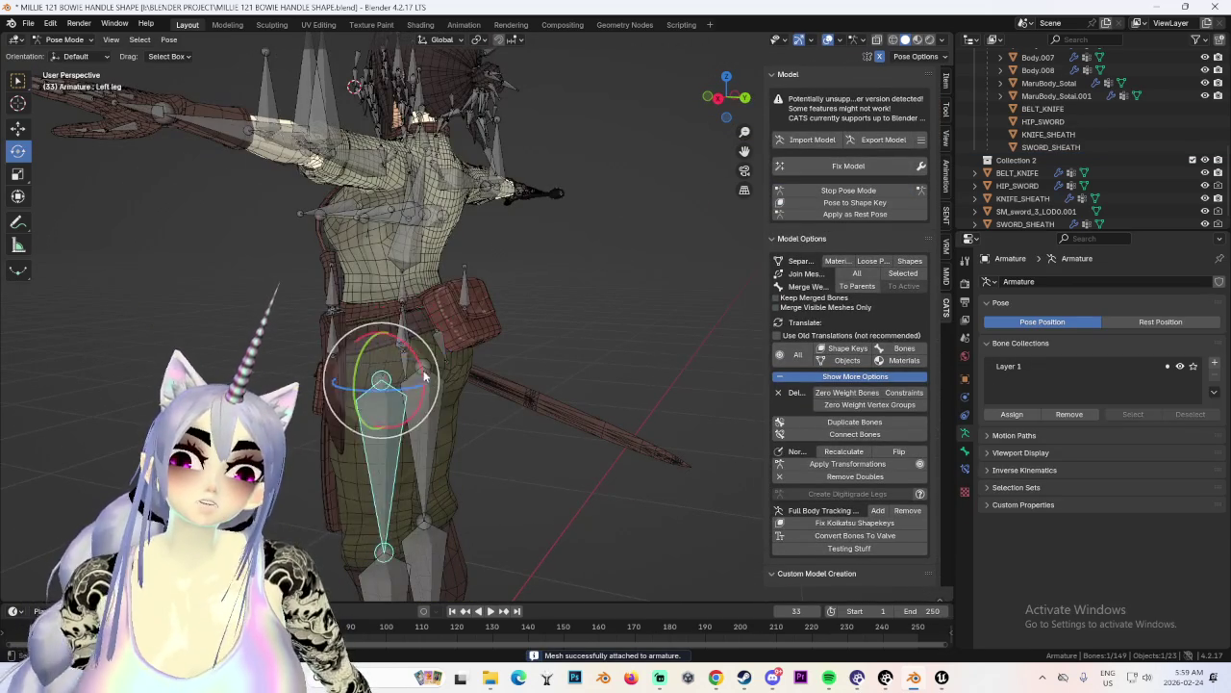
drag(423, 366, 484, 362)
middle_drag(484, 362, 470, 316)
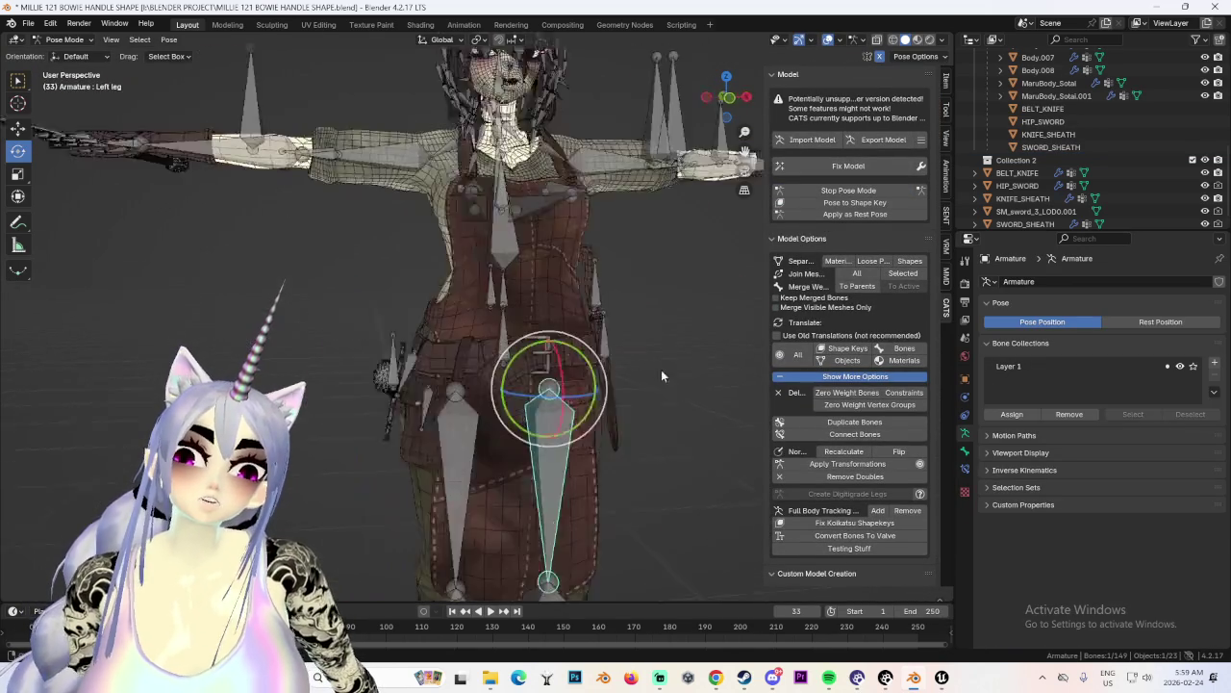
drag(469, 318, 586, 332)
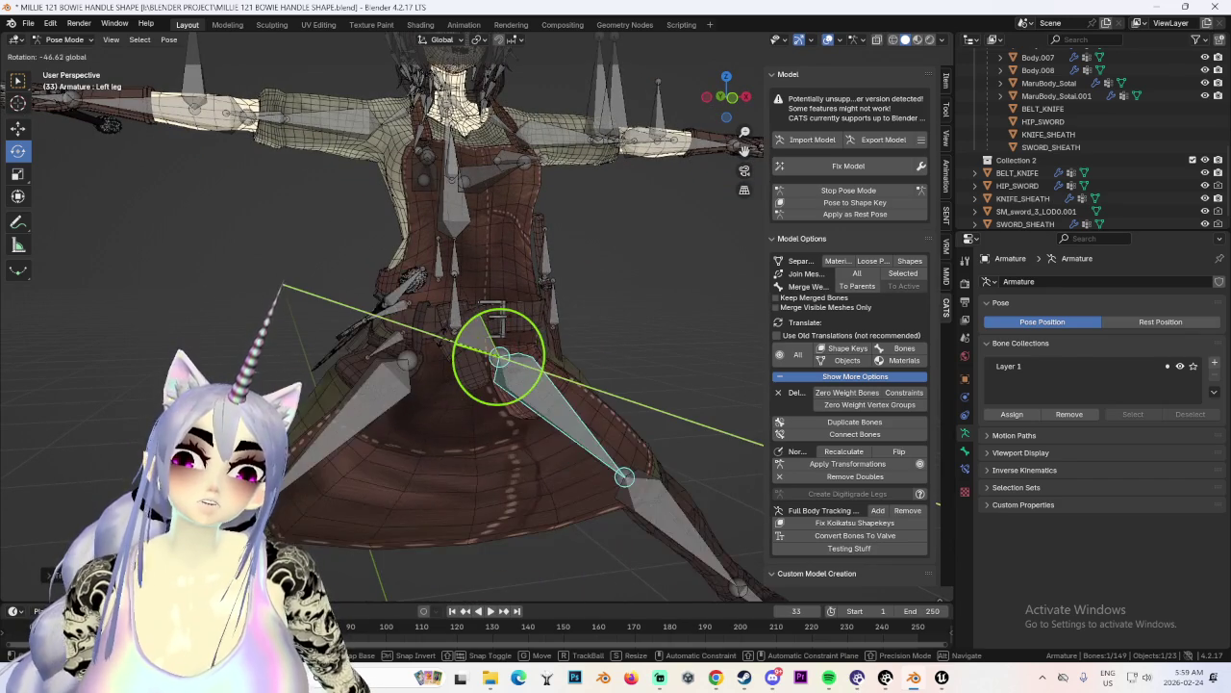
mouse_move(587, 332)
middle_down()
mouse_move(550, 329)
mouse_move(642, 348)
mouse_move(639, 331)
middle_up()
click(642, 348)
scroll(655, 341, down, 3)
scroll(635, 346, up, 3)
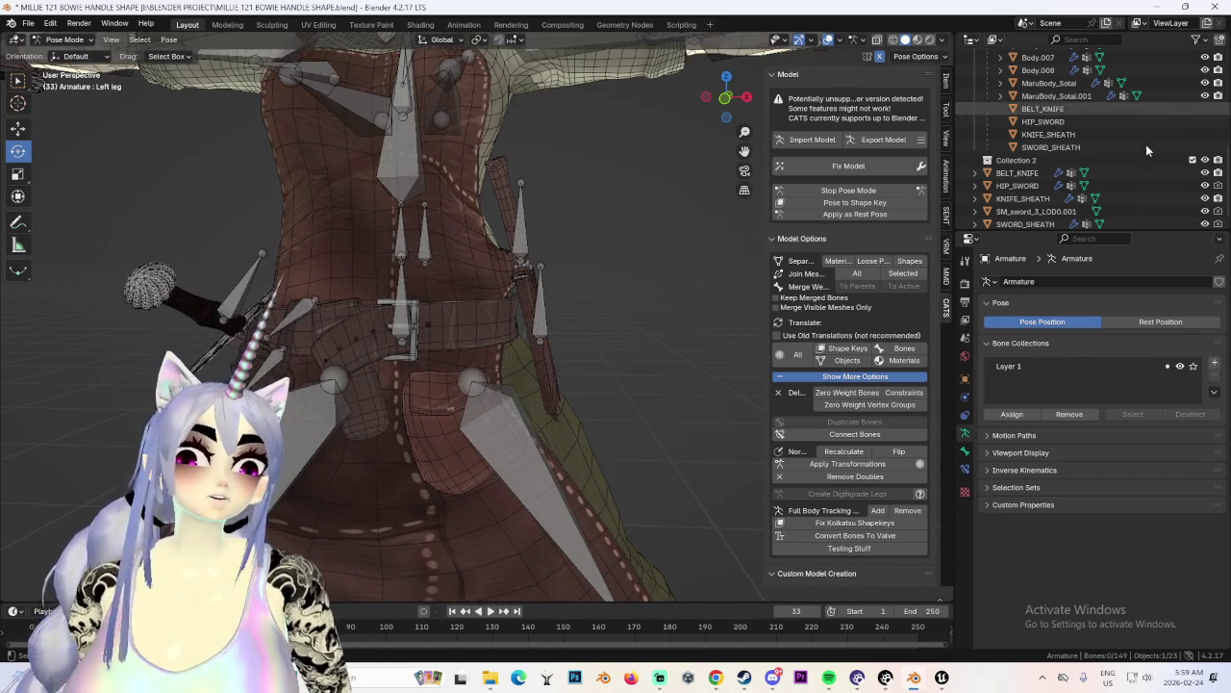
scroll(1162, 112, up, 5)
mouse_move(433, 289)
middle_down()
mouse_move(346, 271)
mouse_move(435, 260)
mouse_move(422, 237)
mouse_move(498, 254)
mouse_move(573, 251)
mouse_move(612, 299)
mouse_move(690, 280)
middle_up()
scroll(595, 253, up, 3)
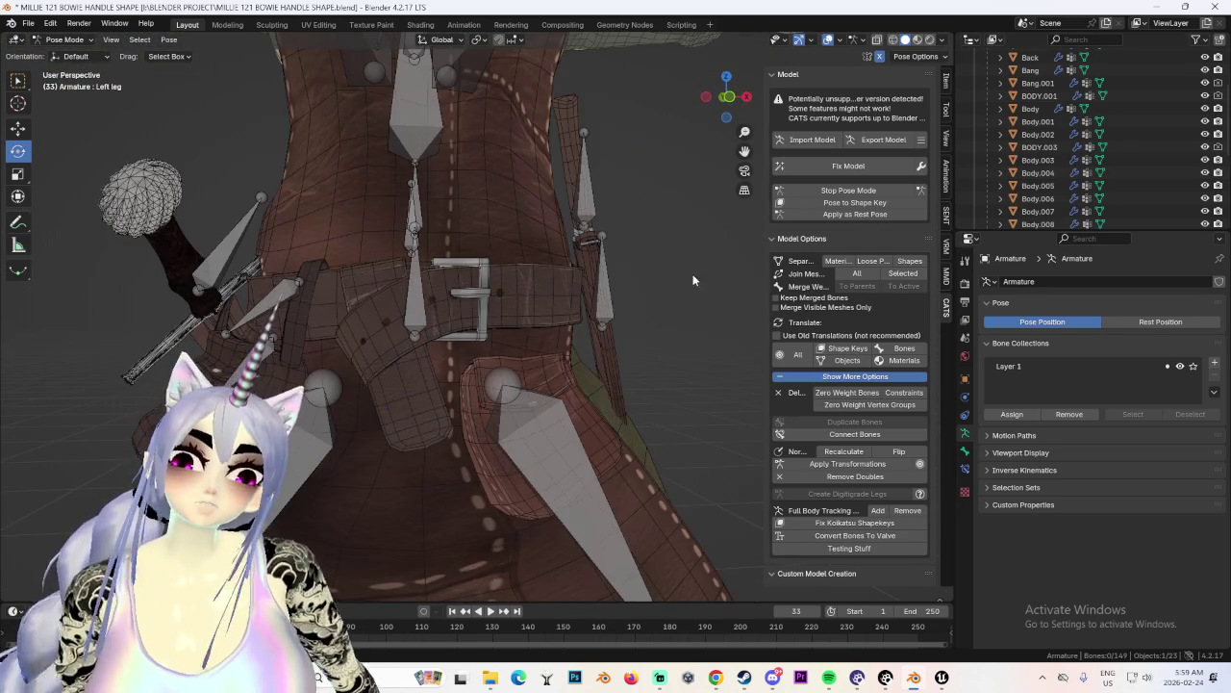
scroll(774, 279, down, 2)
scroll(656, 307, down, 2)
scroll(656, 318, down, 2)
scroll(650, 346, up, 3)
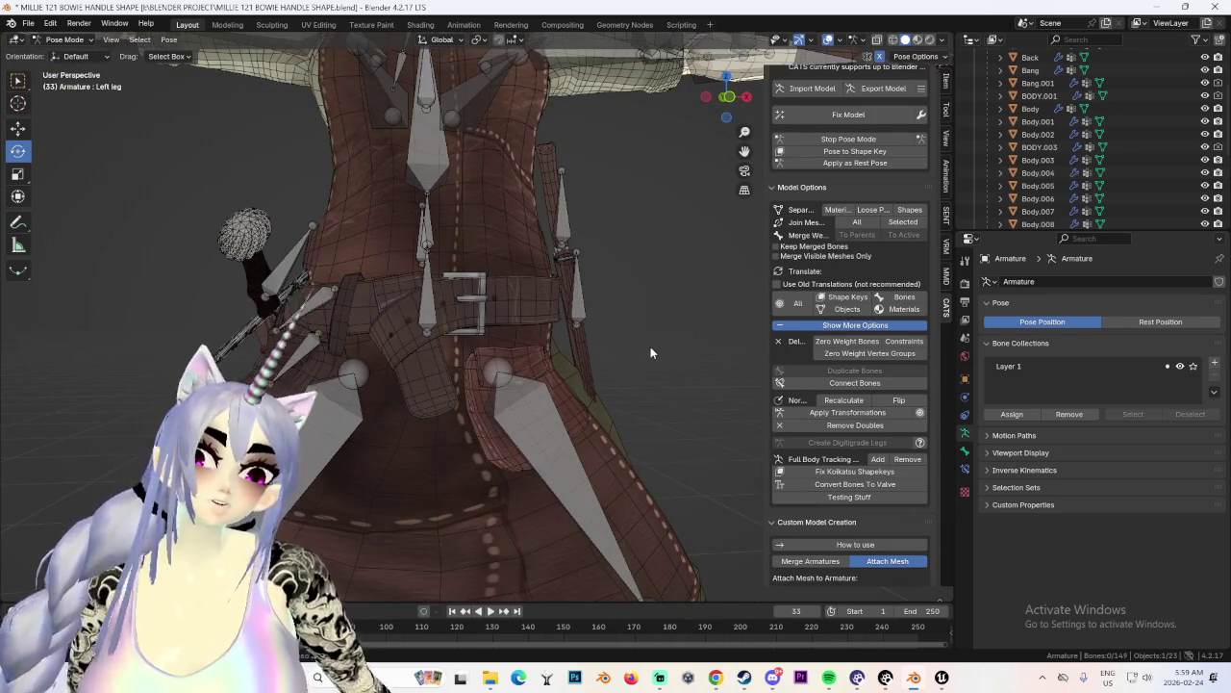
Swing a leg bone again to check the pouch follows, then deselect and hide the armature.
click(651, 347)
middle_drag(651, 346, 522, 399)
drag(426, 416, 452, 384)
middle_drag(452, 385, 567, 368)
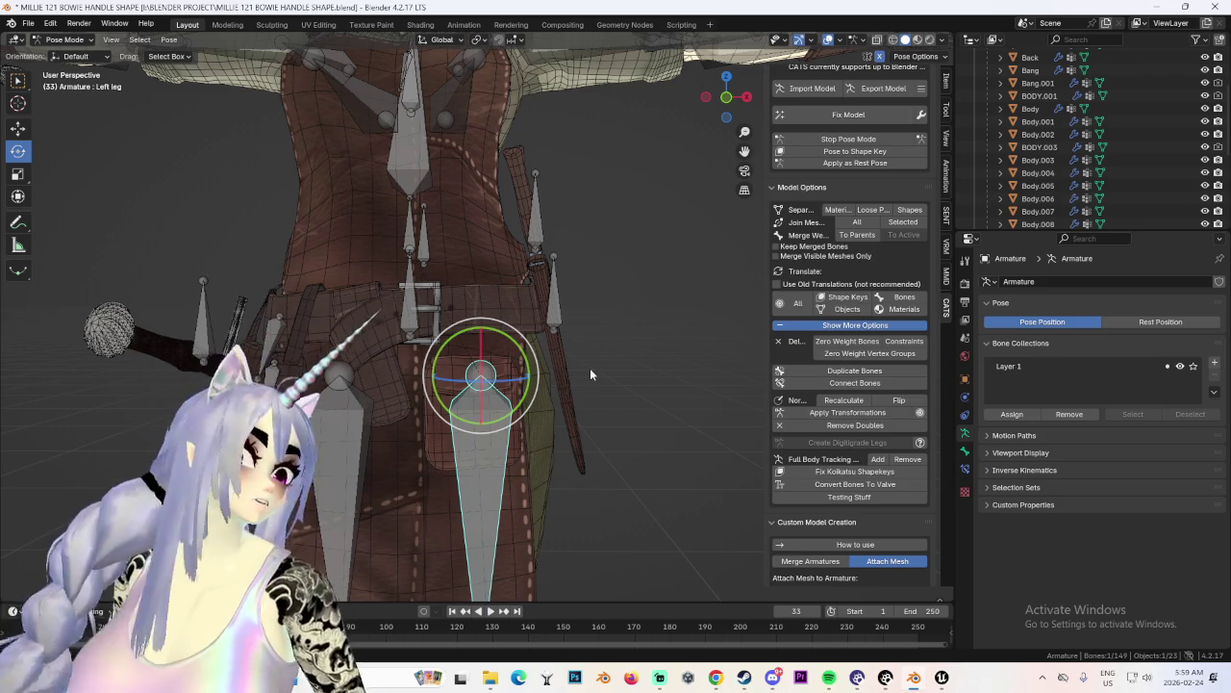
scroll(590, 368, down, 3)
mouse_move(589, 368)
middle_down()
mouse_move(605, 336)
mouse_move(739, 333)
mouse_move(680, 375)
middle_up()
click(604, 336)
scroll(1139, 79, up, 5)
click(1206, 80)
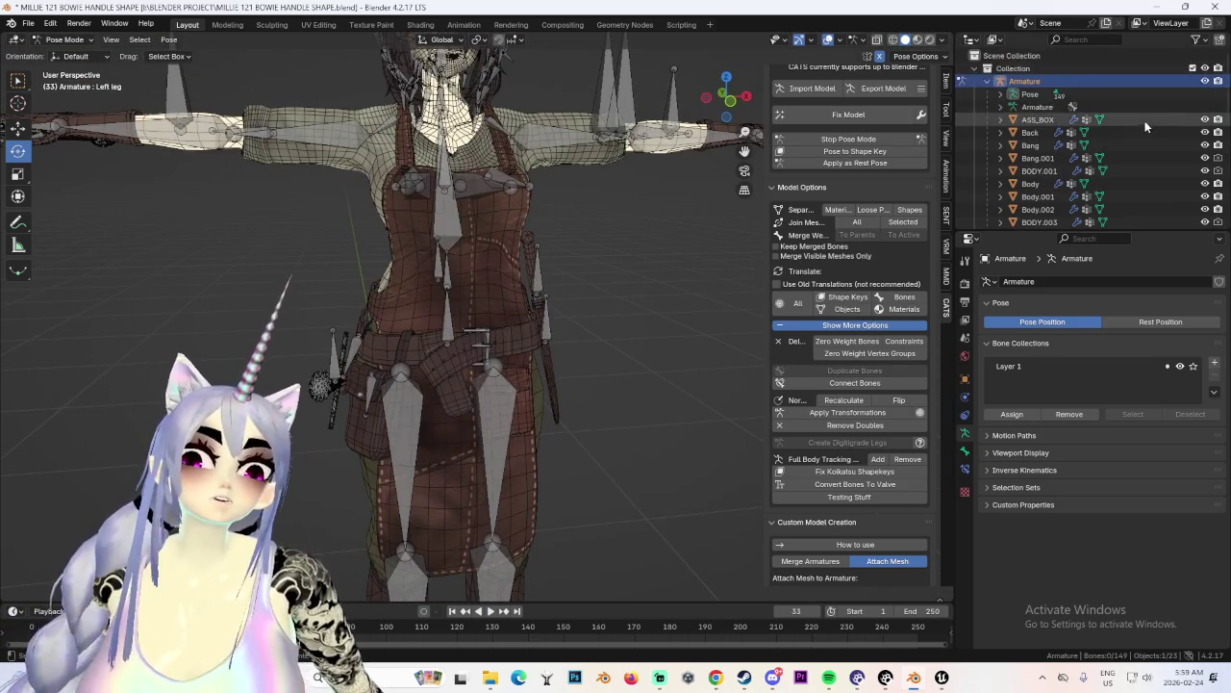
scroll(600, 253, down, 3)
middle_drag(600, 253, 773, 74)
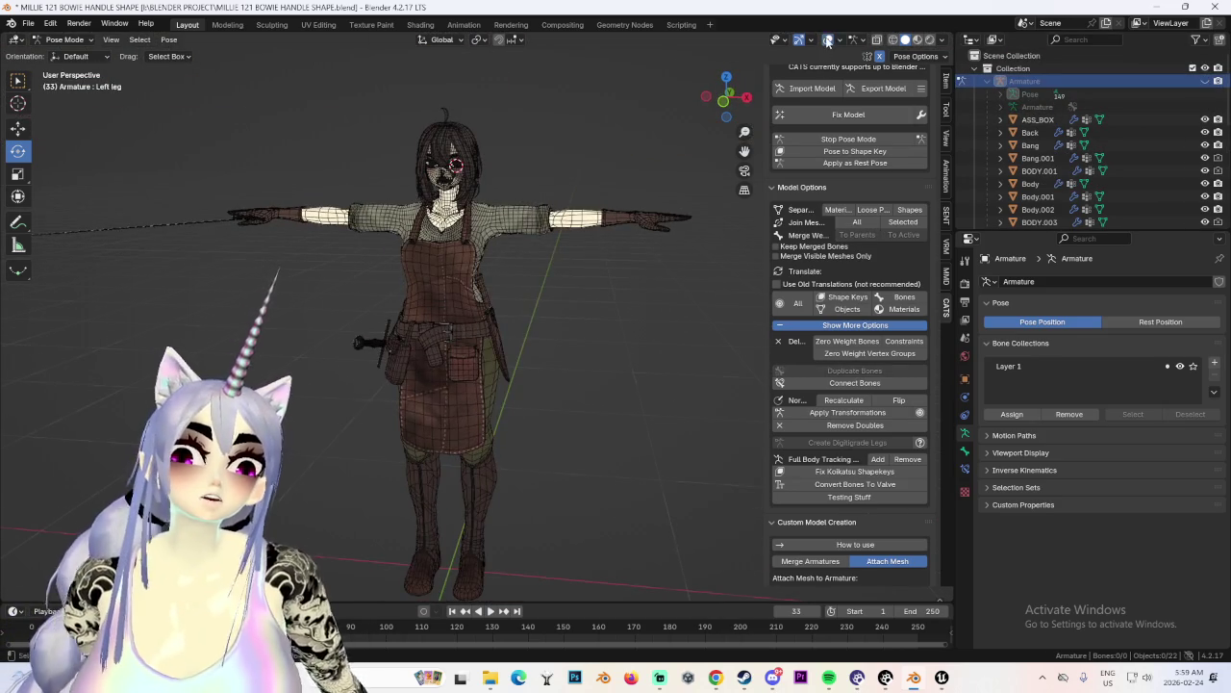
Turn off the wireframe overlay and orbit around the shaded T-posed character from several angles.
click(827, 41)
middle_drag(591, 203, 568, 288)
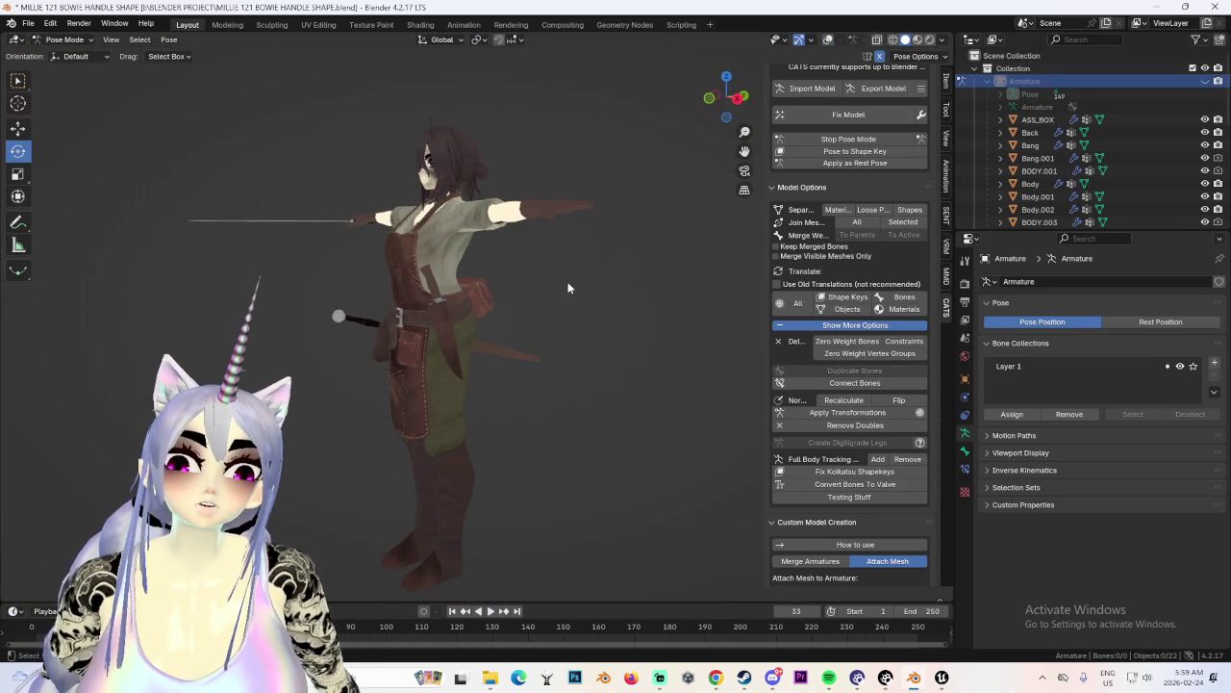
click(735, 101)
mouse_move(432, 446)
middle_down()
mouse_move(667, 465)
mouse_move(569, 441)
mouse_move(616, 428)
mouse_move(603, 416)
mouse_move(508, 414)
mouse_move(468, 398)
mouse_move(482, 367)
mouse_move(639, 394)
mouse_move(507, 426)
mouse_move(635, 441)
mouse_move(511, 434)
mouse_move(594, 435)
mouse_move(548, 428)
mouse_move(591, 443)
mouse_move(621, 171)
middle_up()
scroll(549, 428, down, 3)
scroll(567, 435, down, 2)
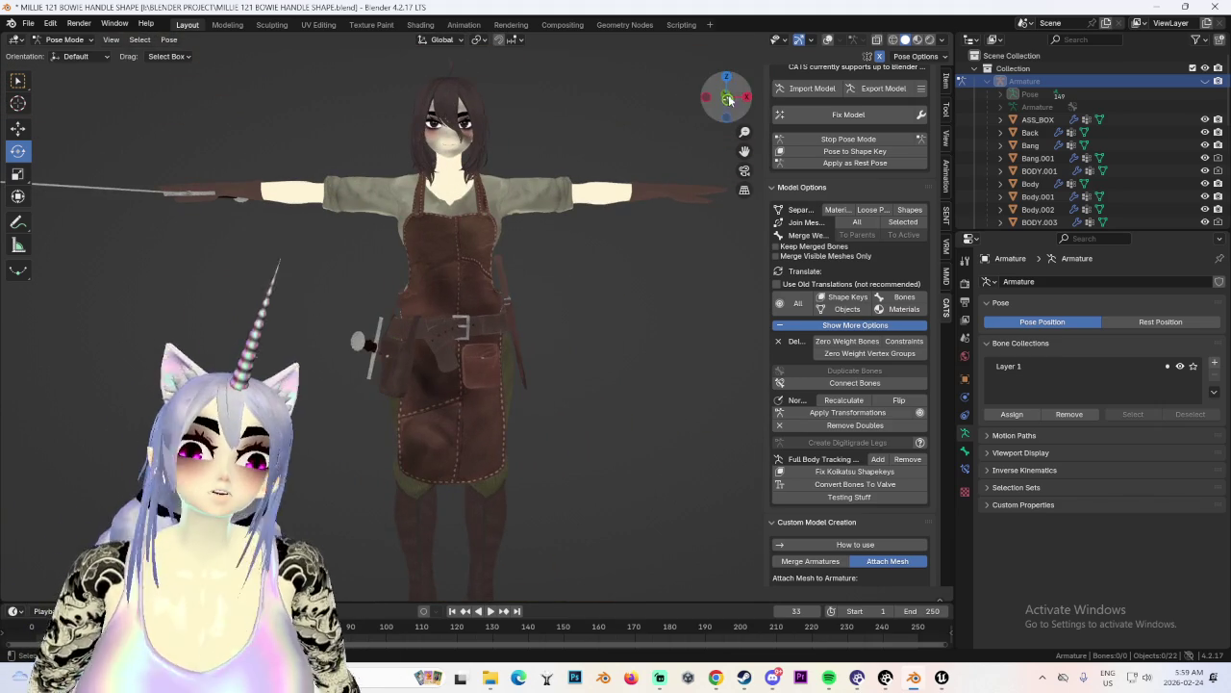
middle_drag(697, 326, 557, 356)
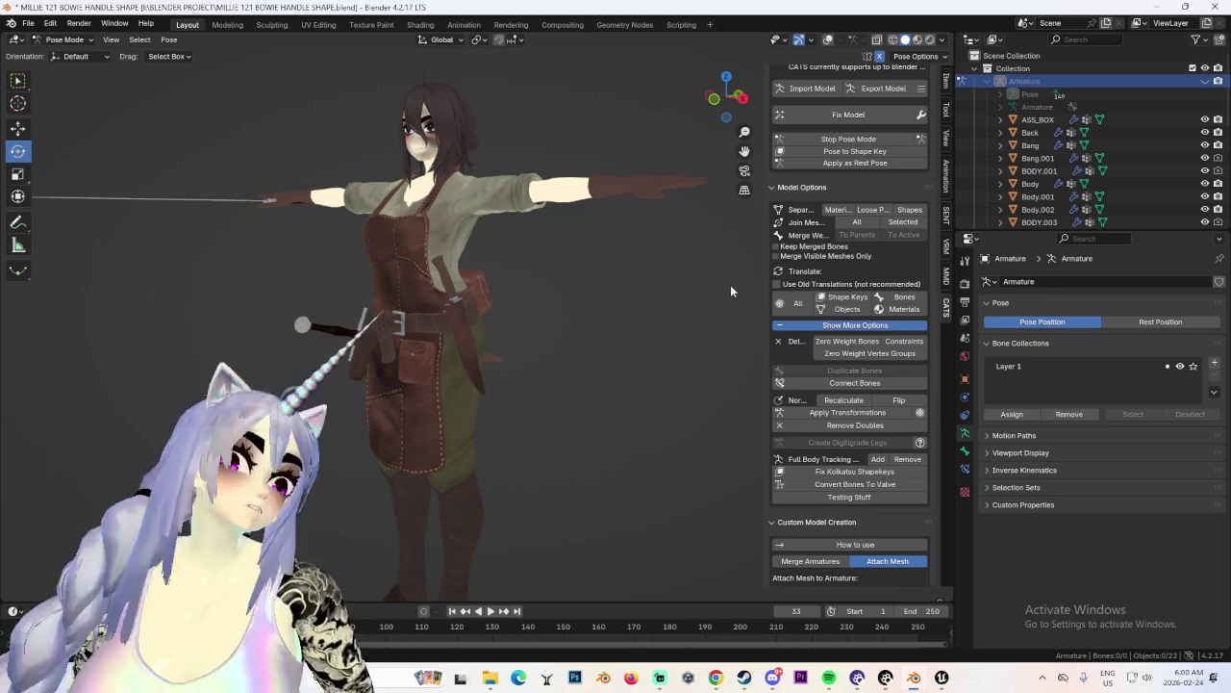
Save the project as MILLIE 122 BOWIE HANDLE SHAPE.blend.
click(28, 22)
click(48, 135)
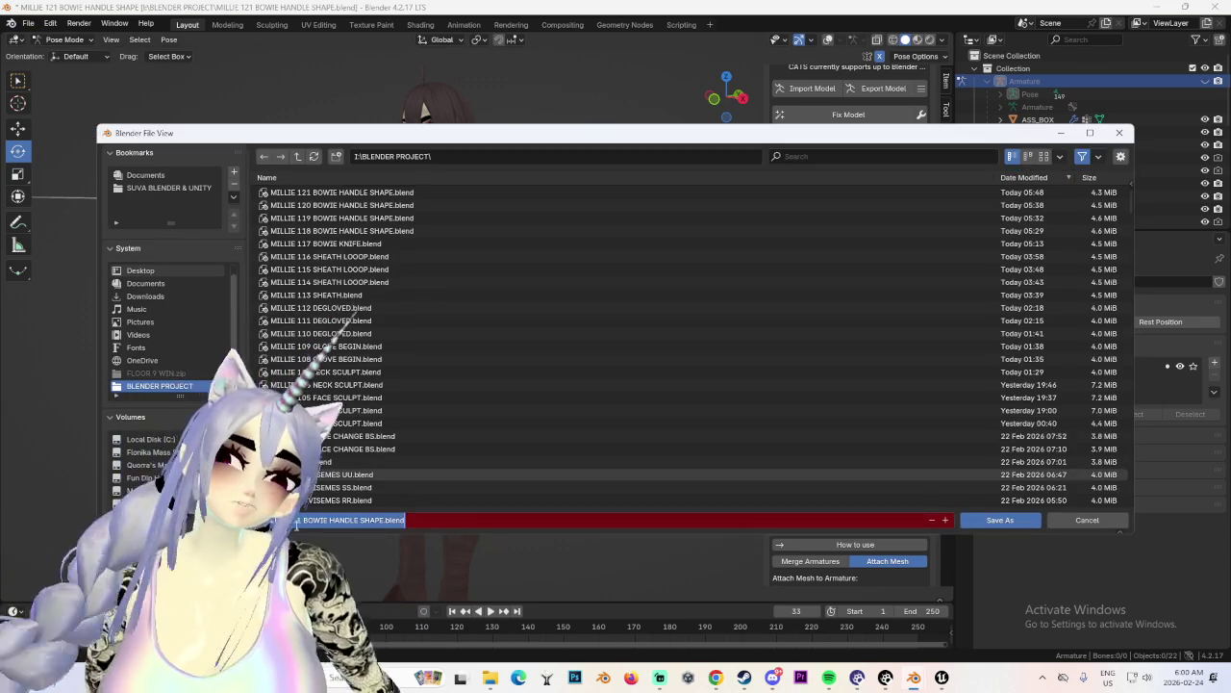
click(944, 519)
click(1000, 519)
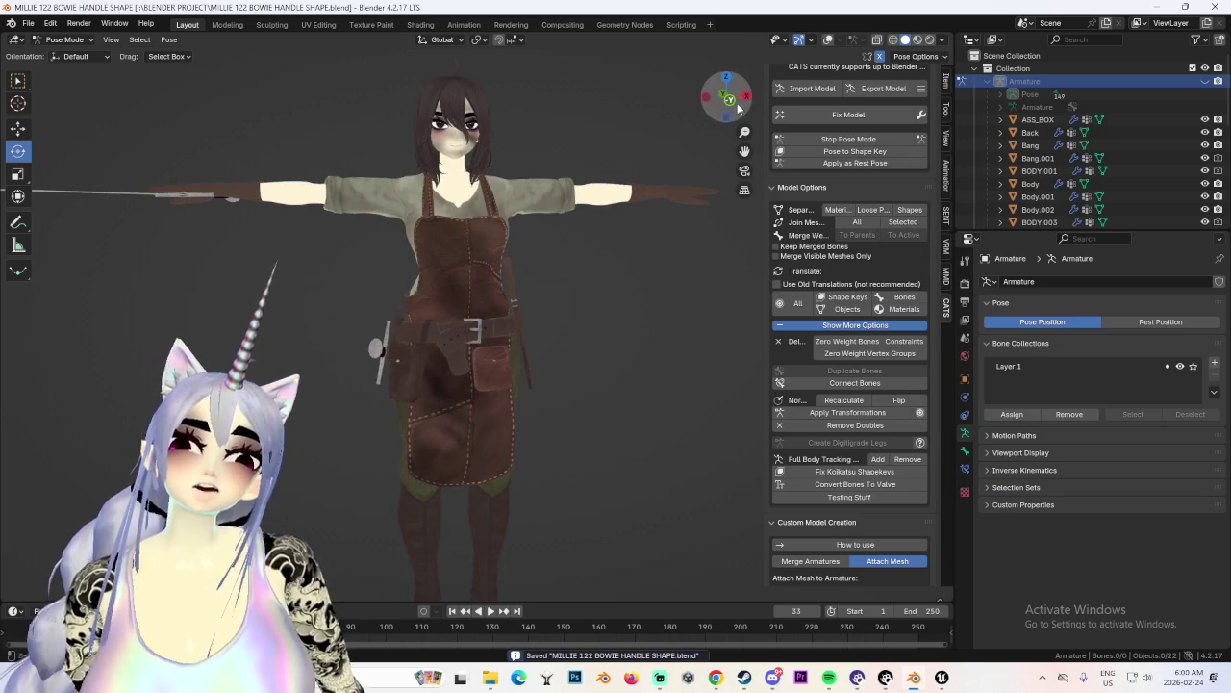
Change the viewport lighting, look over the character, and open the pose keyframe options.
middle_drag(648, 379, 777, 142)
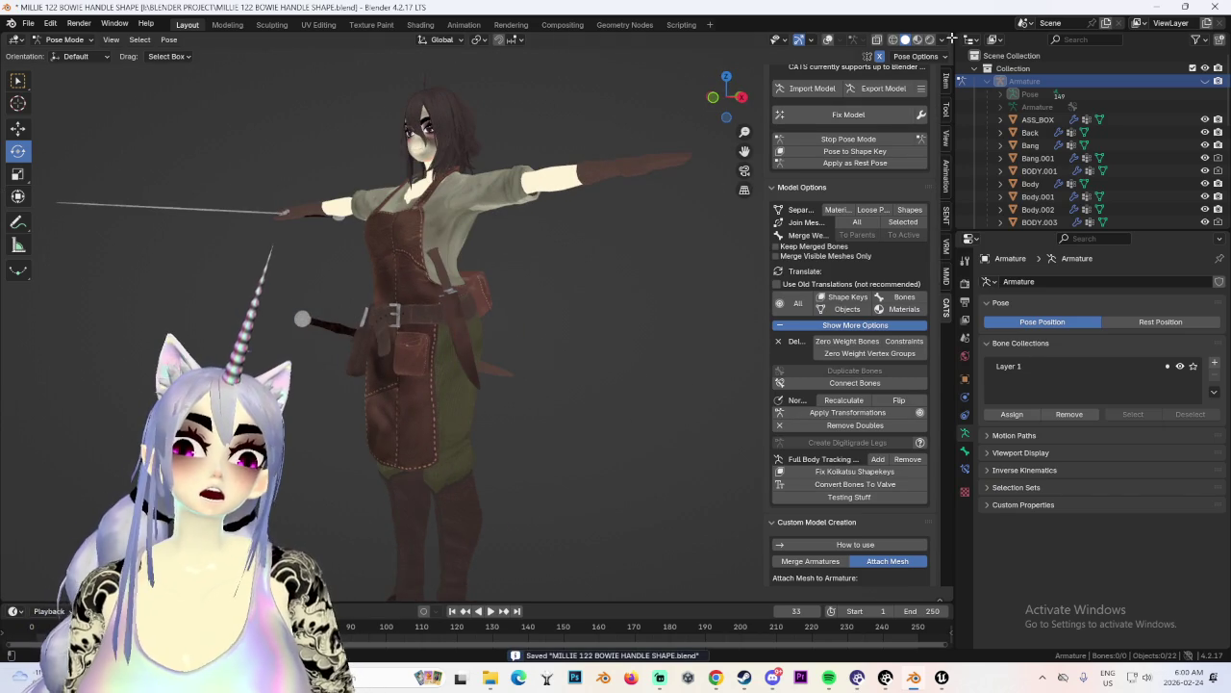
click(942, 39)
click(930, 144)
mouse_move(673, 241)
middle_down()
mouse_move(593, 303)
mouse_move(498, 304)
mouse_move(524, 330)
mouse_move(488, 319)
mouse_move(640, 336)
mouse_move(531, 341)
middle_up()
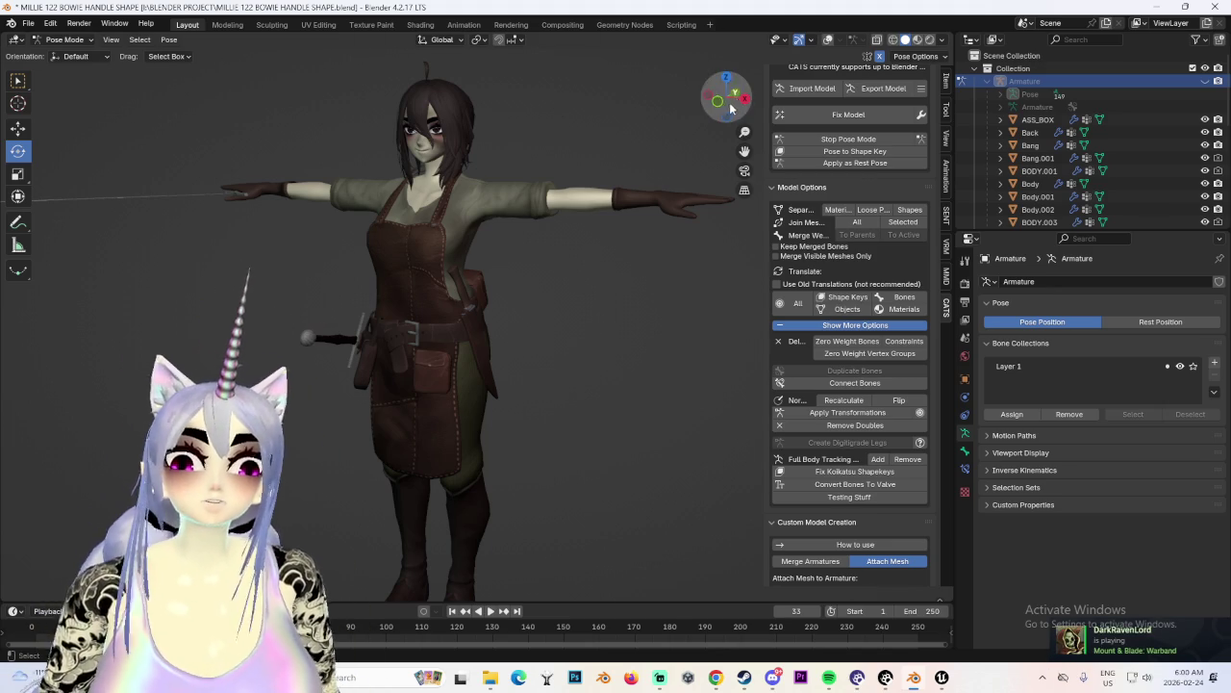
scroll(626, 407, up, 3)
mouse_move(654, 299)
middle_down()
mouse_move(477, 306)
mouse_move(520, 324)
middle_up()
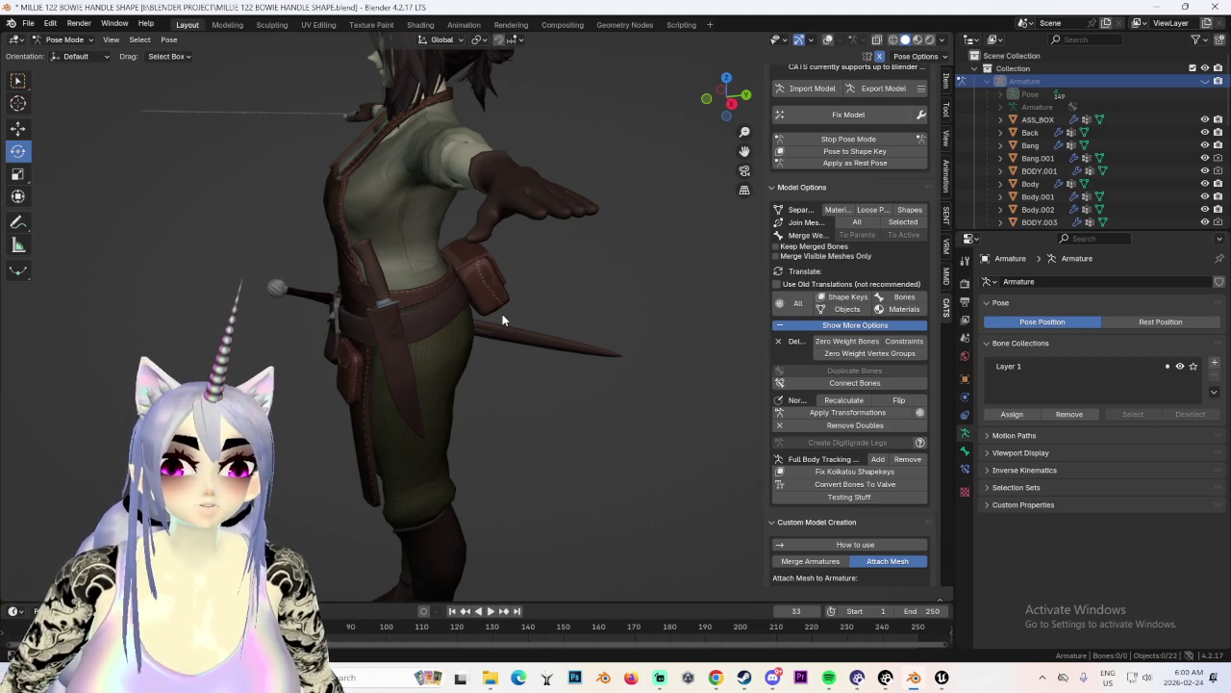
right_click(502, 314)
right_click(502, 317)
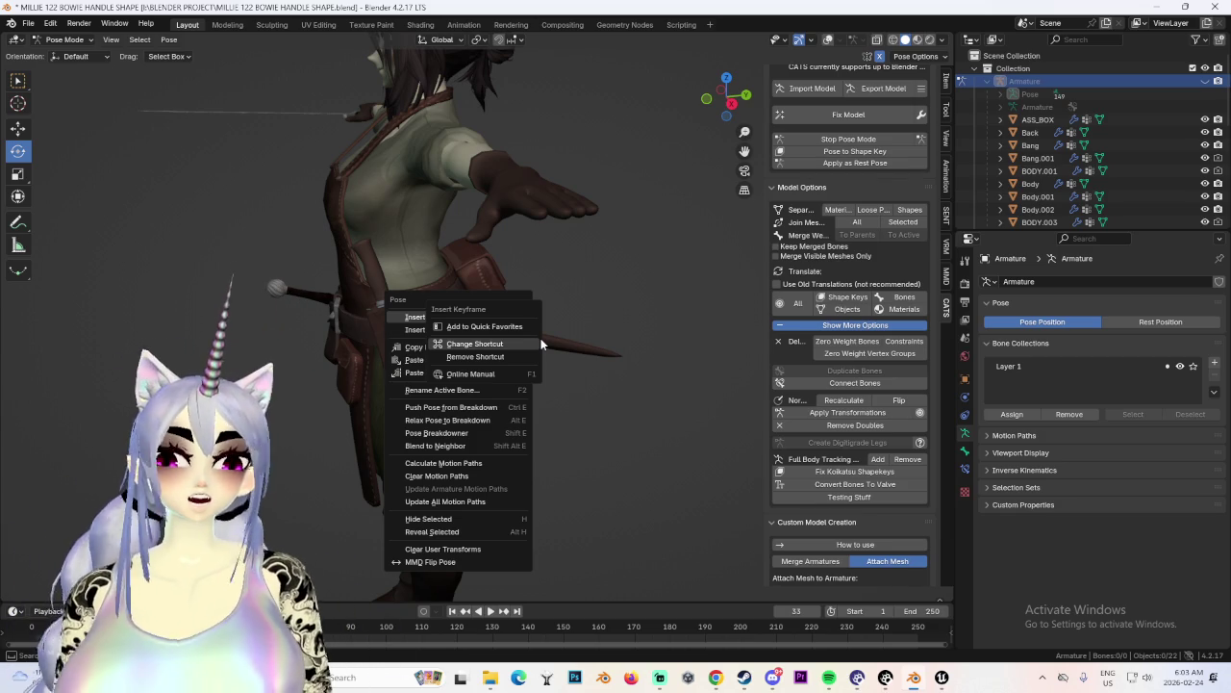
Snap to the front view and zoom in on the character's head.
key(Escape)
key(KP_1)
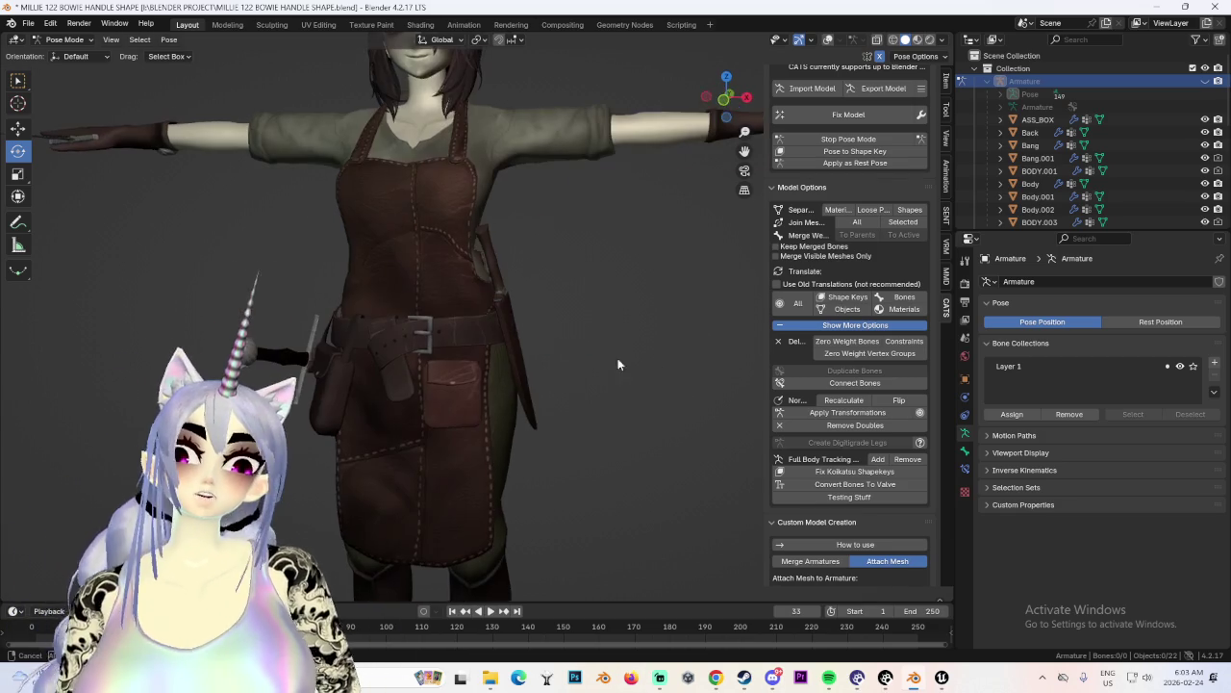
scroll(552, 359, down, 3)
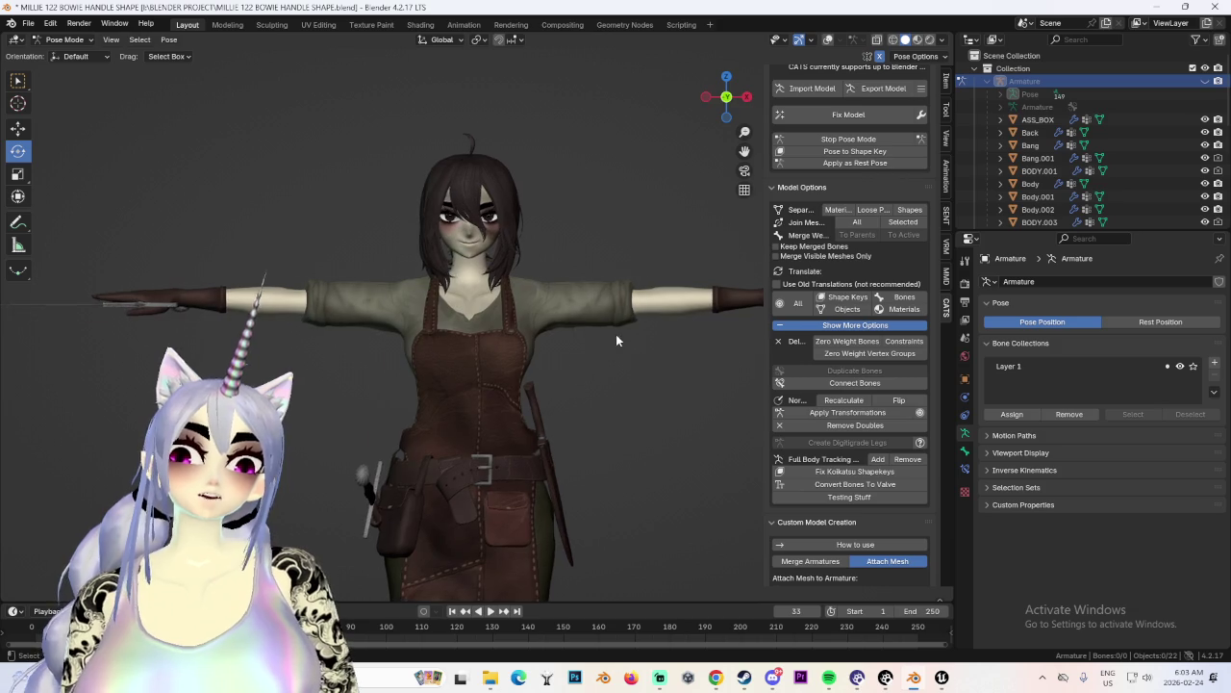
middle_drag(616, 334, 533, 344)
scroll(402, 323, up, 5)
key(KP_1)
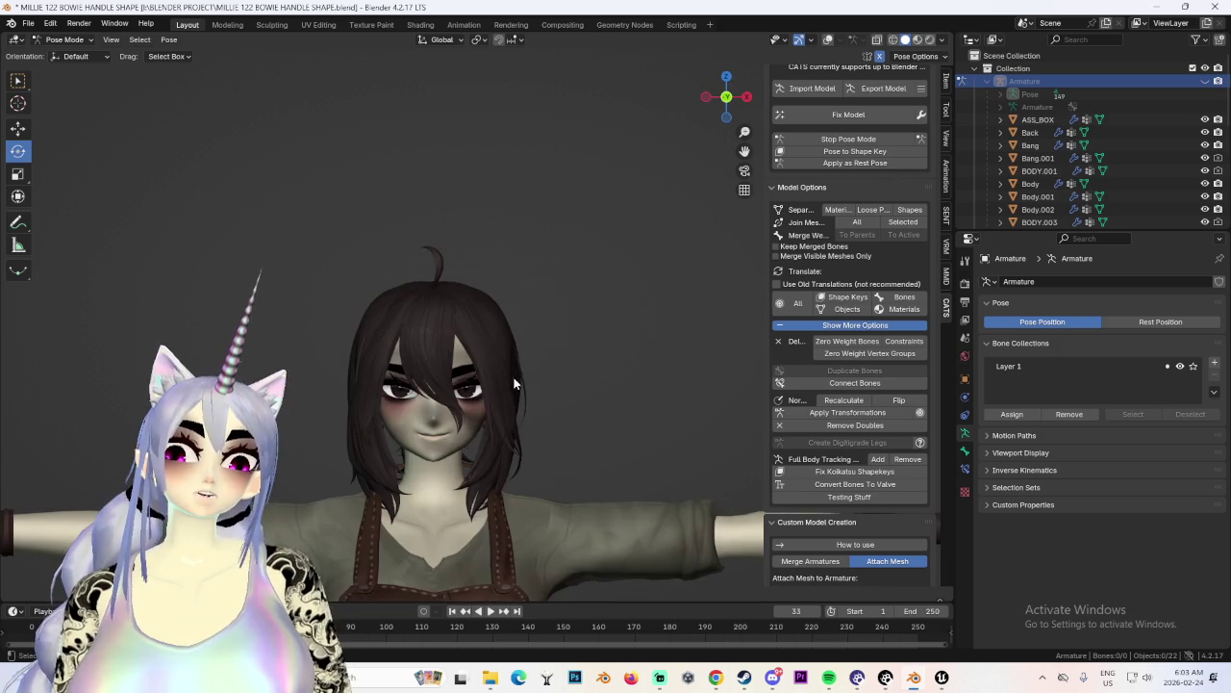
scroll(527, 394, up, 2)
scroll(508, 283, up, 3)
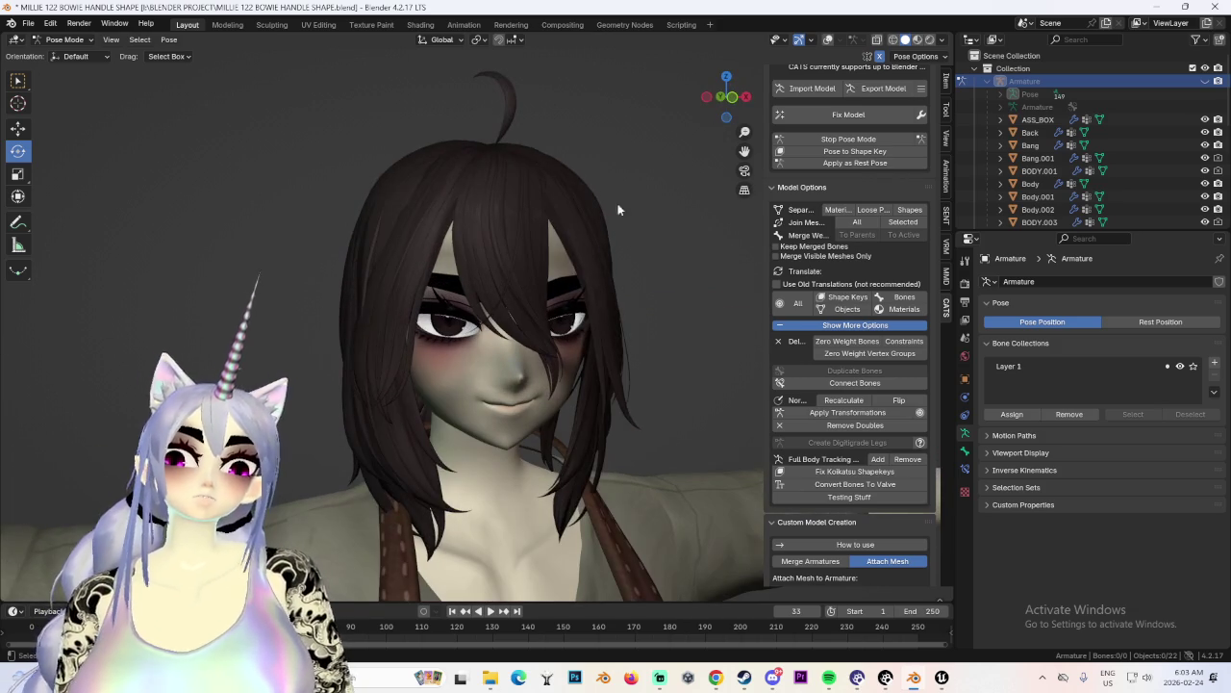
Switch to Material Preview shading, show the wireframe overlay, and exit Pose Mode to Object Mode.
click(942, 40)
click(904, 318)
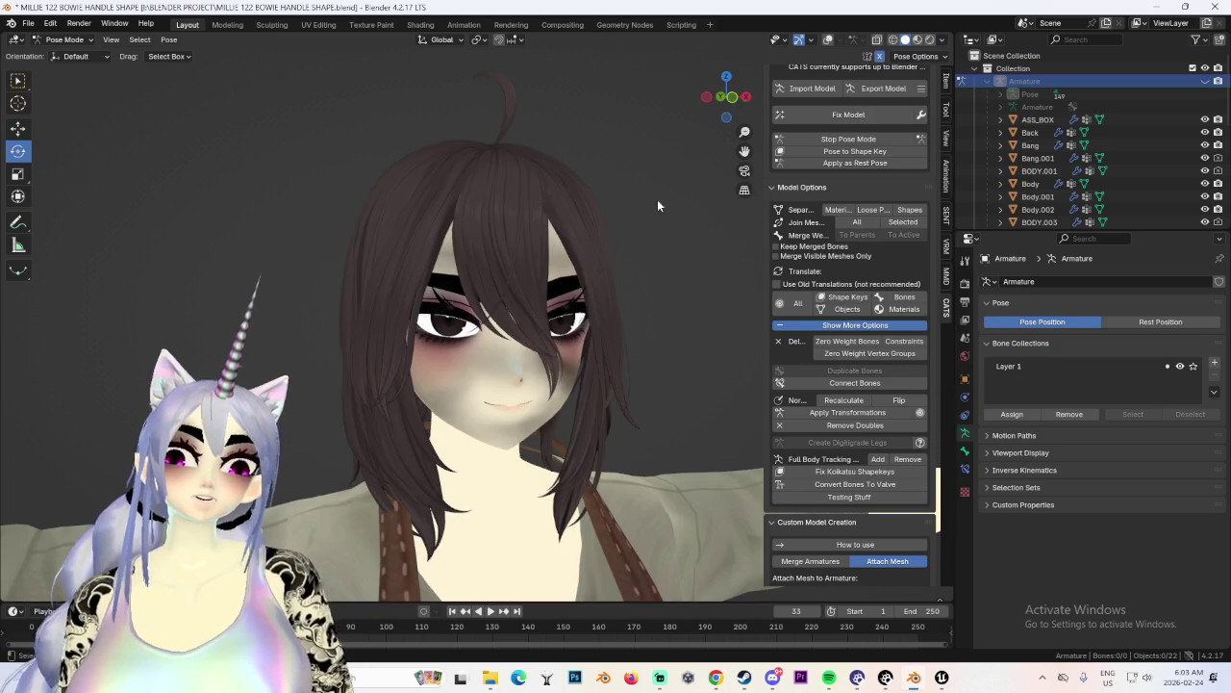
middle_drag(652, 199, 766, 67)
click(827, 39)
scroll(501, 244, down, 3)
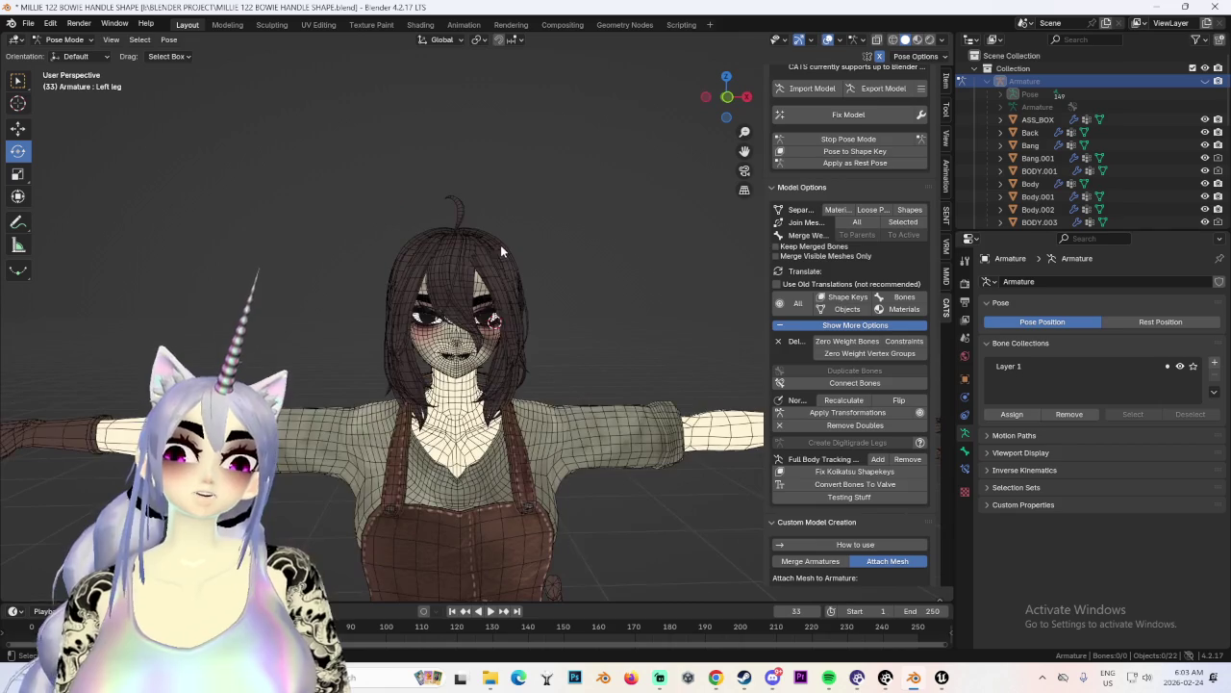
scroll(509, 284, up, 2)
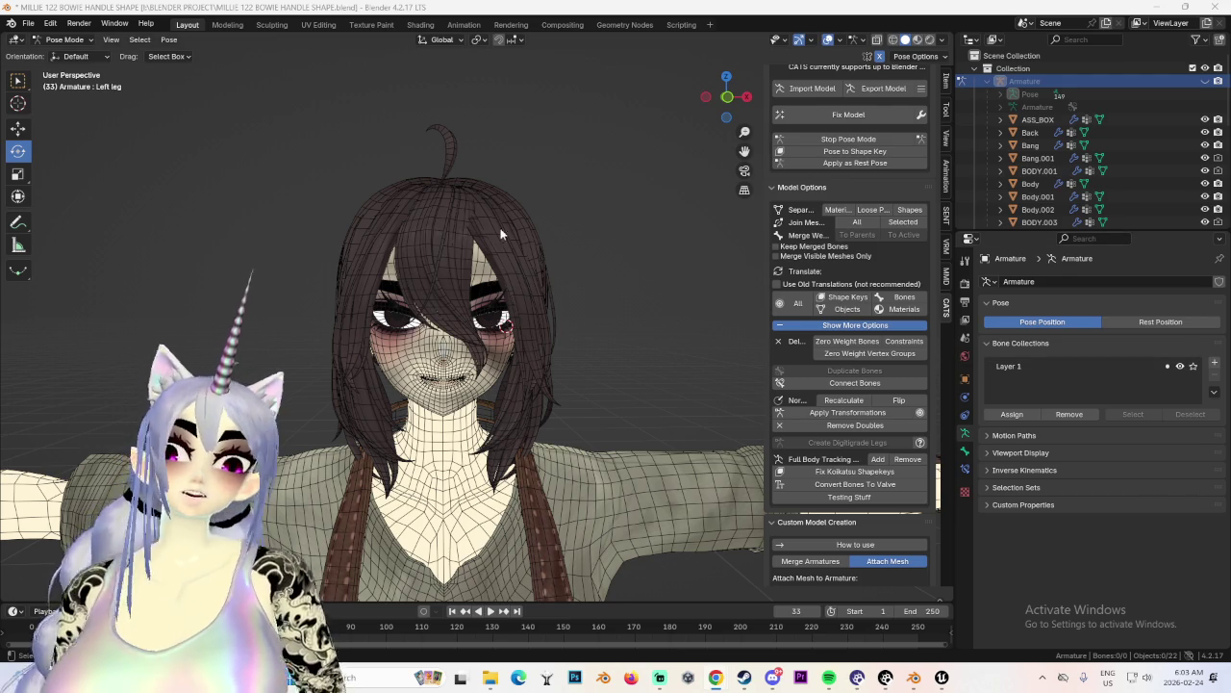
key(ctrl+Tab)
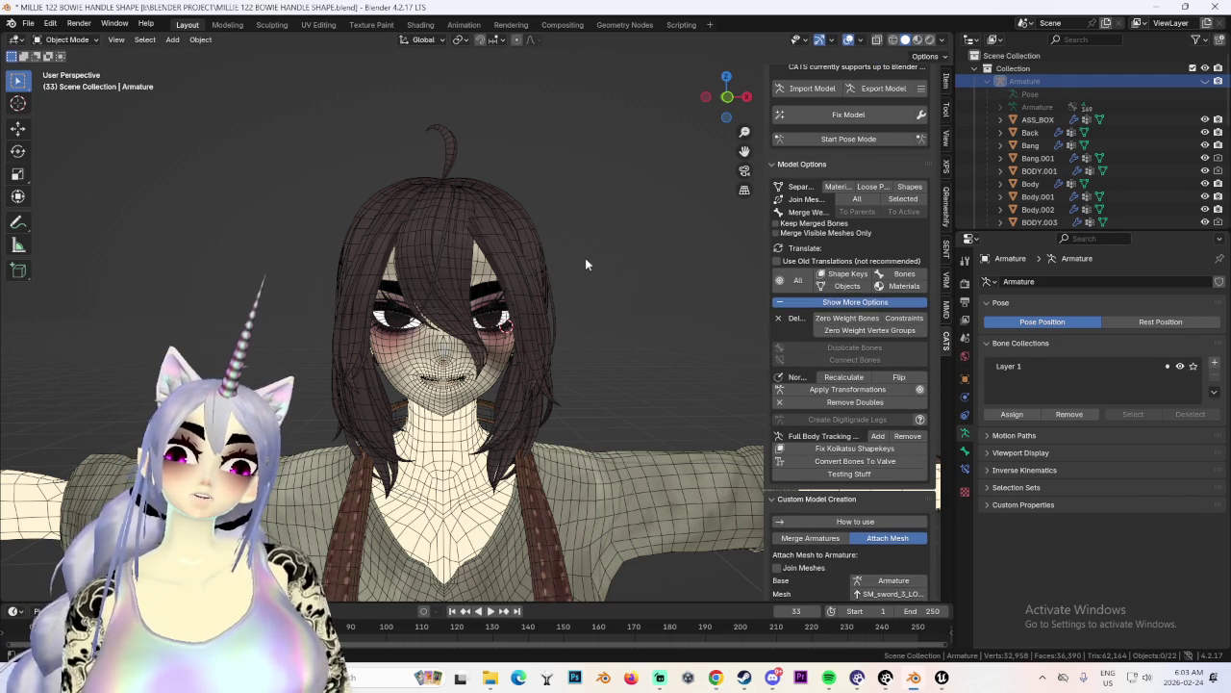
Select the Bang hair mesh, enter Edit Mode, and test a linked selection of its geometry.
click(523, 231)
middle_drag(537, 350, 501, 337)
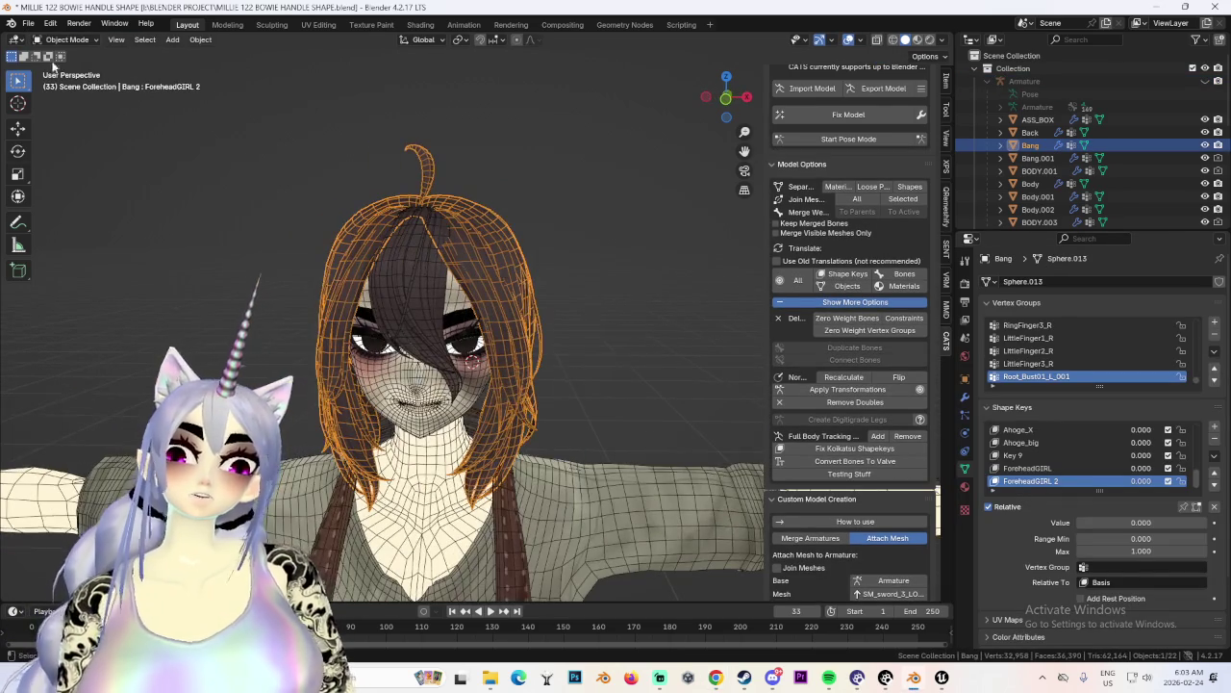
click(67, 40)
click(72, 70)
mouse_move(539, 198)
middle_down()
mouse_move(521, 232)
mouse_move(445, 233)
mouse_move(539, 252)
mouse_move(578, 291)
mouse_move(520, 269)
mouse_move(443, 295)
mouse_move(577, 285)
mouse_move(552, 304)
middle_up()
key(ctrl+l)
key(alt+a)
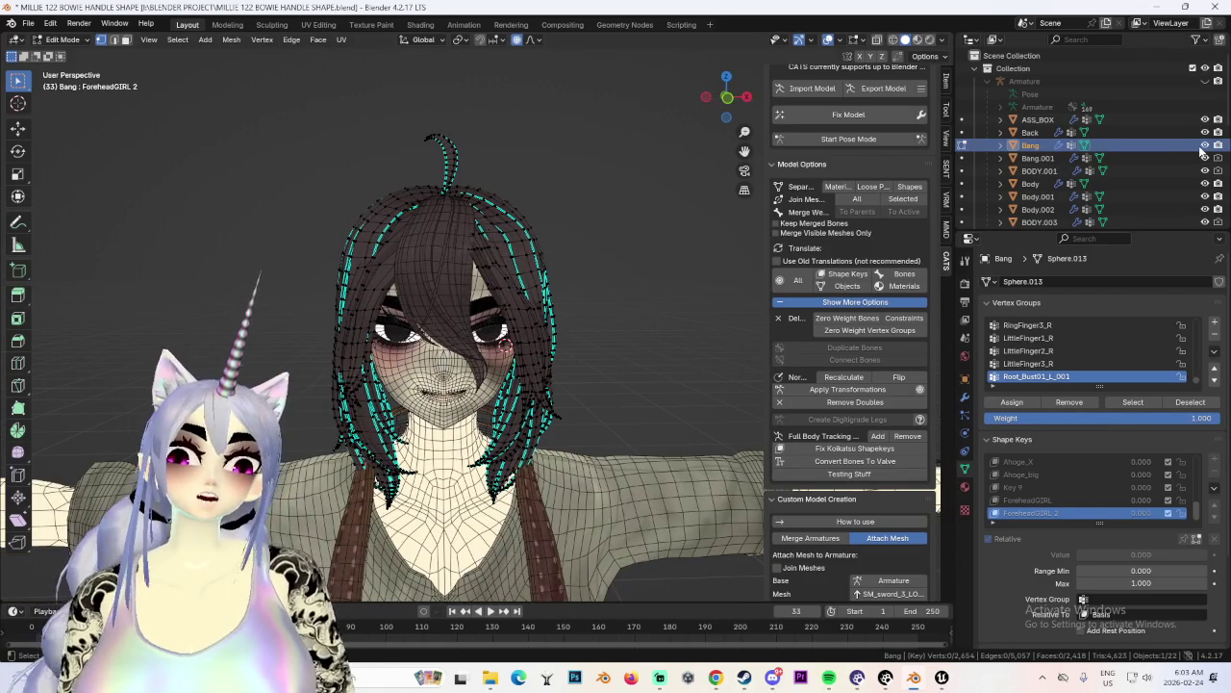
Hide the Bang.001 hair copy and switch to face select to grab whole strands.
click(1205, 158)
mouse_move(731, 289)
middle_down()
mouse_move(687, 285)
mouse_move(667, 261)
mouse_move(572, 306)
mouse_move(558, 336)
mouse_move(548, 283)
mouse_move(478, 289)
mouse_move(141, 59)
middle_up()
click(126, 40)
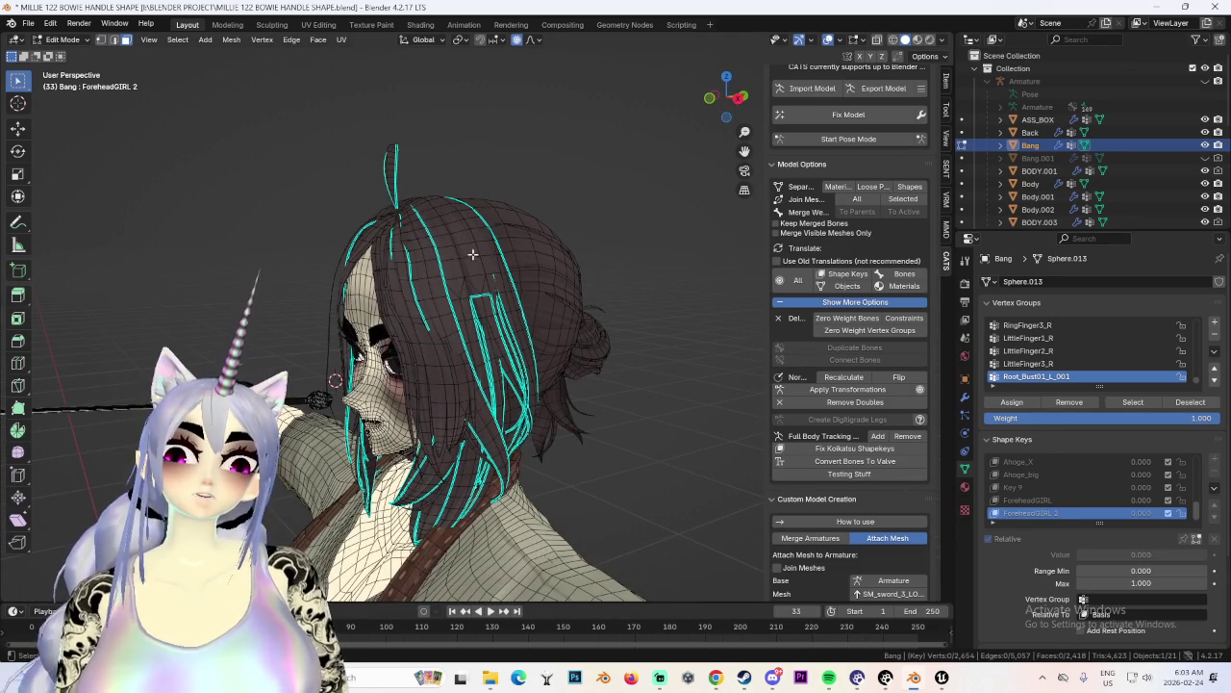
middle_drag(475, 288, 430, 276)
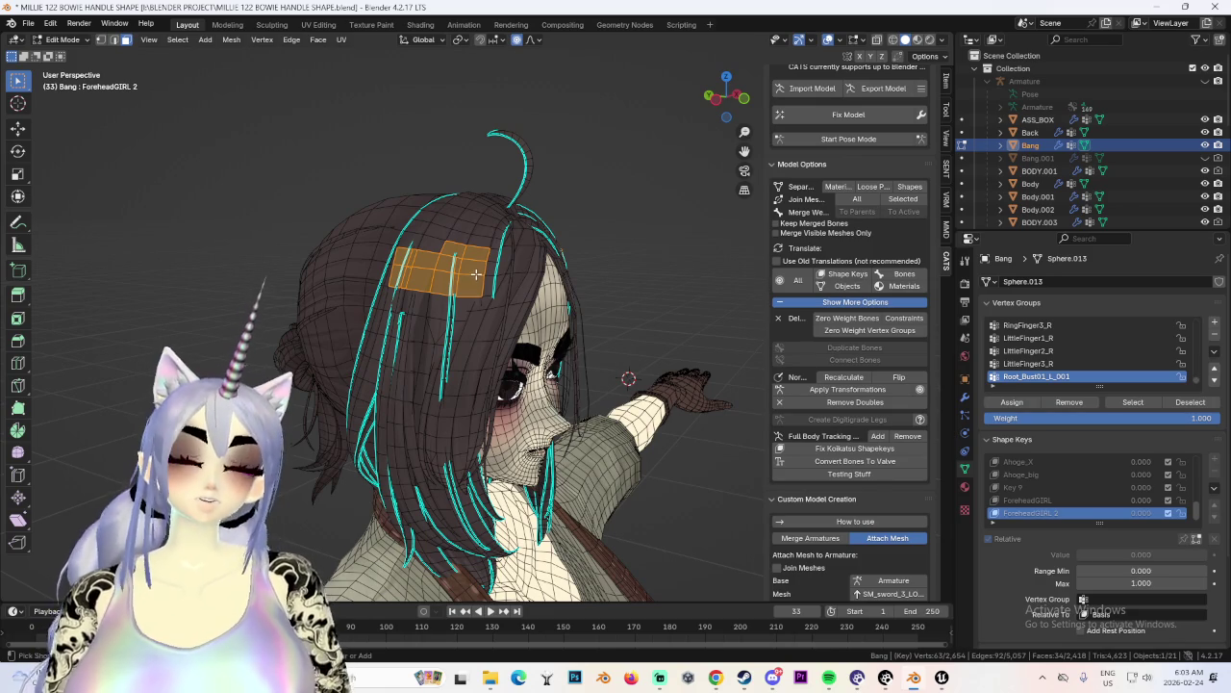
key(ctrl+l)
mouse_move(475, 275)
middle_down()
mouse_move(456, 323)
mouse_move(441, 324)
mouse_move(535, 405)
middle_up()
scroll(534, 408, up, 3)
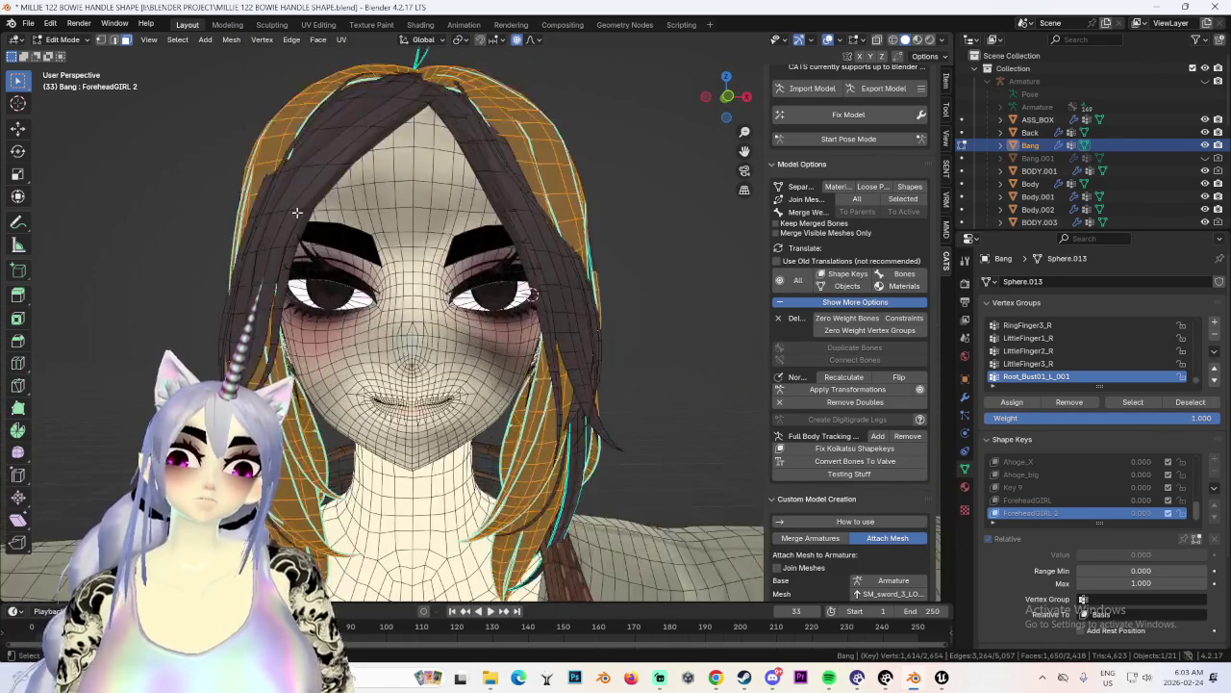
Select one whole left hair strand, briefly hide the Bang mesh to compare, then deselect.
click(298, 216)
key(ctrl+l)
mouse_move(542, 305)
middle_down()
mouse_move(712, 302)
mouse_move(466, 243)
mouse_move(524, 222)
mouse_move(587, 221)
middle_up()
click(1205, 144)
click(1205, 144)
key(alt+a)
Snap to the front orthographic view and return the hair to Object Mode.
mouse_move(606, 262)
middle_down()
mouse_move(390, 201)
mouse_move(648, 234)
mouse_move(600, 218)
mouse_move(654, 203)
mouse_move(592, 303)
mouse_move(643, 200)
middle_up()
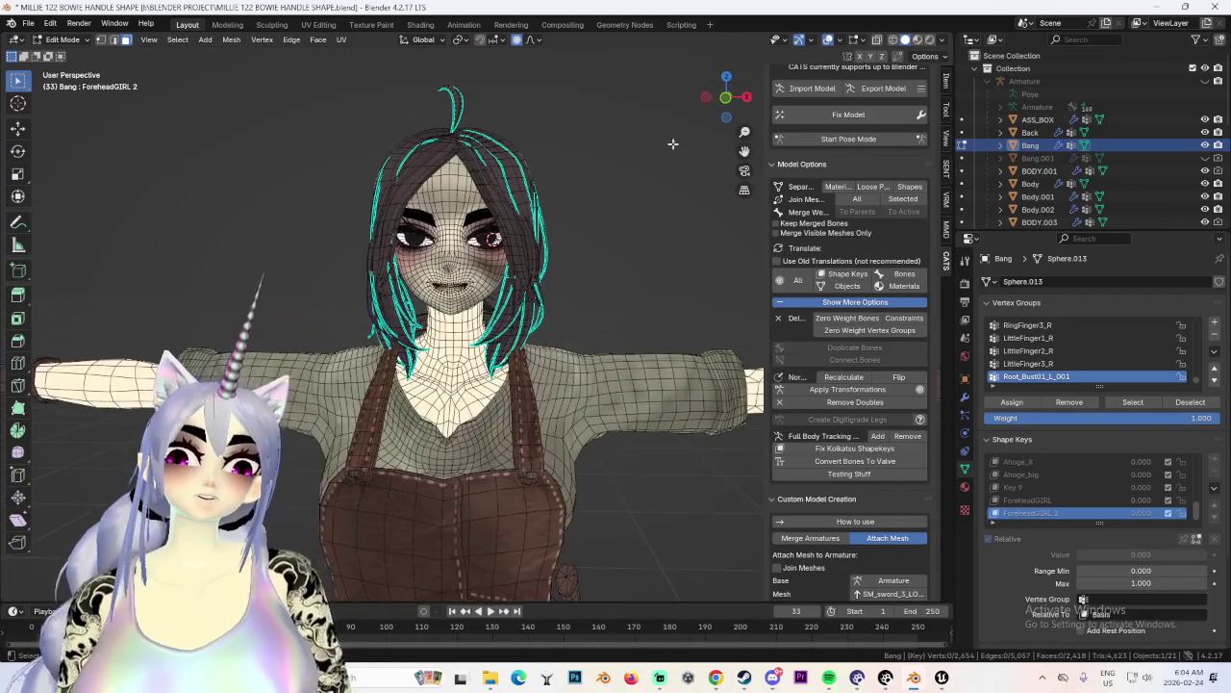
click(726, 98)
click(727, 98)
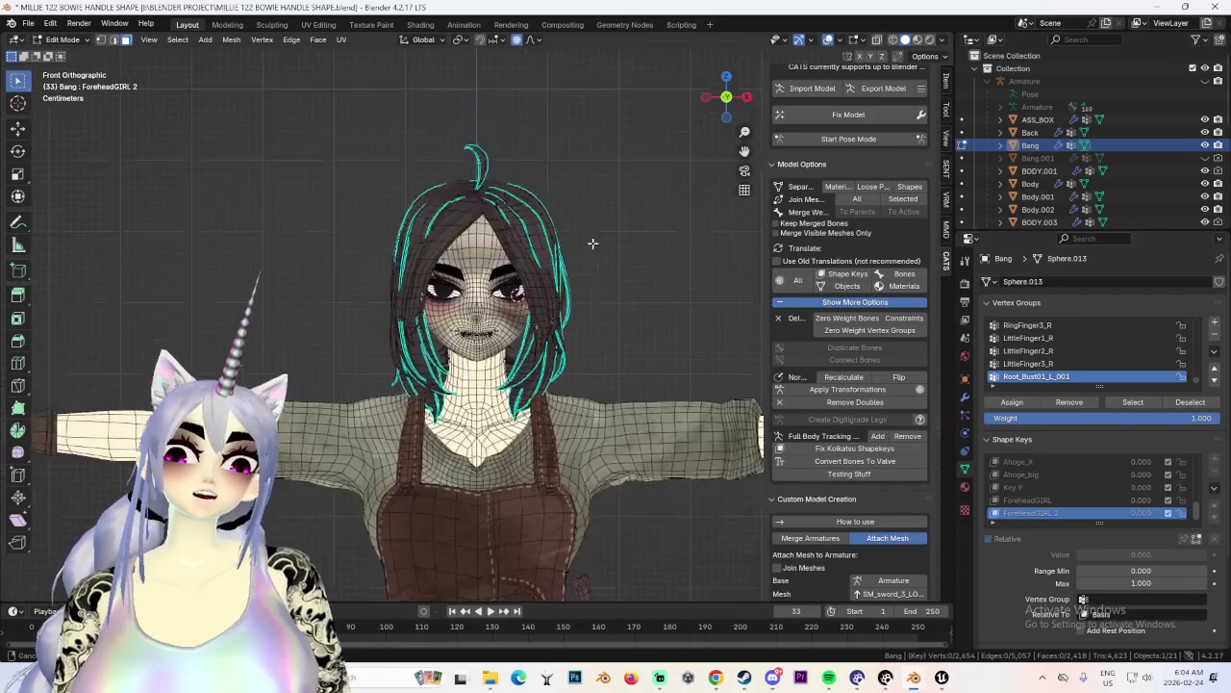
scroll(625, 236, up, 3)
click(60, 40)
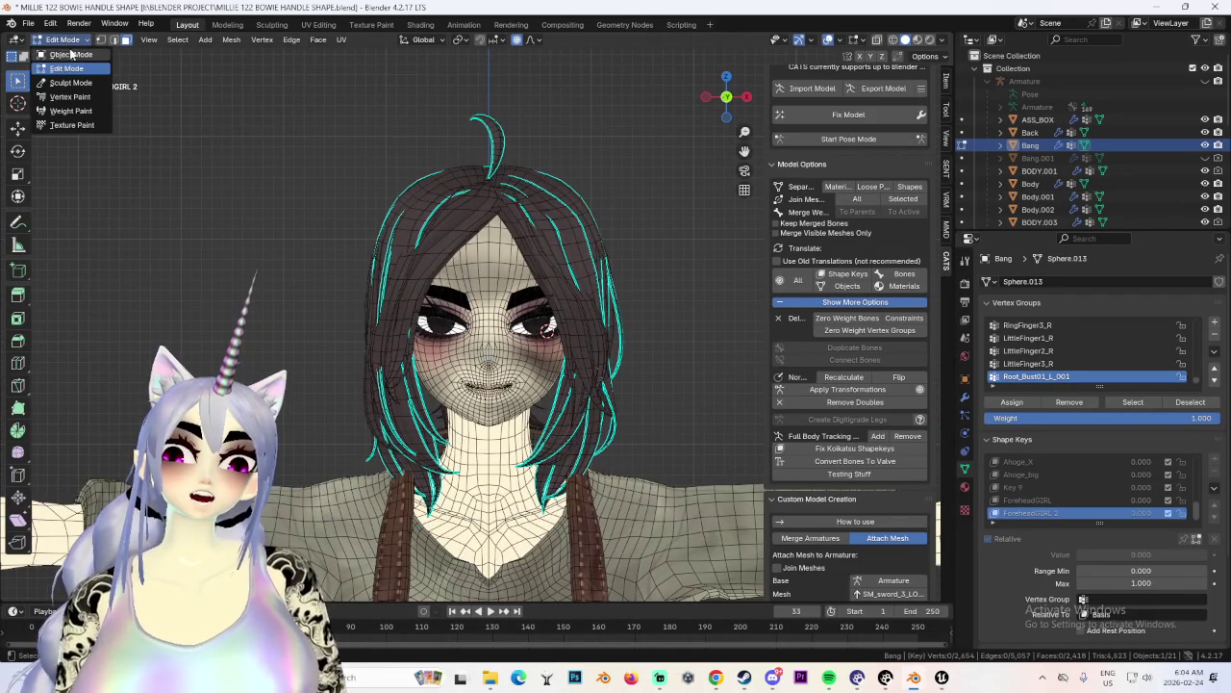
click(69, 55)
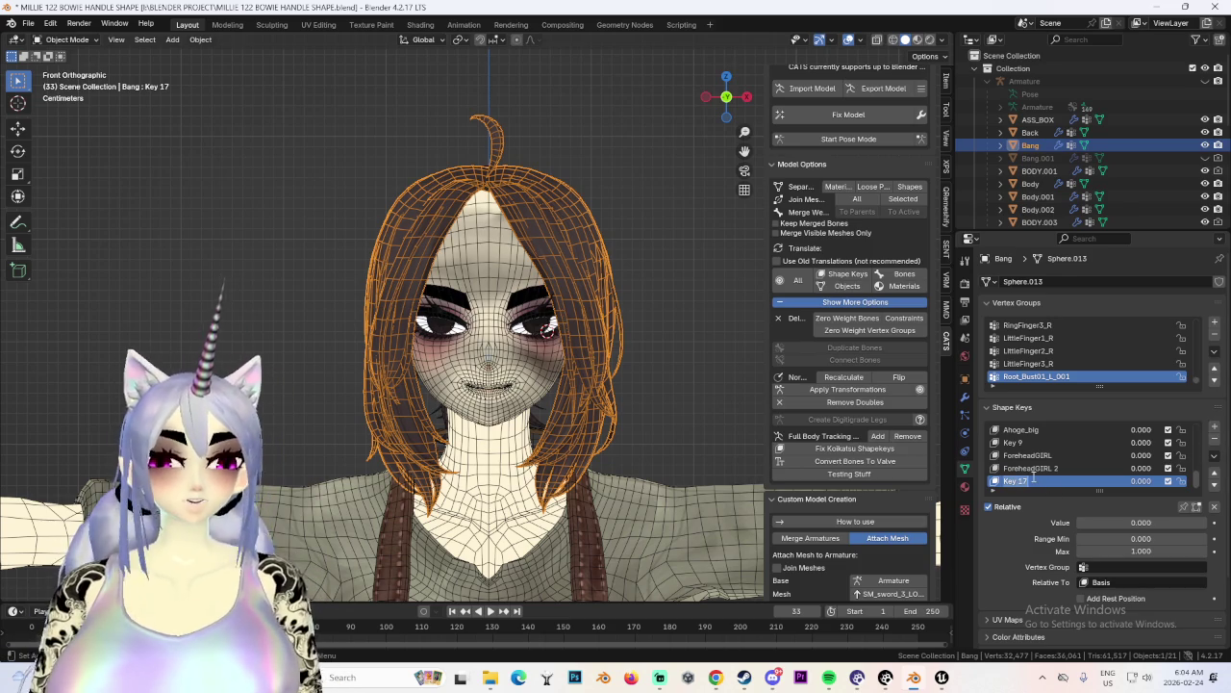
Name the new shape key HAIR_FLATTEN, then enter Edit Mode with vertex select.
text(HAIR_FLATTEN)
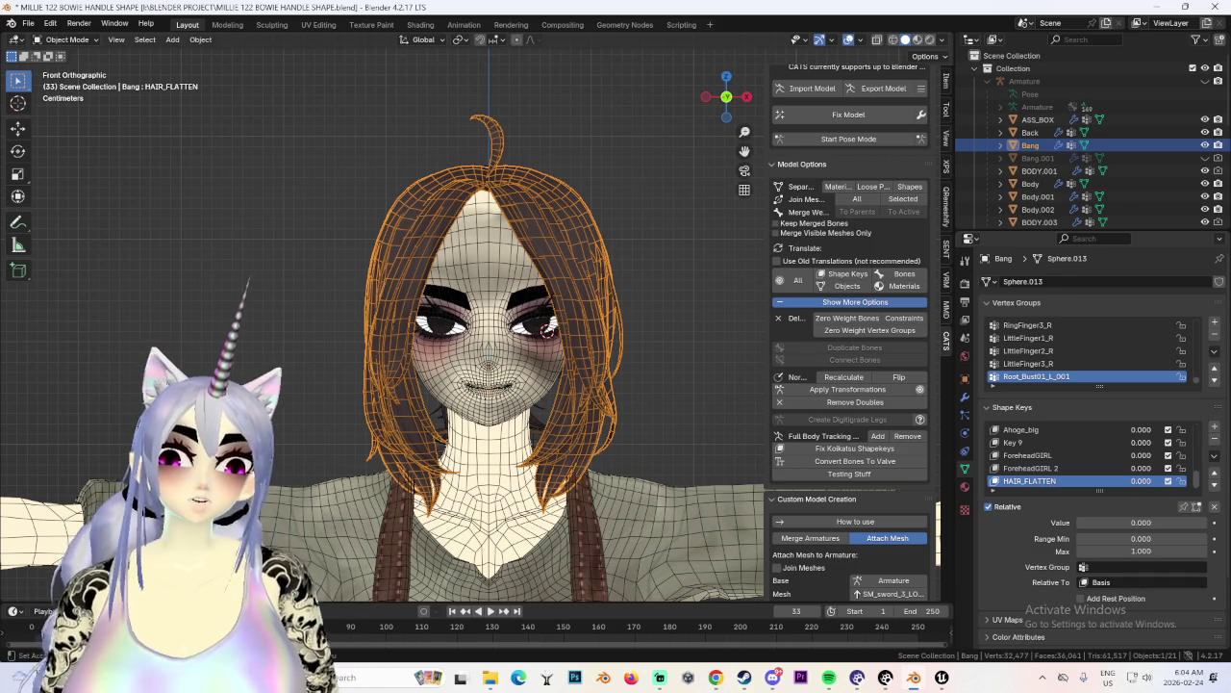
click(68, 39)
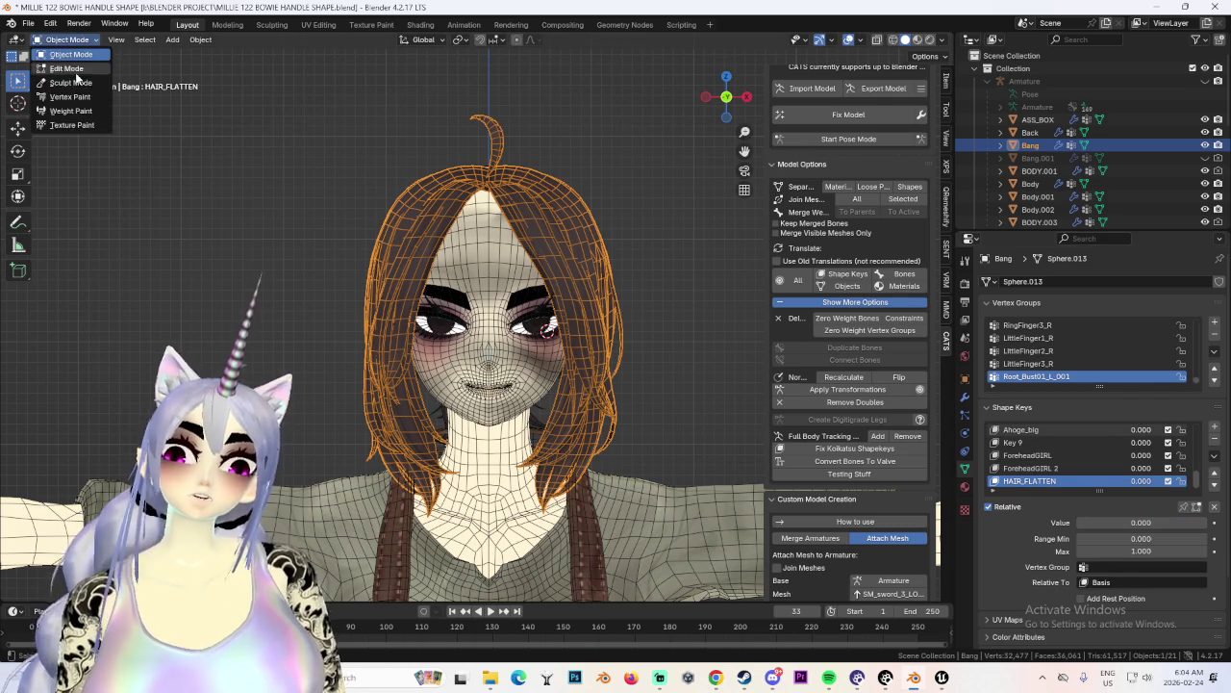
click(63, 74)
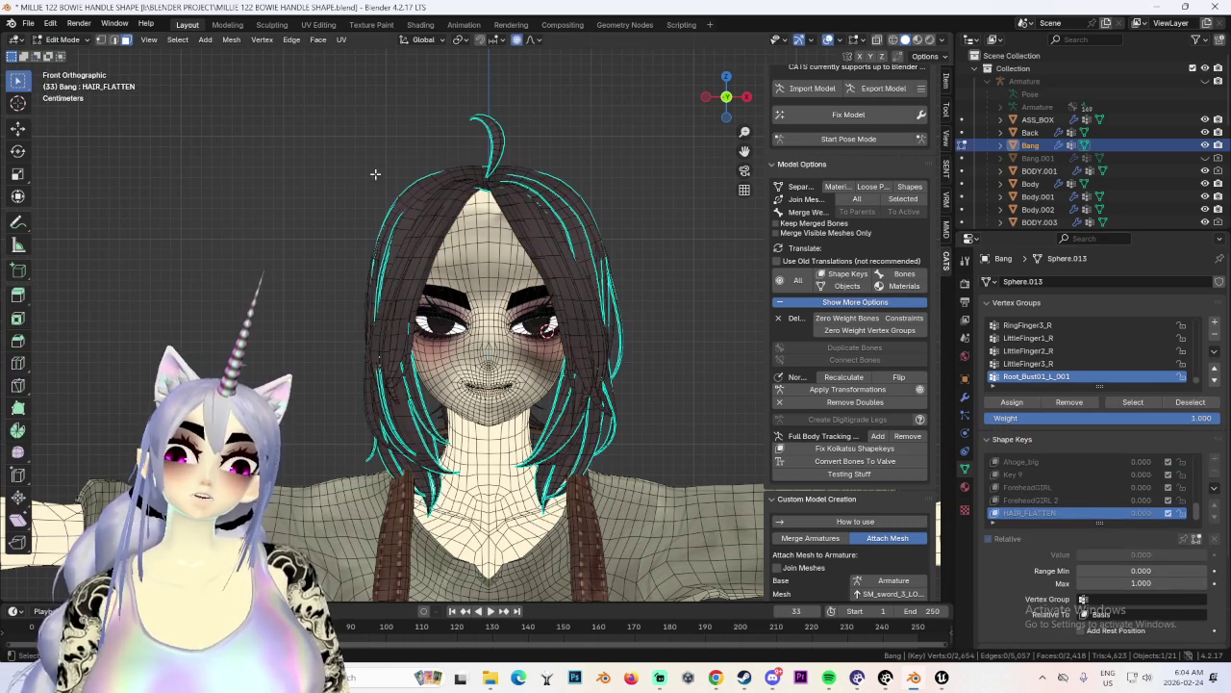
click(100, 41)
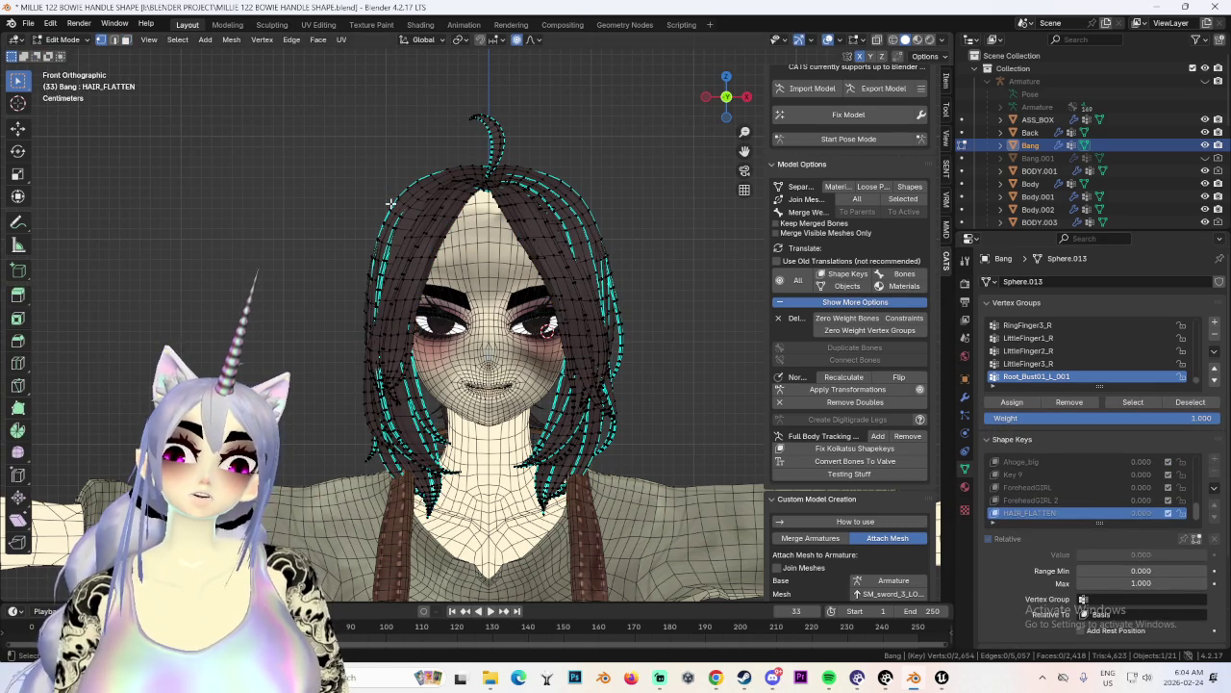
Move the hair tip vertices with proportional editing, nudging them toward the right.
key(g)
scroll(392, 203, down, 9)
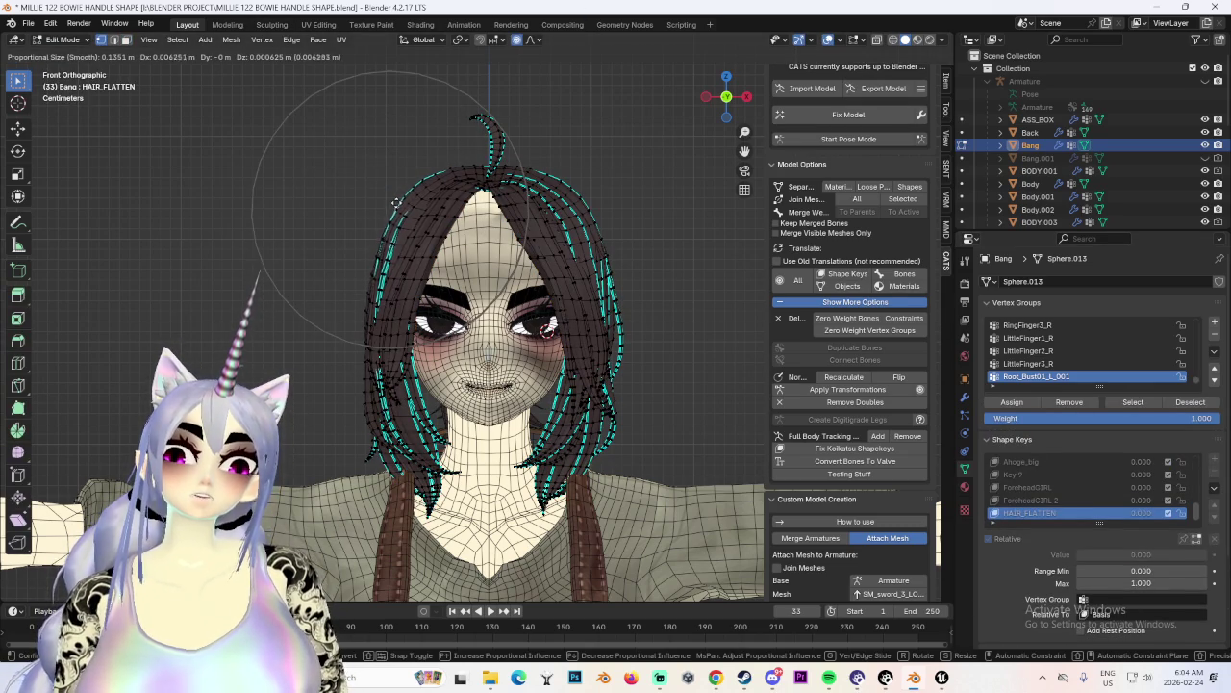
click(395, 203)
key(g)
click(501, 162)
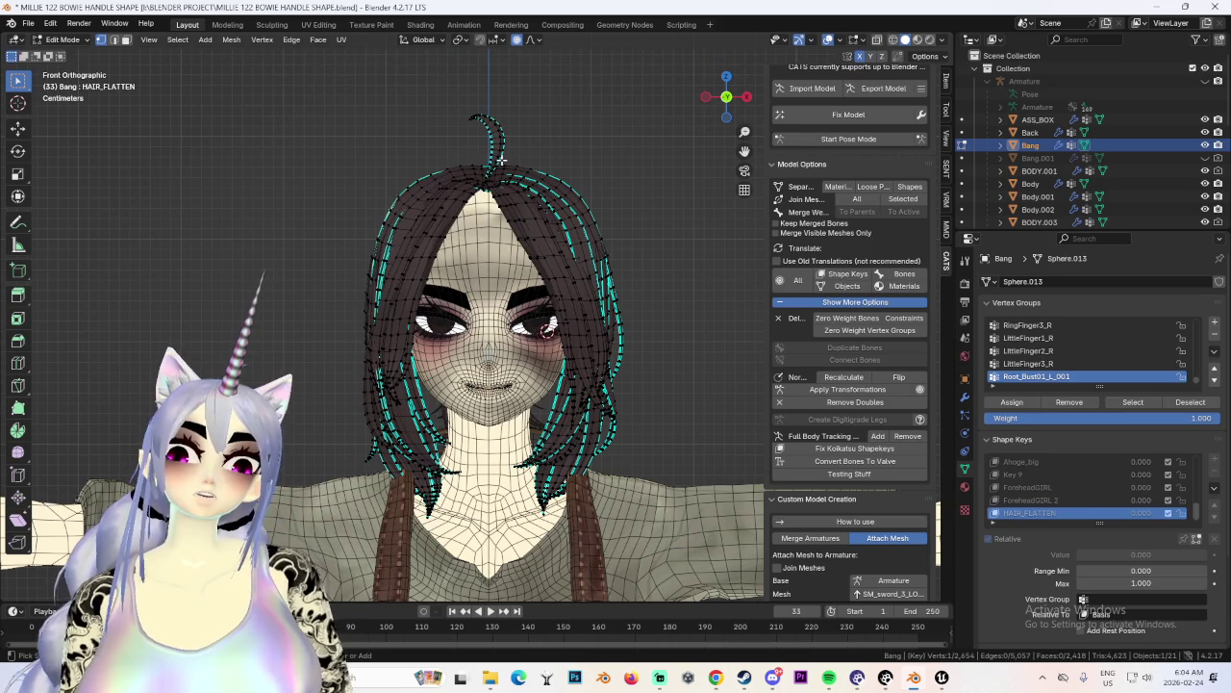
click(63, 40)
In Sculpt Mode, grab the bang outline and sides in toward the head.
click(68, 87)
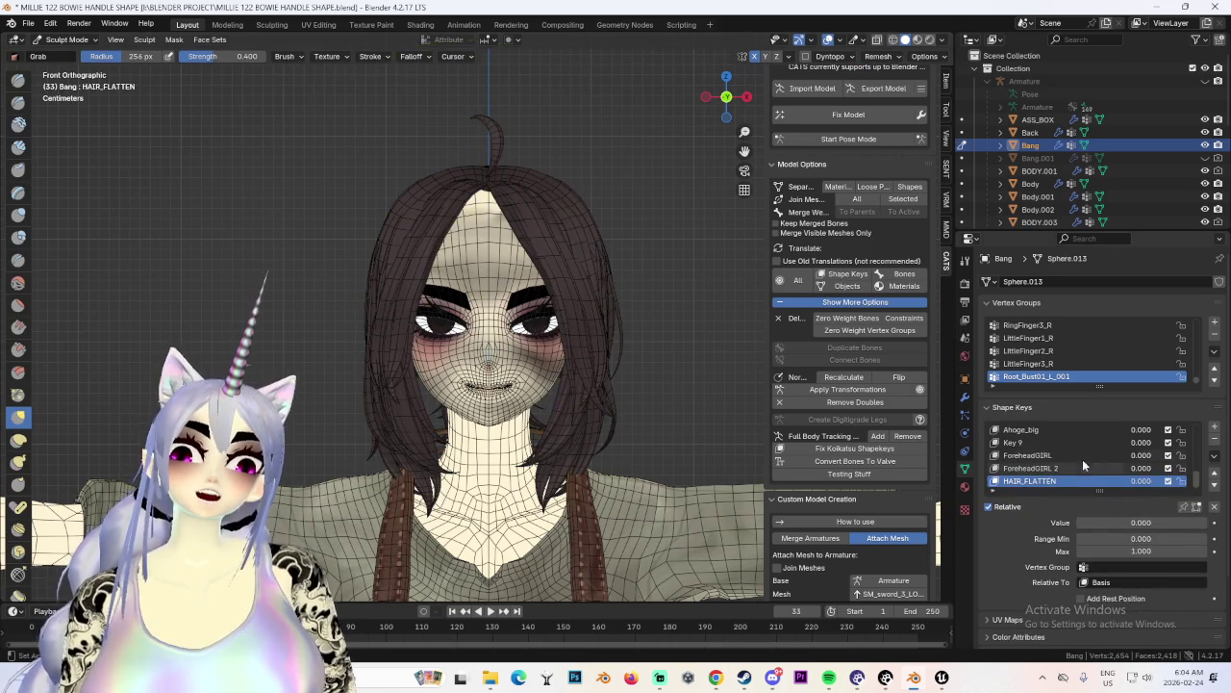
scroll(353, 142, up, 2)
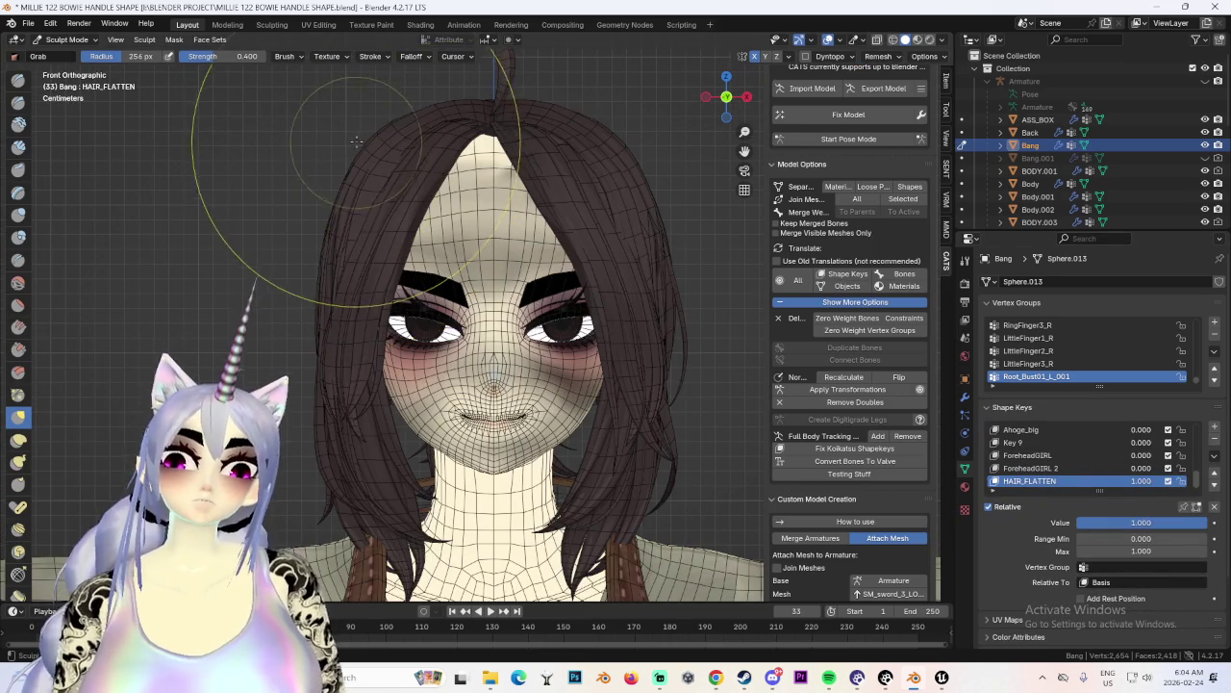
drag(375, 147, 401, 159)
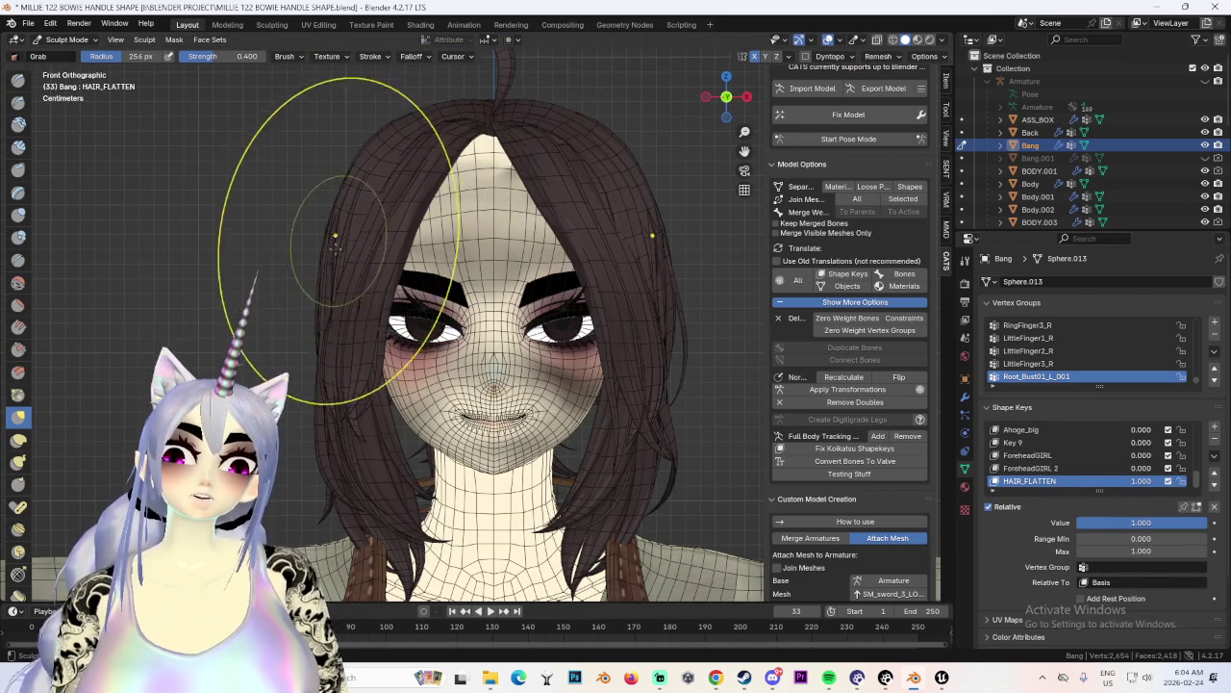
scroll(375, 241, down, 1)
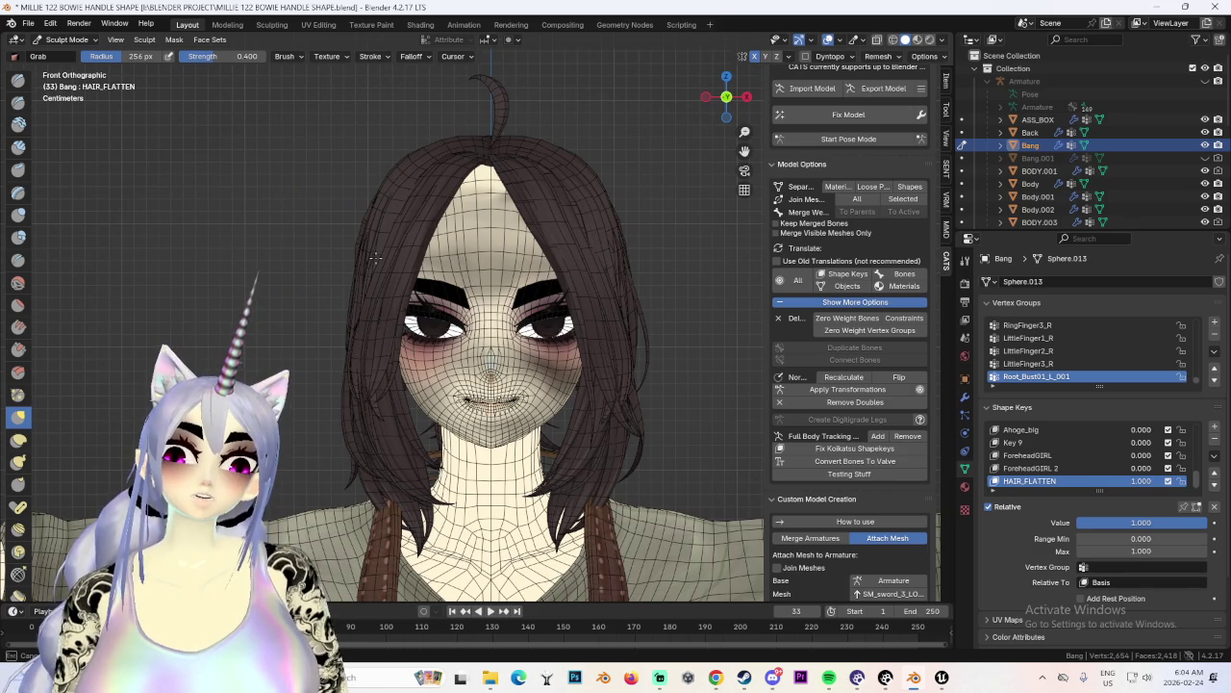
mouse_move(375, 258)
mouse_down()
mouse_move(384, 245)
mouse_move(350, 237)
mouse_up()
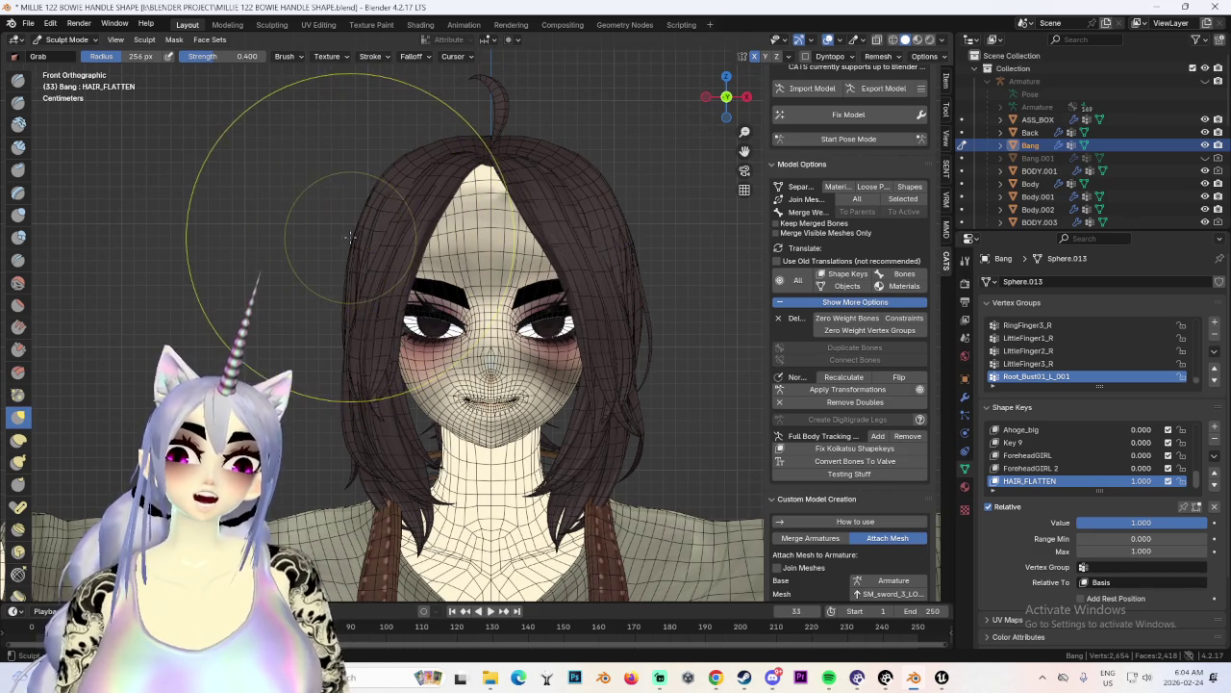
scroll(376, 243, up, 3)
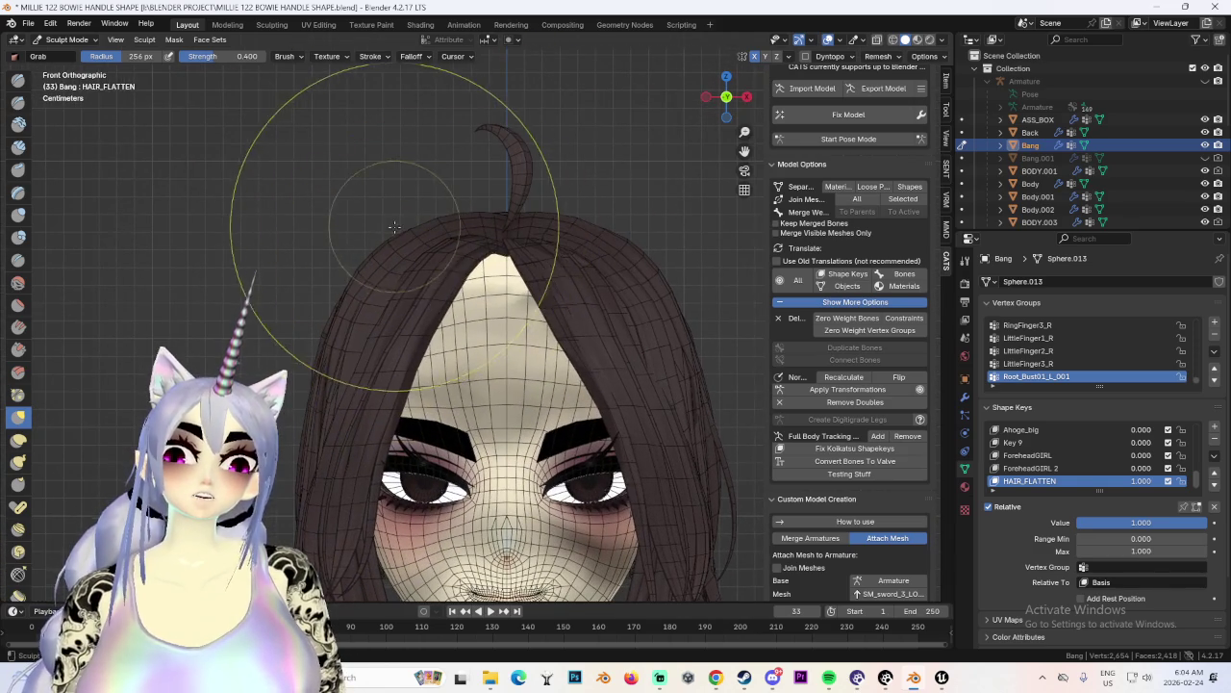
scroll(450, 208, up, 2)
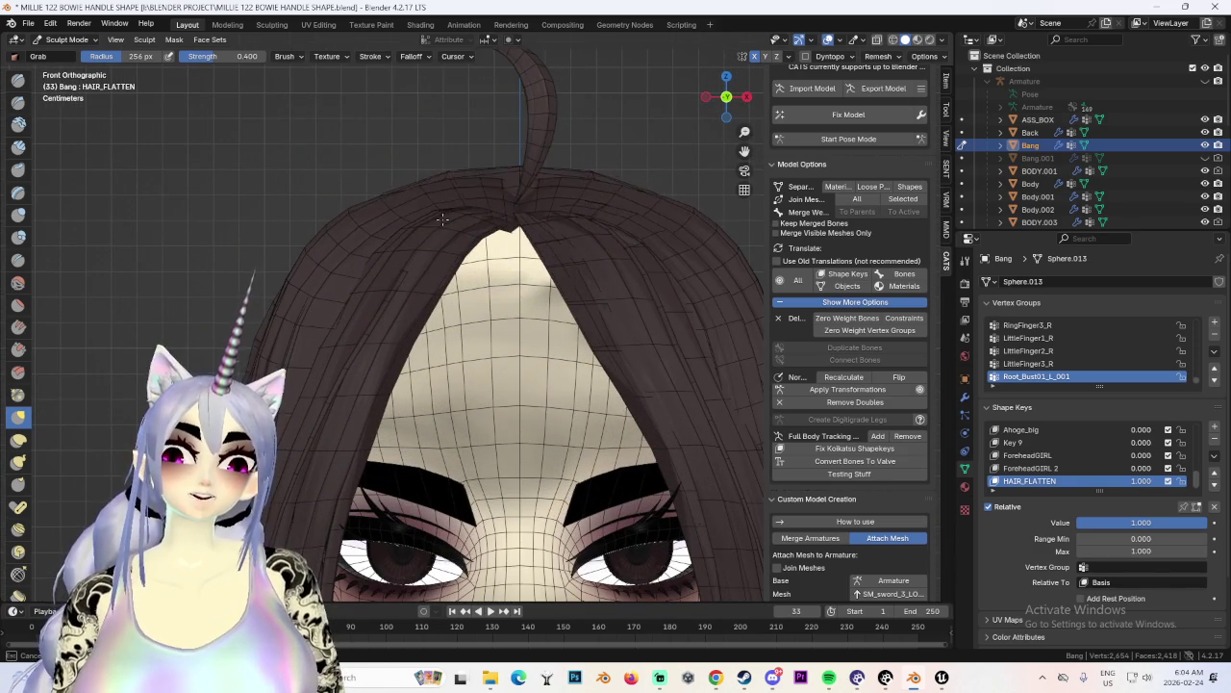
scroll(441, 192, up, 2)
scroll(404, 144, down, 3)
scroll(378, 249, up, 2)
scroll(354, 231, down, 2)
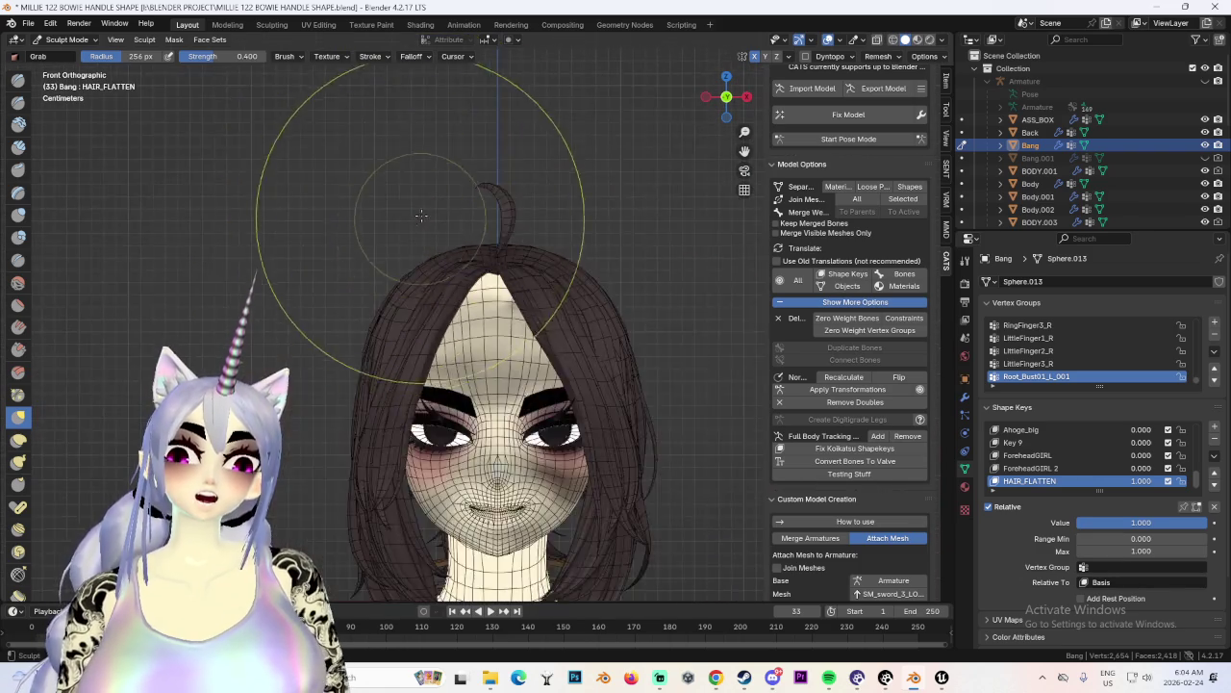
scroll(461, 270, down, 1)
scroll(442, 261, up, 1)
scroll(372, 262, up, 2)
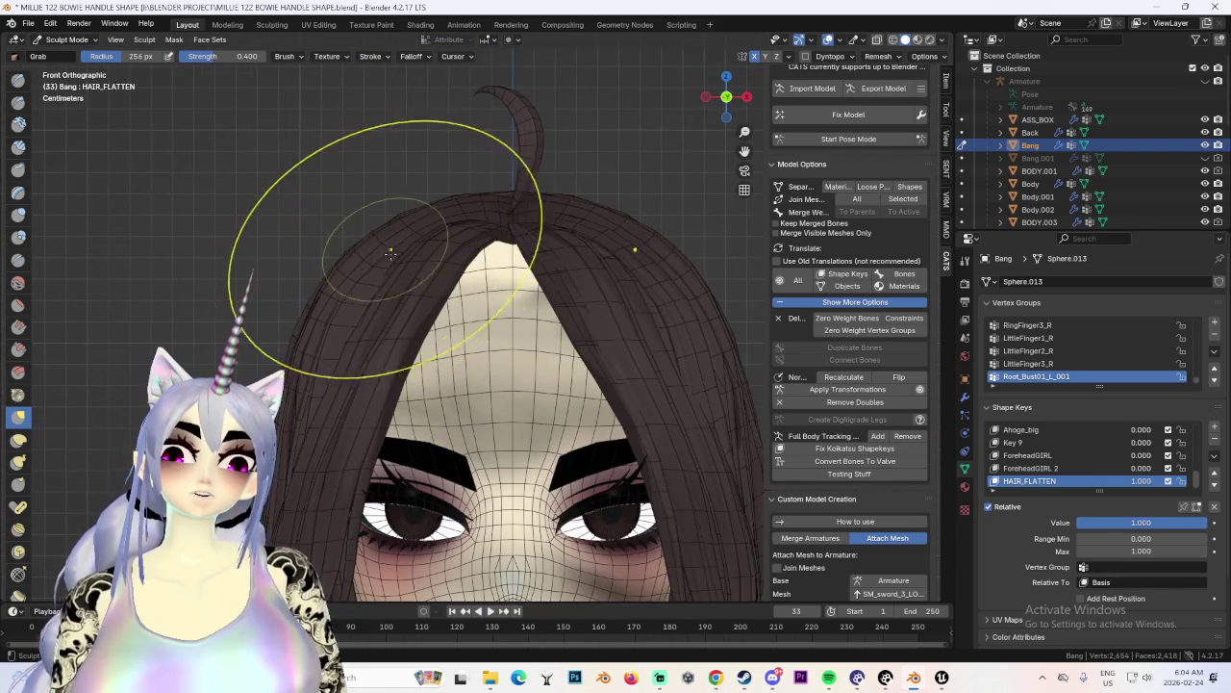
scroll(616, 202, down, 2)
scroll(630, 217, down, 1)
Review the reshaped hair from the side, back and front, then switch back to Object Mode.
mouse_move(630, 219)
middle_down()
mouse_move(594, 307)
mouse_move(604, 179)
middle_up()
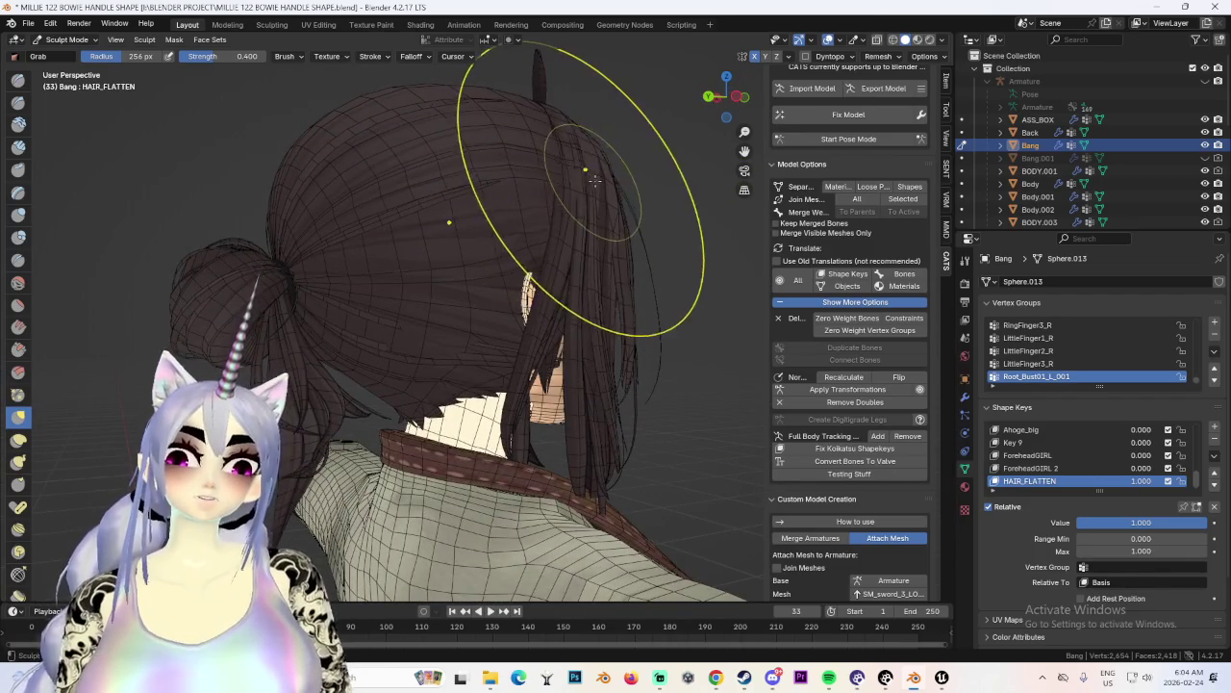
scroll(545, 260, up, 2)
middle_drag(545, 261, 673, 173)
middle_drag(728, 97, 632, 179)
mouse_move(632, 234)
middle_down()
mouse_move(575, 291)
mouse_move(514, 225)
middle_up()
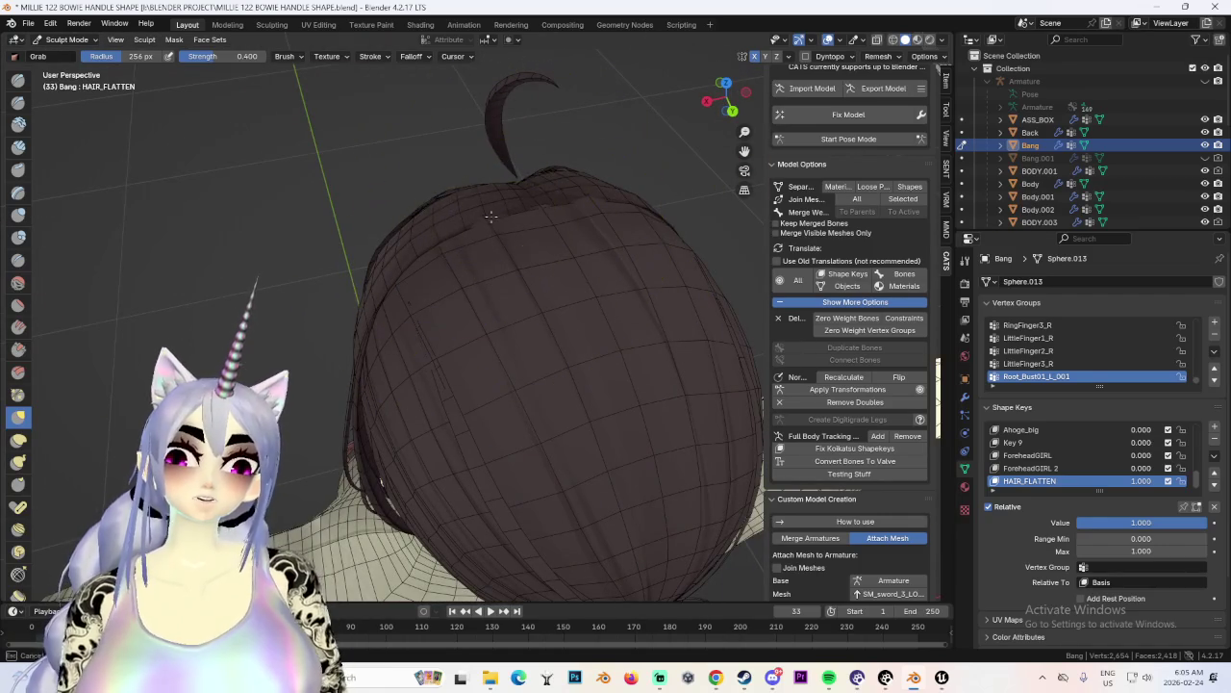
scroll(471, 250, up, 3)
scroll(459, 269, up, 2)
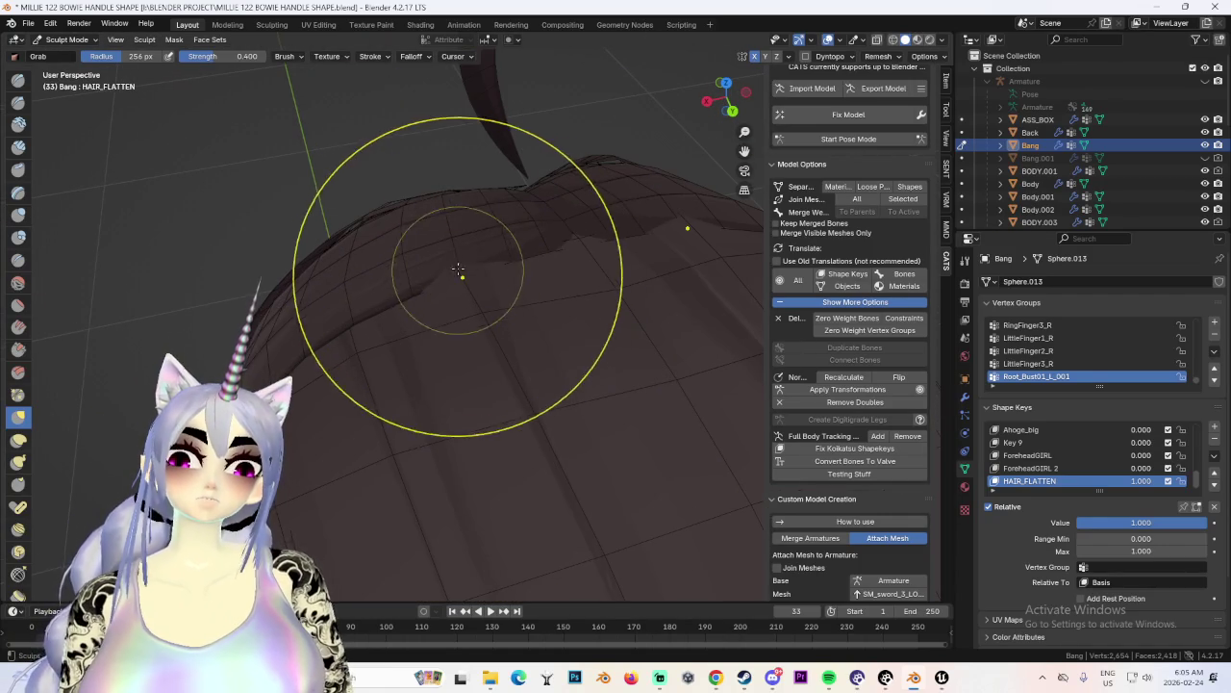
middle_drag(571, 243, 385, 144)
scroll(364, 133, down, 2)
click(68, 39)
click(67, 48)
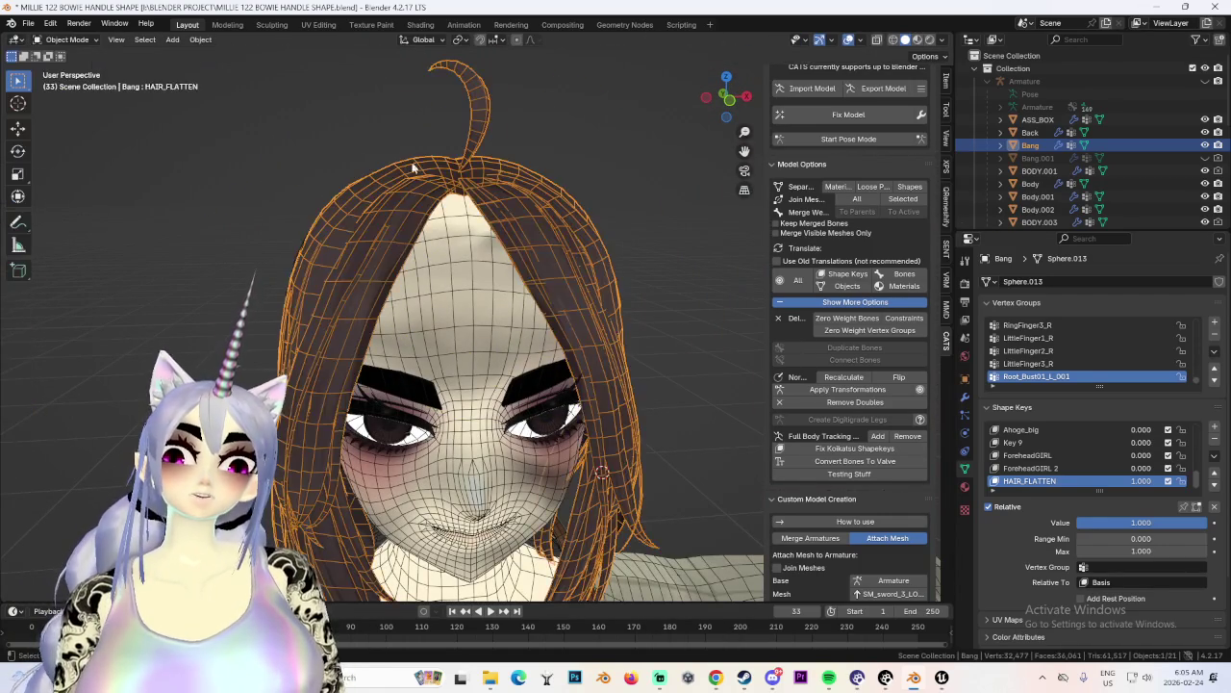
Raise ForeheadGIRL 2 to 1.000 and hide the viewport overlays for a clean front view.
click(728, 98)
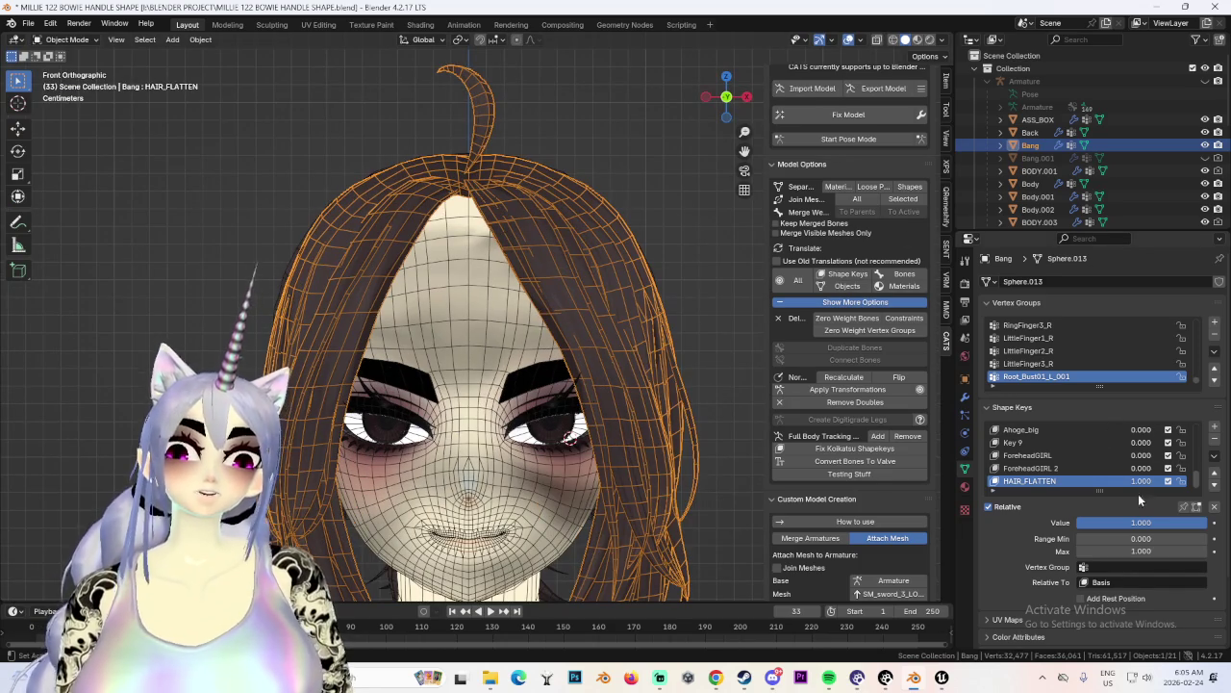
drag(1141, 468, 1192, 468)
click(717, 347)
mouse_move(710, 284)
middle_down()
mouse_move(615, 340)
mouse_move(597, 315)
mouse_move(593, 215)
middle_up()
click(726, 96)
click(849, 39)
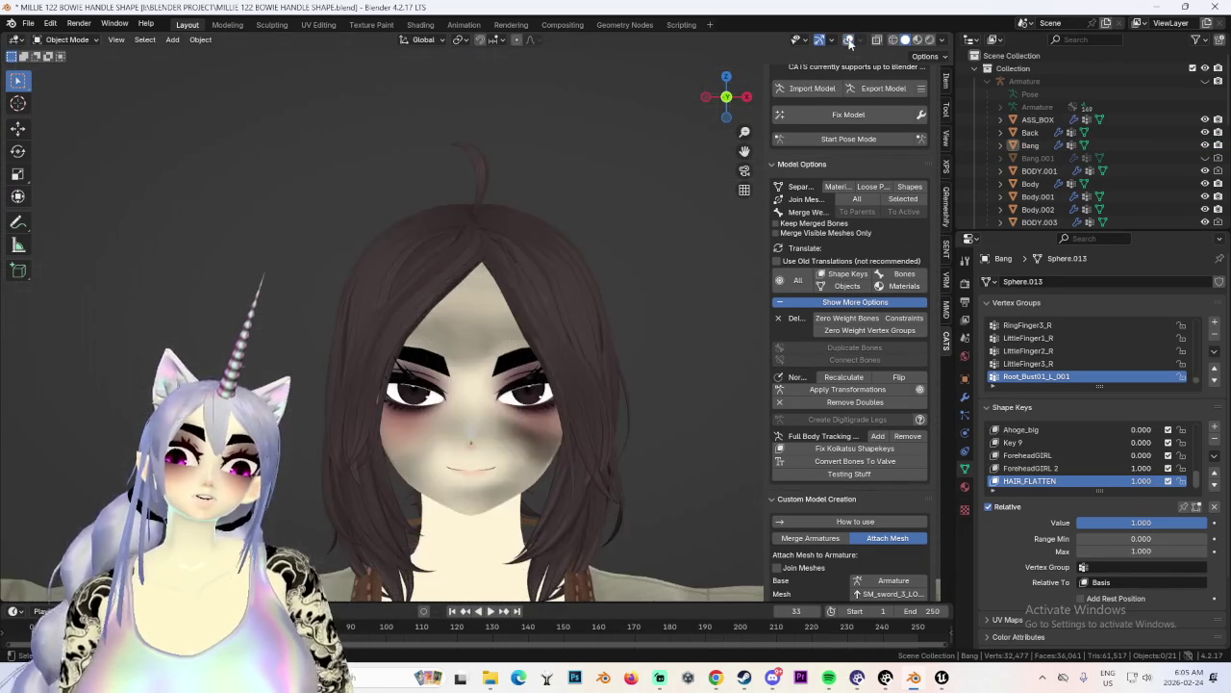
Select the Bang hair and toggle Bang.001's visibility to compare, leaving it hidden.
scroll(658, 290, up, 3)
click(538, 229)
scroll(604, 320, down, 2)
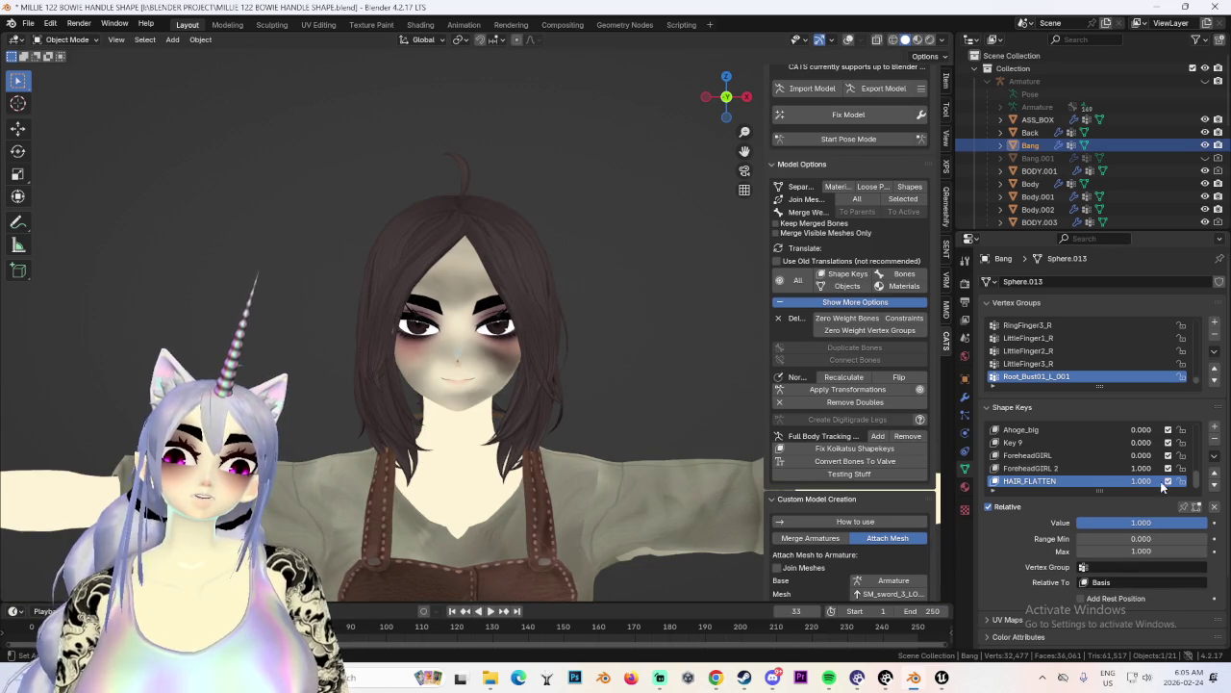
mouse_move(651, 389)
middle_down()
mouse_move(629, 406)
mouse_move(575, 396)
mouse_move(650, 390)
mouse_move(624, 414)
mouse_move(606, 409)
mouse_move(635, 404)
middle_up()
click(1206, 157)
mouse_move(625, 309)
middle_down()
mouse_move(647, 306)
mouse_move(564, 296)
mouse_move(689, 312)
mouse_move(596, 398)
mouse_move(615, 385)
middle_up()
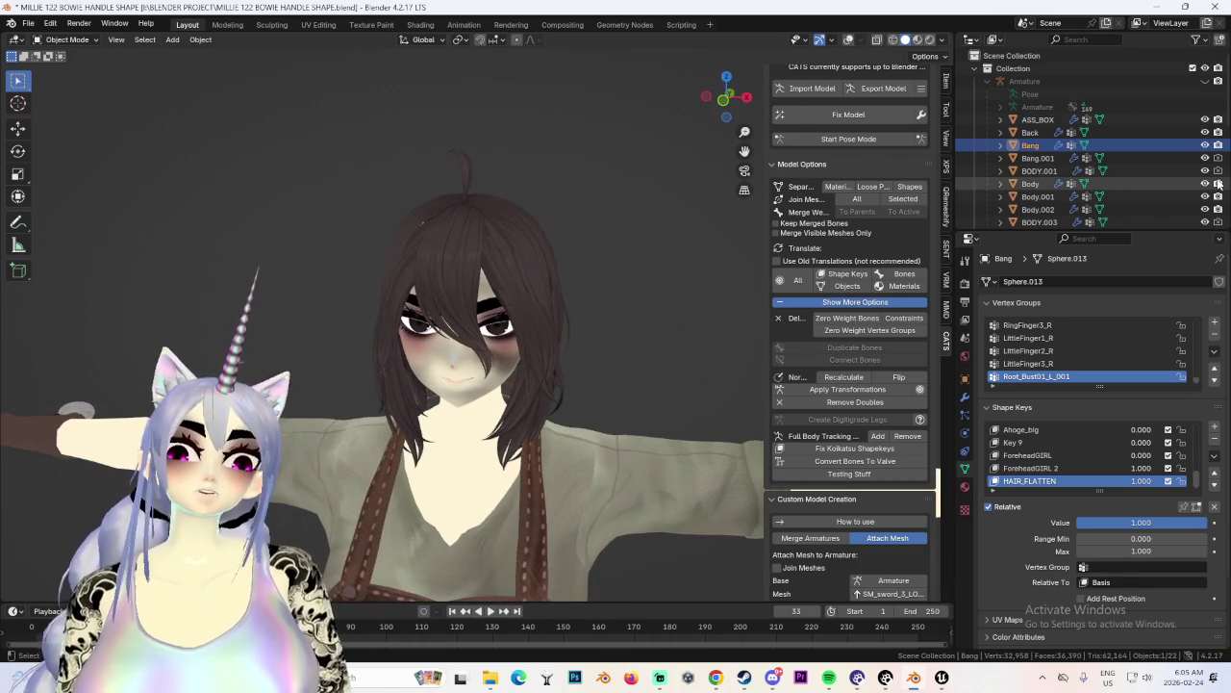
click(1205, 158)
click(1205, 158)
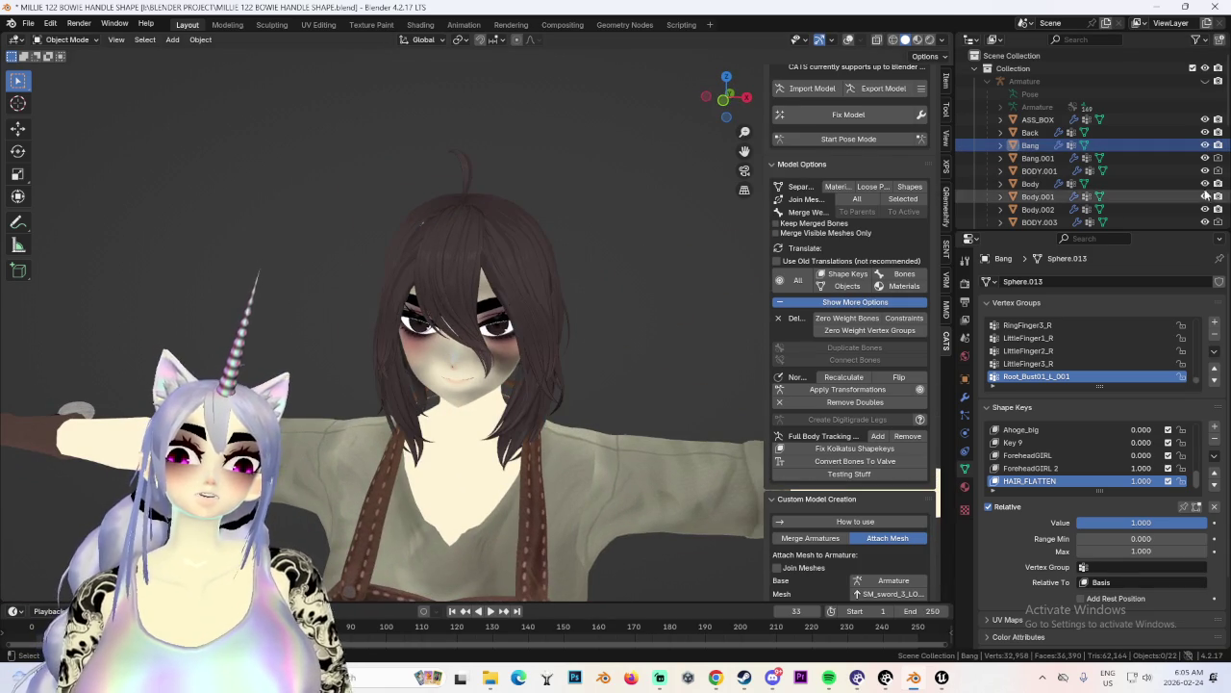
click(1205, 158)
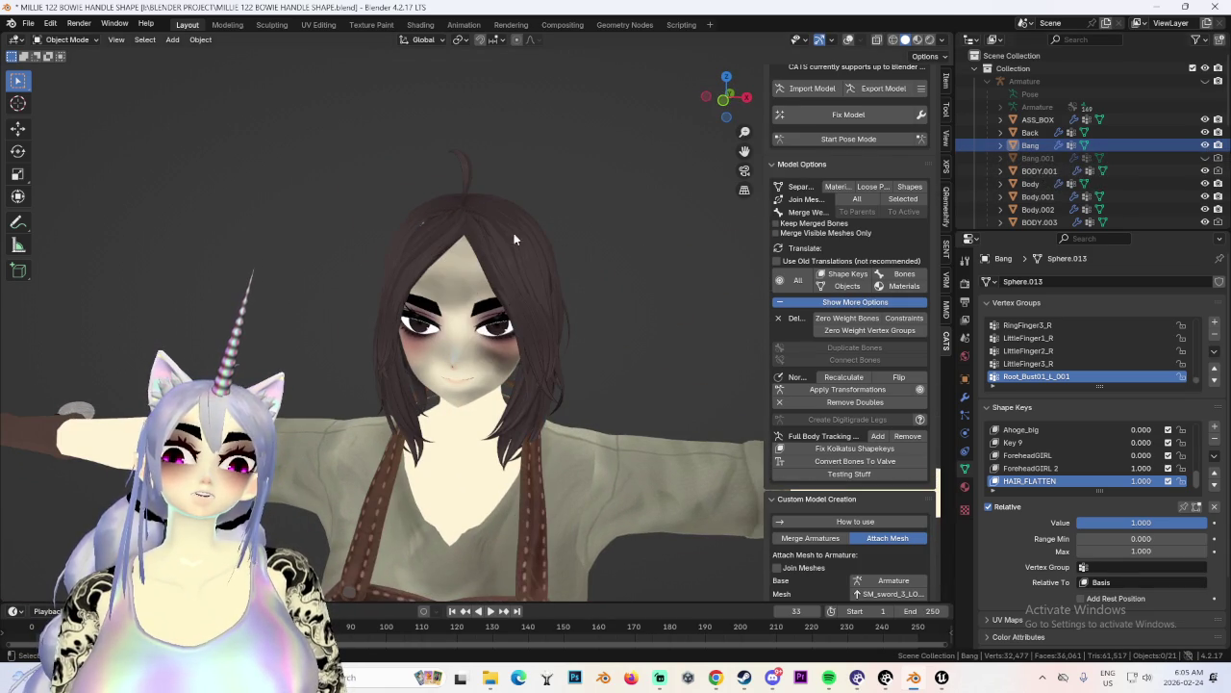
Zoom in on the hair crown and turn the viewport overlays back on.
scroll(568, 234, up, 2)
scroll(529, 245, up, 2)
scroll(486, 254, up, 2)
scroll(544, 314, up, 2)
mouse_move(543, 315)
middle_down()
mouse_move(572, 334)
mouse_move(495, 342)
middle_up()
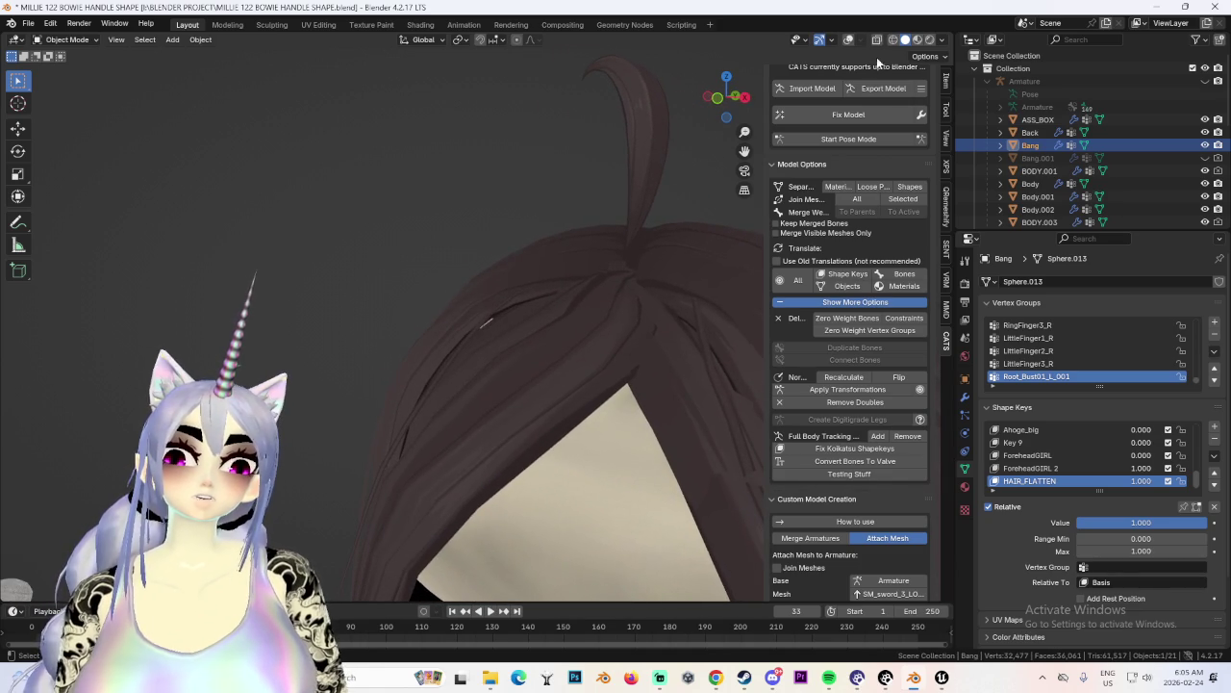
click(848, 40)
middle_drag(577, 360, 553, 365)
drag(1141, 484, 1154, 479)
middle_drag(399, 272, 429, 290)
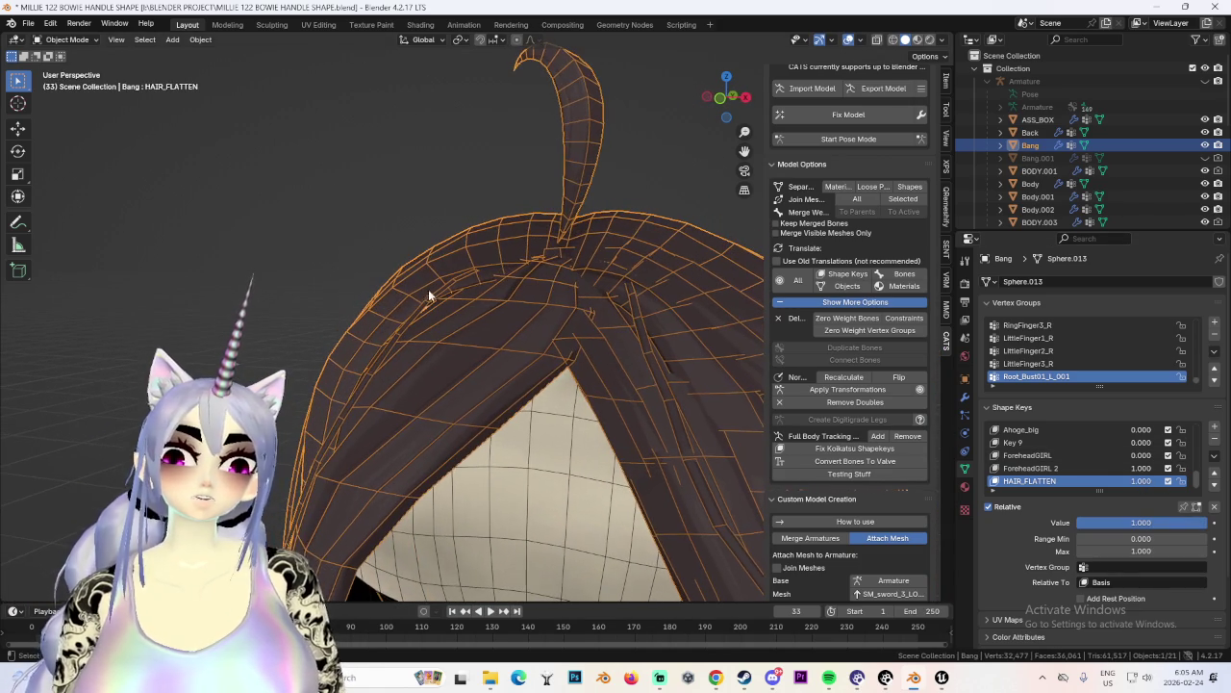
click(52, 40)
Enter Edit Mode on the Bang hair with ForeheadGIRL 2 active and shape-key editing enabled.
click(63, 71)
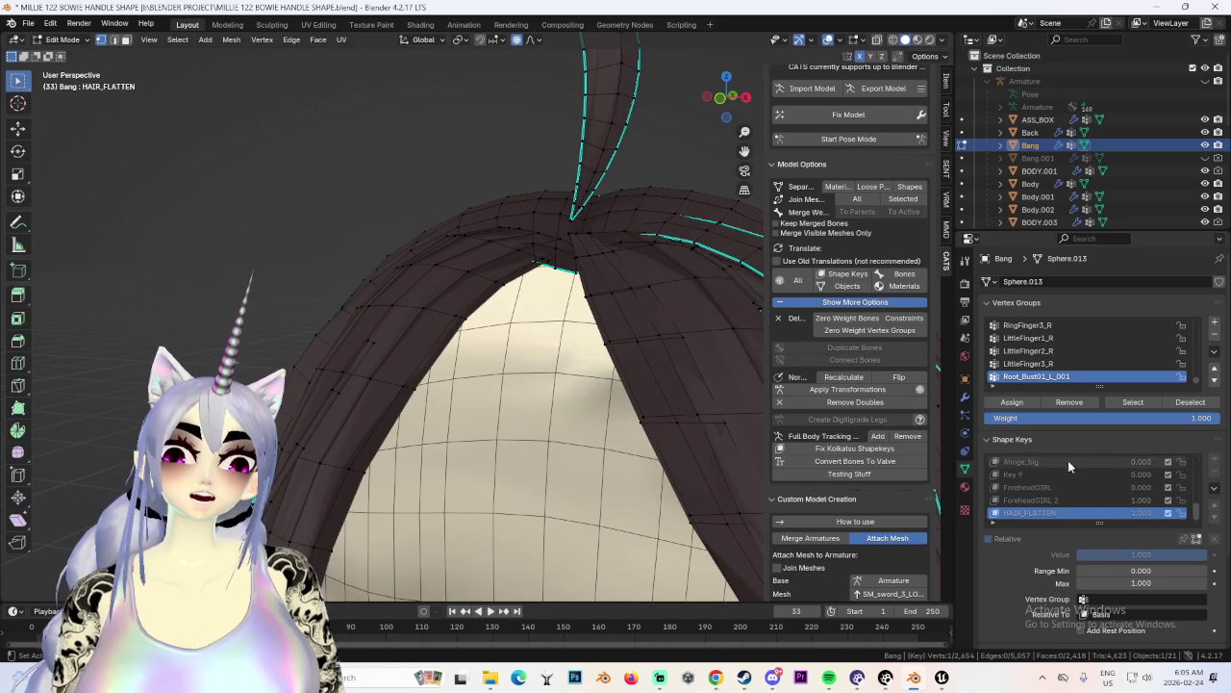
click(1074, 500)
scroll(433, 294, down, 2)
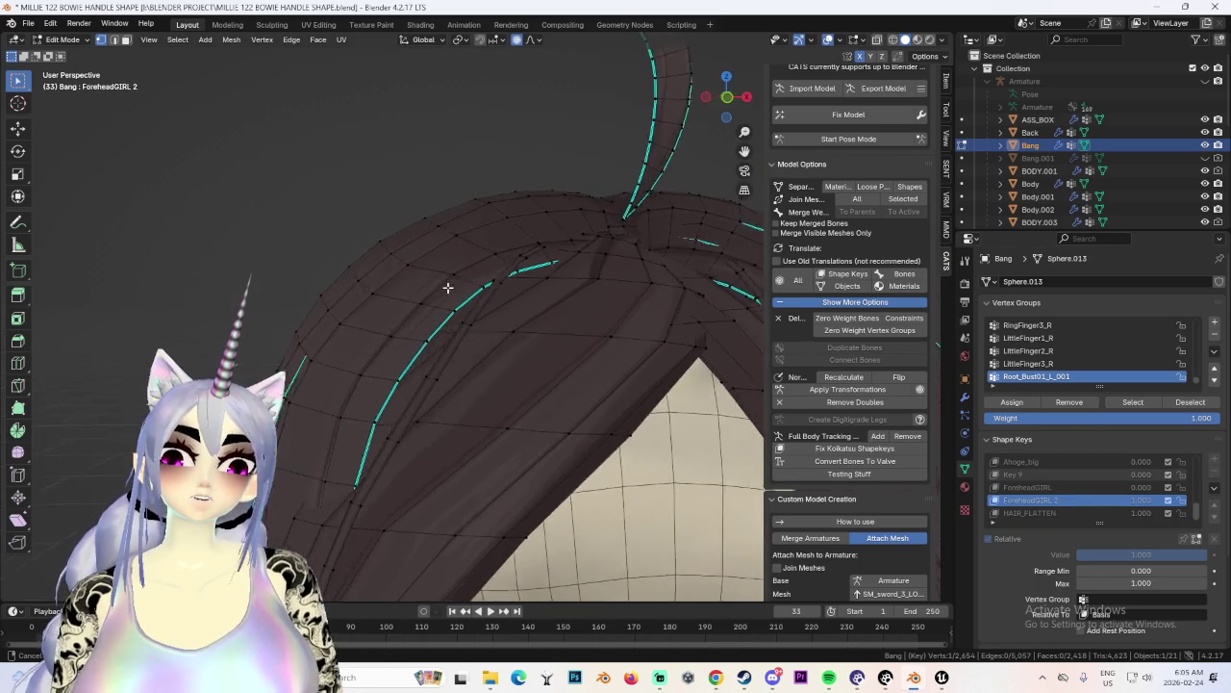
scroll(461, 283, down, 2)
scroll(420, 283, down, 3)
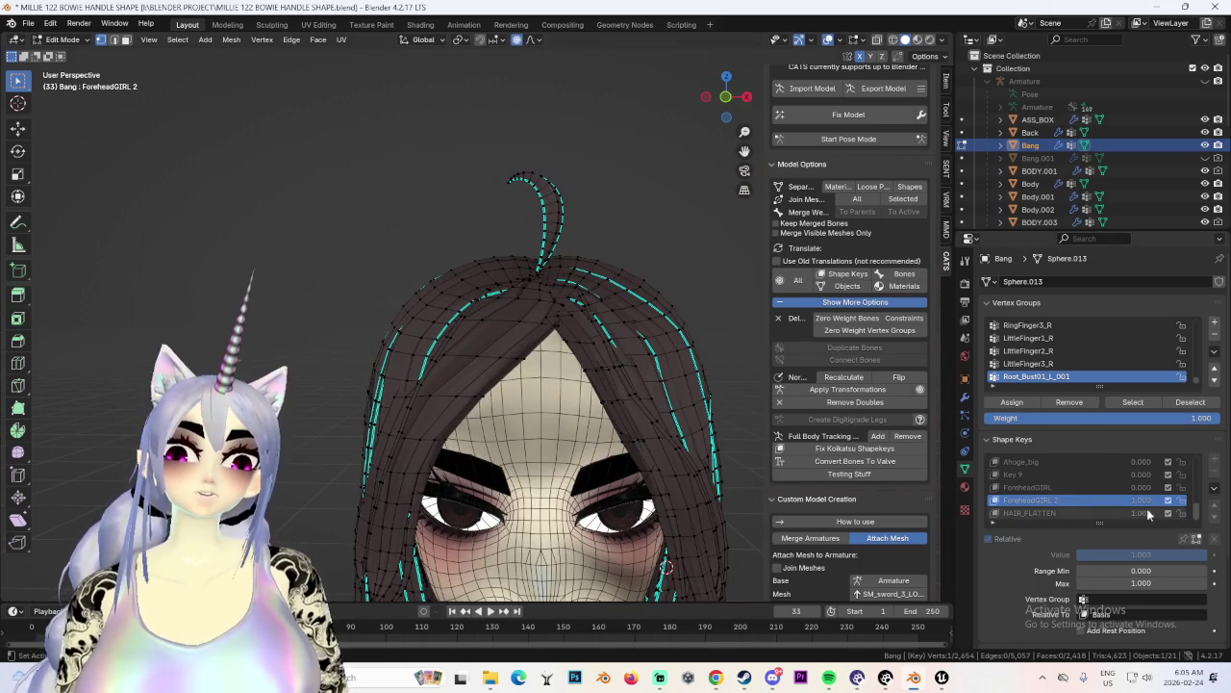
click(1196, 539)
scroll(452, 322, up, 2)
scroll(455, 321, up, 2)
scroll(434, 319, up, 2)
Nudge a bang vertex and set the proportional editing falloff to Smooth.
mouse_move(434, 319)
middle_down()
mouse_move(486, 303)
mouse_move(450, 316)
middle_up()
scroll(600, 356, down, 5)
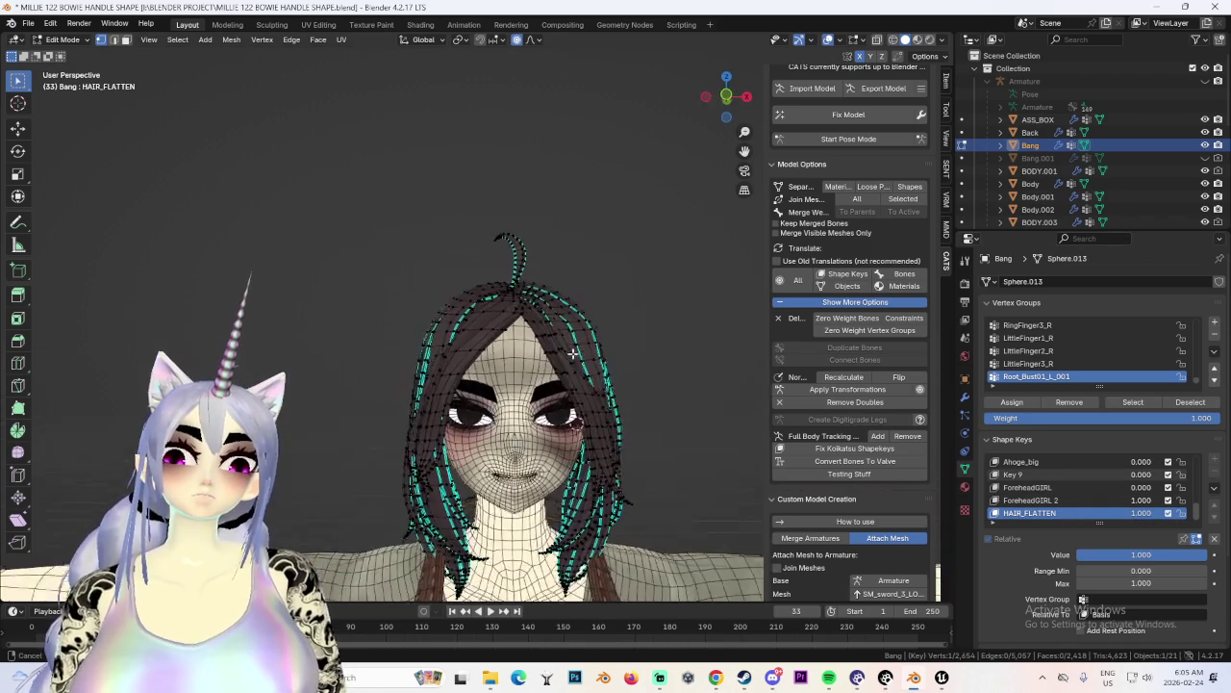
click(722, 101)
scroll(489, 379, up, 5)
mouse_move(489, 379)
middle_down()
mouse_move(476, 344)
mouse_move(453, 350)
mouse_move(472, 357)
mouse_move(432, 333)
middle_up()
click(404, 324)
key(g)
click(408, 319)
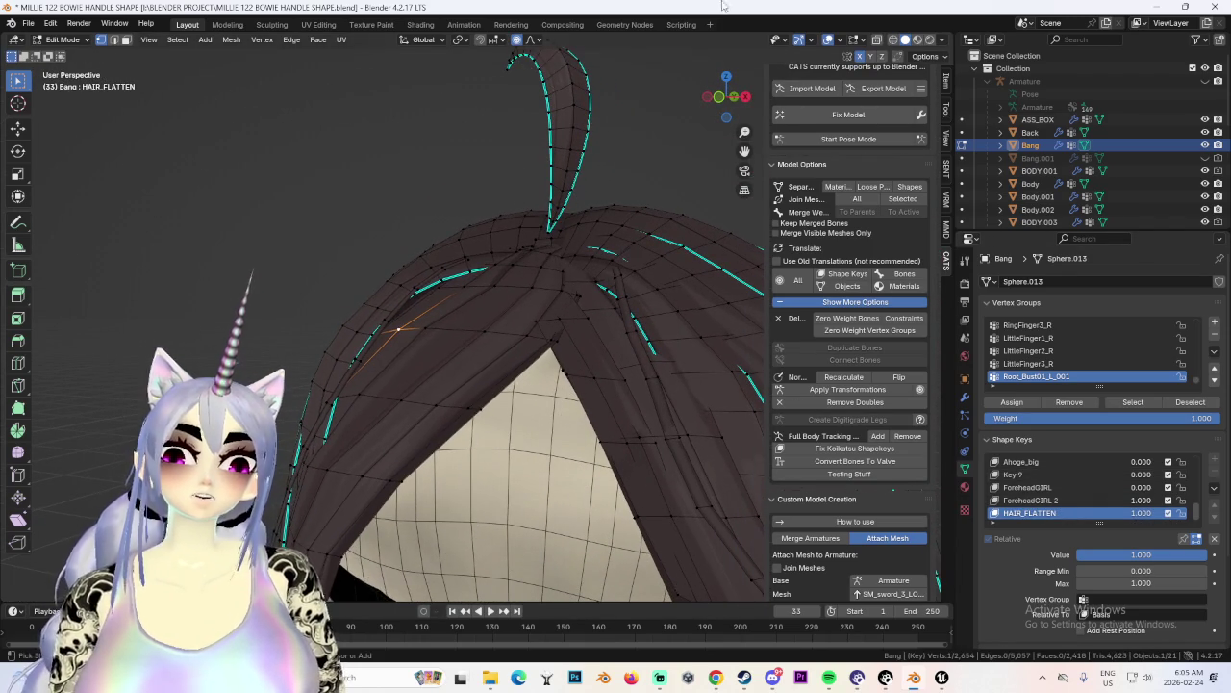
click(530, 39)
click(510, 102)
Lower the hair strand vertices along Z with smooth proportional falloff.
key(g)
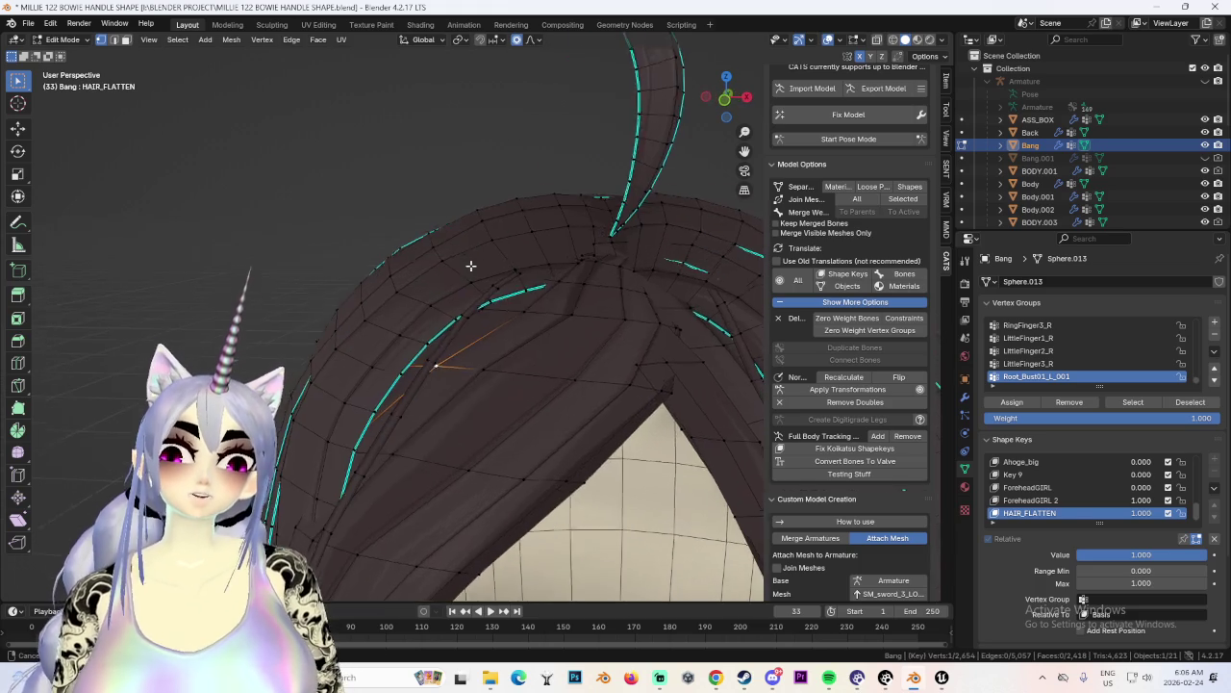
scroll(459, 256, up, 2)
key(z)
click(489, 228)
scroll(486, 228, up, 3)
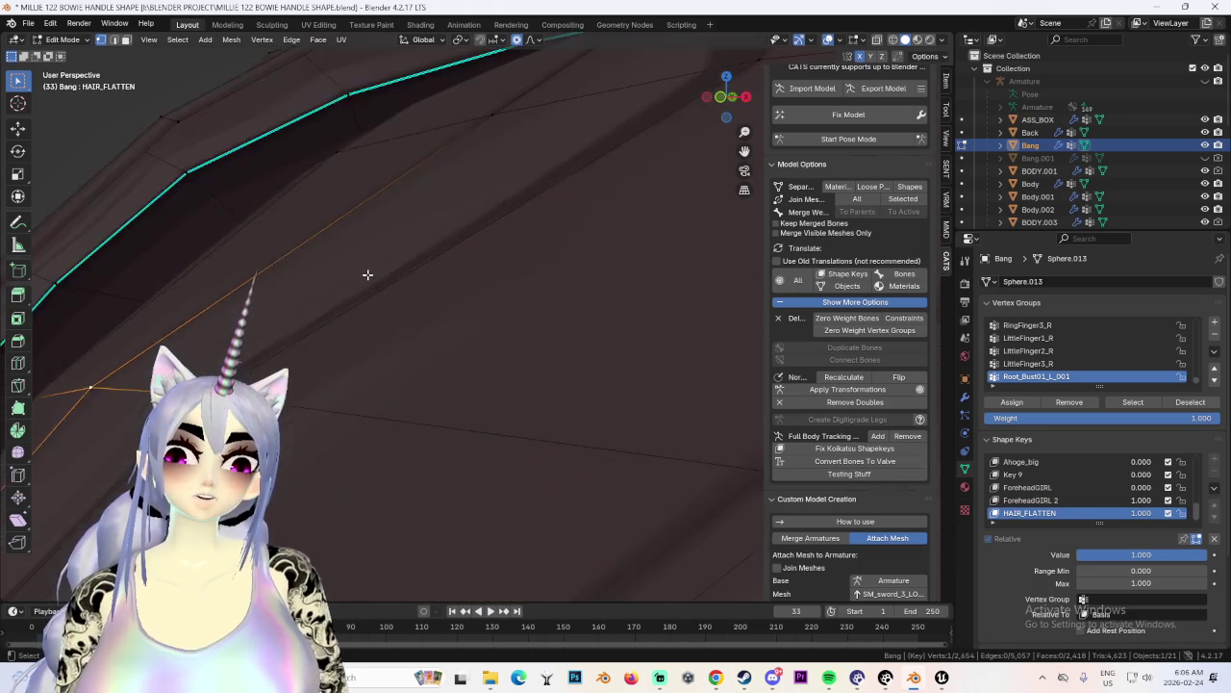
middle_drag(366, 272, 348, 240)
key(g)
key(z)
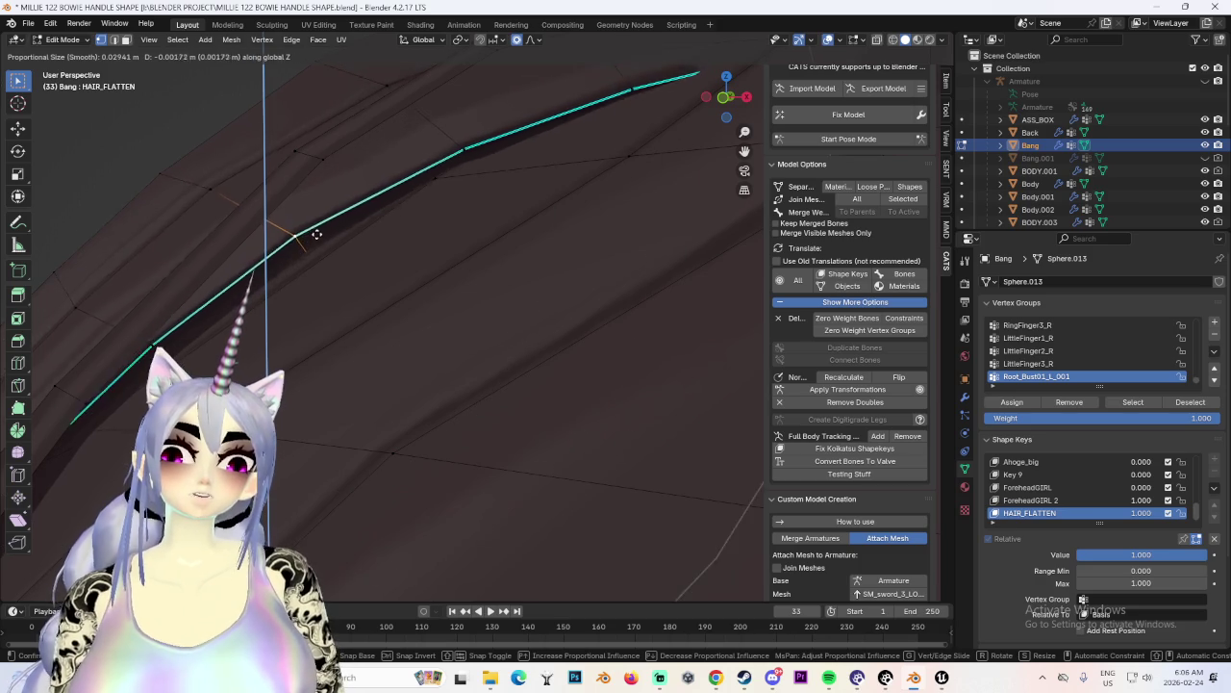
click(357, 253)
scroll(578, 296, down, 3)
mouse_move(578, 296)
middle_down()
mouse_move(612, 258)
mouse_move(496, 229)
mouse_move(529, 262)
middle_up()
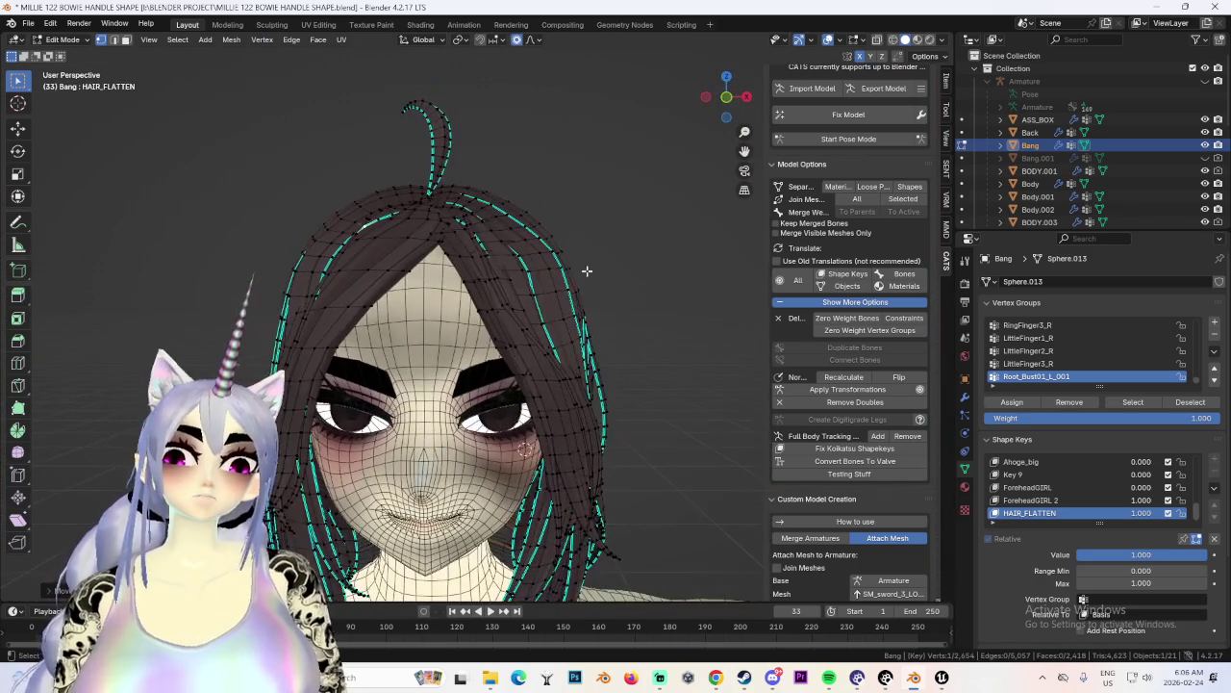
mouse_move(608, 285)
middle_down()
mouse_move(577, 283)
mouse_move(640, 279)
mouse_move(589, 247)
mouse_move(638, 312)
mouse_move(684, 311)
mouse_move(657, 321)
mouse_move(588, 220)
mouse_move(539, 224)
middle_up()
Hide the mesh overlays and move the forehead hair vertices flatter.
click(827, 39)
scroll(540, 224, up, 3)
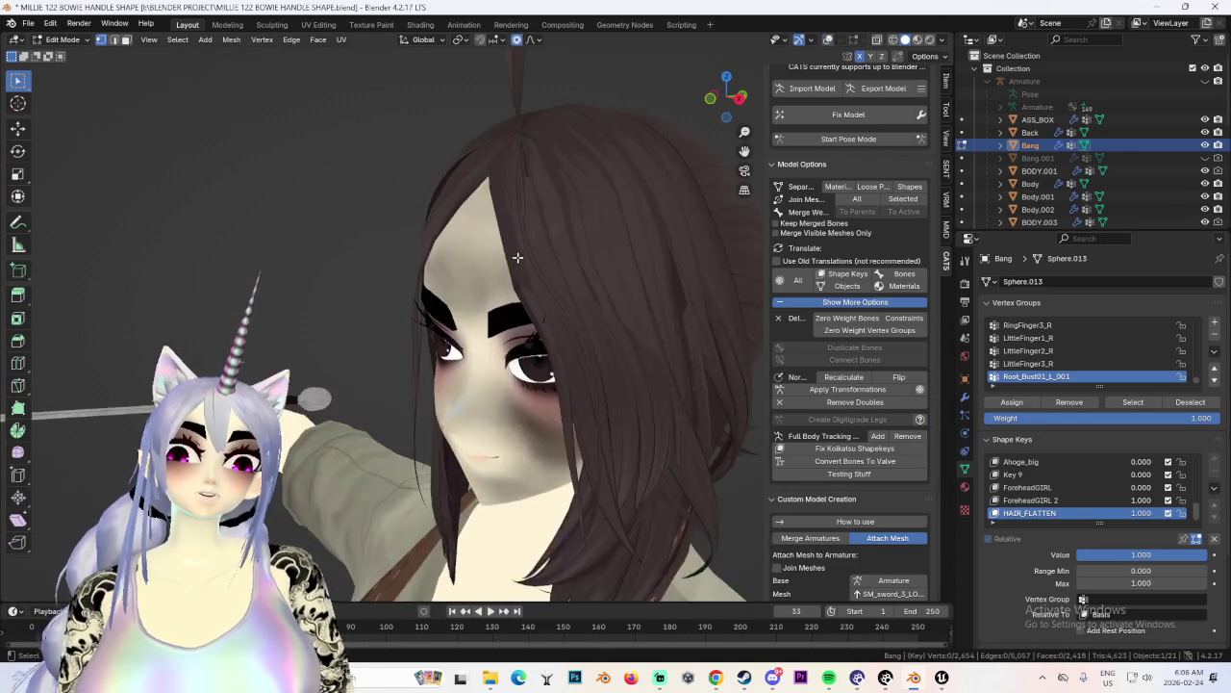
scroll(534, 236, up, 3)
scroll(520, 260, up, 1)
key(g)
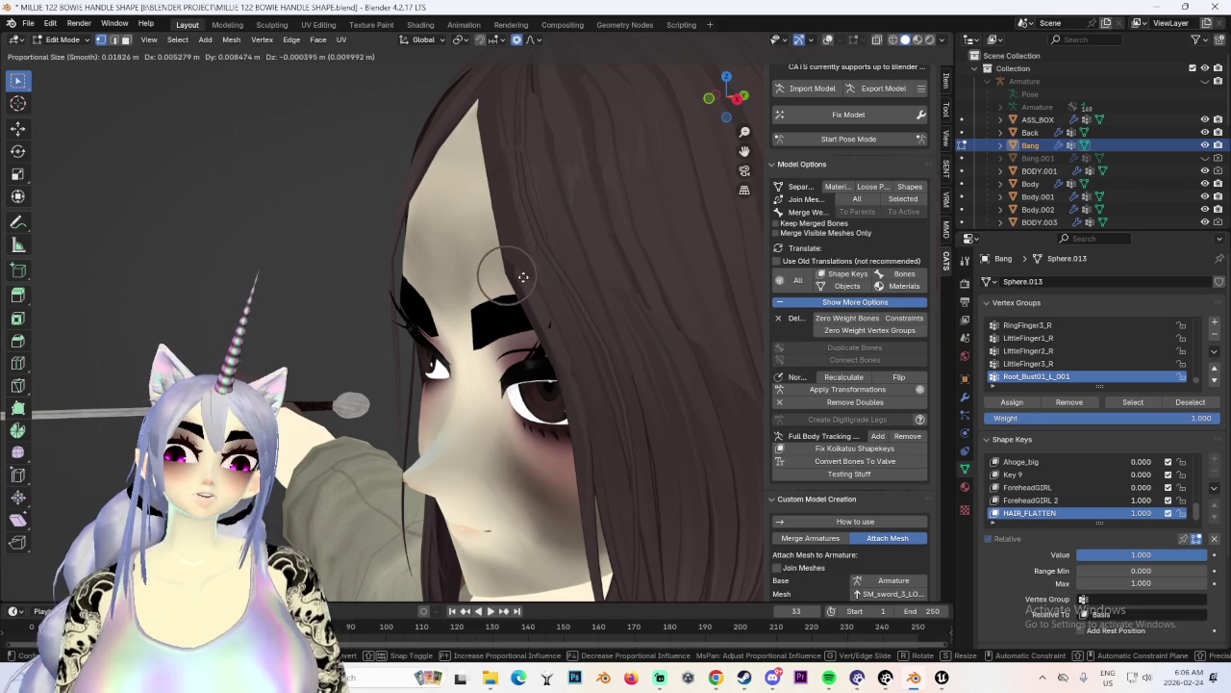
click(525, 277)
Switch to the ForeheadGIRL 2 shape key, restore overlays, and lower the brow hair.
click(1034, 500)
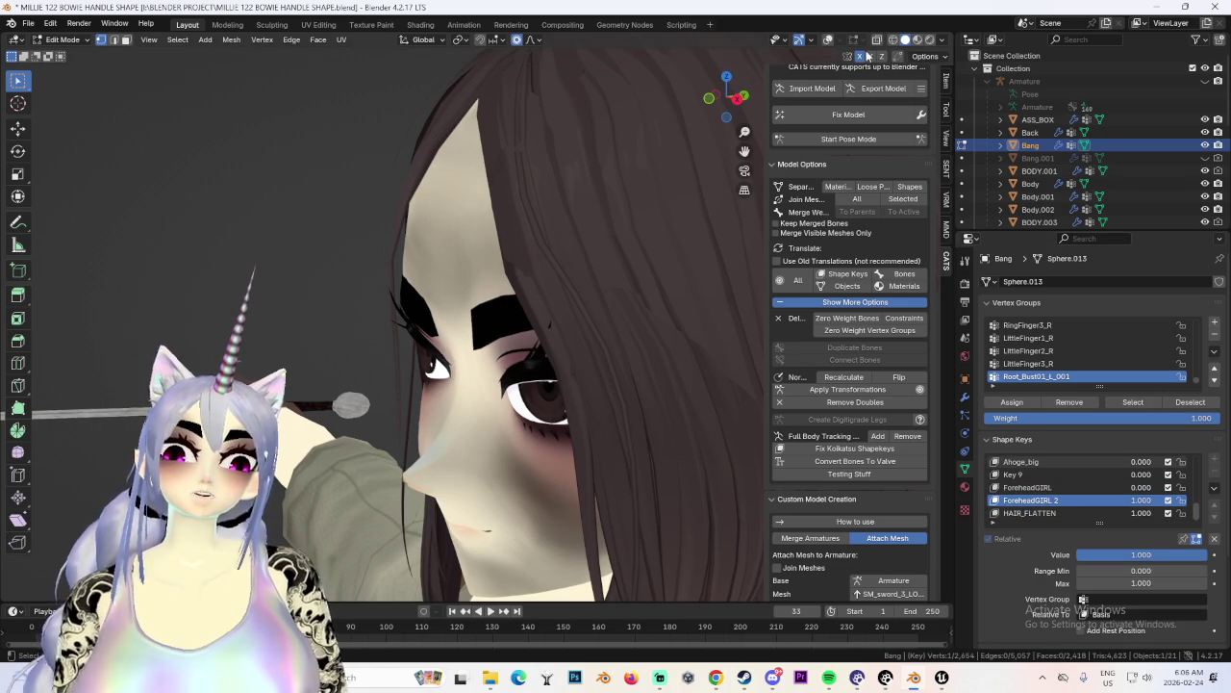
click(829, 40)
key(g)
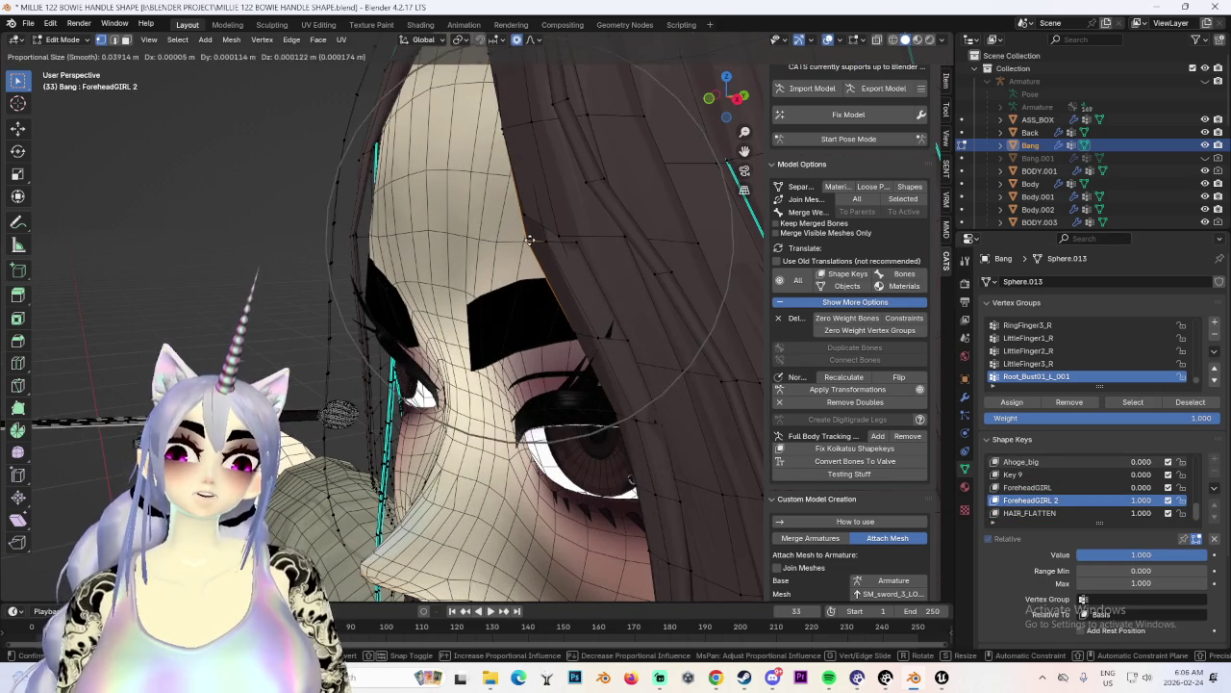
click(551, 211)
Hide the overlays and flatten the forehead hair further from a three-quarter view.
click(531, 39)
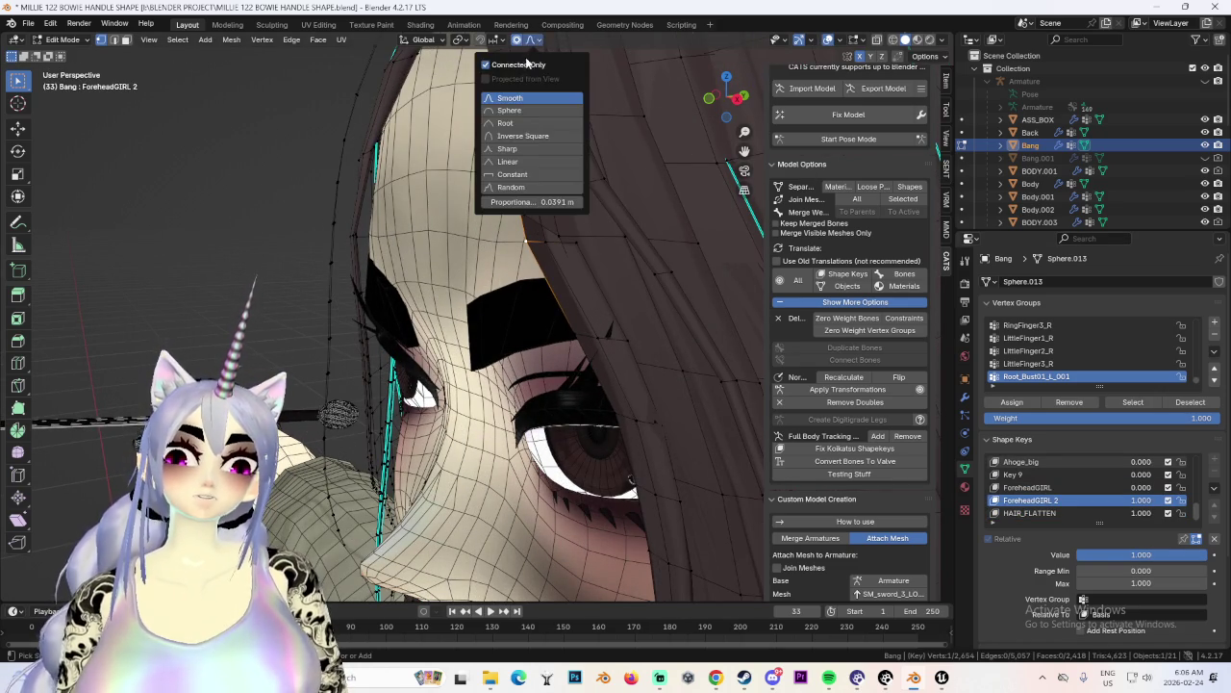
key(shift+alt+z)
scroll(668, 327, down, 5)
mouse_move(665, 352)
middle_down()
mouse_move(705, 344)
mouse_move(507, 311)
mouse_move(491, 332)
mouse_move(608, 294)
middle_up()
scroll(593, 331, up, 3)
scroll(486, 342, down, 3)
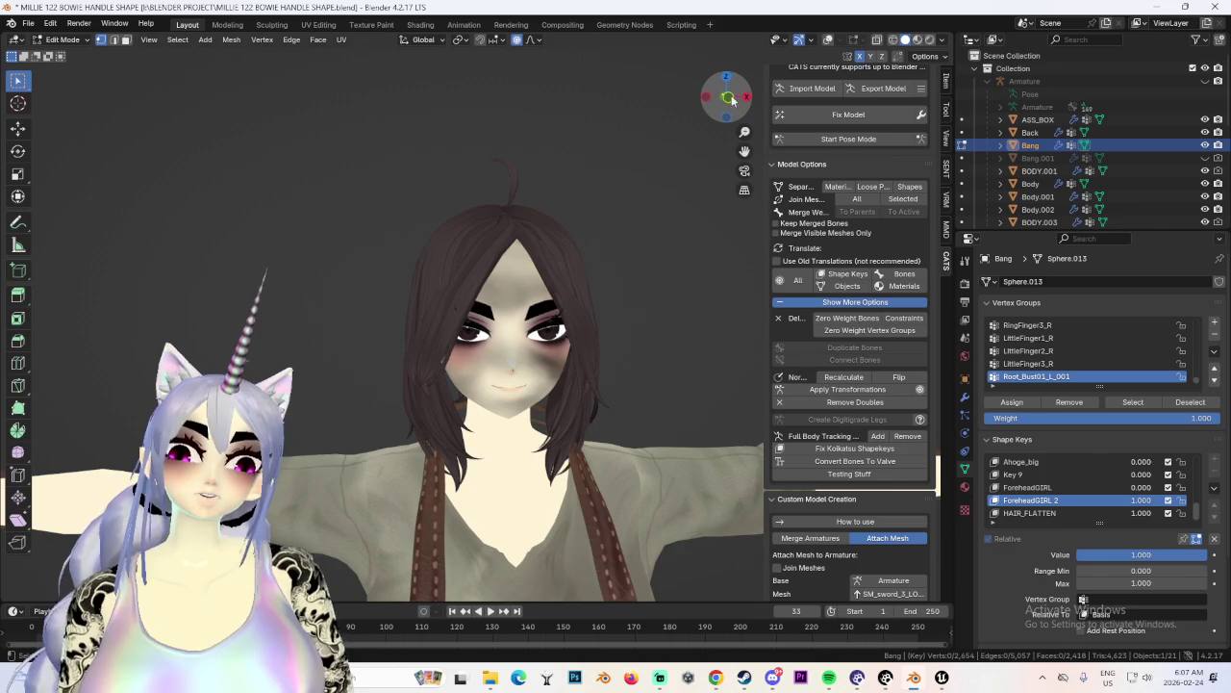
scroll(605, 269, up, 3)
key(g)
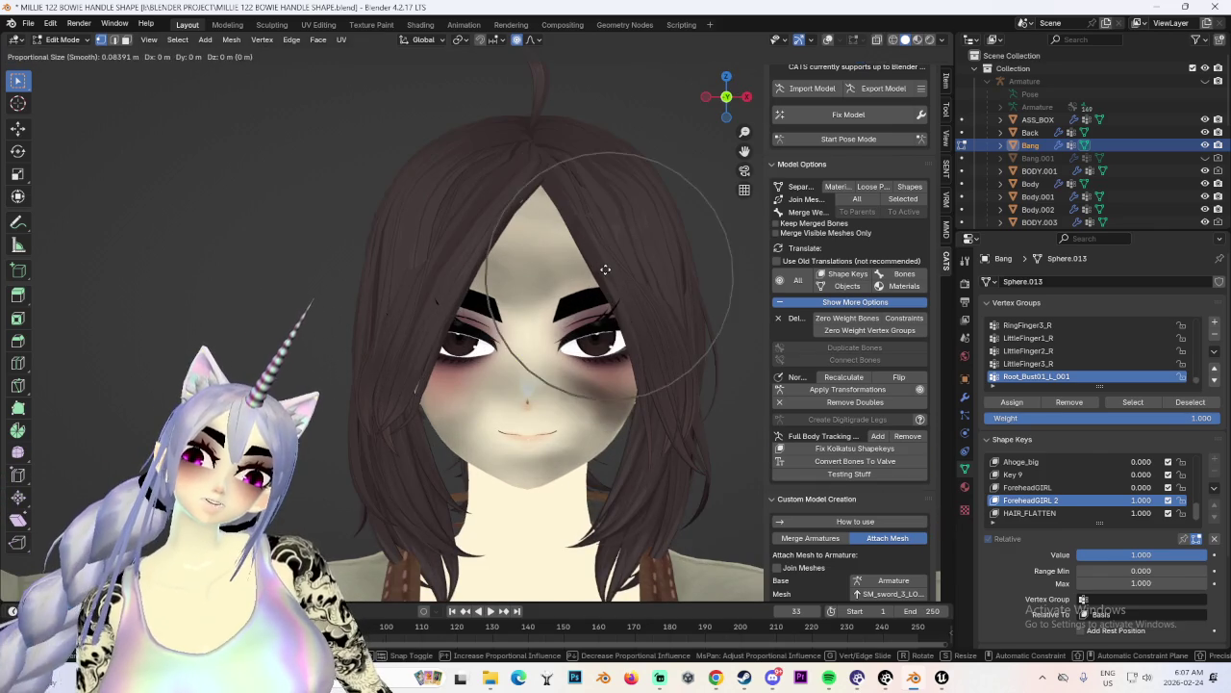
click(582, 282)
Move the hair vertices along the Y axis to press the bangs toward the head.
middle_drag(665, 289, 577, 307)
key(g)
key(y)
middle_drag(539, 306, 598, 230)
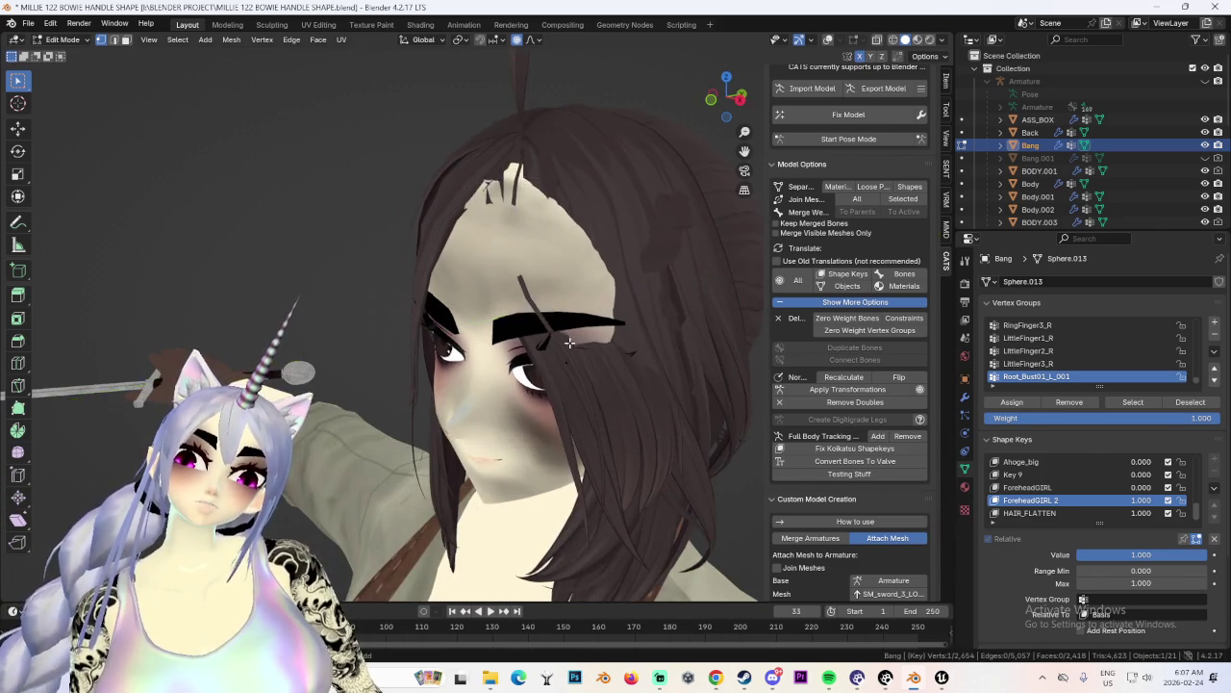
scroll(599, 232, down, 3)
scroll(603, 234, down, 3)
click(605, 235)
Review the bangs from front and three-quarter views, hiding the selection with H.
mouse_move(606, 235)
middle_down()
mouse_move(554, 228)
mouse_move(575, 267)
middle_up()
scroll(574, 267, down, 2)
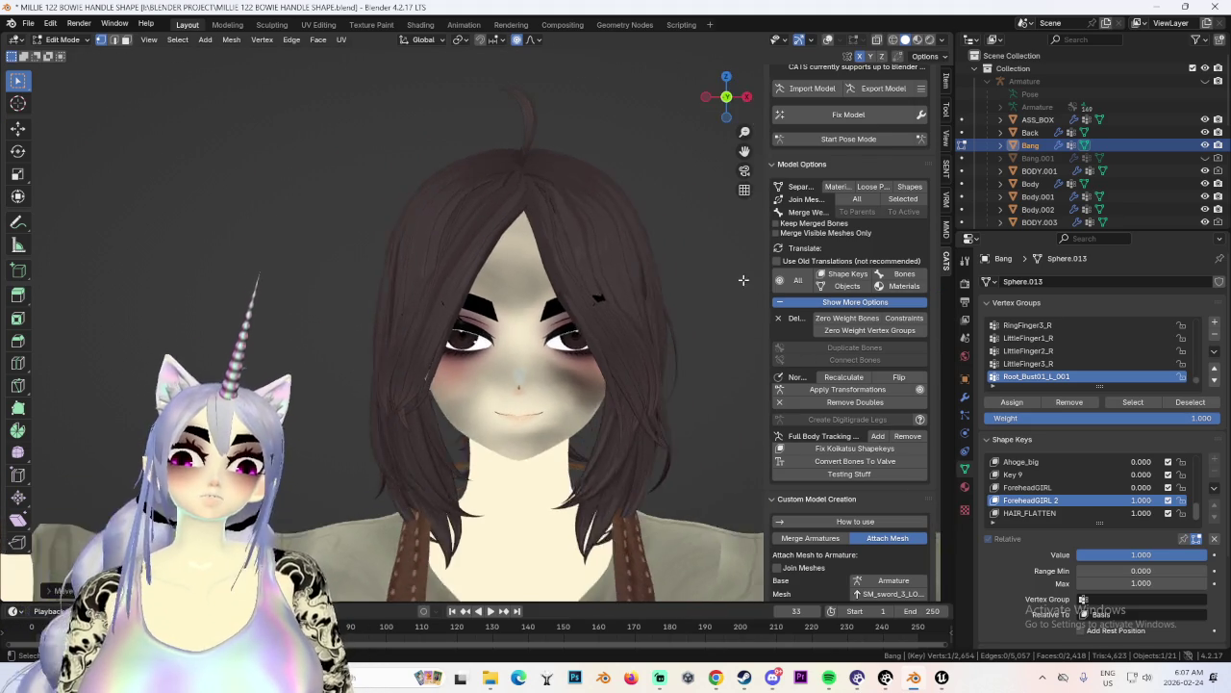
scroll(654, 367, down, 2)
mouse_move(655, 367)
middle_down()
mouse_move(691, 355)
mouse_move(577, 335)
mouse_move(646, 351)
middle_up()
click(725, 96)
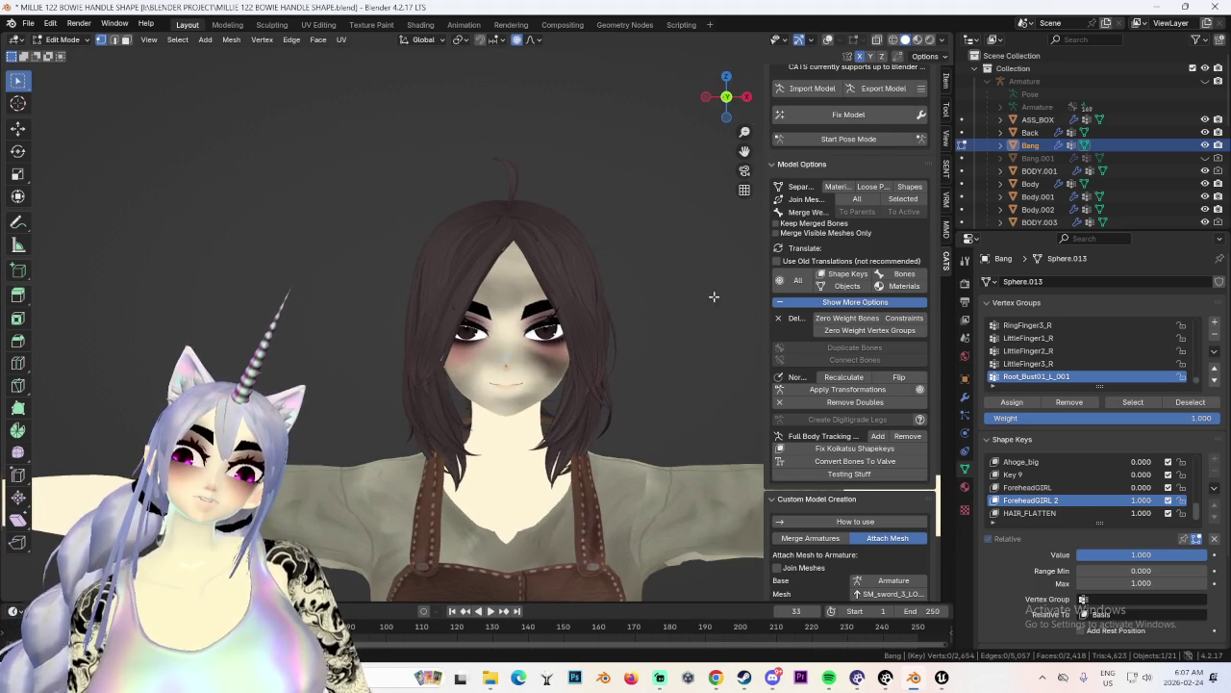
scroll(682, 344, up, 3)
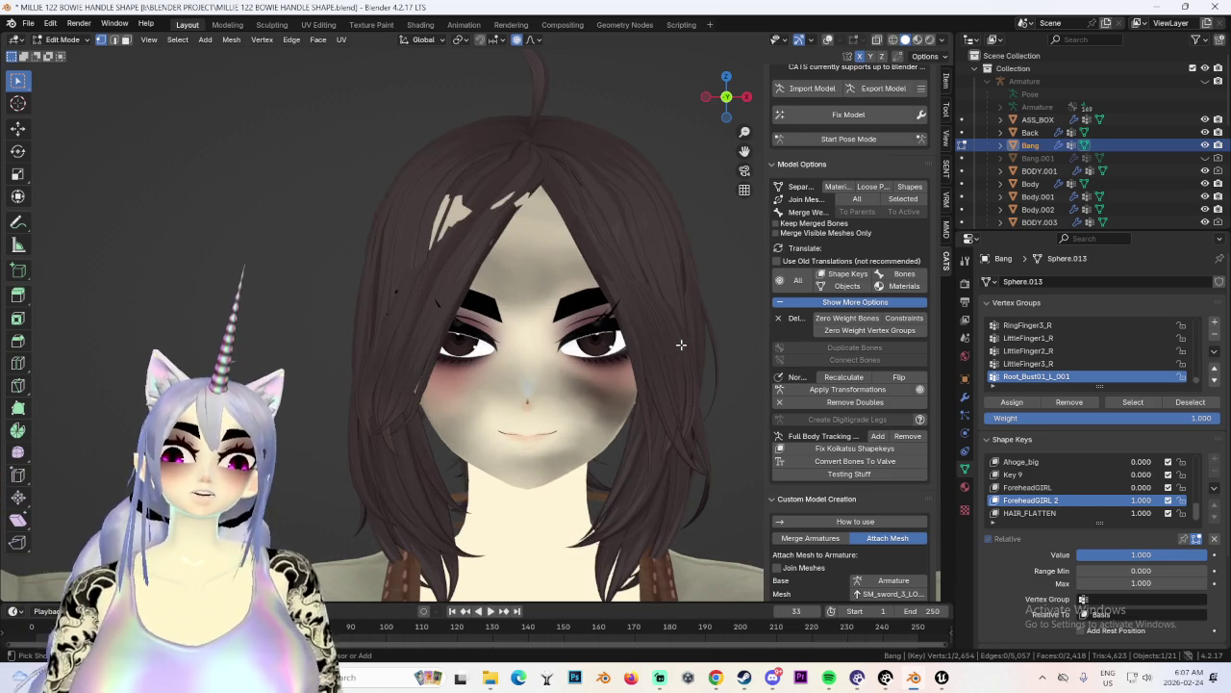
key(h)
mouse_move(681, 344)
middle_down()
mouse_move(638, 352)
mouse_move(594, 330)
mouse_move(632, 346)
mouse_move(588, 343)
mouse_move(672, 340)
mouse_move(605, 336)
middle_up()
Switch viewport lighting to shaded and review the character from front, back and side angles.
click(728, 98)
click(943, 44)
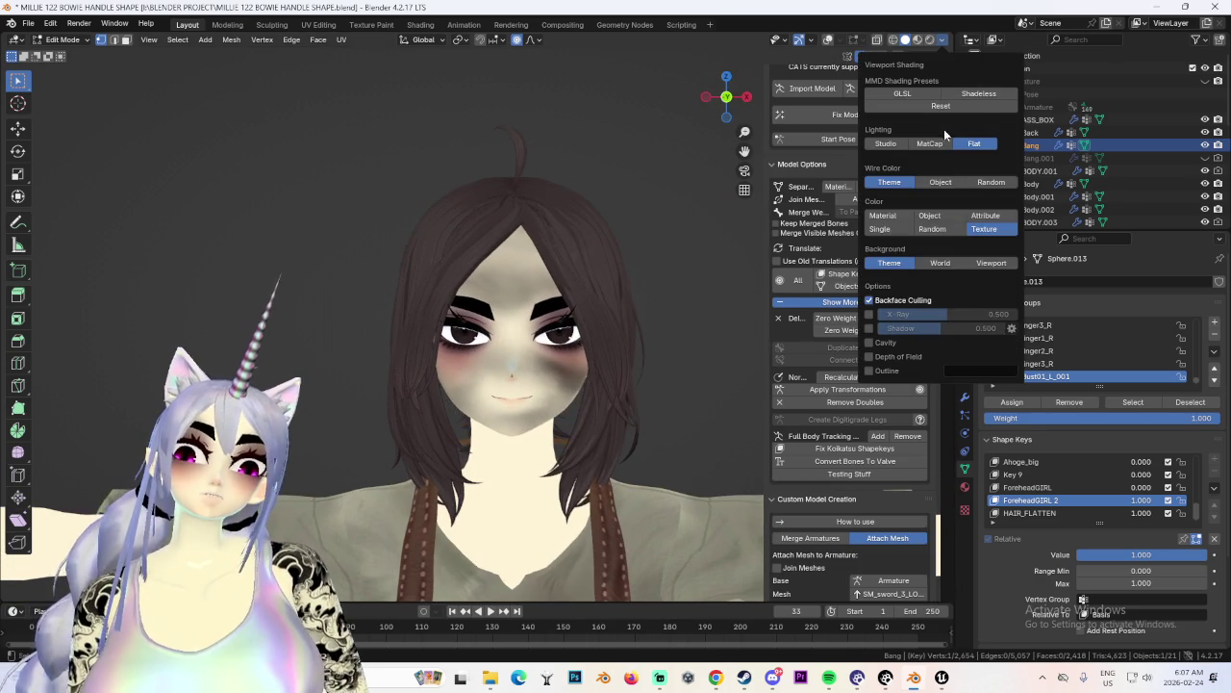
click(885, 59)
mouse_move(510, 252)
middle_down()
mouse_move(472, 280)
mouse_move(702, 81)
middle_up()
click(728, 97)
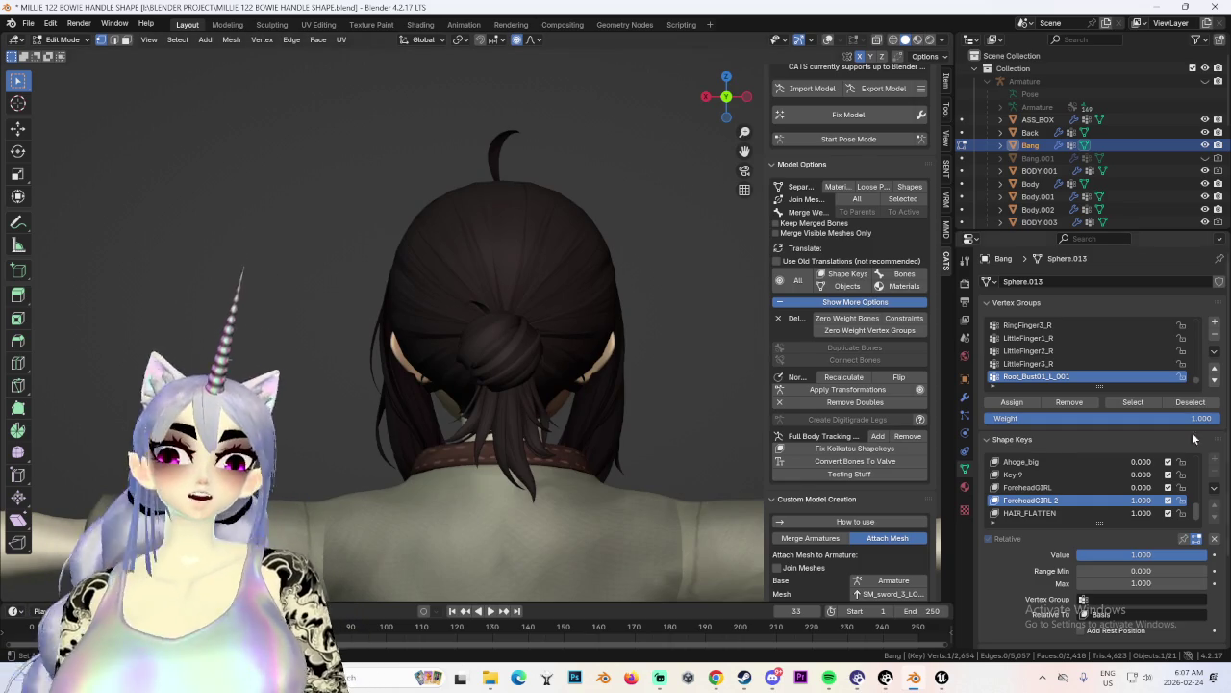
click(729, 97)
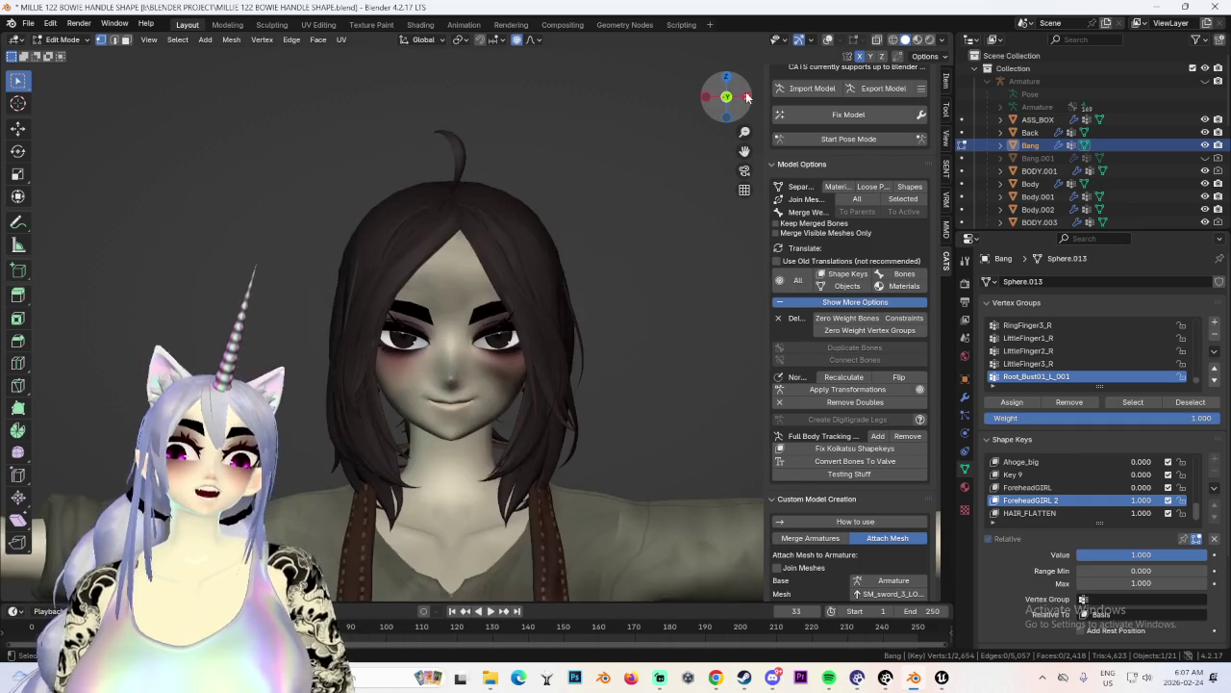
scroll(561, 370, down, 2)
mouse_move(561, 371)
middle_down()
mouse_move(546, 386)
mouse_move(657, 371)
mouse_move(469, 365)
mouse_move(516, 407)
mouse_move(646, 98)
middle_up()
scroll(469, 365, up, 3)
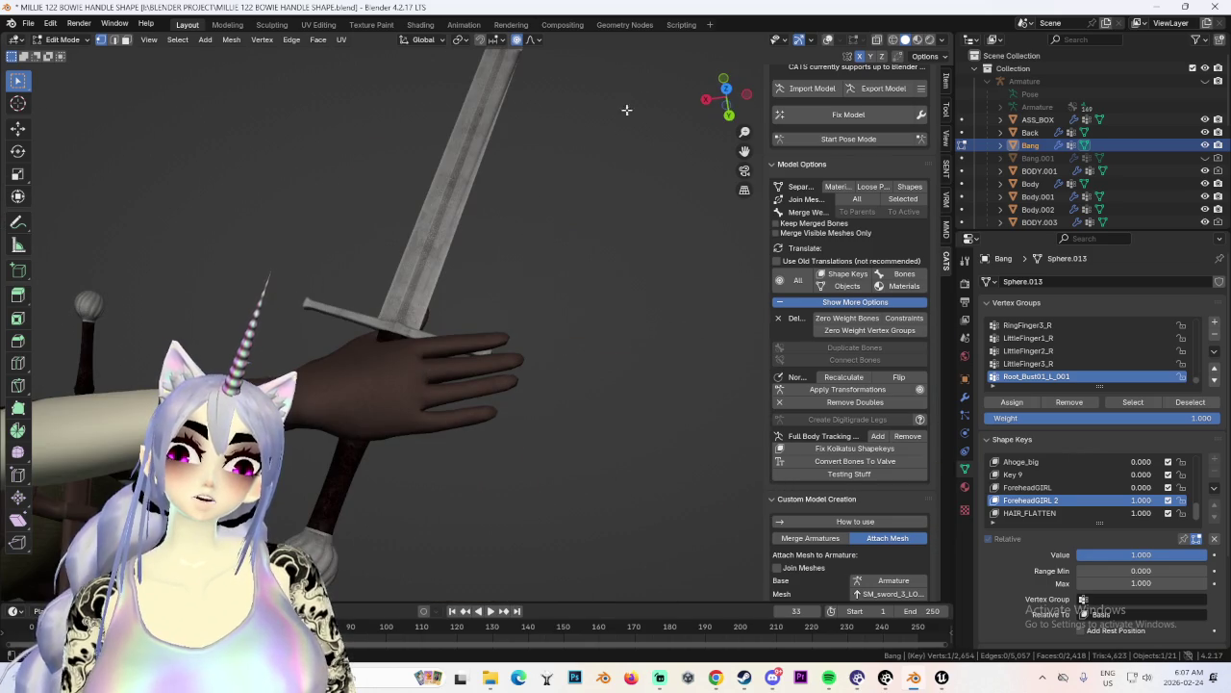
mouse_move(728, 92)
mouse_down()
mouse_move(514, 374)
mouse_move(535, 360)
mouse_up()
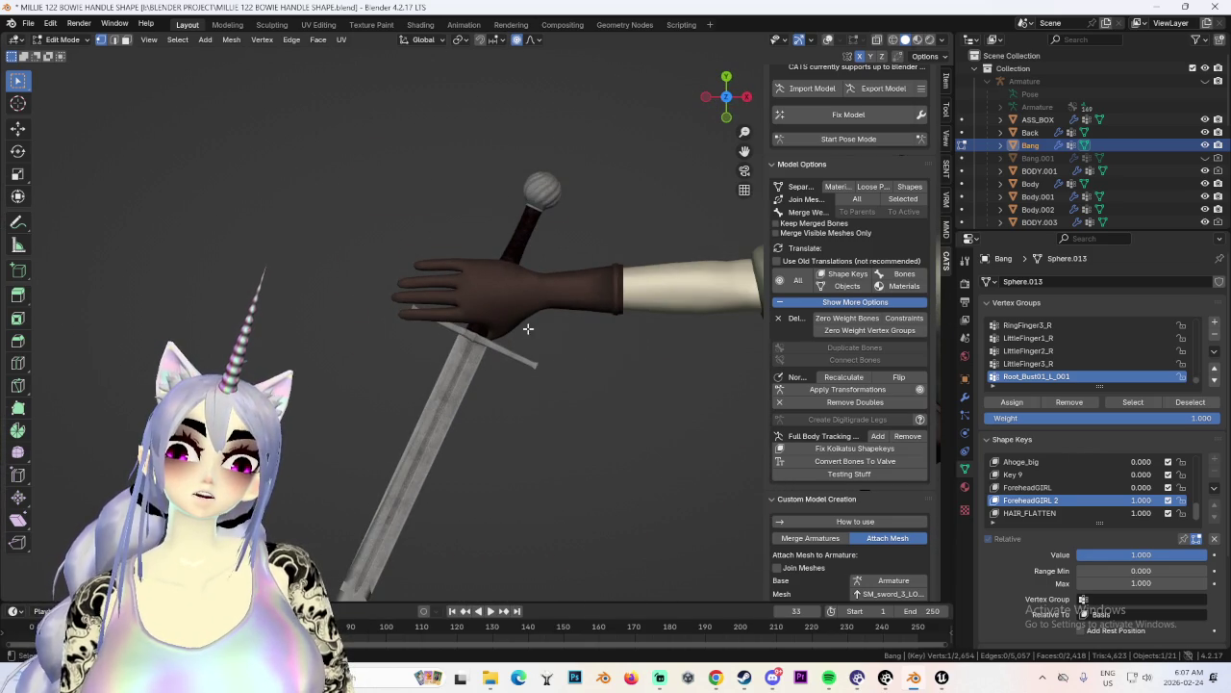
mouse_move(575, 359)
middle_down()
mouse_move(572, 326)
mouse_move(600, 363)
middle_up()
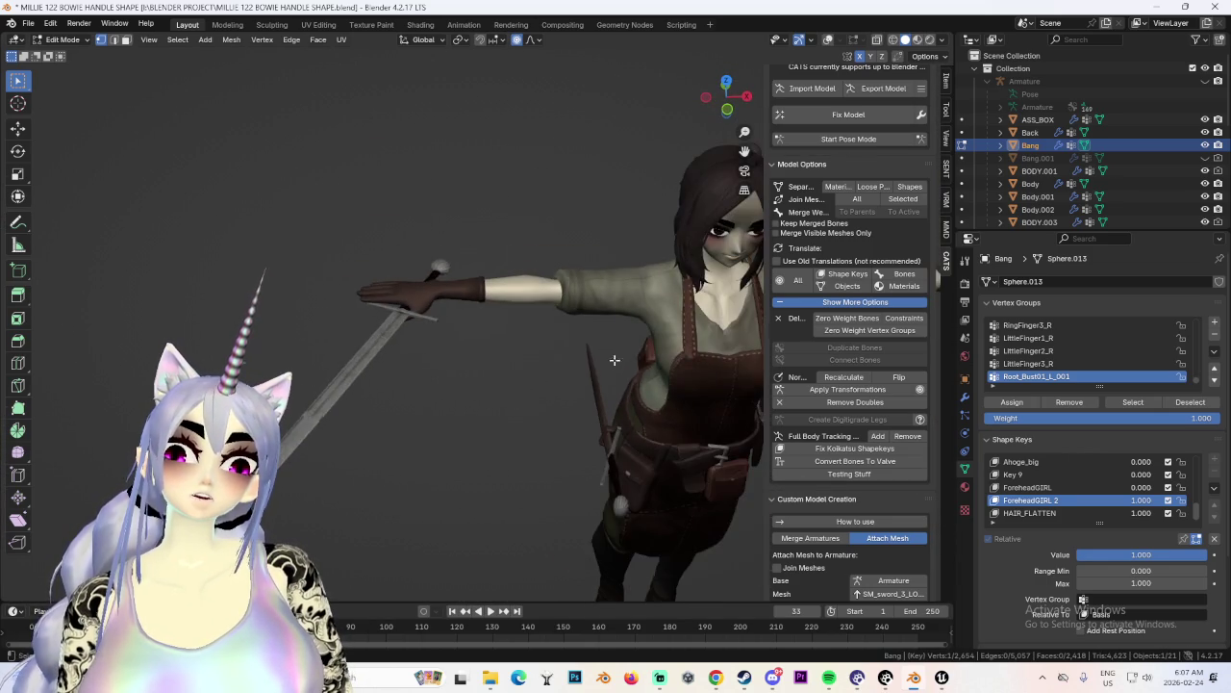
scroll(470, 326, down, 3)
mouse_move(471, 327)
middle_down()
mouse_move(539, 255)
mouse_move(698, 275)
middle_up()
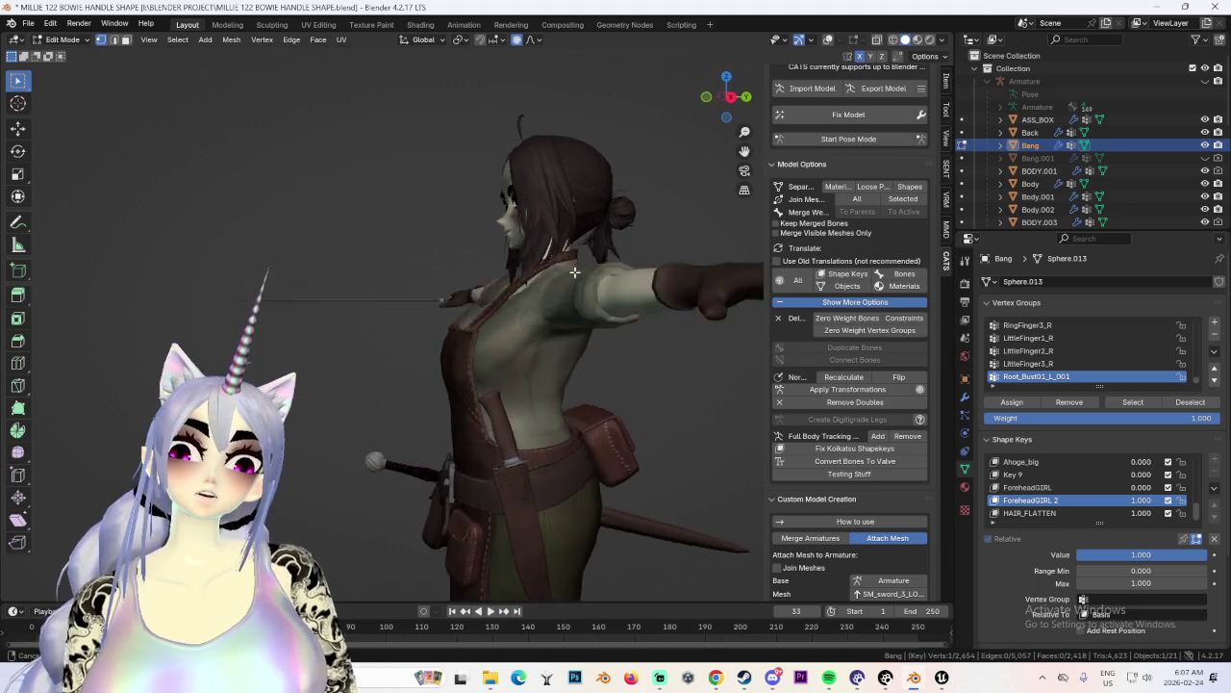
Set viewport lighting to Flat and orbit around the character's profile and back.
click(944, 41)
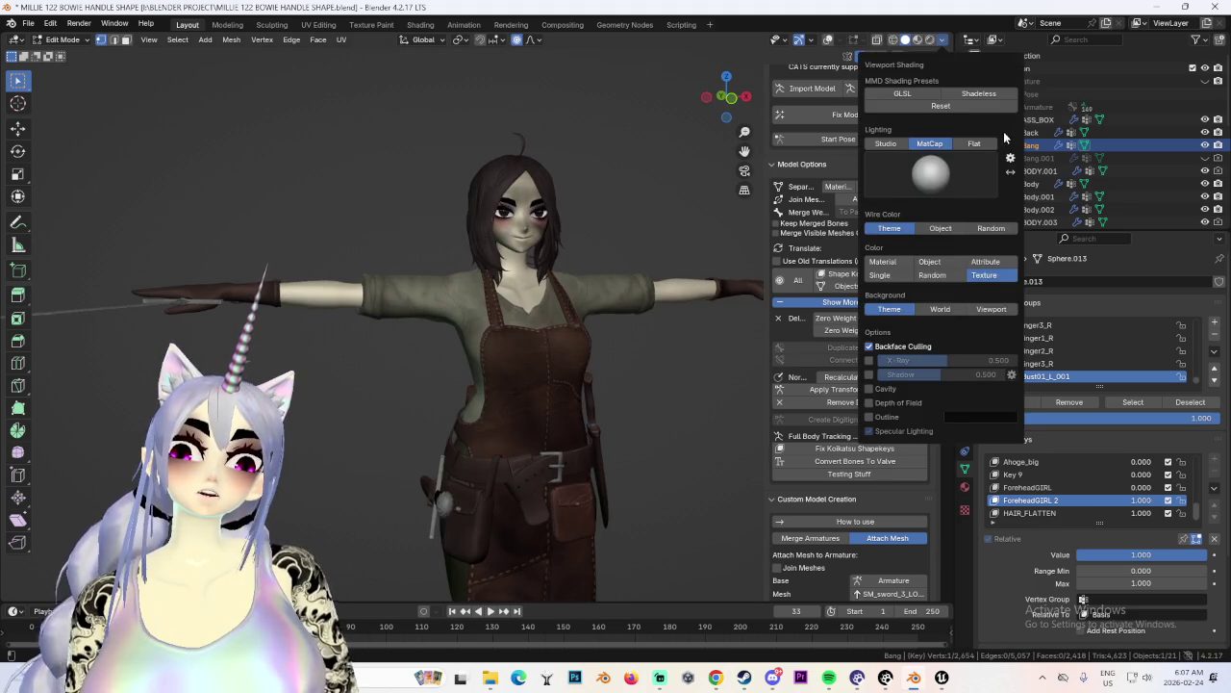
click(995, 60)
drag(738, 109, 472, 272)
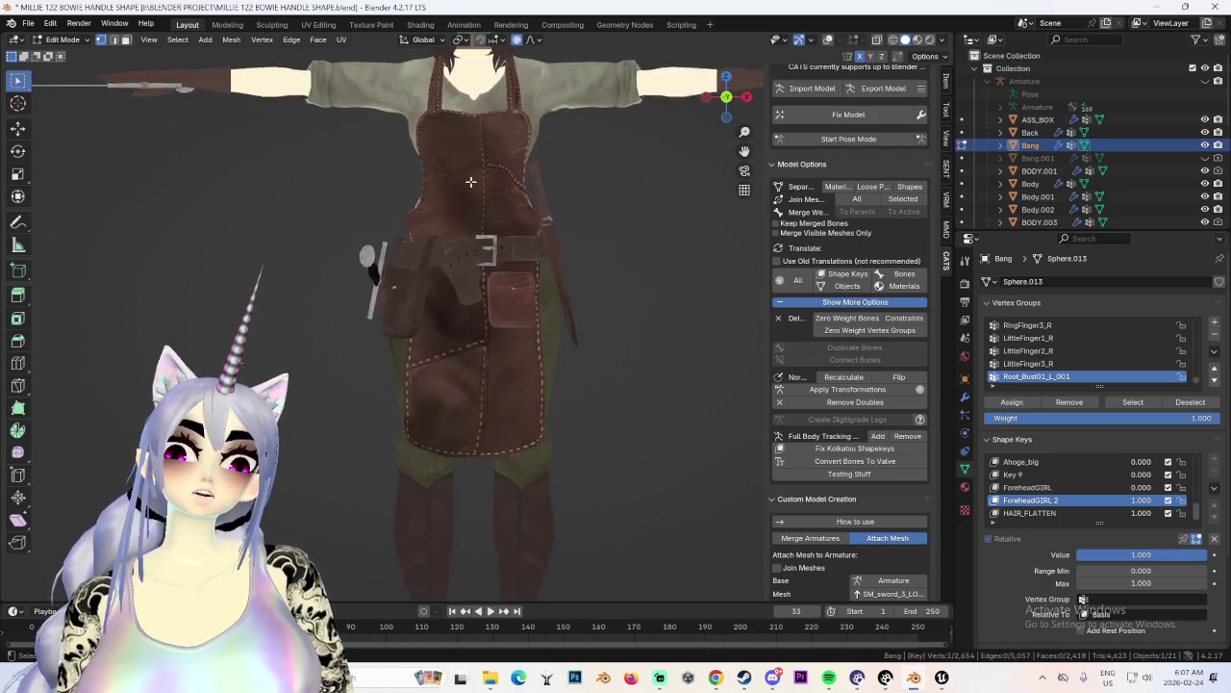
middle_drag(585, 232, 568, 161)
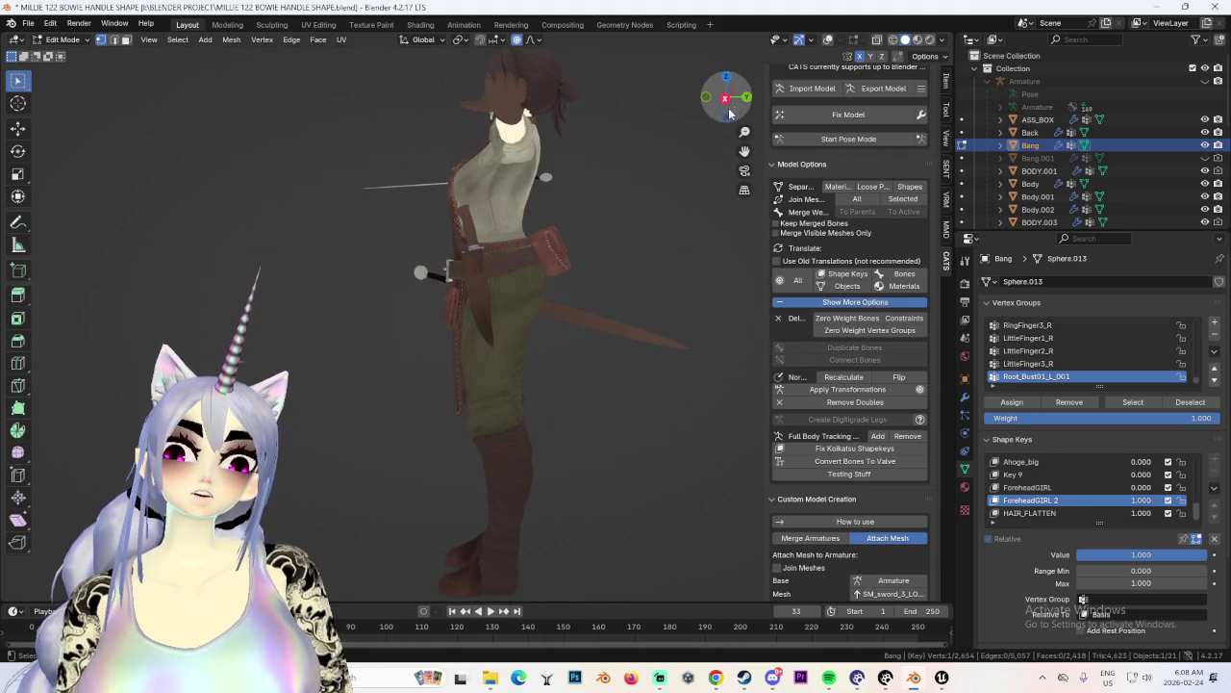
mouse_move(551, 223)
middle_down()
mouse_move(611, 264)
mouse_move(577, 252)
middle_up()
scroll(577, 253, up, 2)
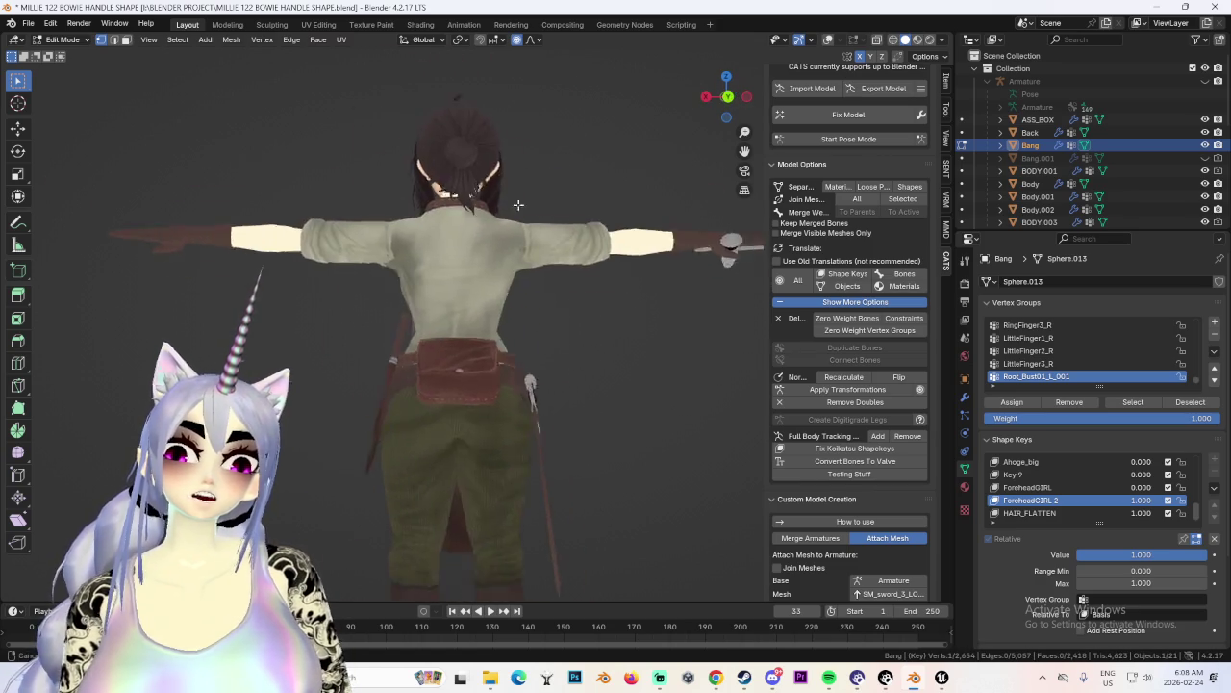
scroll(577, 253, up, 3)
mouse_move(431, 255)
middle_down()
mouse_move(462, 285)
mouse_move(497, 293)
mouse_move(603, 278)
mouse_move(527, 272)
middle_up()
scroll(471, 272, down, 2)
scroll(471, 272, down, 2)
scroll(462, 264, down, 2)
scroll(498, 293, up, 3)
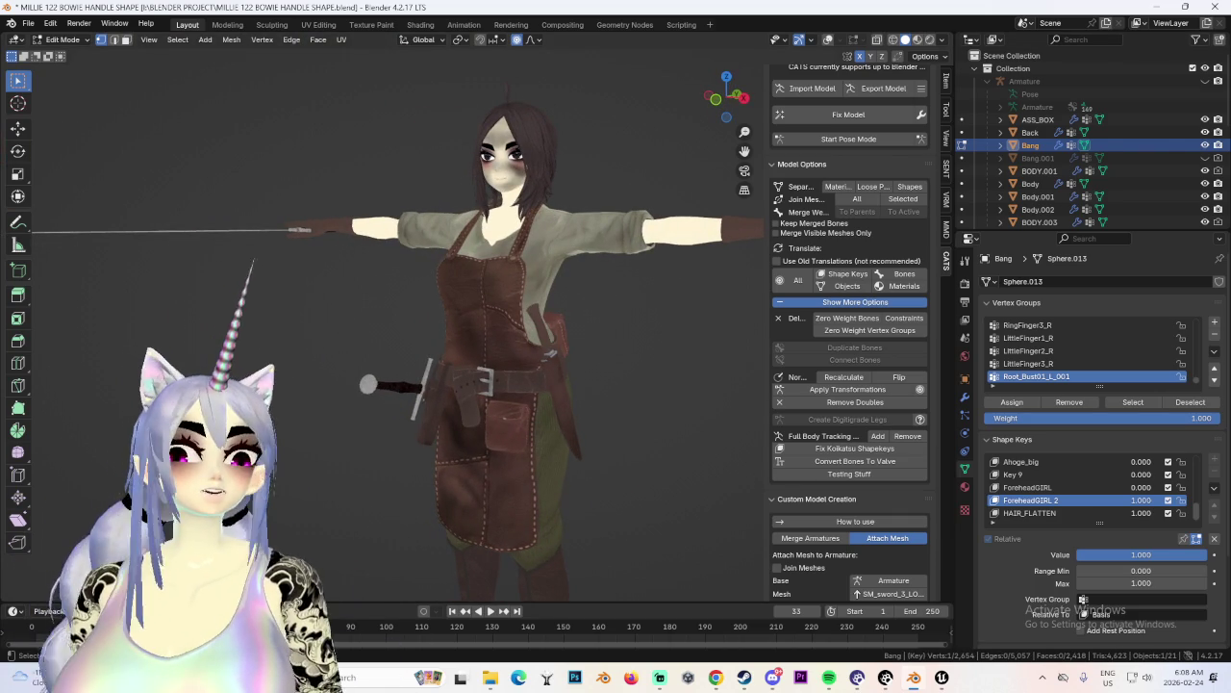
click(28, 23)
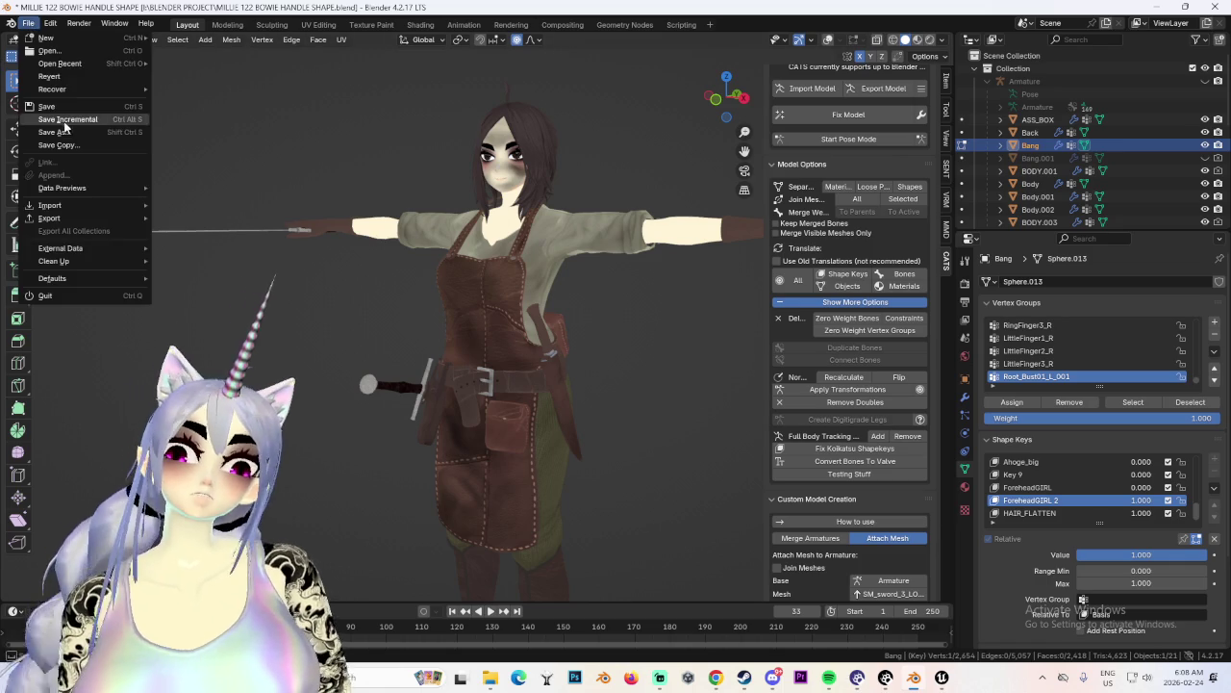
Save the blend file and orbit to a near-front view of the character.
click(58, 106)
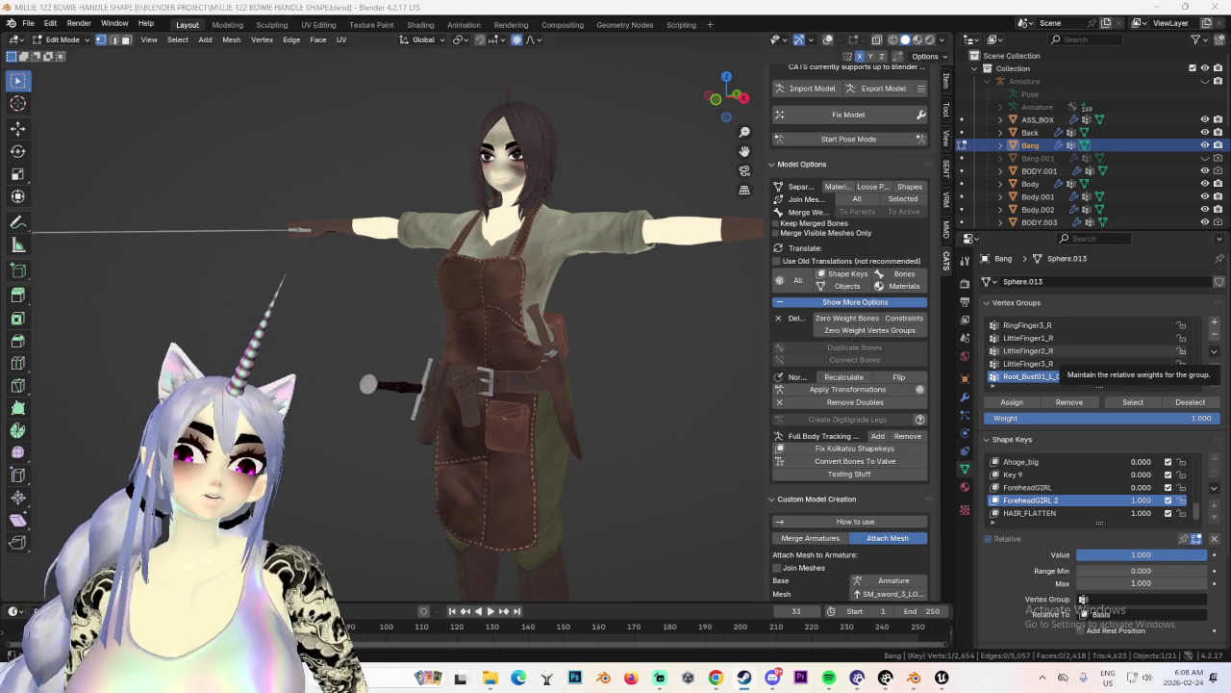
mouse_move(674, 236)
middle_down()
mouse_move(717, 302)
mouse_move(511, 314)
mouse_move(645, 303)
middle_up()
middle_drag(540, 300, 547, 295)
scroll(547, 295, up, 2)
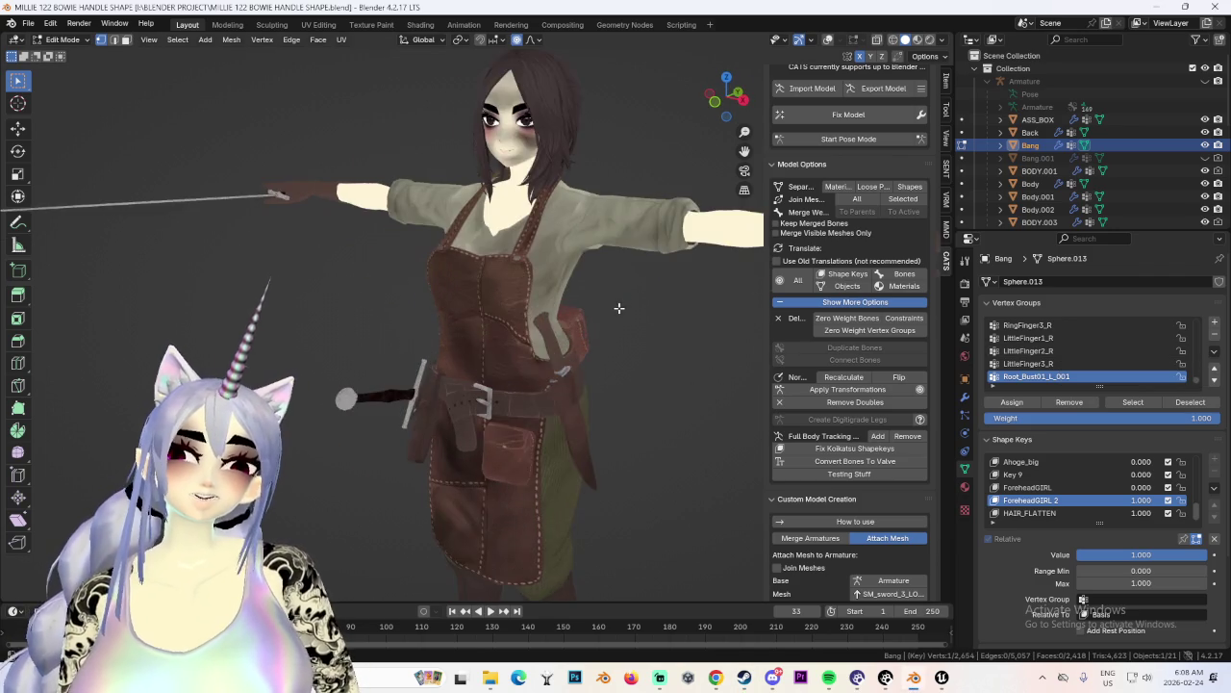
scroll(619, 308, up, 2)
Show the alternate bangs Bang.001 in front view for comparison, then hide them again.
click(1206, 158)
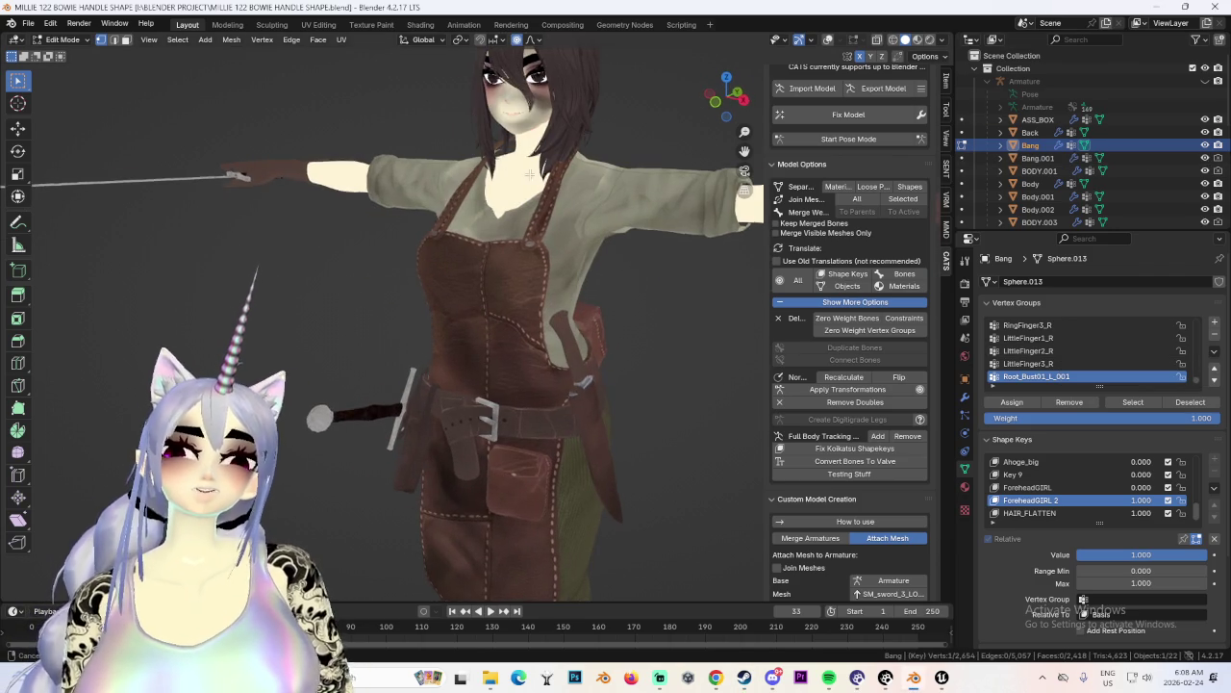
key(KP_1)
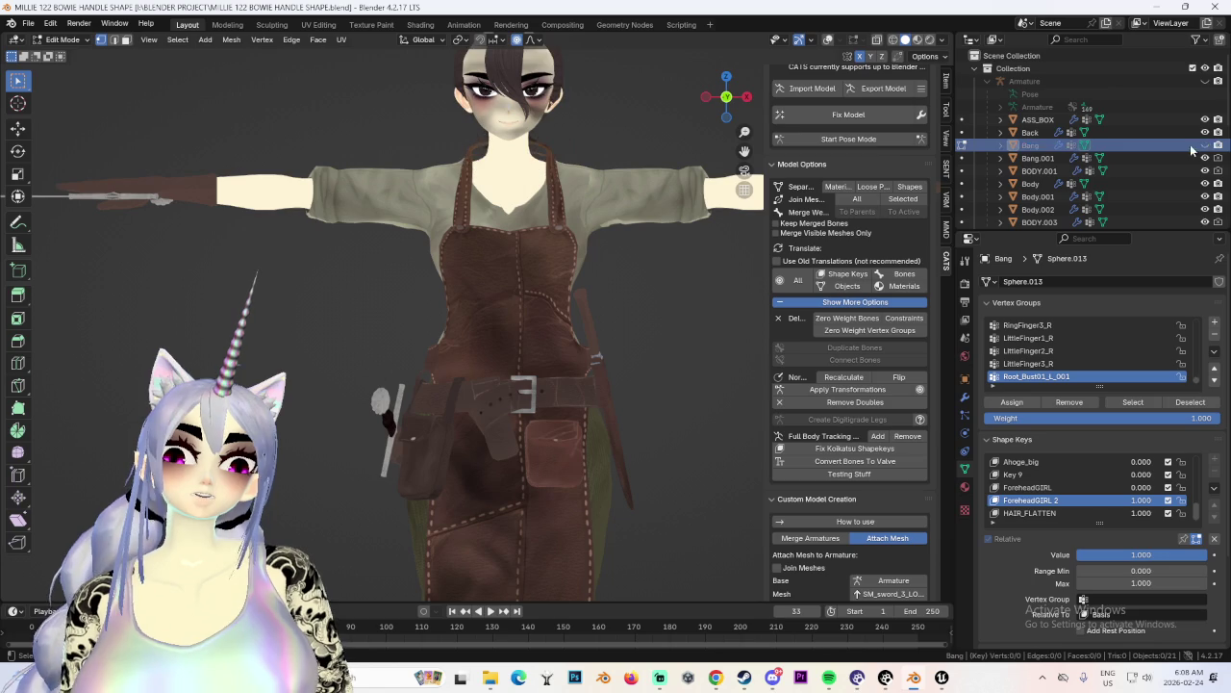
scroll(1171, 154, down, 3)
scroll(1100, 177, down, 3)
scroll(1099, 177, down, 2)
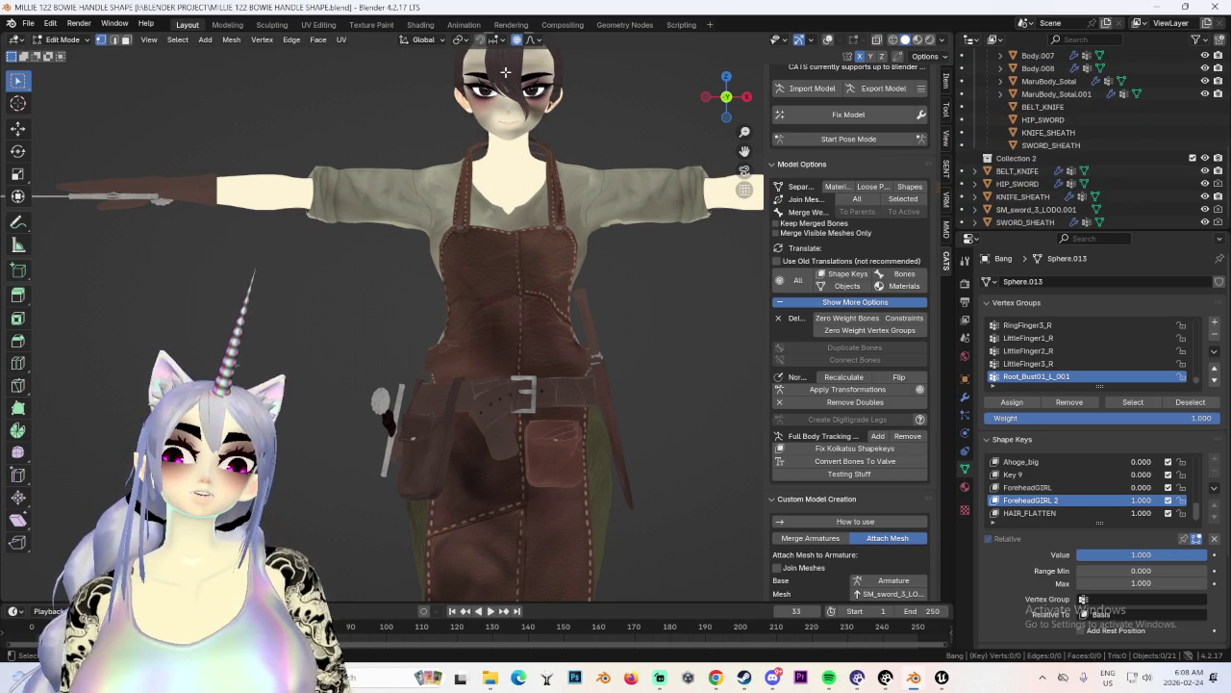
scroll(1162, 181, up, 8)
click(1206, 158)
middle_drag(616, 134, 571, 120)
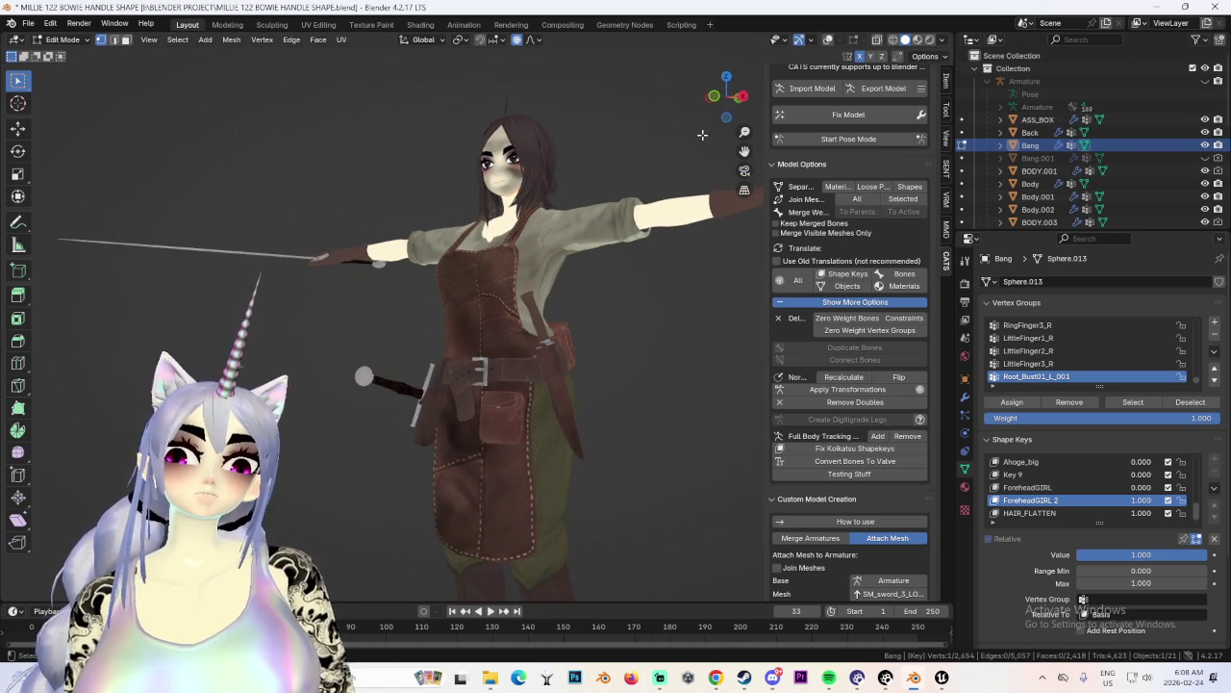
click(716, 96)
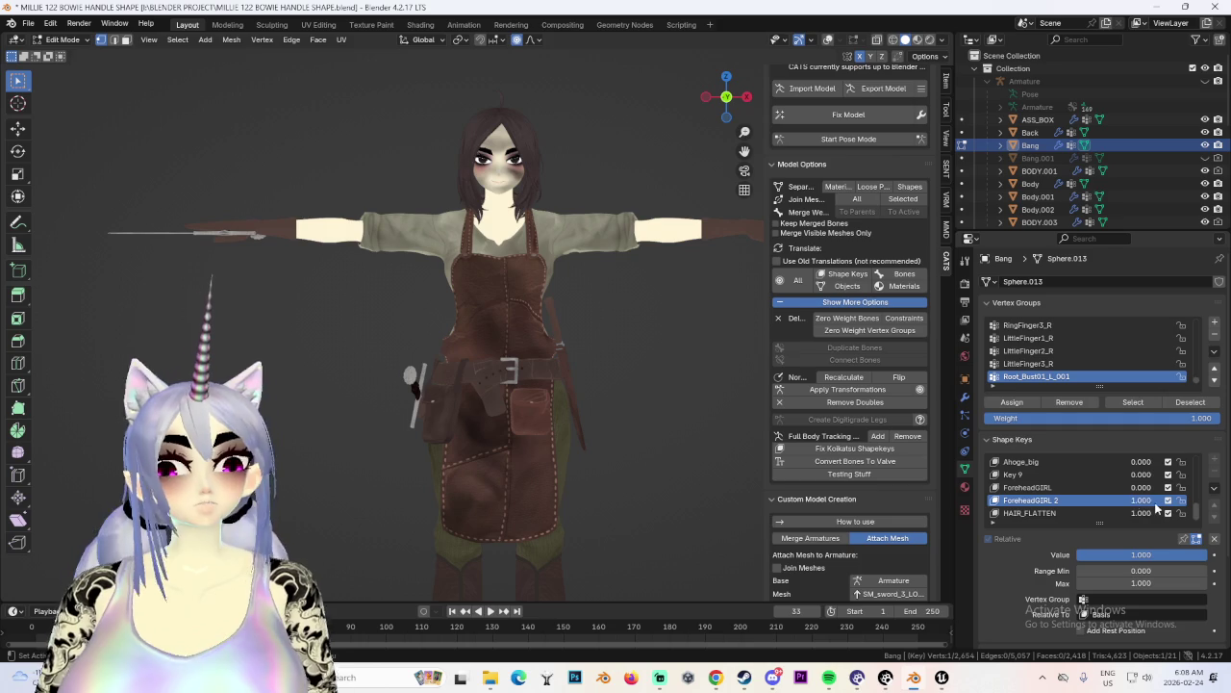
mouse_move(630, 228)
shift+middle_down()
mouse_move(635, 286)
mouse_move(487, 268)
shift+middle_up()
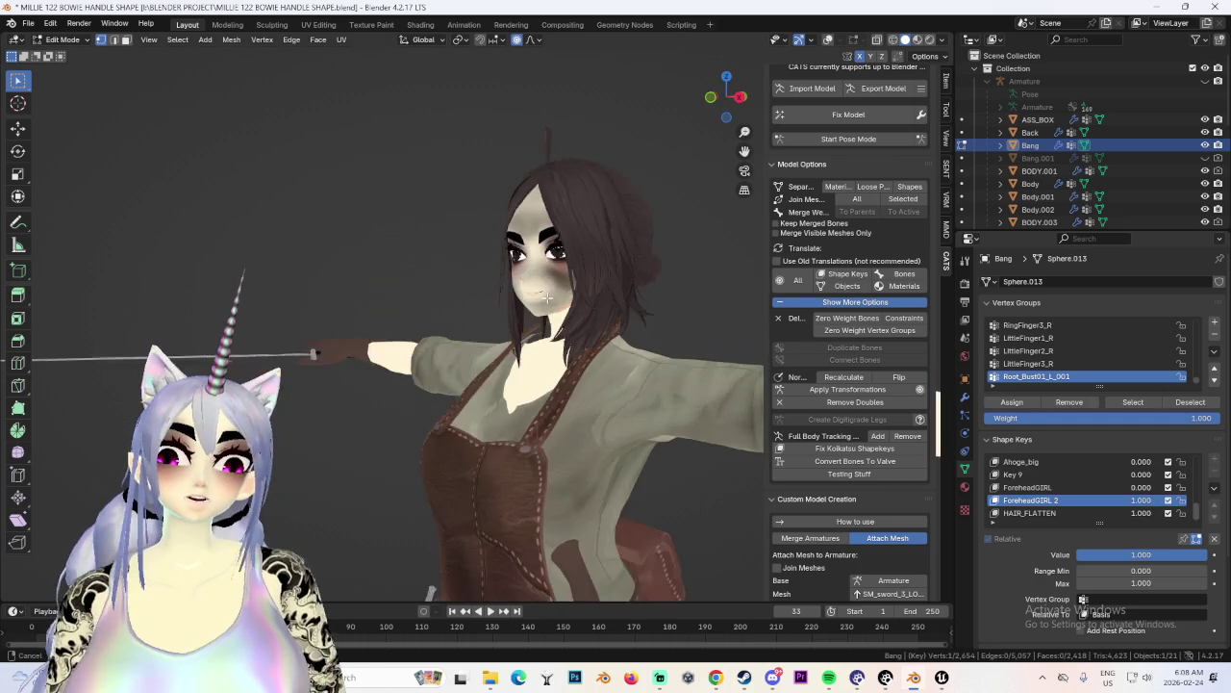
key(KP_1)
click(62, 39)
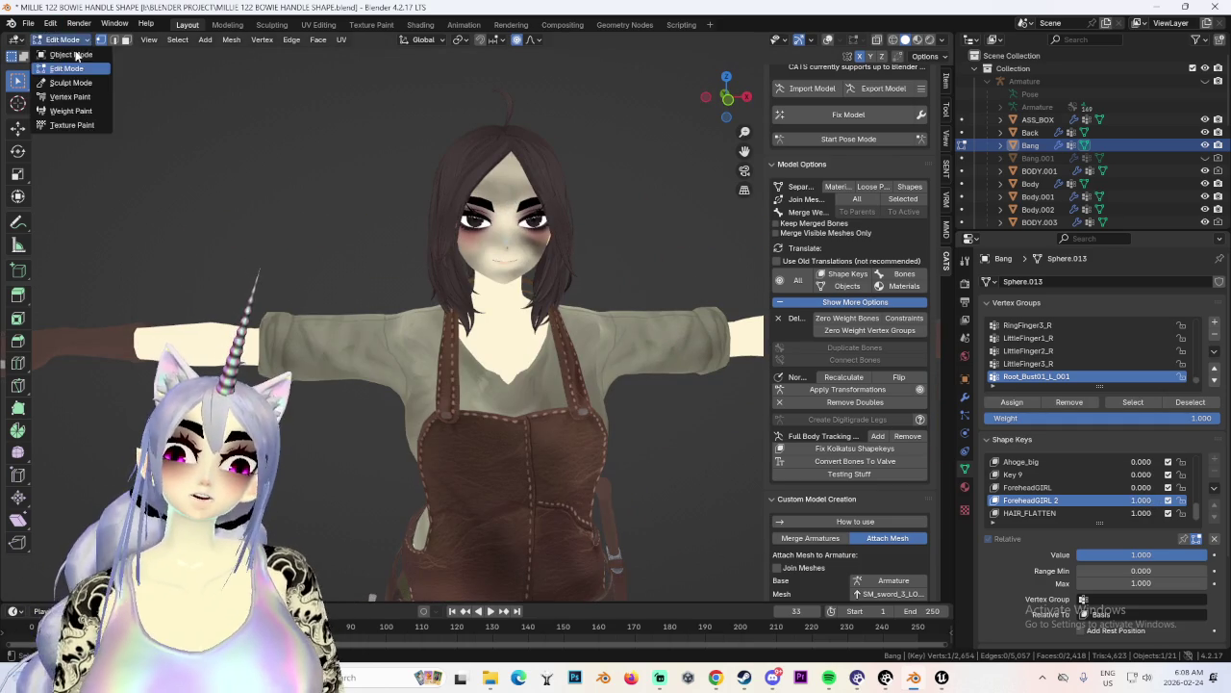
Switch to Object Mode and hide the apron Body.004 and the Body mesh.
click(59, 26)
mouse_move(620, 330)
shift+middle_down()
mouse_move(622, 200)
mouse_move(437, 307)
mouse_move(482, 202)
mouse_move(578, 223)
mouse_move(380, 210)
shift+middle_up()
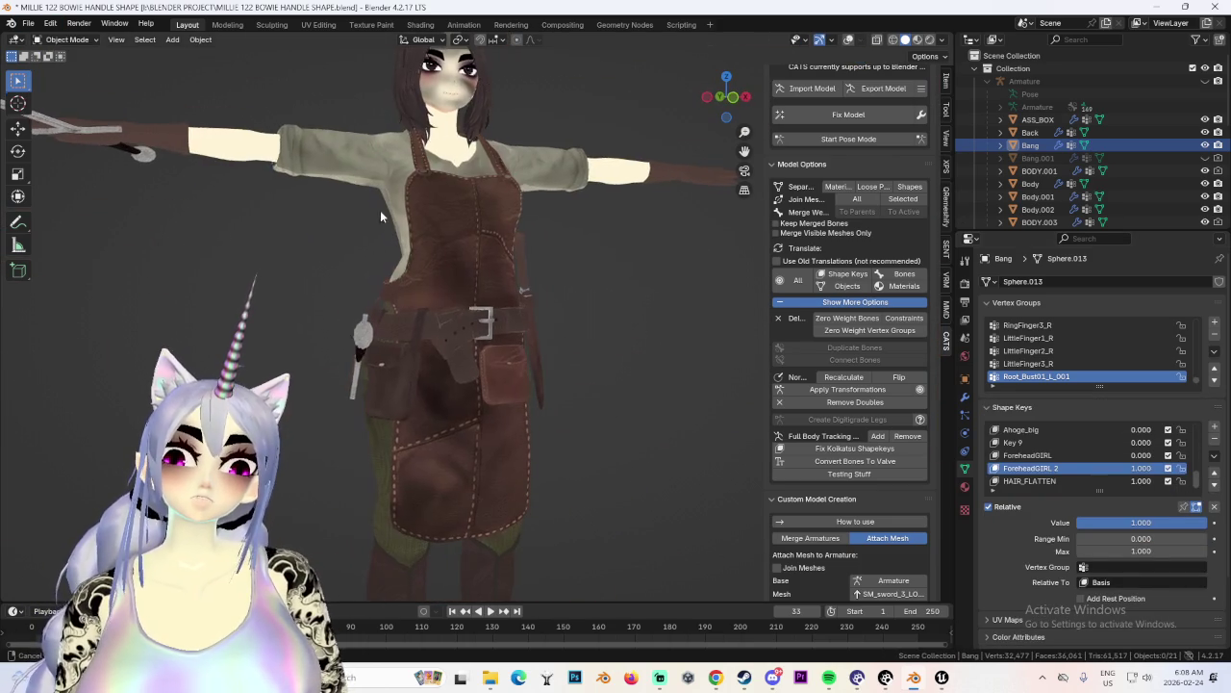
click(555, 213)
mouse_move(555, 214)
middle_down()
mouse_move(597, 217)
mouse_move(523, 260)
mouse_move(635, 318)
middle_up()
scroll(1156, 208, down, 3)
scroll(1157, 206, down, 3)
click(1205, 145)
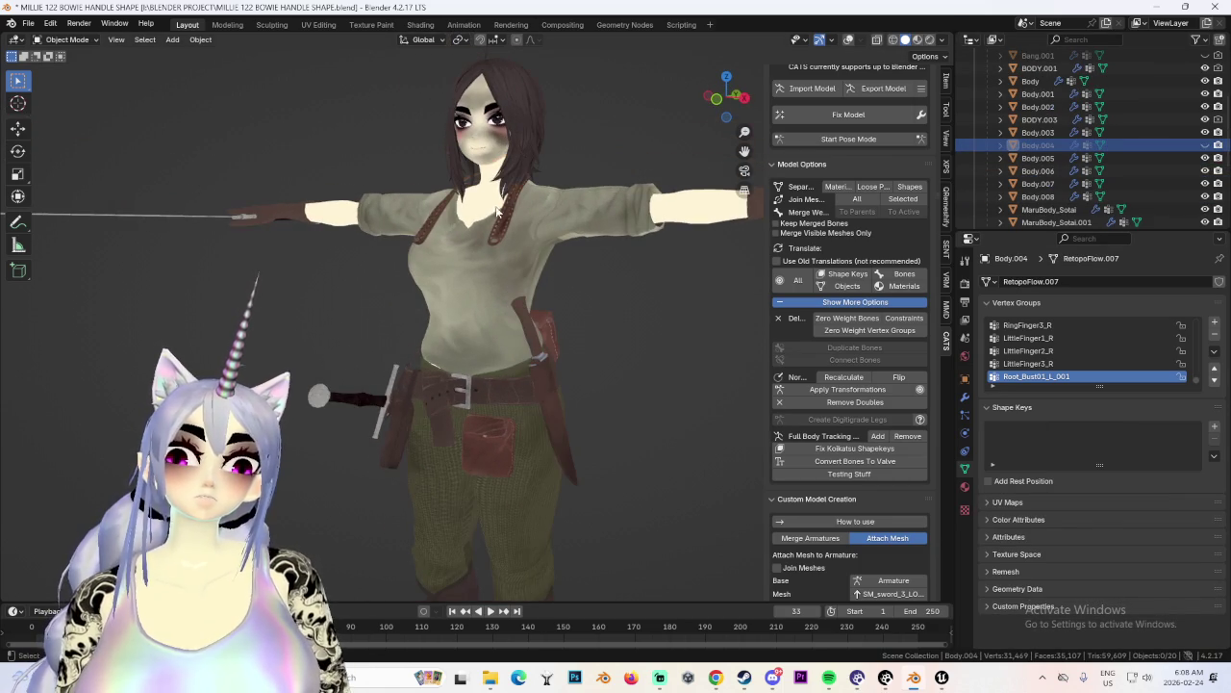
click(1183, 80)
click(1205, 81)
Orbit to inspect the remaining meshes, then unhide Body and Body.004.
mouse_move(587, 279)
middle_down()
mouse_move(508, 276)
mouse_move(581, 276)
mouse_move(450, 297)
mouse_move(645, 281)
mouse_move(697, 298)
middle_up()
scroll(504, 310, up, 3)
middle_drag(504, 310, 504, 310)
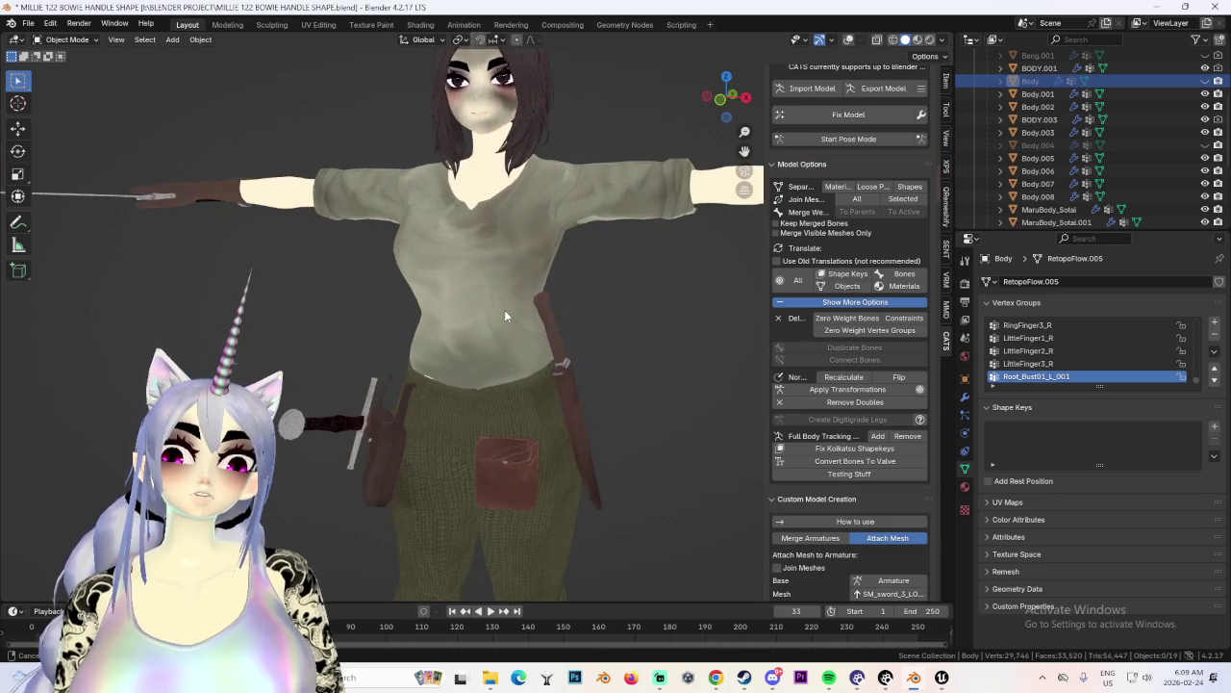
scroll(567, 311, down, 3)
mouse_move(660, 228)
middle_down()
mouse_move(565, 280)
mouse_move(615, 279)
middle_up()
click(1206, 81)
click(1205, 145)
Zoom in on the head and frame it in a straight front view.
mouse_move(674, 252)
middle_down()
mouse_move(620, 260)
mouse_move(556, 233)
mouse_move(549, 247)
mouse_move(622, 348)
mouse_move(664, 171)
middle_up()
drag(735, 111, 441, 302)
scroll(547, 289, up, 3)
scroll(547, 290, up, 2)
mouse_move(547, 290)
middle_down()
mouse_move(577, 308)
mouse_move(537, 330)
mouse_move(546, 306)
mouse_move(601, 267)
middle_up()
key(KP_1)
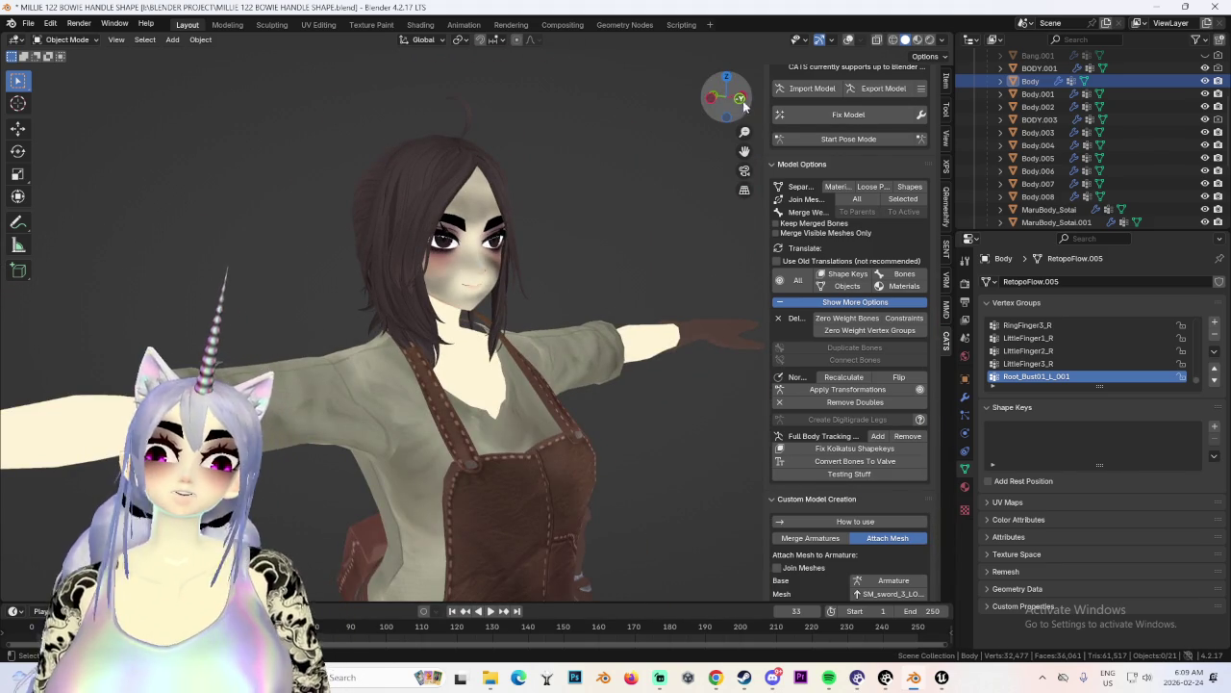
click(717, 97)
Show the wireframe, select eyebrow mesh Body.002, and add Key 2 below EYEBROW SMALL.
click(851, 40)
scroll(539, 376, up, 3)
scroll(539, 377, up, 2)
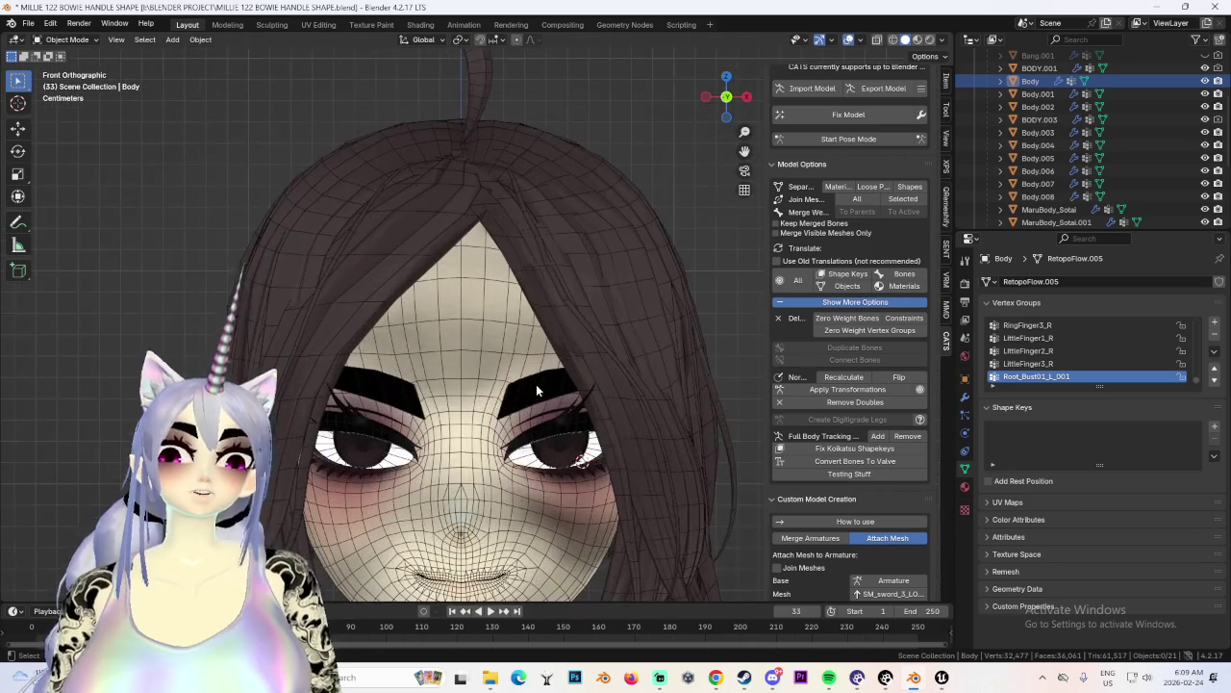
click(539, 382)
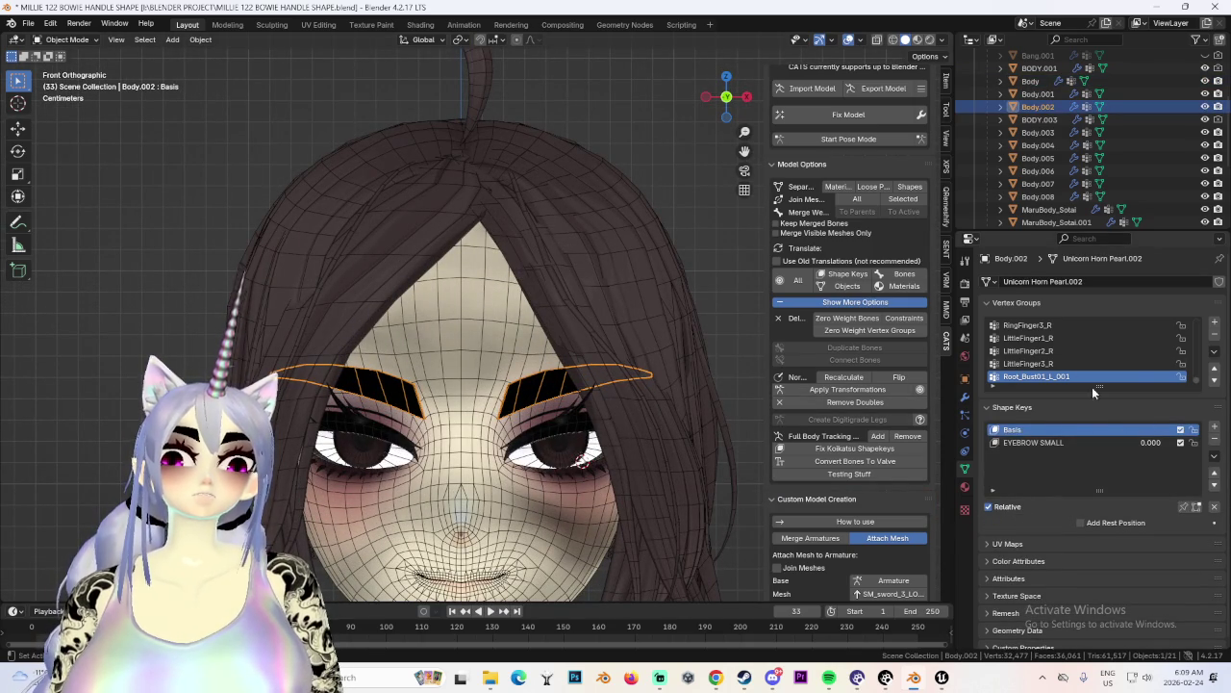
double_click(1025, 441)
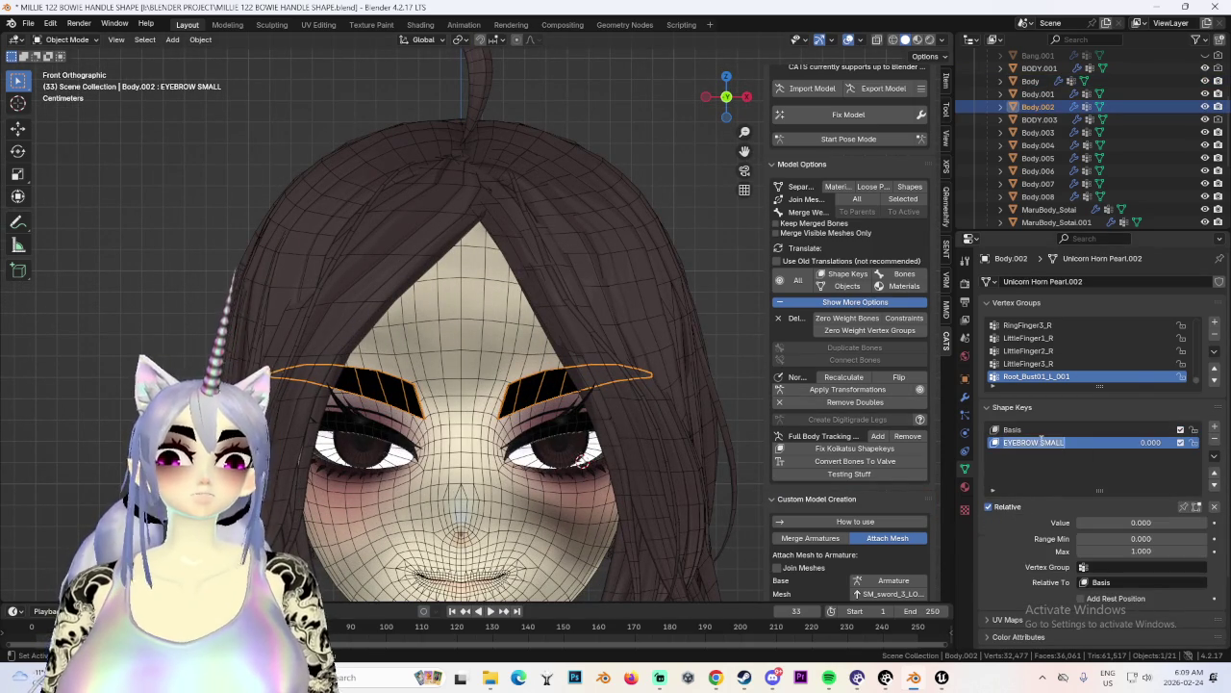
click(1214, 426)
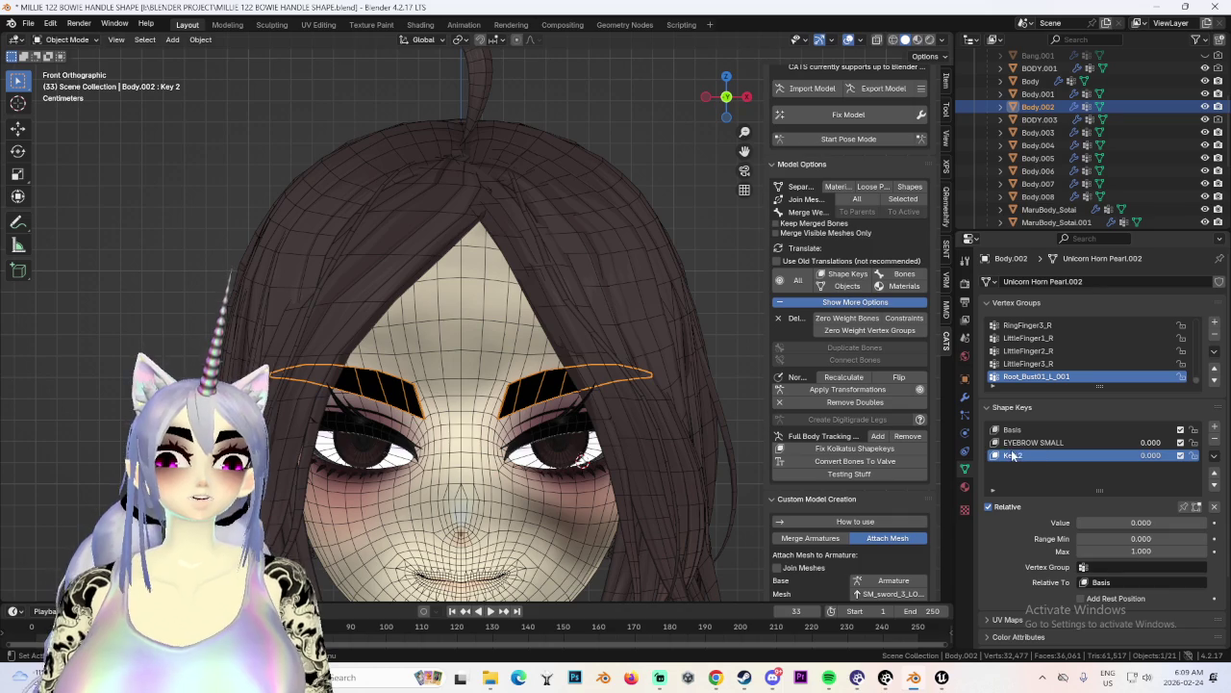
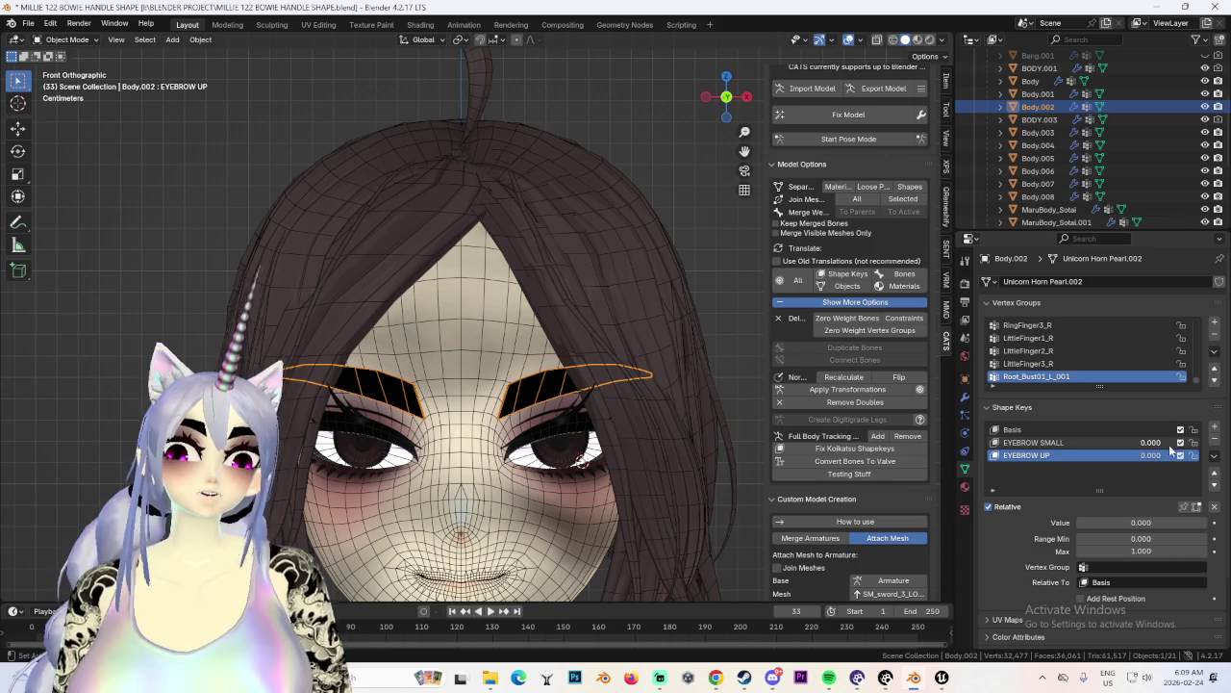
Enter Edit Mode and raise the selected eyebrows vertically along Z.
click(67, 39)
click(59, 56)
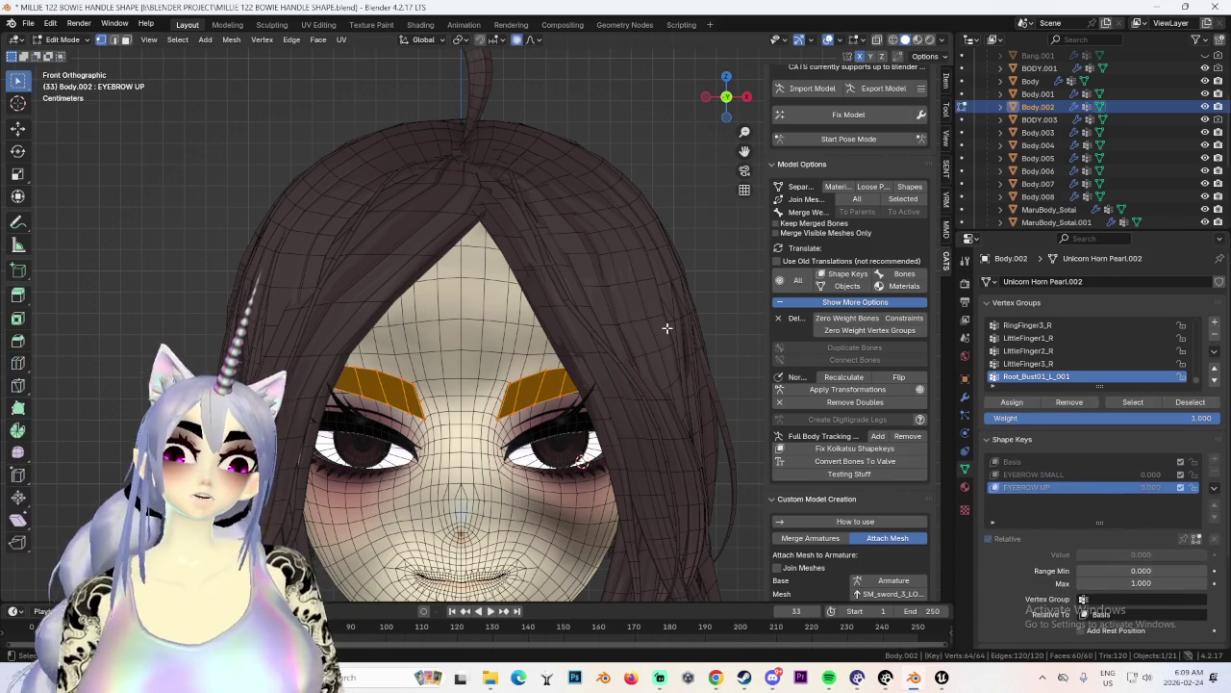
key(g)
key(z)
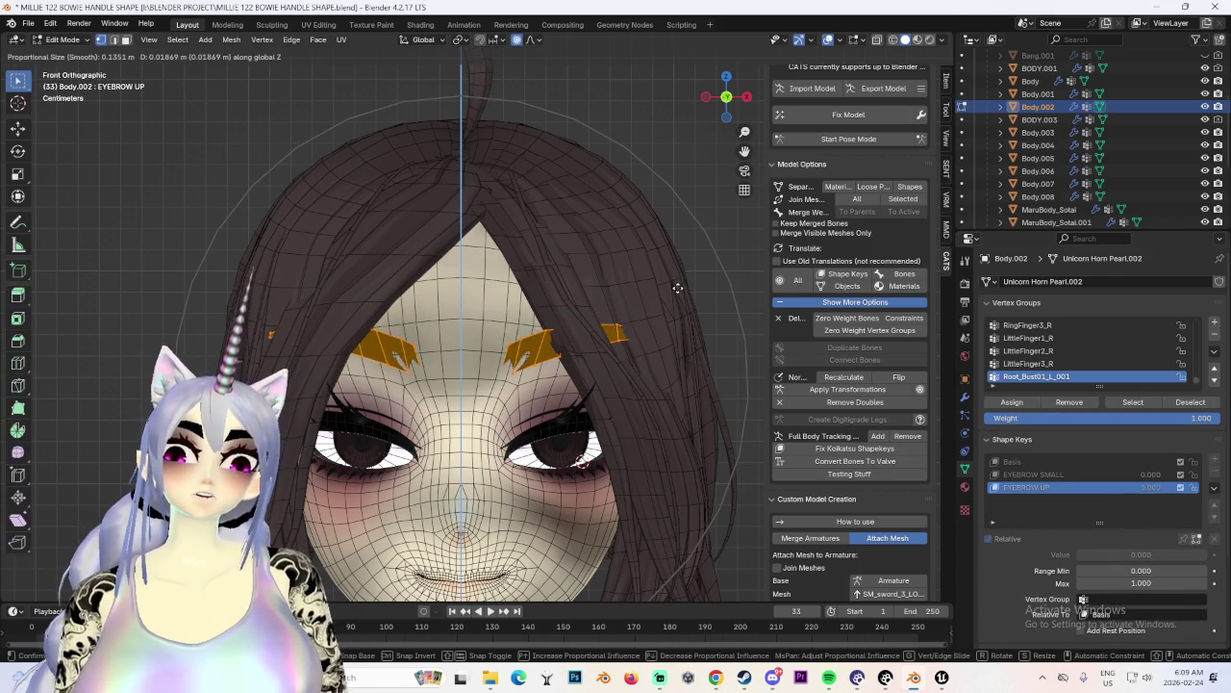
click(673, 288)
Nudge the raised eyebrows along Y, then return to a front view and Object Mode.
mouse_move(495, 413)
middle_down()
mouse_move(496, 328)
mouse_move(481, 366)
mouse_move(500, 404)
middle_up()
key(g)
key(y)
click(477, 362)
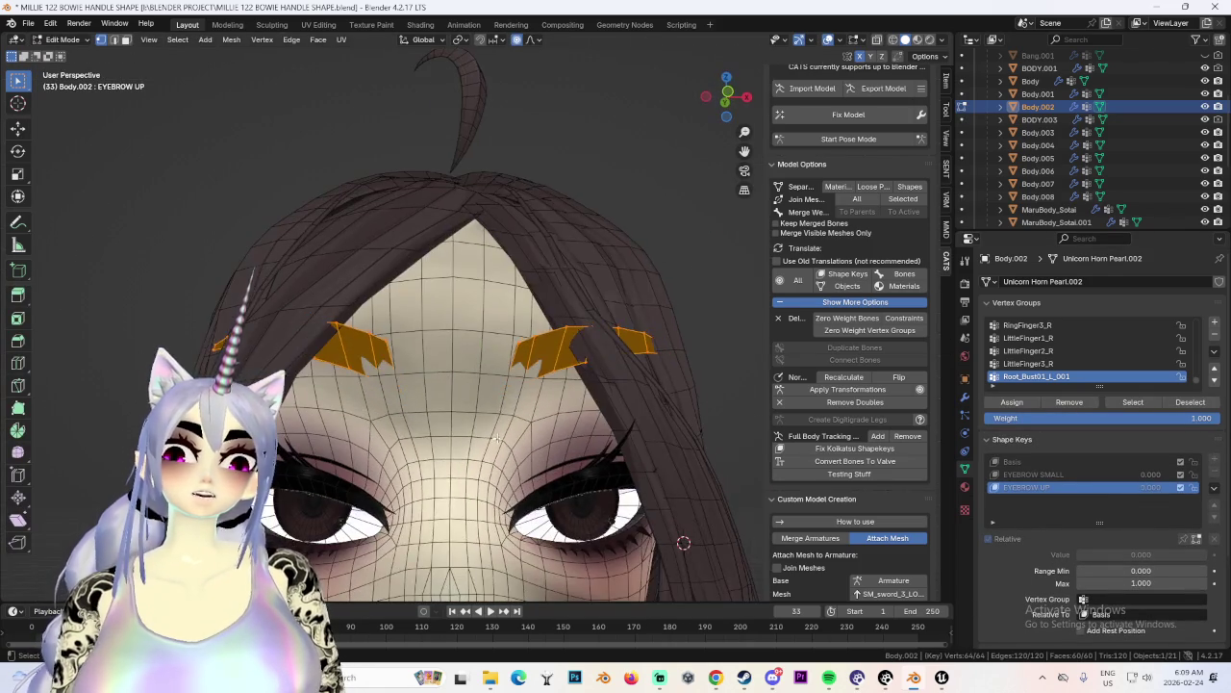
click(729, 96)
click(63, 39)
click(65, 29)
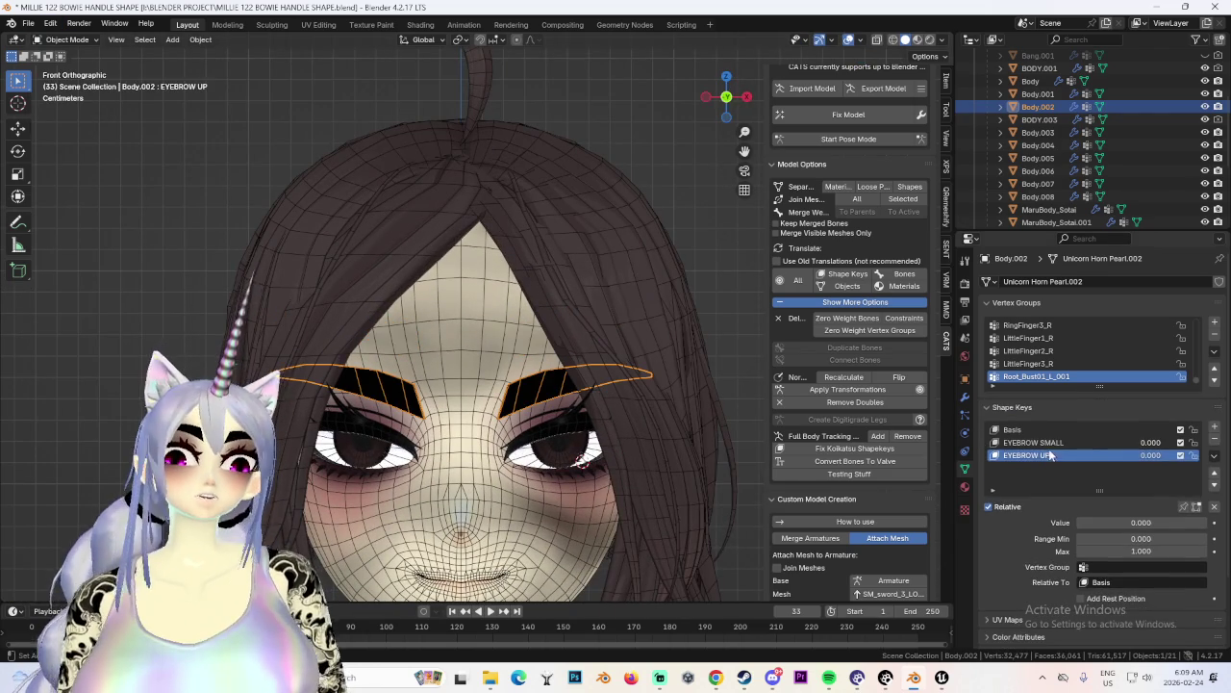
Add a new shape key named EYEBROW DOWN and enter Edit Mode.
click(1215, 426)
text(EYEBROW D)
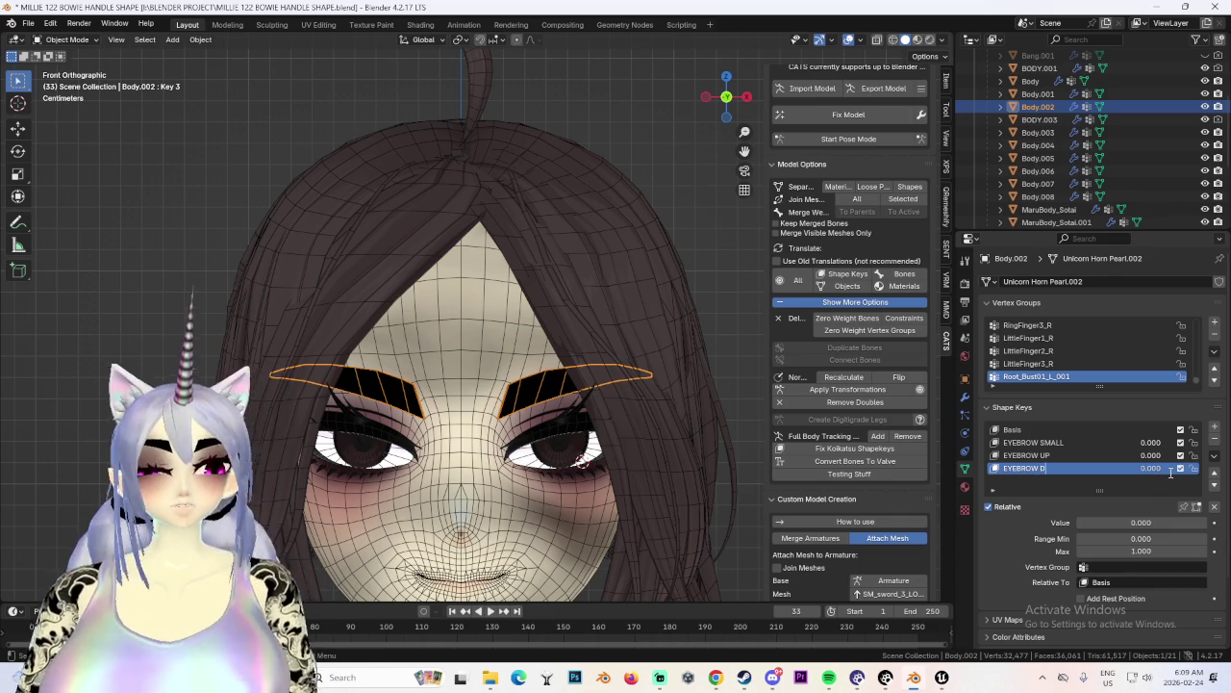
text(OWN)
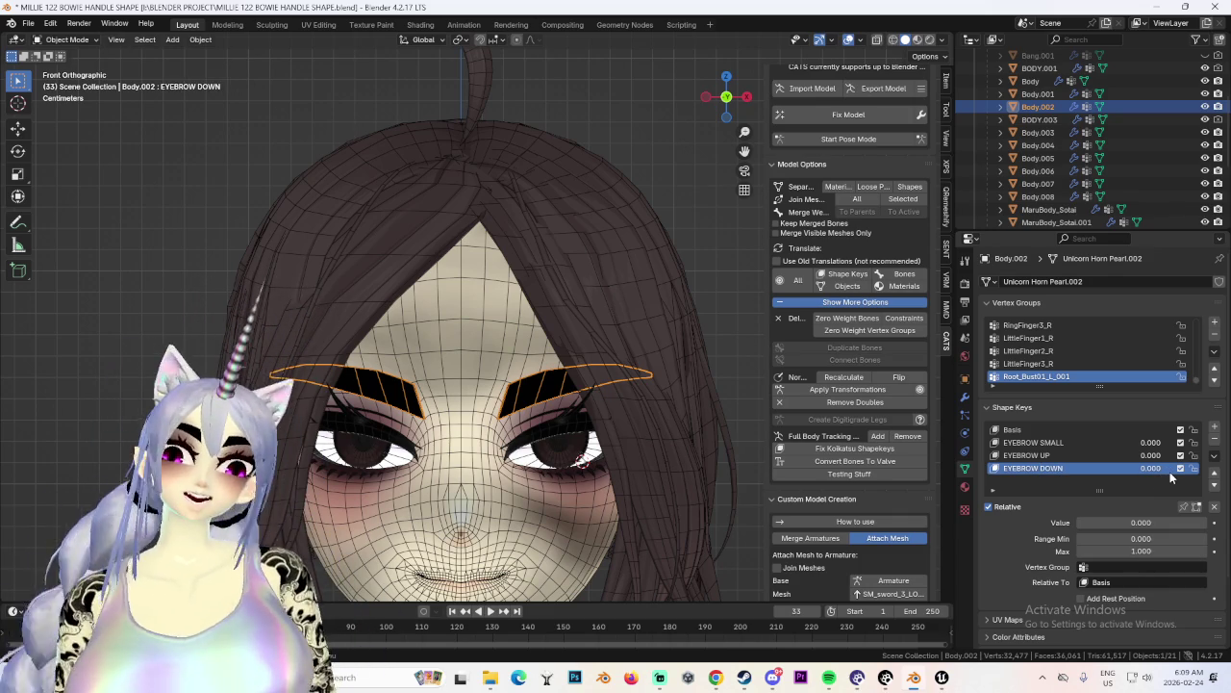
click(67, 40)
click(67, 57)
Lower the eyebrows along Z toward the eyes and compare the result against the Basis shape.
key(g)
key(z)
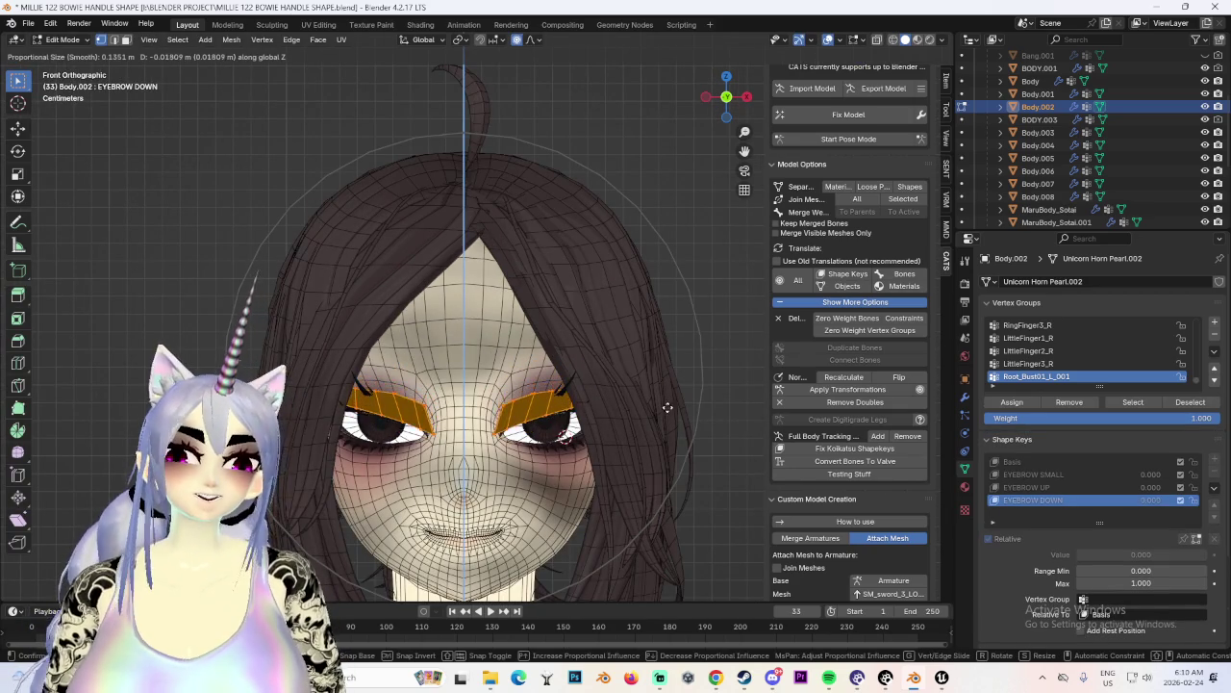
click(667, 403)
mouse_move(666, 403)
middle_down()
mouse_move(577, 295)
mouse_move(597, 385)
mouse_move(646, 346)
mouse_move(523, 349)
mouse_move(616, 404)
mouse_move(536, 399)
middle_up()
click(1015, 463)
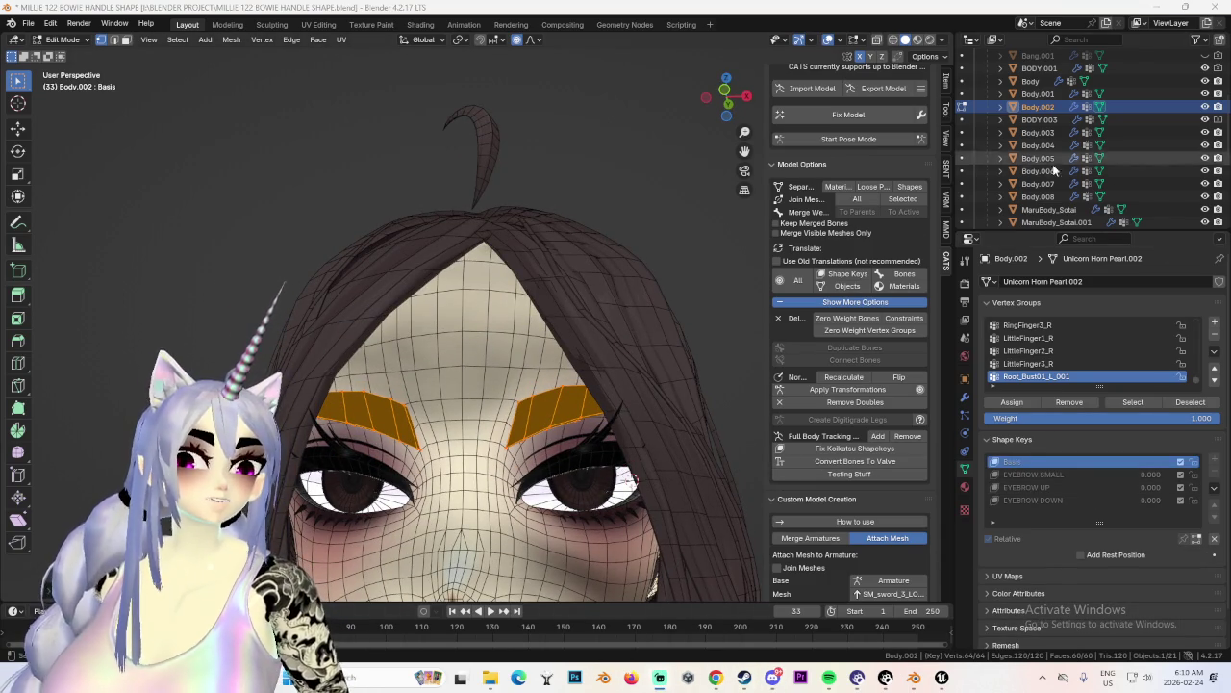
middle_drag(674, 404, 661, 350)
click(1033, 500)
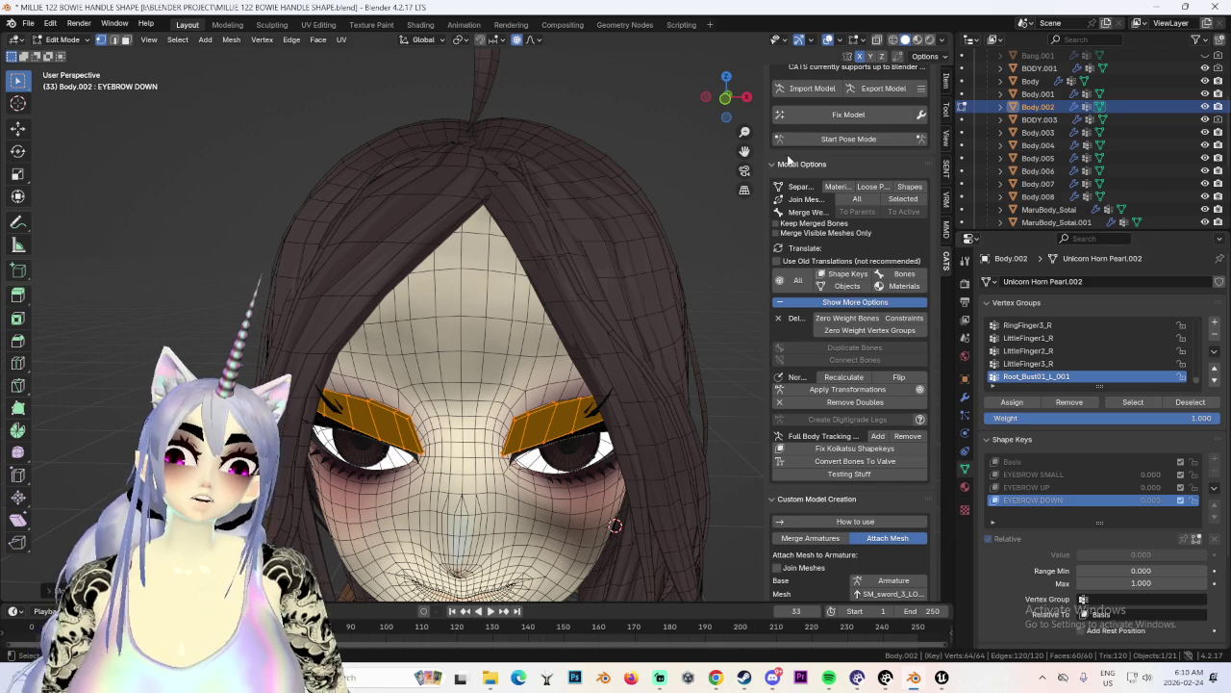
click(726, 99)
double_click(1054, 500)
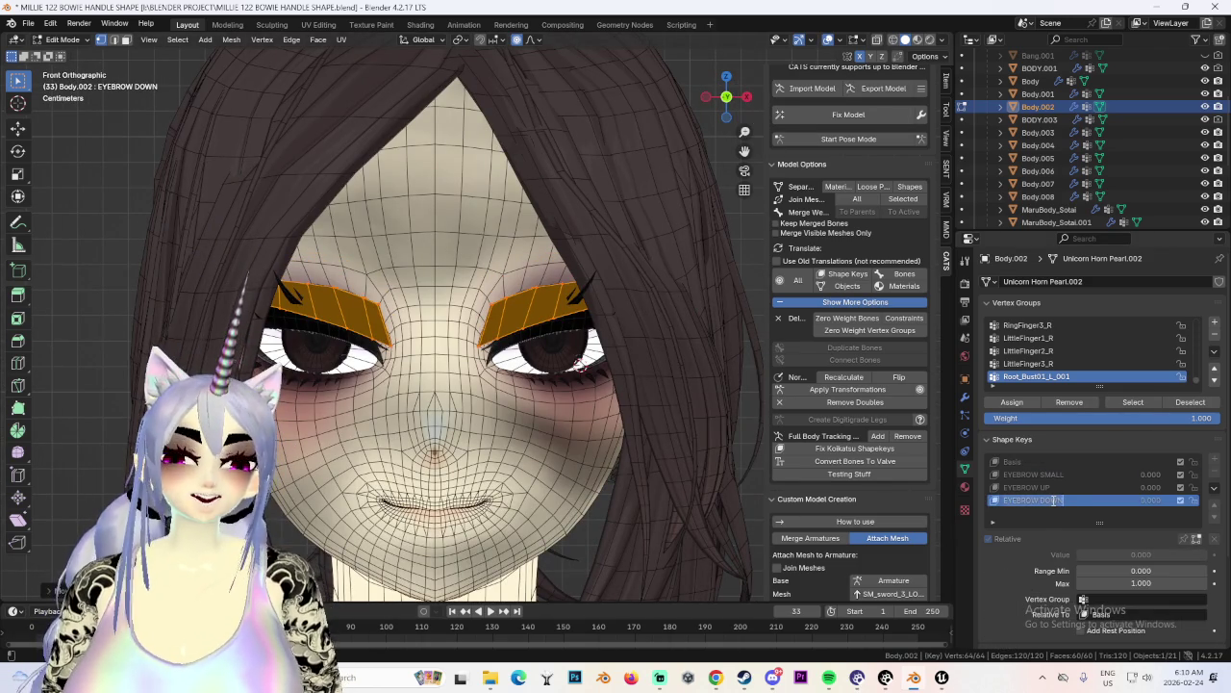
Return to Object Mode and add another blank shape key.
click(63, 40)
click(59, 51)
click(1037, 481)
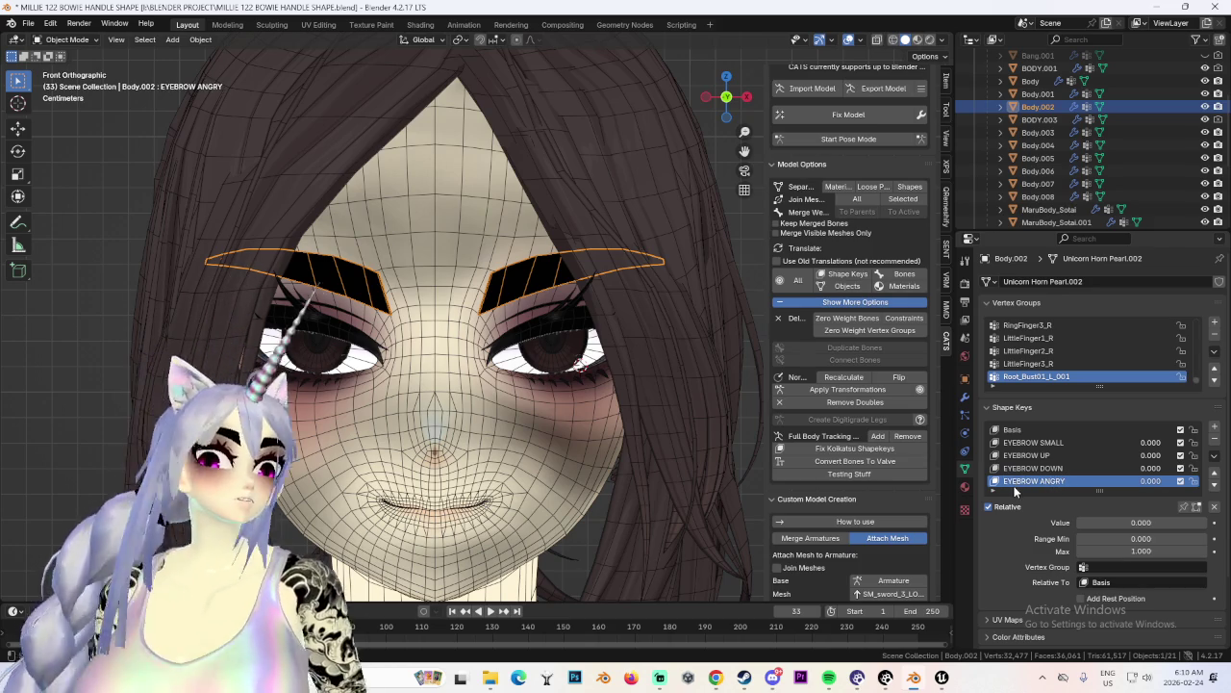
For EYEBROW ANGRY, box-select the left eyebrow in wireframe and rotate it about 16°, then return to Object Mode.
click(68, 68)
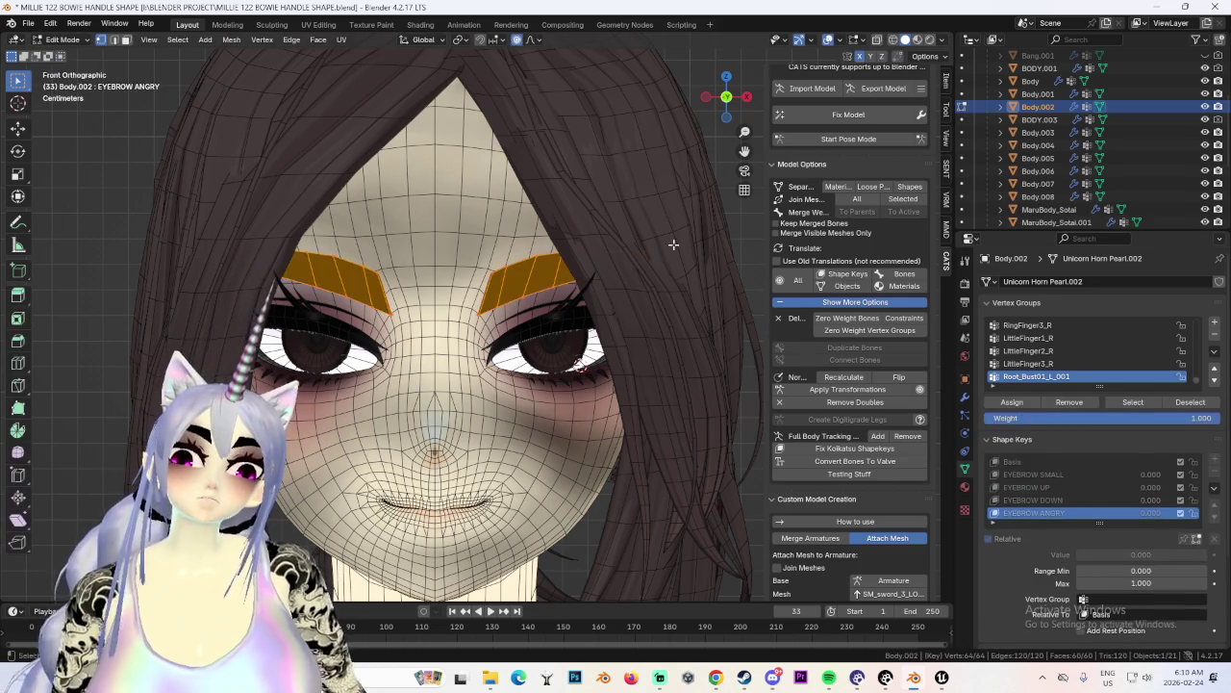
click(893, 40)
drag(79, 152, 440, 413)
key(r)
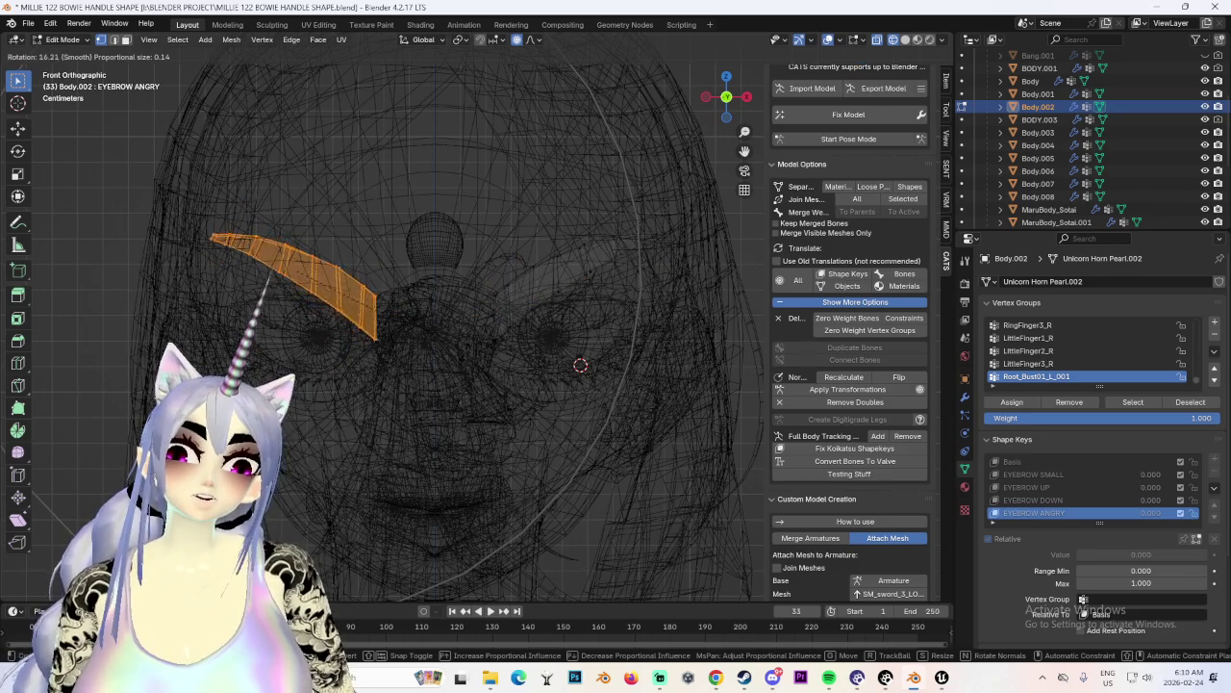
click(580, 366)
click(906, 40)
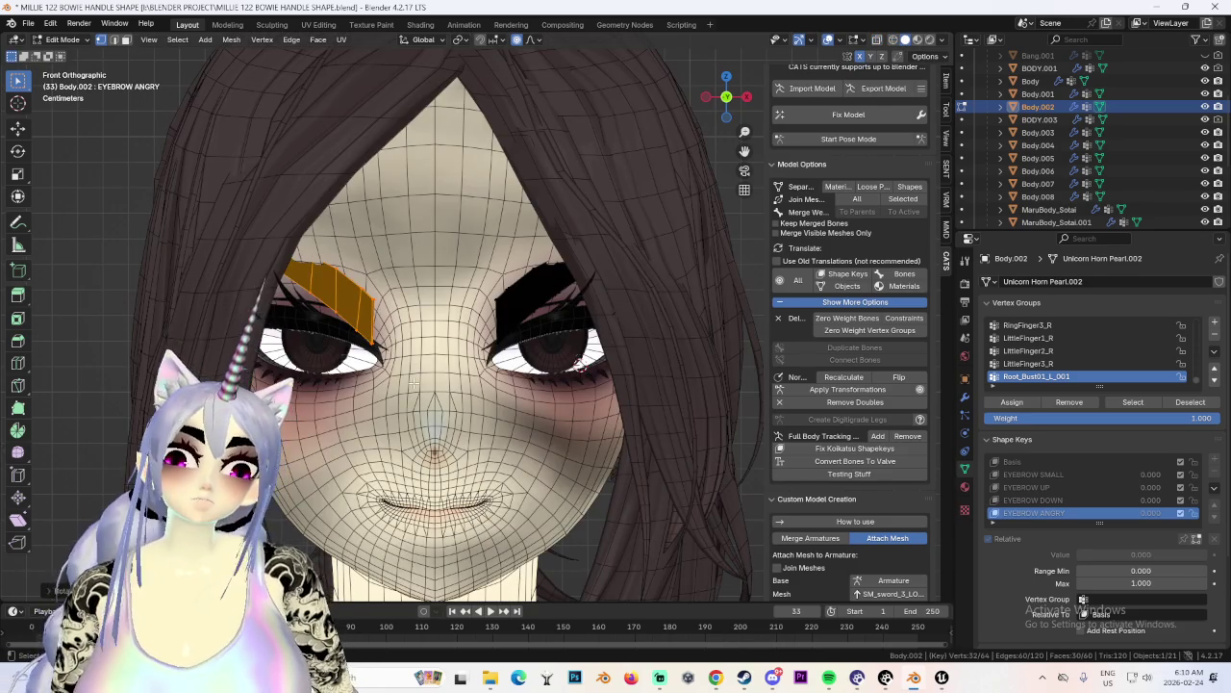
click(64, 41)
click(64, 58)
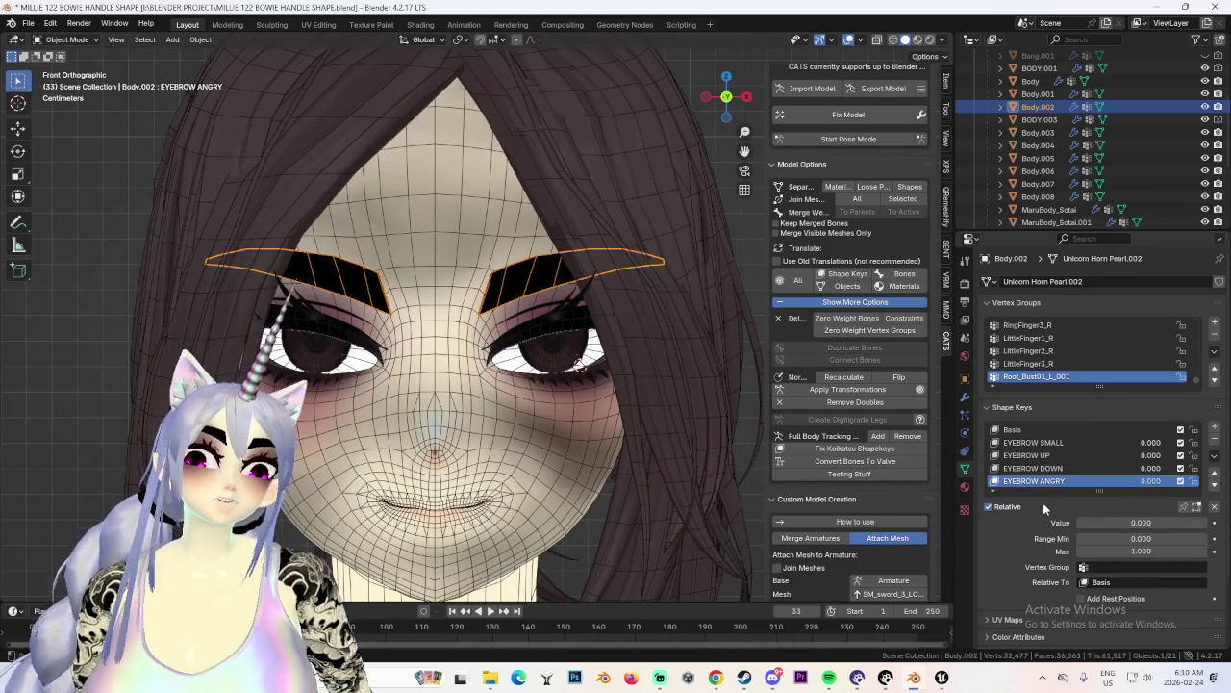
Add a new shape key named EYEBROW SAD and enter Edit Mode.
click(1216, 426)
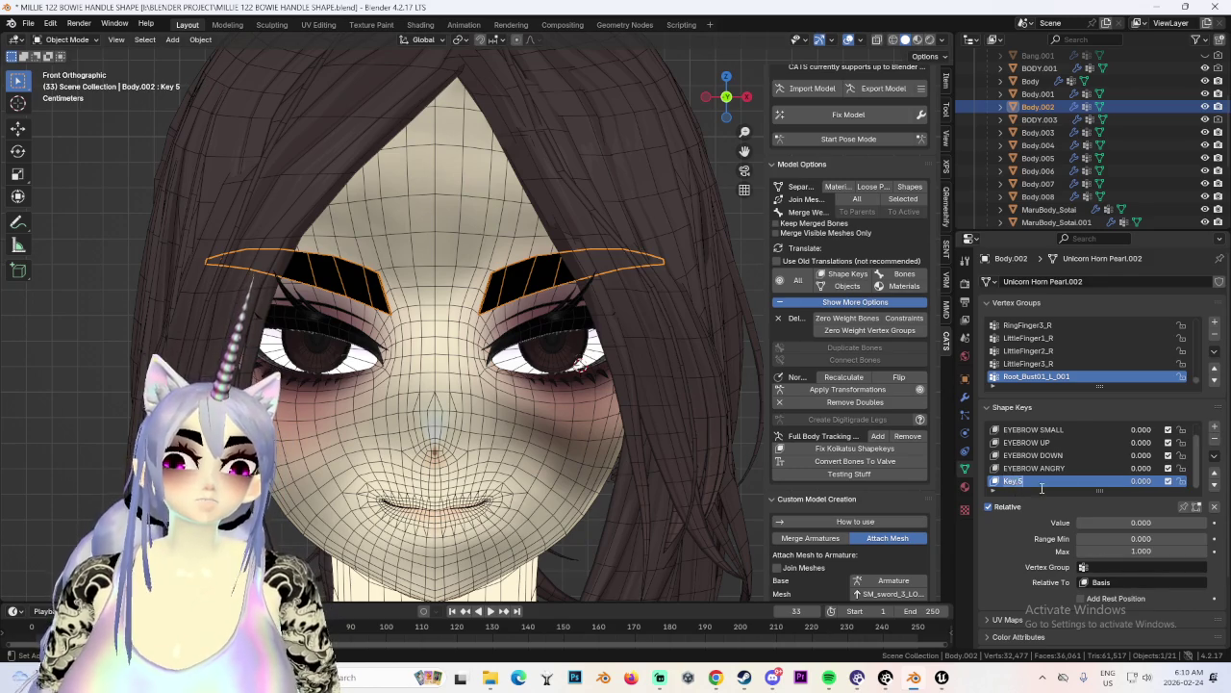
text(EYEBROW SAD)
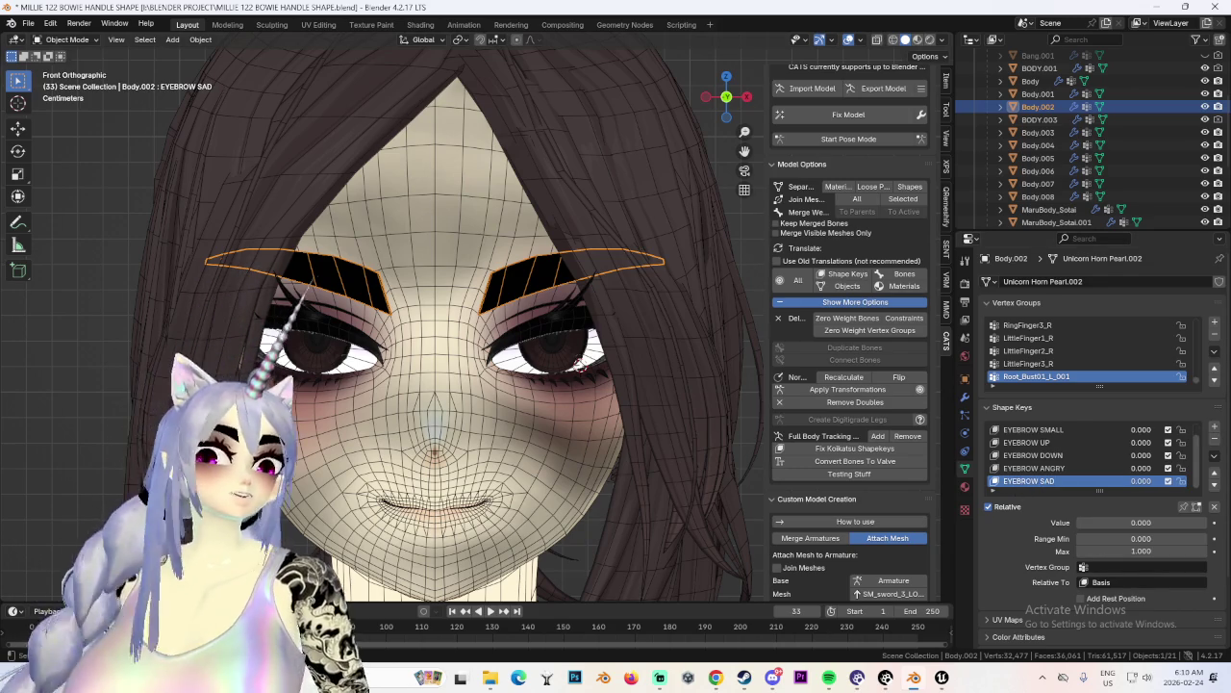
click(64, 41)
click(63, 62)
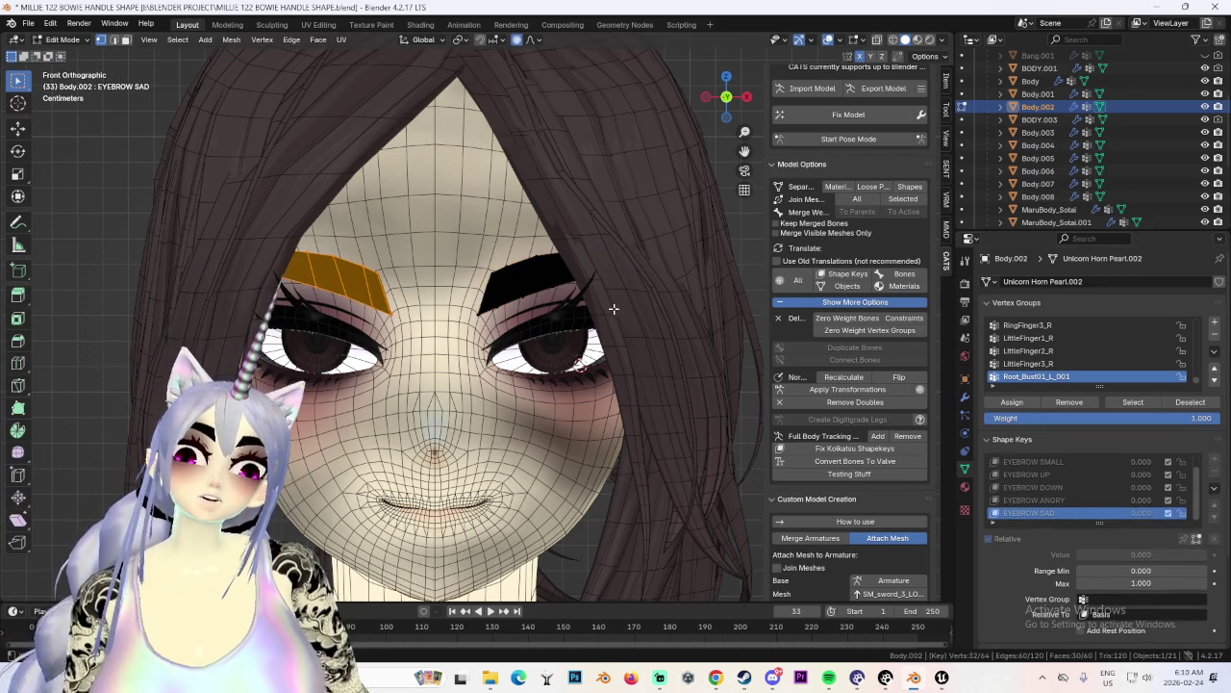
Rotate the left eyebrow about 35° the opposite way and inspect it.
key(r)
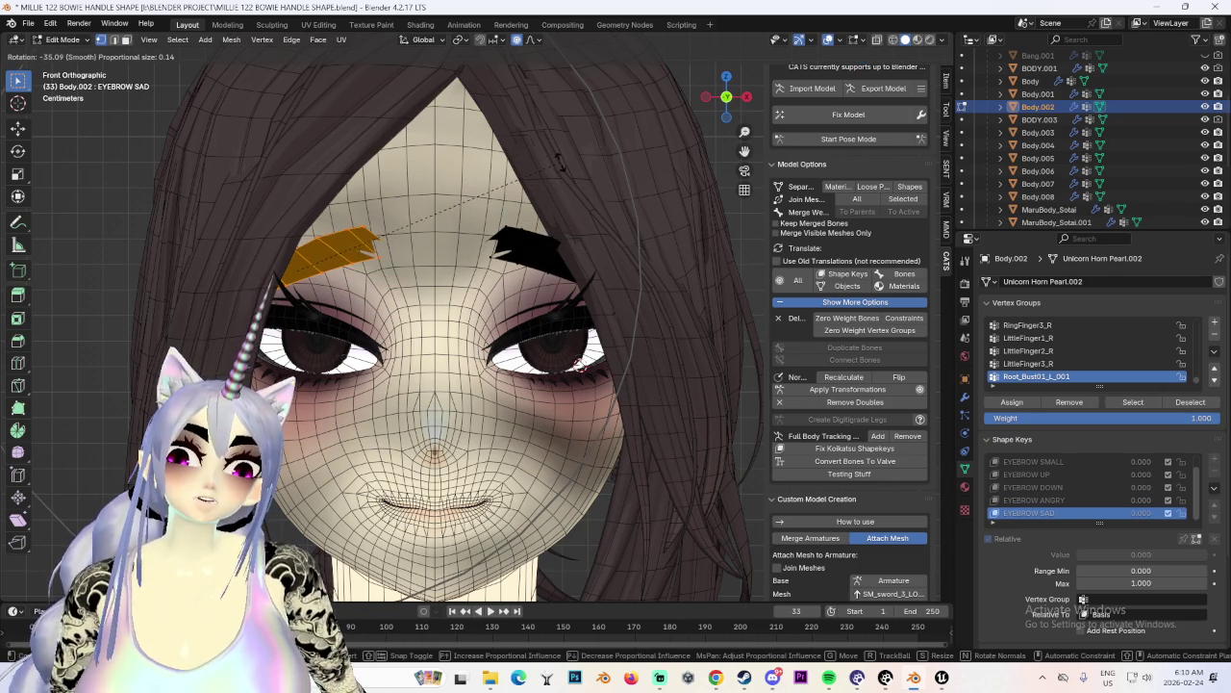
click(562, 163)
mouse_move(562, 164)
middle_down()
mouse_move(597, 229)
mouse_move(440, 217)
mouse_move(522, 219)
mouse_move(538, 193)
mouse_move(577, 202)
middle_up()
scroll(538, 192, down, 3)
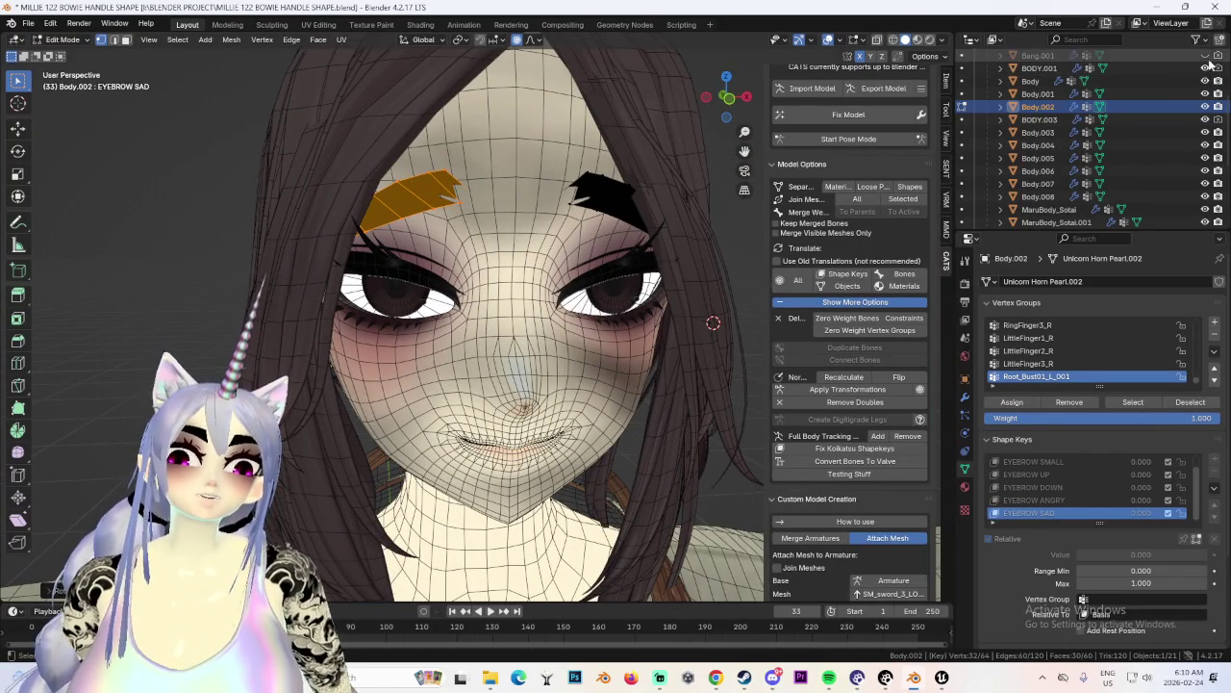
scroll(1203, 86, up, 5)
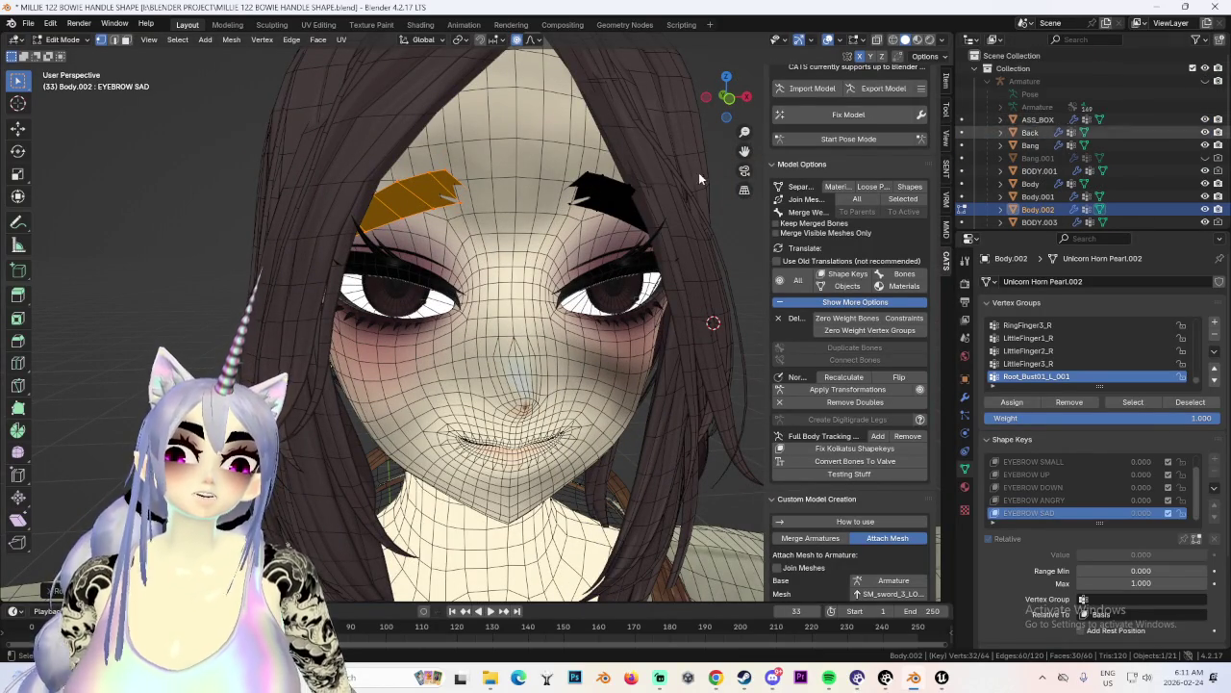
Choose a proportional falloff shape and move the eyebrows along Y.
middle_drag(539, 207, 548, 237)
click(542, 43)
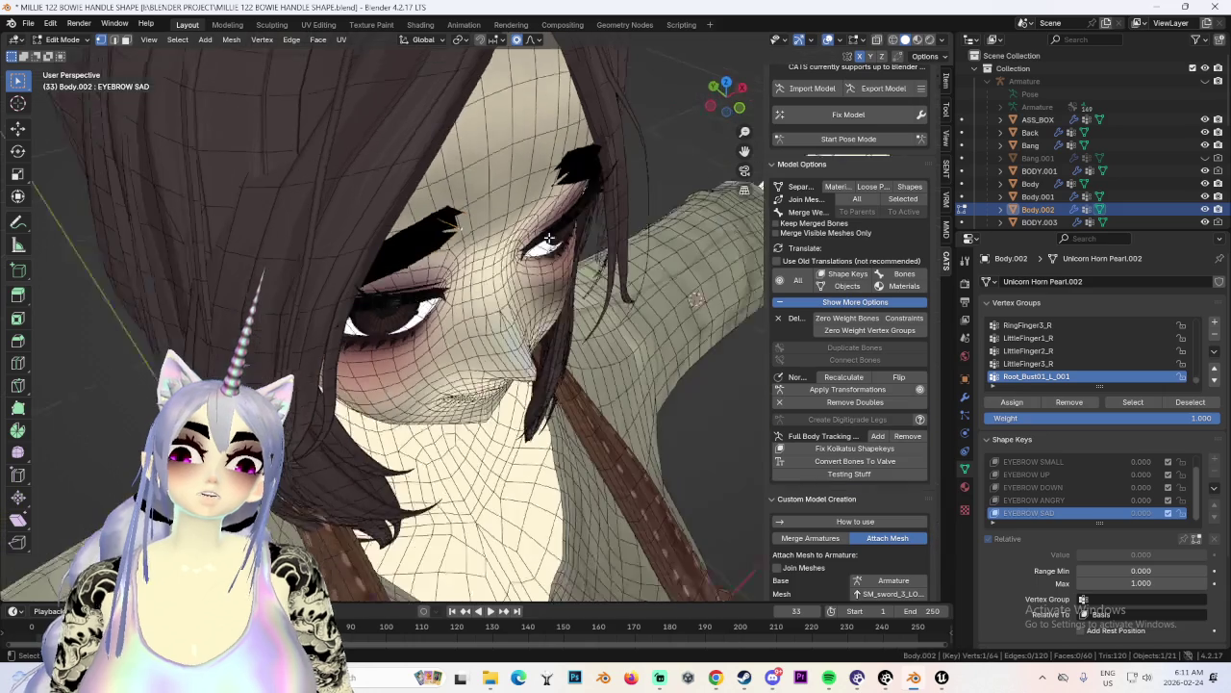
key(g)
key(y)
scroll(550, 237, up, 9)
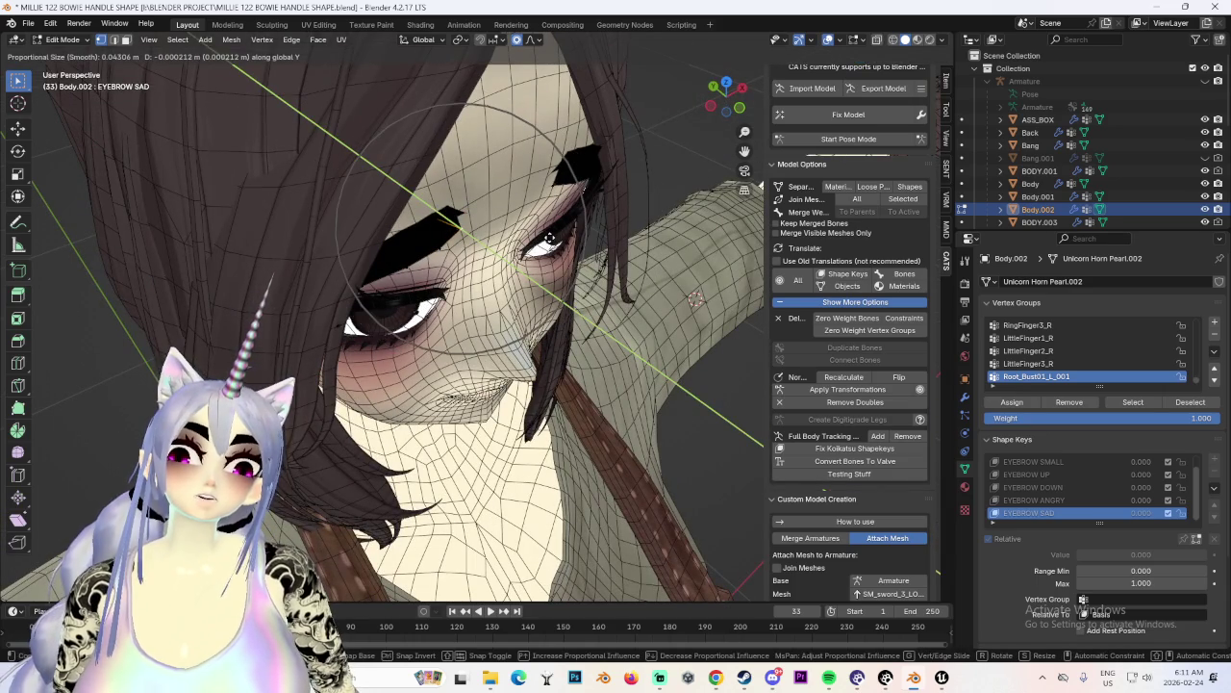
click(558, 239)
Nudge the eyebrow mesh along Y again, viewed from beside the eye.
middle_drag(558, 238, 514, 213)
click(894, 40)
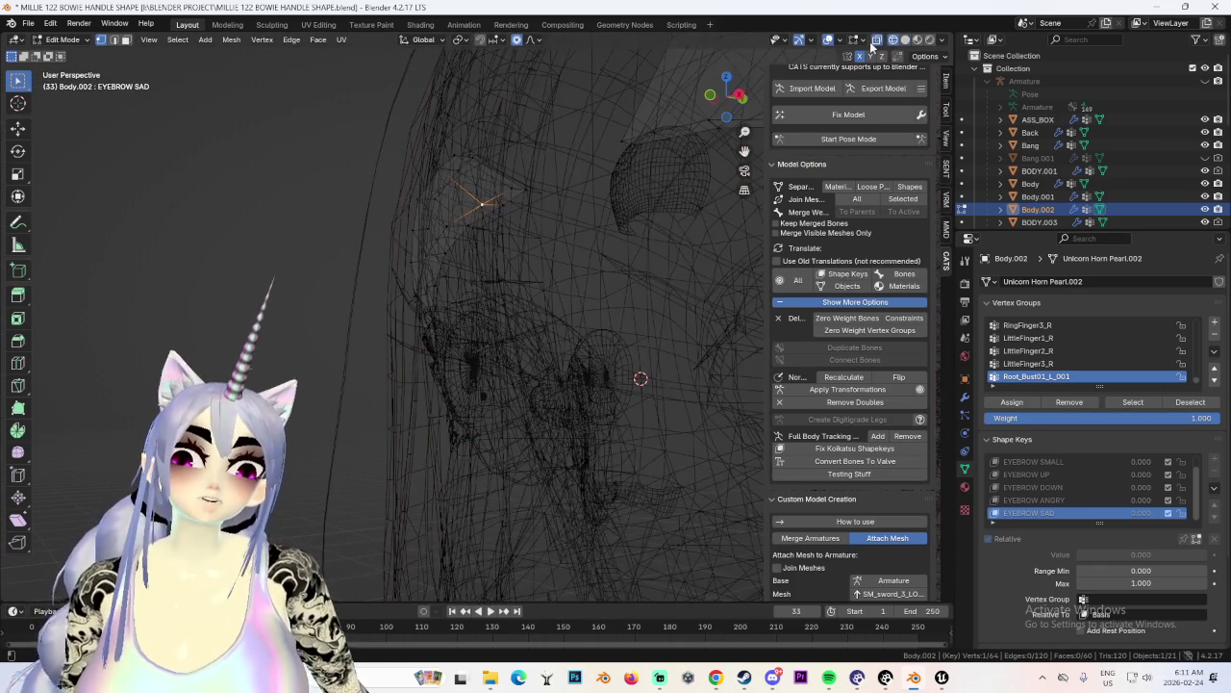
click(905, 40)
key(g)
key(y)
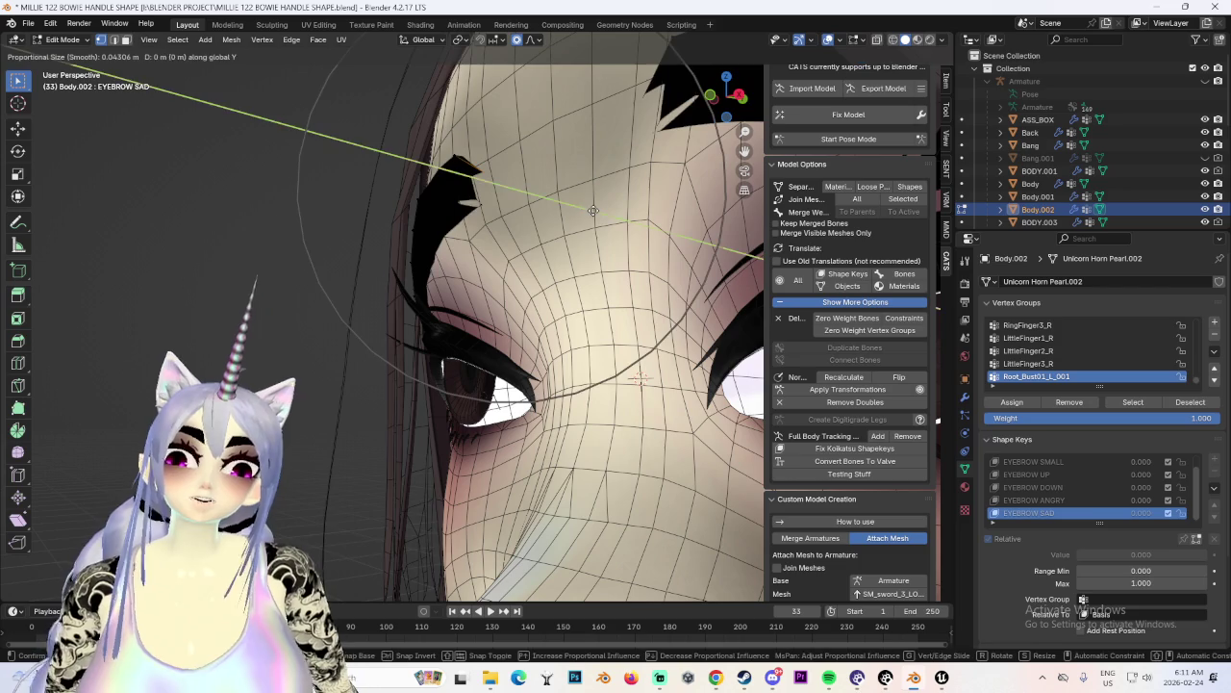
click(582, 213)
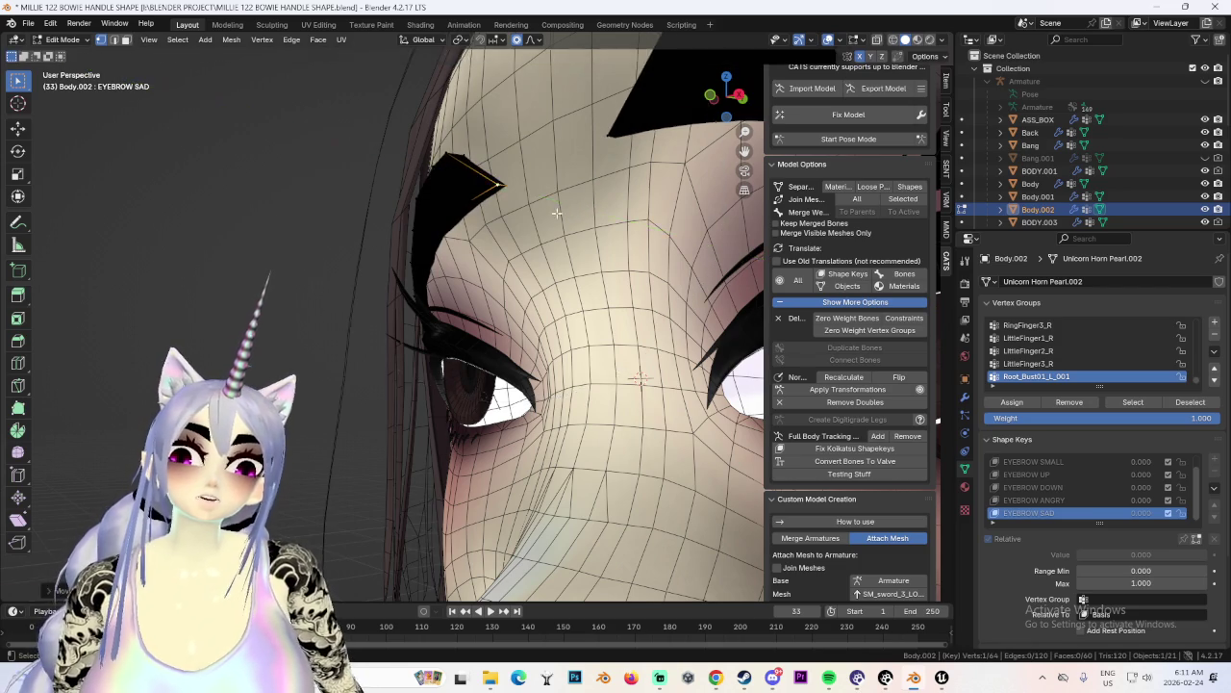
middle_drag(582, 212, 674, 289)
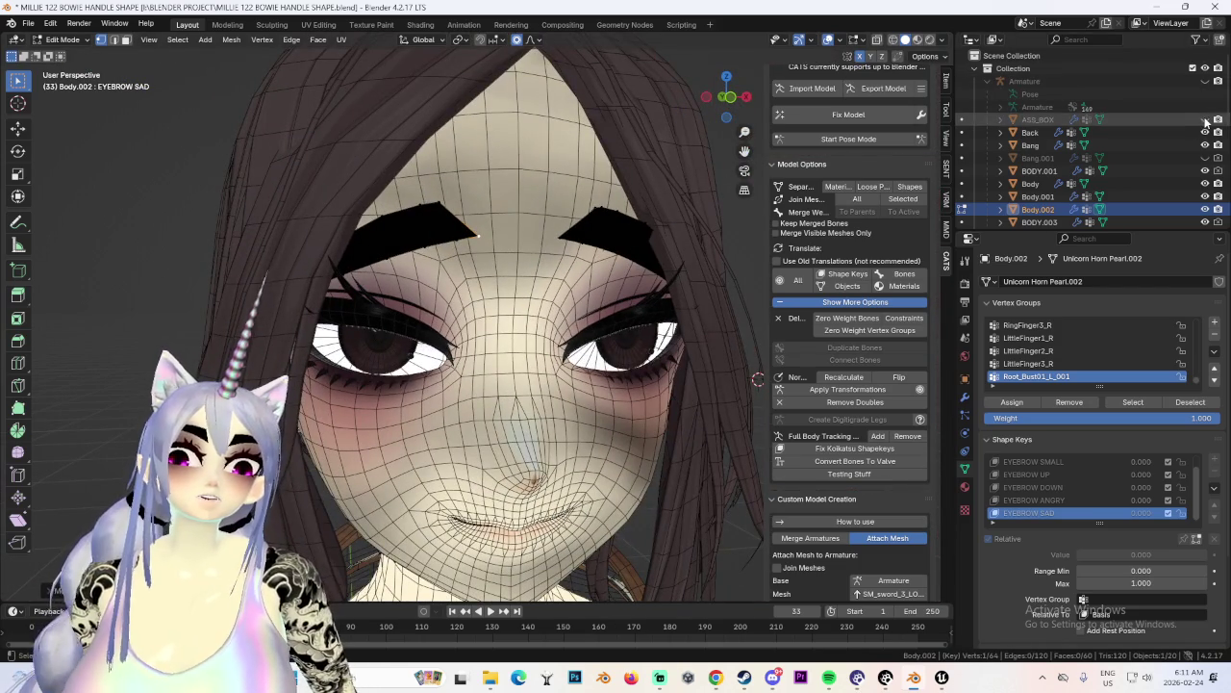
Show the ASS_BOX object and hide the Bang hair object to see the eyebrows.
click(1205, 119)
click(1205, 144)
middle_drag(539, 318, 629, 375)
mouse_move(467, 265)
middle_down()
mouse_move(373, 250)
mouse_move(486, 322)
middle_up()
Switch to the EYEBROW ANGRY key and try eyebrow moves, cancelling them.
click(1034, 501)
key(g)
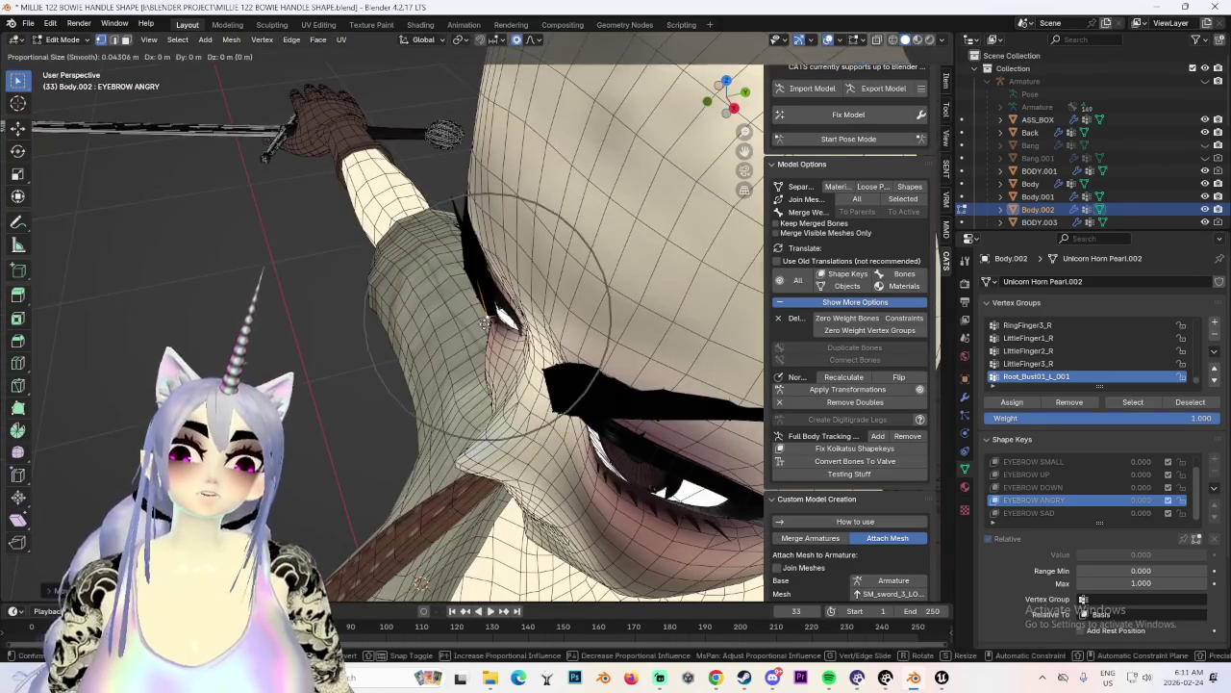
right_click(486, 322)
middle_drag(486, 322, 587, 280)
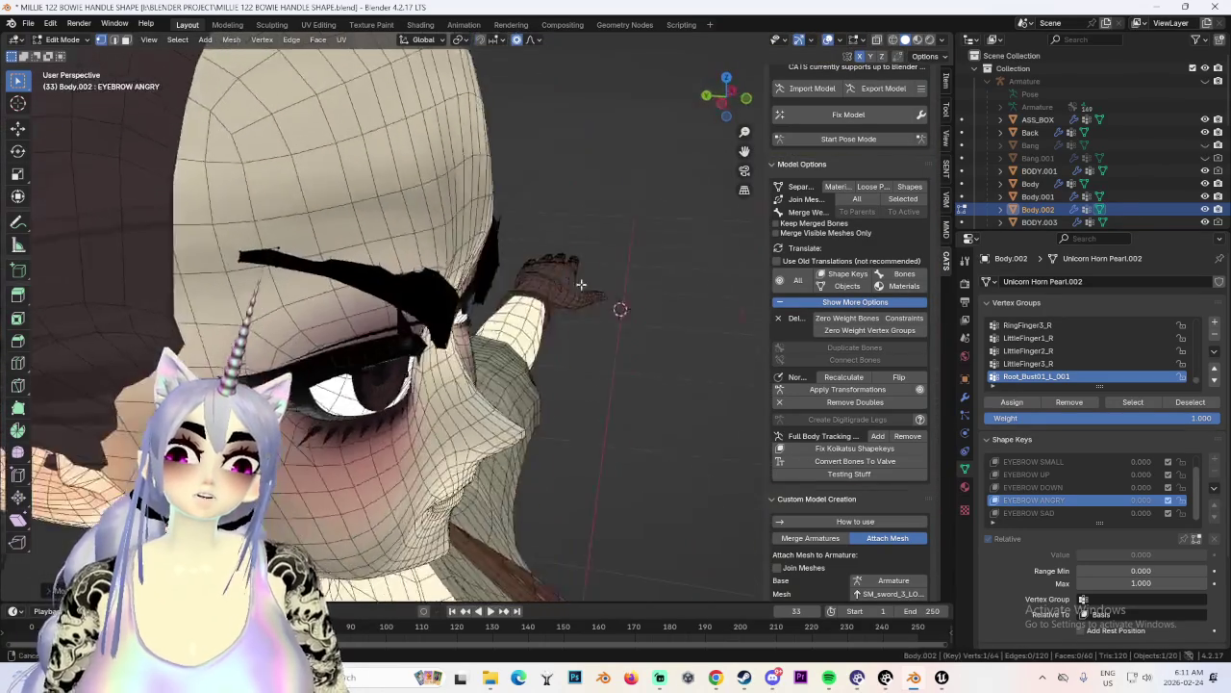
click(893, 40)
middle_drag(500, 289, 418, 280)
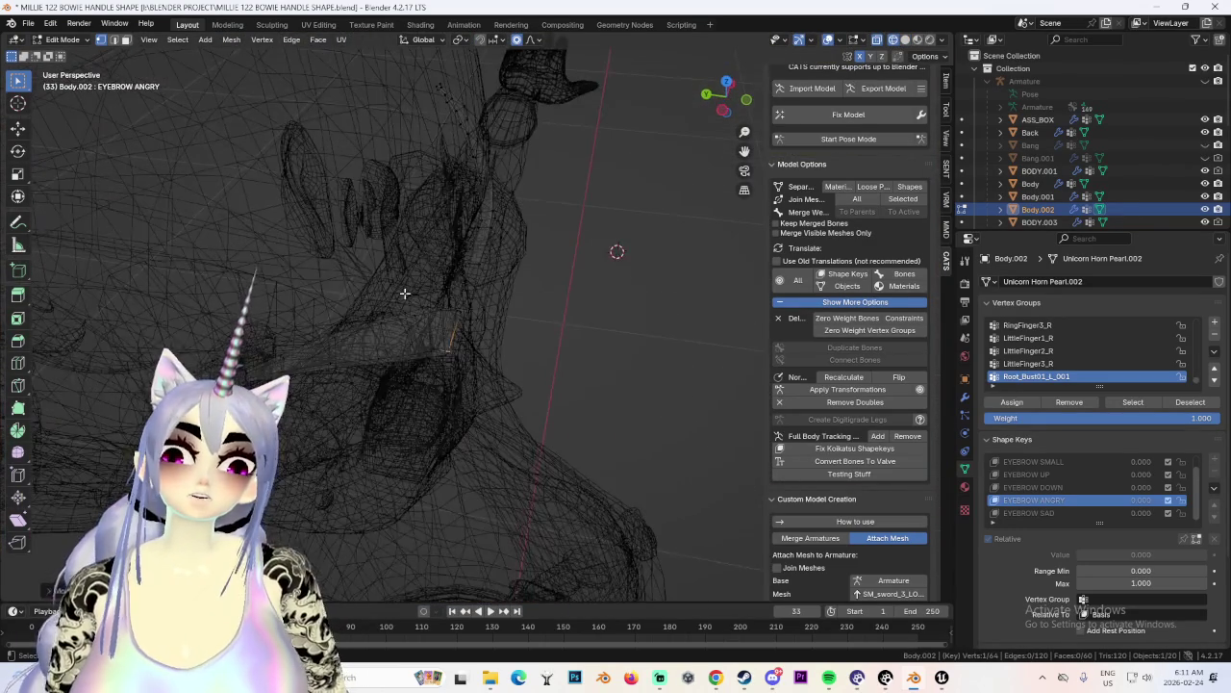
middle_drag(378, 330, 535, 305)
key(g)
key(y)
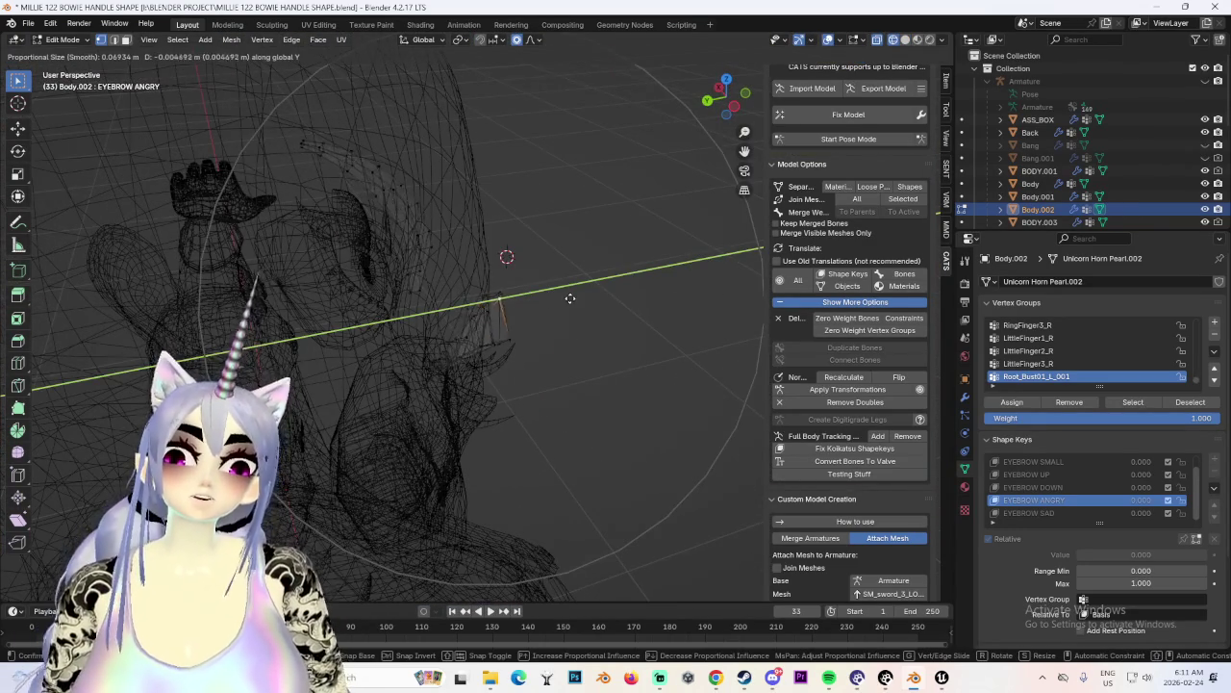
right_click(563, 299)
key(shift+z)
mouse_move(503, 255)
middle_down()
mouse_move(695, 398)
mouse_move(501, 218)
mouse_move(506, 349)
middle_up()
Move the EYEBROW ANGRY eyebrow vertices twice along Y with soft falloff.
key(g)
key(y)
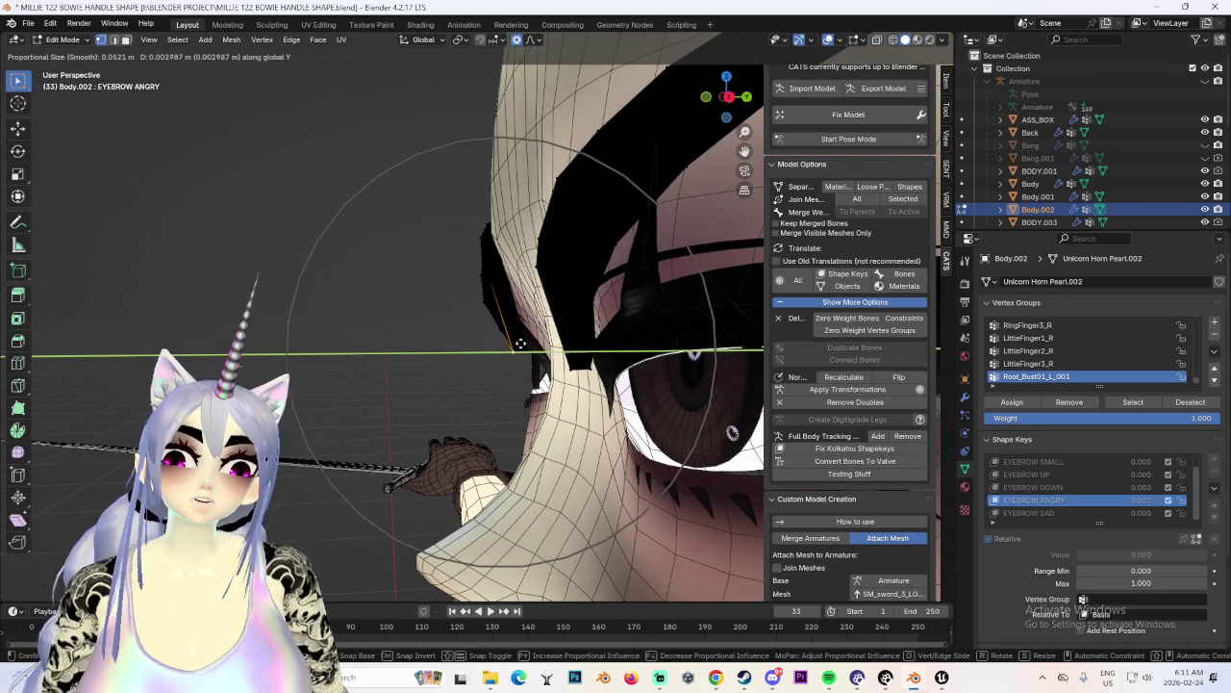
click(519, 343)
mouse_move(519, 344)
middle_down()
mouse_move(754, 378)
mouse_move(414, 319)
mouse_move(423, 240)
middle_up()
key(g)
key(y)
click(413, 320)
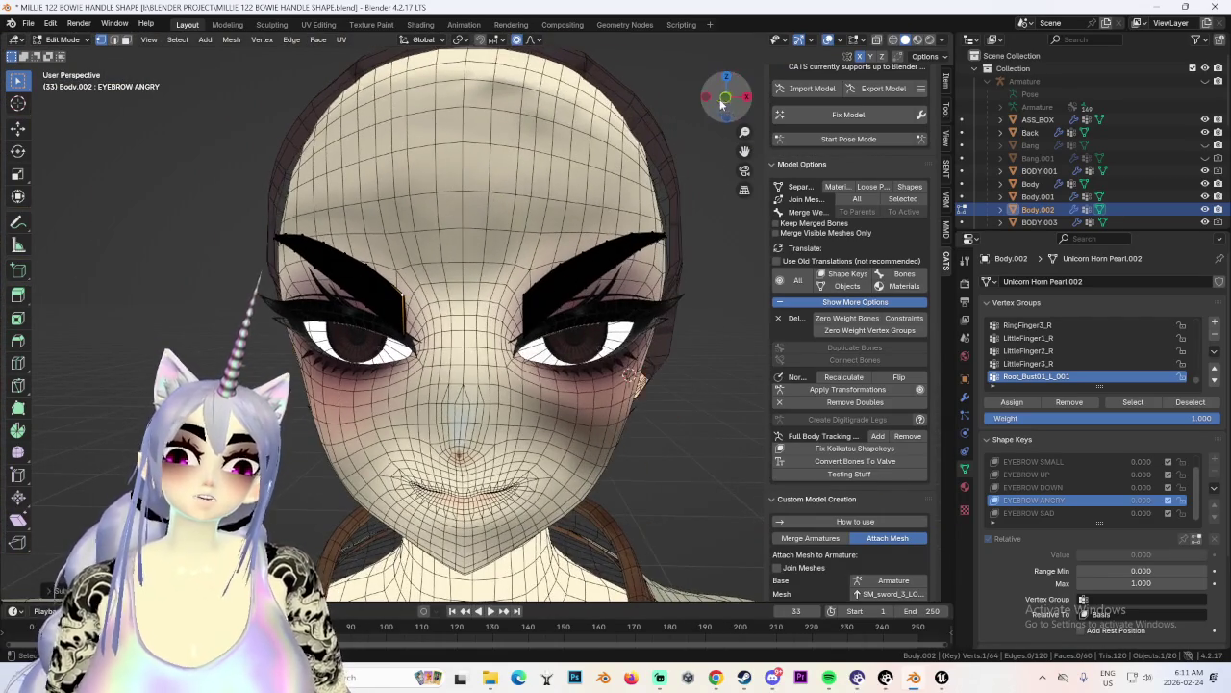
Check the head from back and side views and review the EYEBROW DOWN key.
drag(728, 96, 739, 96)
click(739, 96)
click(723, 100)
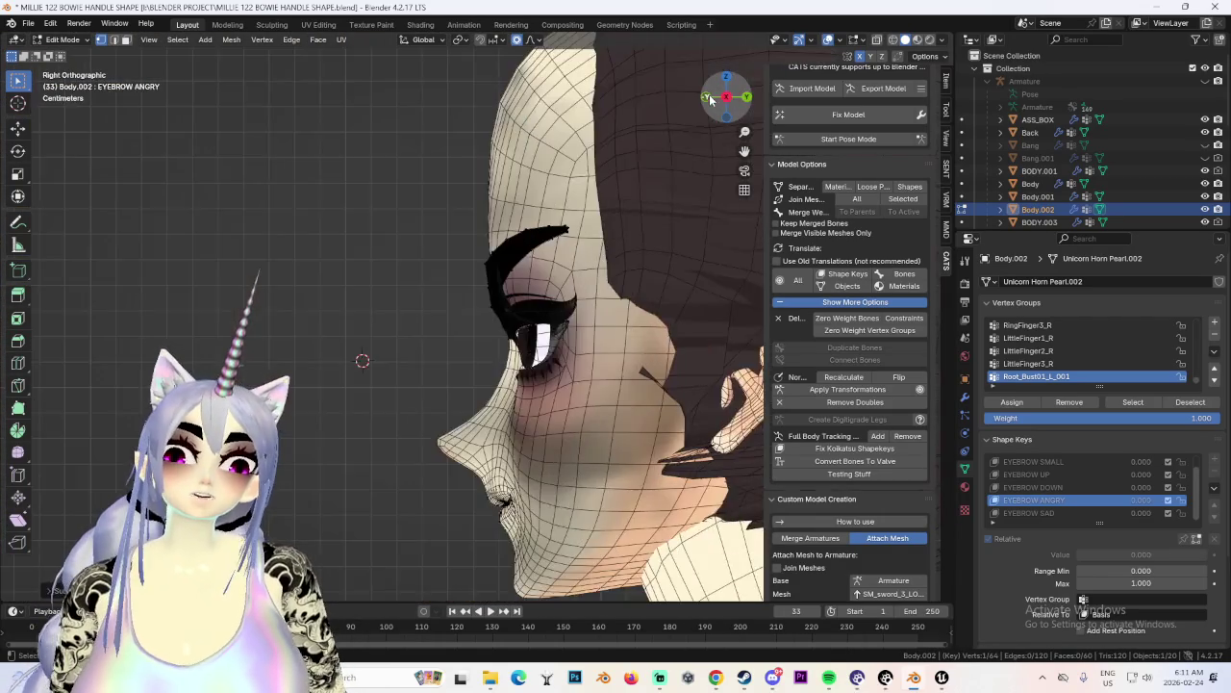
click(1061, 487)
middle_drag(507, 311, 442, 289)
On the EYEBROW UP key, nudge the eyebrow vertices about 0.0037 m along Y.
click(1029, 475)
middle_drag(413, 224, 394, 250)
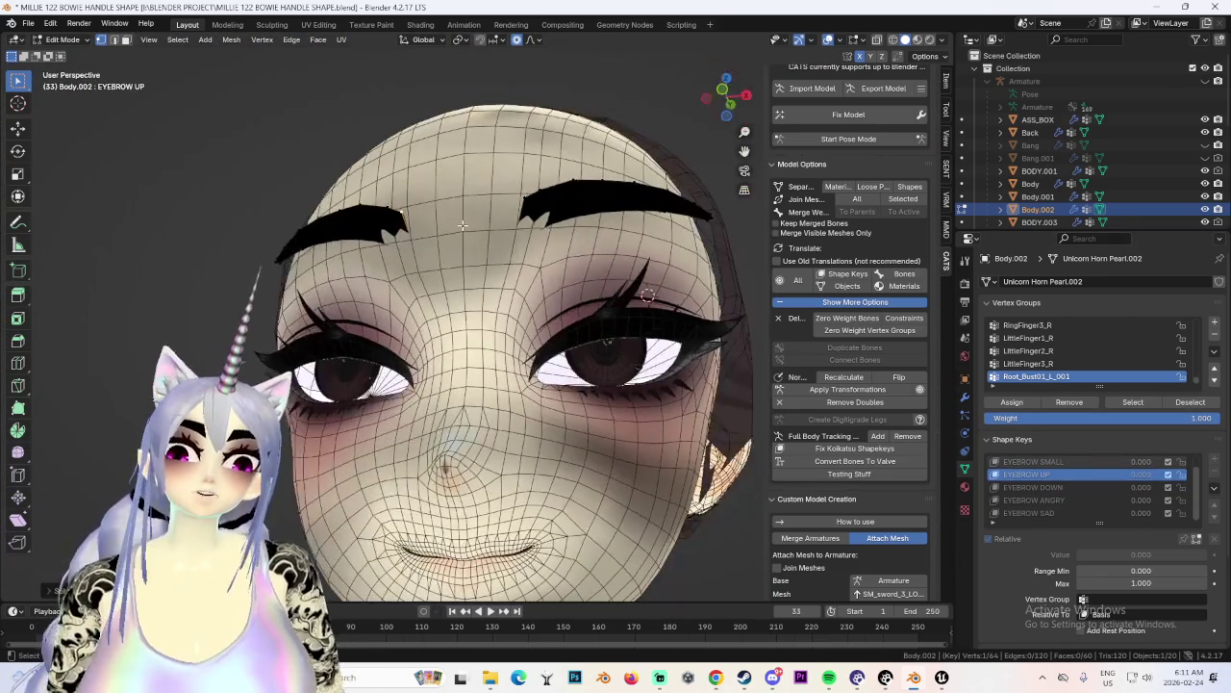
key(shift+z)
scroll(393, 260, down, 2)
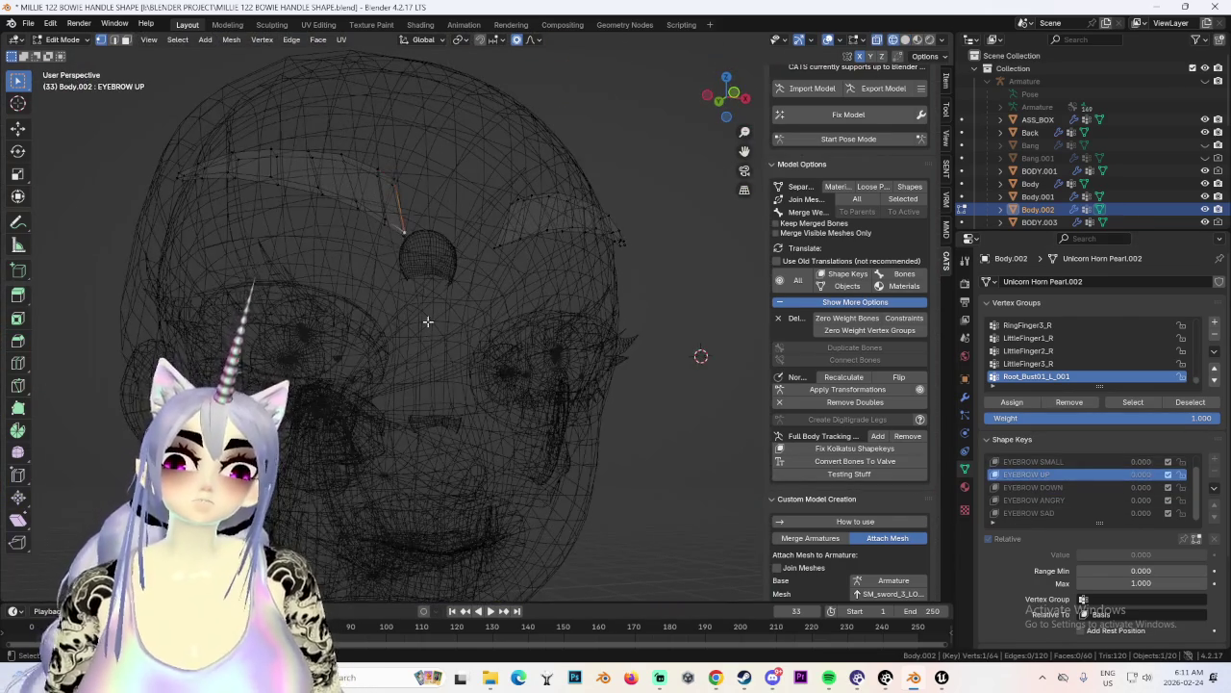
middle_drag(437, 288, 503, 349)
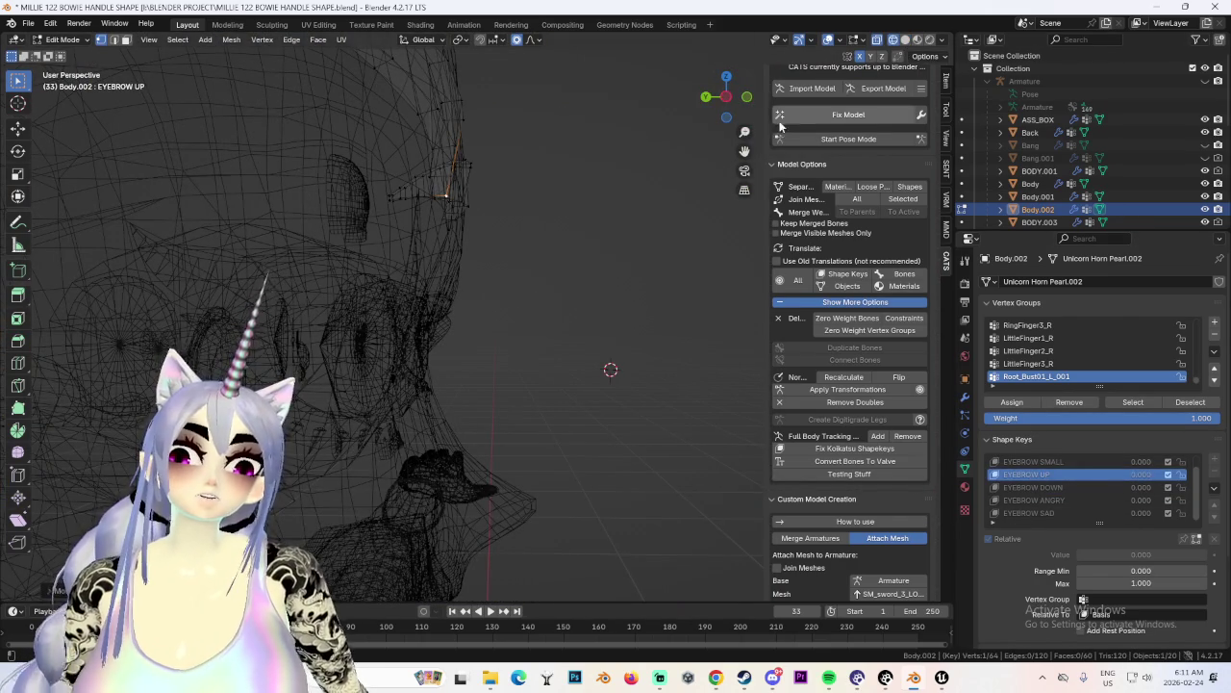
click(904, 40)
key(g)
key(y)
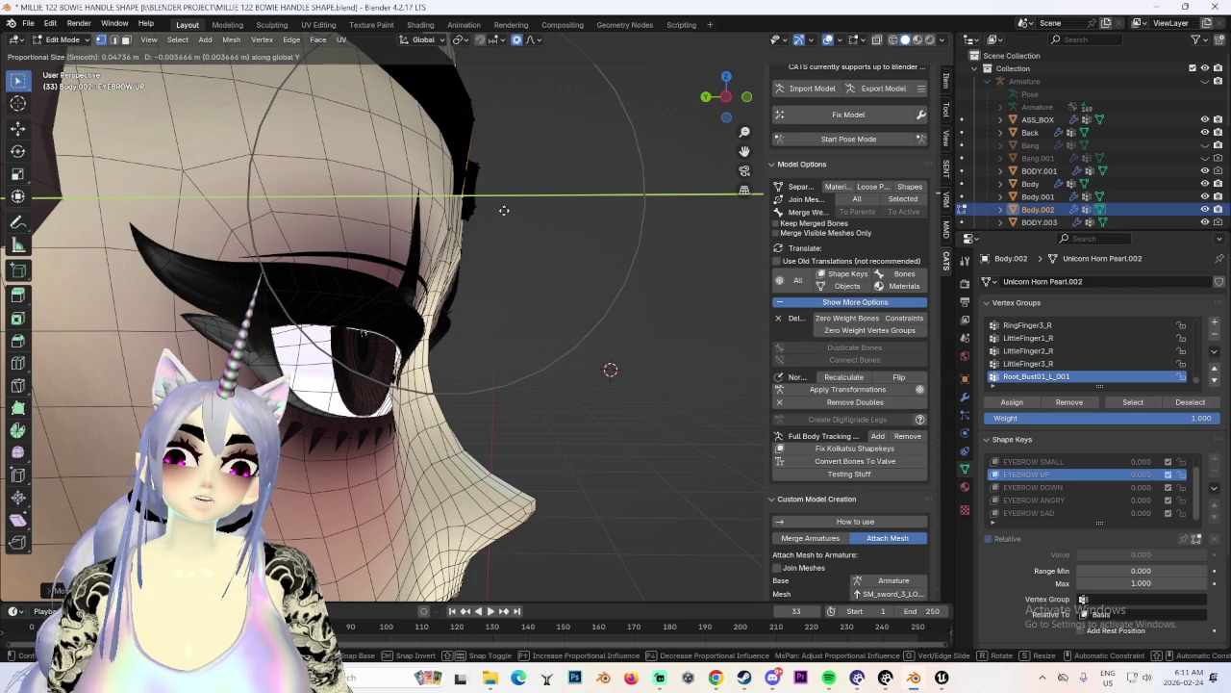
click(505, 211)
Return to a flat front view of the face and switch back to Object Mode.
middle_drag(505, 210, 689, 399)
scroll(657, 362, down, 1)
middle_drag(558, 346, 516, 300)
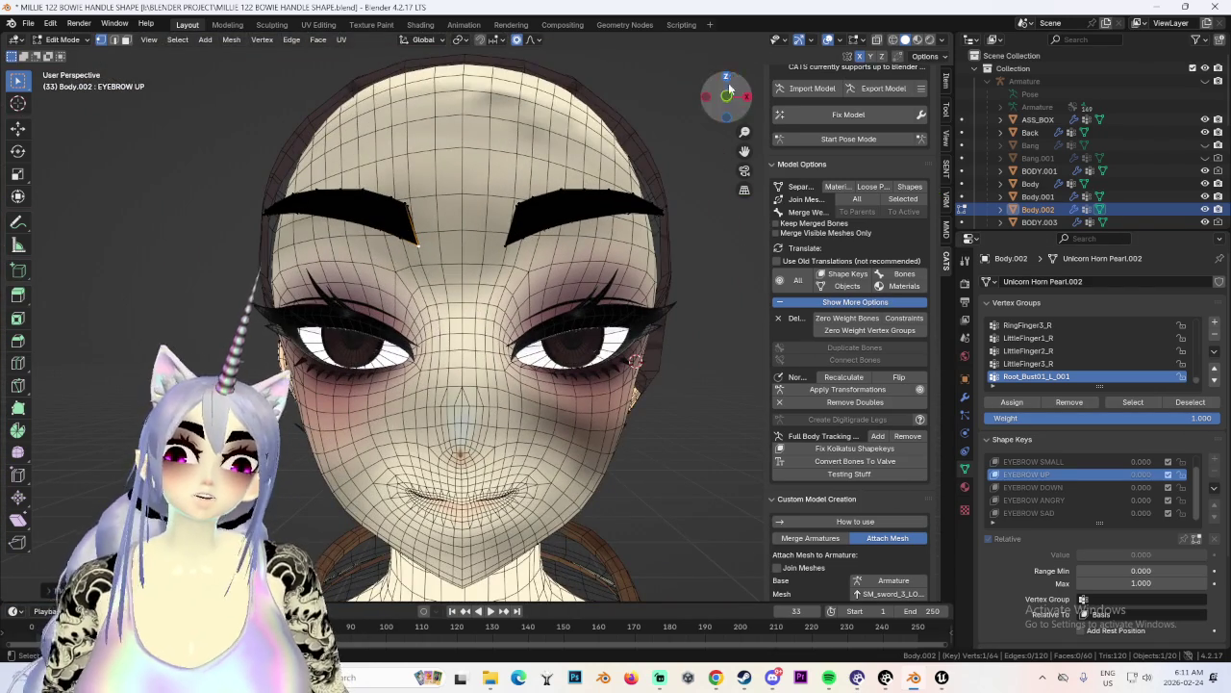
click(731, 86)
click(63, 39)
click(67, 50)
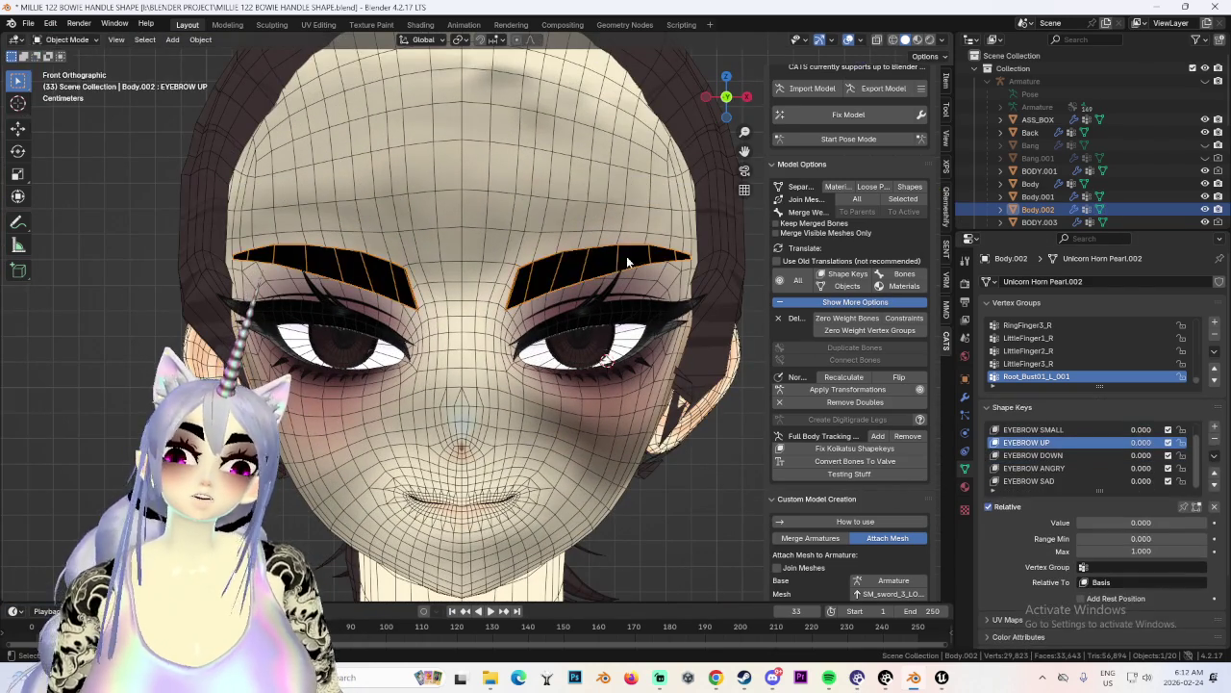
Add a new shape key named EYEBROW IN and enter Edit Mode.
click(1215, 429)
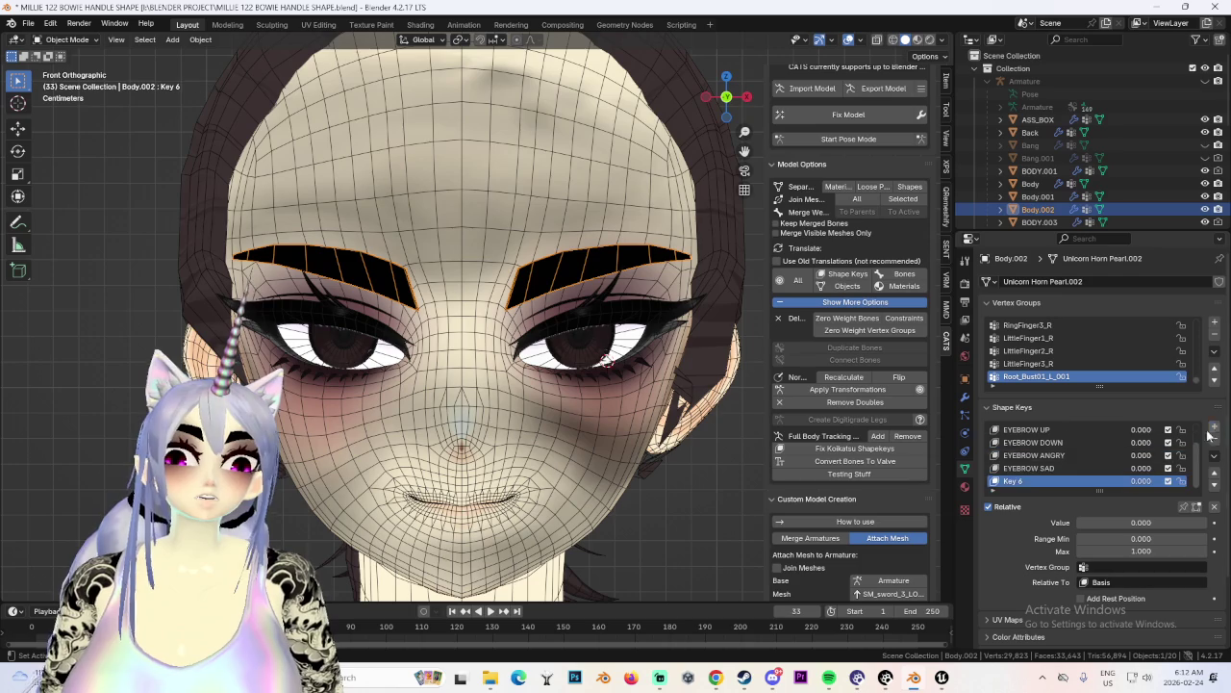
text(EYEBROW INN)
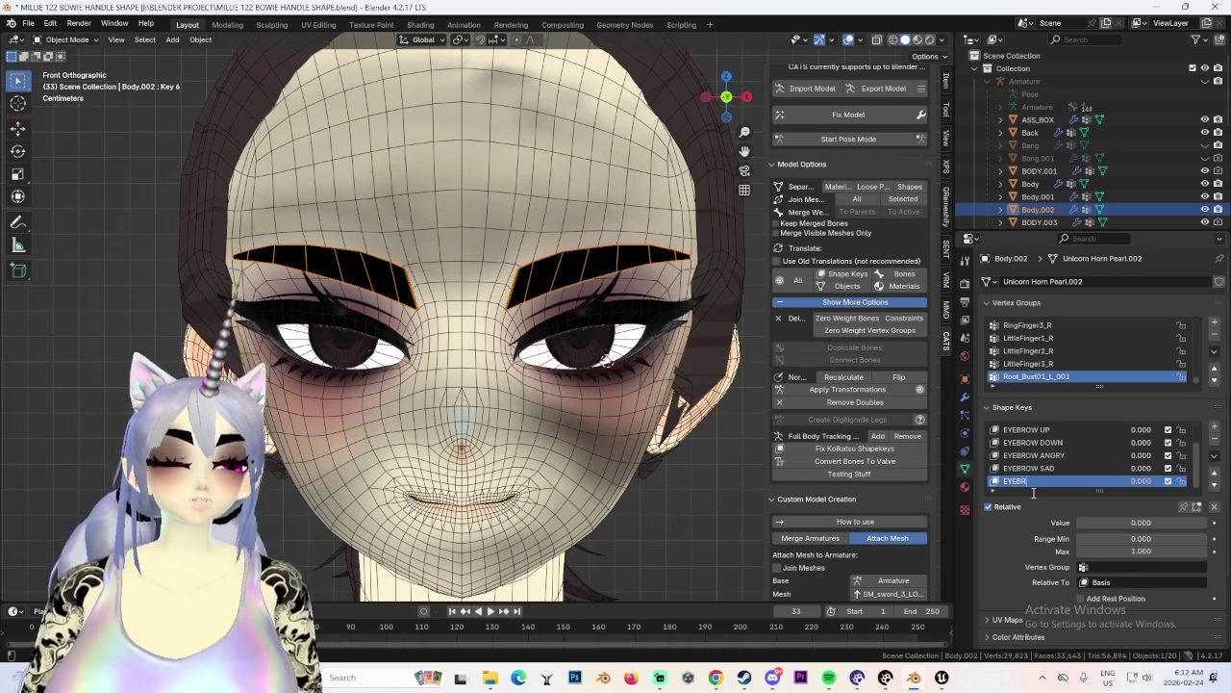
key(Return)
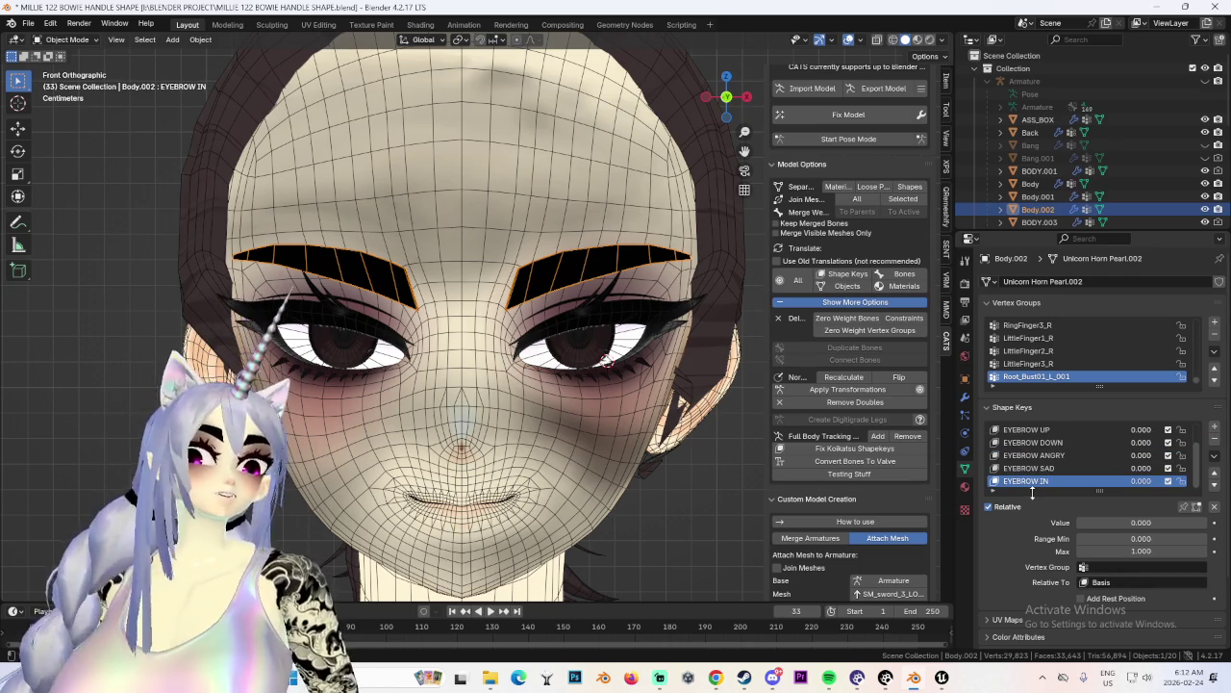
click(68, 40)
click(66, 68)
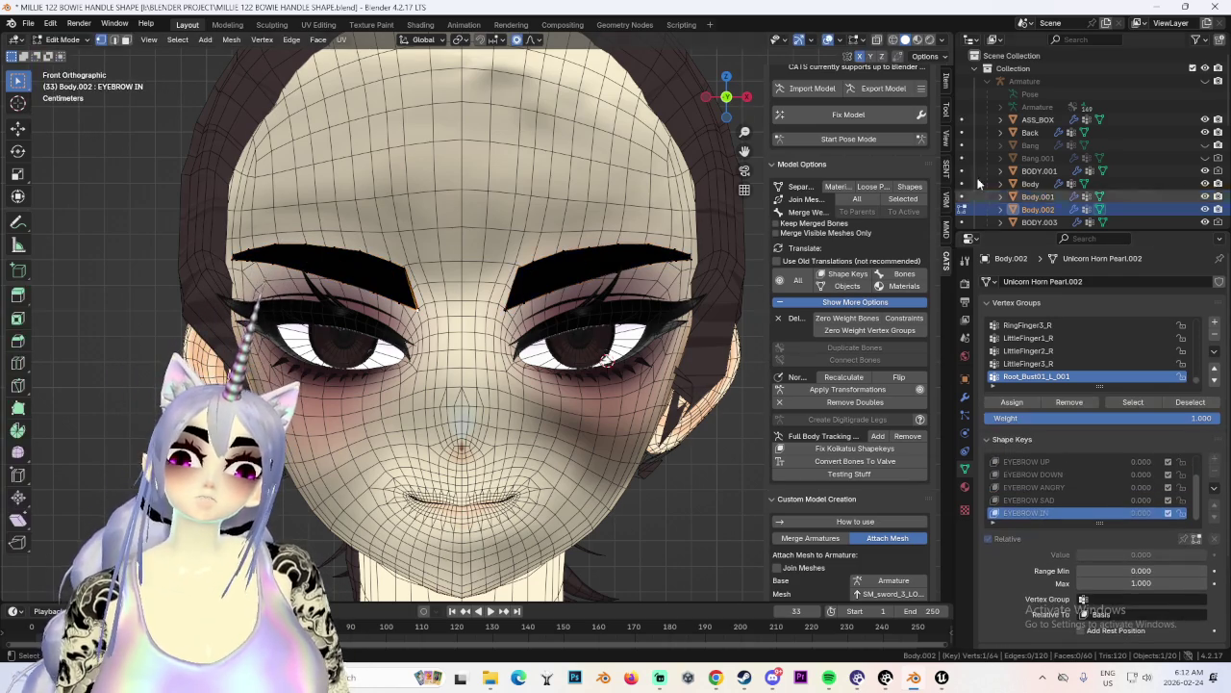
Select the eyebrows and pull them inward along X with proportional falloff.
key(a)
key(g)
key(x)
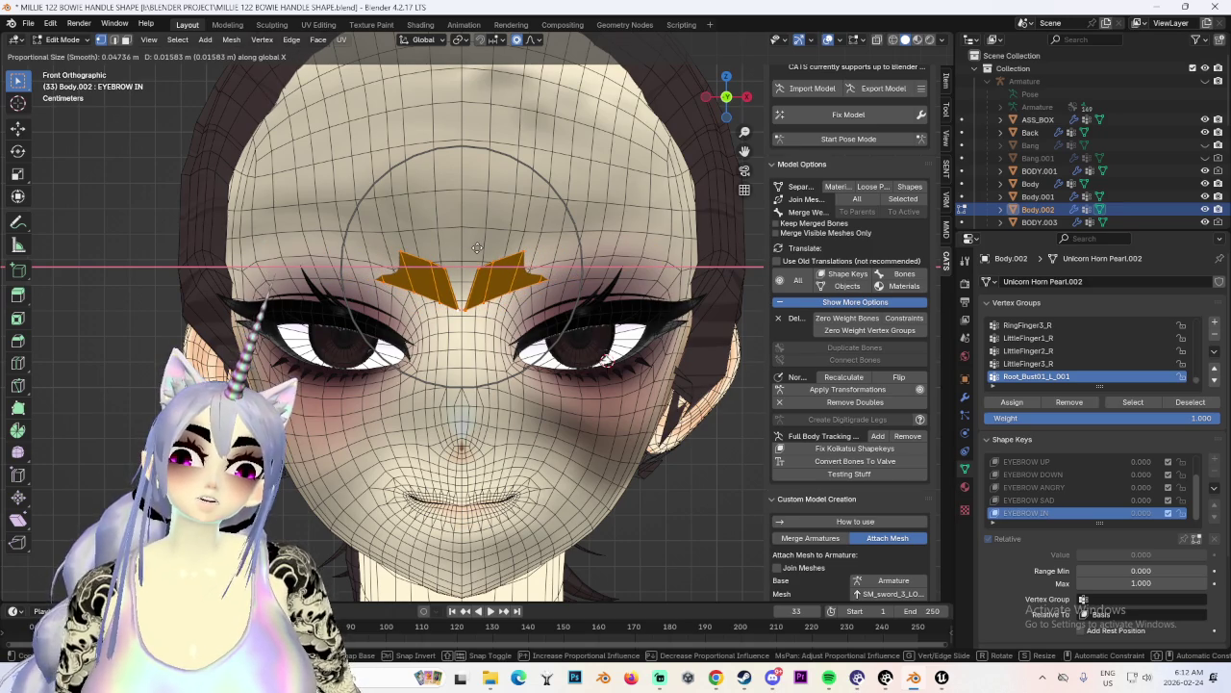
click(479, 251)
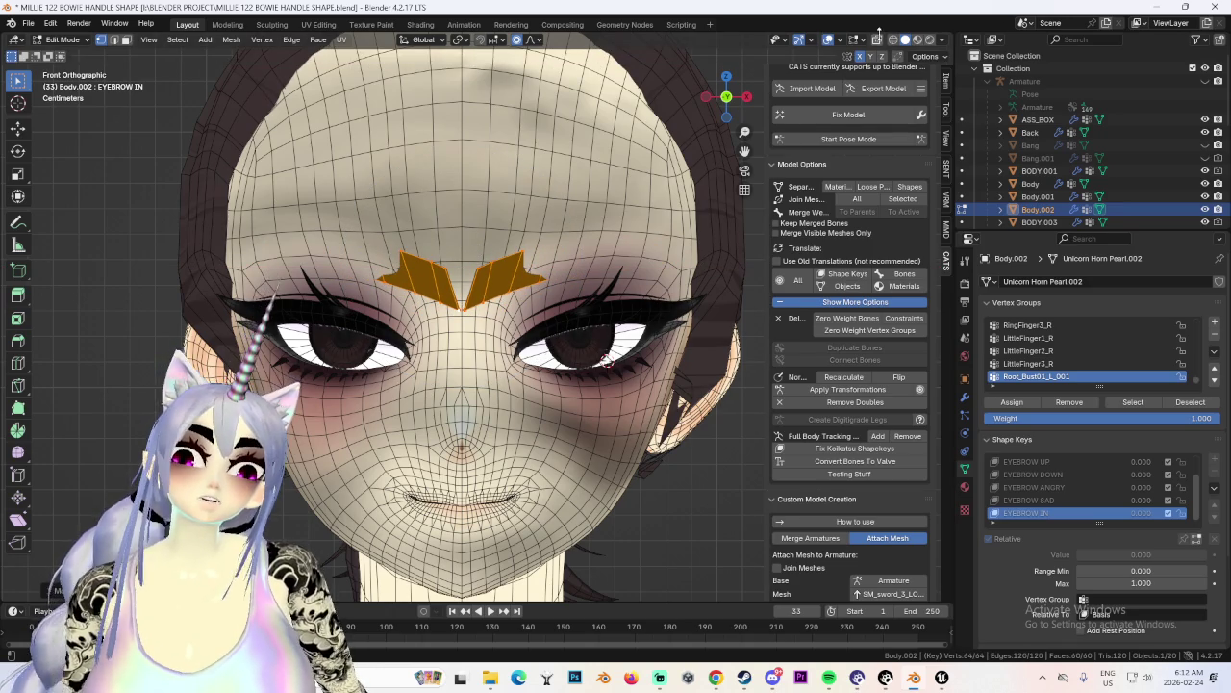
Rotate the eyebrows in wireframe view to angle them into a frown.
middle_drag(502, 223, 610, 275)
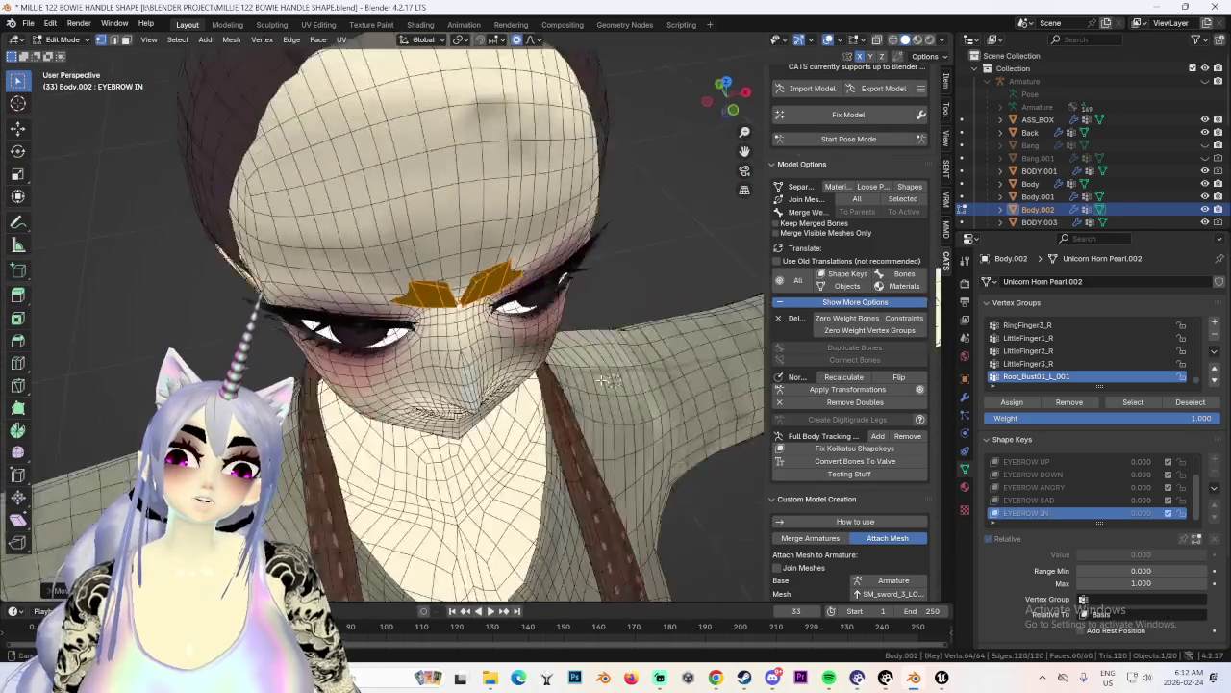
click(891, 41)
mouse_move(432, 387)
middle_down()
mouse_move(567, 220)
mouse_move(577, 187)
middle_up()
key(r)
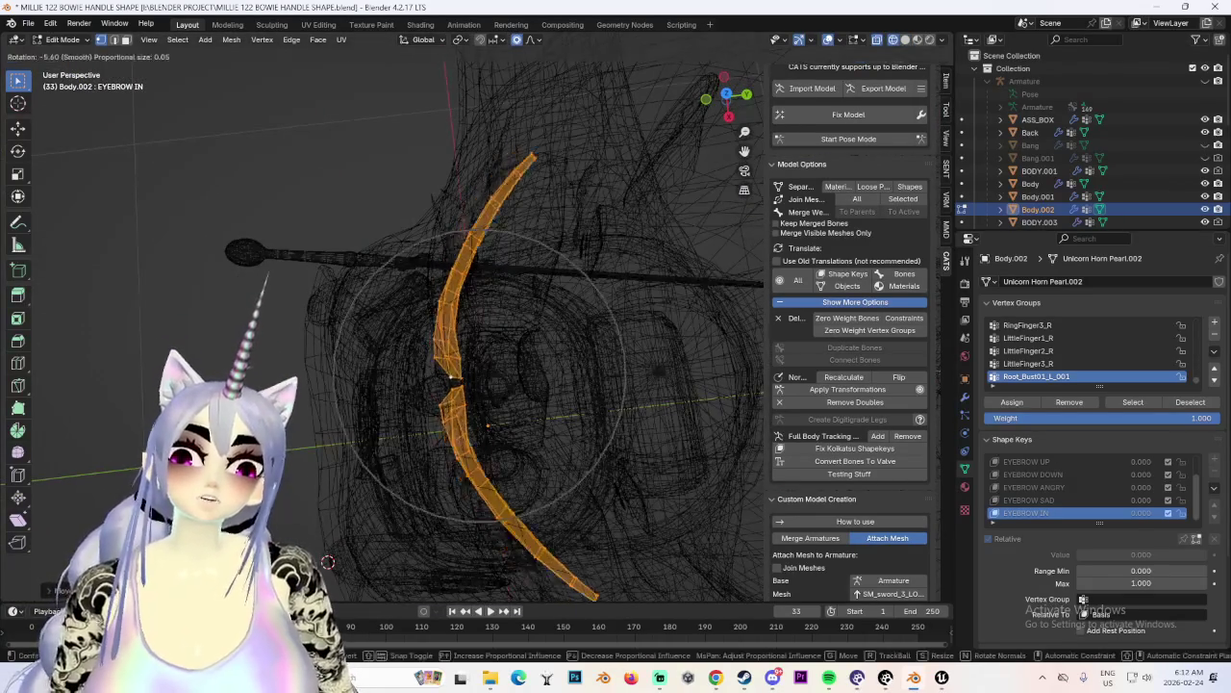
click(327, 561)
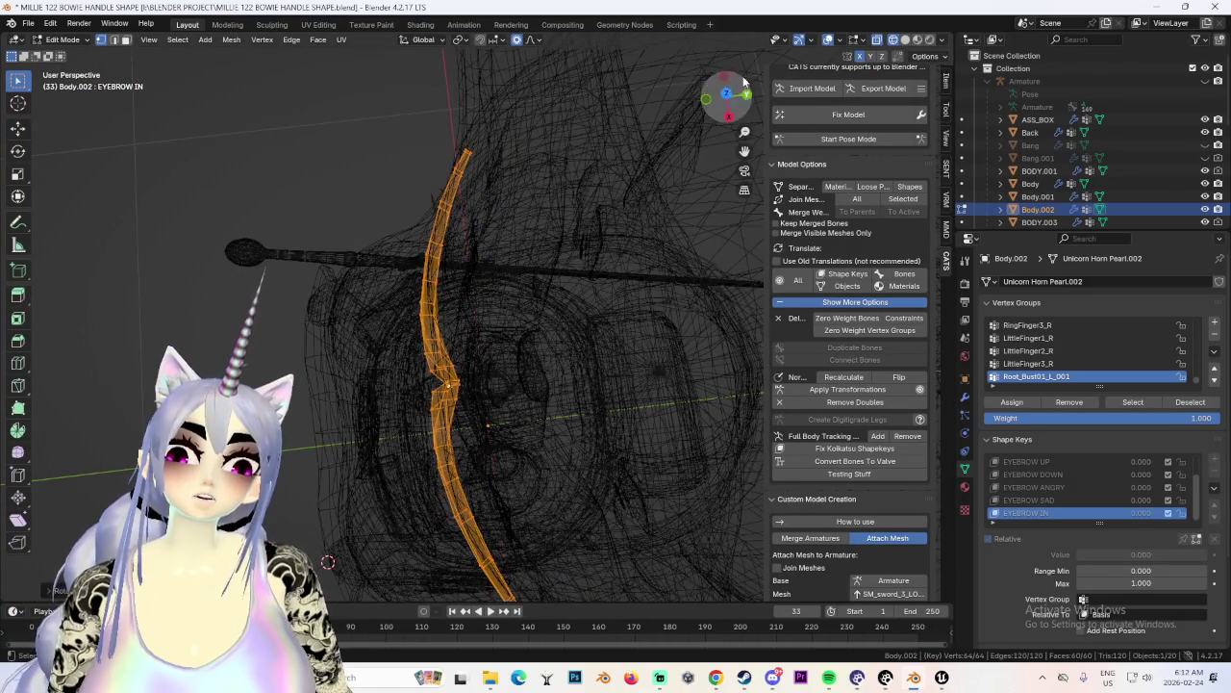
click(719, 107)
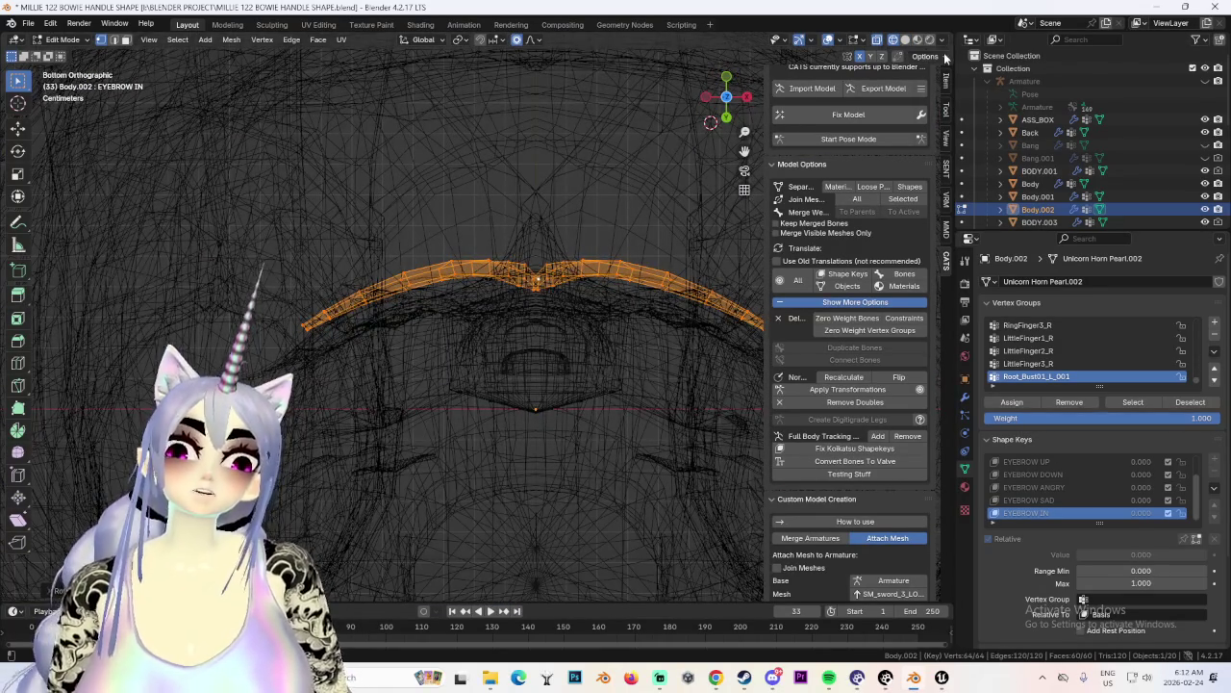
click(909, 40)
mouse_move(539, 229)
middle_down()
mouse_move(543, 322)
mouse_move(548, 304)
mouse_move(586, 289)
middle_up()
Abandon further tweaks, turn off proportional editing, undo, and return to Object Mode.
key(g)
key(Escape)
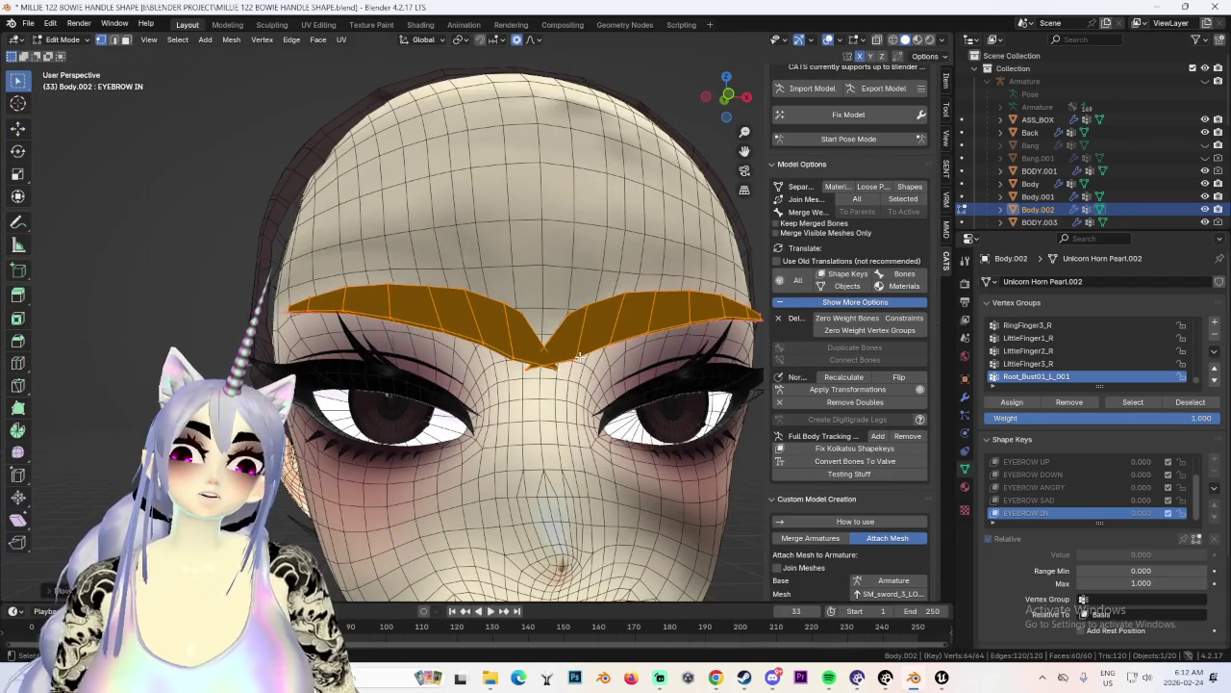
mouse_move(628, 370)
middle_down()
mouse_move(592, 375)
mouse_move(568, 317)
middle_up()
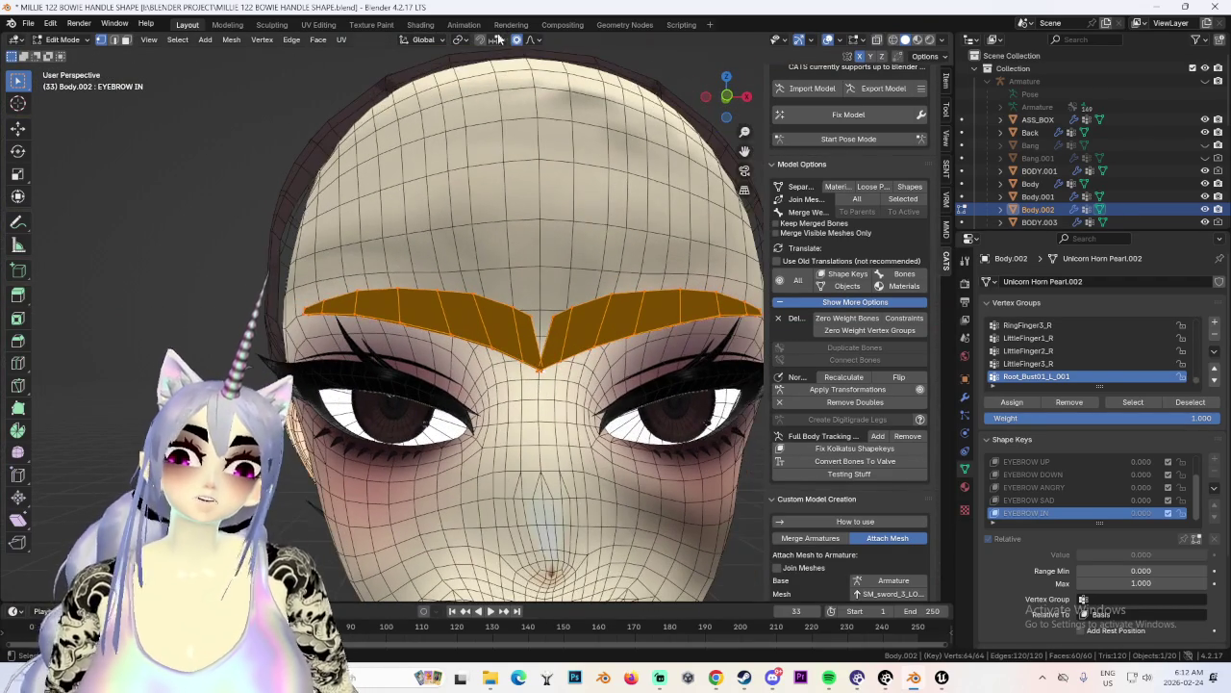
click(517, 41)
scroll(566, 294, down, 2)
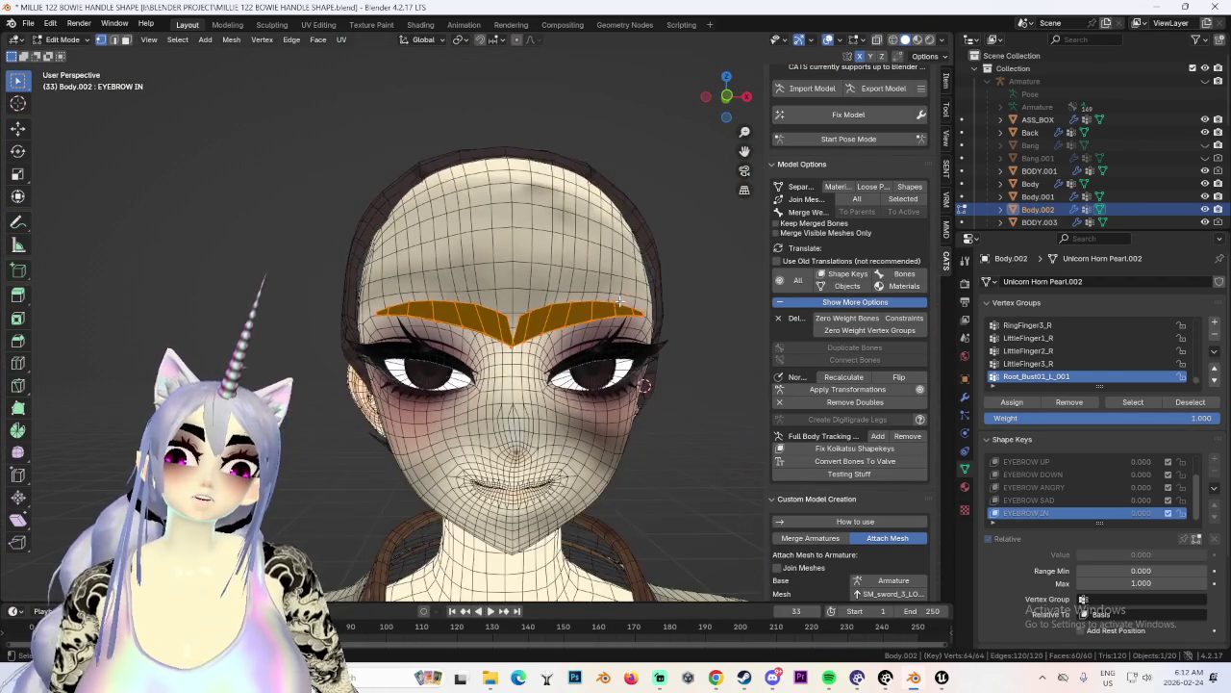
key(ctrl+z)
key(ctrl+z)
key(ctrl+z)
key(Tab)
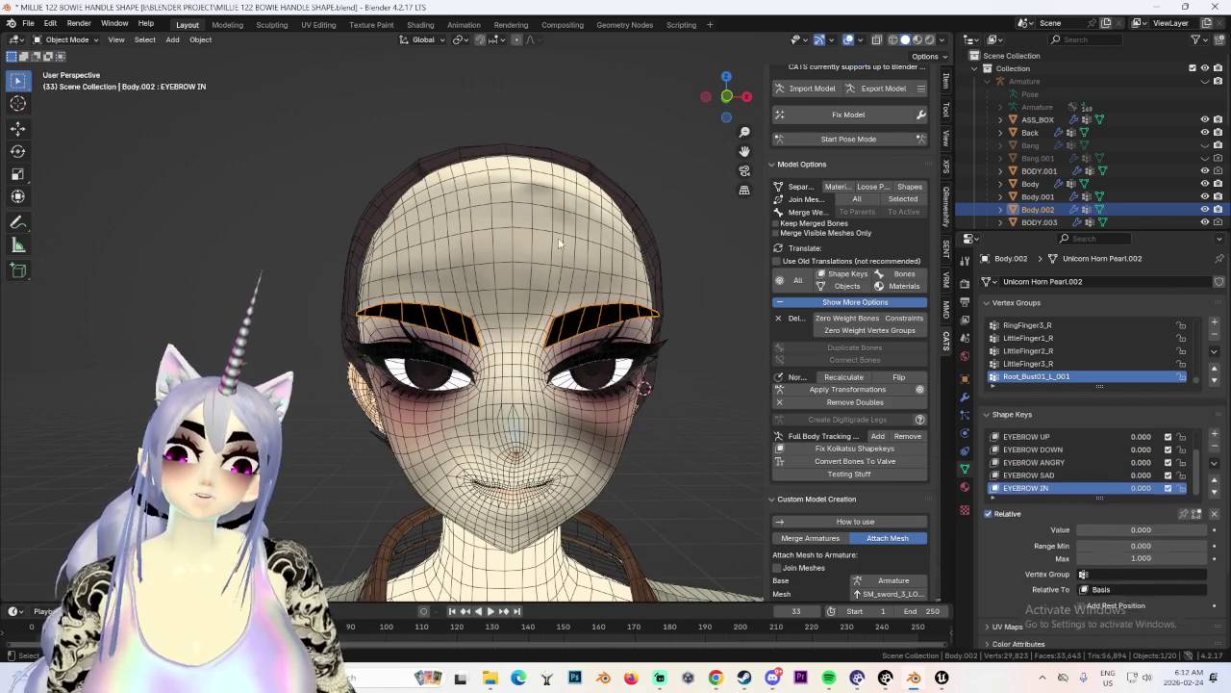
Preview EYEBROW IN at value 1, then reset it to 0 and inspect the head.
drag(1132, 482, 1144, 478)
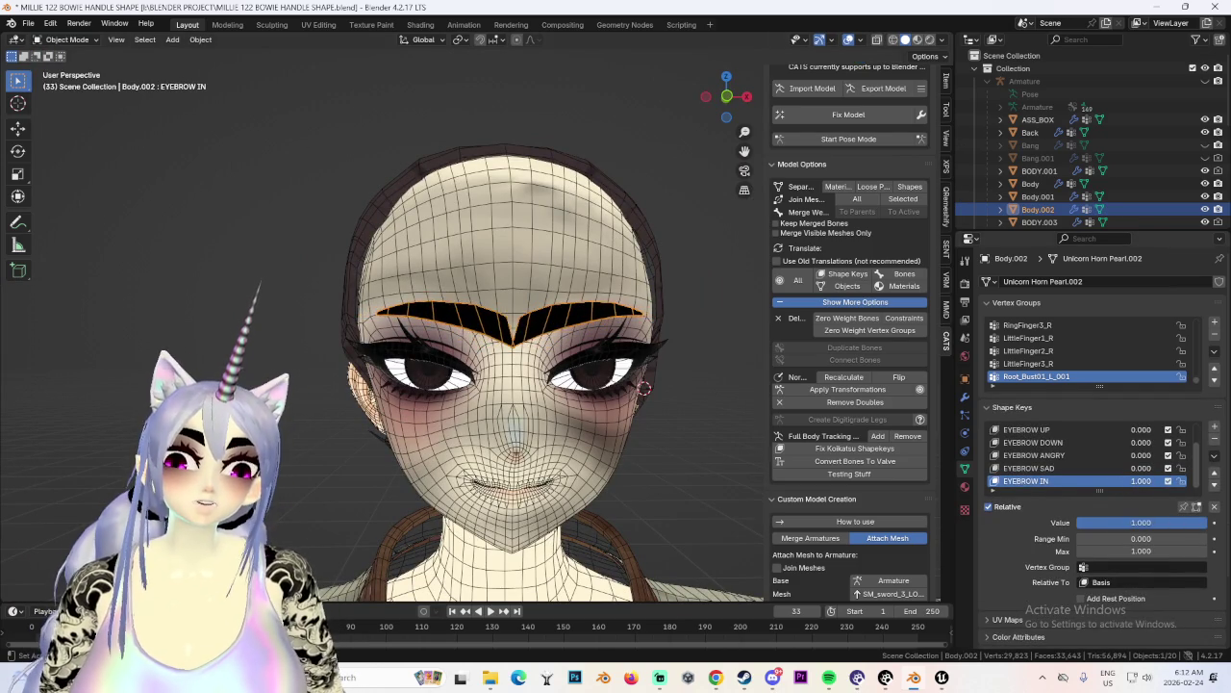
scroll(613, 424, up, 2)
scroll(613, 423, up, 2)
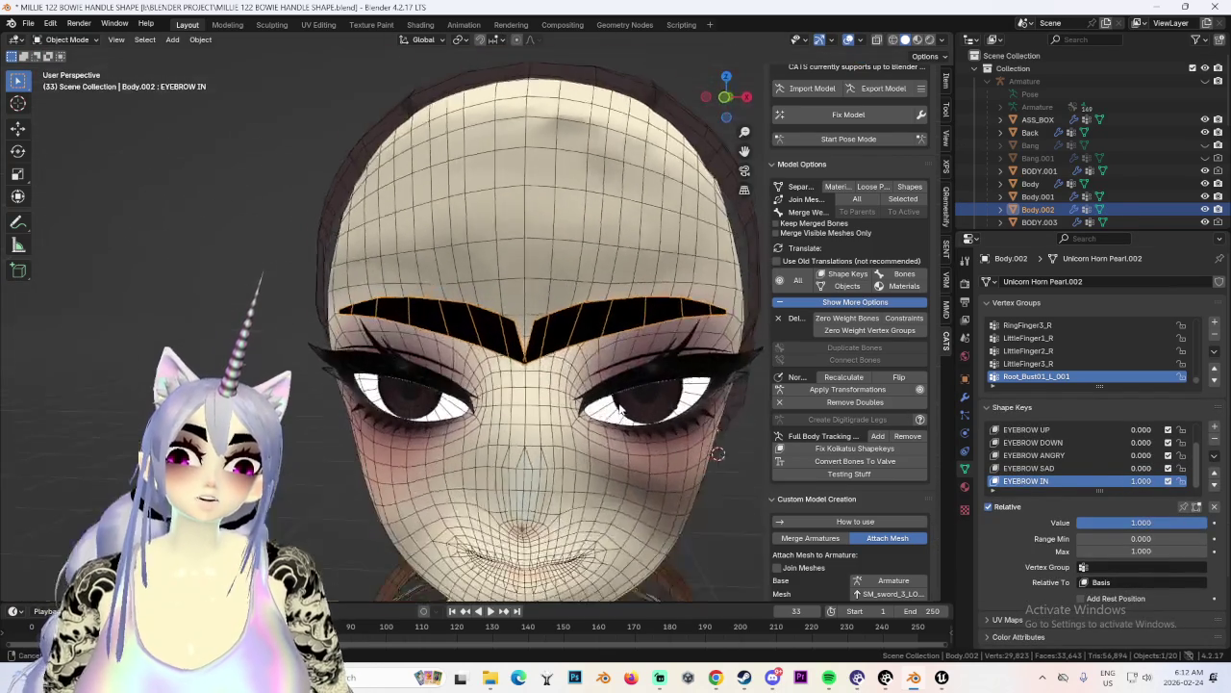
drag(1141, 481, 1092, 486)
scroll(534, 418, down, 2)
scroll(534, 418, down, 2)
scroll(534, 418, down, 1)
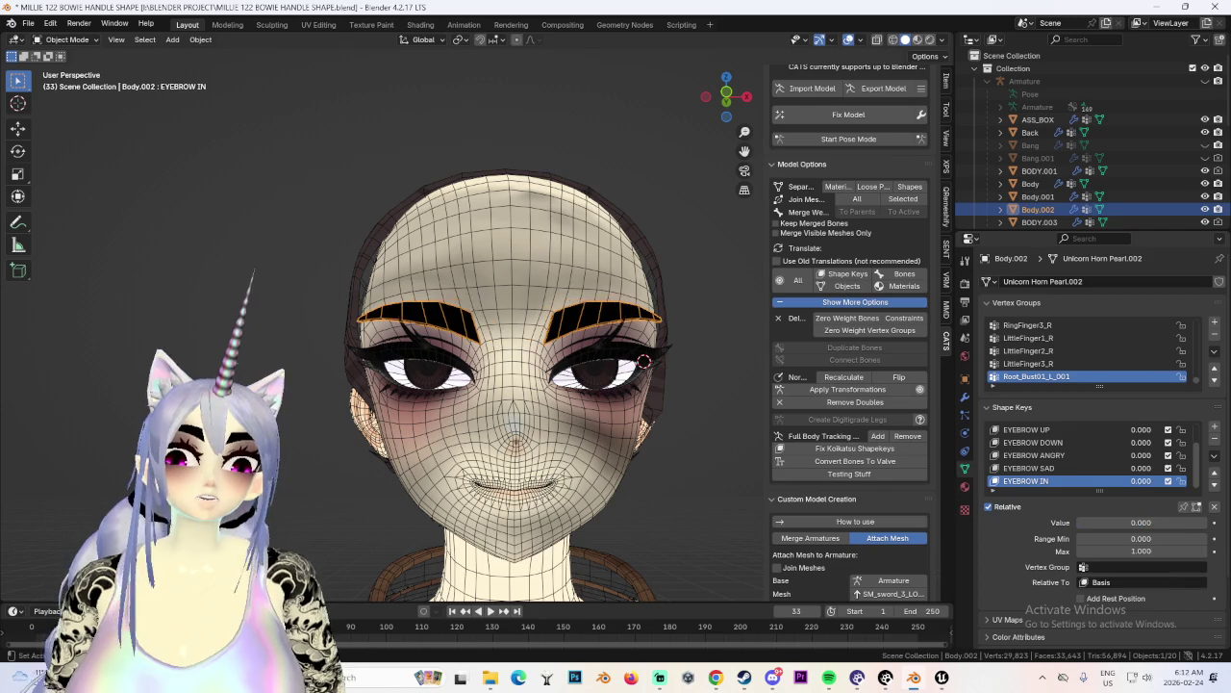
mouse_move(461, 308)
middle_down()
mouse_move(580, 321)
mouse_move(539, 308)
mouse_move(635, 384)
mouse_move(510, 283)
middle_up()
Preview EYEBROW SAD at full strength, reset it to 0, and add a new shape key.
mouse_move(1140, 468)
mouse_down()
mouse_move(1183, 467)
mouse_move(1091, 467)
mouse_up()
click(1043, 463)
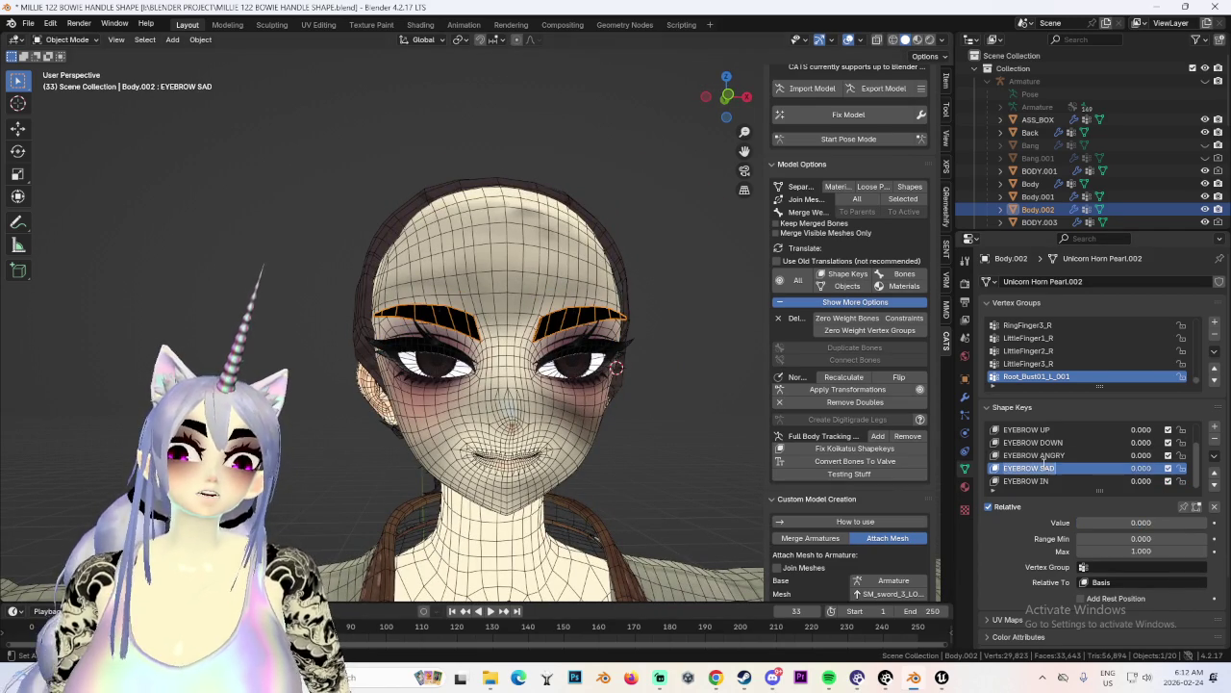
click(1214, 426)
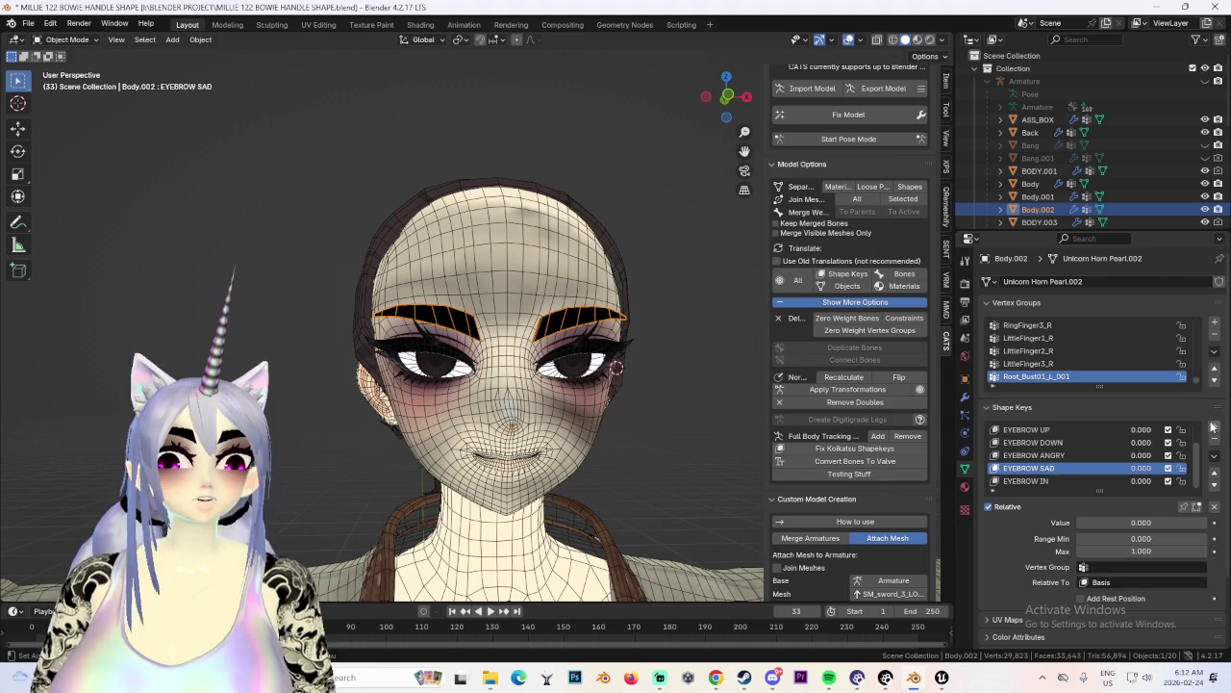
Name the key EYEBROW SAD UPTURN, enter Edit Mode in front view, and keep only the left eyebrow selected.
text(EYEBROW SADUPTURN)
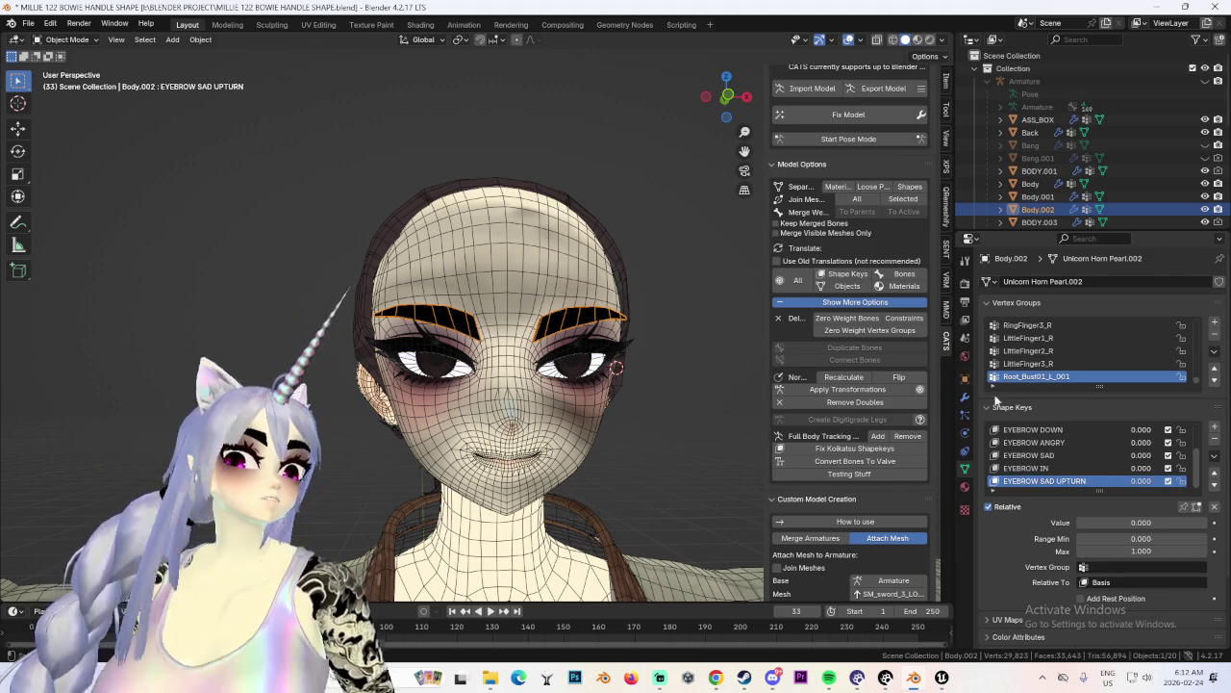
click(76, 39)
click(76, 68)
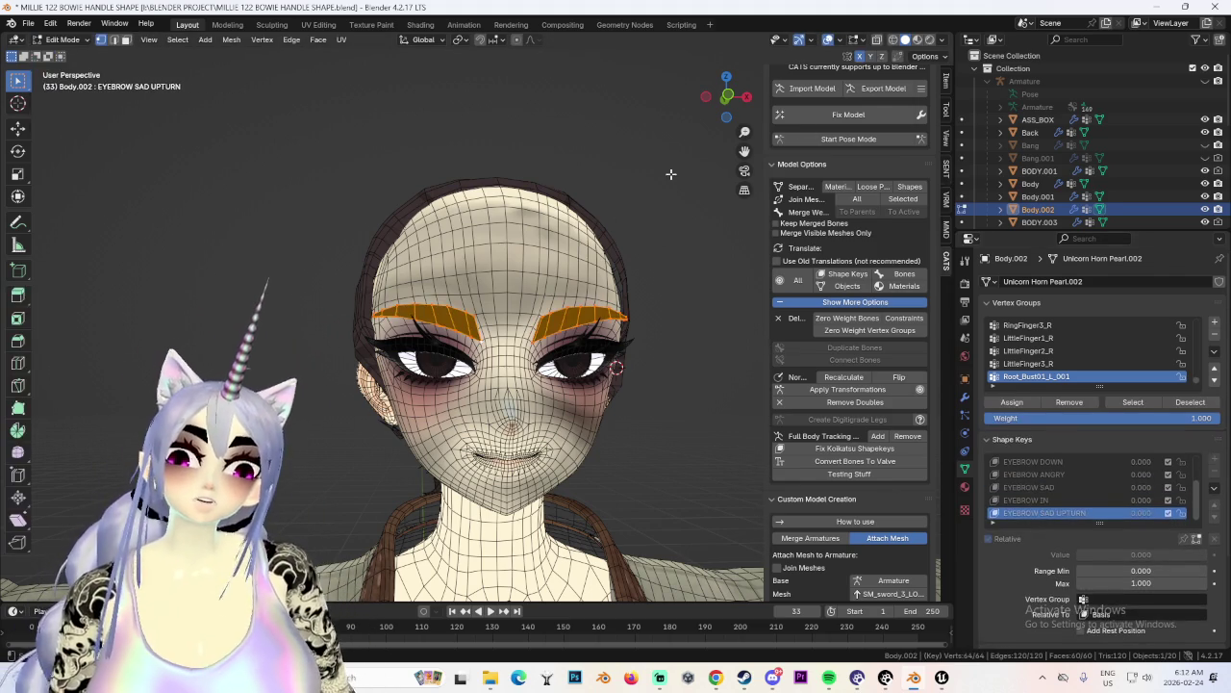
click(731, 96)
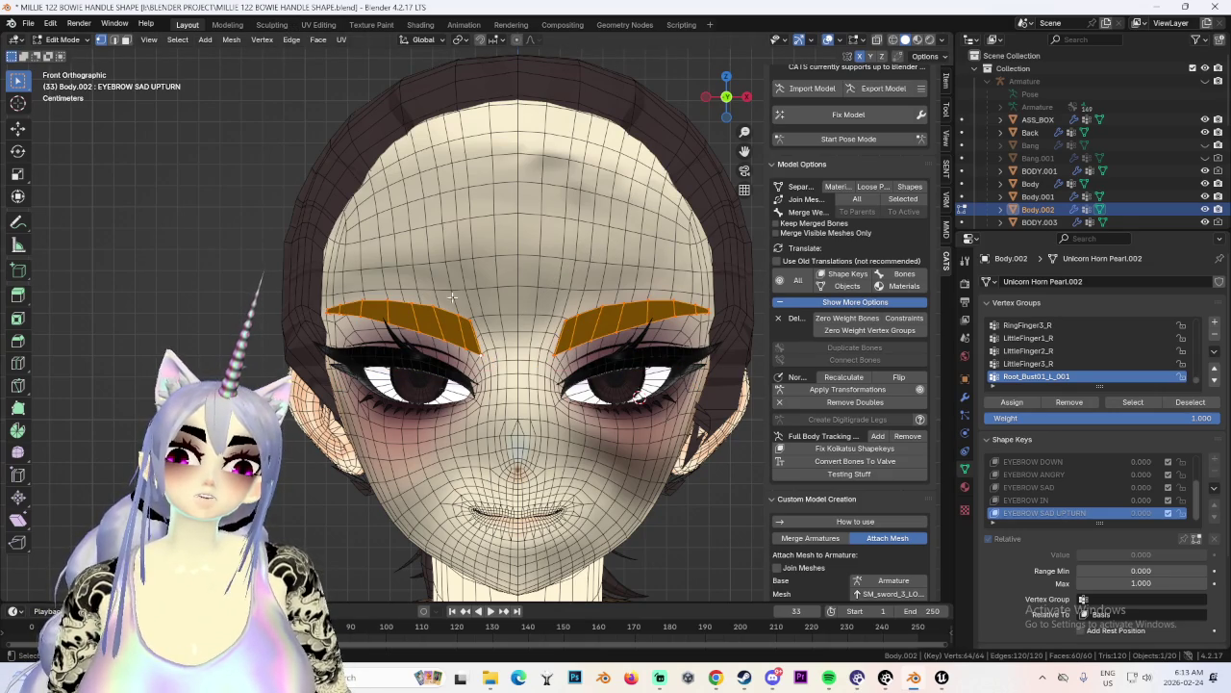
click(893, 40)
ctrl+drag(521, 244, 797, 552)
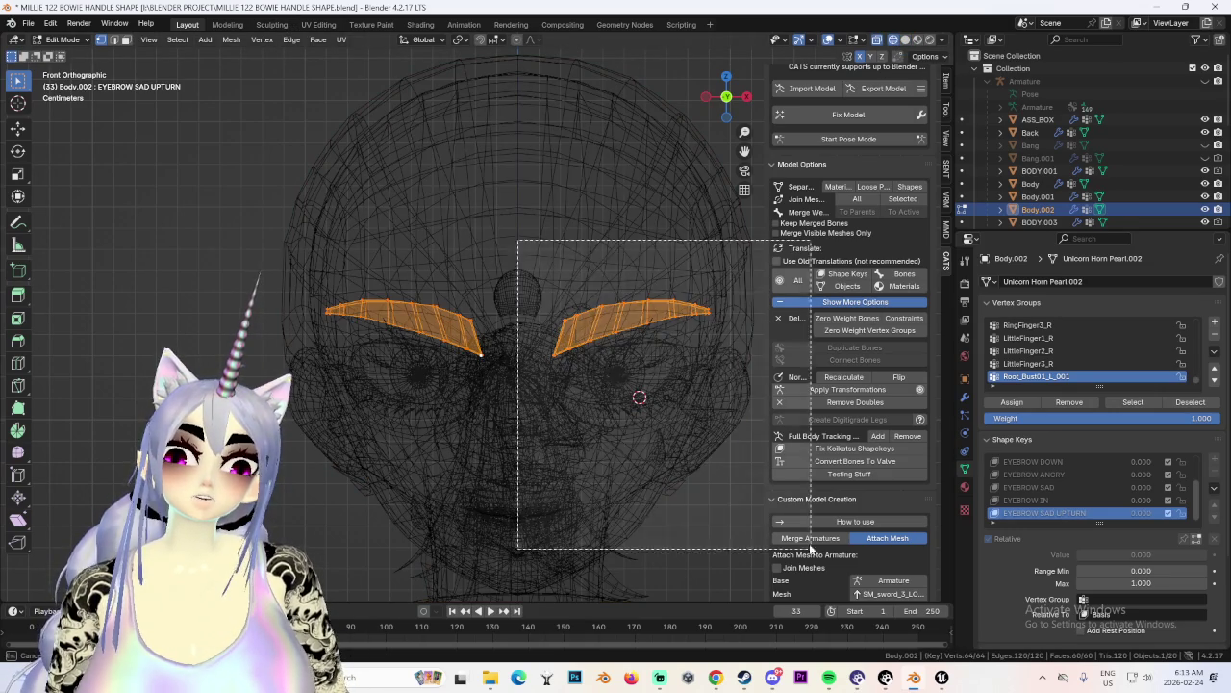
click(904, 40)
Tilt the left eyebrow about -27° and raise one of its points vertically.
key(r)
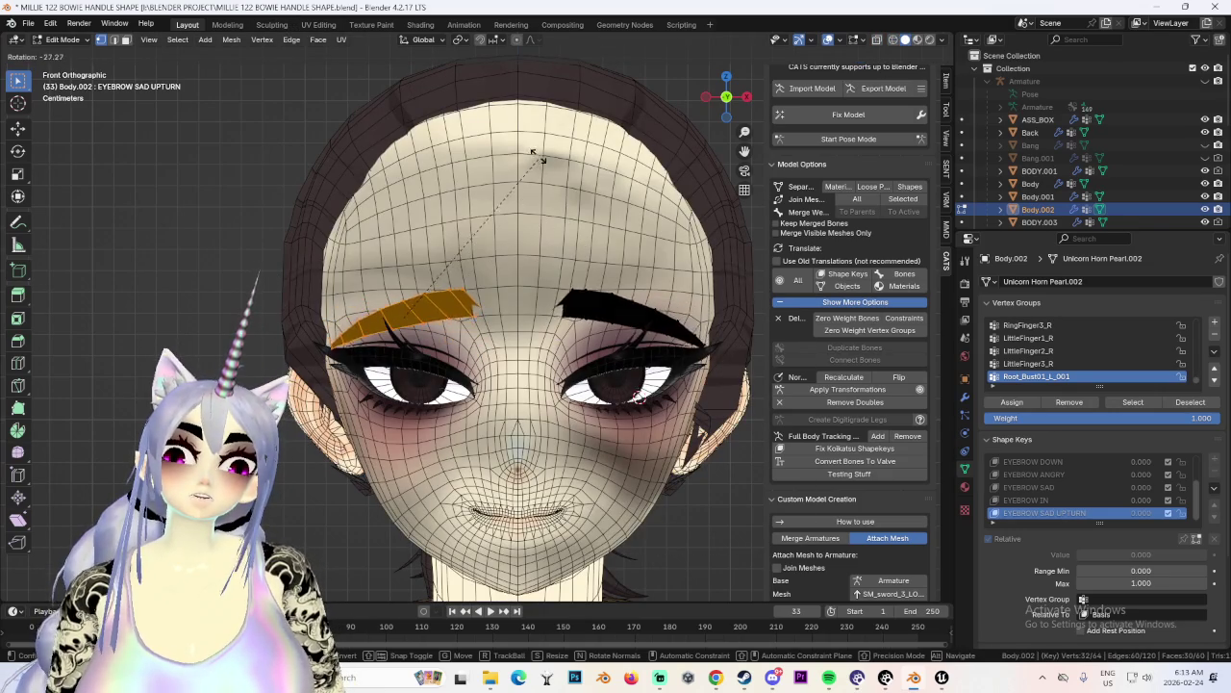
click(516, 164)
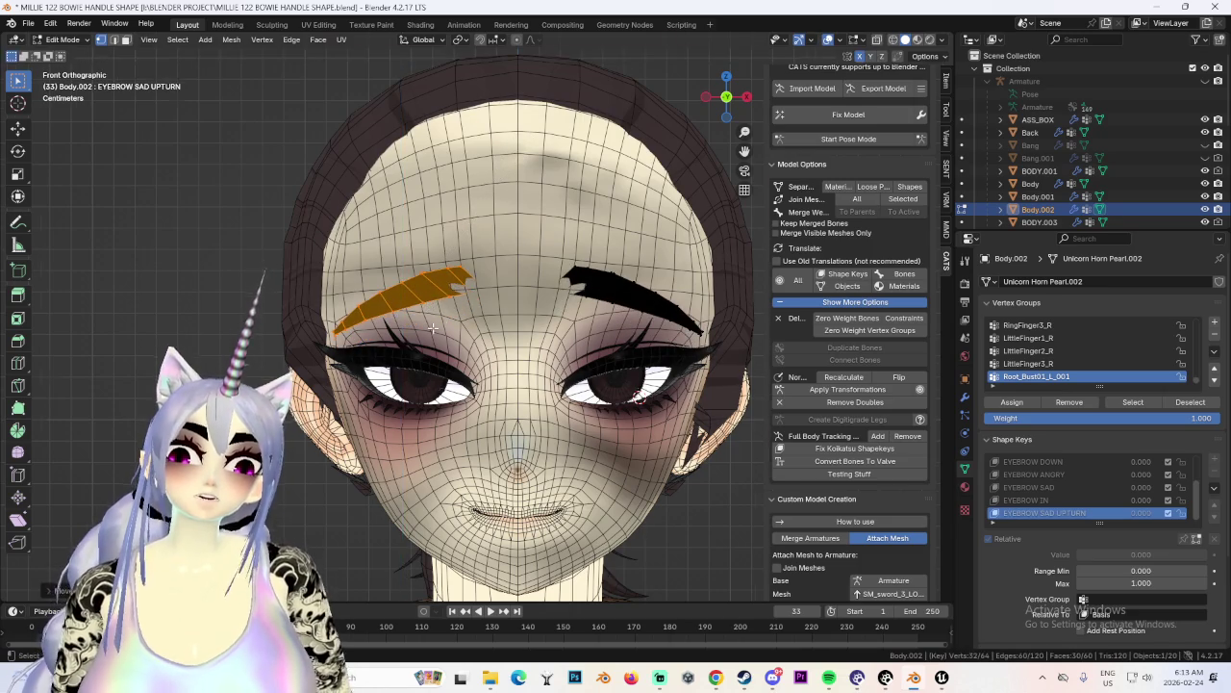
scroll(404, 318, up, 2)
click(356, 306)
key(g)
key(z)
click(357, 309)
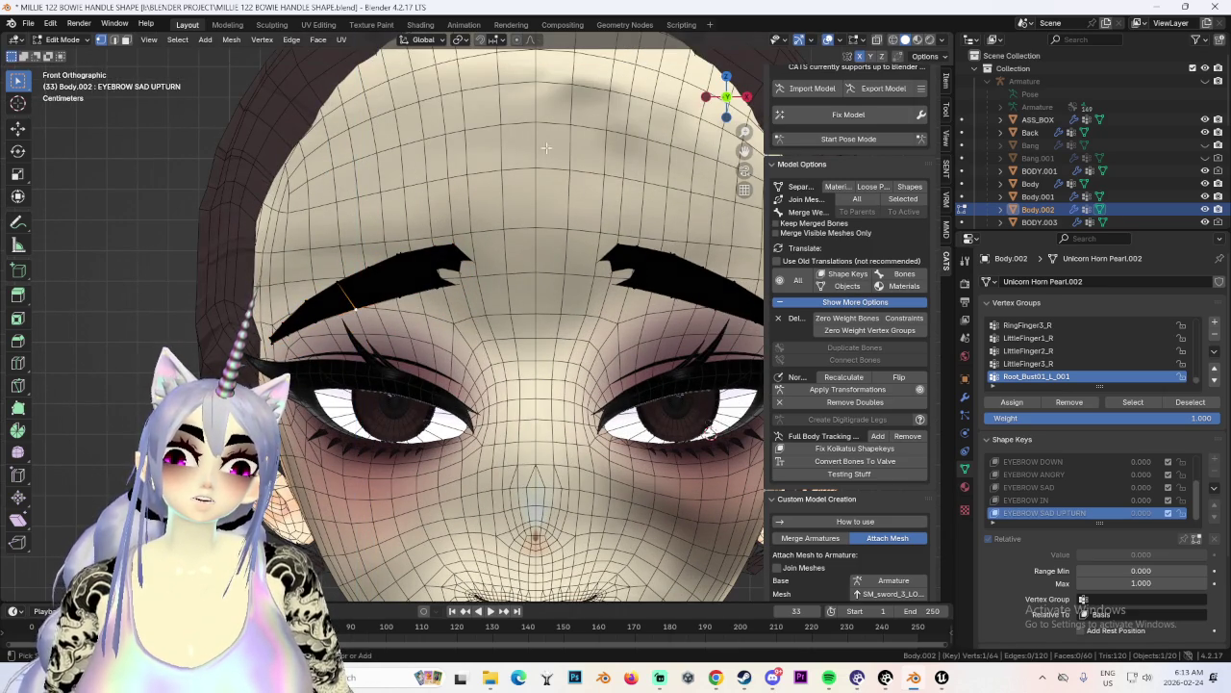
Try several smooth-falloff moves on an eyebrow point, settling on a vertical lift.
key(g)
key(z)
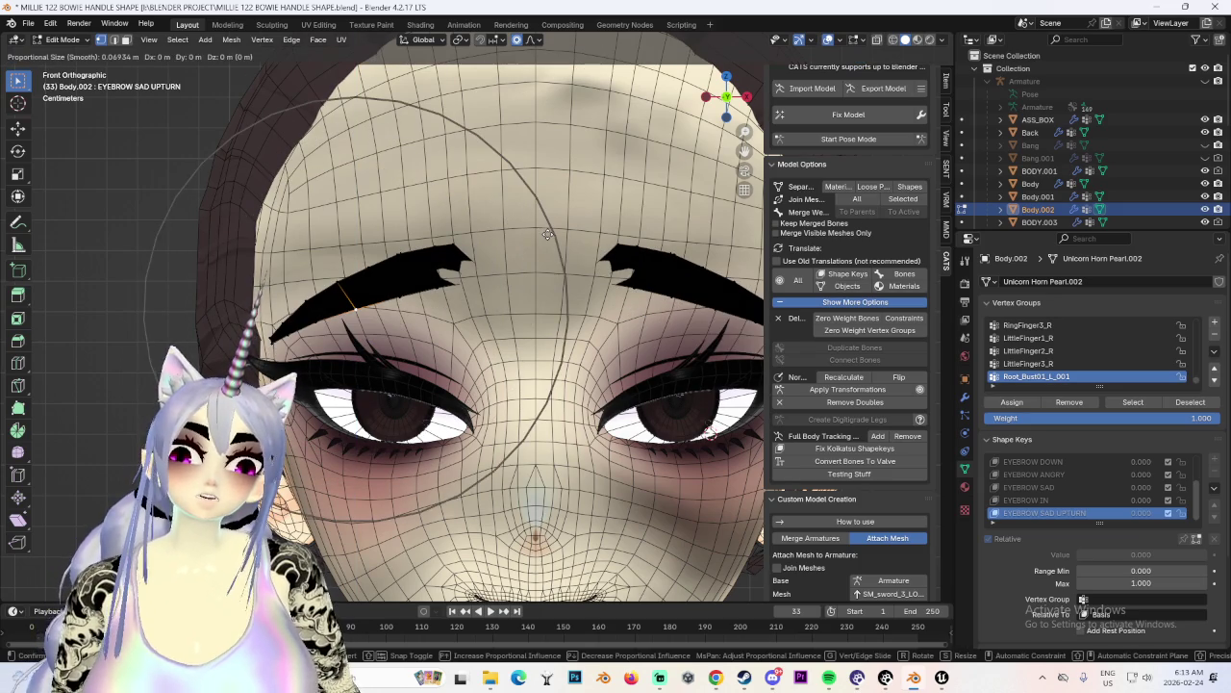
key(Escape)
key(g)
key(Escape)
key(g)
key(Escape)
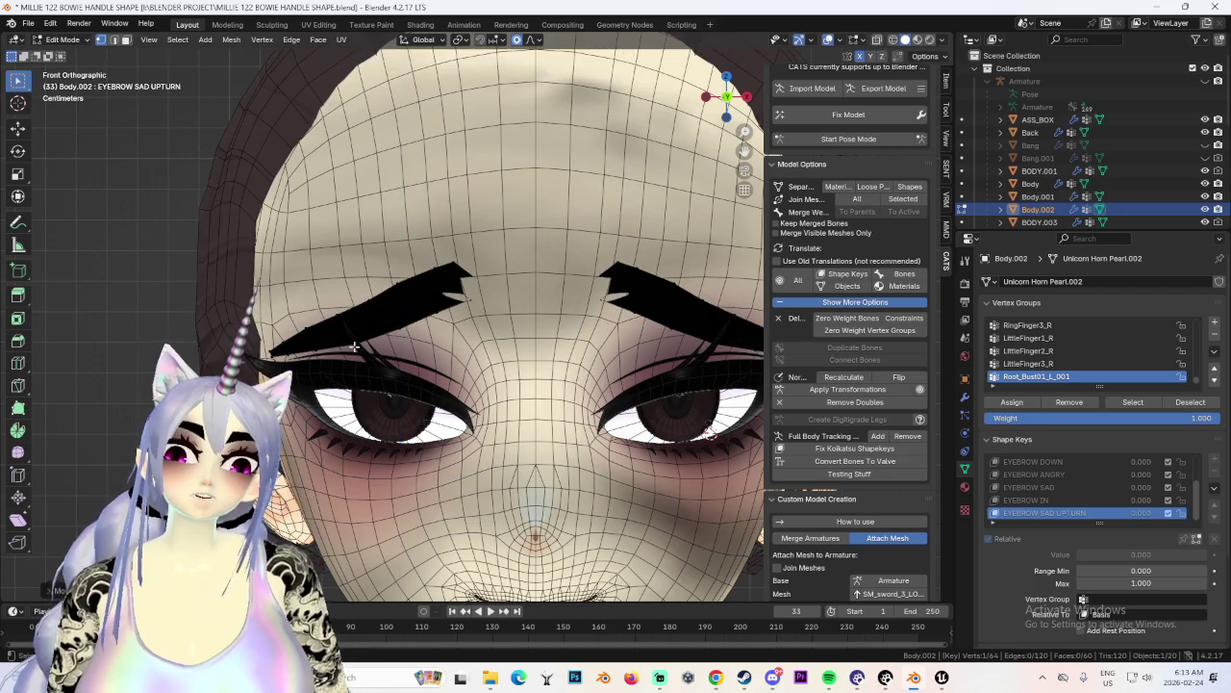
scroll(402, 278, up, 2)
key(g)
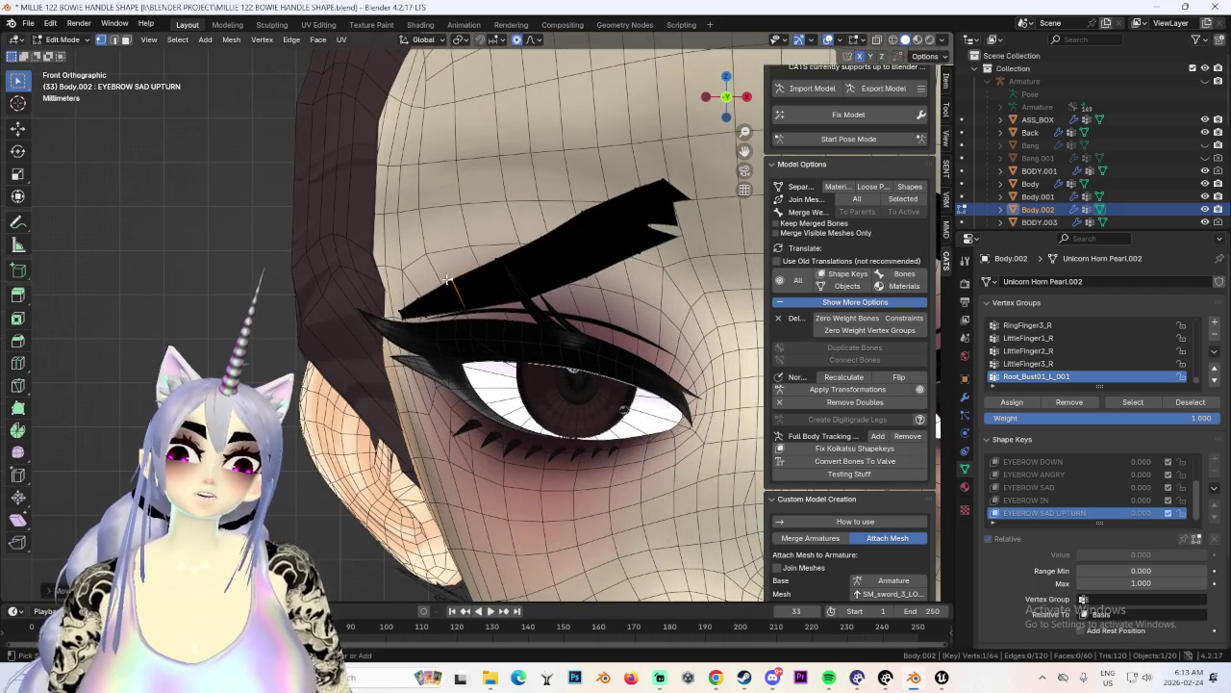
key(z)
key(Escape)
key(g)
key(z)
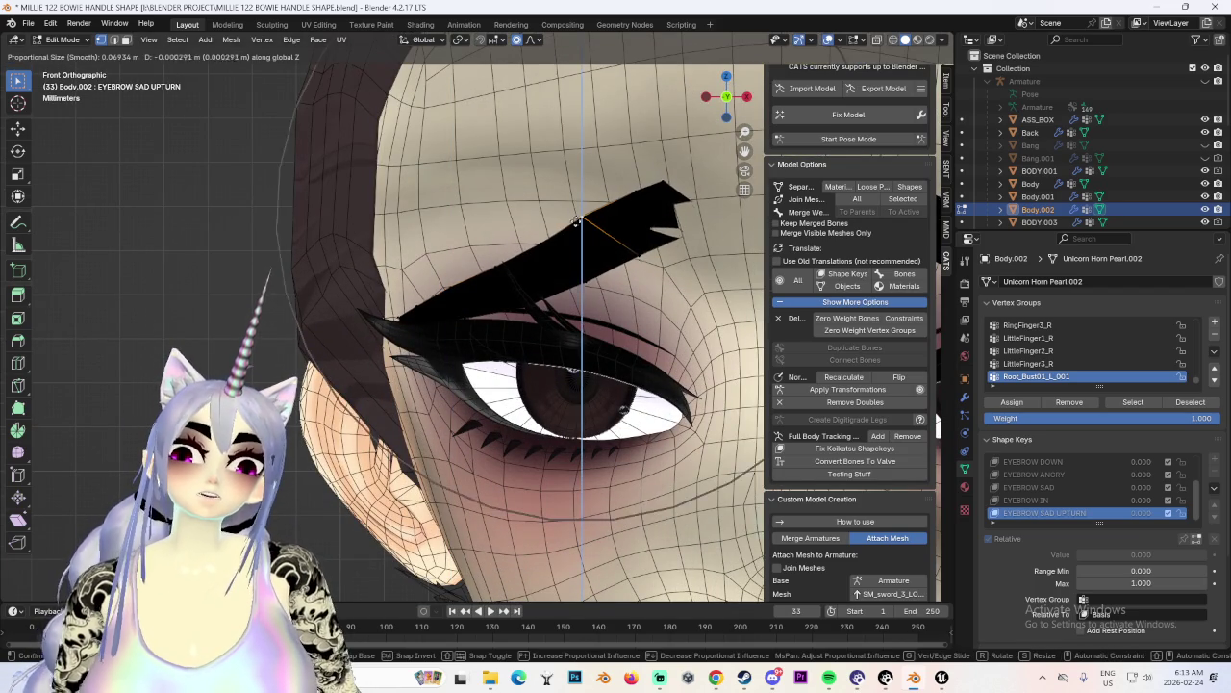
click(563, 287)
Lift successive eyebrow points along Z so the inner tip peaks upward.
key(g)
key(z)
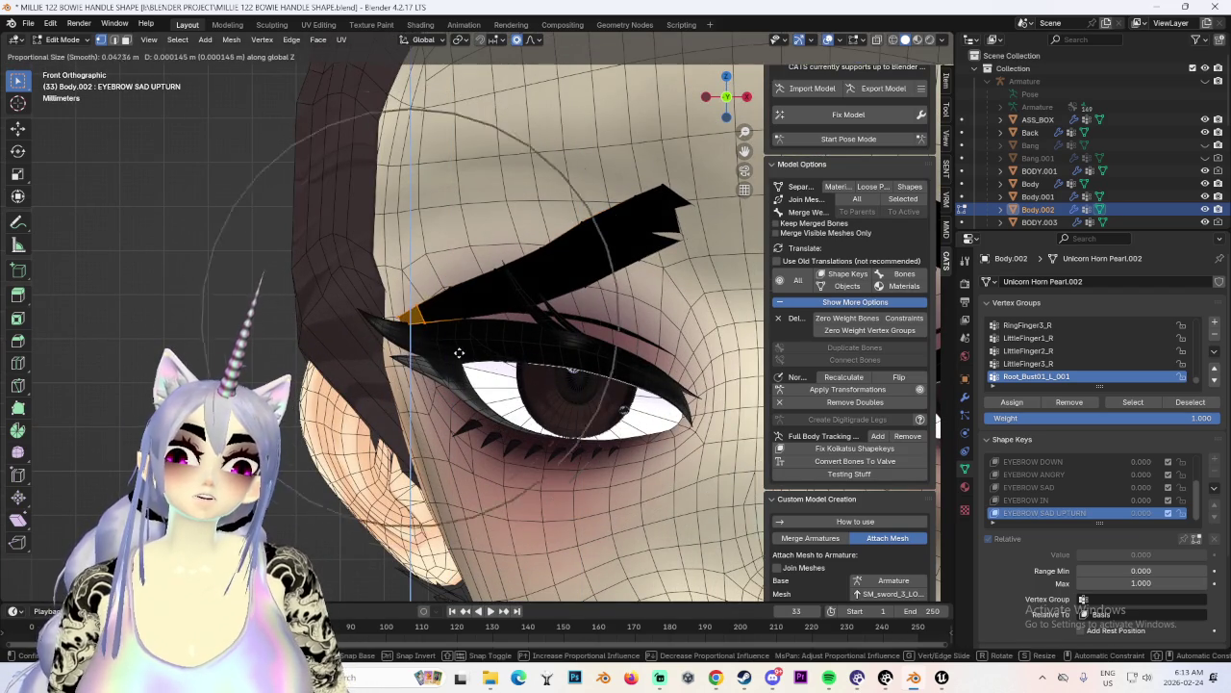
click(462, 322)
key(g)
key(z)
click(467, 317)
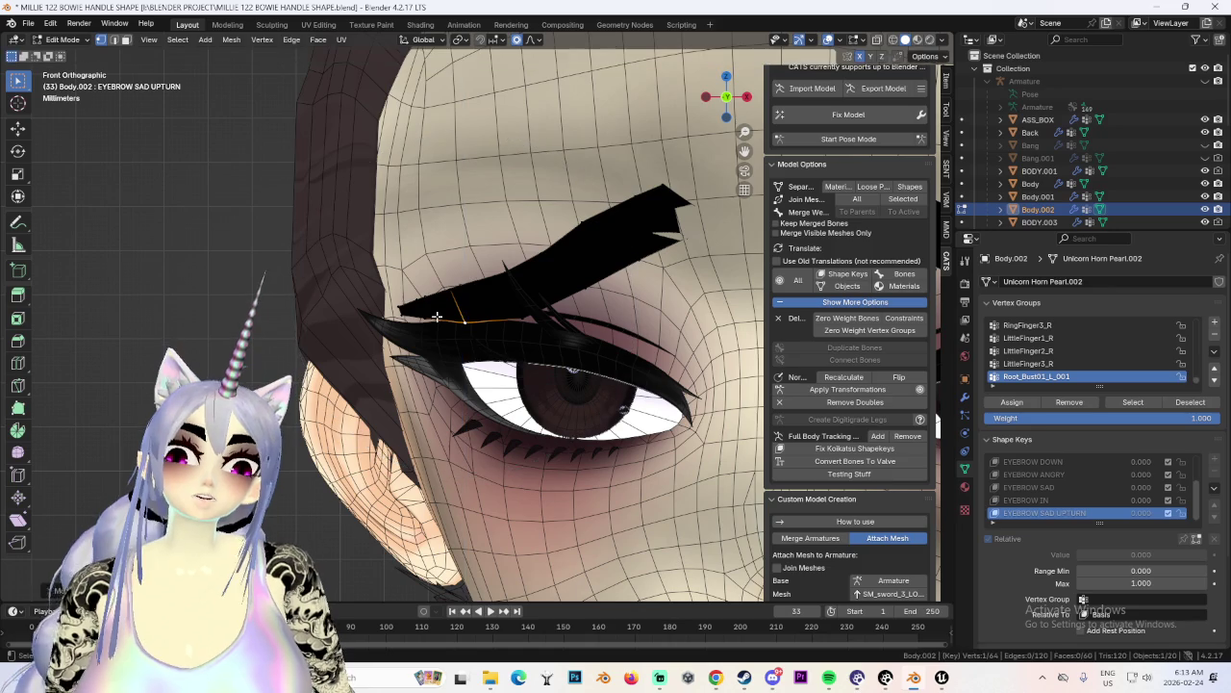
key(g)
key(z)
click(460, 286)
key(g)
key(z)
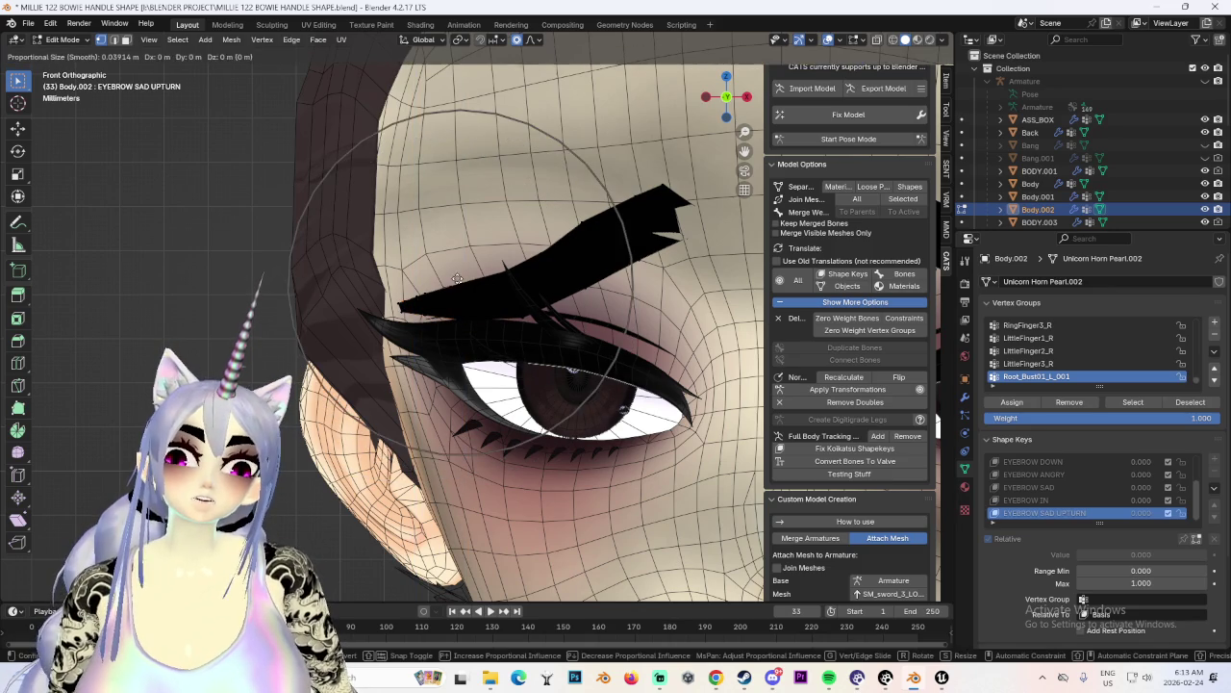
click(459, 283)
key(g)
key(z)
click(517, 310)
scroll(663, 208, down, 2)
key(g)
key(z)
click(596, 221)
key(g)
key(z)
scroll(554, 258, down, 2)
scroll(555, 262, up, 2)
scroll(555, 262, up, 1)
click(555, 262)
Nudge eyebrow points about 0.005 m along Y, checking the depth from a side angle.
mouse_move(555, 262)
middle_down()
mouse_move(755, 309)
mouse_move(648, 286)
middle_up()
scroll(558, 228, up, 3)
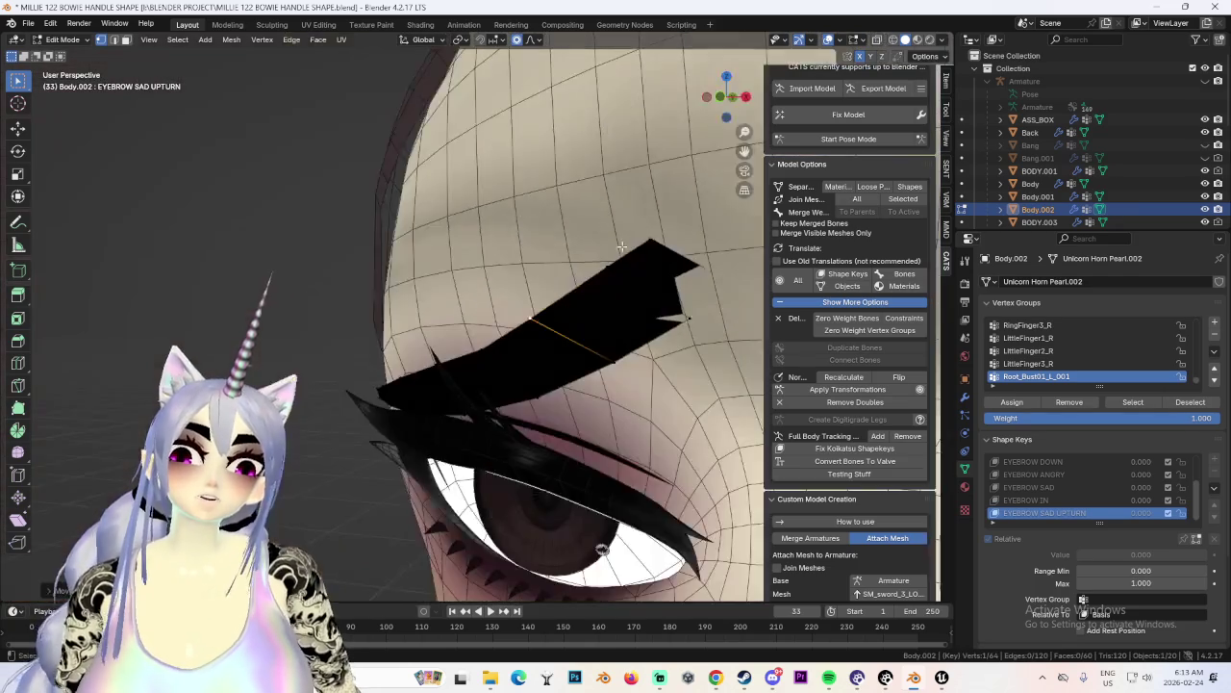
scroll(564, 269, up, 3)
scroll(541, 276, up, 2)
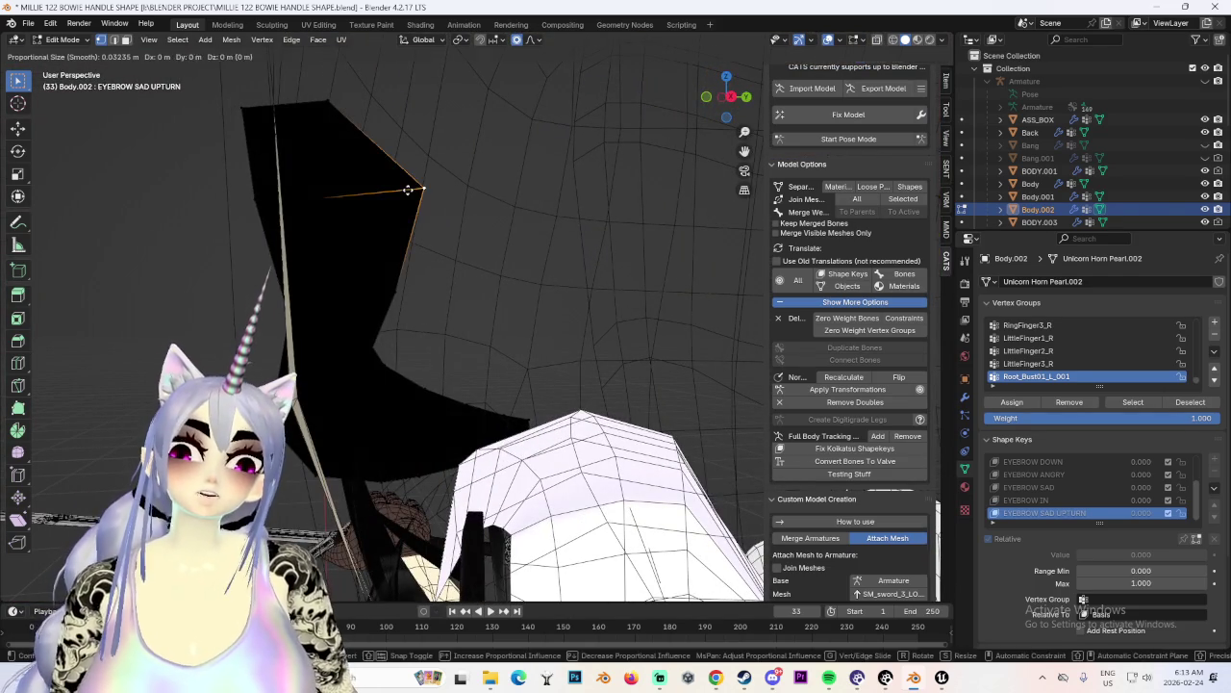
key(y)
scroll(308, 192, up, 1)
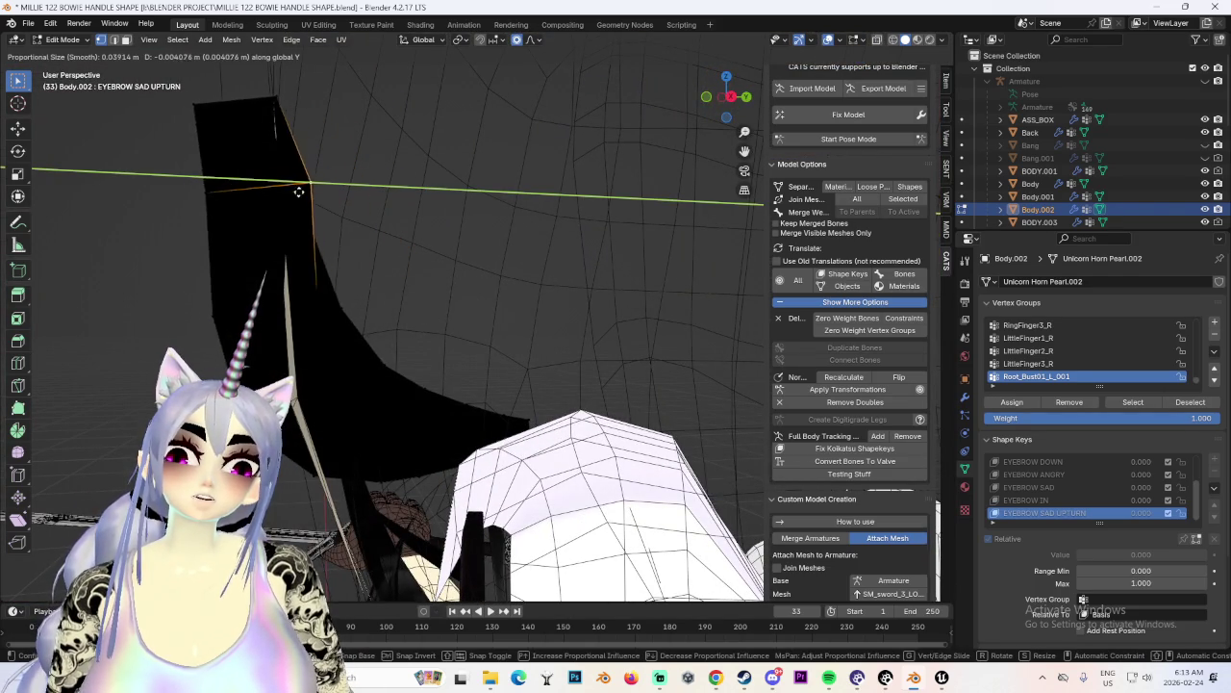
click(269, 196)
scroll(385, 288, down, 2)
scroll(433, 269, down, 2)
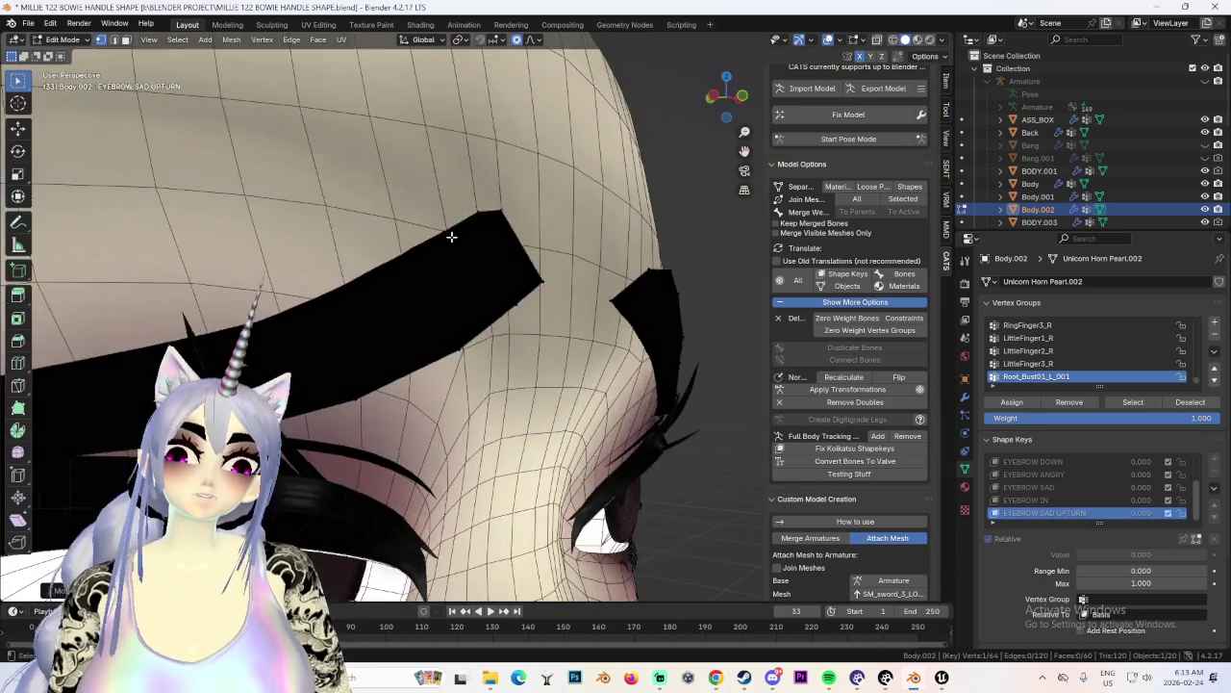
scroll(526, 252, down, 2)
middle_drag(629, 259, 563, 283)
key(g)
key(y)
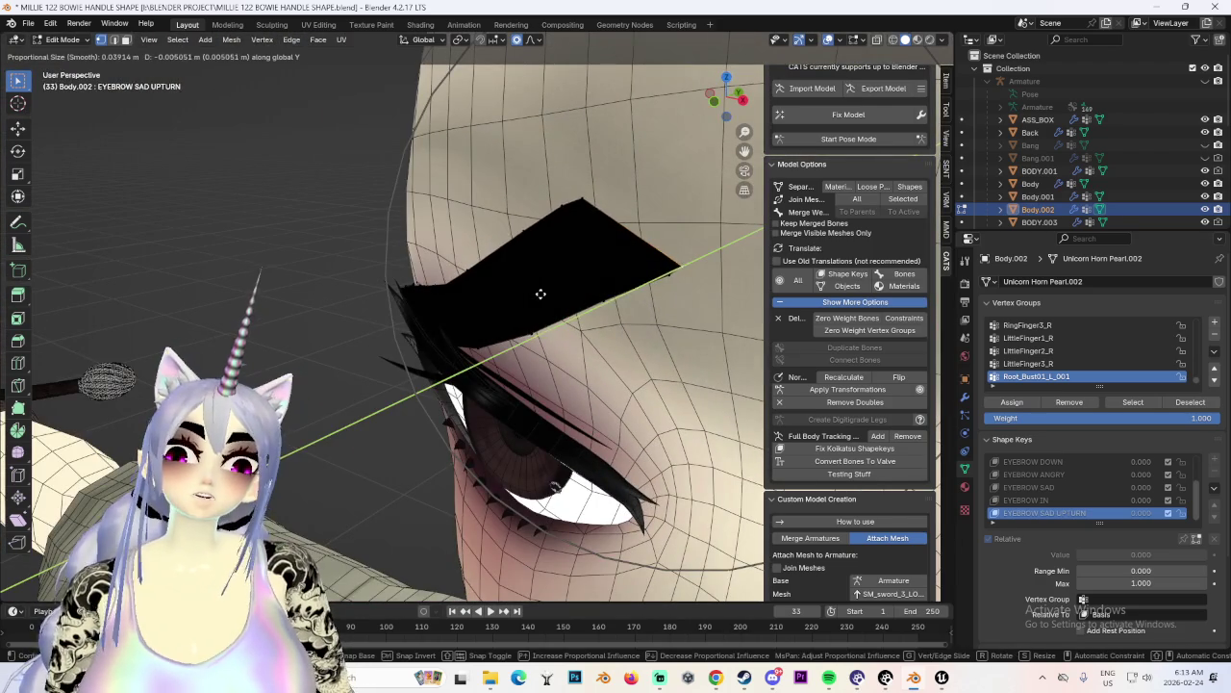
click(543, 289)
Return to front view and reposition the eyebrow tip point.
key(KP_1)
scroll(481, 274, up, 2)
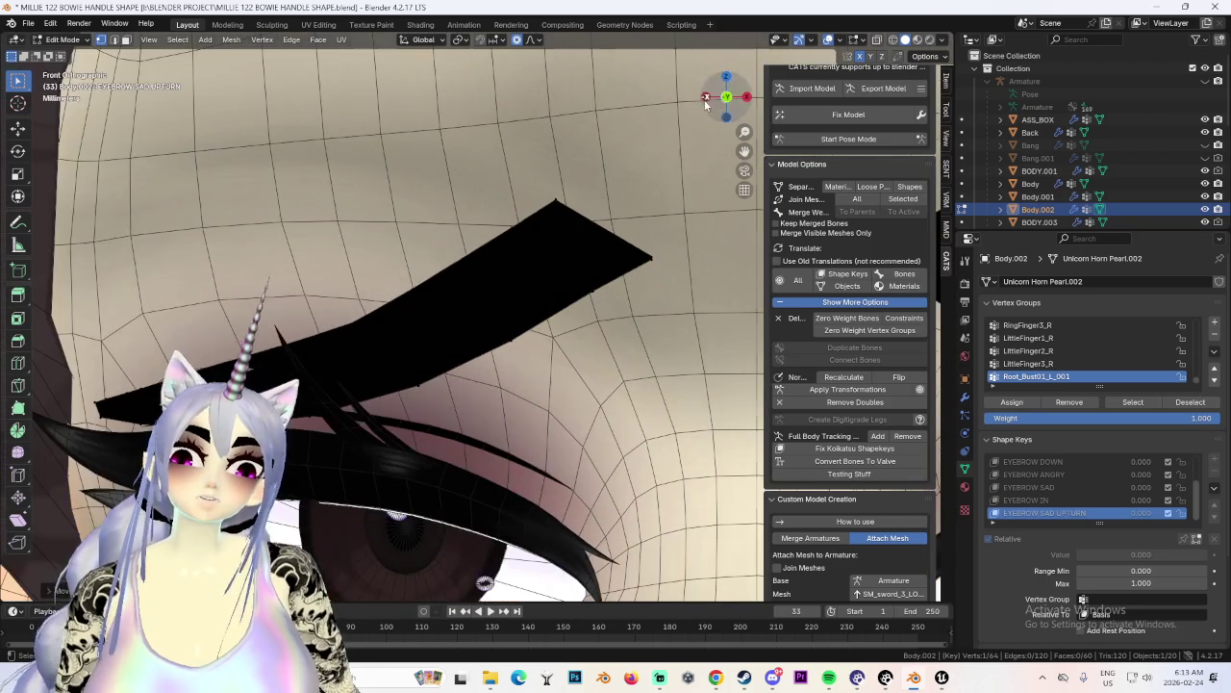
scroll(473, 255, down, 3)
scroll(500, 252, up, 2)
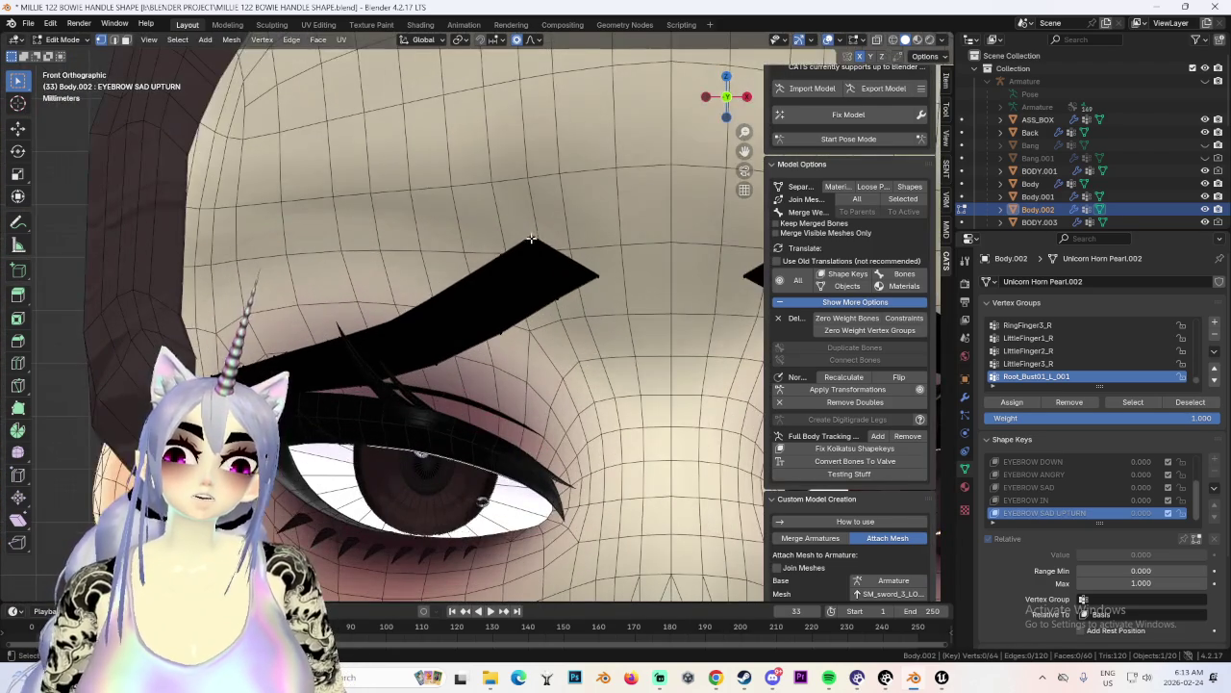
click(532, 257)
key(g)
click(532, 258)
scroll(513, 335, down, 3)
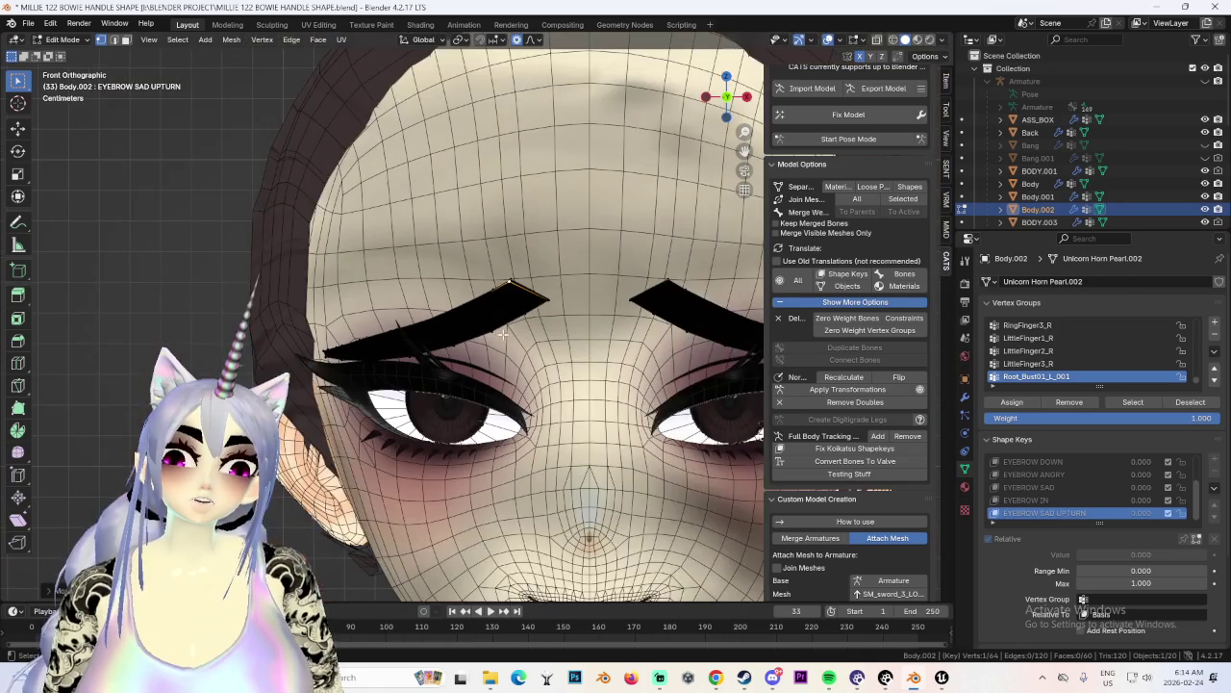
Select only the left eyebrow and rotate it about -1.9°.
key(a)
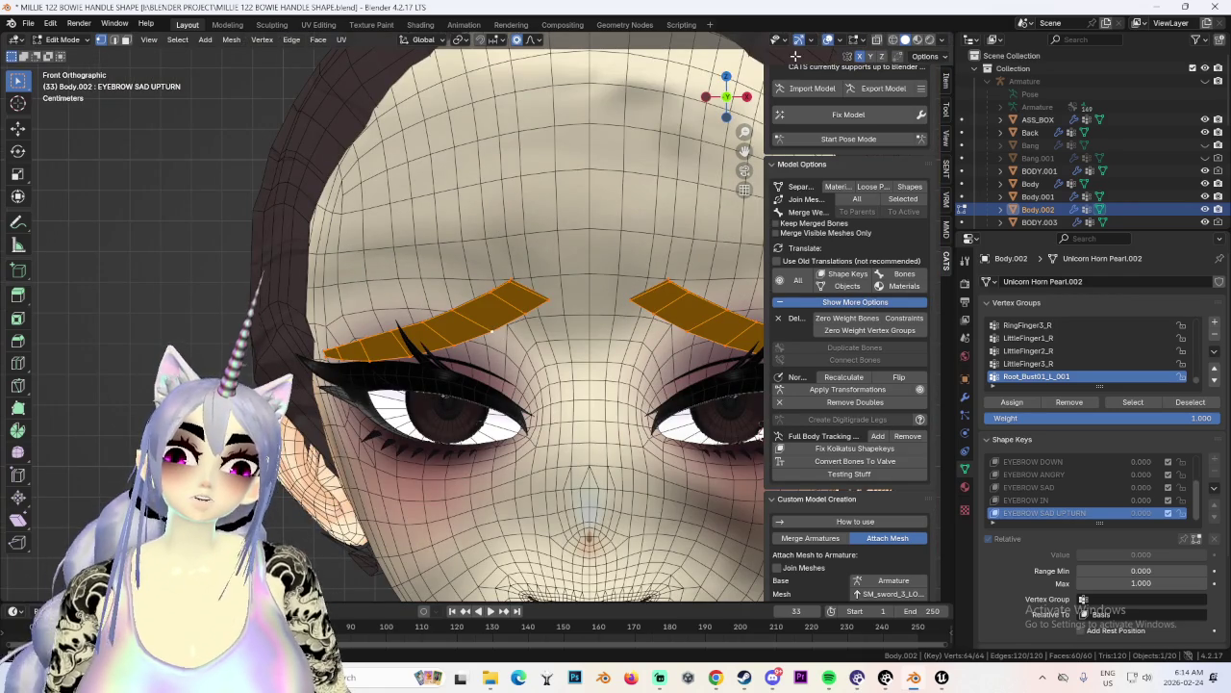
click(893, 42)
scroll(429, 179, up, 2)
key(shift+l)
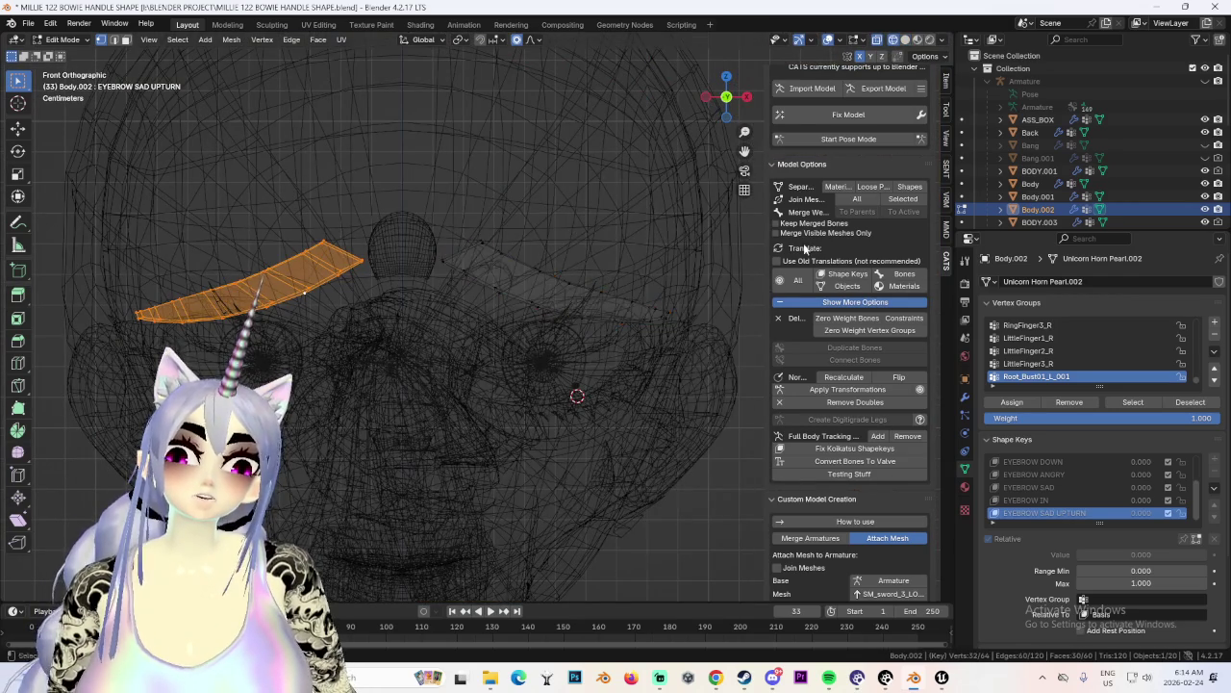
click(905, 39)
scroll(431, 277, up, 1)
key(r)
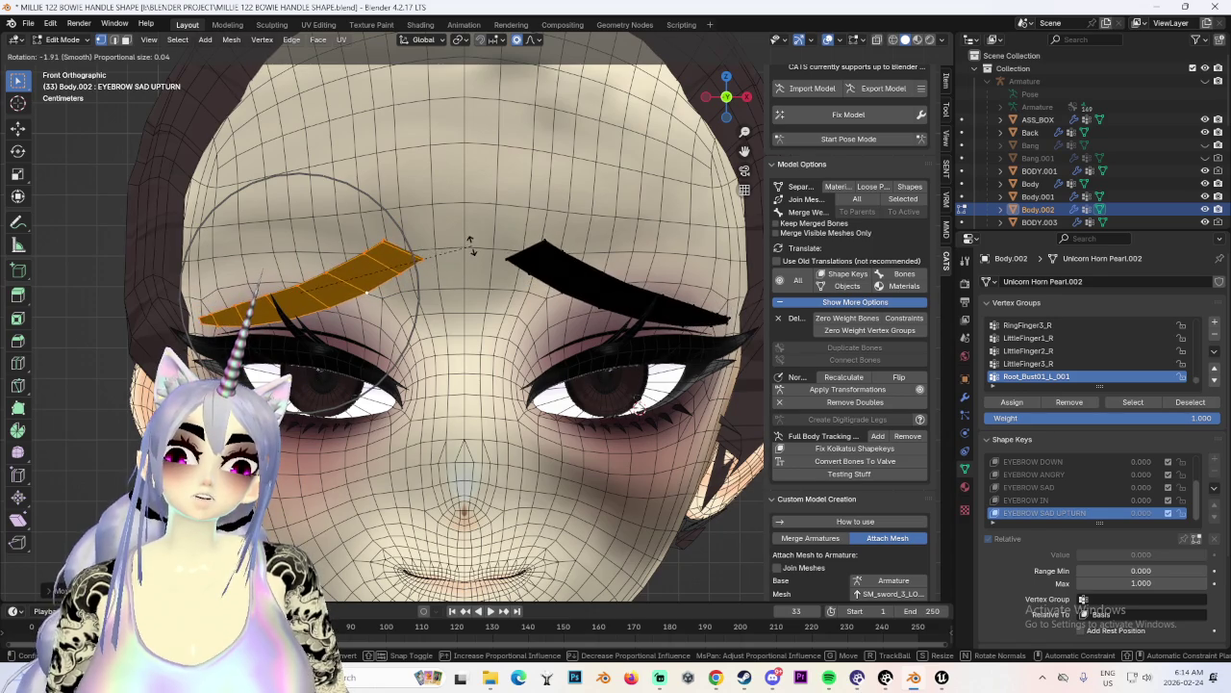
click(469, 243)
scroll(660, 361, down, 2)
Hide the wireframe overlay and make the Basis shape key active.
middle_drag(577, 382, 627, 395)
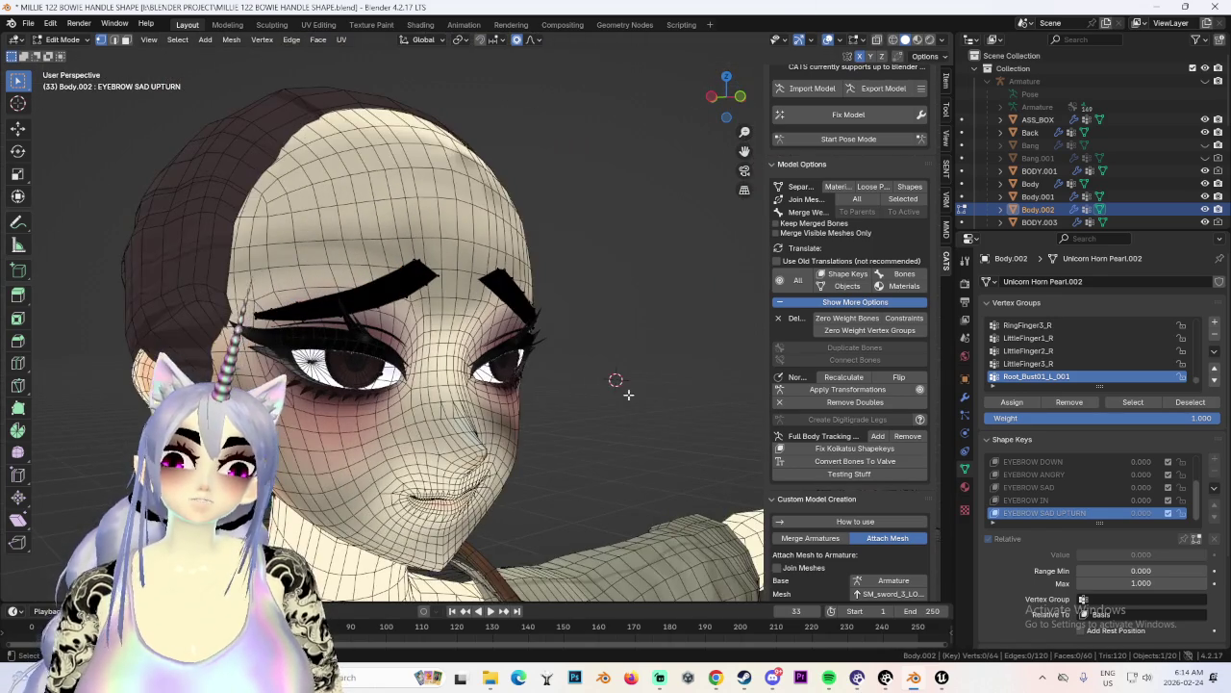
click(827, 39)
mouse_move(577, 366)
middle_down()
mouse_move(625, 346)
mouse_move(598, 296)
mouse_move(539, 288)
middle_up()
scroll(613, 343, up, 2)
scroll(1055, 480, up, 3)
click(1055, 461)
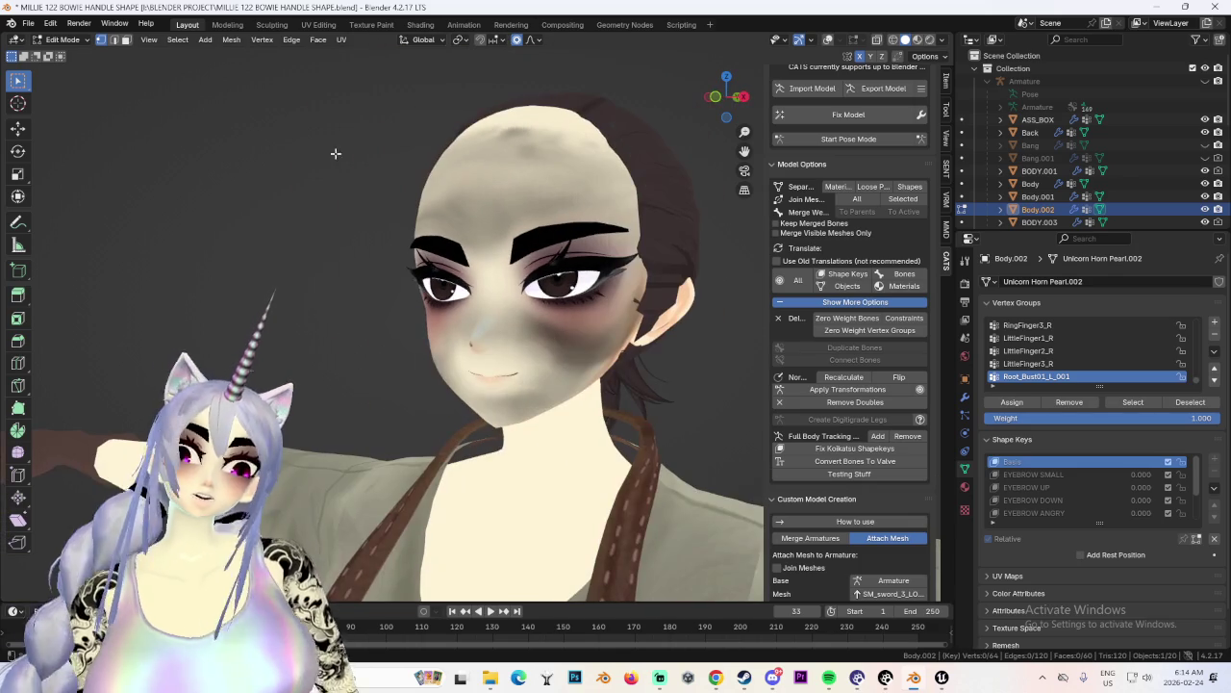
Switch to Object Mode, show the Bang hair, hide Bang.001, and select Bang.
click(63, 39)
click(67, 55)
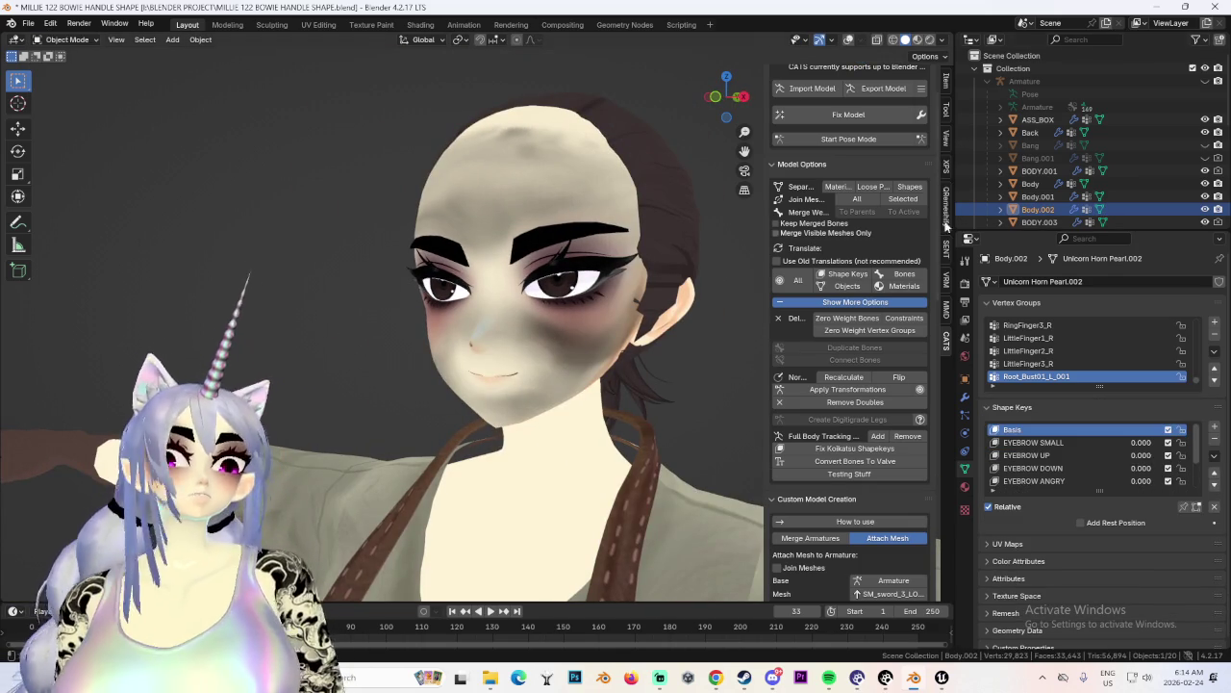
click(1205, 144)
click(1206, 158)
middle_drag(558, 251, 475, 201)
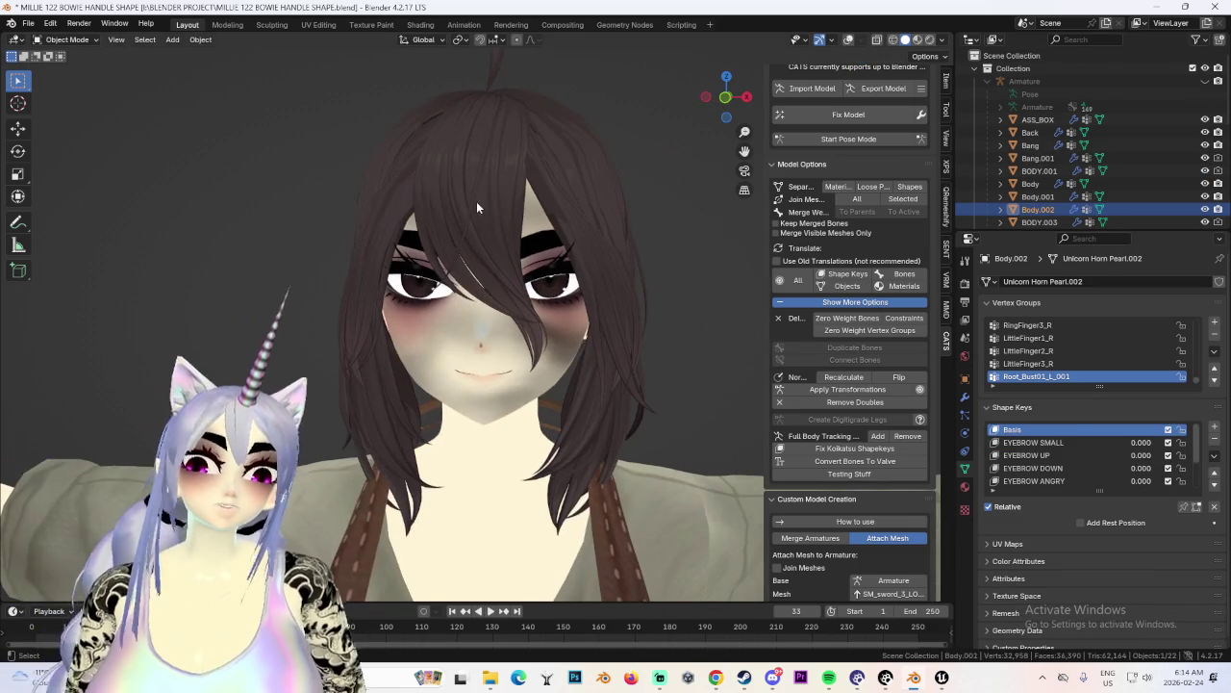
click(1213, 160)
click(1205, 158)
click(1031, 145)
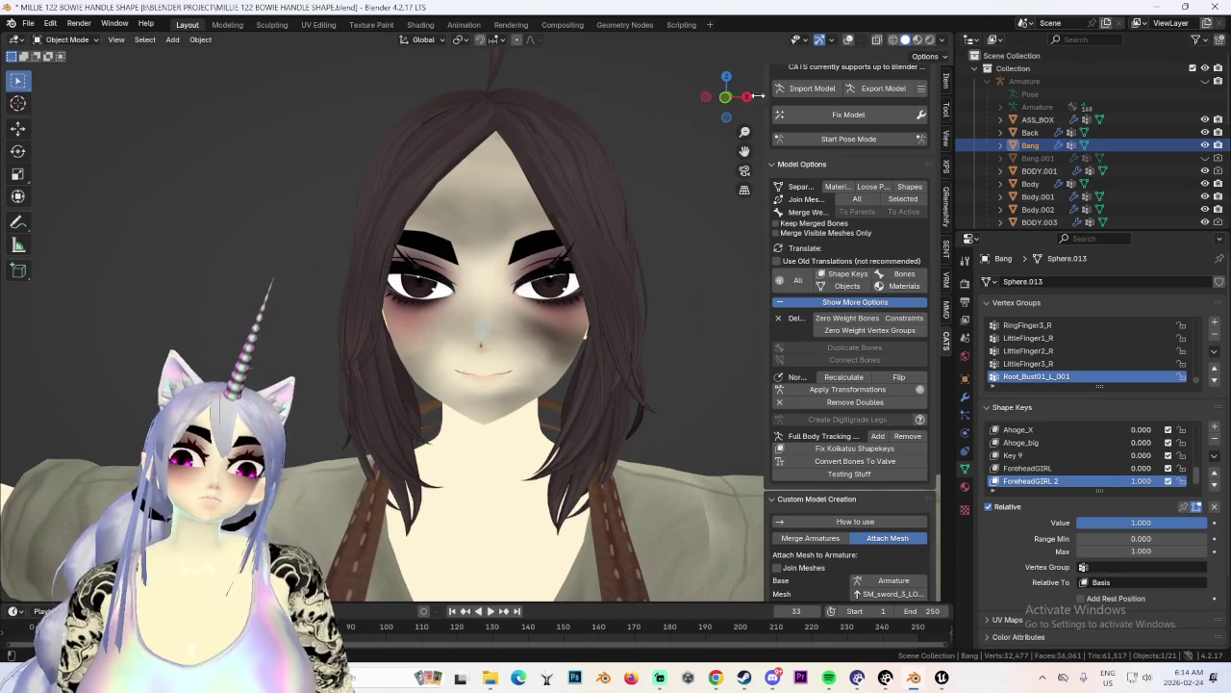
click(727, 97)
click(28, 22)
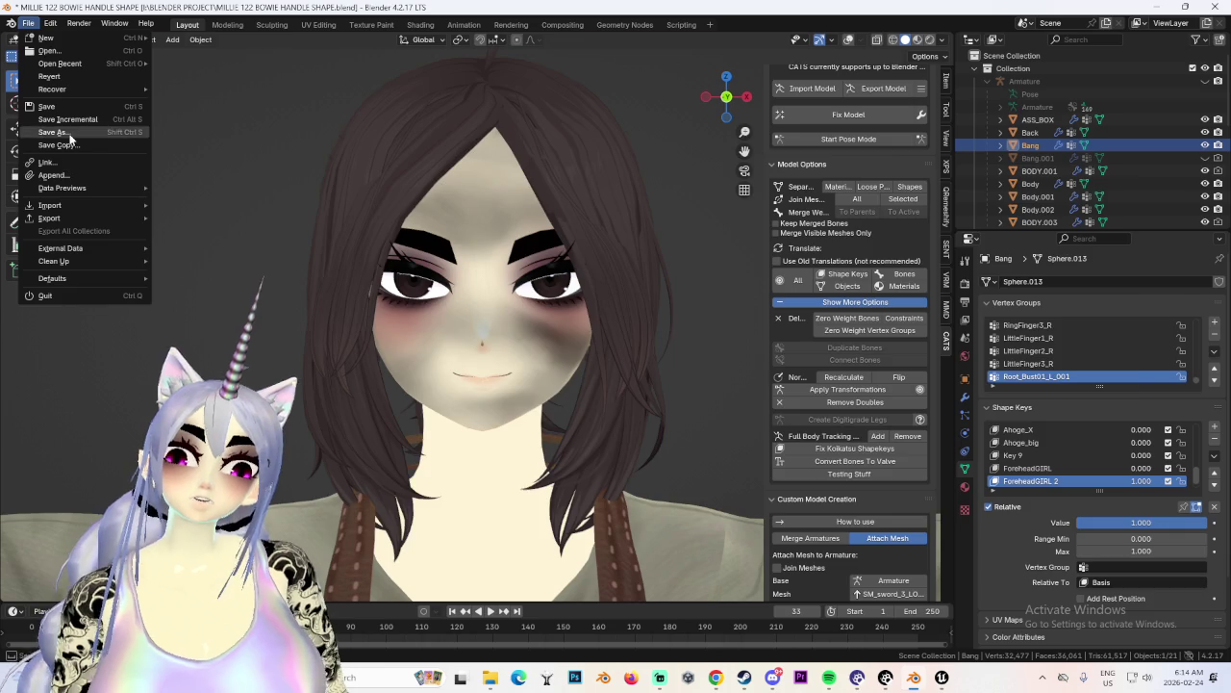
Save the project as a new file, MILLIE 123 MOUTH SHAPE.blend.
click(48, 146)
text(MILLIE 123)
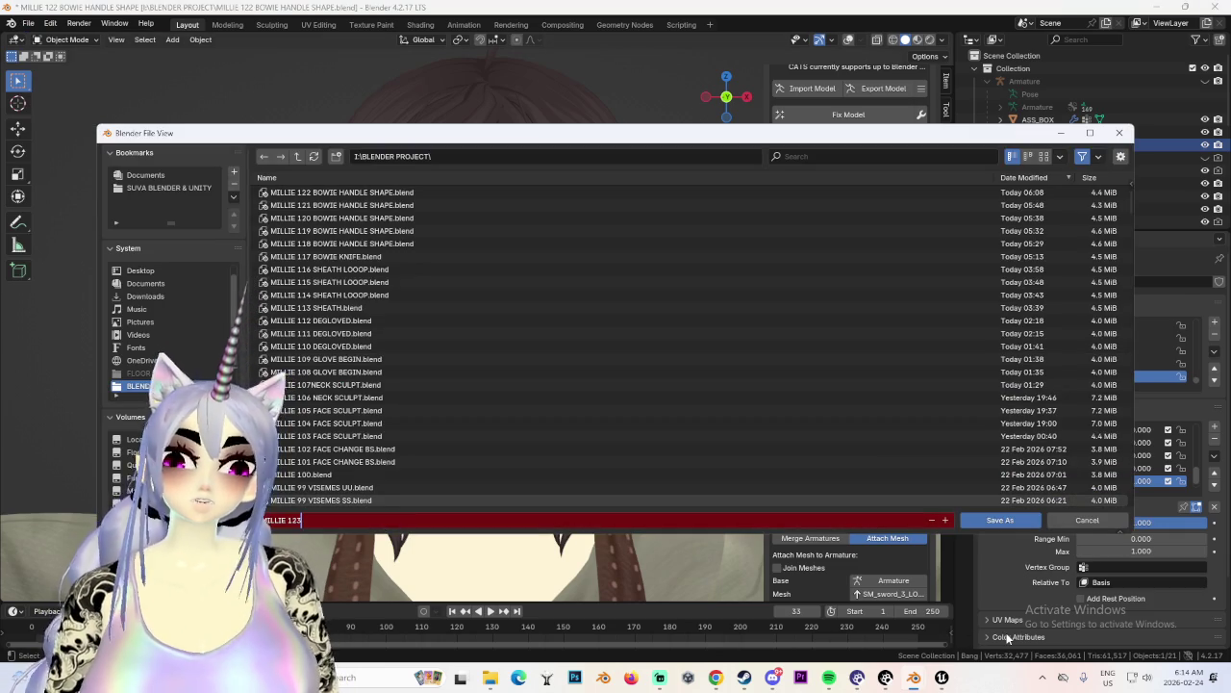
text( MOUTH SHAPE.blend)
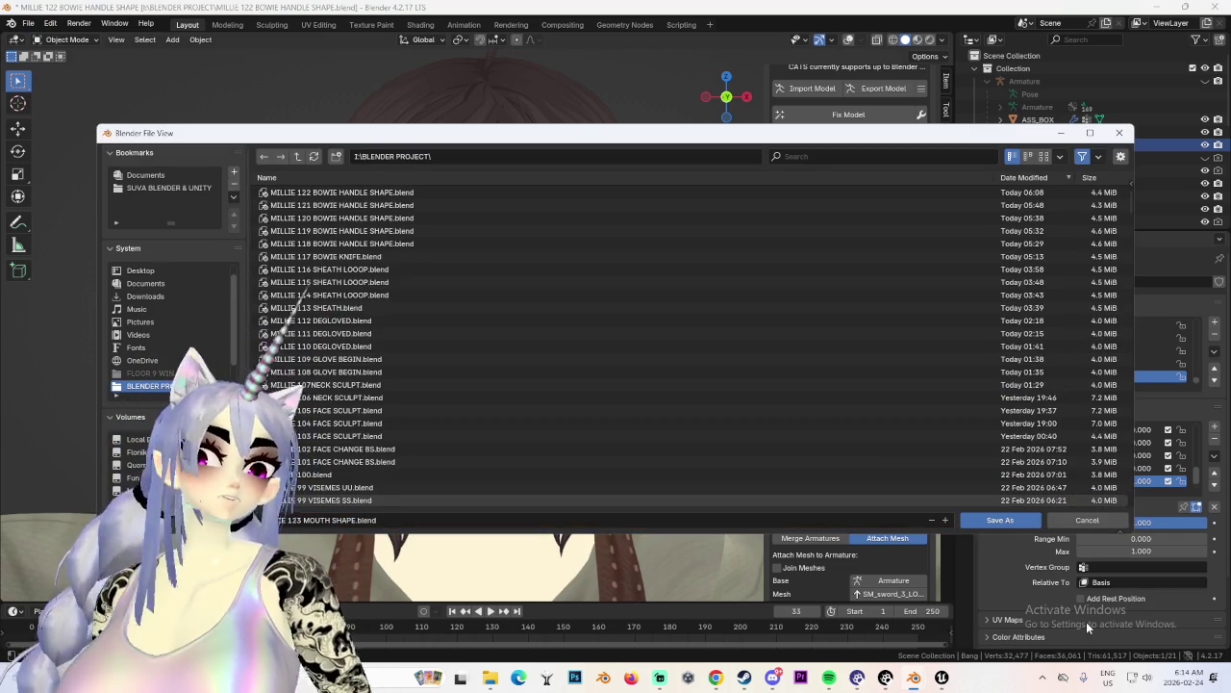
click(1010, 520)
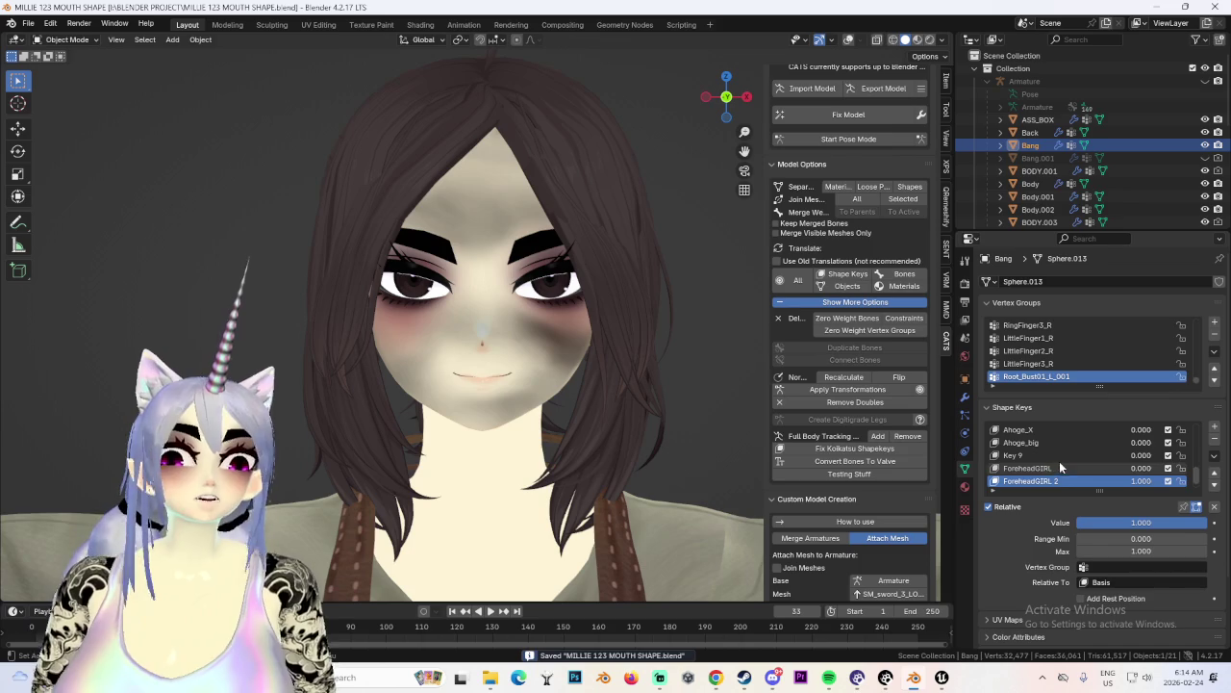
Rename shape key Key 18 to CURLY FROWN.
scroll(1063, 467, down, 2)
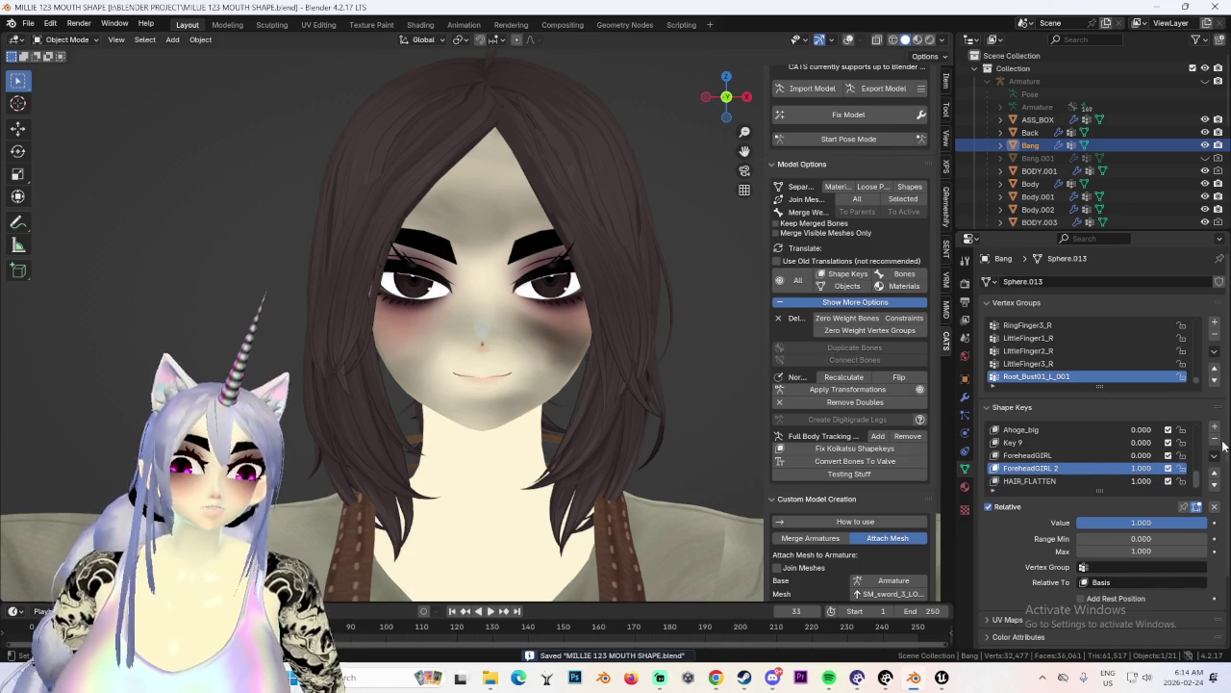
click(1027, 480)
double_click(1017, 480)
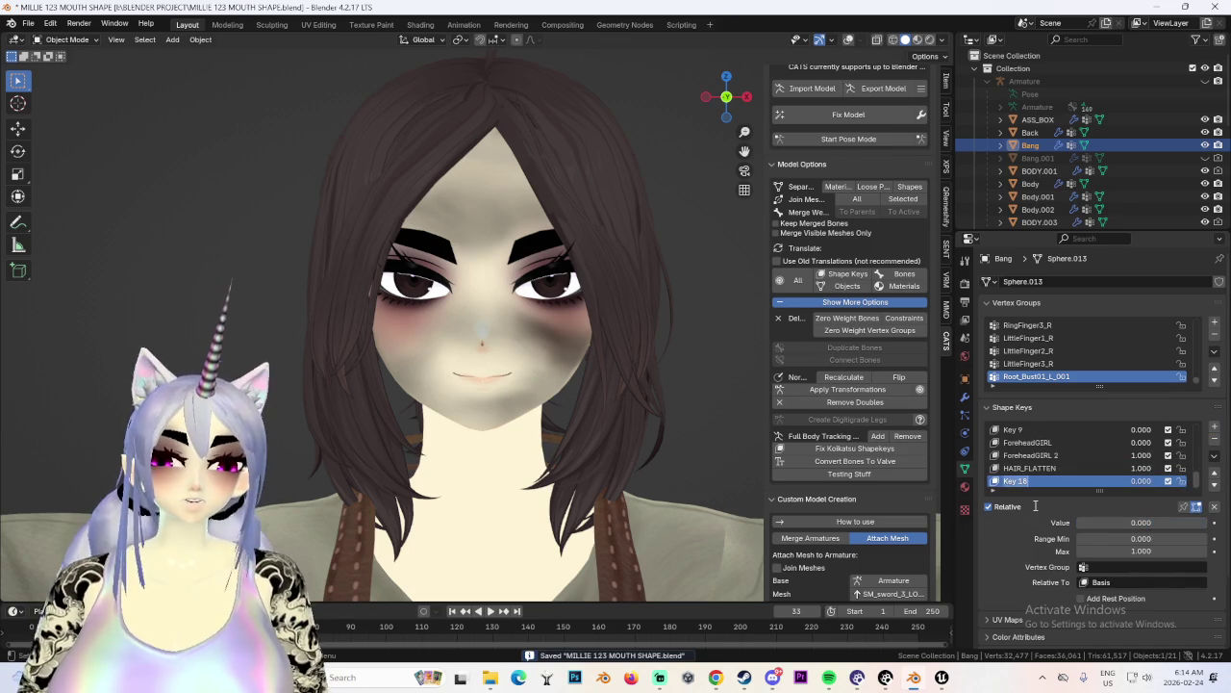
text(CURLY FROW)
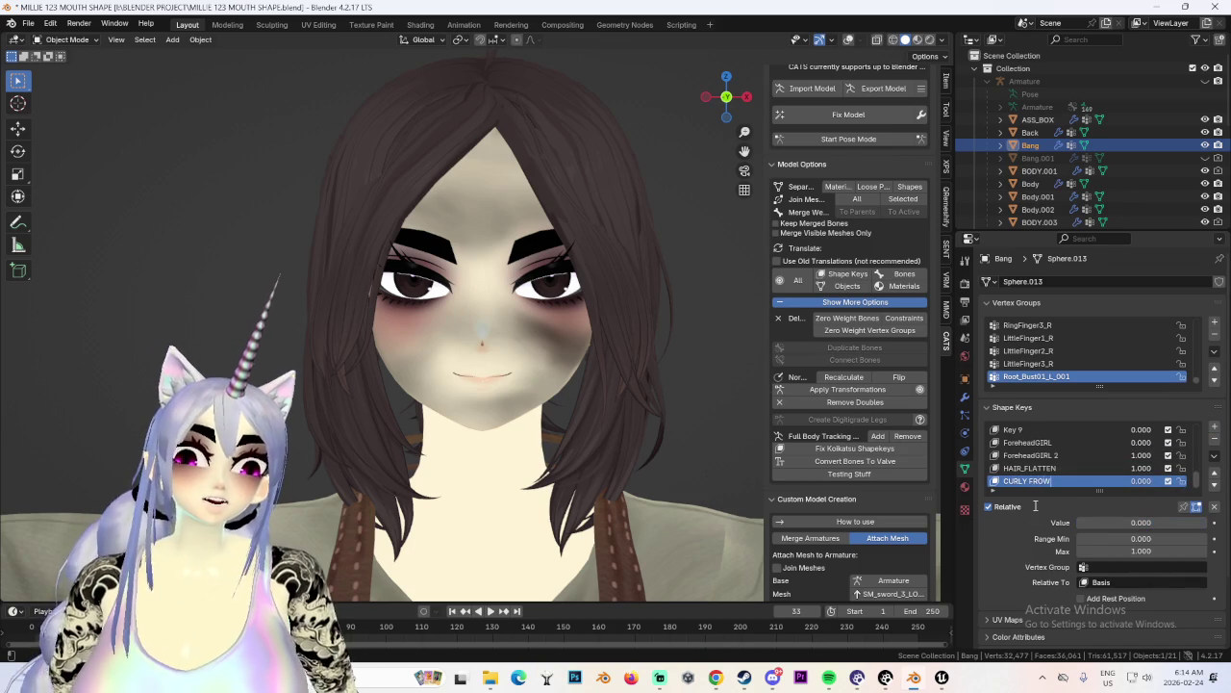
Show the wireframe and enter Edit Mode on Bang in front view.
mouse_move(604, 281)
middle_down()
mouse_move(398, 421)
mouse_move(694, 390)
middle_up()
scroll(694, 390, up, 3)
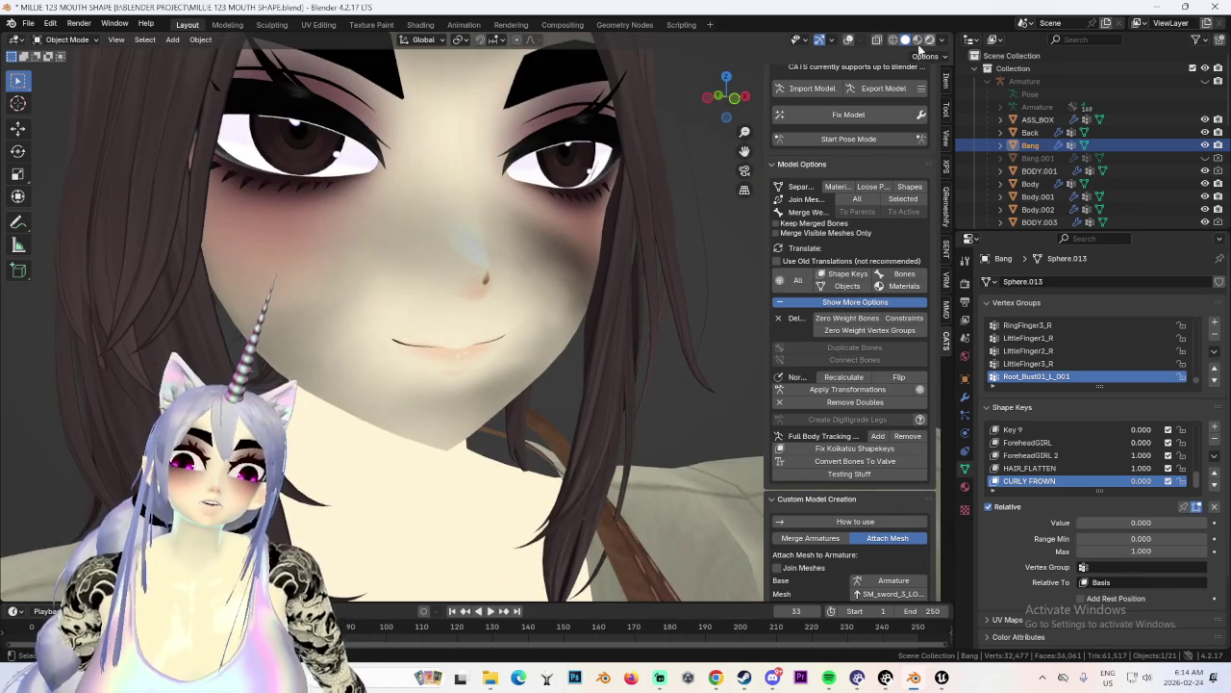
click(848, 39)
middle_drag(481, 288, 501, 192)
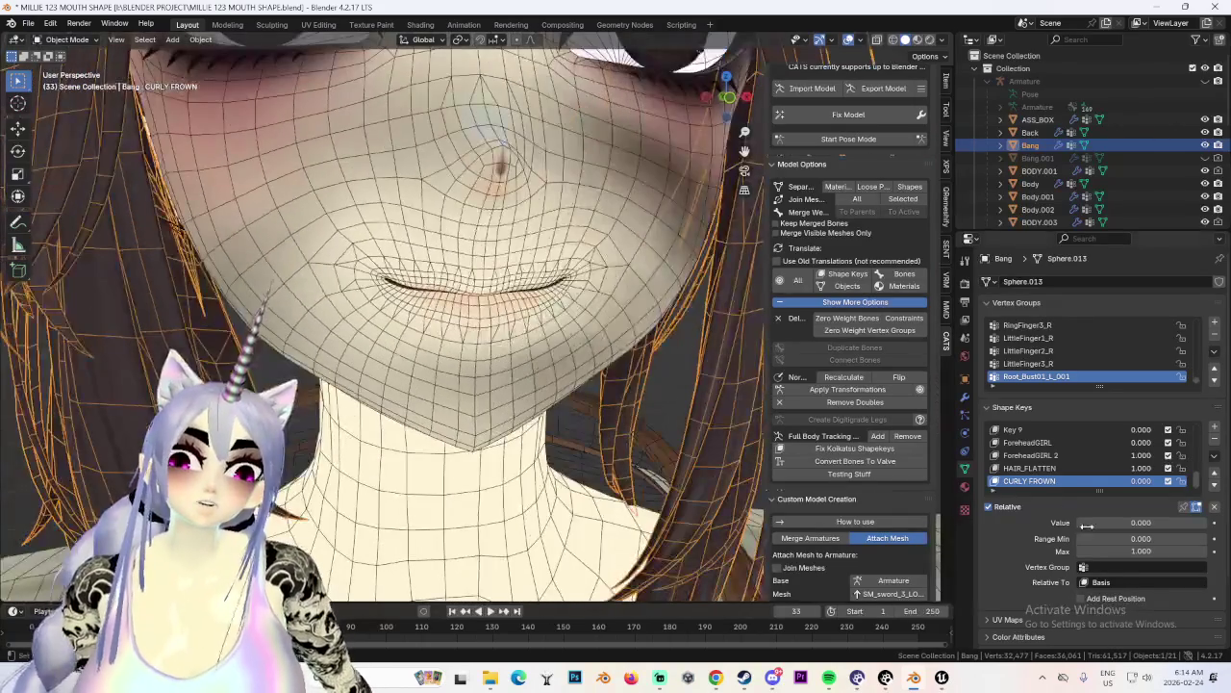
click(69, 39)
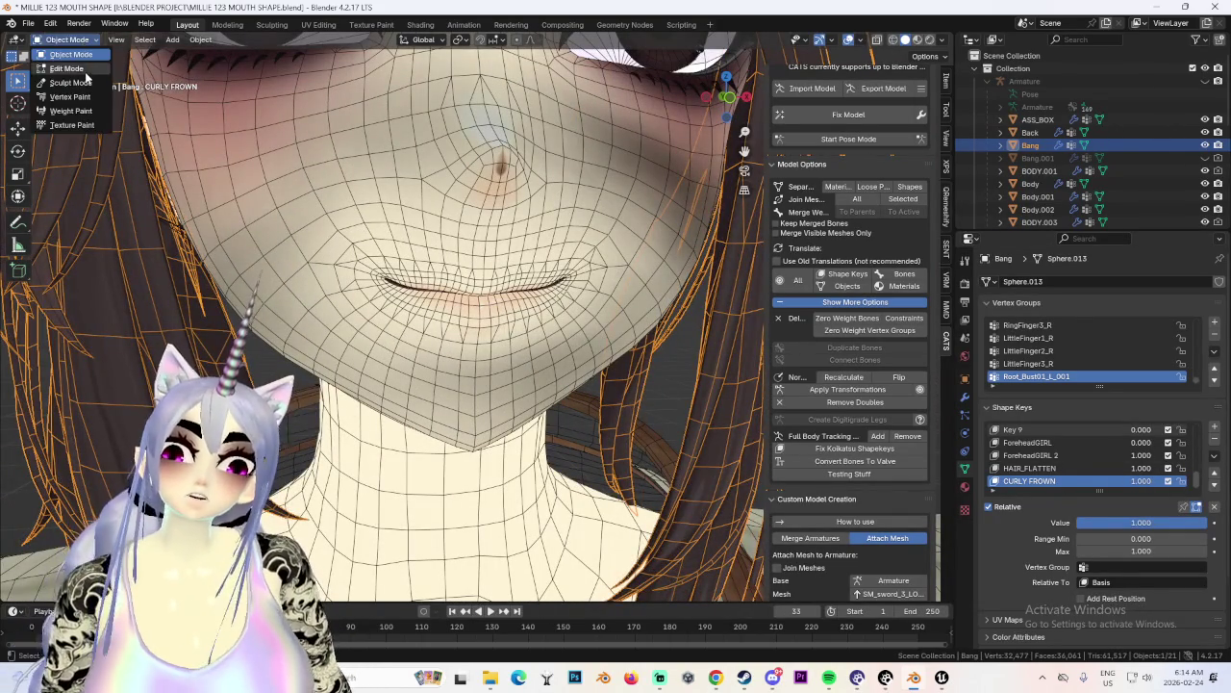
click(70, 75)
click(732, 108)
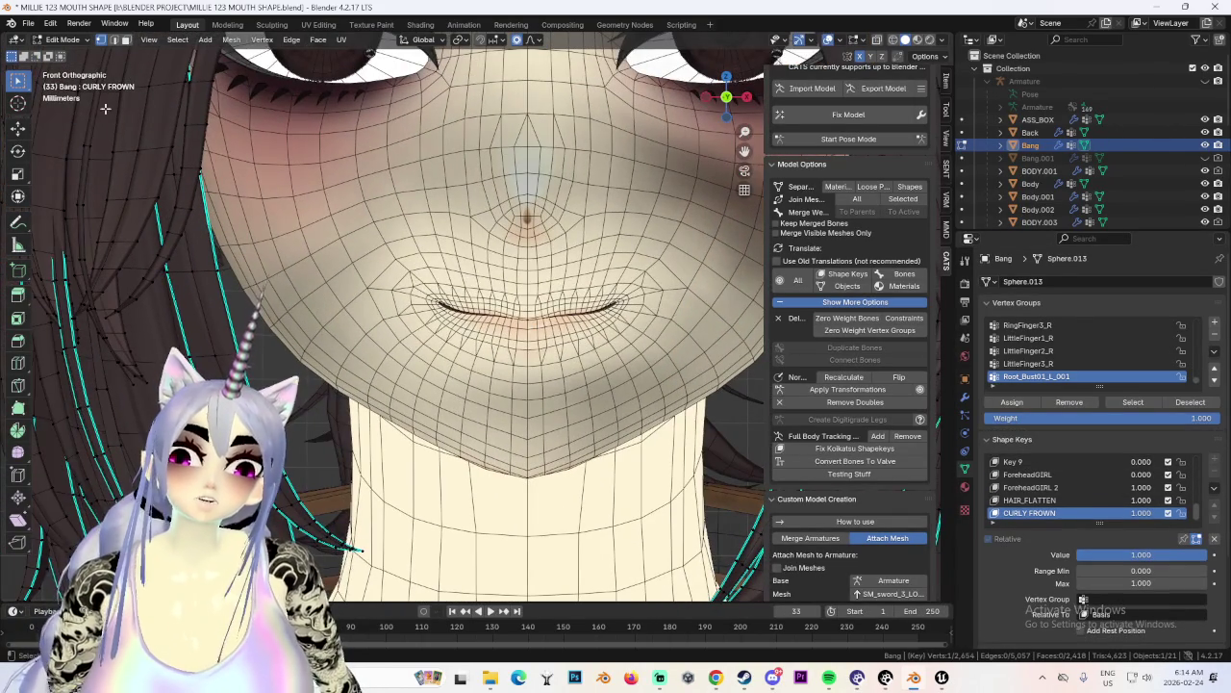
scroll(471, 307, up, 2)
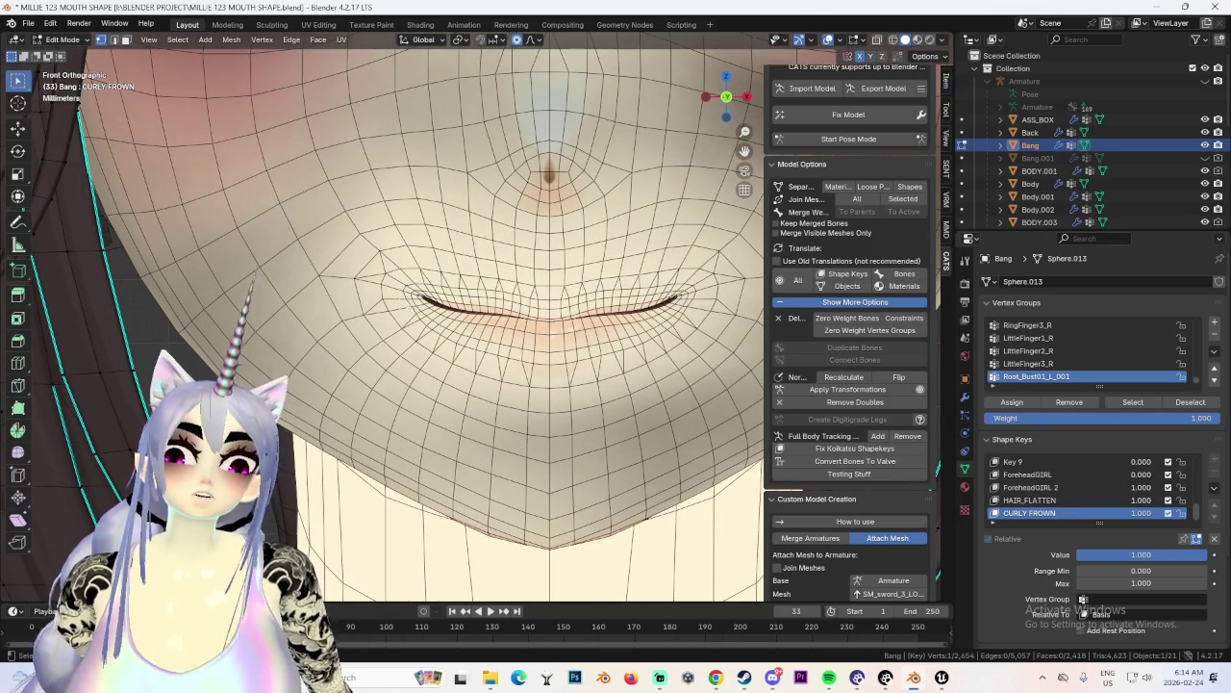
Return to Object Mode and select the Body.006 face mesh.
click(63, 39)
click(68, 62)
click(365, 264)
Toggle Body.006 into Edit Mode and back, then set HRRMM FACE to 1.000.
click(62, 39)
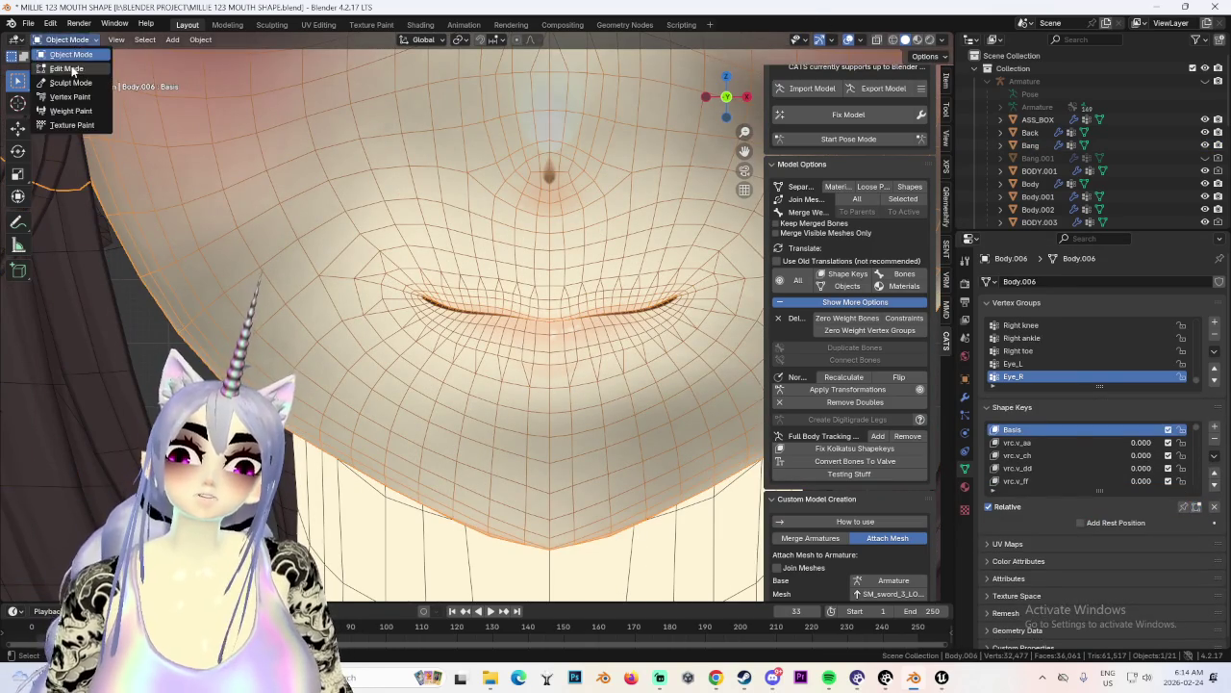
click(68, 78)
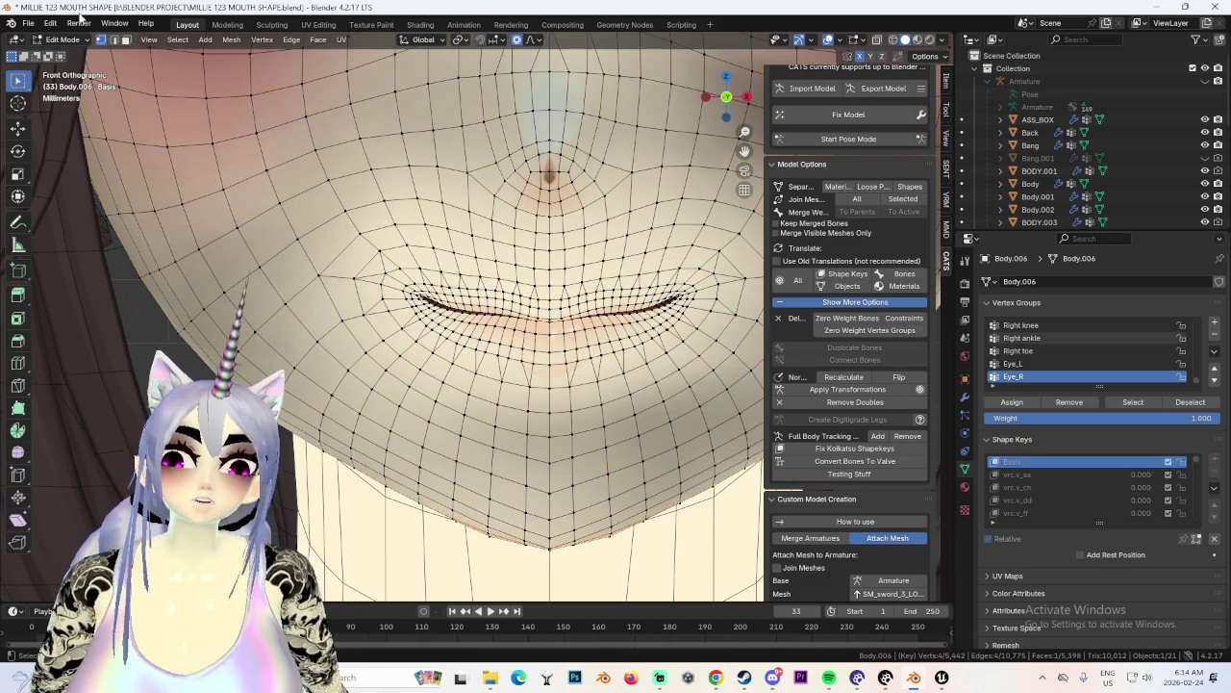
click(63, 40)
click(68, 61)
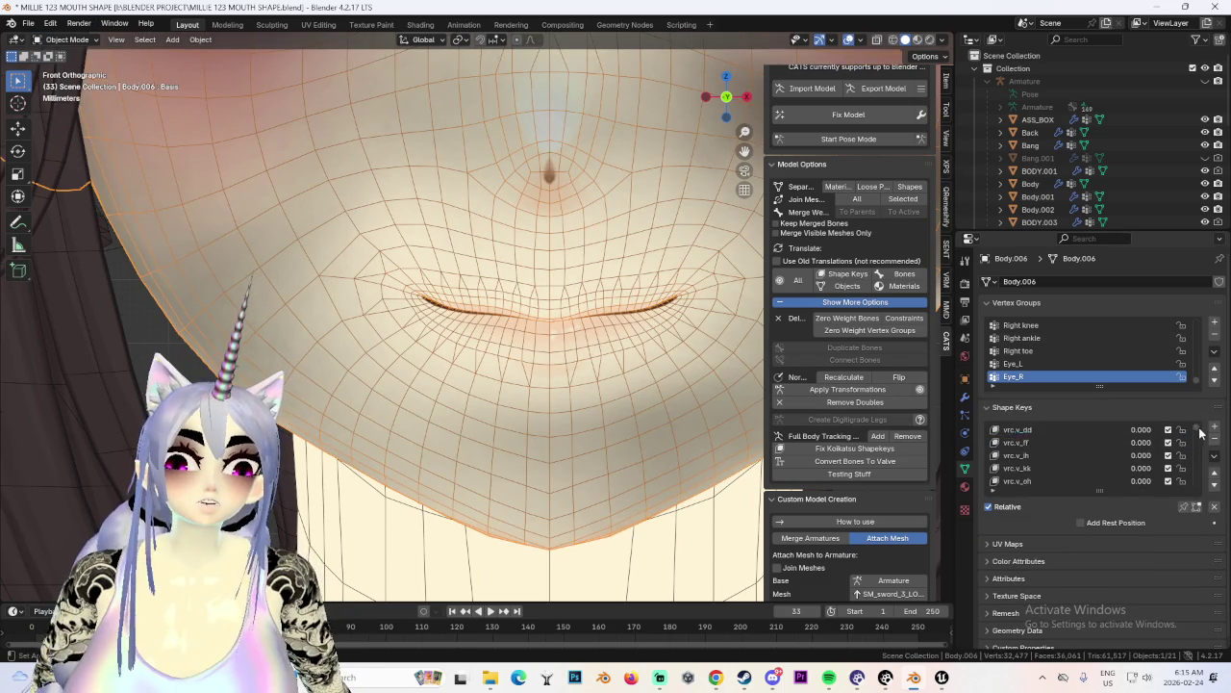
drag(1143, 484, 1184, 484)
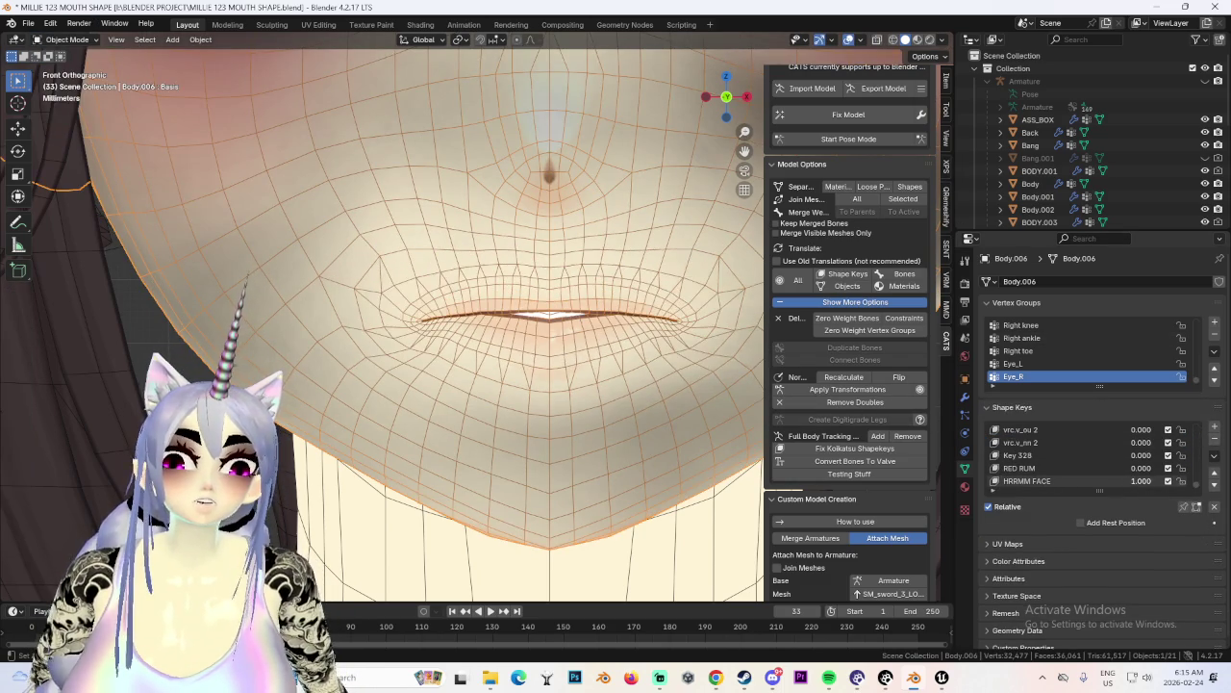
Check the HRRMM FACE effect on the mouth, then enter Edit Mode on Body.006.
scroll(288, 346, down, 5)
mouse_move(433, 347)
middle_down()
mouse_move(556, 350)
mouse_move(590, 379)
mouse_move(506, 375)
mouse_move(648, 415)
middle_up()
scroll(556, 350, up, 4)
scroll(622, 362, down, 3)
scroll(591, 379, up, 1)
scroll(537, 394, up, 3)
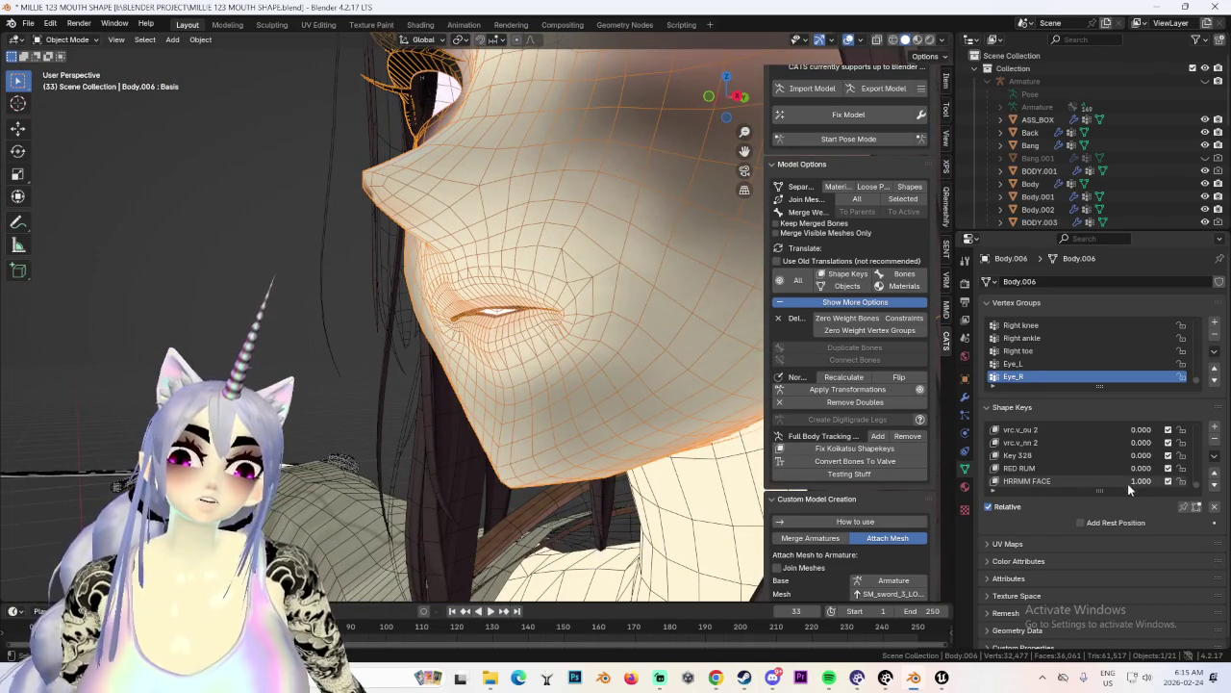
drag(1131, 489, 1131, 489)
click(67, 40)
click(60, 75)
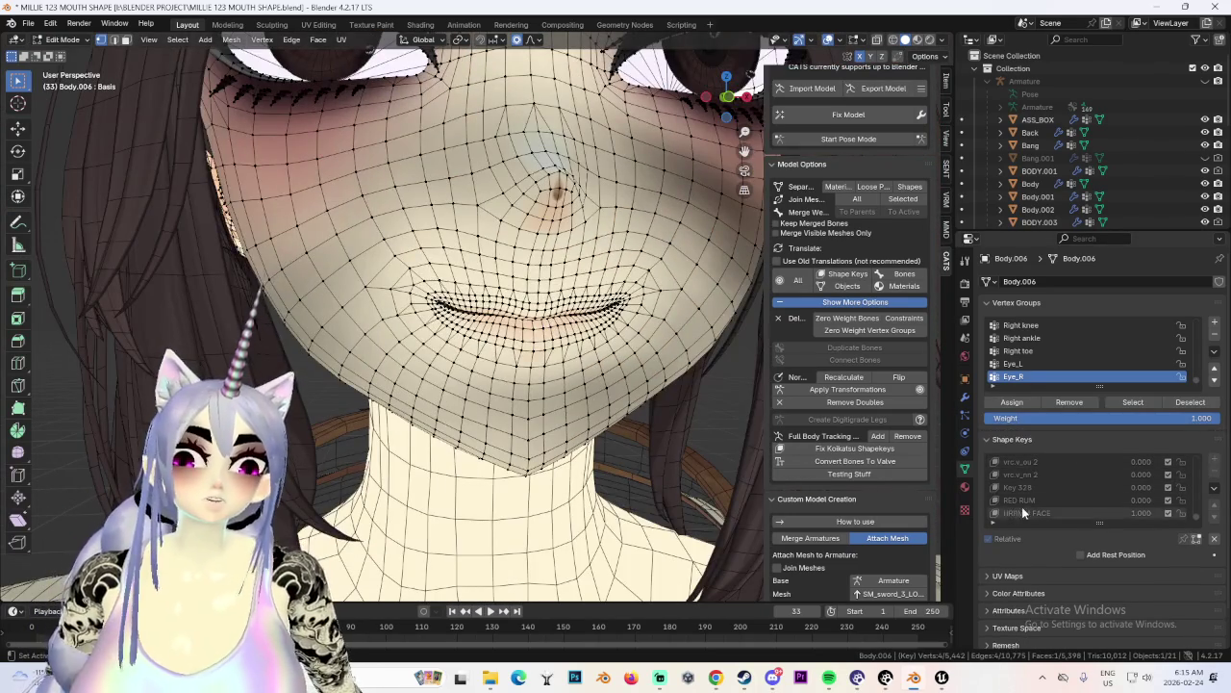
Make HRRMM FACE the active shape key and set proportional editing falloff to Smooth.
click(1017, 513)
key(g)
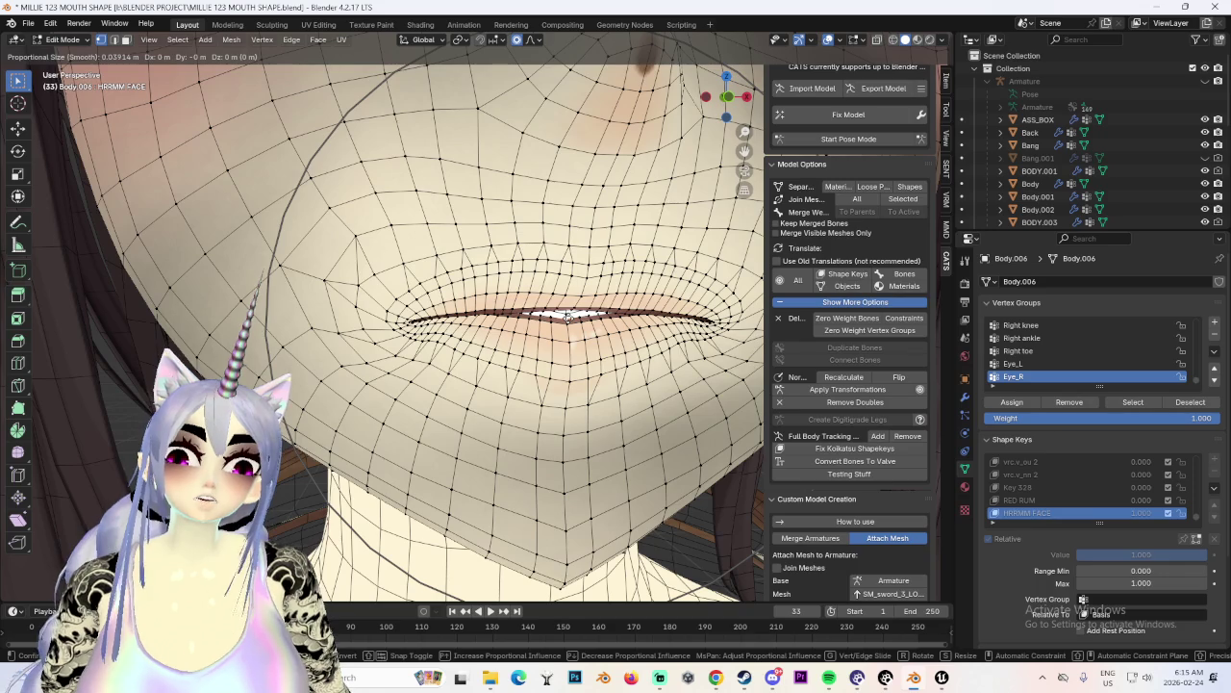
key(Escape)
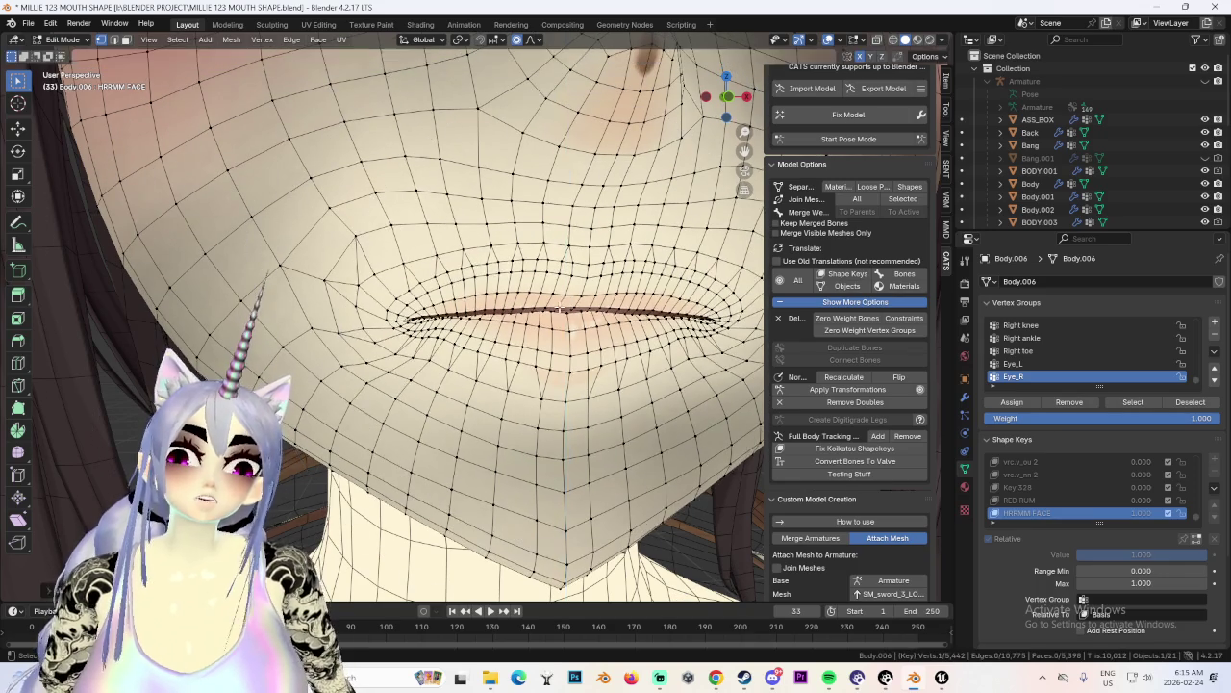
click(530, 39)
click(524, 99)
Move the selected lip vertices vertically along Z, then view the face from the front.
key(g)
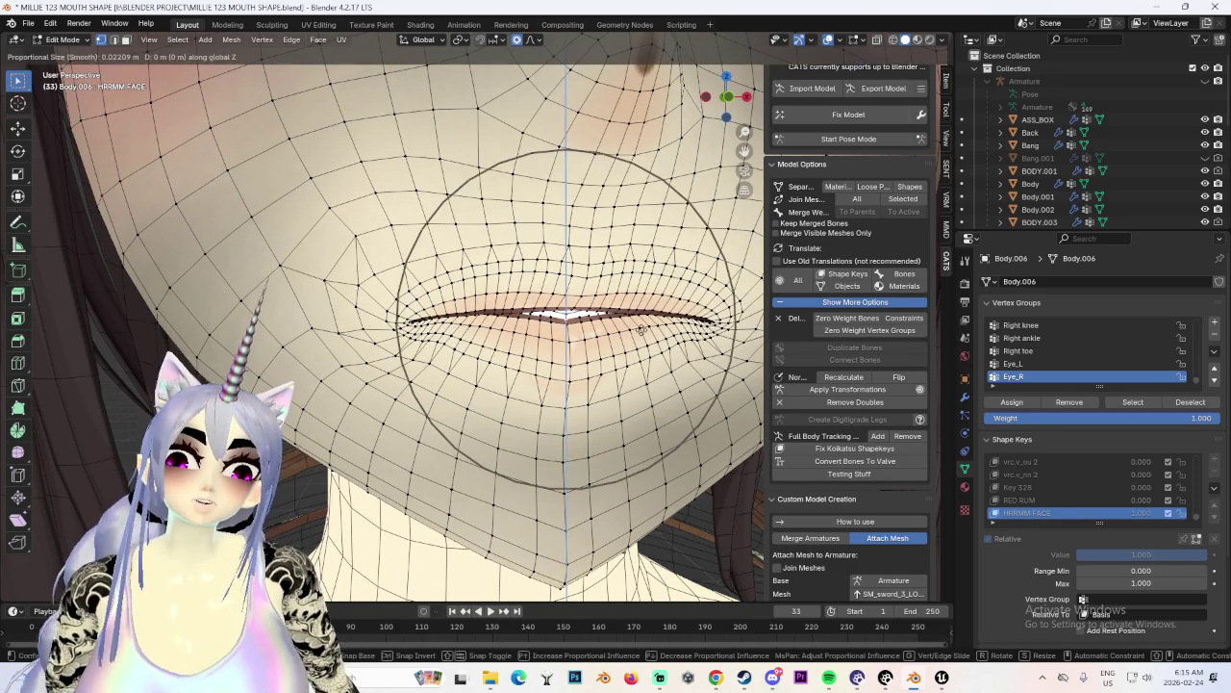
key(z)
click(644, 323)
key(g)
mouse_move(645, 323)
middle_down()
mouse_move(584, 311)
mouse_move(617, 317)
middle_up()
key(Escape)
key(KP_1)
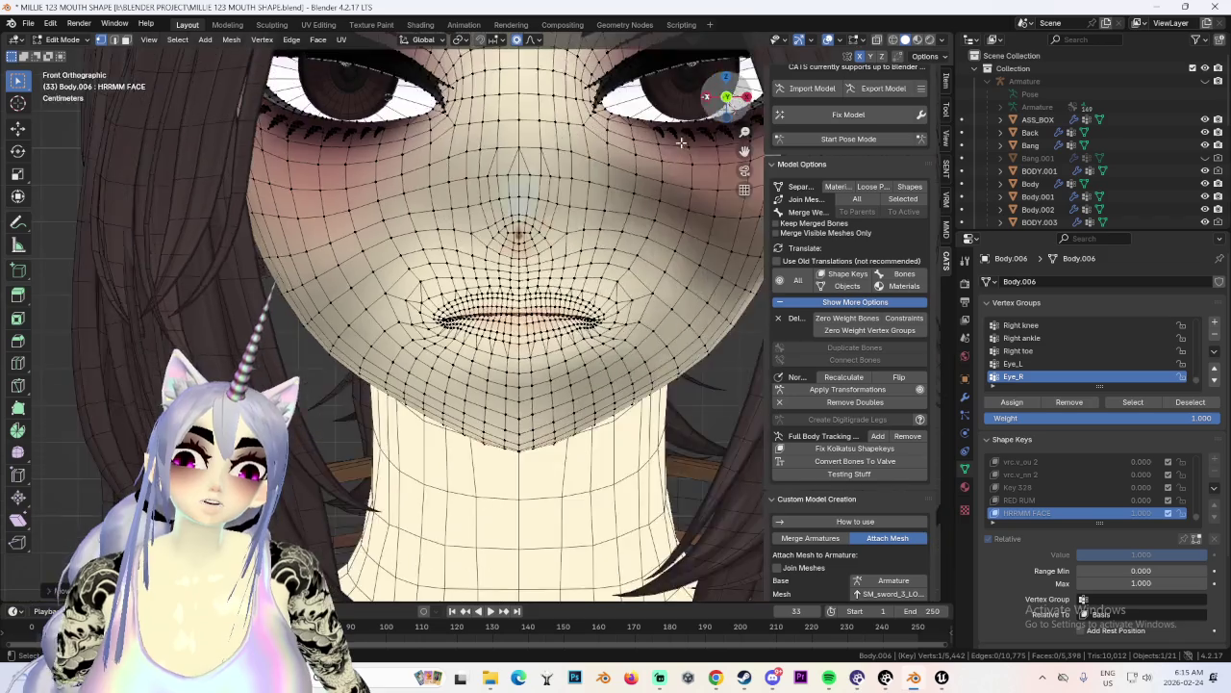
scroll(481, 289, up, 5)
Shift the lips along Z with soft falloff, discarding several unwanted attempts.
key(g)
key(z)
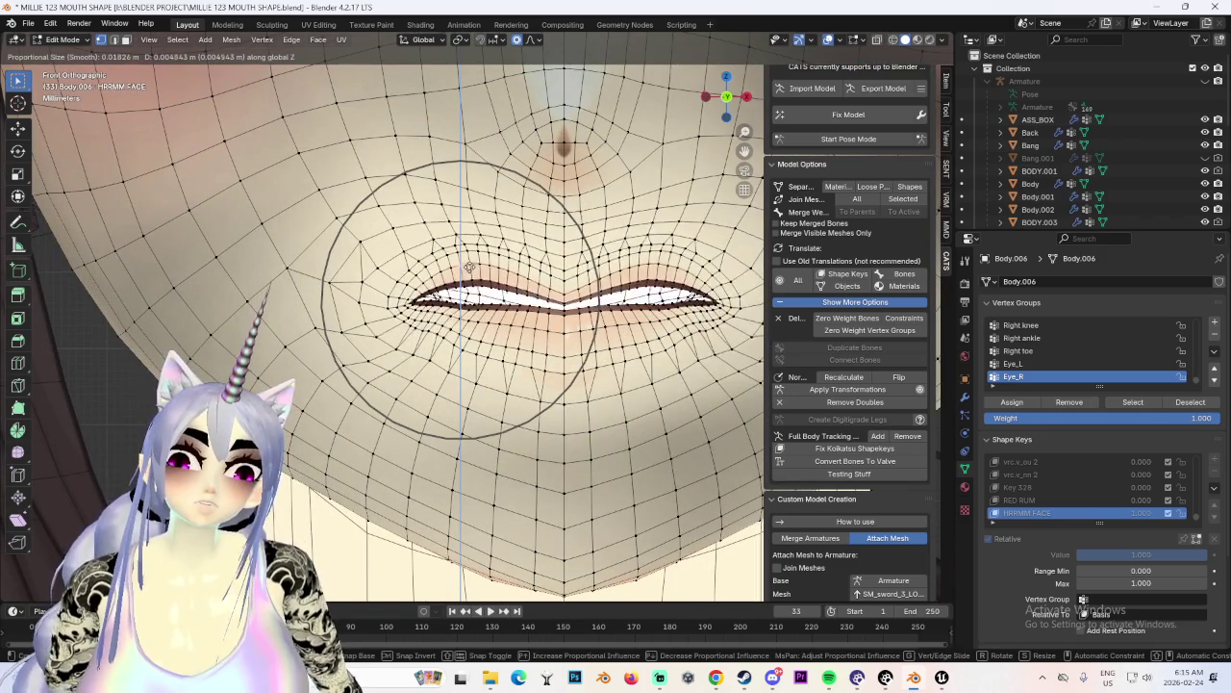
click(467, 282)
key(g)
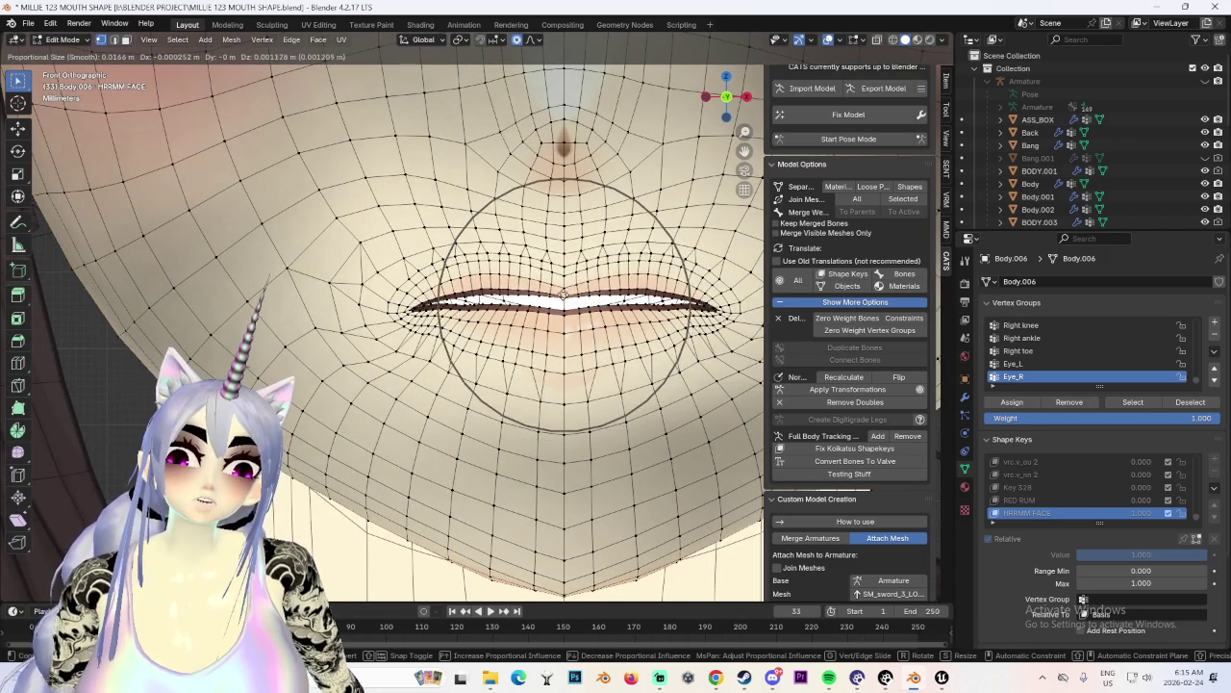
right_click(471, 301)
scroll(471, 301, up, 2)
key(g)
right_click(492, 302)
key(g)
right_click(470, 302)
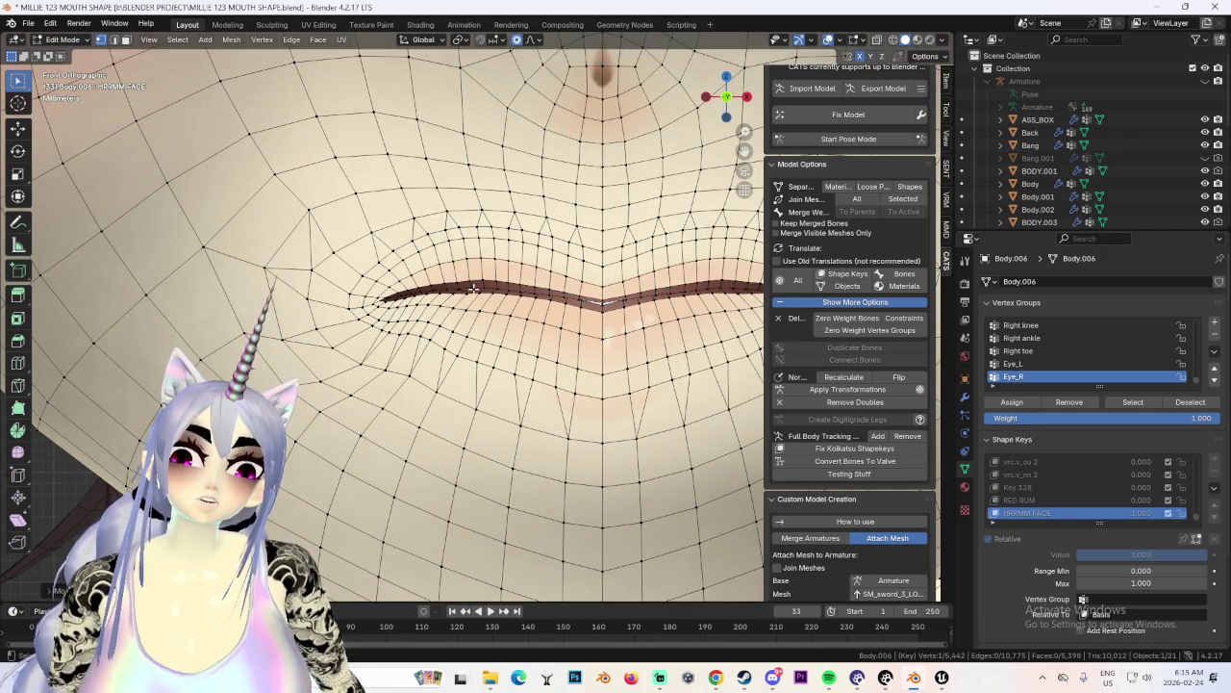
scroll(387, 279, up, 2)
Bring the lips together with a Z-constrained move so the mouth nearly closes.
key(g)
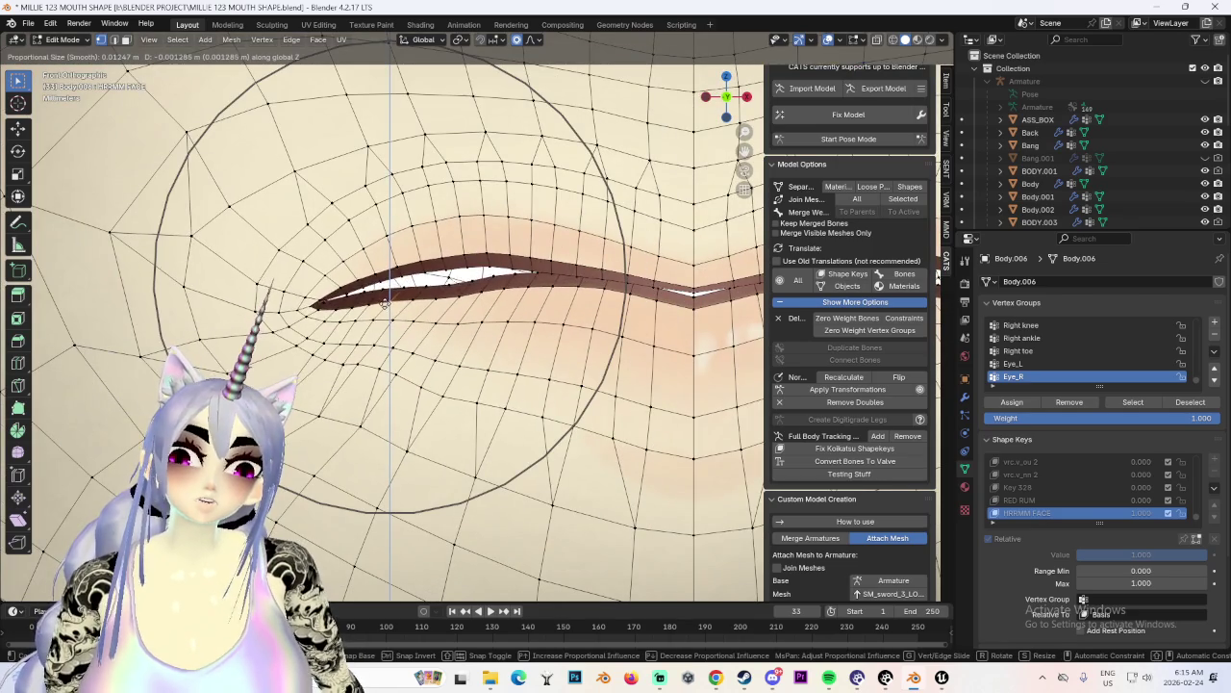
click(502, 307)
key(g)
key(z)
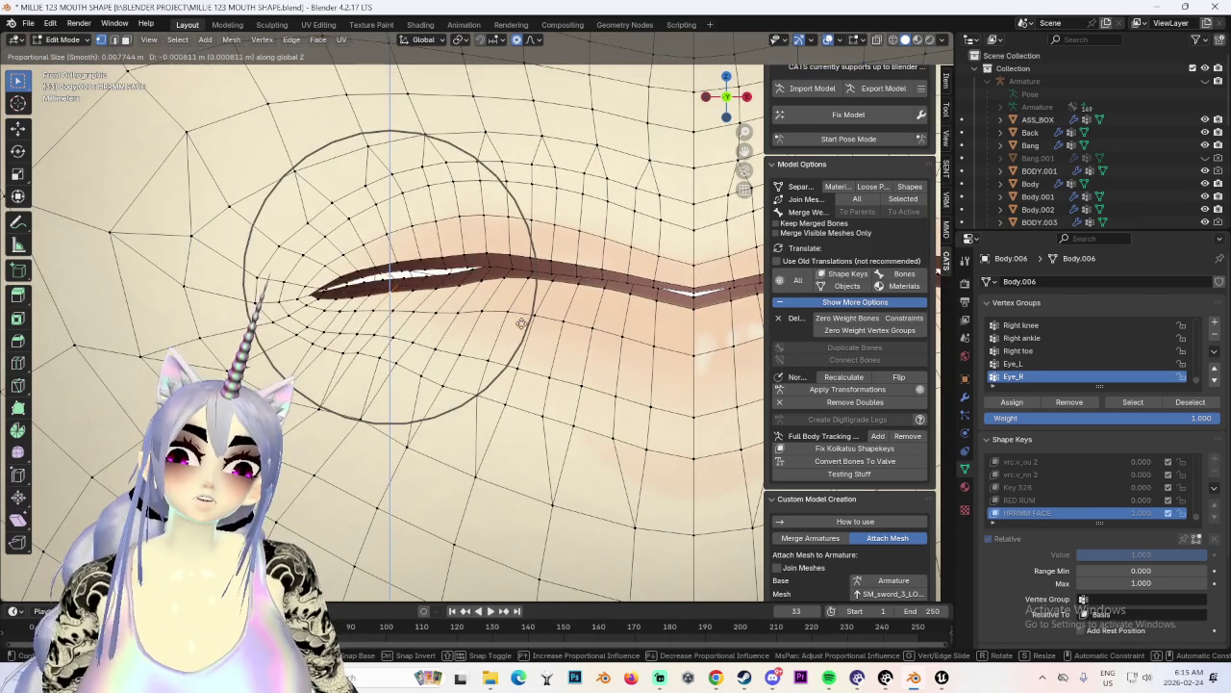
click(523, 319)
key(g)
right_click(522, 319)
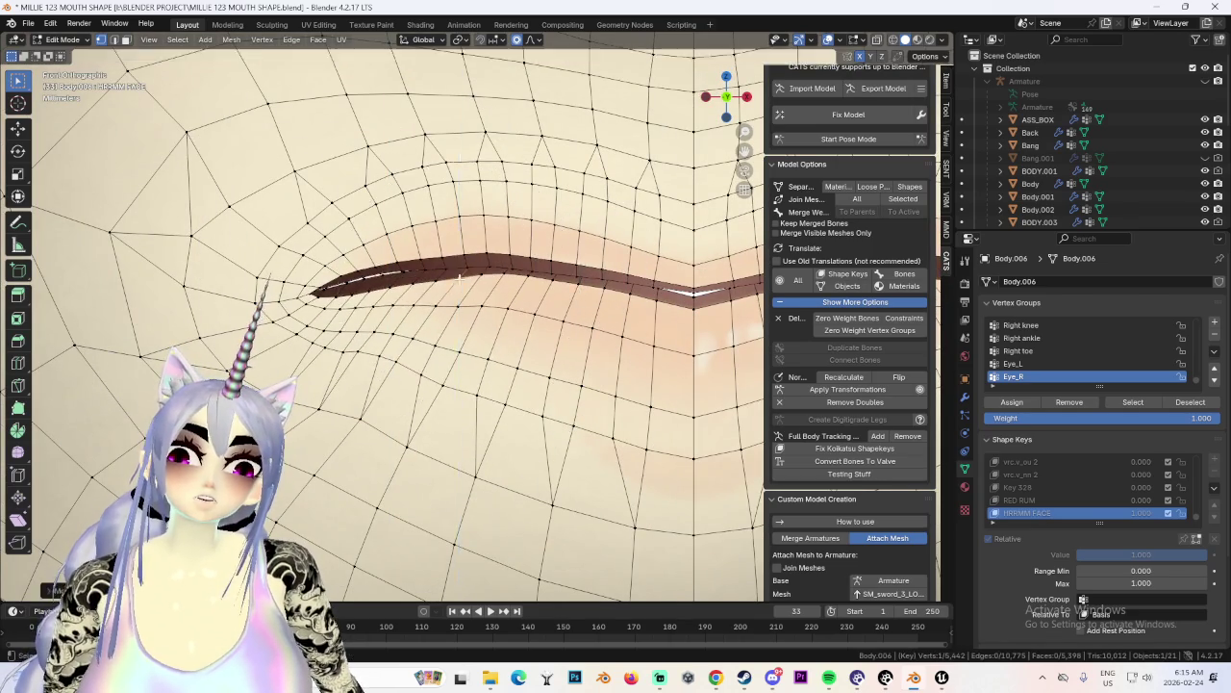
scroll(522, 319, down, 5)
scroll(394, 284, up, 3)
scroll(394, 284, up, 2)
Raise the left mouth corner along Z and adjust it again from a lower angle.
key(g)
key(z)
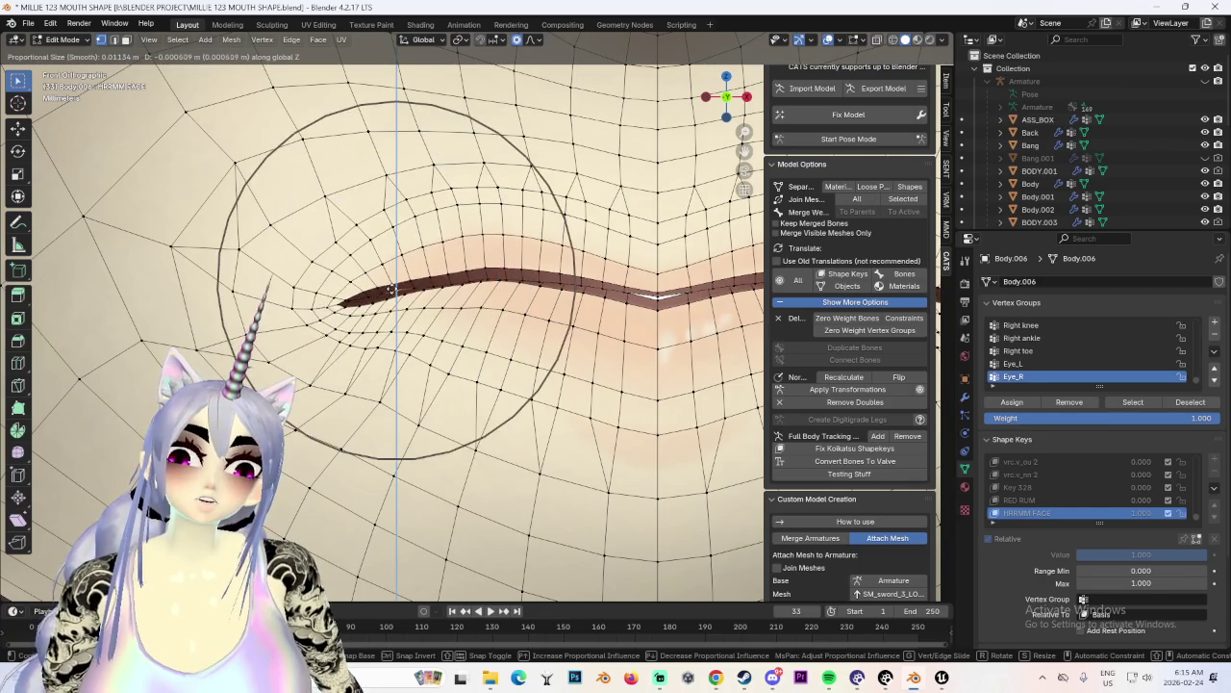
click(392, 284)
scroll(391, 284, down, 2)
mouse_move(392, 283)
middle_down()
mouse_move(453, 212)
mouse_move(539, 289)
middle_up()
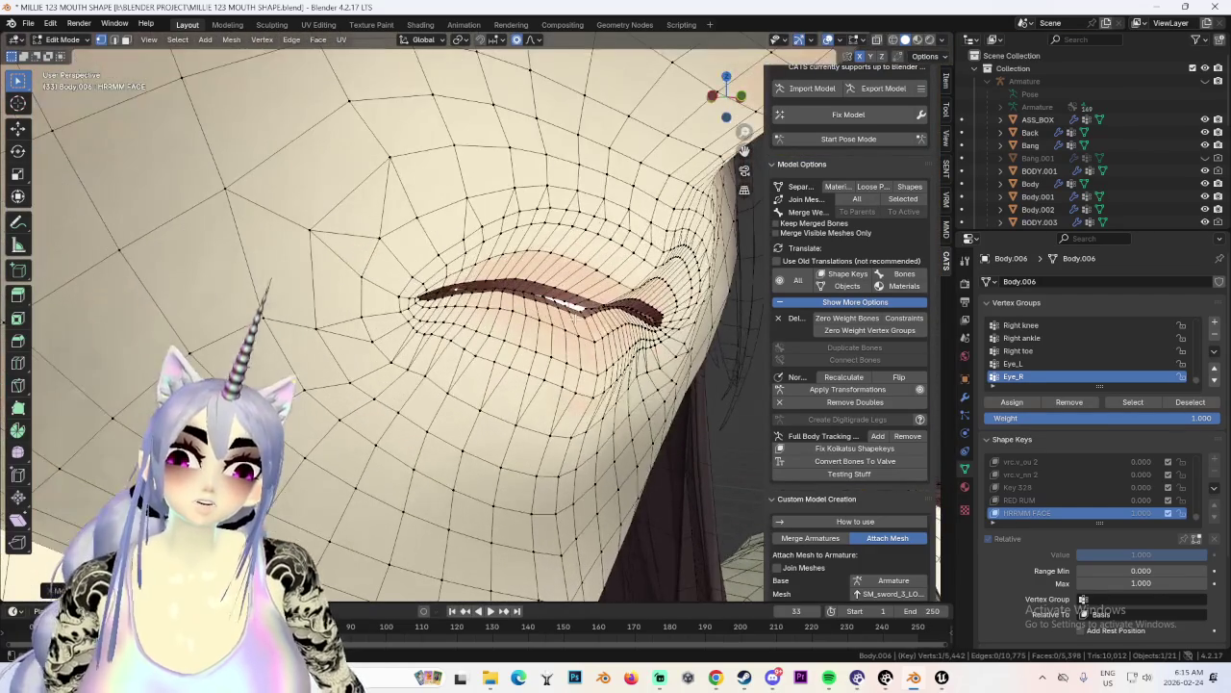
key(g)
click(616, 289)
mouse_move(616, 288)
middle_down()
mouse_move(674, 288)
mouse_move(654, 284)
middle_up()
Push the mouth corner along Y with a smaller proportional influence, then return to front view.
key(g)
key(y)
click(652, 279)
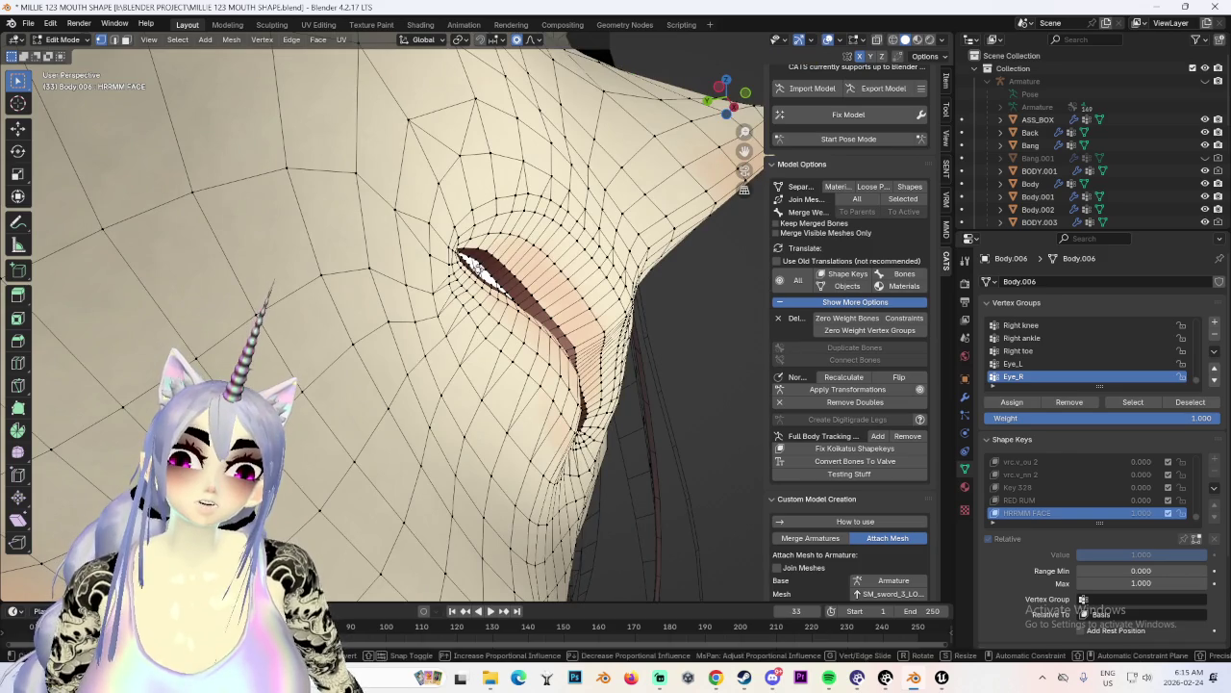
scroll(475, 269, up, 3)
click(475, 269)
middle_drag(475, 269, 538, 289)
scroll(538, 288, down, 3)
click(728, 98)
scroll(728, 98, up, 4)
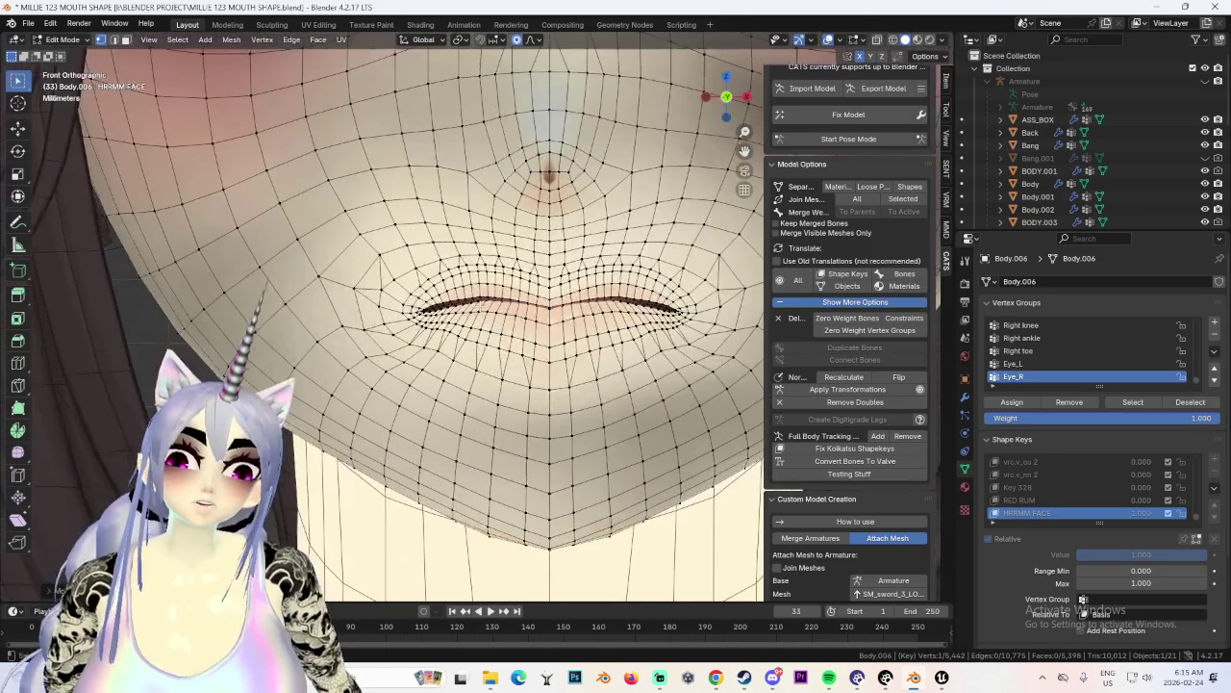
Reshape the lip vertices with soft proportional moves, redoing one attempt.
key(g)
scroll(598, 279, up, 2)
click(599, 269)
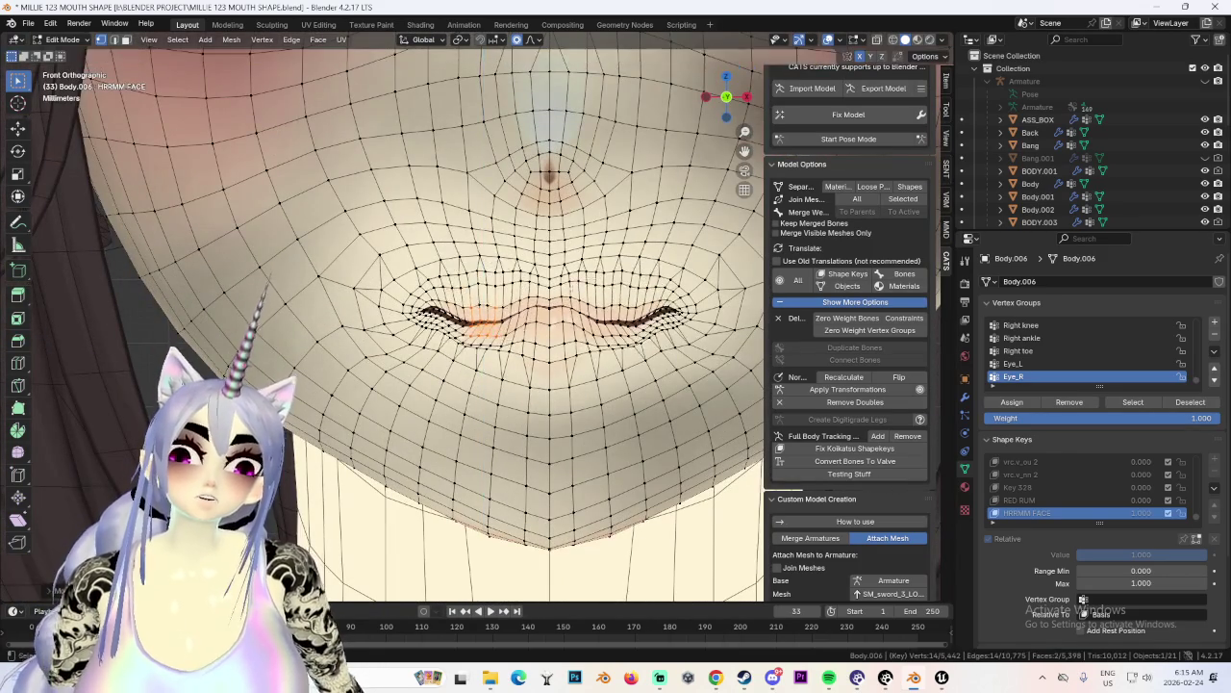
scroll(598, 260, down, 4)
scroll(598, 260, up, 4)
scroll(539, 288, up, 1)
key(g)
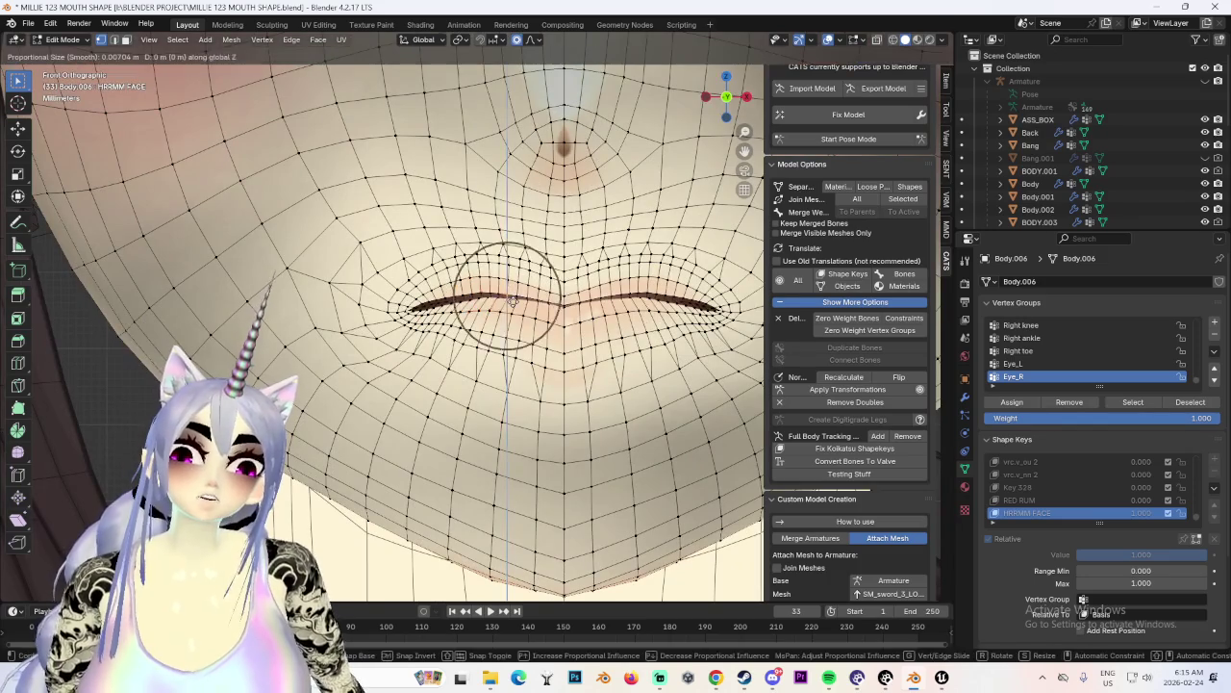
right_click(519, 316)
key(g)
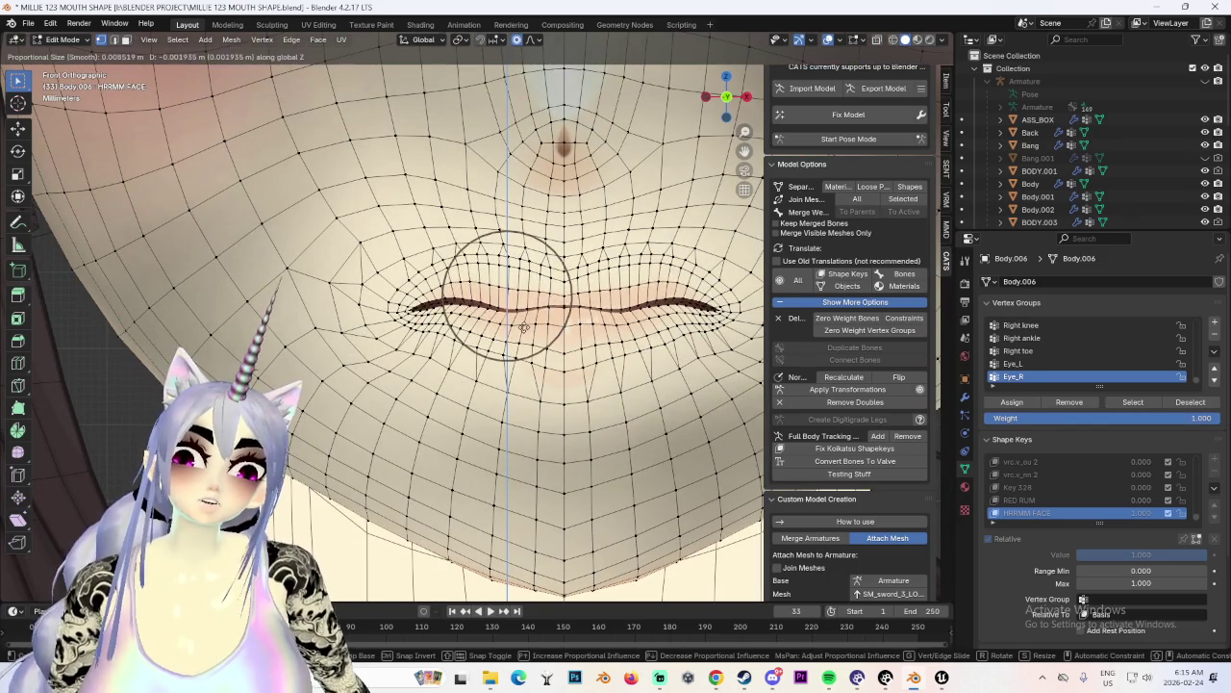
click(524, 327)
Raise the upper-lip centre and make small follow-up lip adjustments.
key(g)
click(577, 309)
key(g)
click(577, 310)
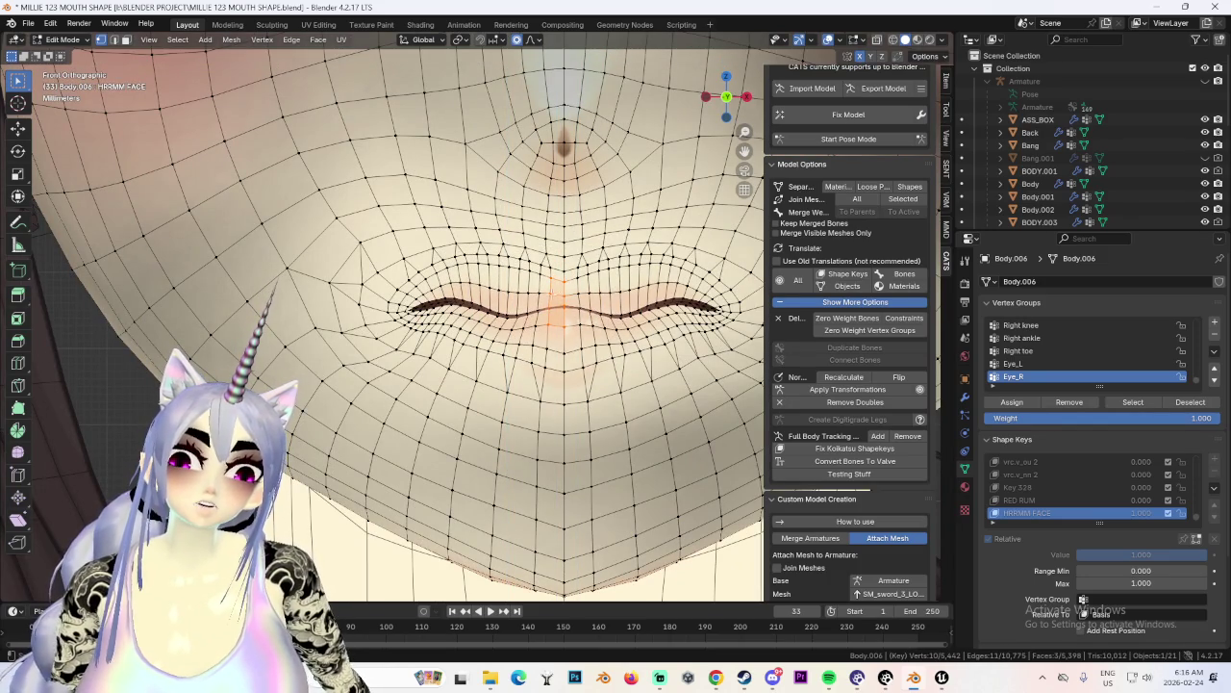
key(g)
click(566, 311)
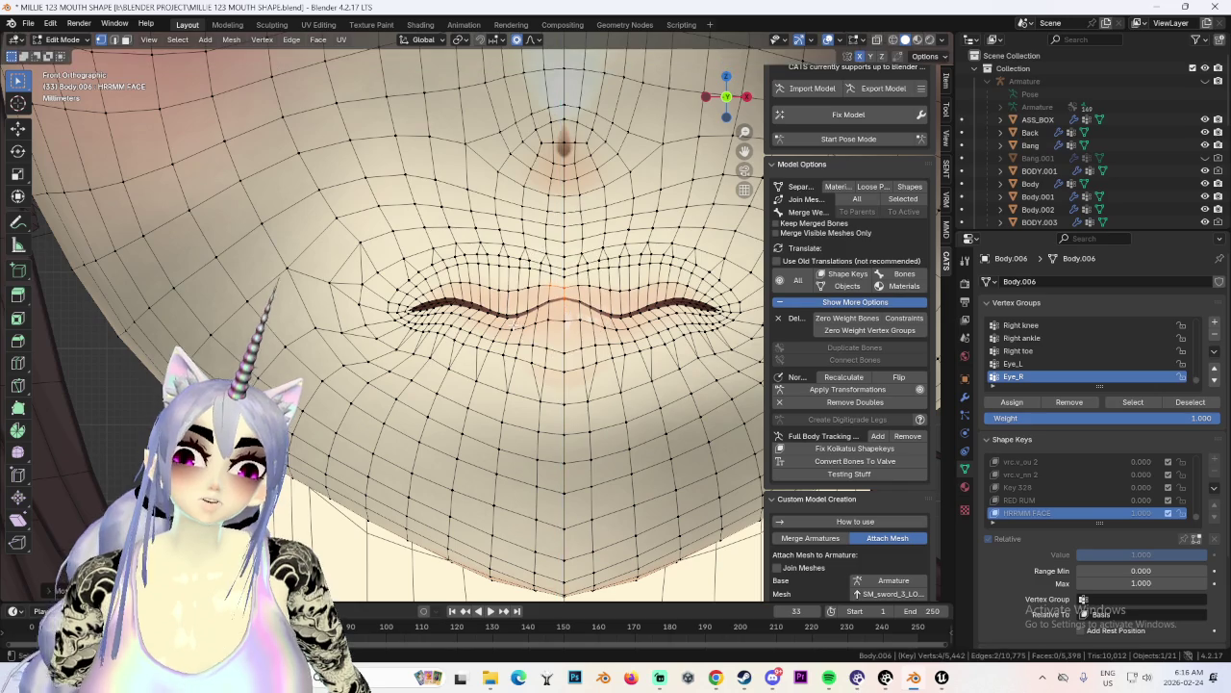
key(g)
click(520, 312)
scroll(474, 320, down, 2)
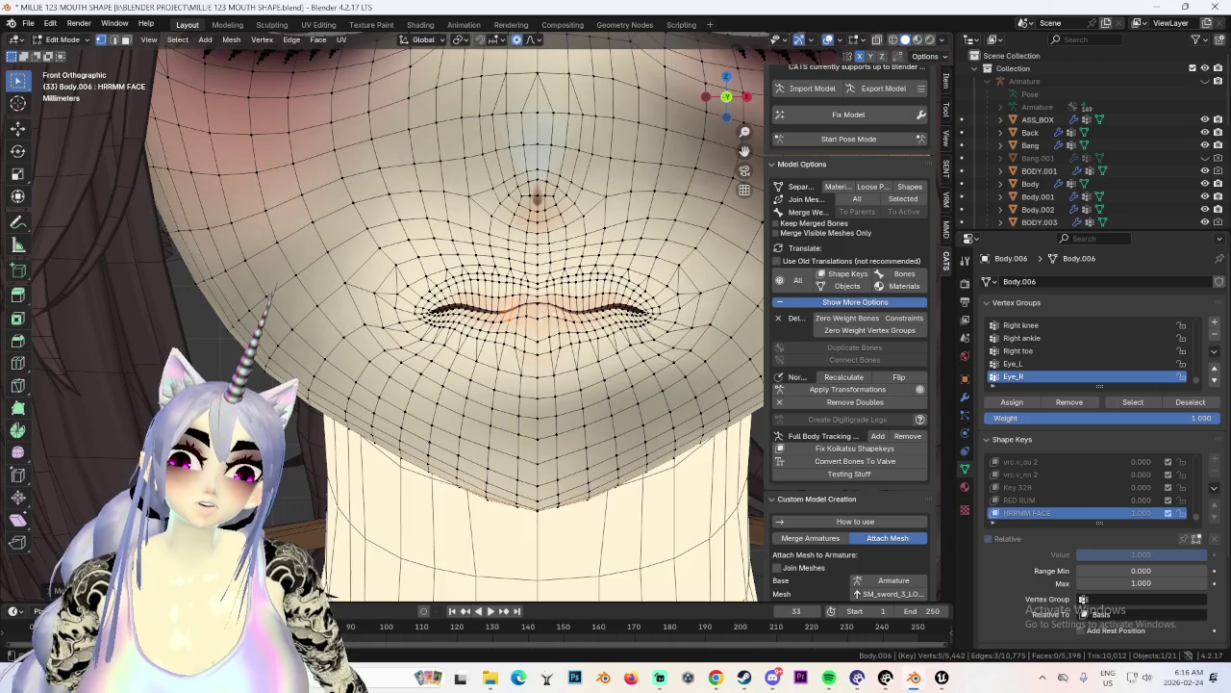
Nudge the lip vertices vertically along Z with smooth falloff.
key(g)
key(z)
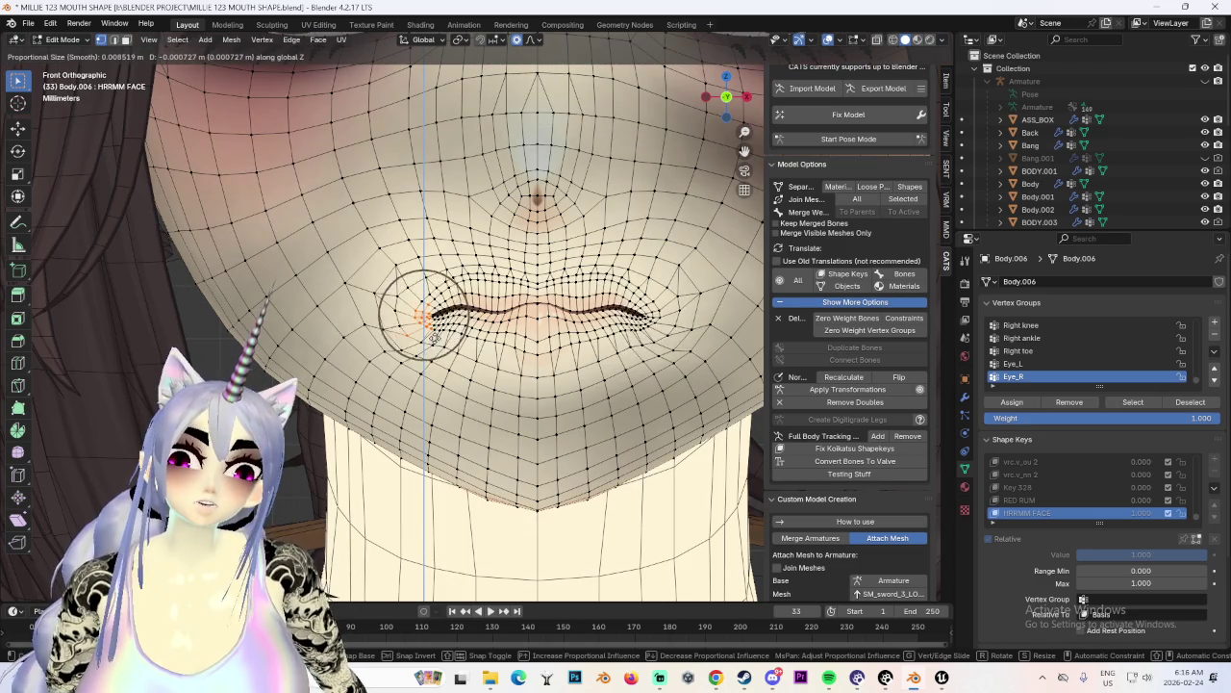
click(433, 333)
scroll(433, 332, up, 1)
scroll(491, 309, up, 2)
key(g)
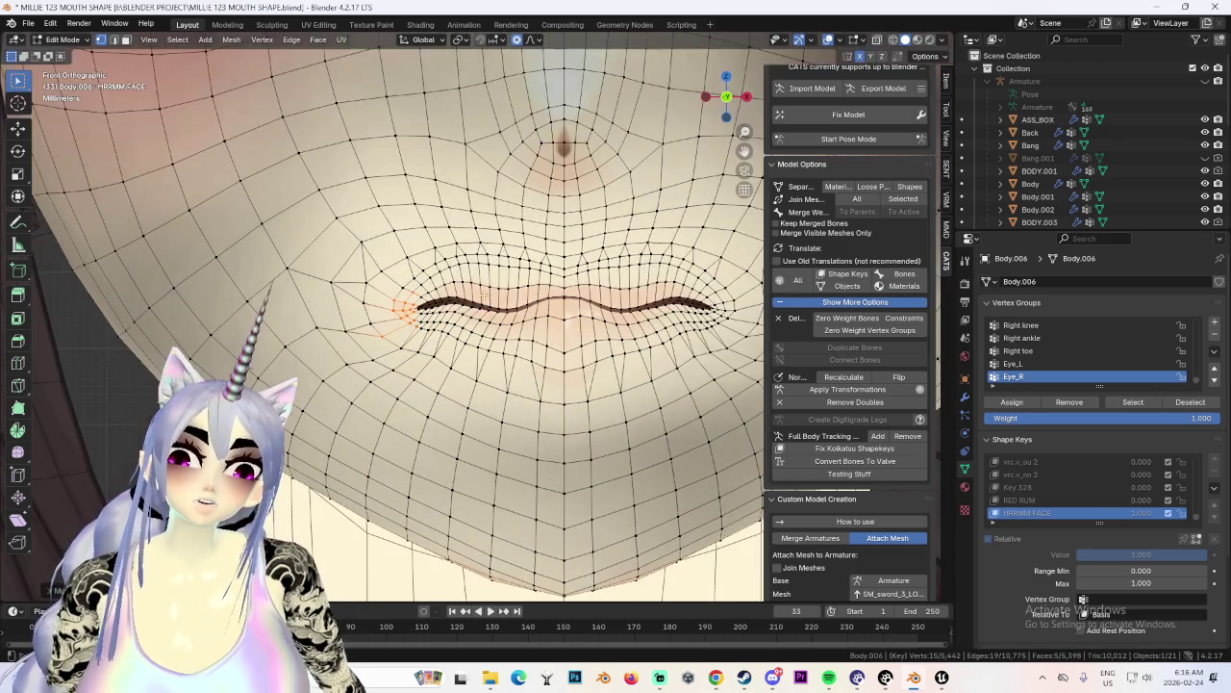
key(z)
click(491, 309)
scroll(492, 309, down, 5)
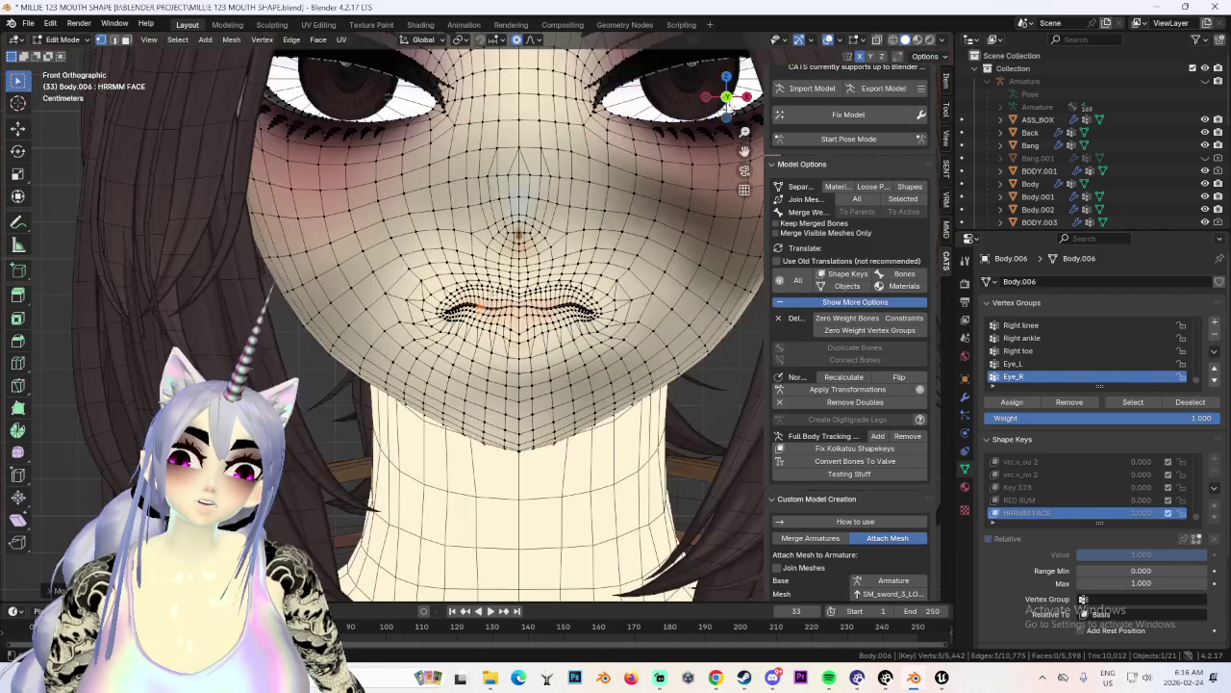
scroll(462, 289, up, 5)
Continue fine Z-axis adjustments to the lips to close the mouth line.
key(g)
key(z)
click(440, 221)
key(g)
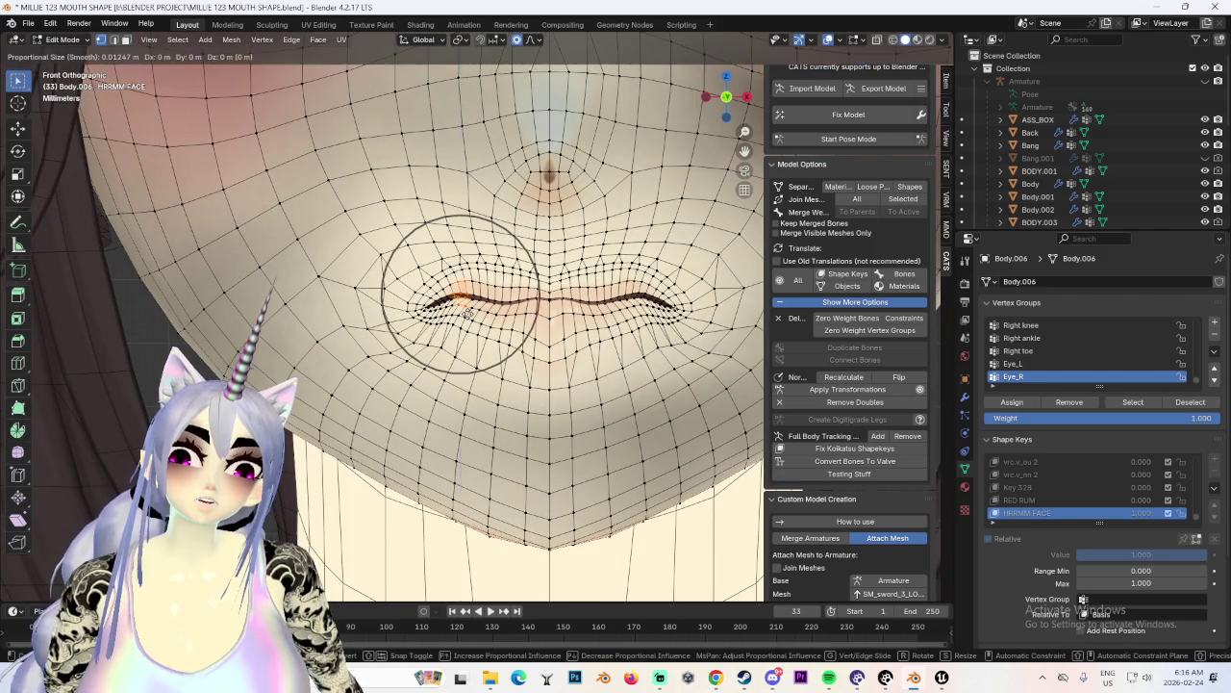
click(443, 279)
scroll(443, 279, down, 3)
scroll(496, 323, up, 3)
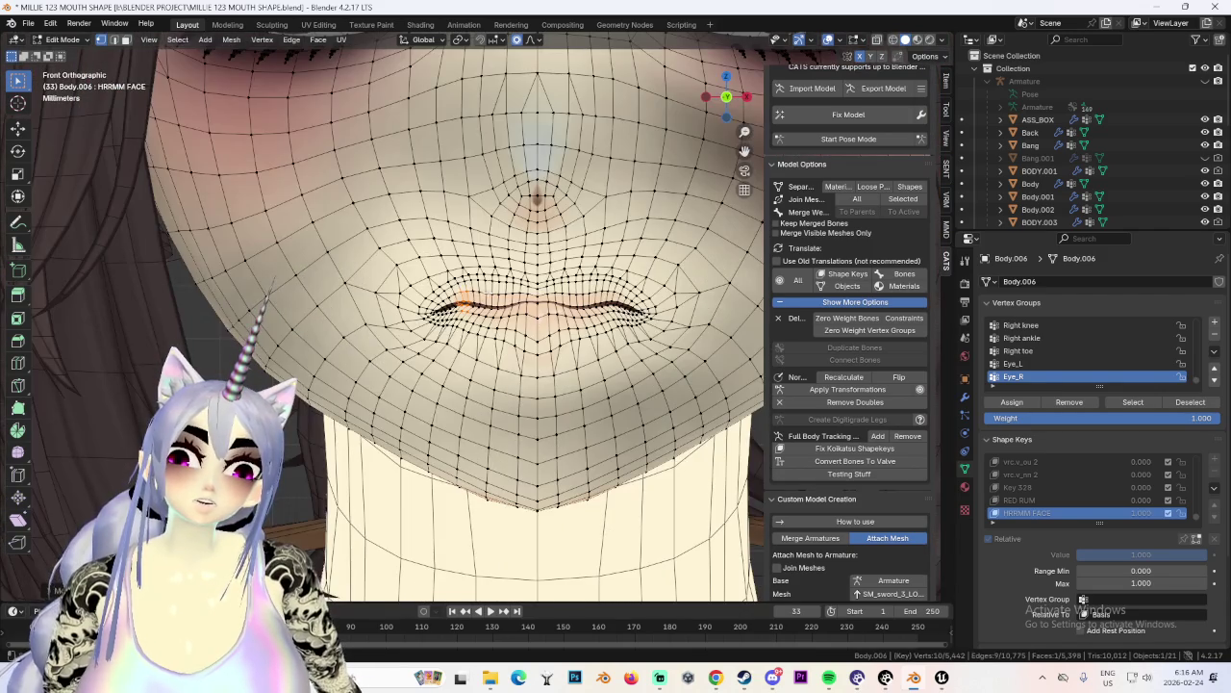
key(g)
key(z)
click(499, 320)
scroll(498, 321, down, 3)
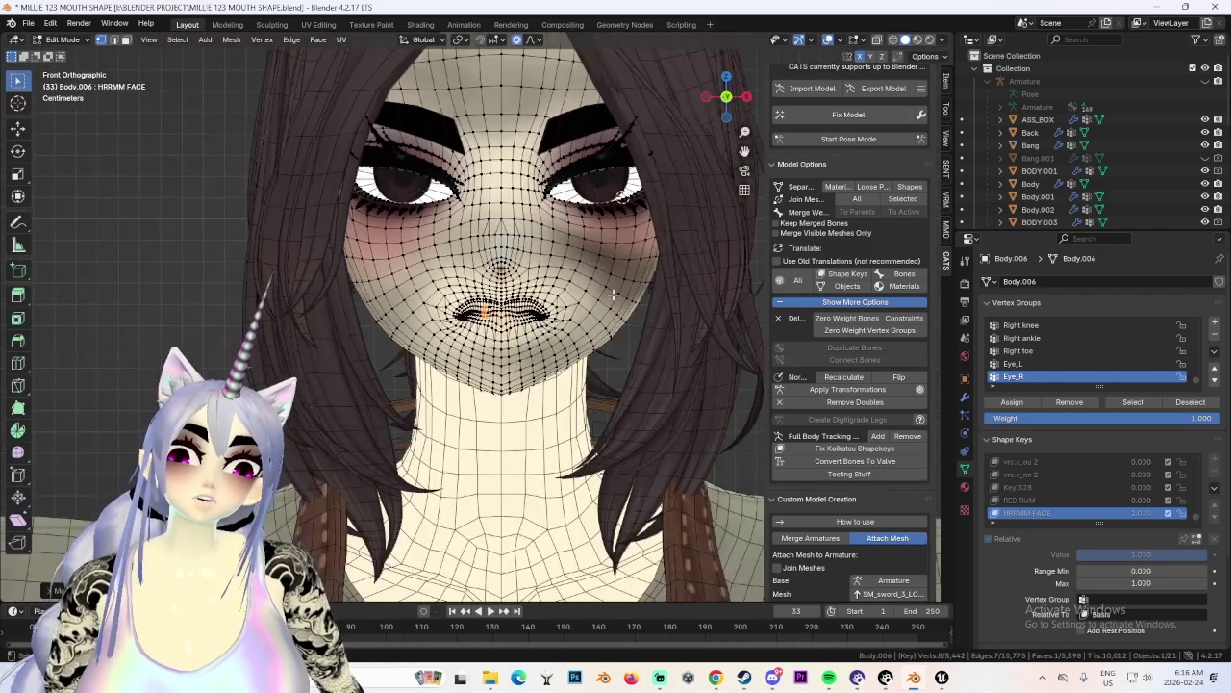
scroll(520, 308, up, 3)
Shift the lips sideways along X, then adjust the mouth vertically along Z.
key(g)
key(x)
click(587, 315)
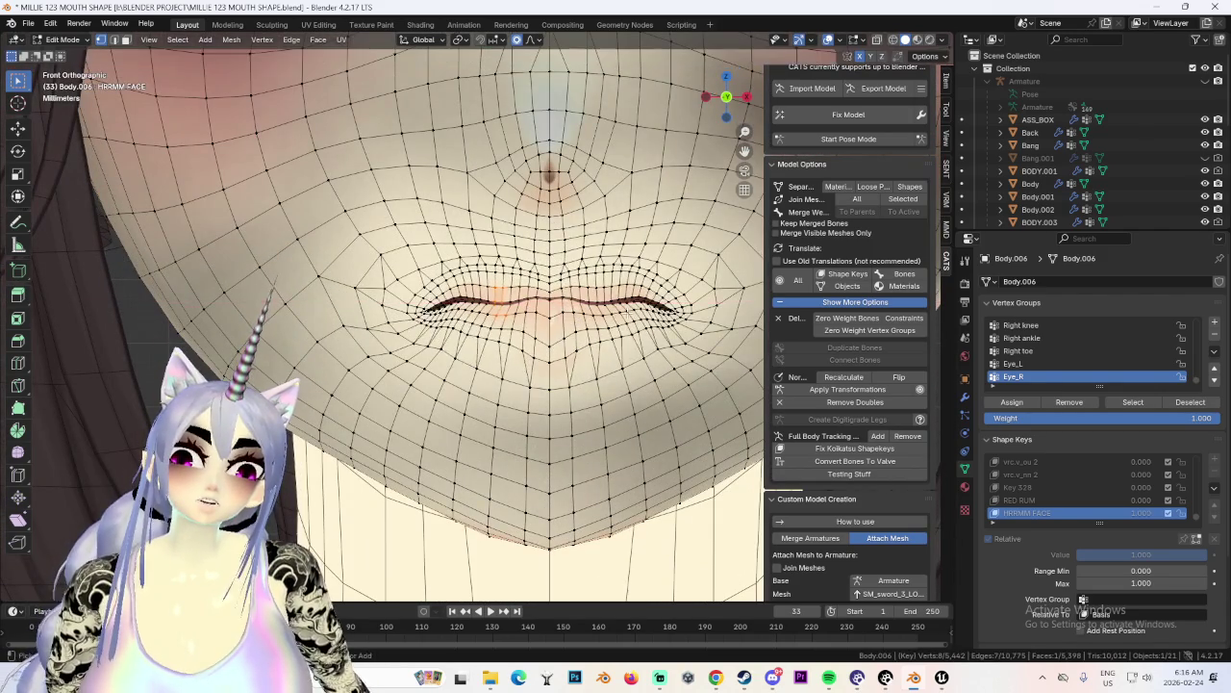
key(g)
key(z)
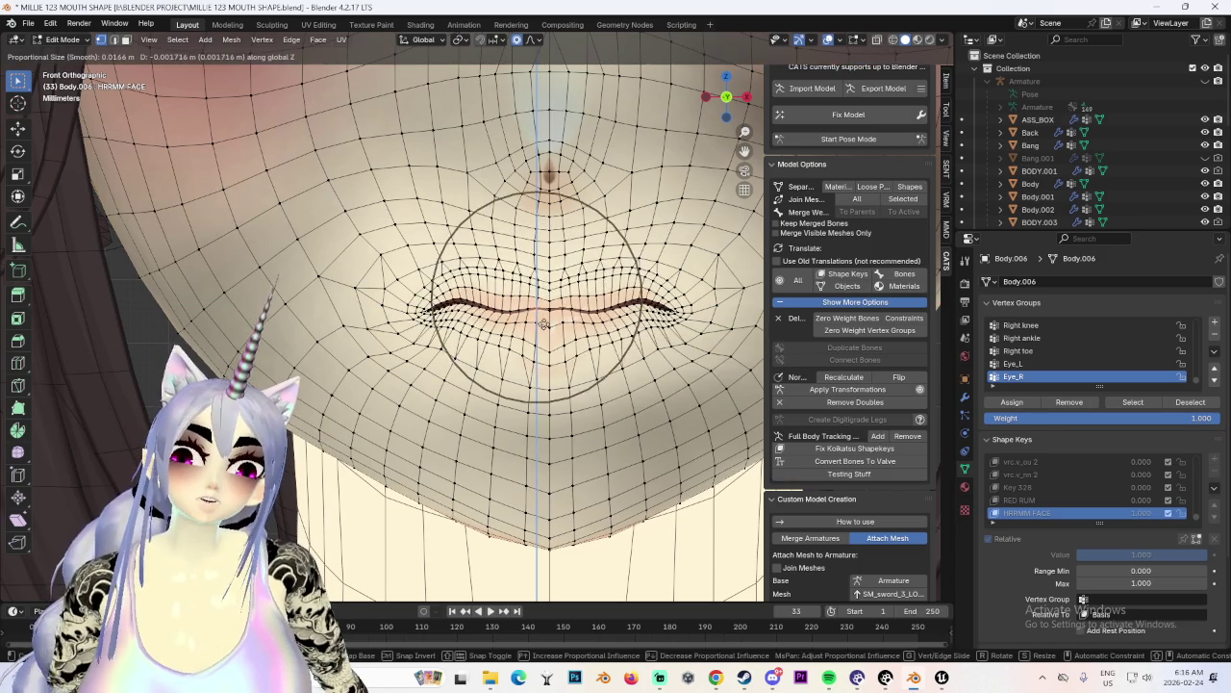
click(555, 317)
scroll(587, 310, up, 2)
Select the upper-lip centre vertex and nudge it vertically for a soft pout.
key(g)
click(612, 304)
key(g)
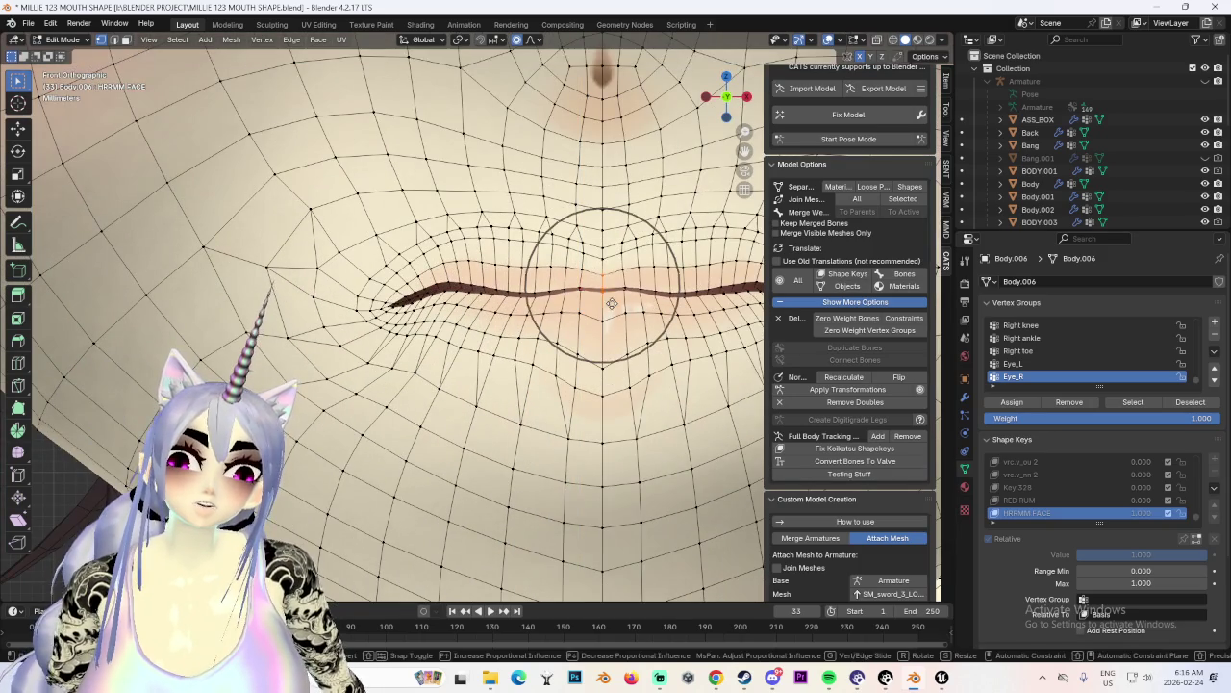
click(613, 300)
scroll(616, 295, down, 7)
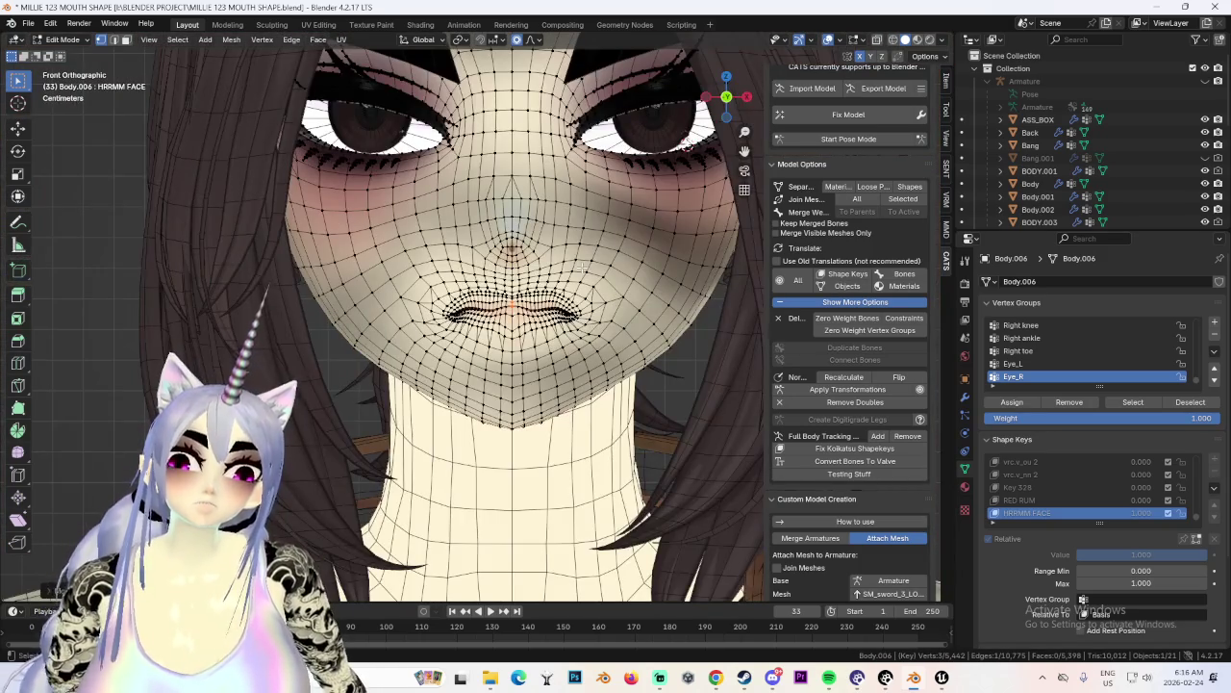
scroll(582, 267, up, 4)
key(g)
key(z)
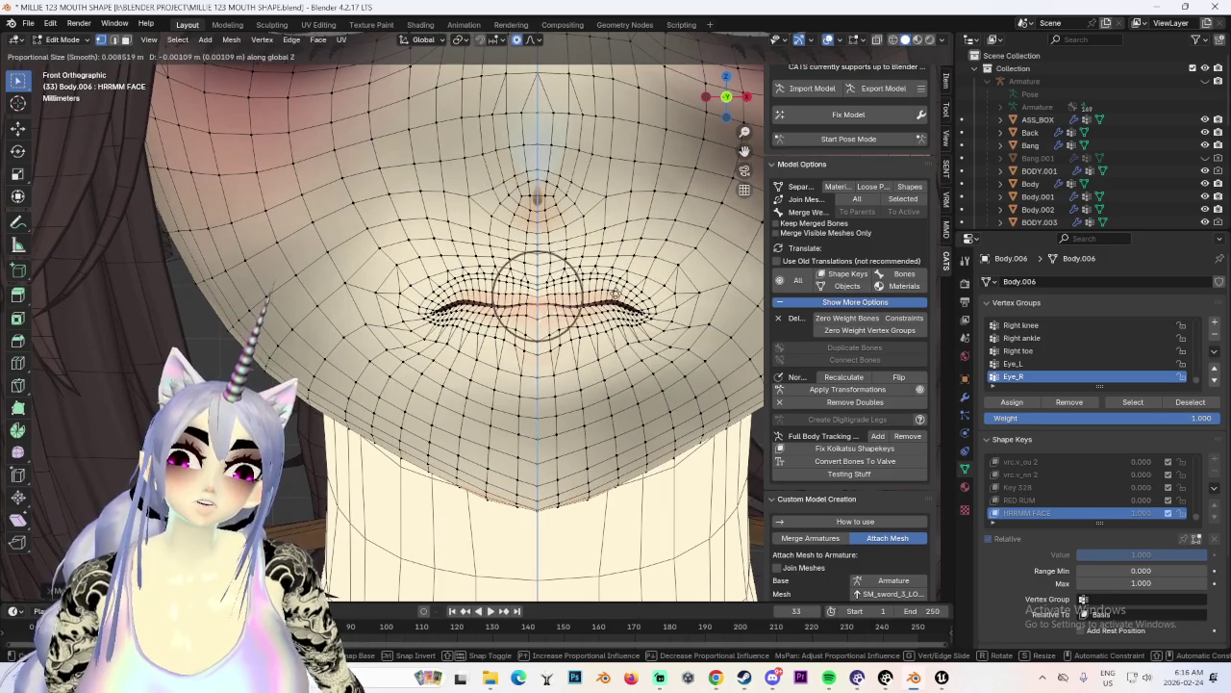
click(615, 292)
Select additional upper-lip vertices and lower them slightly along Z.
click(414, 298)
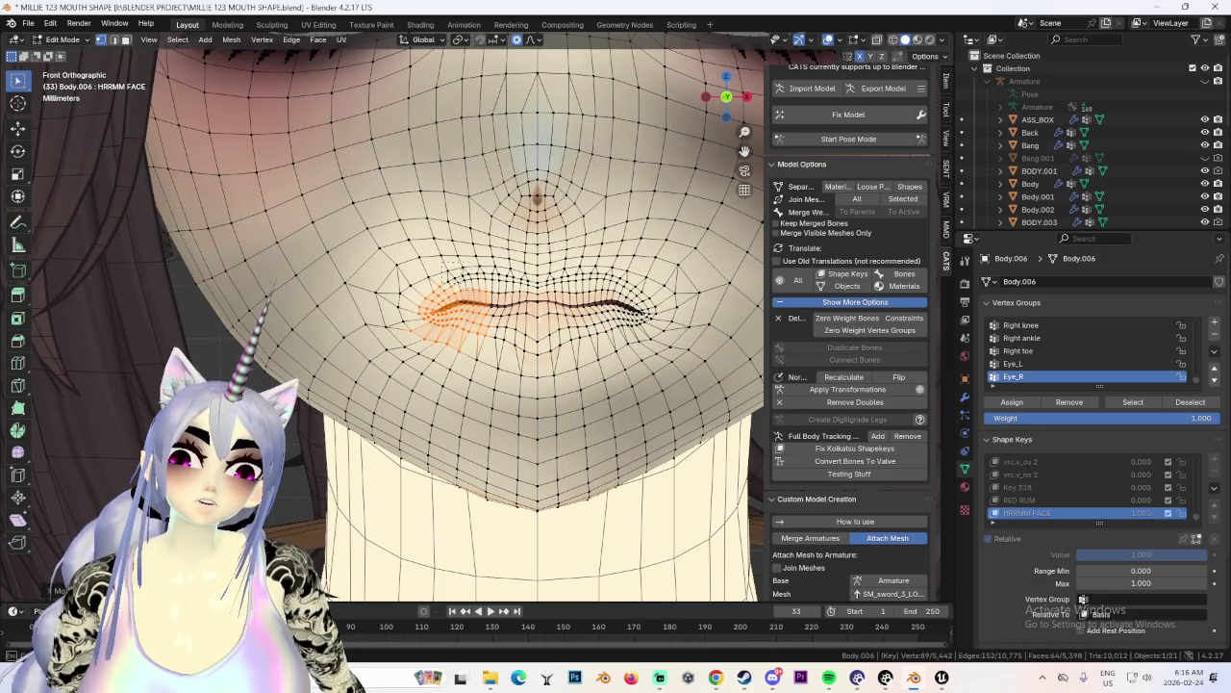
click(462, 281)
key(g)
key(z)
click(473, 294)
scroll(566, 268, down, 4)
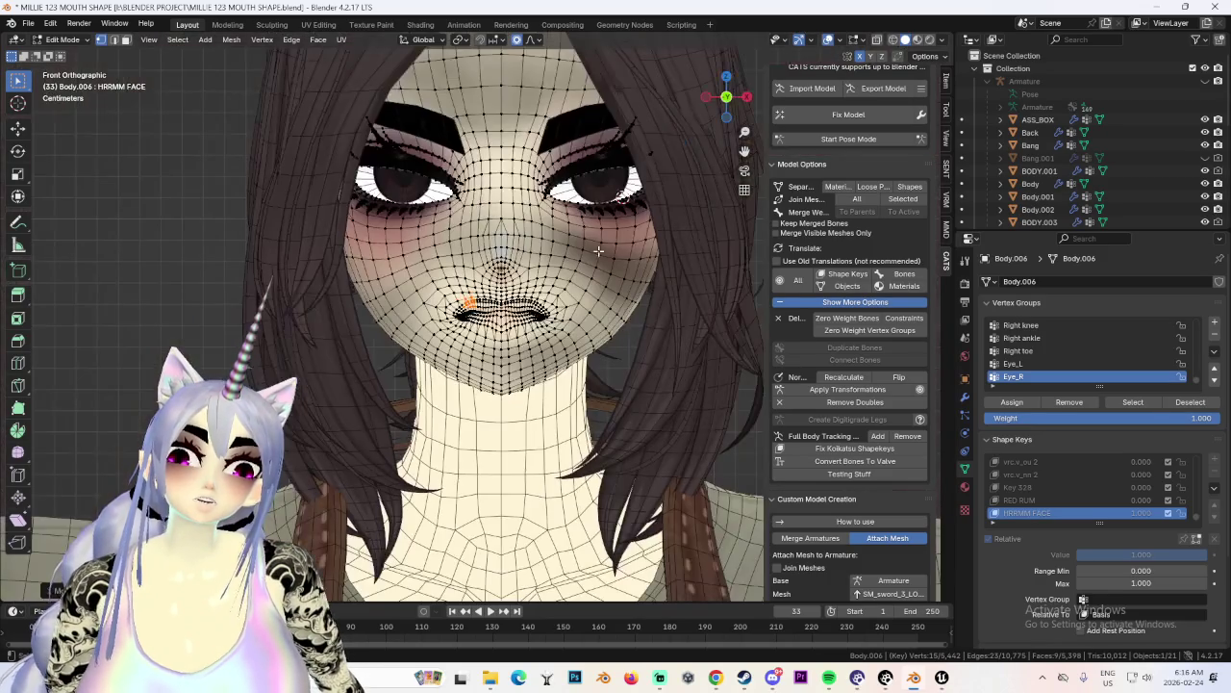
Turn off overlays to preview the shaded mouth from front and side, then restore overlays.
click(829, 41)
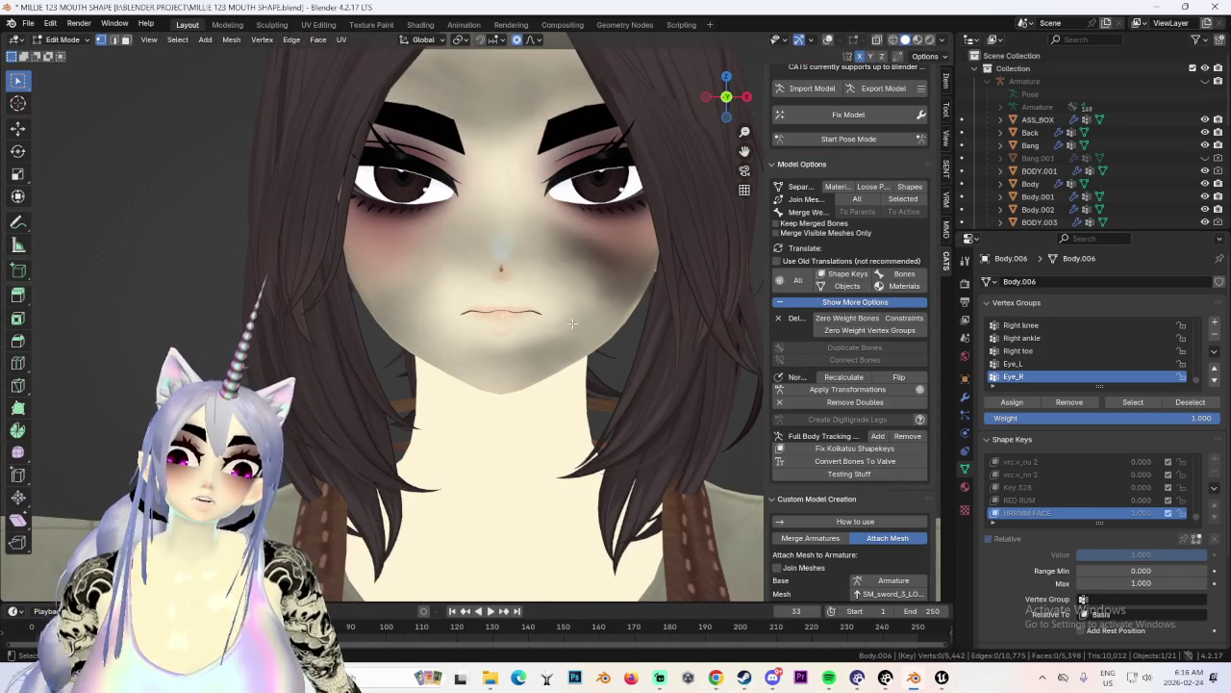
mouse_move(613, 332)
middle_down()
mouse_move(688, 324)
mouse_move(663, 326)
middle_up()
click(728, 97)
click(728, 97)
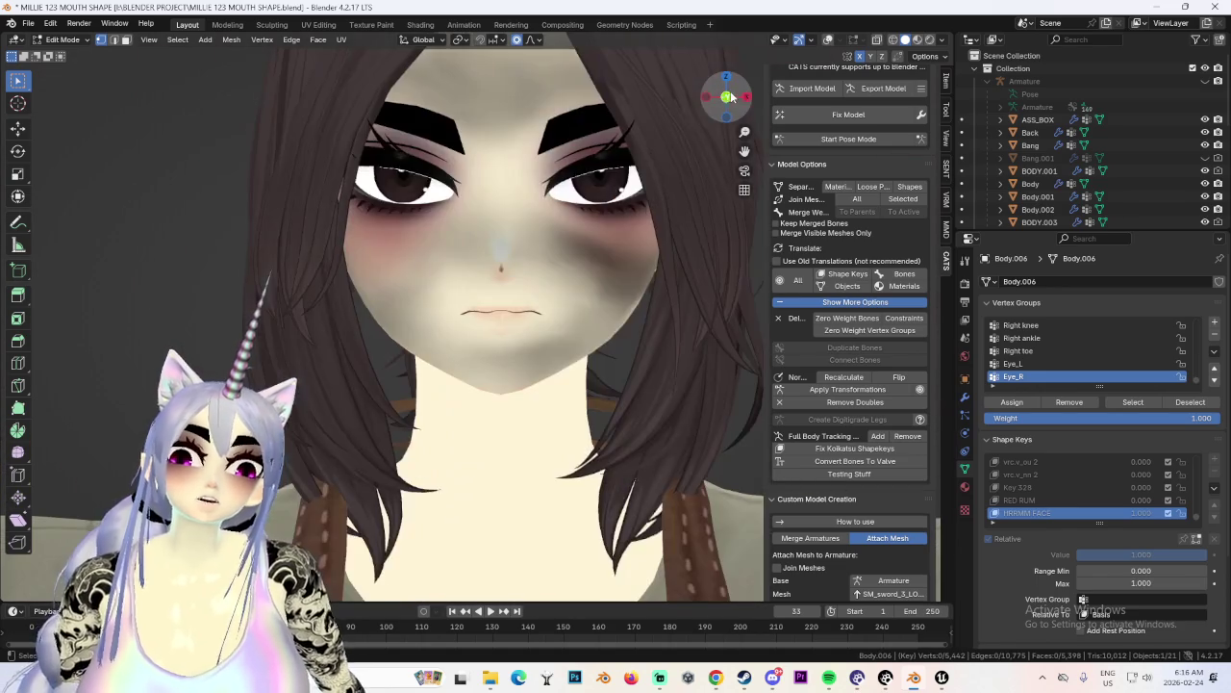
mouse_move(539, 279)
middle_down()
mouse_move(593, 280)
mouse_move(664, 221)
middle_up()
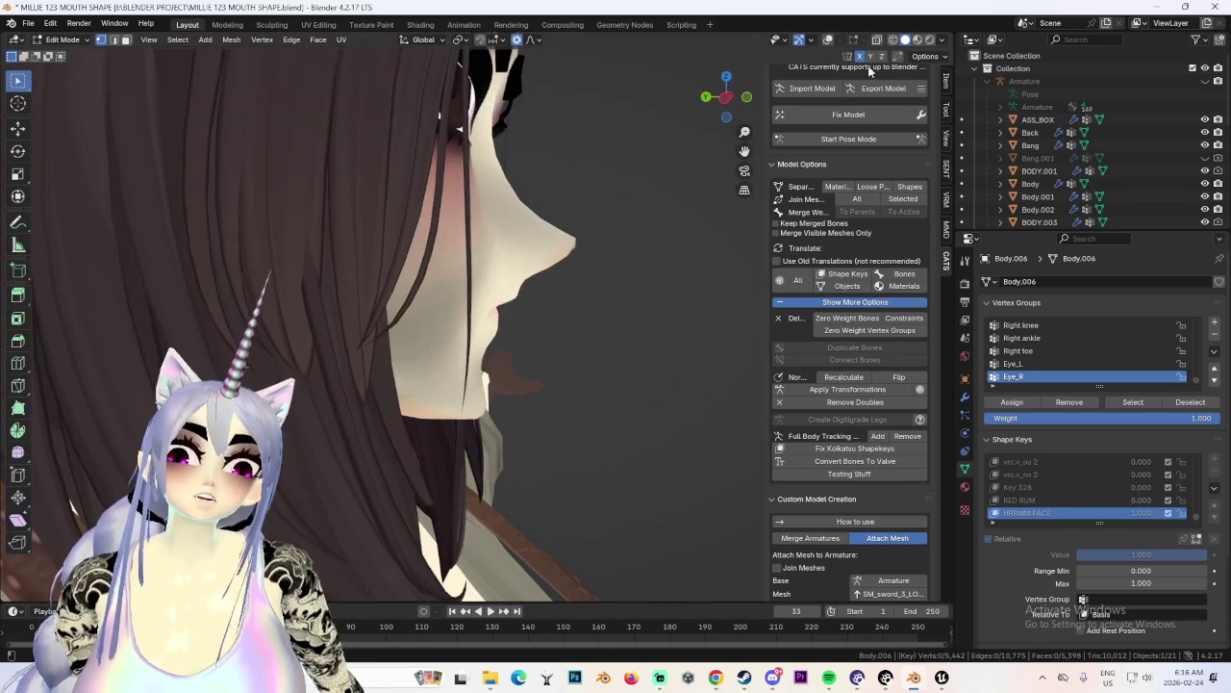
click(828, 39)
Move the mouth vertices along Z and scale the mouth area with proportional falloff.
middle_drag(712, 87, 642, 58)
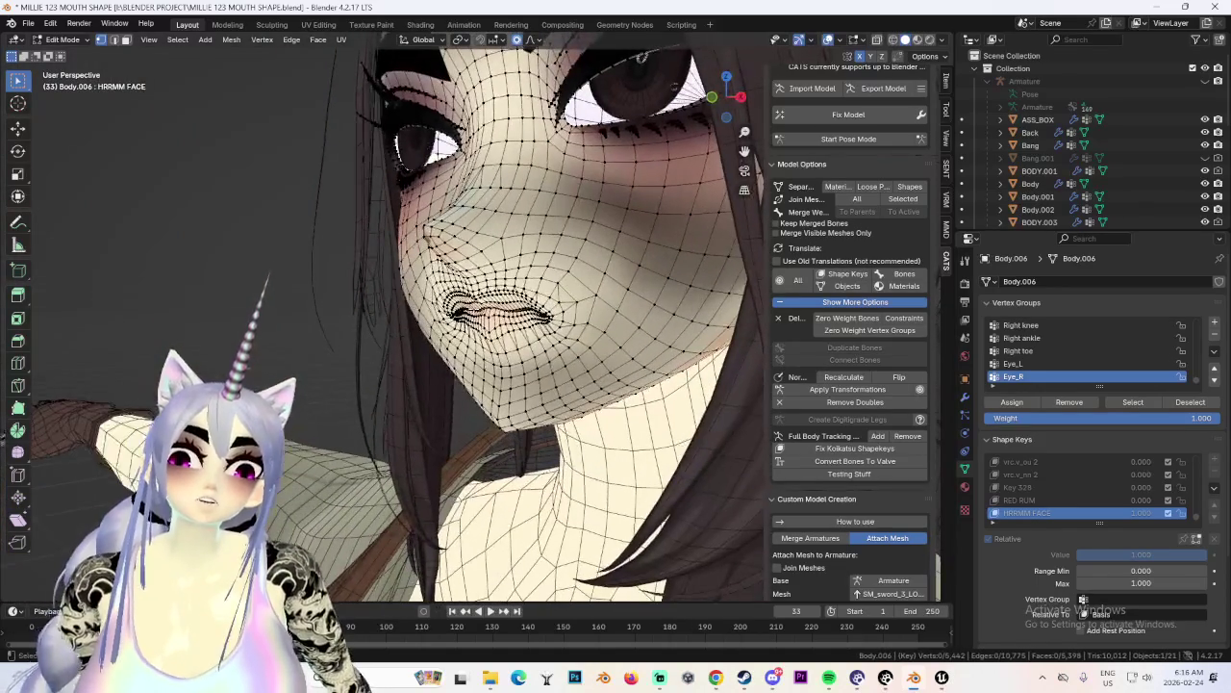
key(g)
key(z)
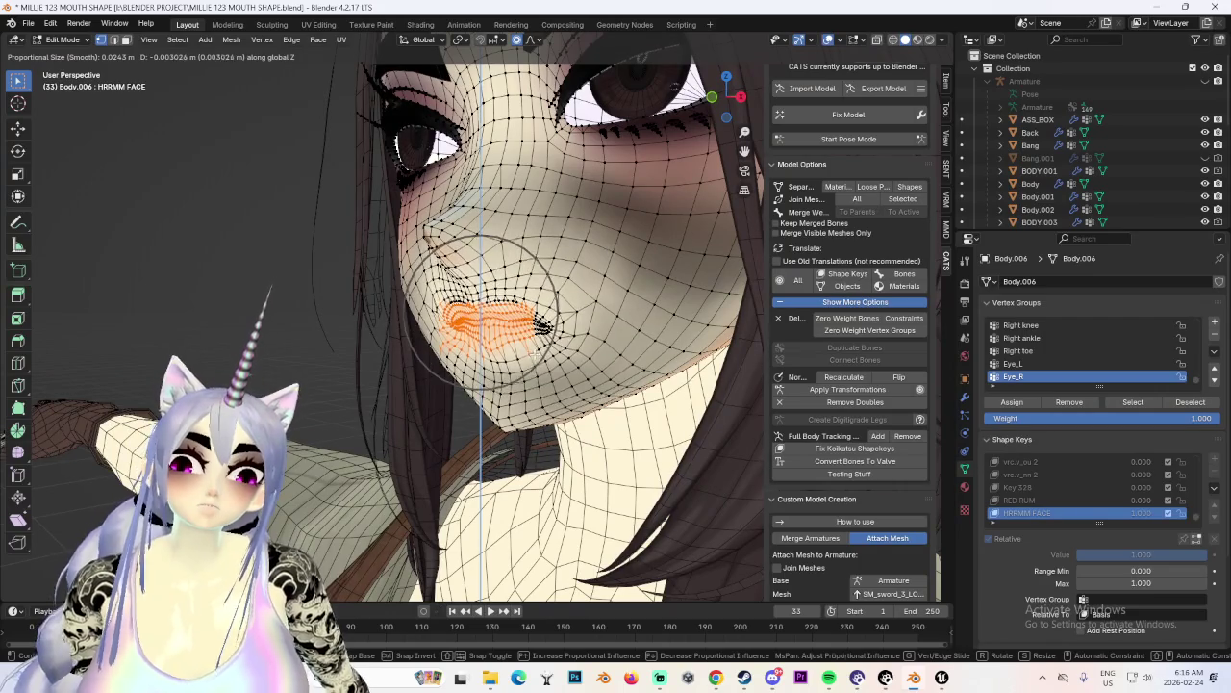
click(535, 351)
middle_drag(534, 351, 649, 269)
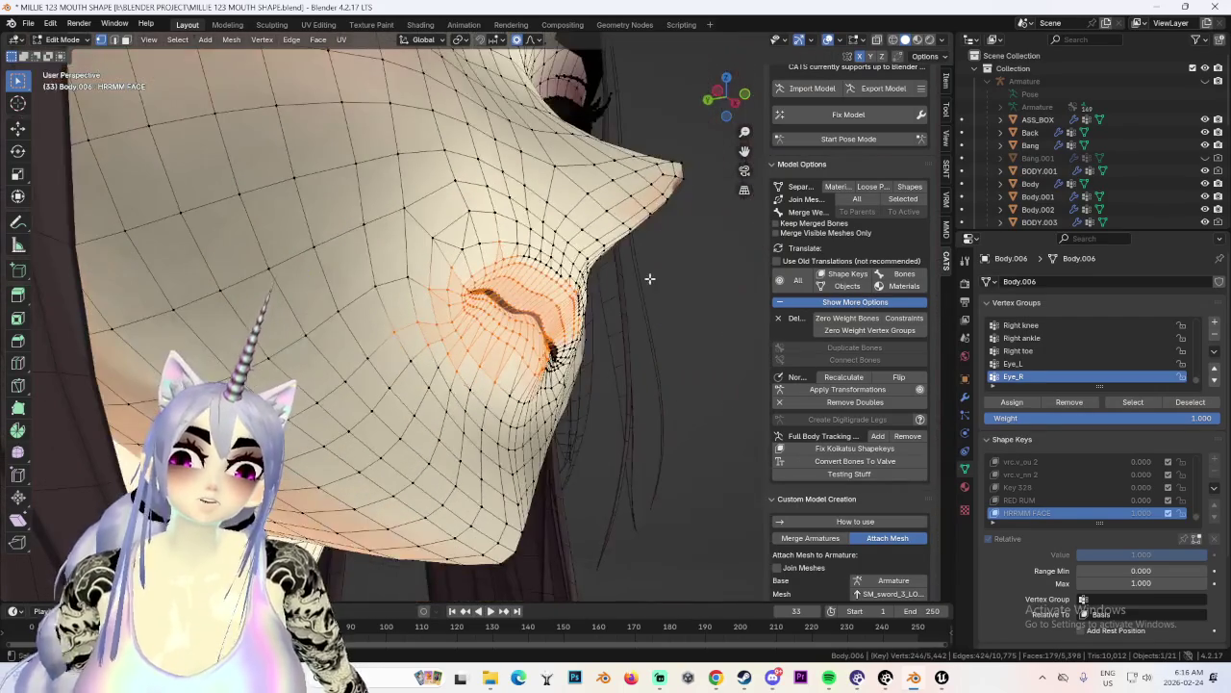
key(s)
click(596, 279)
Push the lips back along Y in three soft depth adjustments, checking from several angles.
mouse_move(596, 279)
middle_down()
mouse_move(462, 289)
mouse_move(623, 323)
mouse_move(760, 73)
middle_up()
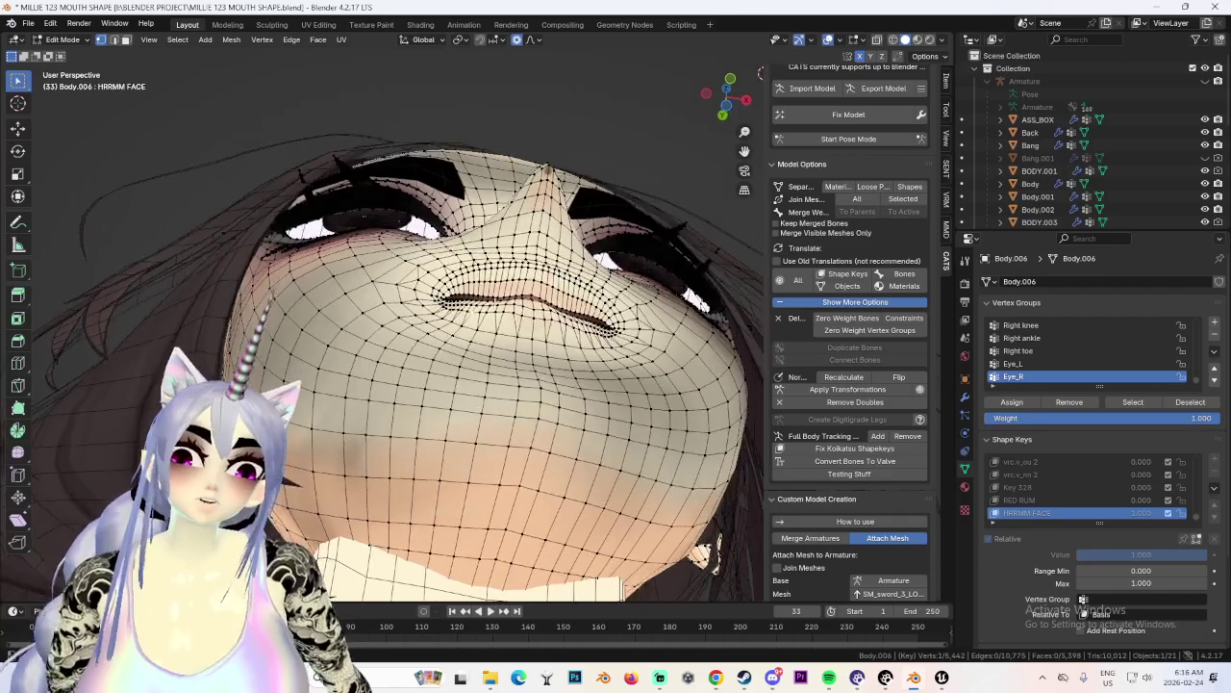
key(g)
key(y)
click(601, 350)
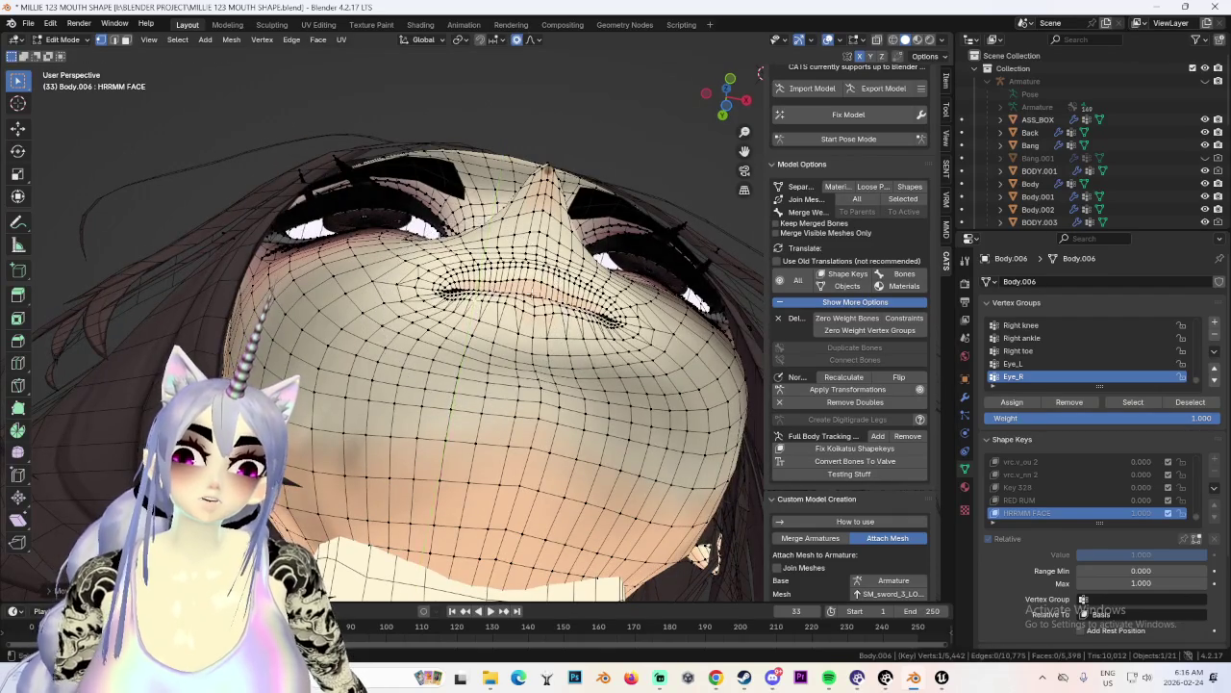
middle_drag(600, 351, 577, 433)
key(g)
key(y)
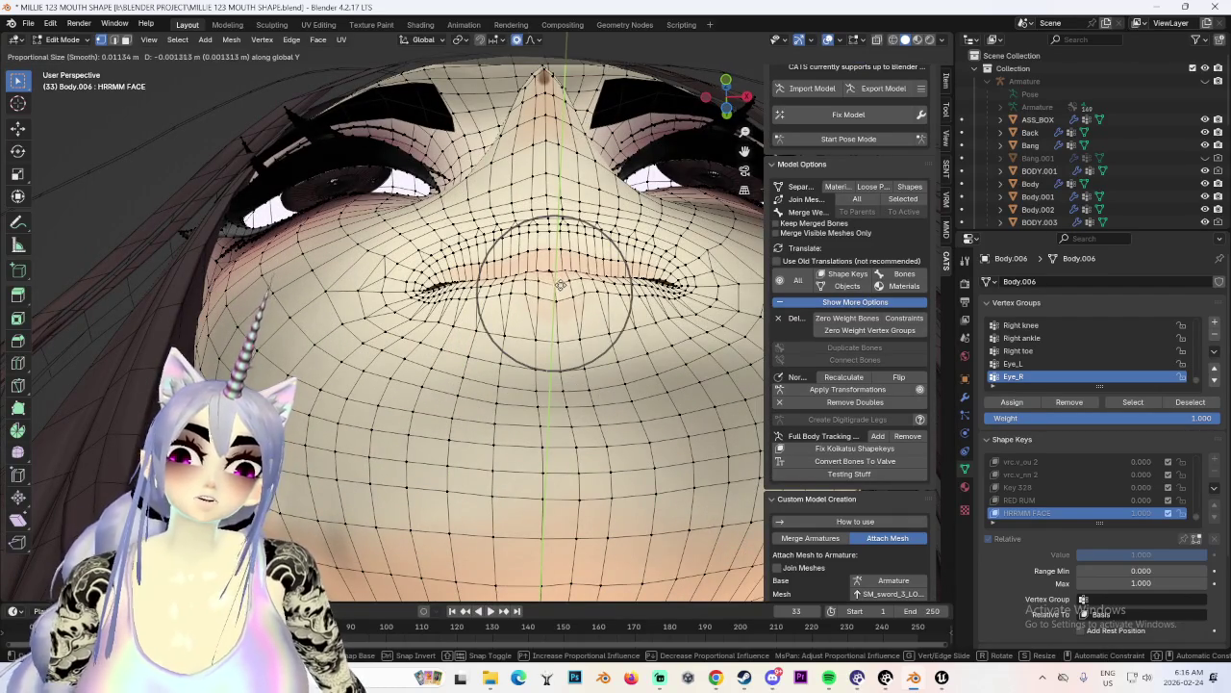
click(600, 325)
mouse_move(600, 326)
middle_down()
mouse_move(557, 360)
mouse_move(461, 527)
middle_up()
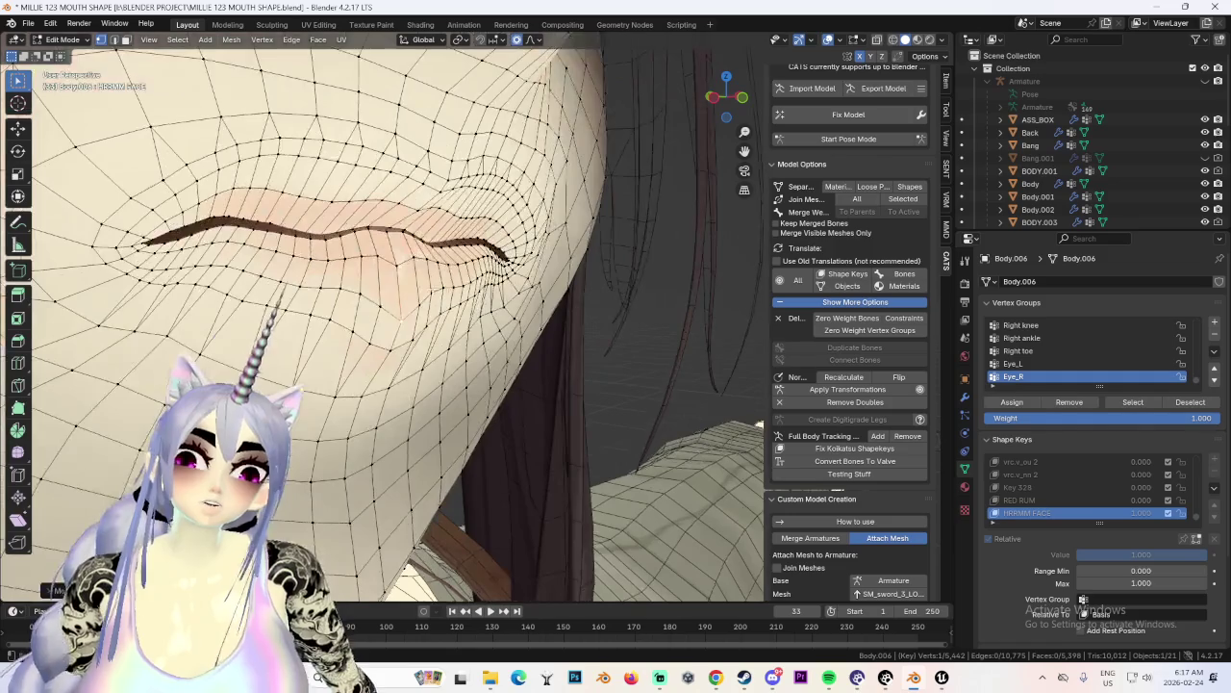
key(g)
key(y)
click(404, 279)
Cancel a further Y move that spiked the mesh and return to a frontal view of the lips.
mouse_move(404, 279)
middle_down()
mouse_move(466, 311)
mouse_move(480, 359)
middle_up()
key(g)
key(y)
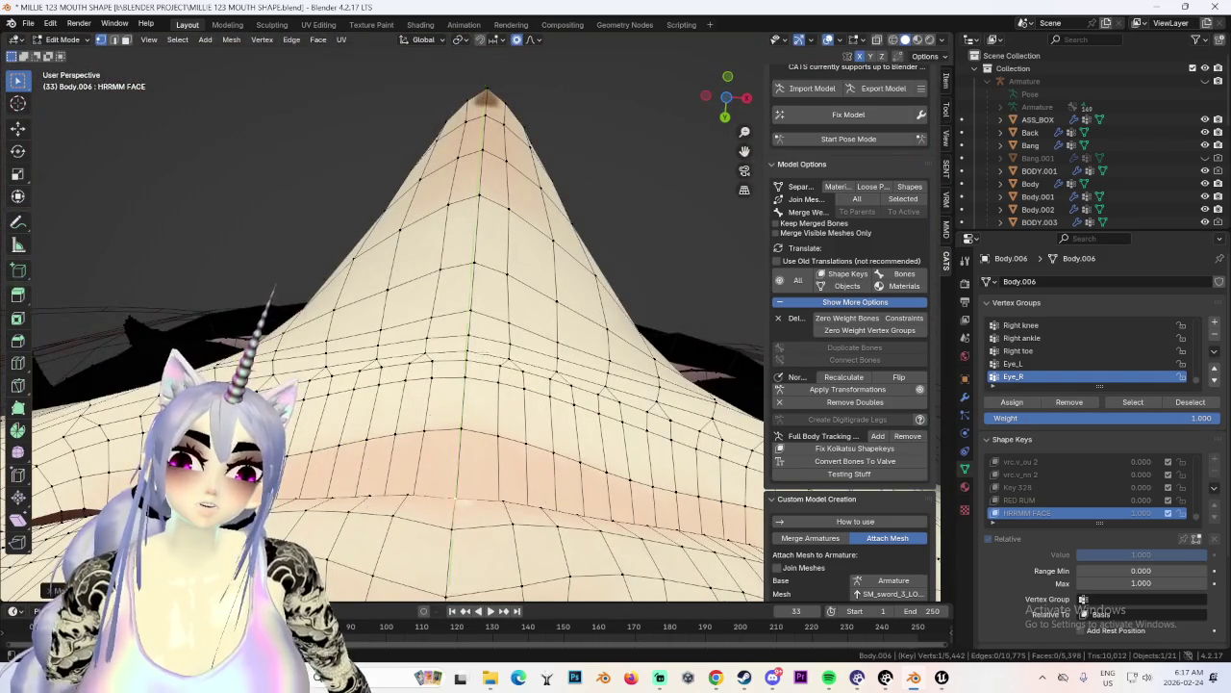
right_click(457, 505)
middle_drag(457, 505, 484, 385)
scroll(485, 388, down, 3)
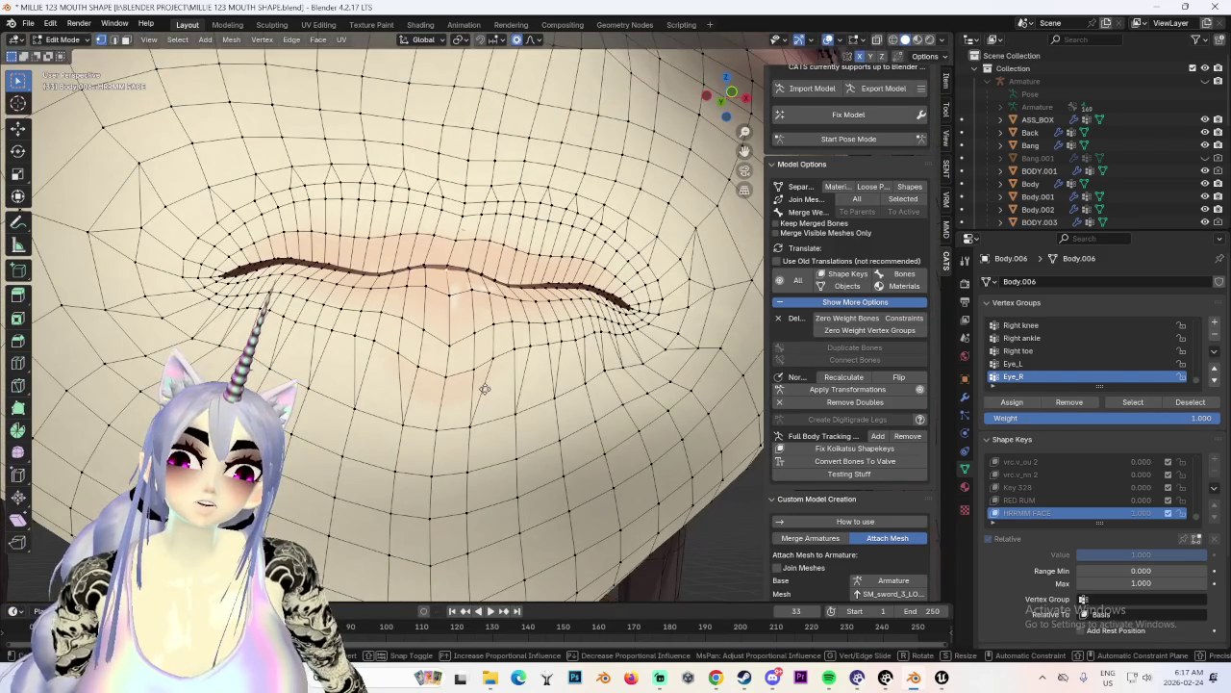
scroll(583, 340, down, 1)
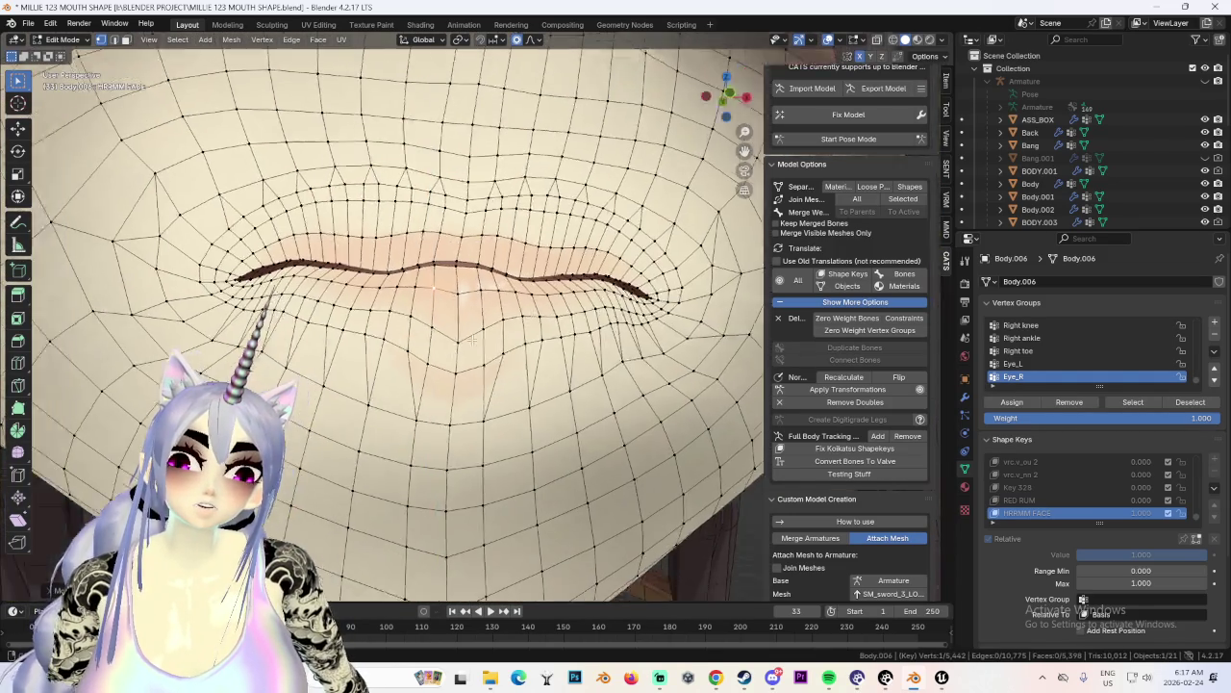
scroll(583, 340, down, 3)
scroll(583, 339, down, 3)
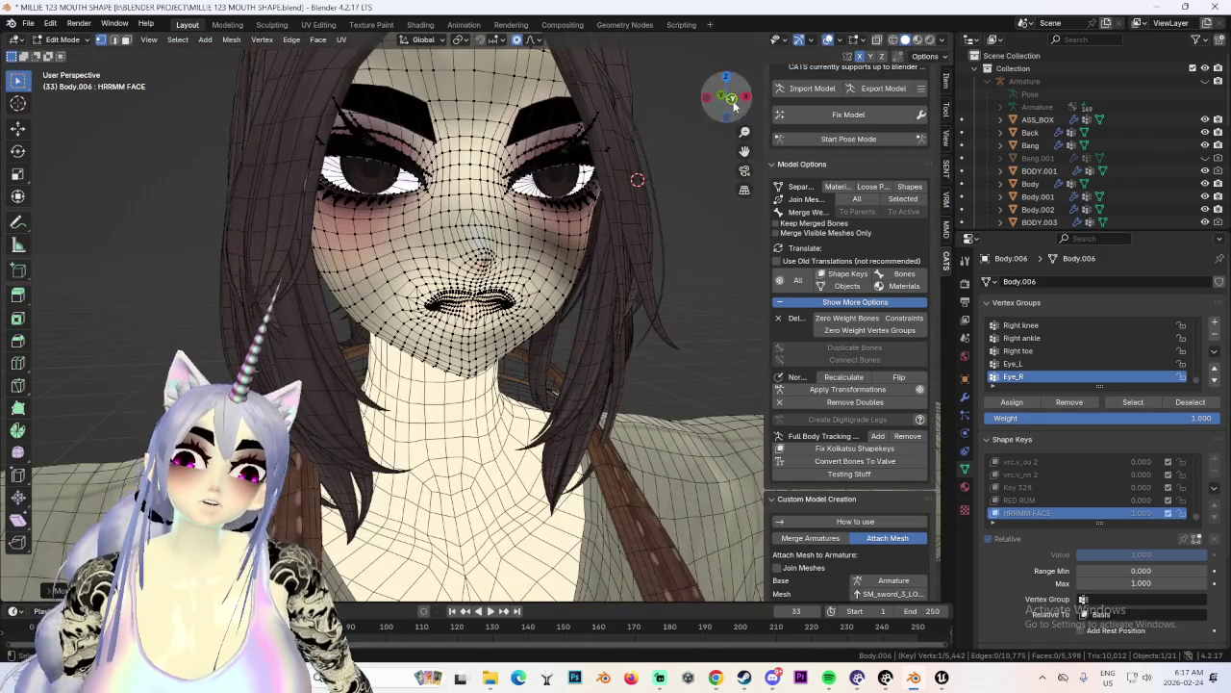
Pull the mouth corner down along Z and stretch the lips vertically with soft falloff.
click(733, 102)
click(829, 40)
scroll(660, 279, down, 3)
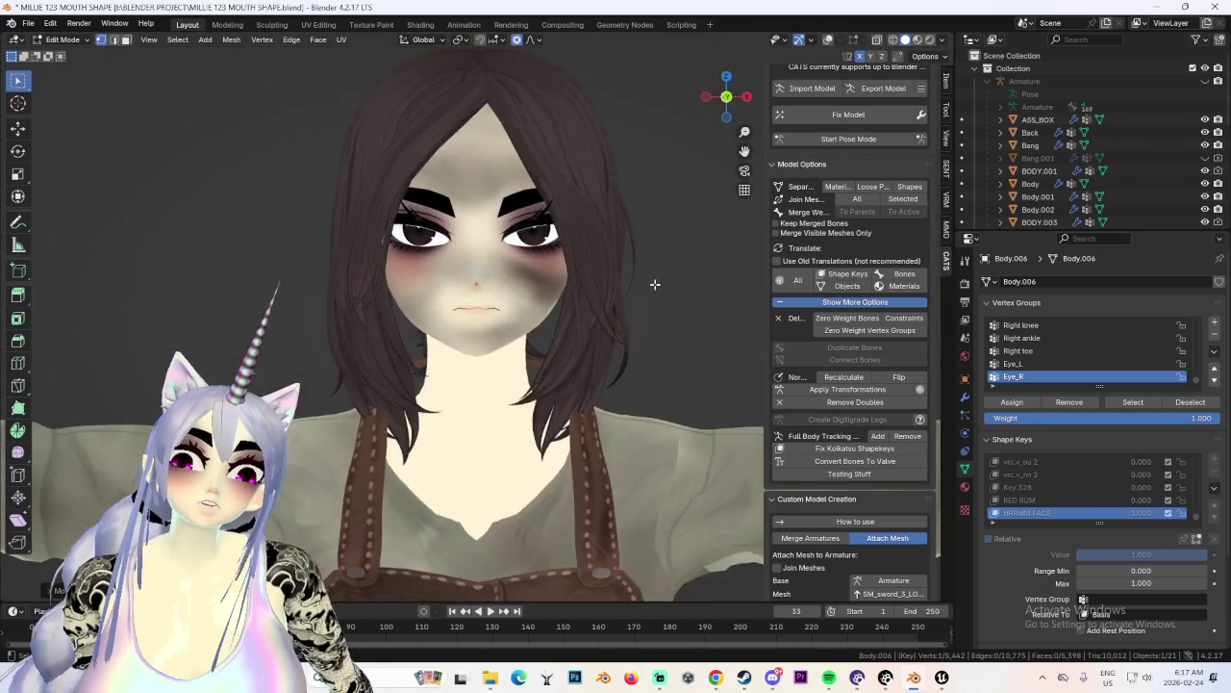
middle_drag(660, 280, 642, 319)
scroll(653, 304, up, 3)
scroll(653, 304, up, 3)
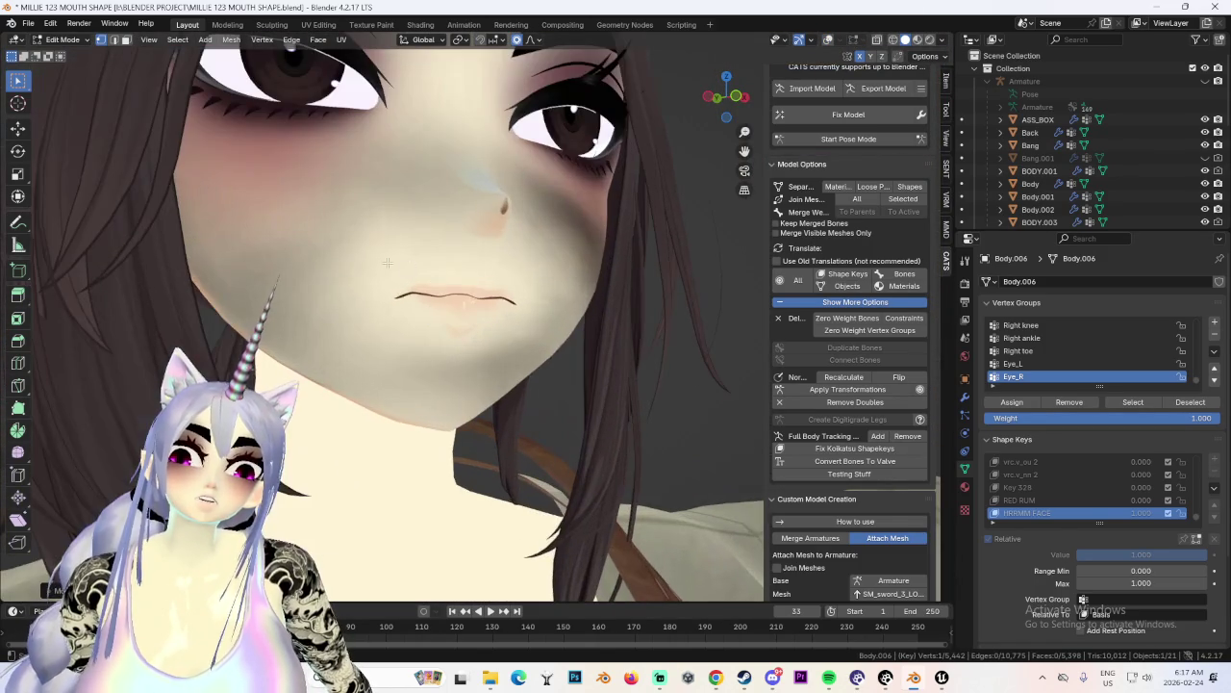
key(g)
key(z)
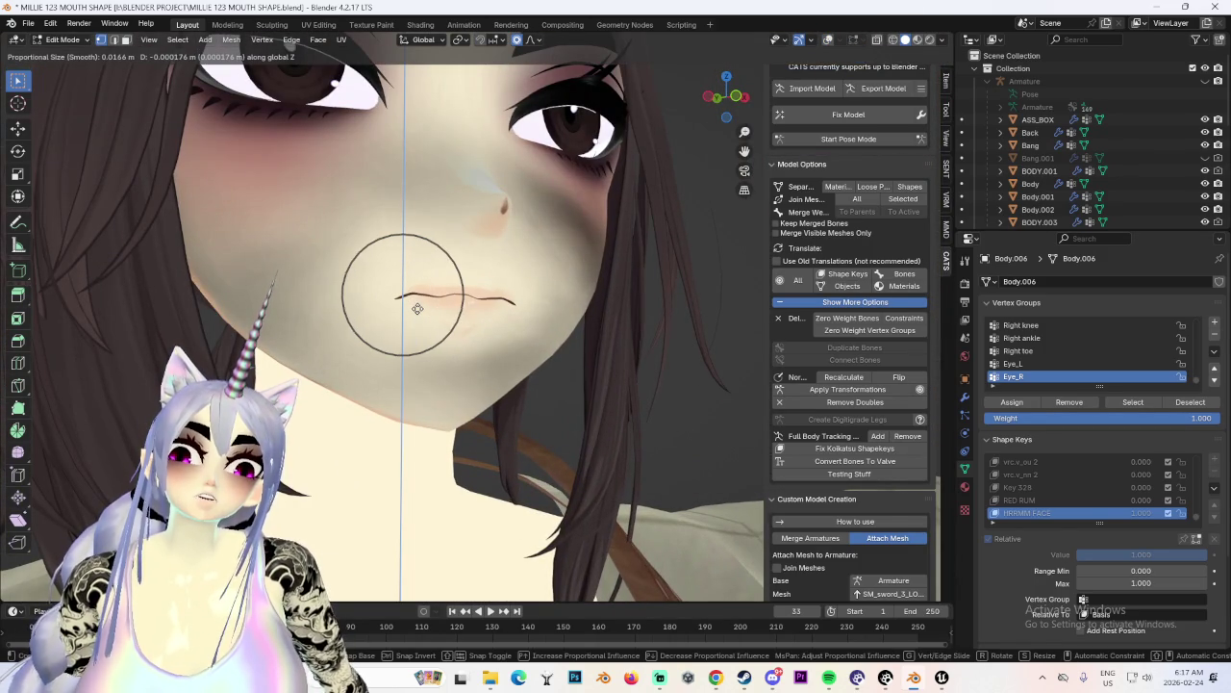
click(421, 308)
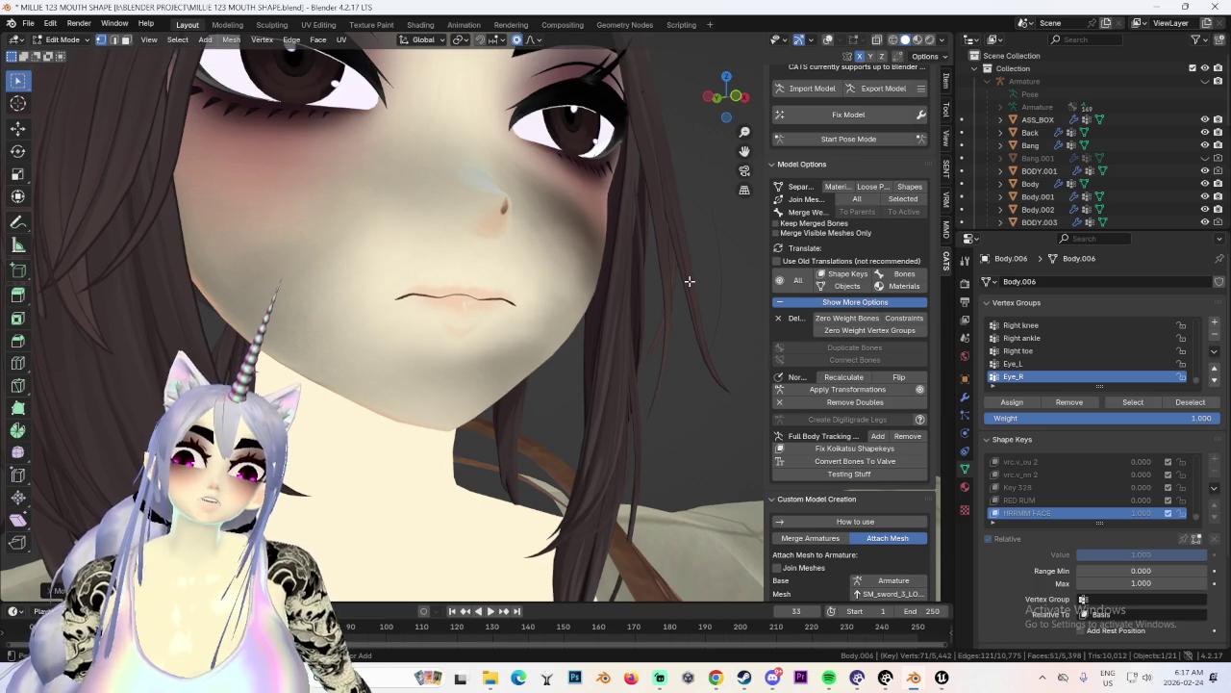
key(z)
click(623, 289)
middle_drag(623, 289, 614, 309)
Nudge the lip vertex along Y with proportional editing, wireframe shown.
key(g)
key(z)
key(y)
key(Escape)
mouse_move(511, 306)
middle_down()
mouse_move(602, 278)
mouse_move(522, 302)
mouse_move(556, 296)
middle_up()
scroll(709, 210, up, 2)
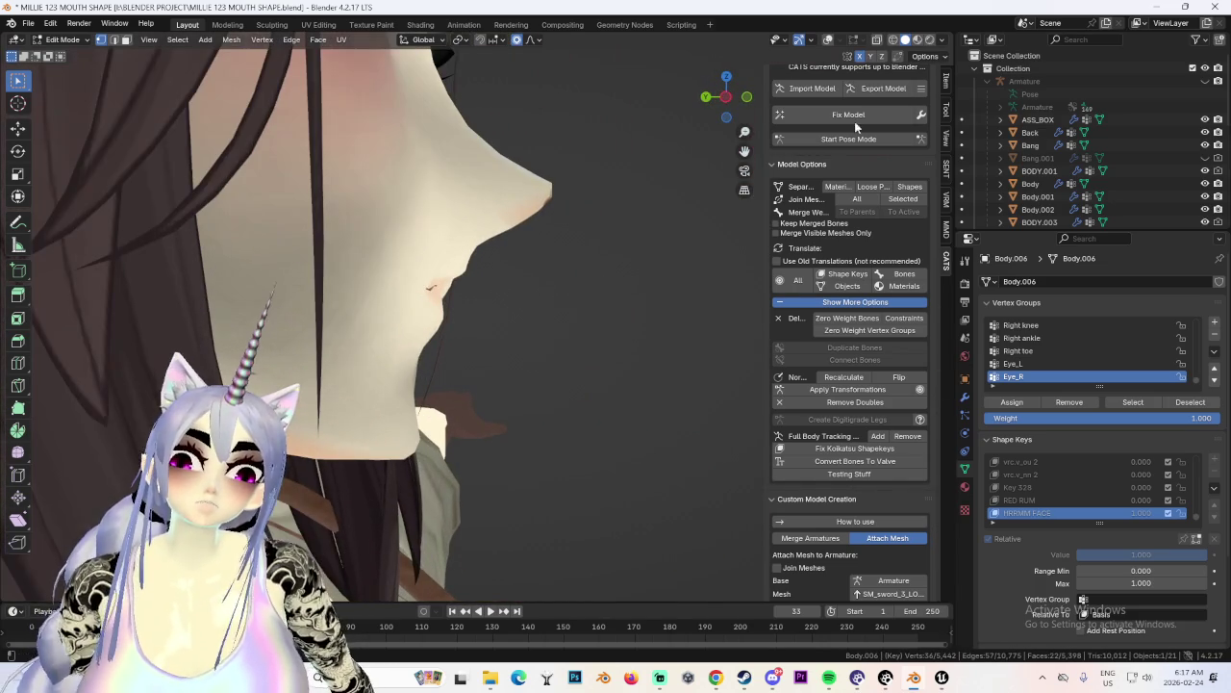
click(828, 41)
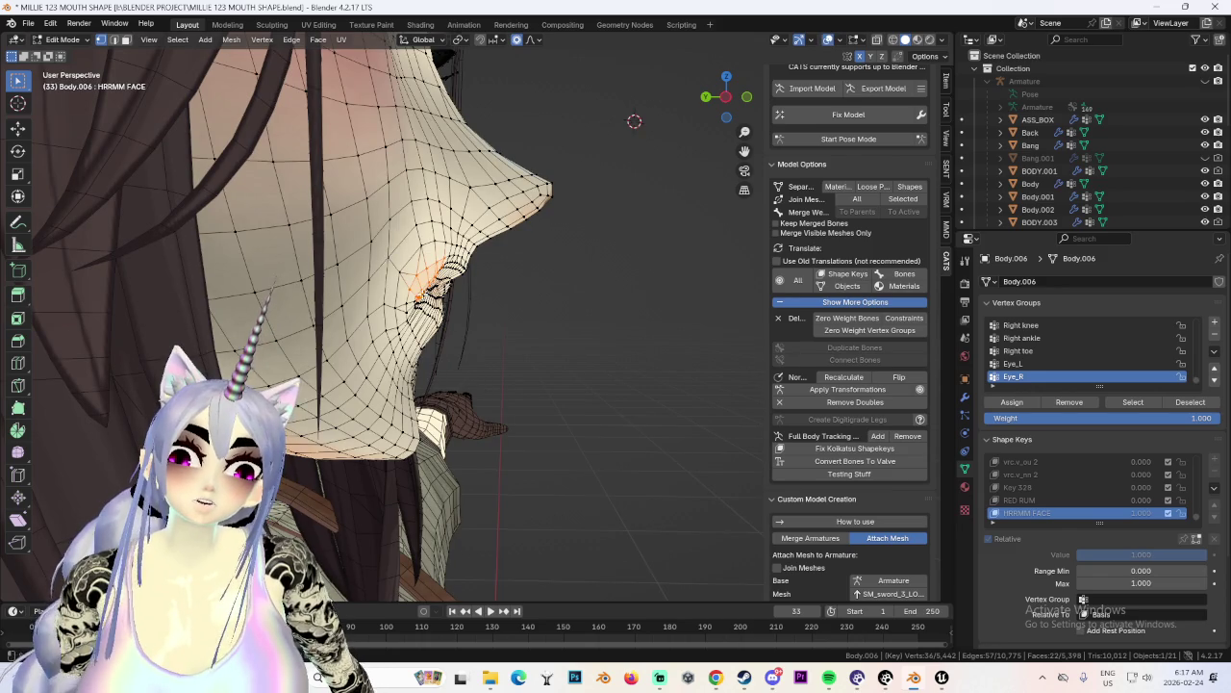
key(g)
key(y)
click(513, 249)
Cancel further lip move attempts and hide the wireframe to view the shaded face.
middle_drag(513, 248, 461, 289)
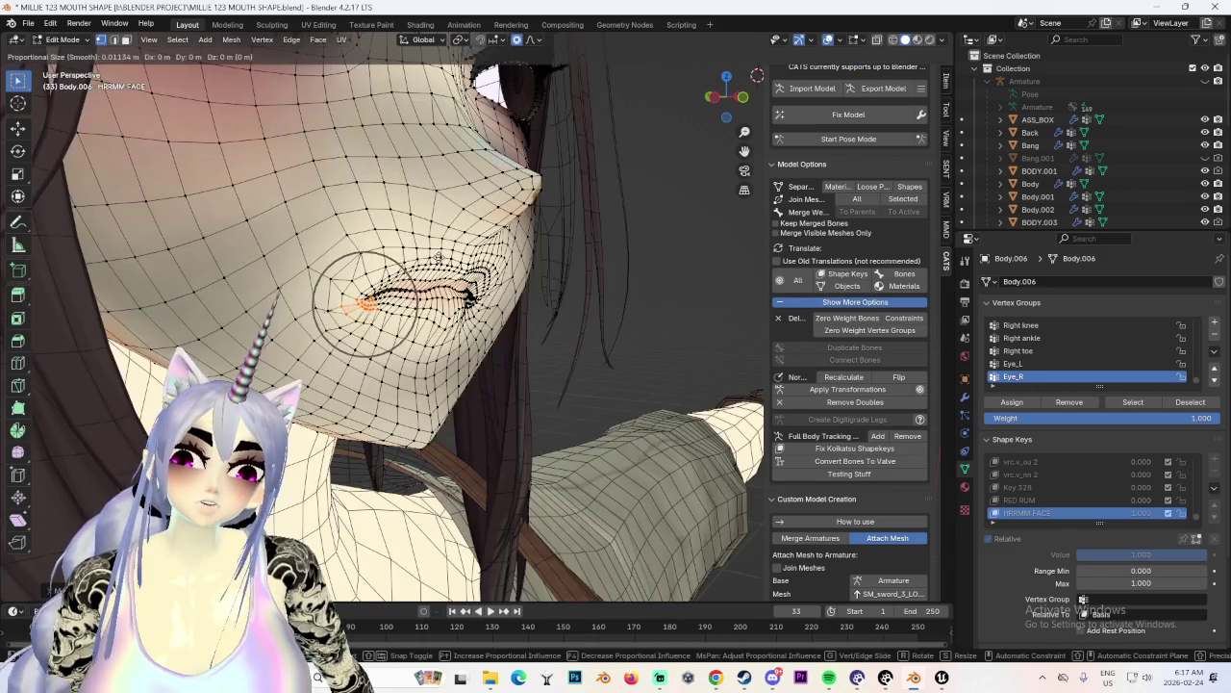
key(g)
key(Escape)
key(g)
key(Escape)
mouse_move(567, 253)
middle_down()
mouse_move(513, 305)
mouse_move(501, 289)
mouse_move(641, 241)
mouse_move(598, 252)
mouse_move(632, 275)
mouse_move(616, 268)
middle_up()
key(g)
key(Escape)
click(837, 44)
scroll(667, 256, down, 1)
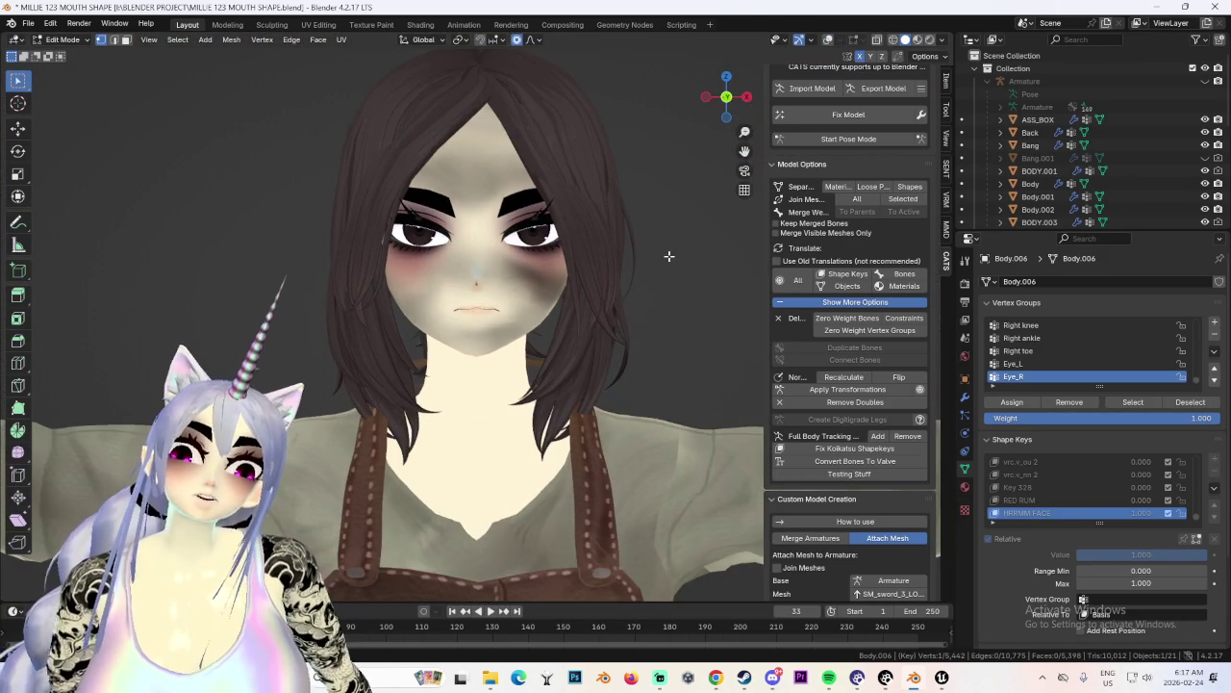
Browse the vrc.v_nn 2, RED RUM and HRRMM FACE shape keys, then return to Object Mode.
scroll(554, 332, up, 2)
click(62, 39)
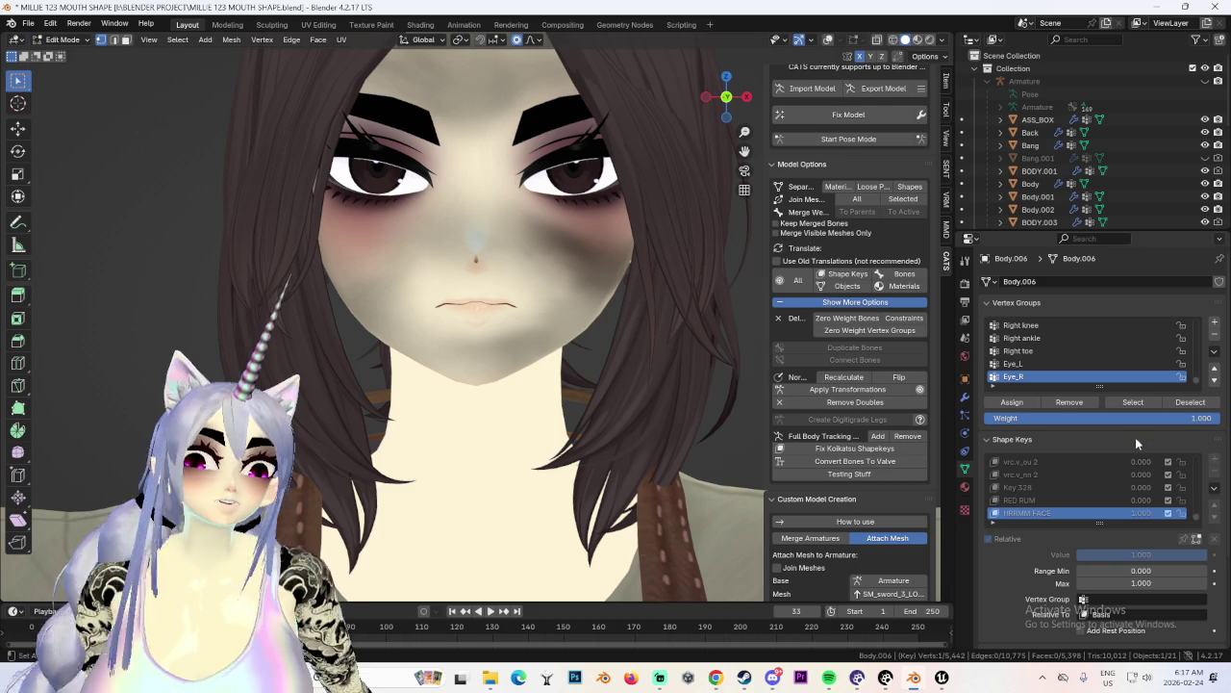
click(1076, 475)
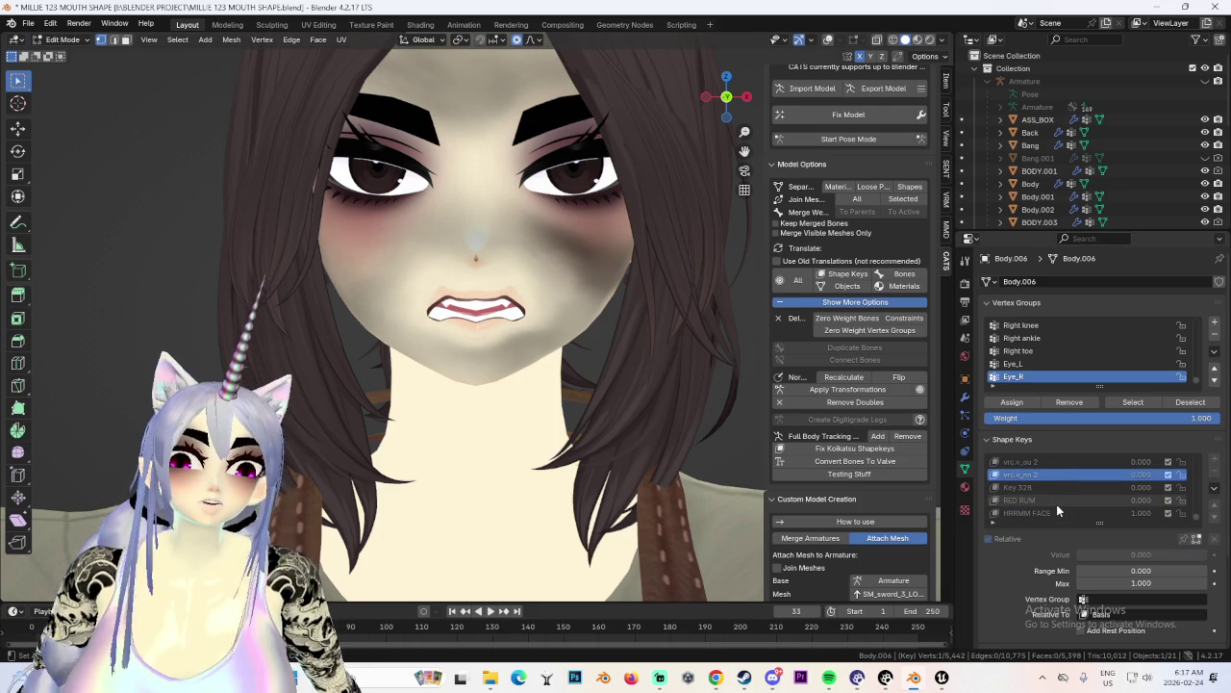
click(1056, 504)
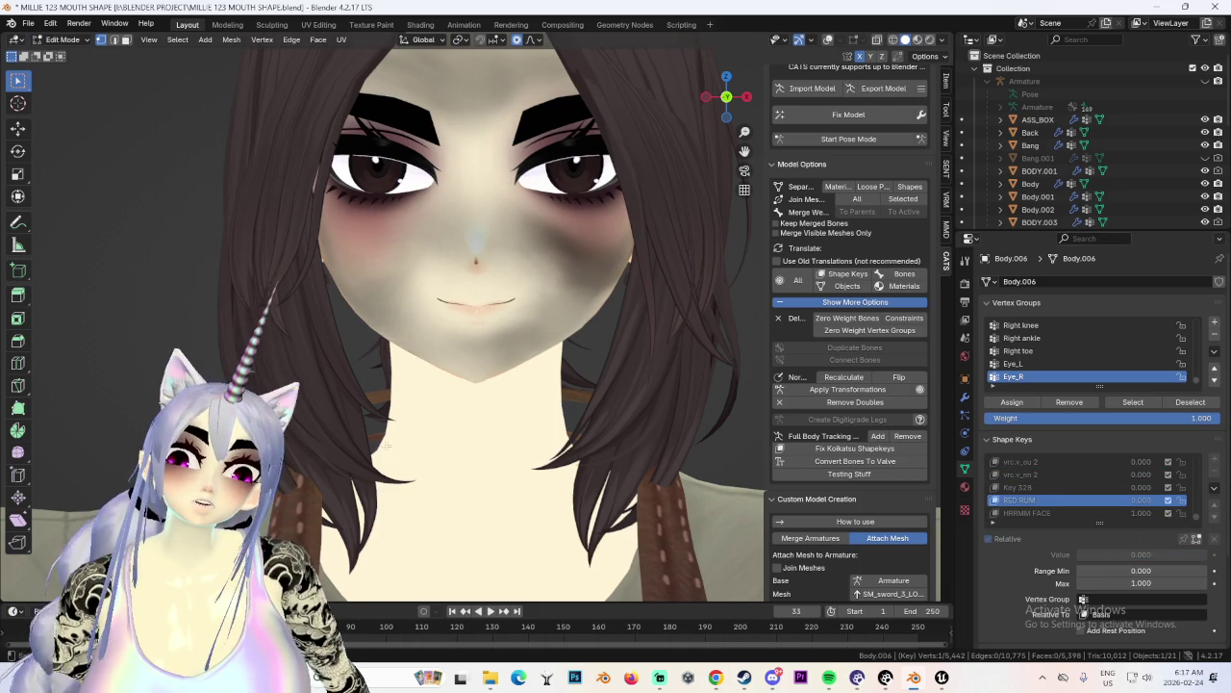
click(1045, 512)
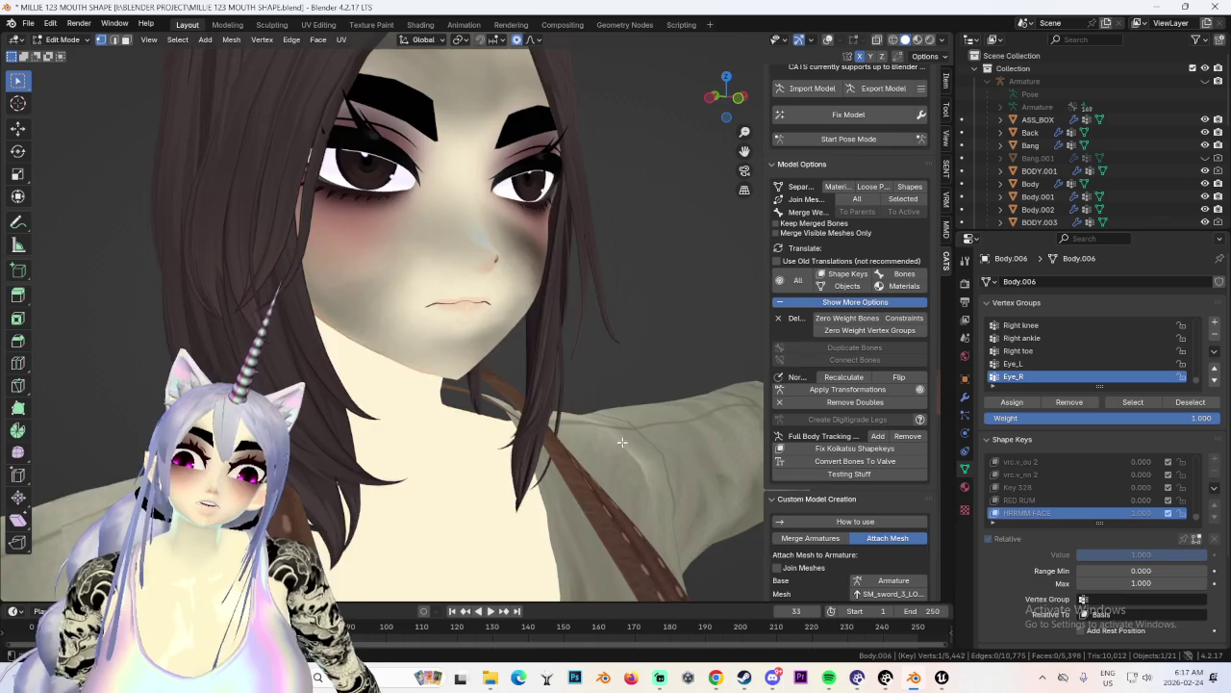
scroll(498, 400, up, 2)
click(60, 39)
click(59, 43)
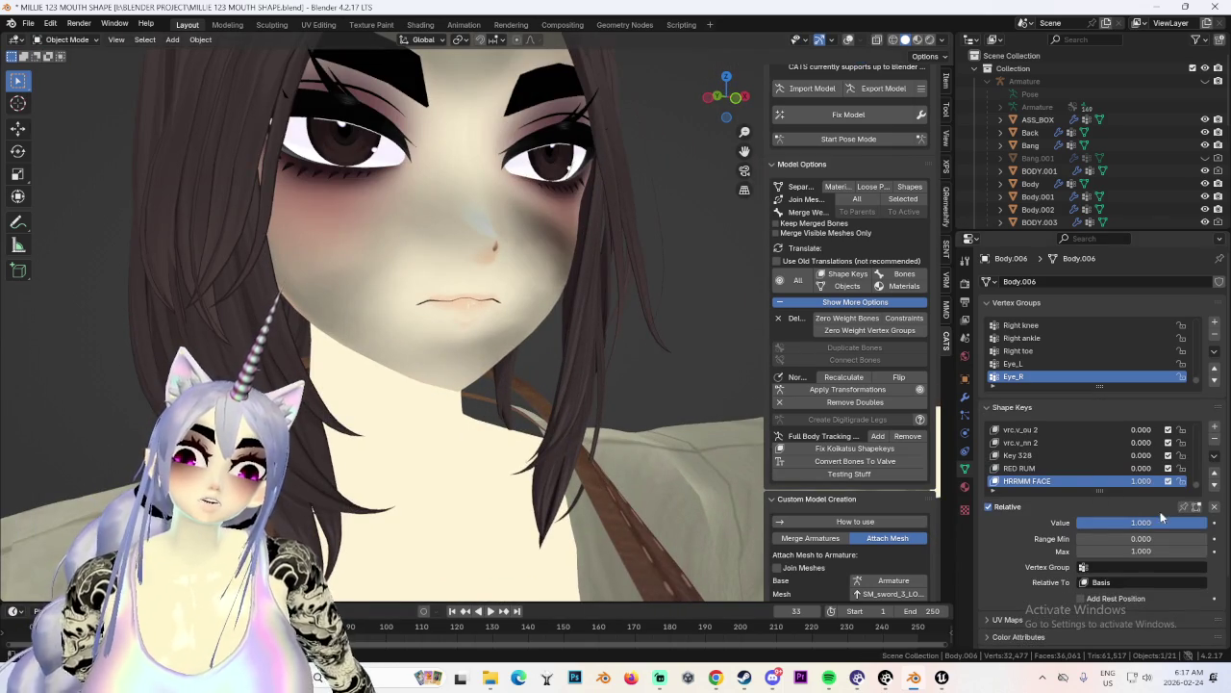
Set the RED RUM shape key value to 0.5.
drag(1141, 469, 1169, 469)
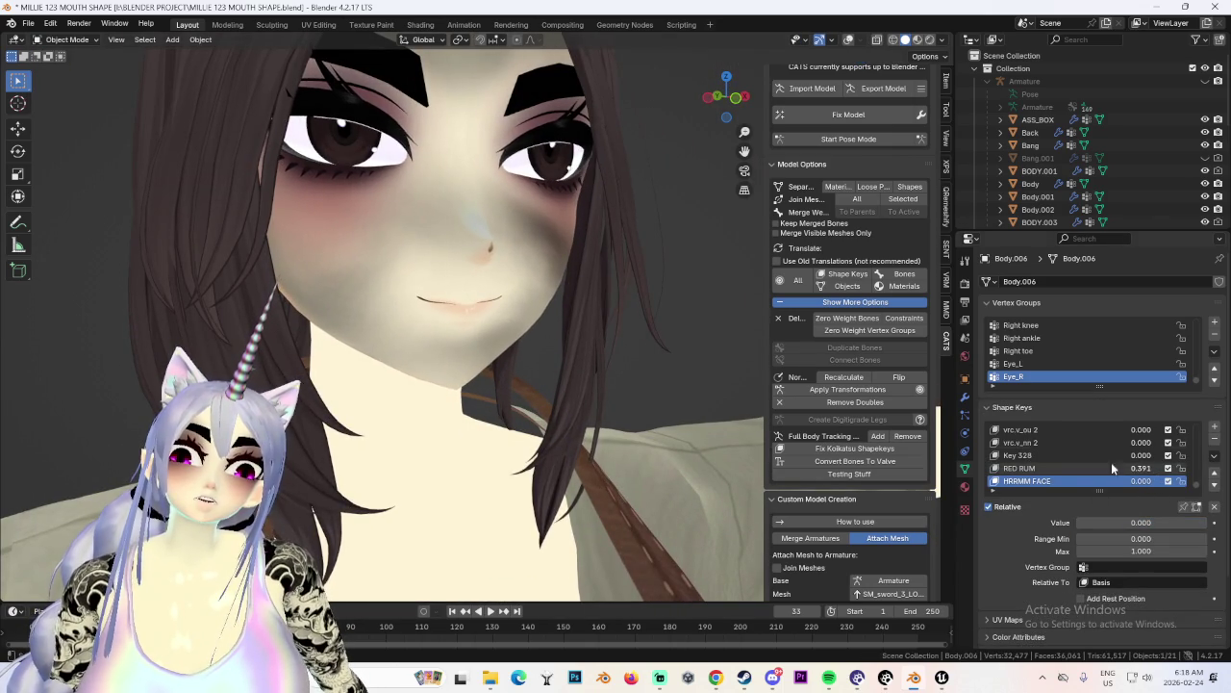
scroll(566, 350, down, 2)
scroll(600, 358, down, 2)
middle_drag(600, 358, 639, 338)
scroll(608, 344, up, 3)
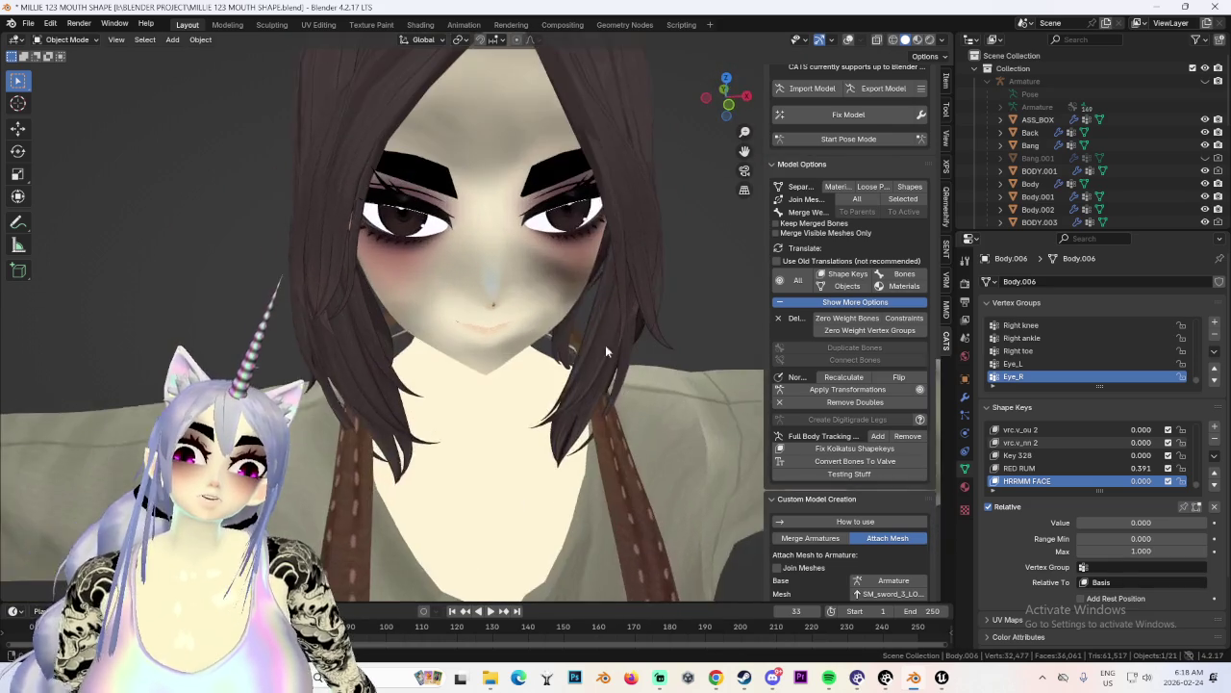
scroll(637, 325, down, 3)
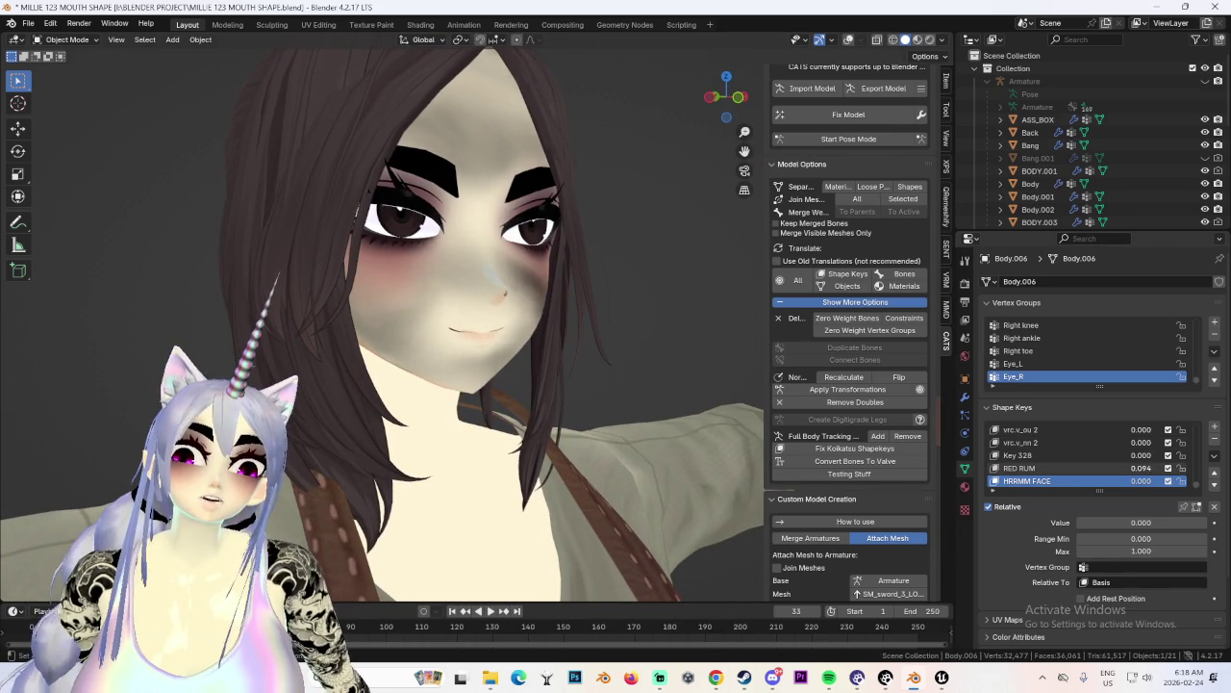
drag(1142, 468, 1150, 468)
middle_drag(520, 351, 471, 361)
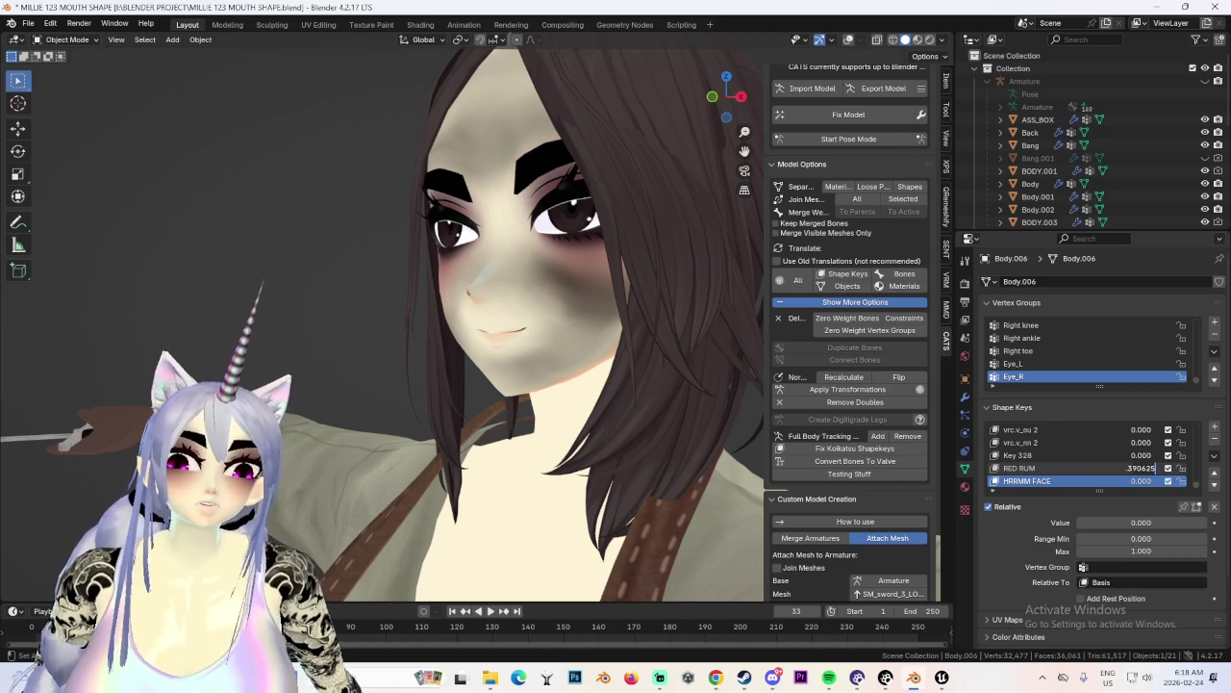
text(0.500)
key(Return)
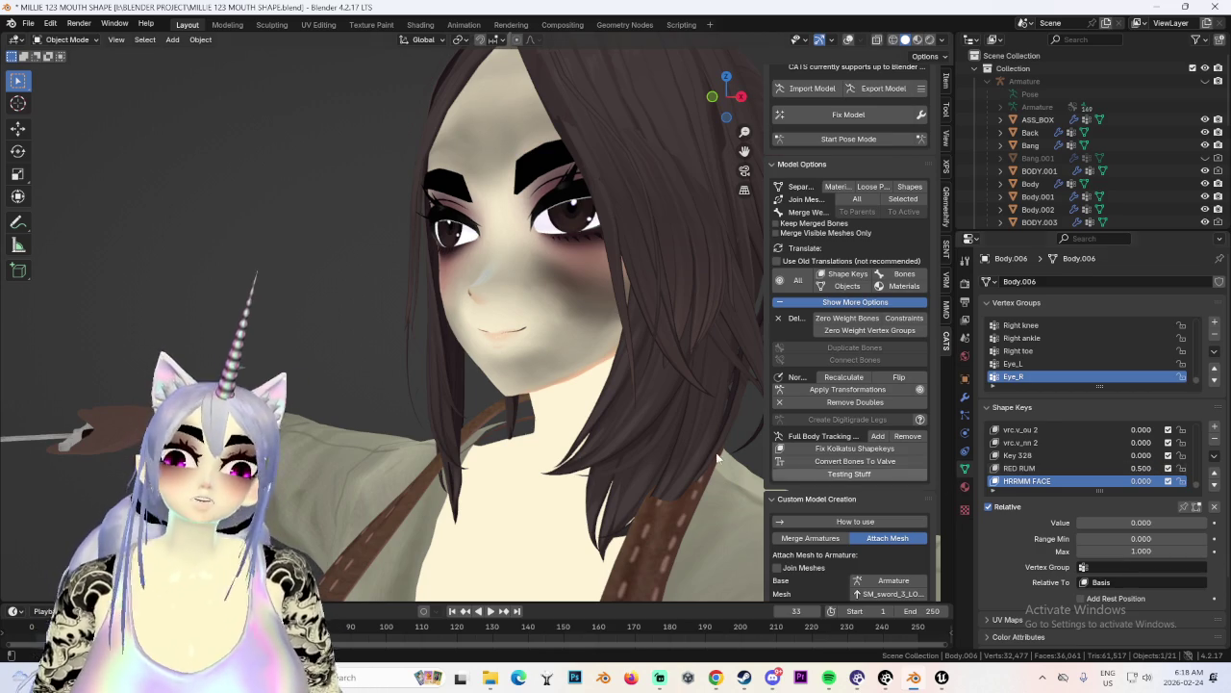
Inspect the head from front and three-quarter views and reselect the RED RUM key.
mouse_move(494, 342)
middle_down()
mouse_move(611, 332)
mouse_move(573, 303)
mouse_move(654, 211)
middle_up()
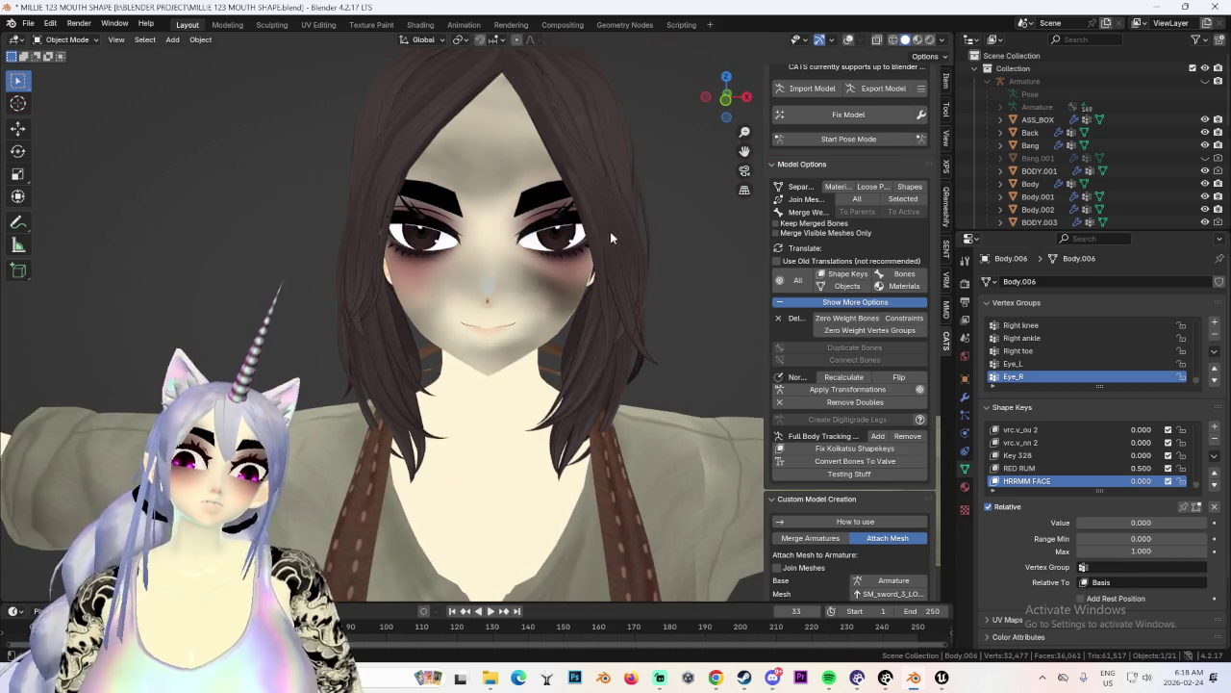
scroll(574, 400, down, 2)
mouse_move(575, 400)
middle_down()
mouse_move(669, 309)
mouse_move(631, 308)
mouse_move(589, 339)
mouse_move(637, 415)
middle_up()
mouse_move(1141, 468)
mouse_down()
mouse_move(1111, 468)
mouse_move(1141, 468)
mouse_up()
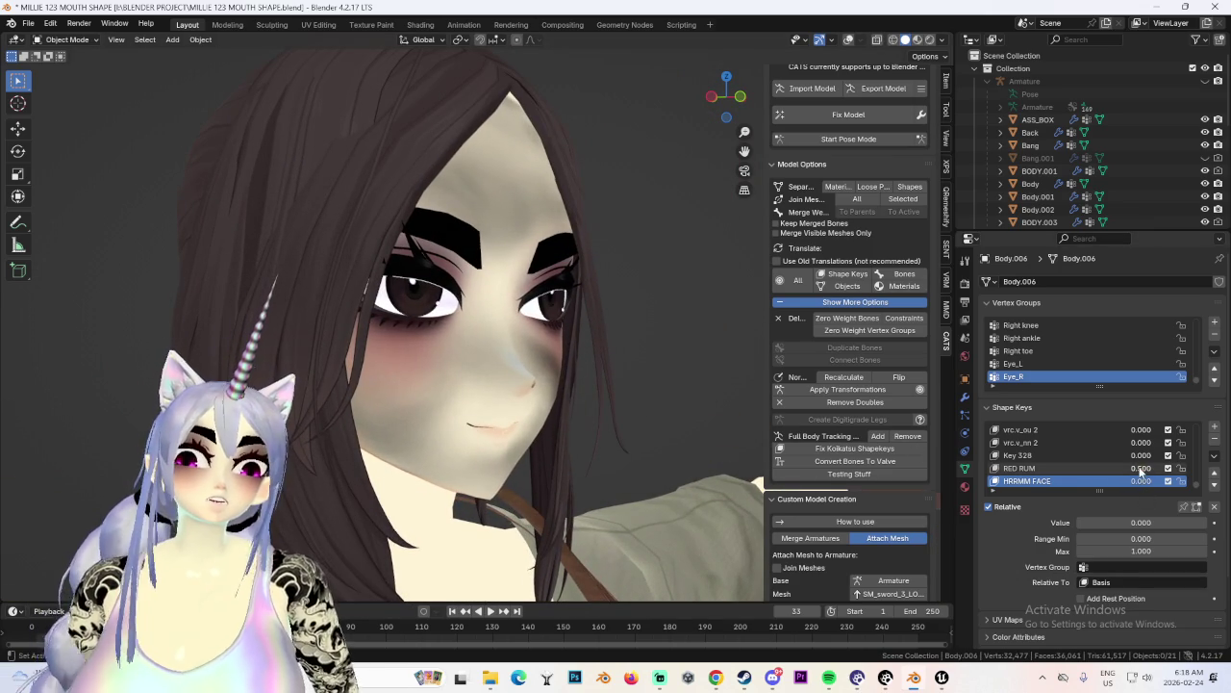
middle_drag(714, 402, 585, 367)
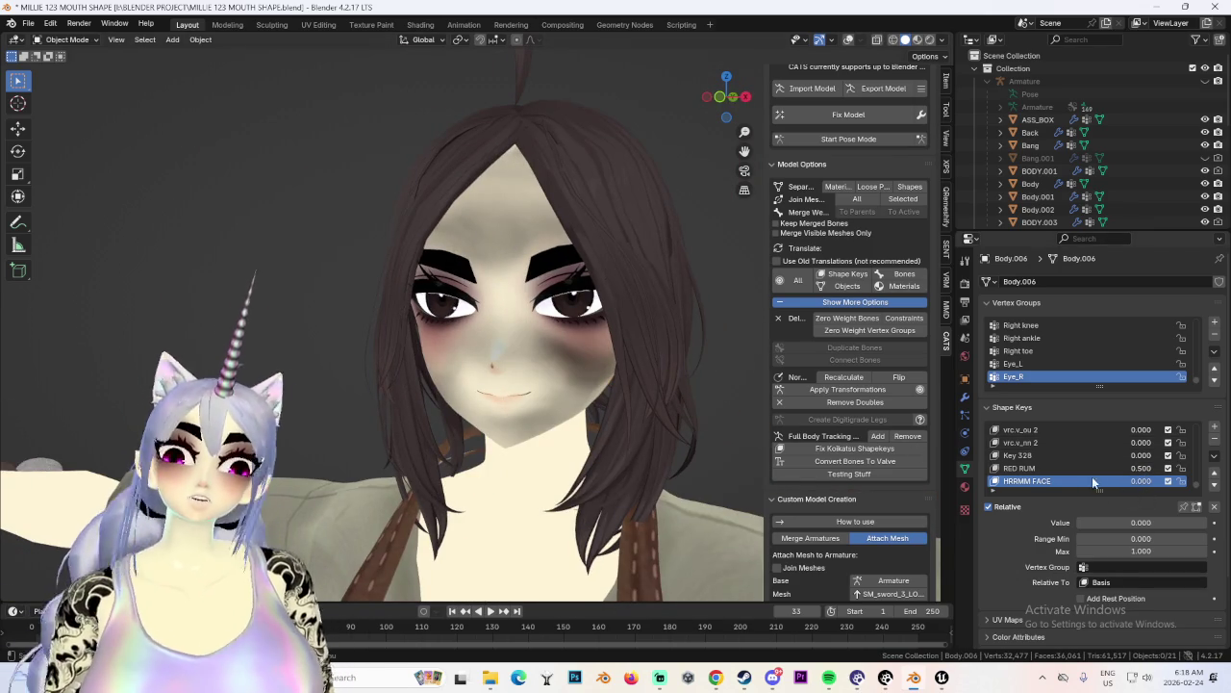
click(1061, 469)
Save the project as MILLIE 124 APPLY RED RUM.blend.
click(28, 23)
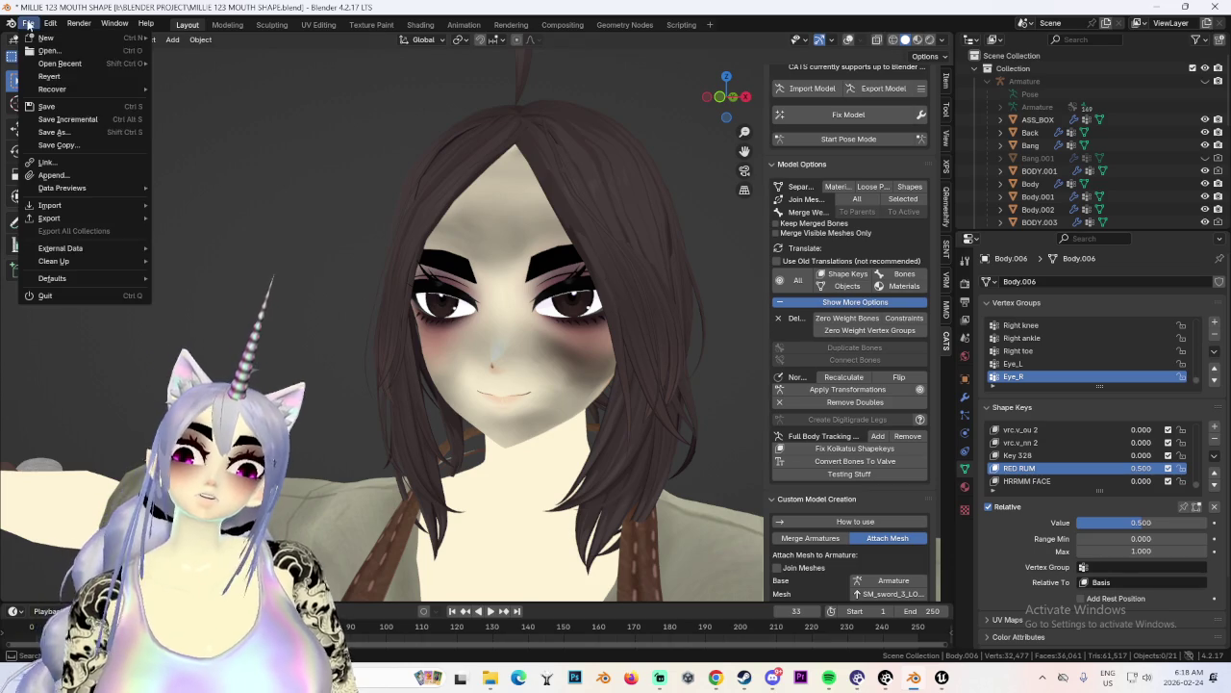
click(61, 132)
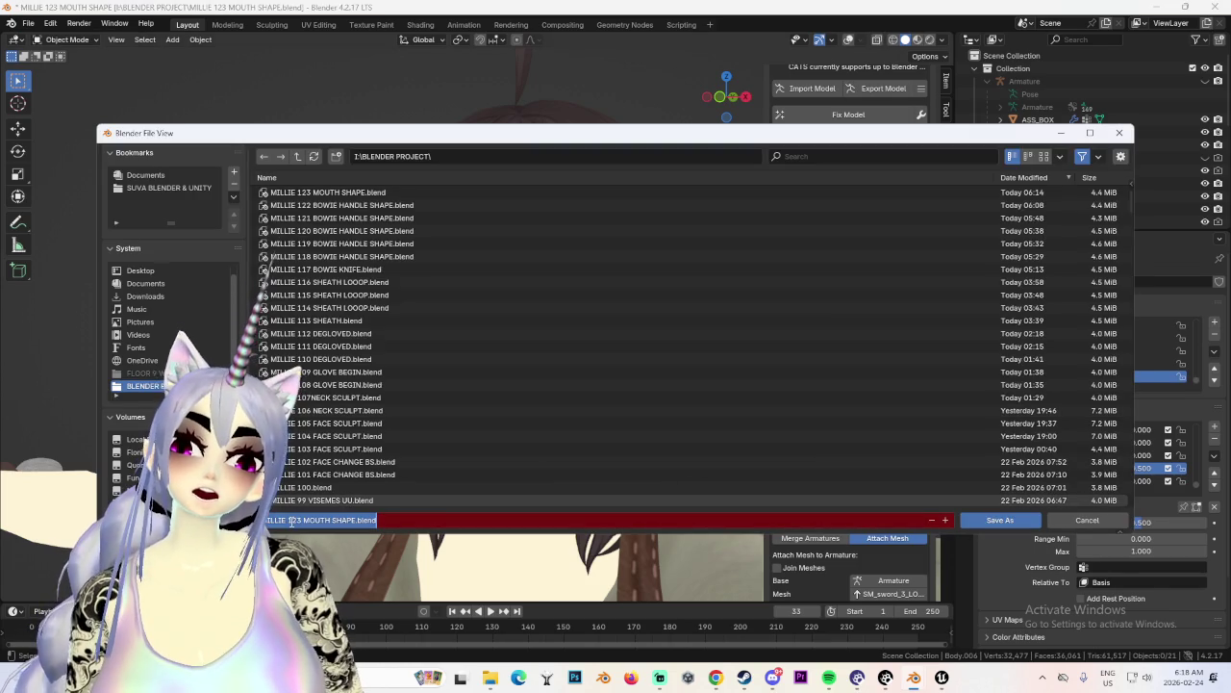
text(MILLIE 124)
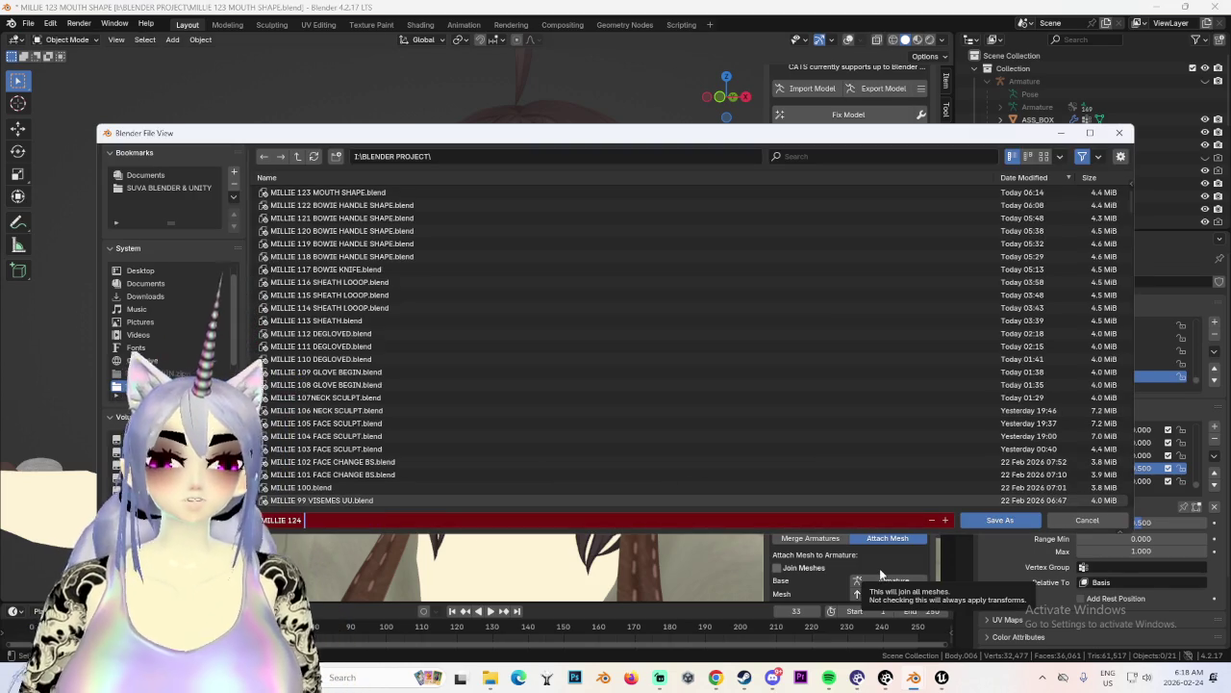
text( APPLY RED RUM)
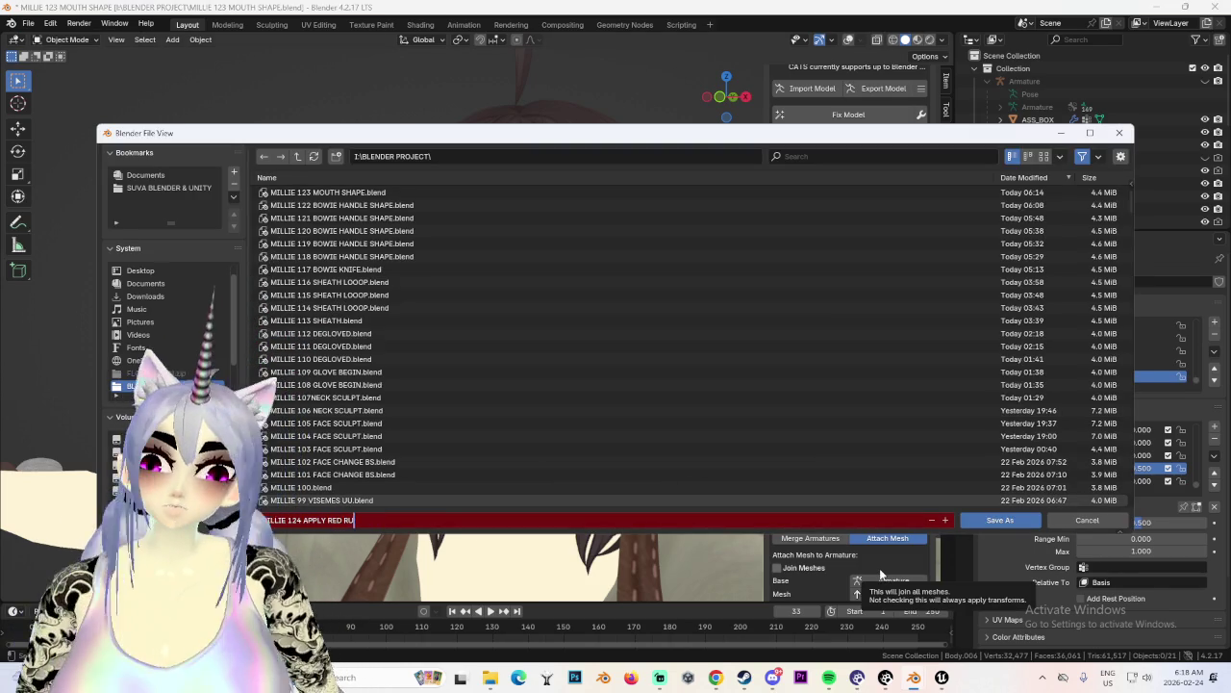
key(Return)
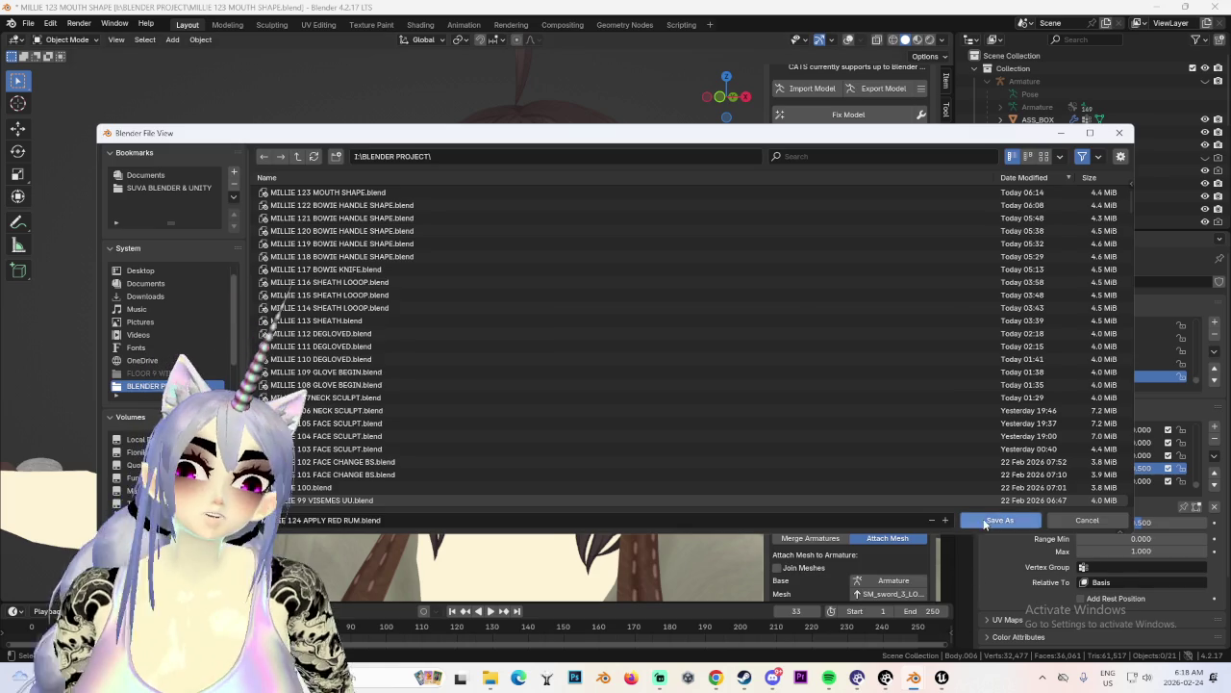
click(1001, 519)
click(1214, 455)
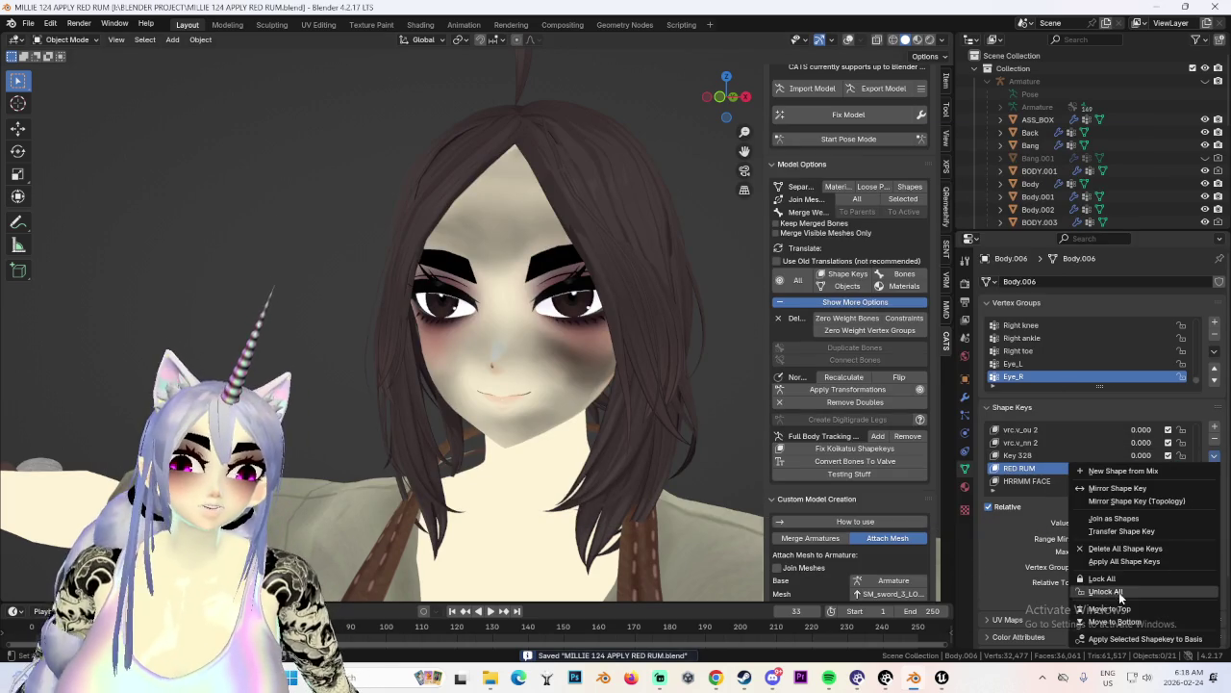
Apply the selected RED RUM shape key to the Basis and view the face from the front.
click(1141, 637)
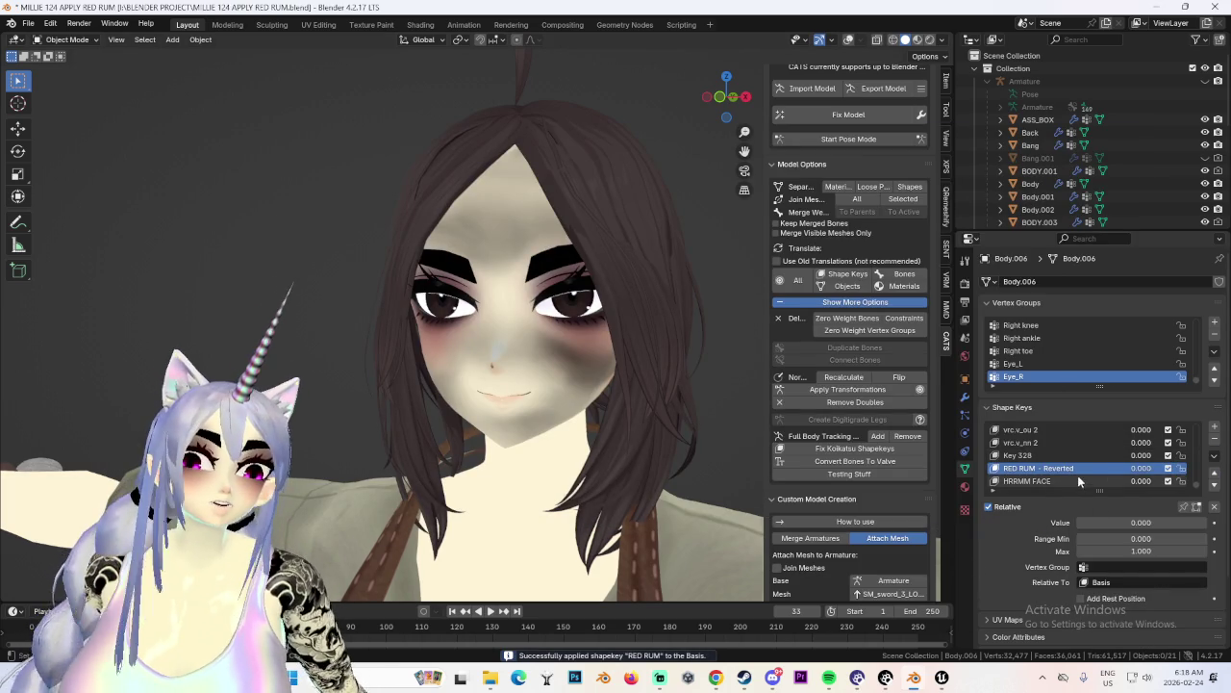
scroll(846, 462, down, 1)
mouse_move(577, 452)
middle_down()
mouse_move(521, 456)
mouse_move(558, 452)
middle_up()
scroll(521, 457, down, 3)
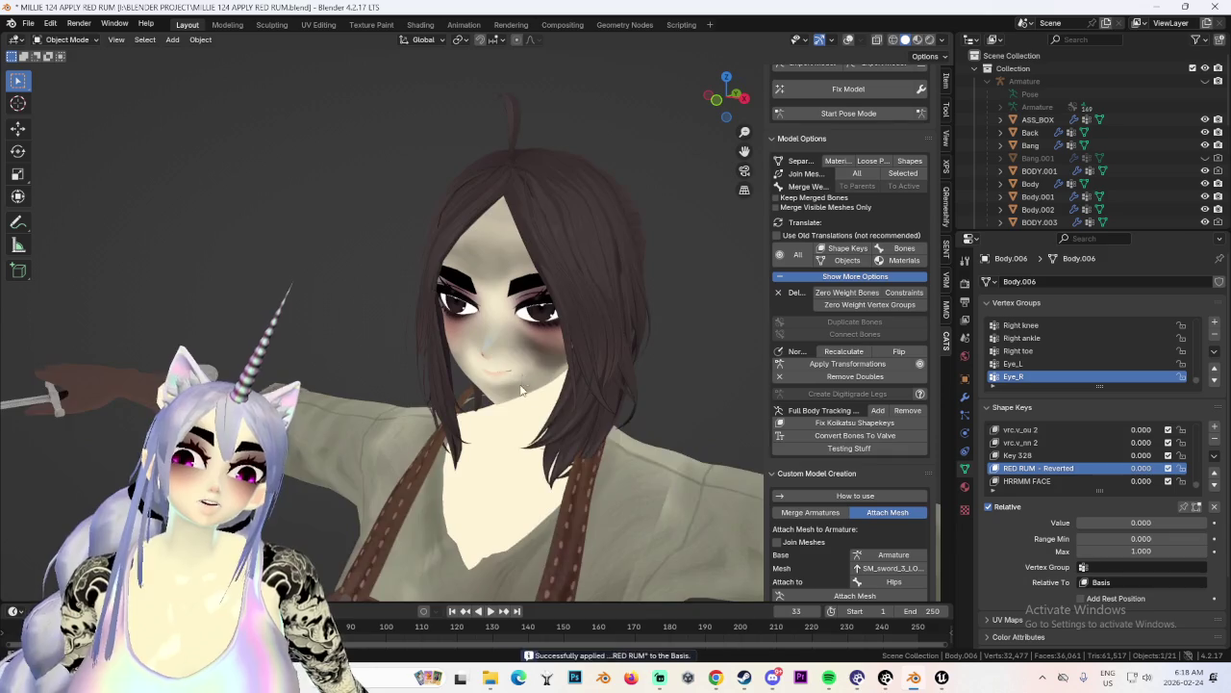
scroll(557, 452, up, 4)
scroll(1102, 470, up, 3)
drag(1141, 467, 1169, 467)
middle_drag(577, 428, 635, 429)
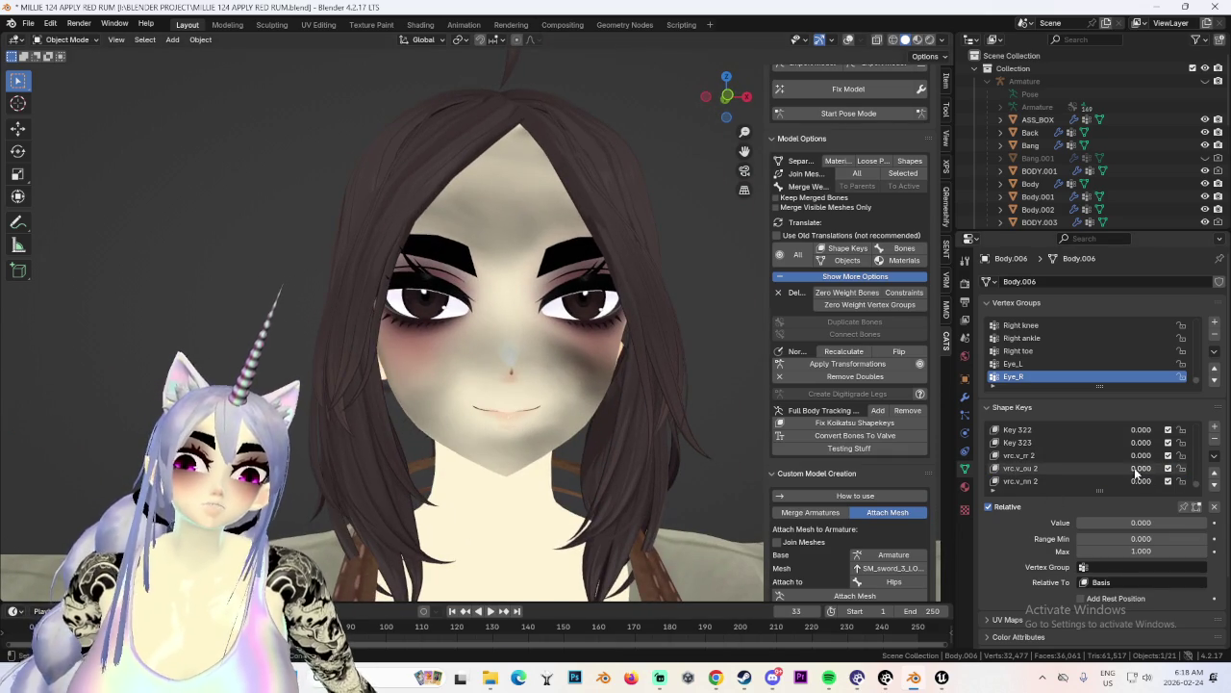
middle_drag(731, 438, 542, 433)
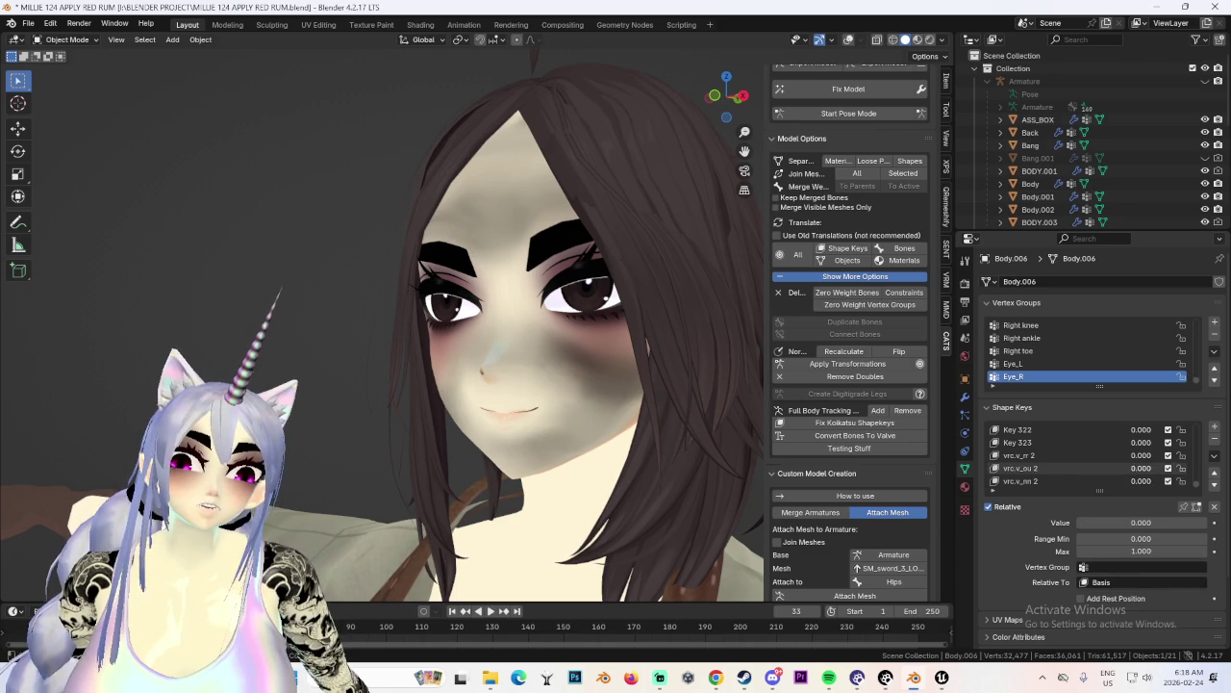
key(KP_1)
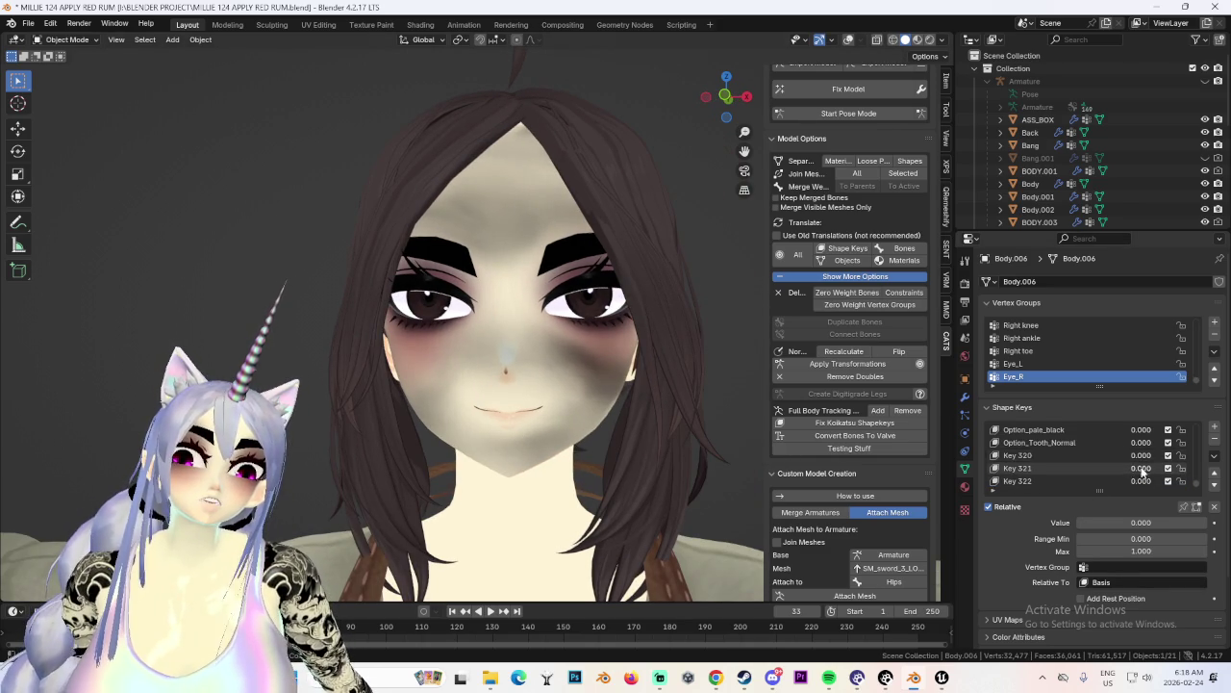
scroll(1080, 474, up, 3)
scroll(1080, 474, up, 2)
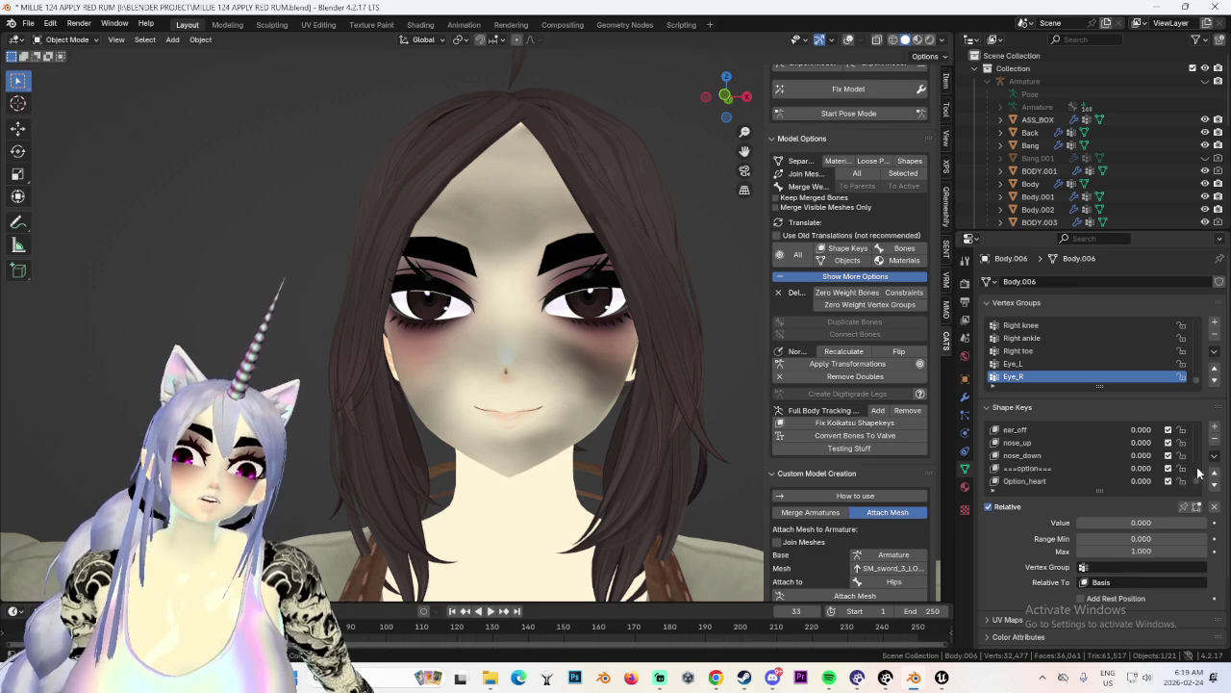
Preview the vrc.v_aa shape key at 1.0, then reset it to 0.
drag(1139, 443, 1184, 443)
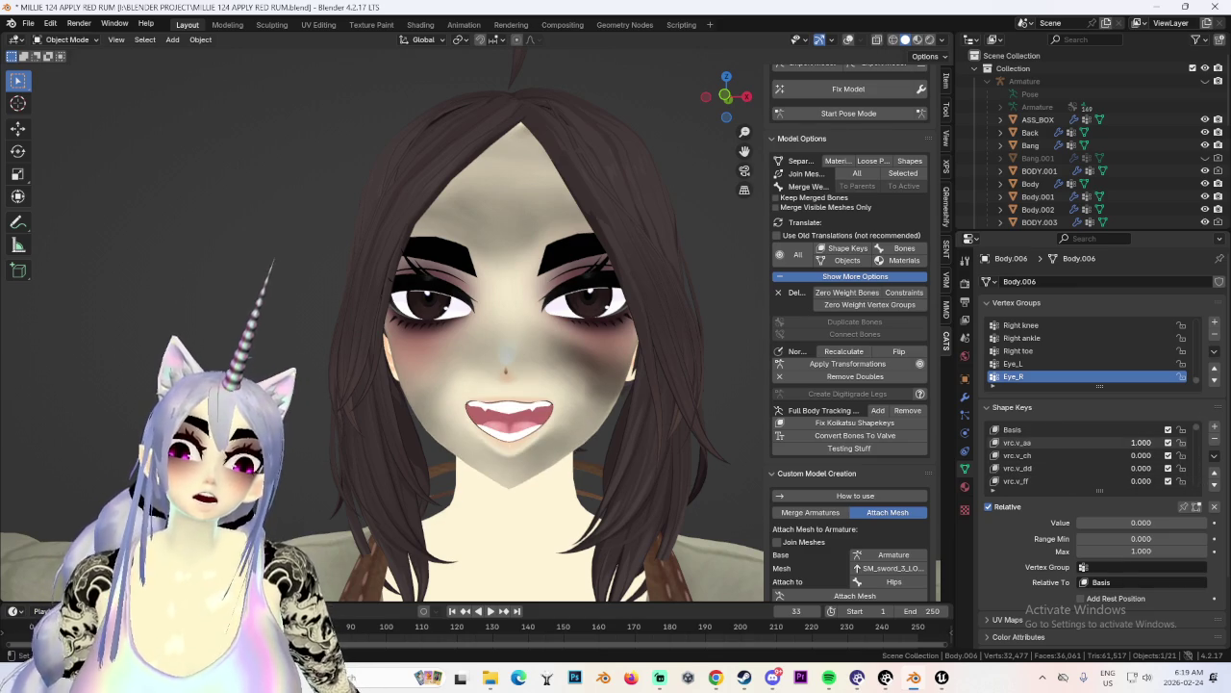
middle_drag(452, 412, 484, 419)
scroll(485, 414, down, 2)
scroll(484, 418, up, 2)
drag(1148, 451, 1097, 451)
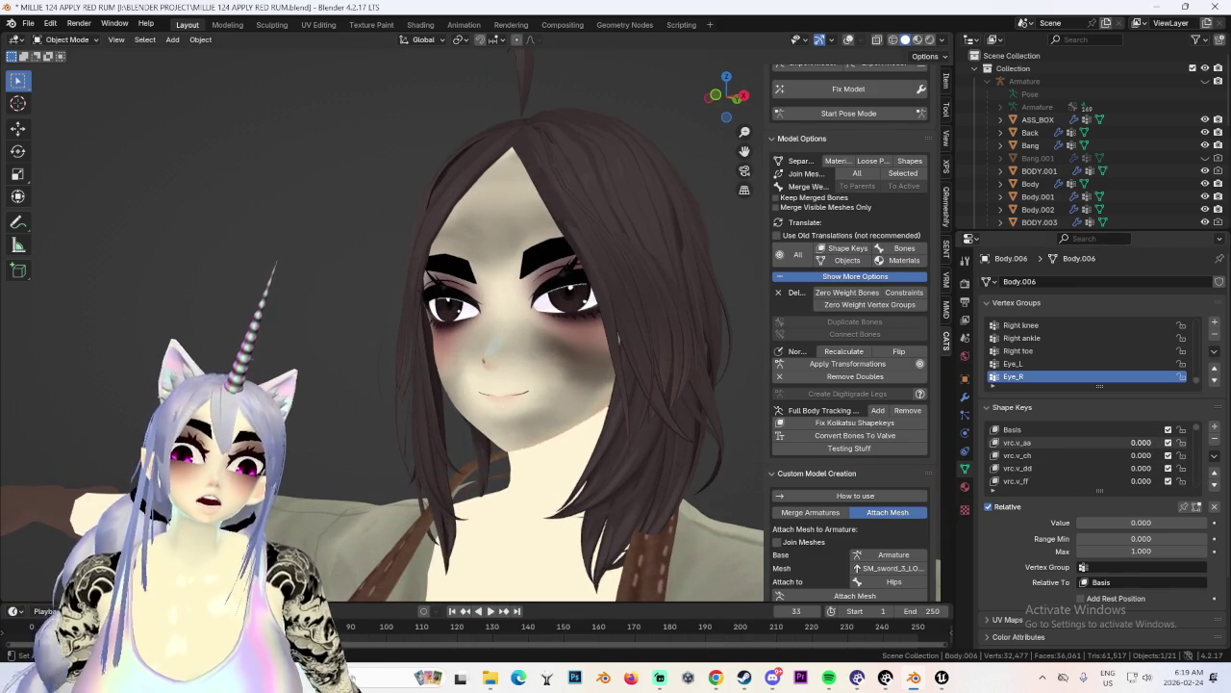
mouse_move(615, 419)
middle_down()
mouse_move(543, 418)
mouse_move(650, 430)
mouse_move(567, 431)
mouse_move(567, 486)
middle_up()
Delete the Body.002 object, keeping the Body.006 face mesh.
click(565, 281)
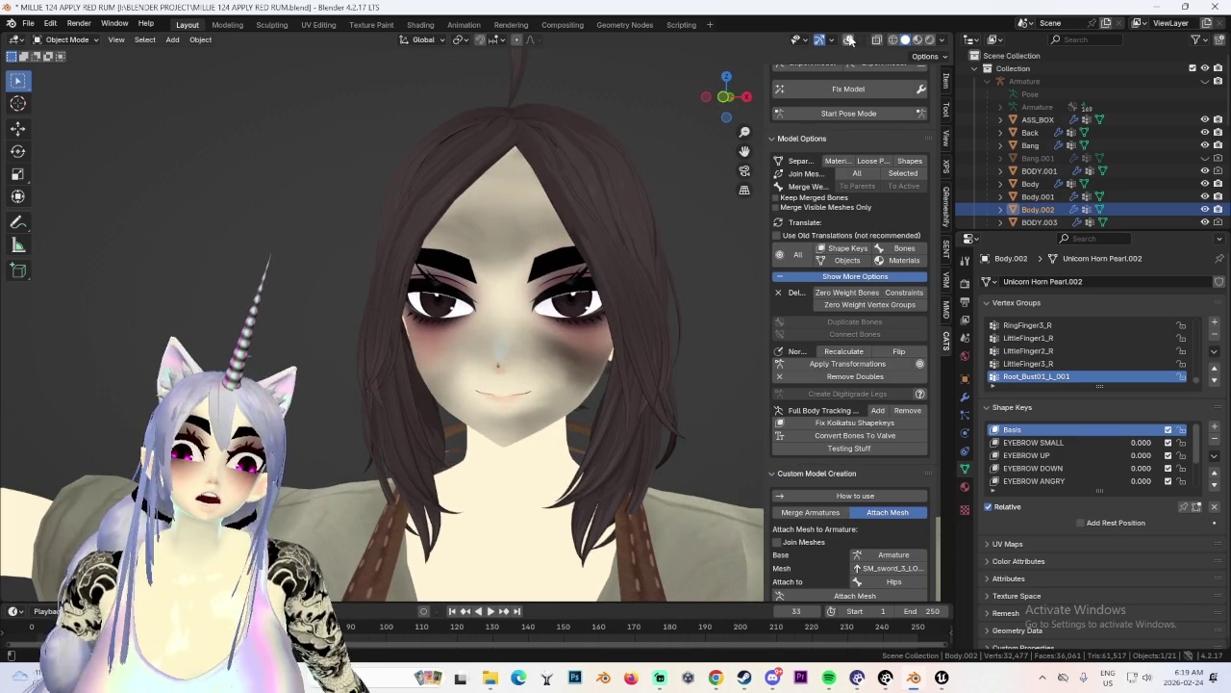
click(849, 39)
scroll(583, 350, up, 3)
mouse_move(583, 350)
middle_down()
mouse_move(564, 369)
mouse_move(612, 373)
mouse_move(723, 306)
mouse_move(734, 227)
middle_up()
click(611, 373)
key(Delete)
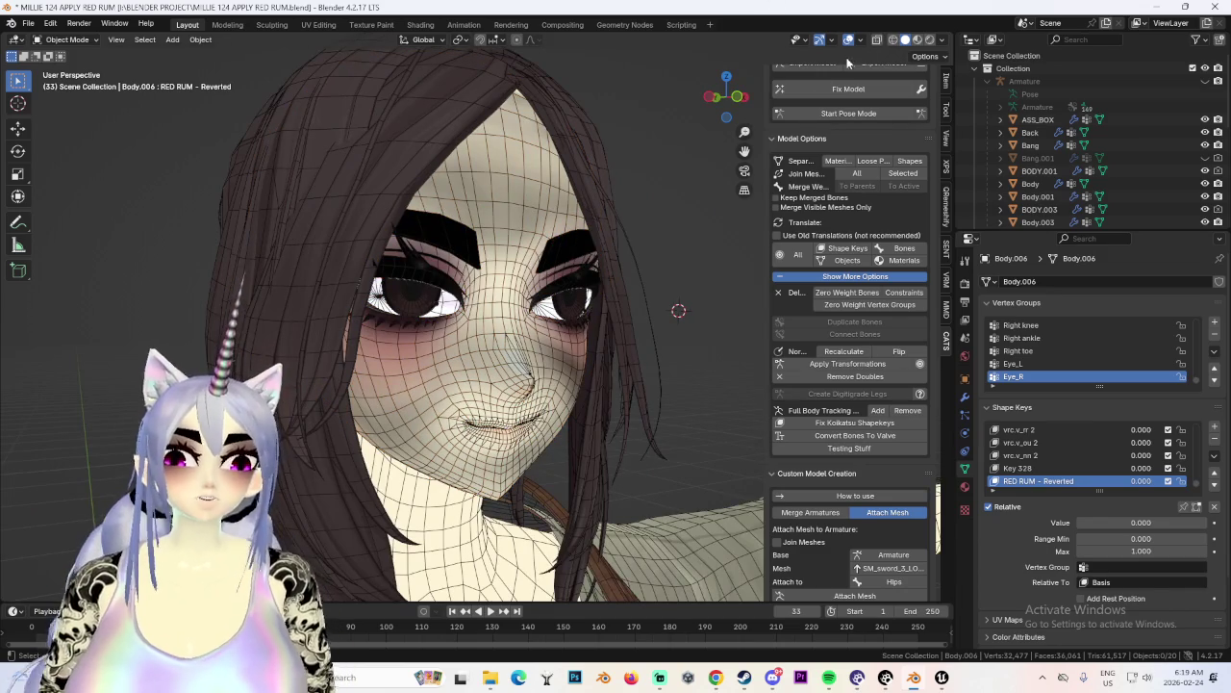
click(847, 41)
Zoom out and orbit until the whole avatar, apron and belt included, faces front.
mouse_move(708, 313)
middle_down()
mouse_move(498, 329)
mouse_move(621, 327)
middle_up()
scroll(620, 331, down, 1)
scroll(617, 337, down, 2)
scroll(635, 338, down, 1)
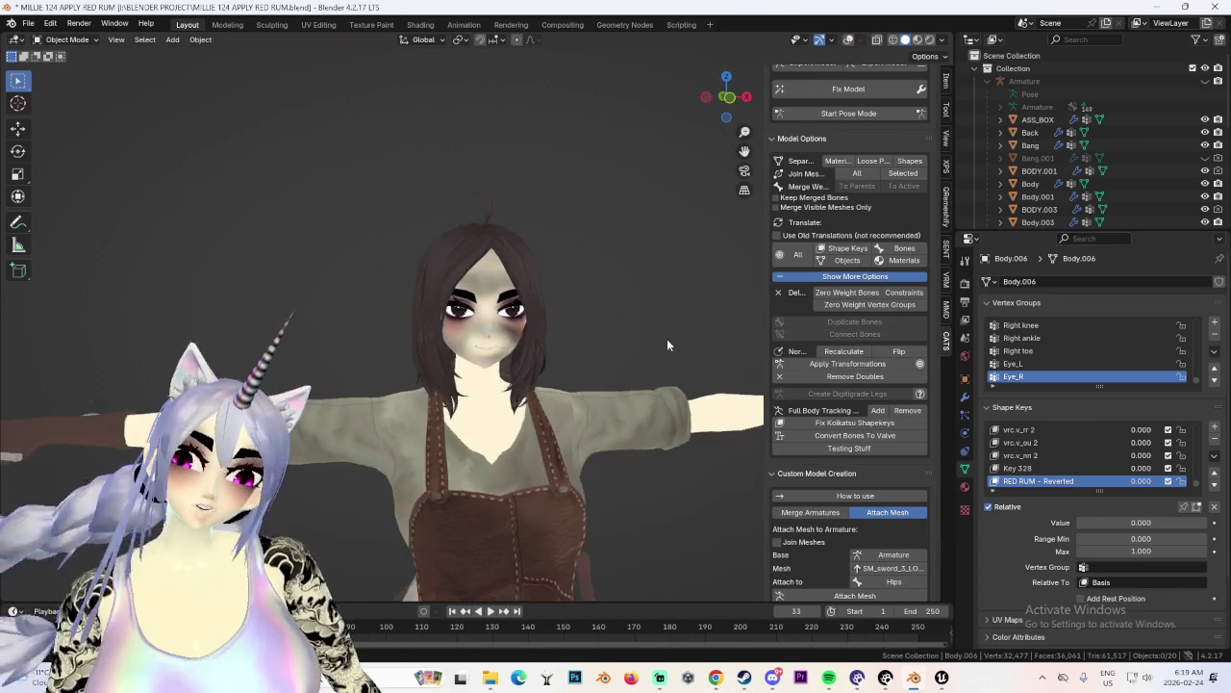
scroll(662, 345, down, 1)
middle_drag(751, 120, 729, 100)
middle_drag(687, 285, 529, 352)
middle_drag(631, 356, 718, 338)
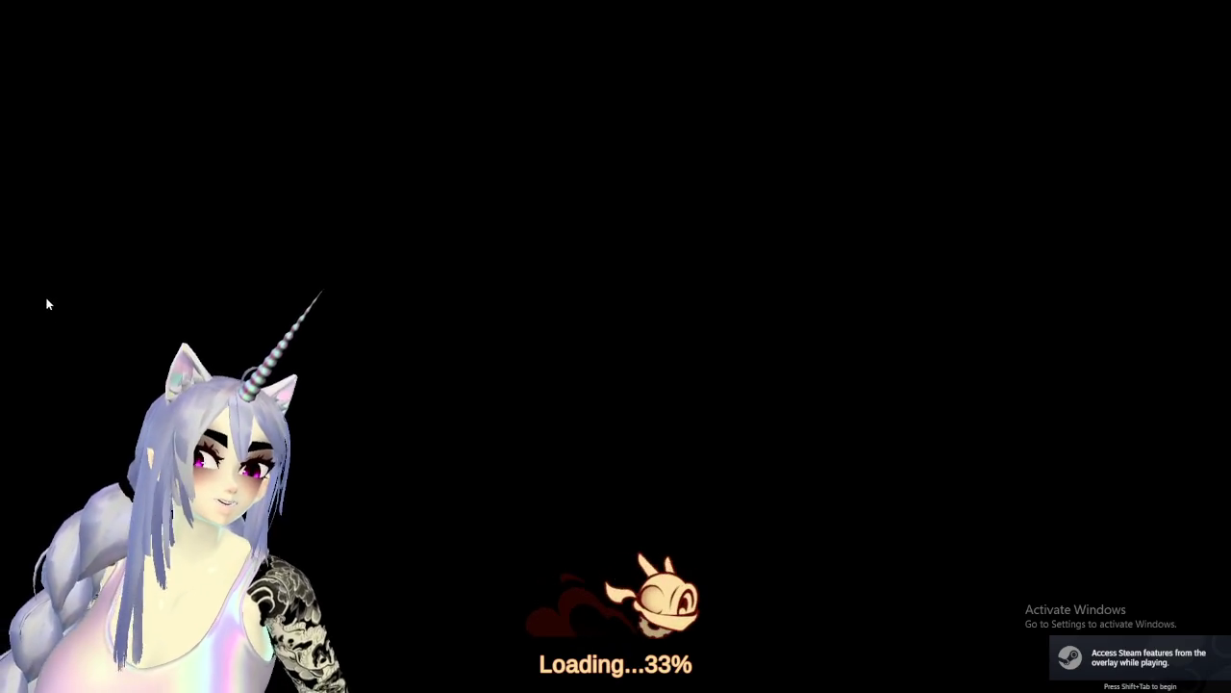
Close the Firefox window opened from the Start menu's YouTube link and return to the game.
key(super)
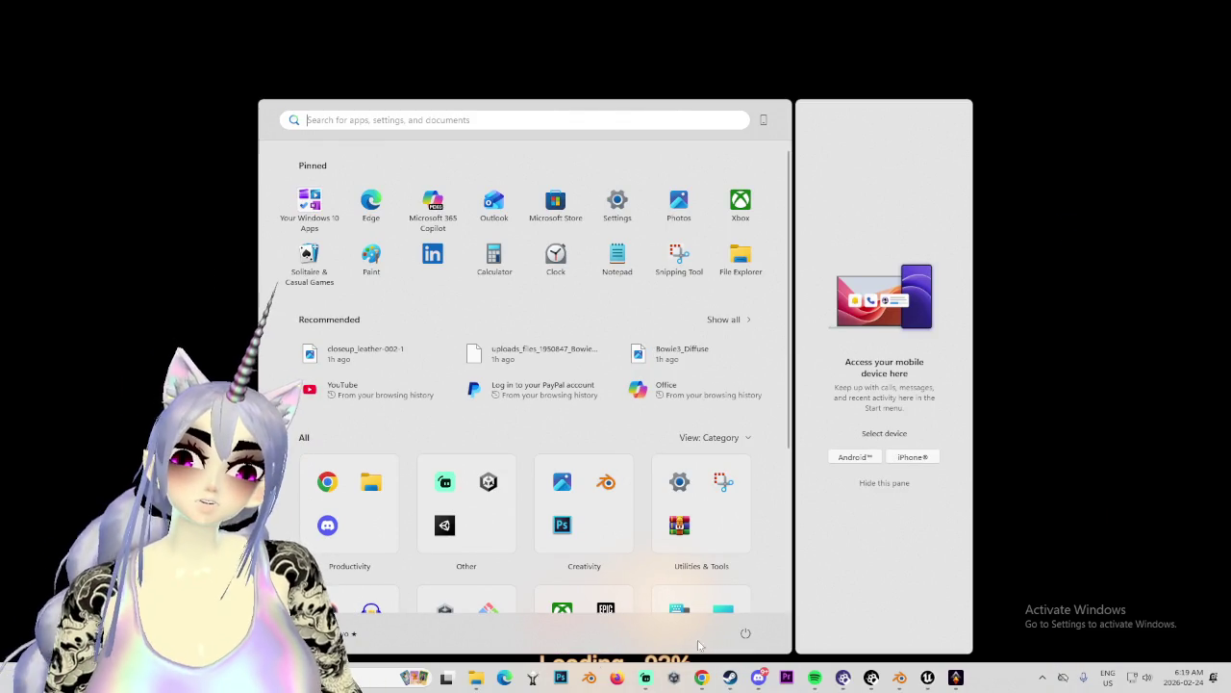
click(621, 679)
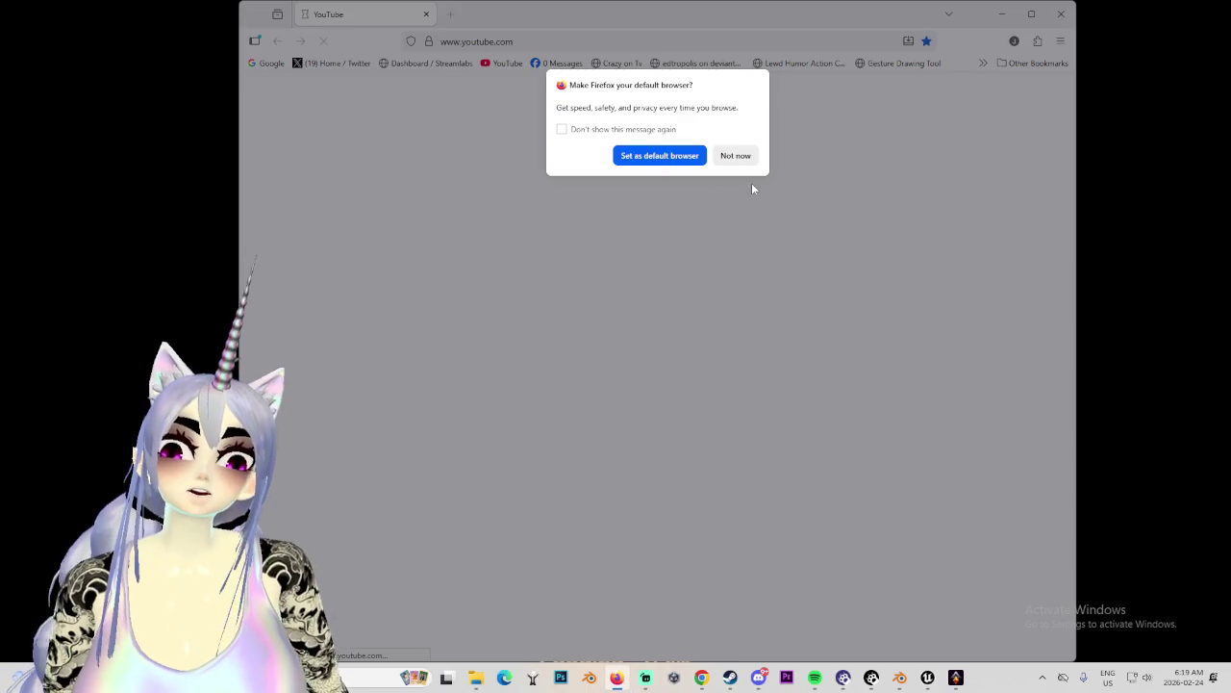
click(735, 155)
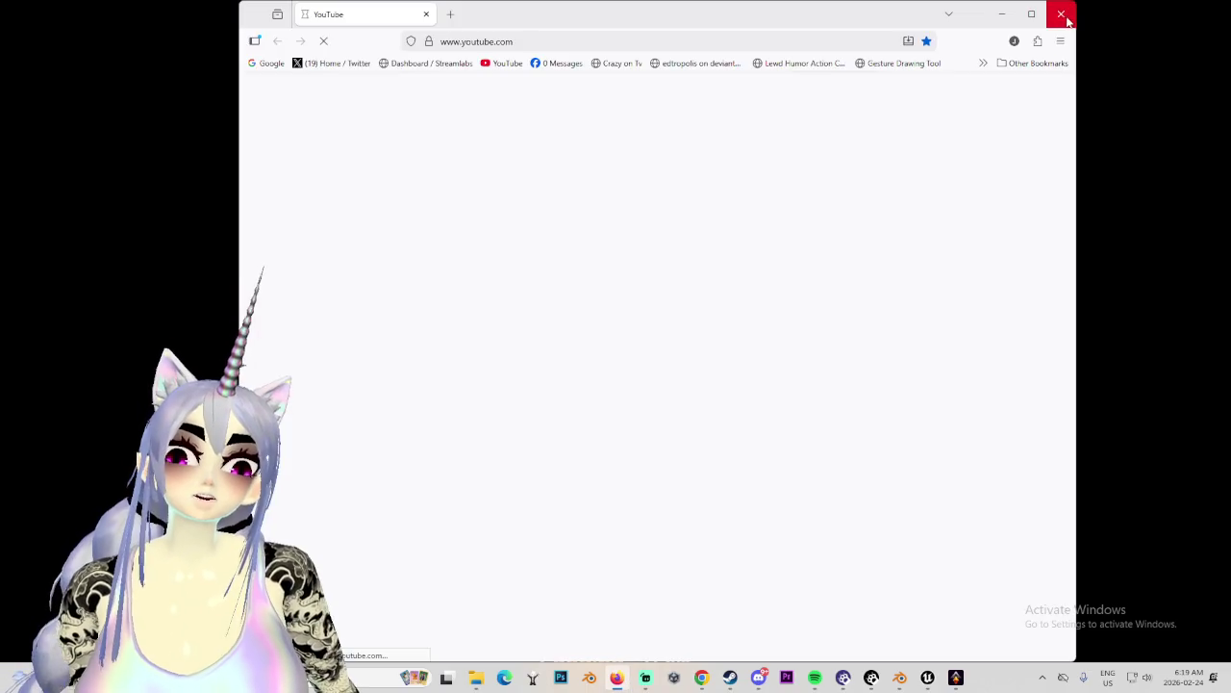
key(super)
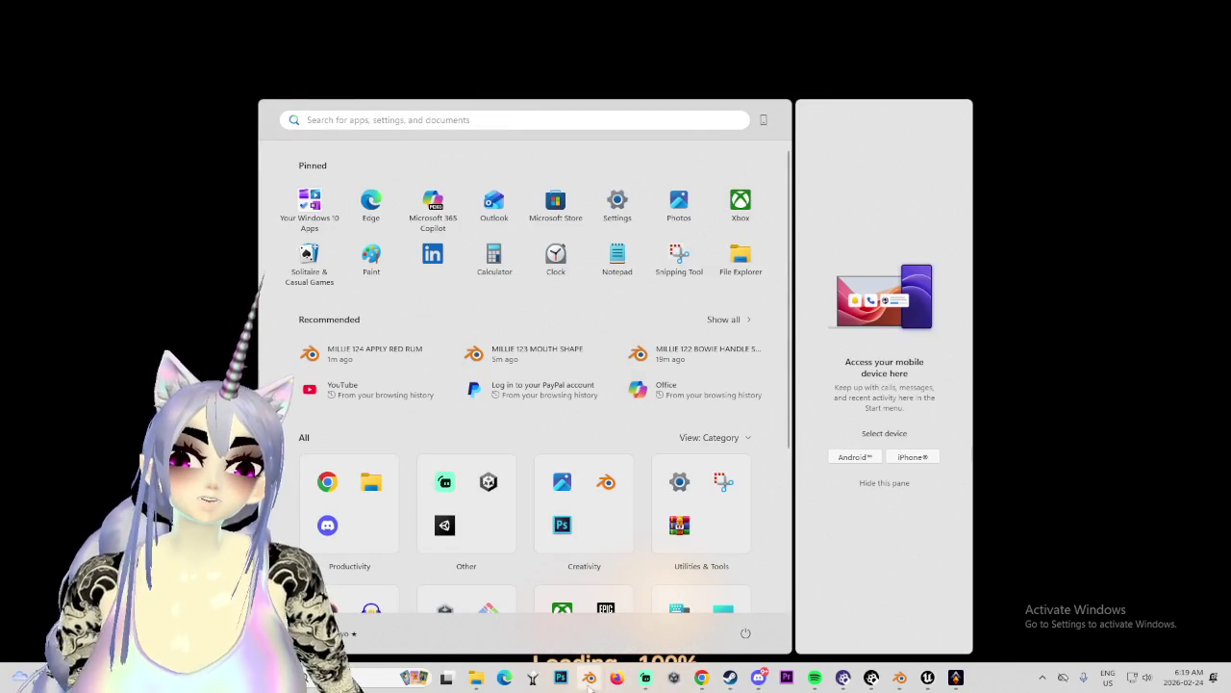
click(646, 677)
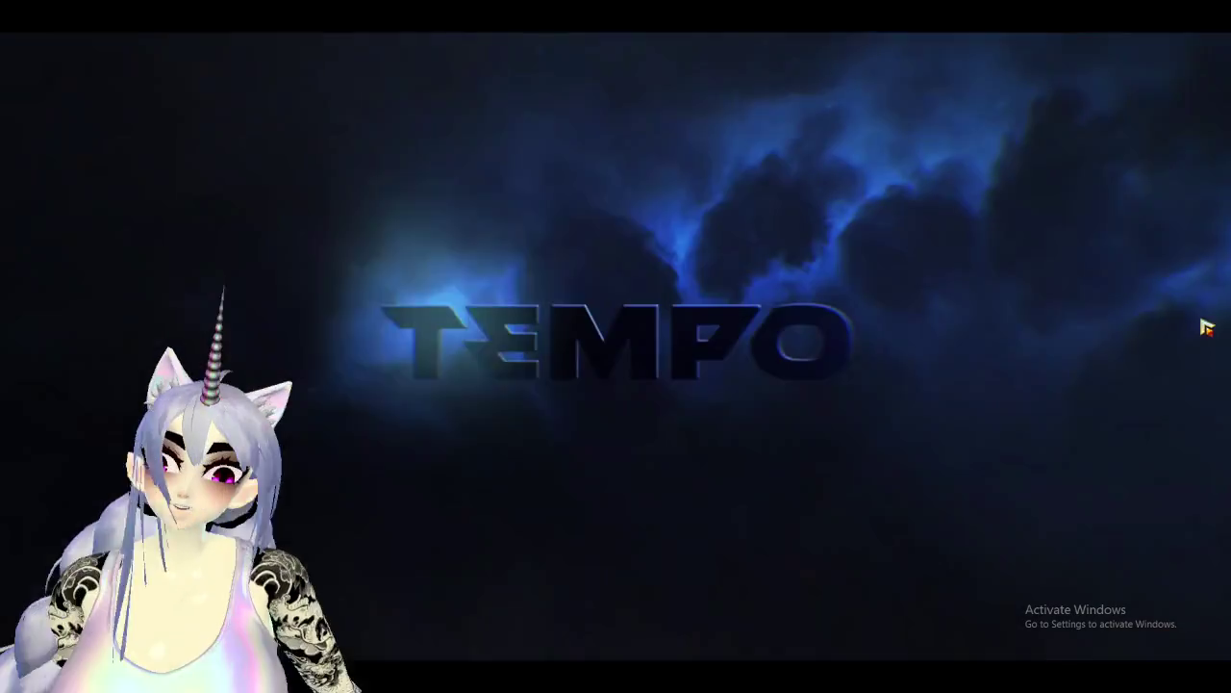
Check the game's settings, close them, and resume the ongoing run.
key(super)
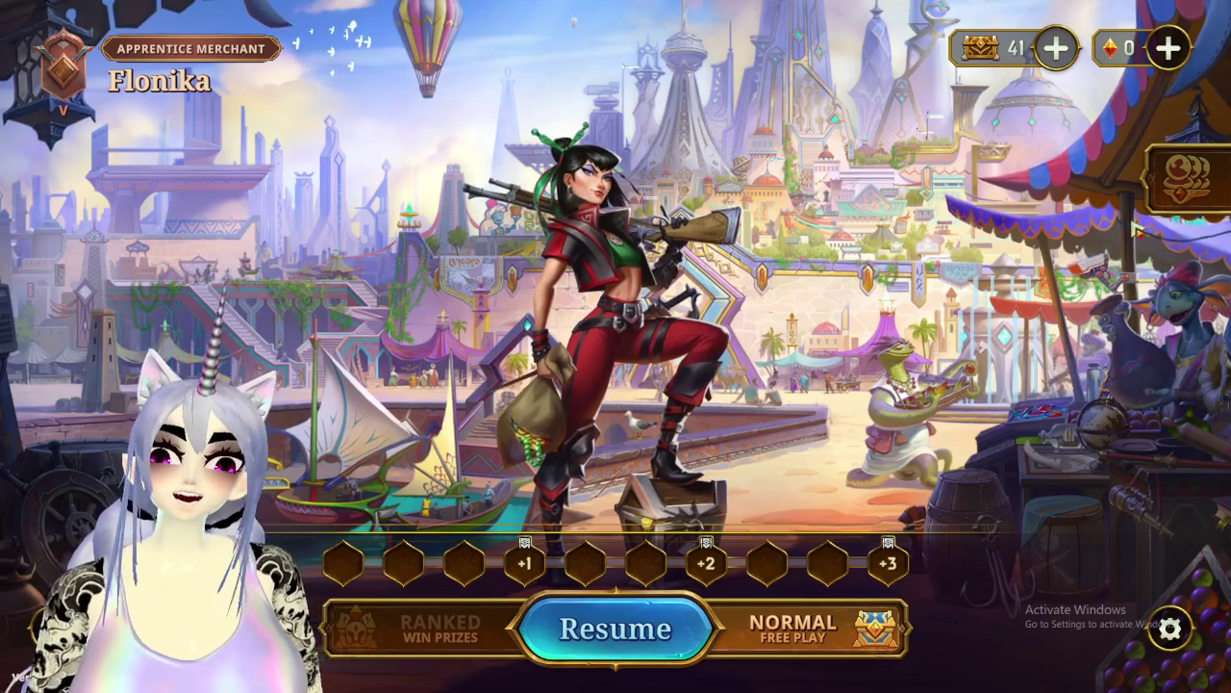
click(1170, 628)
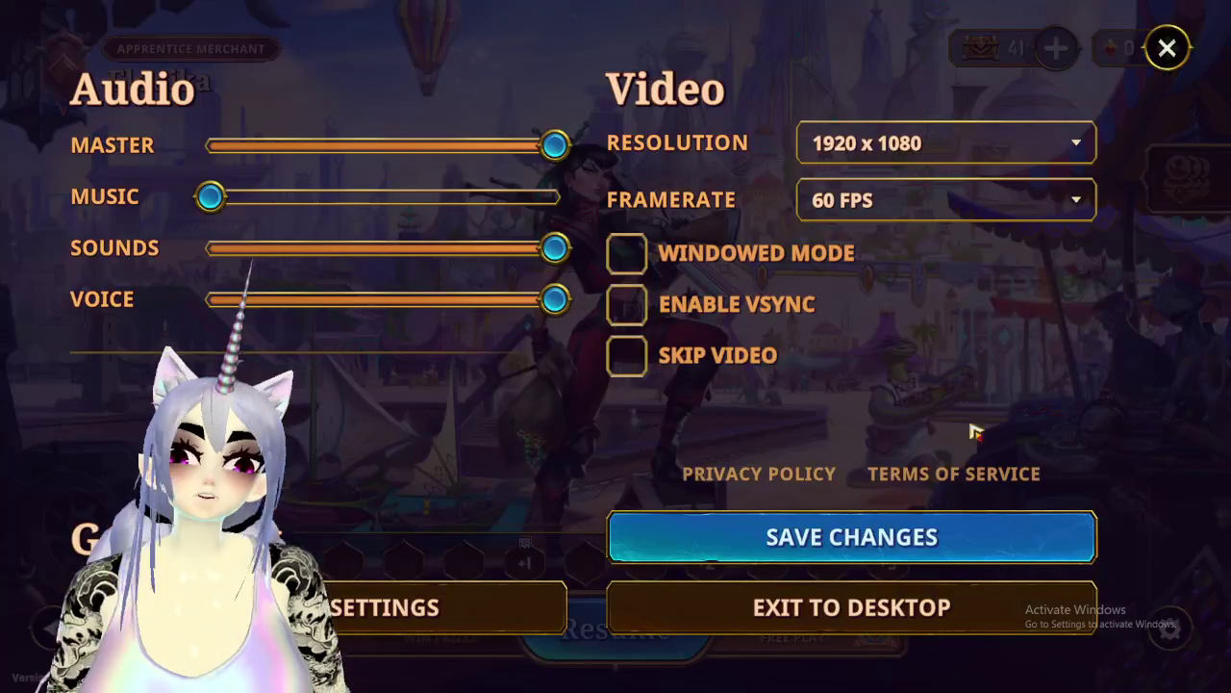
click(757, 519)
click(623, 632)
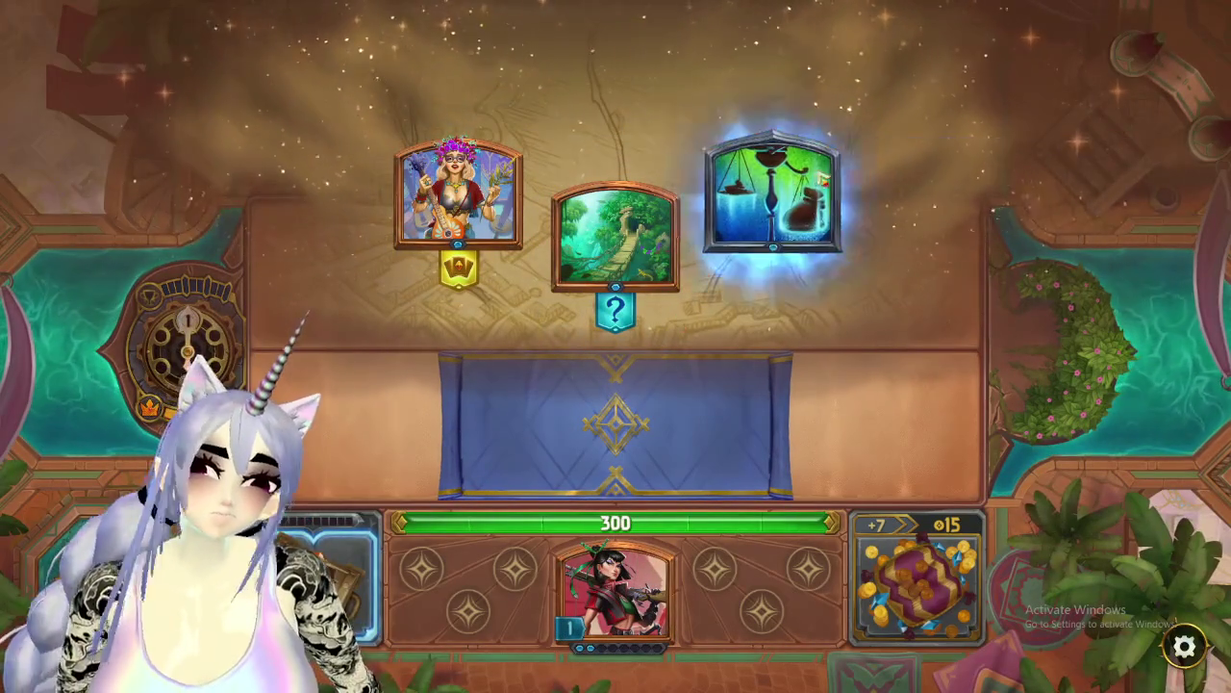
mouse_move(772, 192)
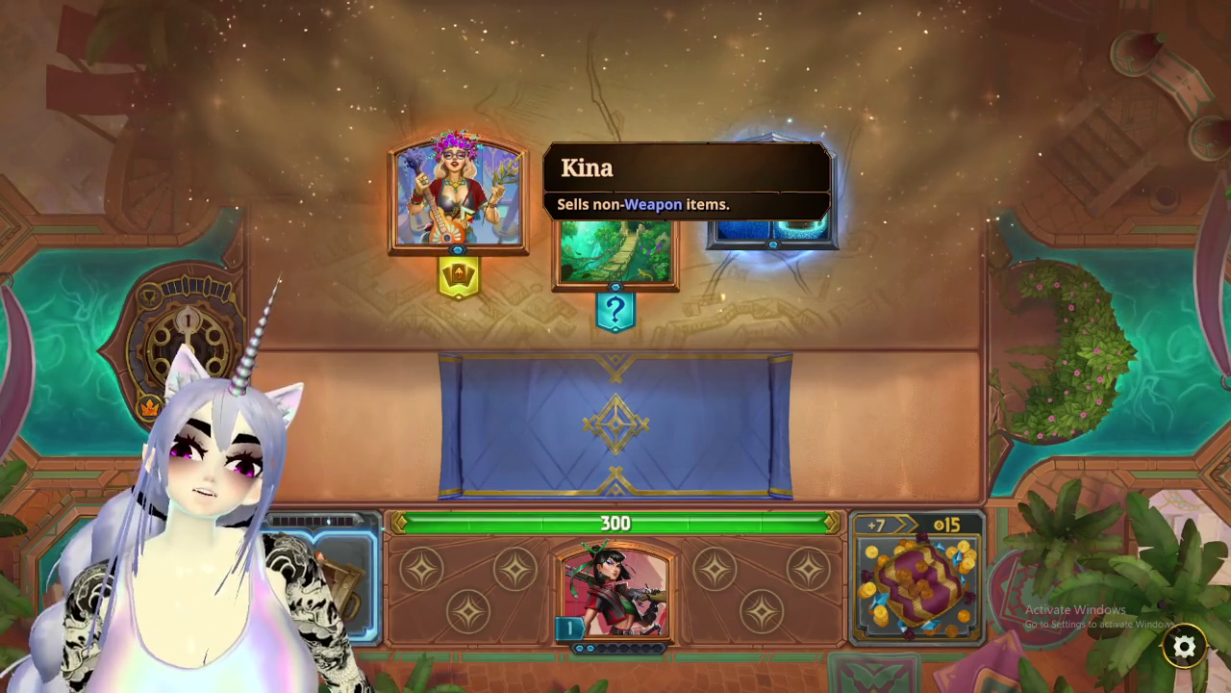
Buy Honing Steel at Kina's shop, reroll, then take Battlefield and fight the Kyver Drone.
click(466, 212)
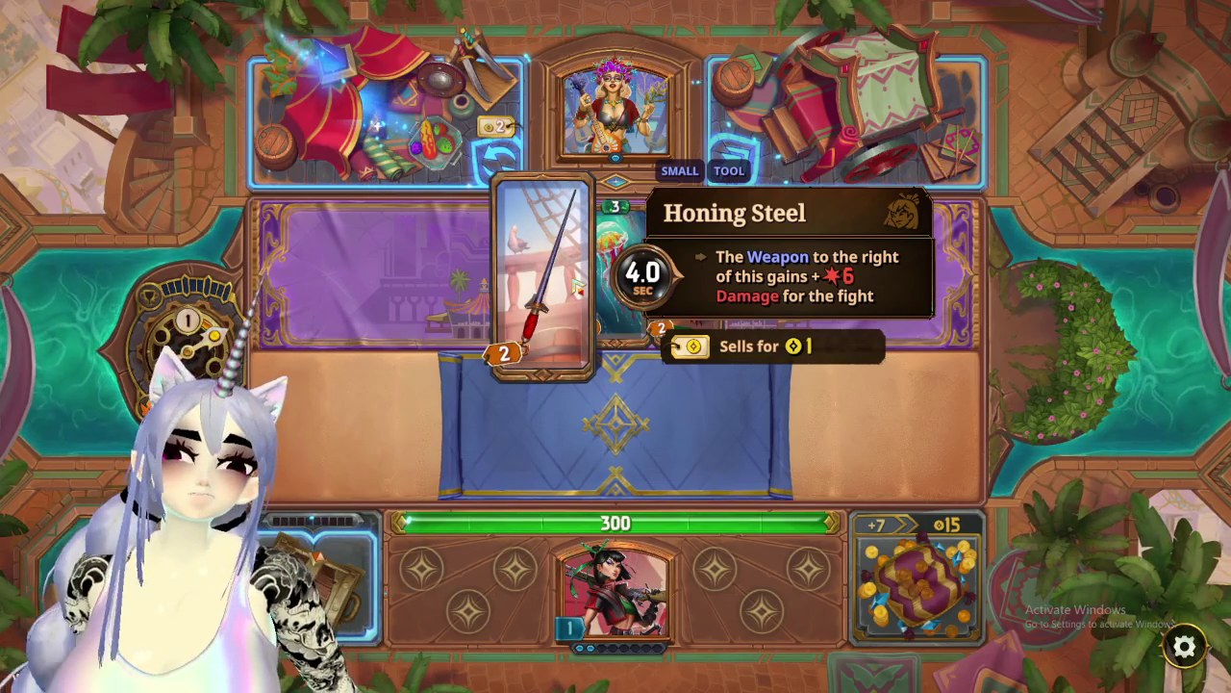
drag(572, 287, 507, 424)
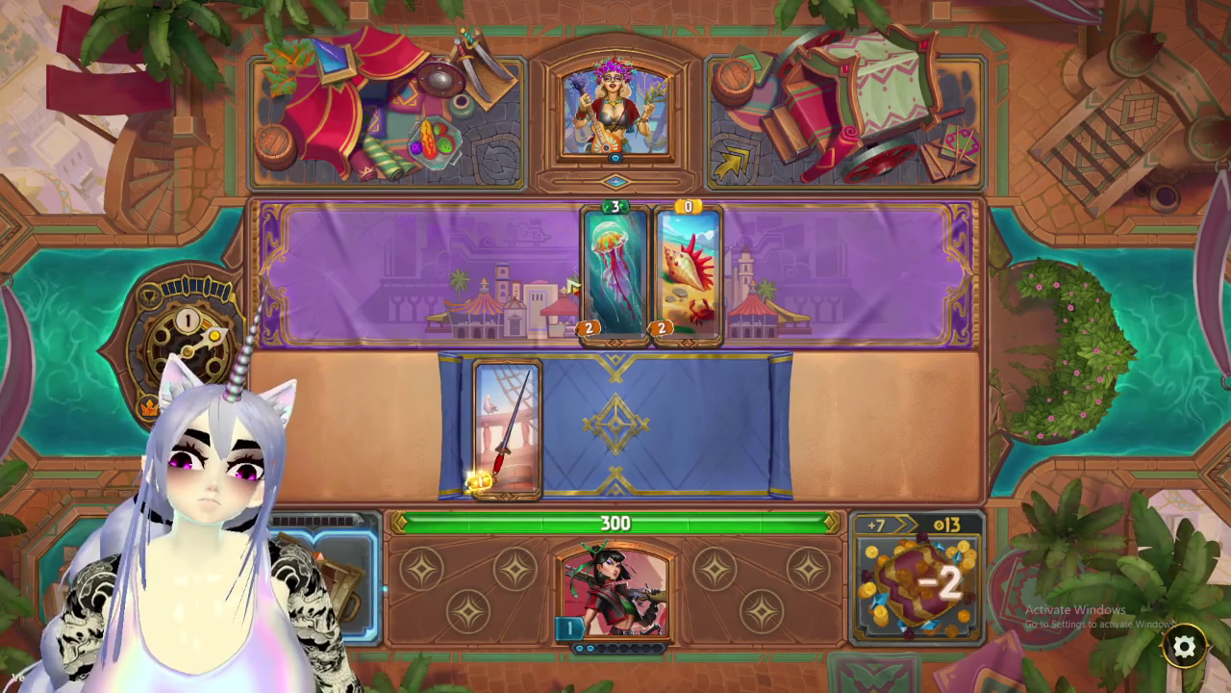
click(521, 162)
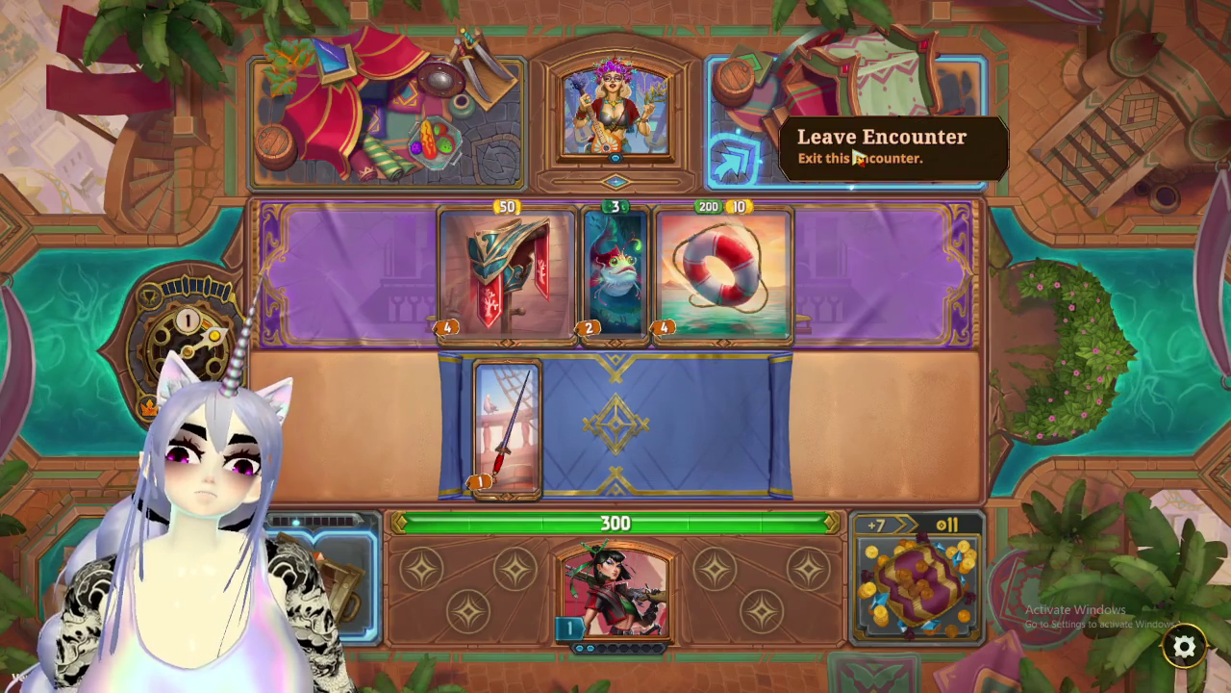
click(854, 159)
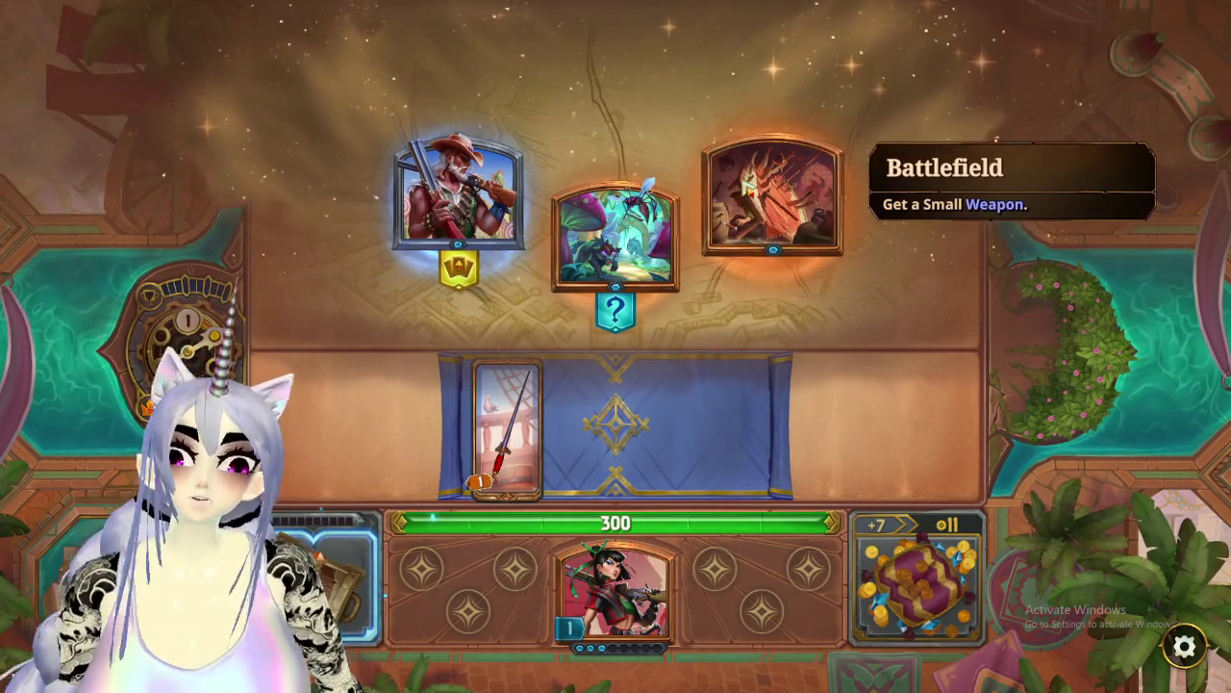
click(771, 197)
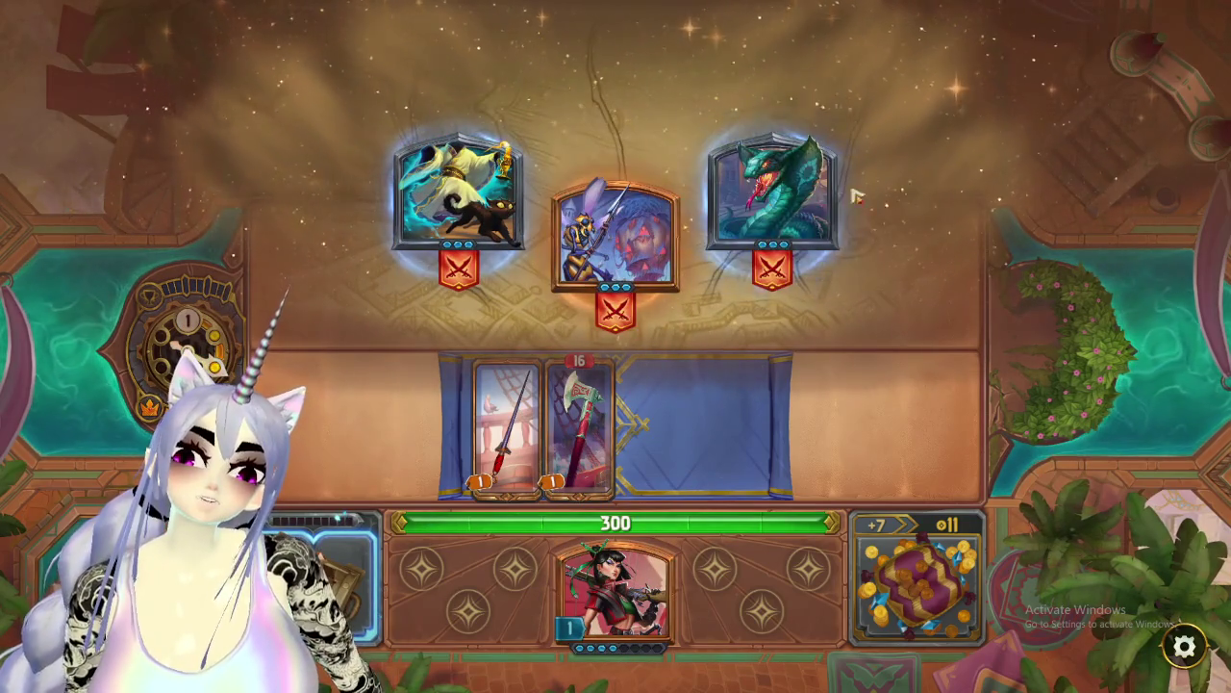
click(644, 258)
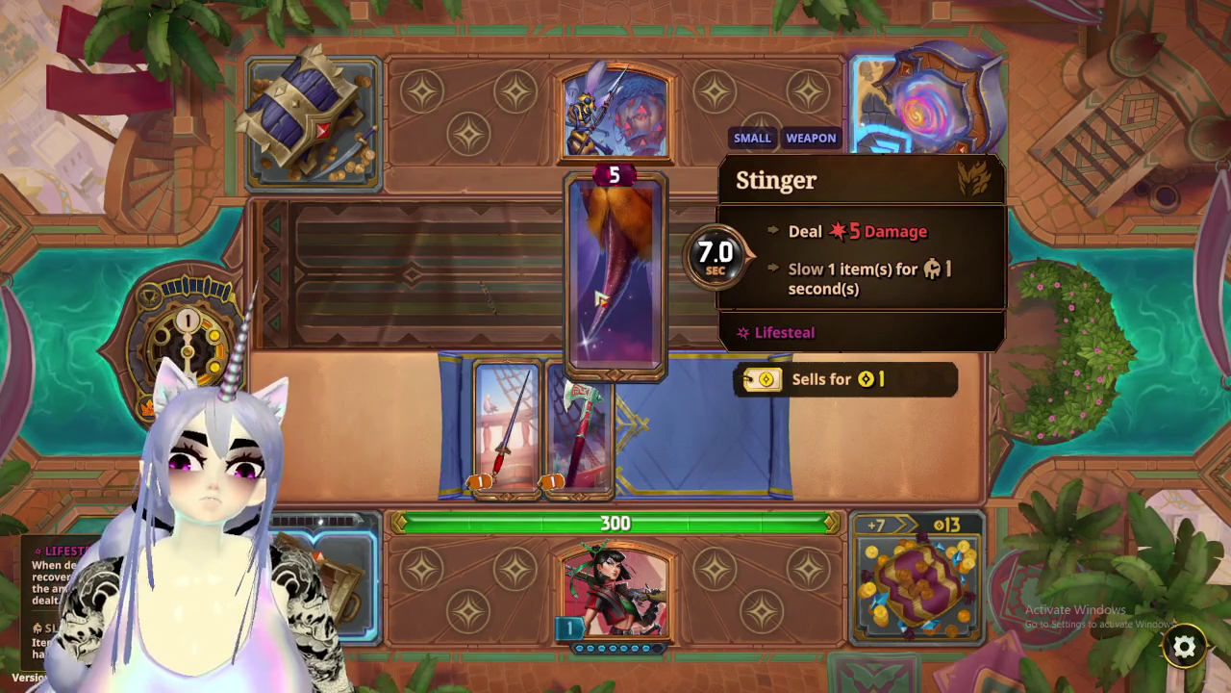
Place Stinger beside Handaxe, then scare the Tiny Furry Monster and collect the Gland loot.
drag(601, 294, 654, 428)
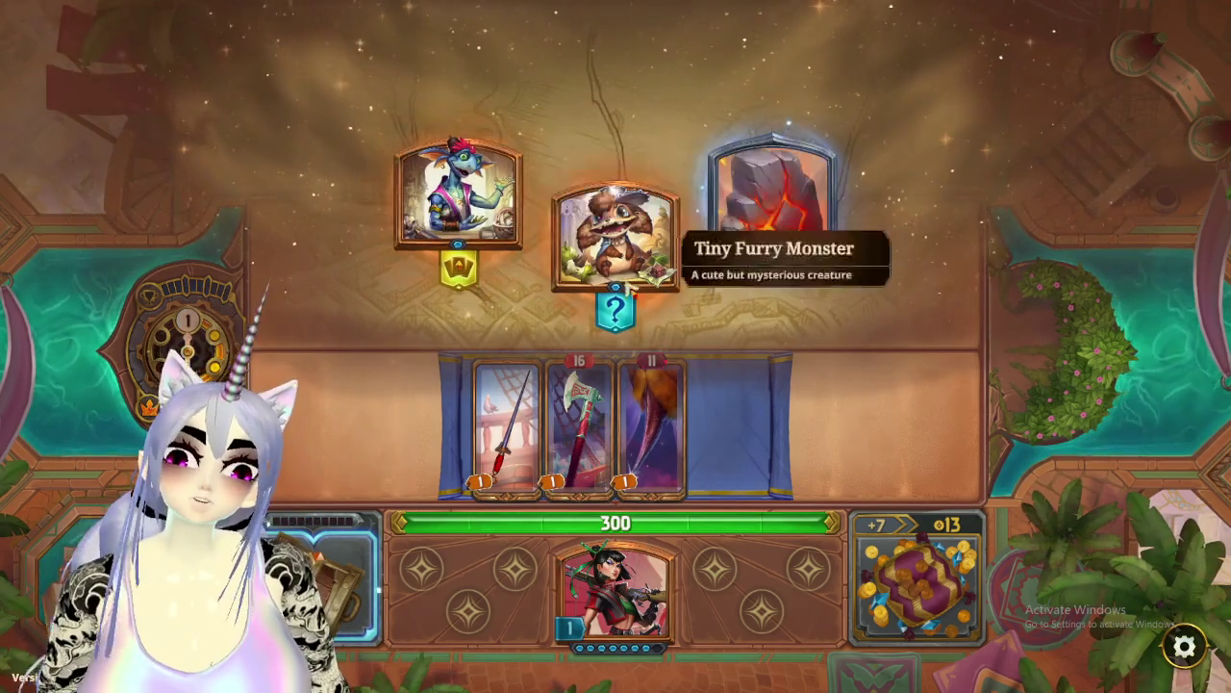
click(616, 236)
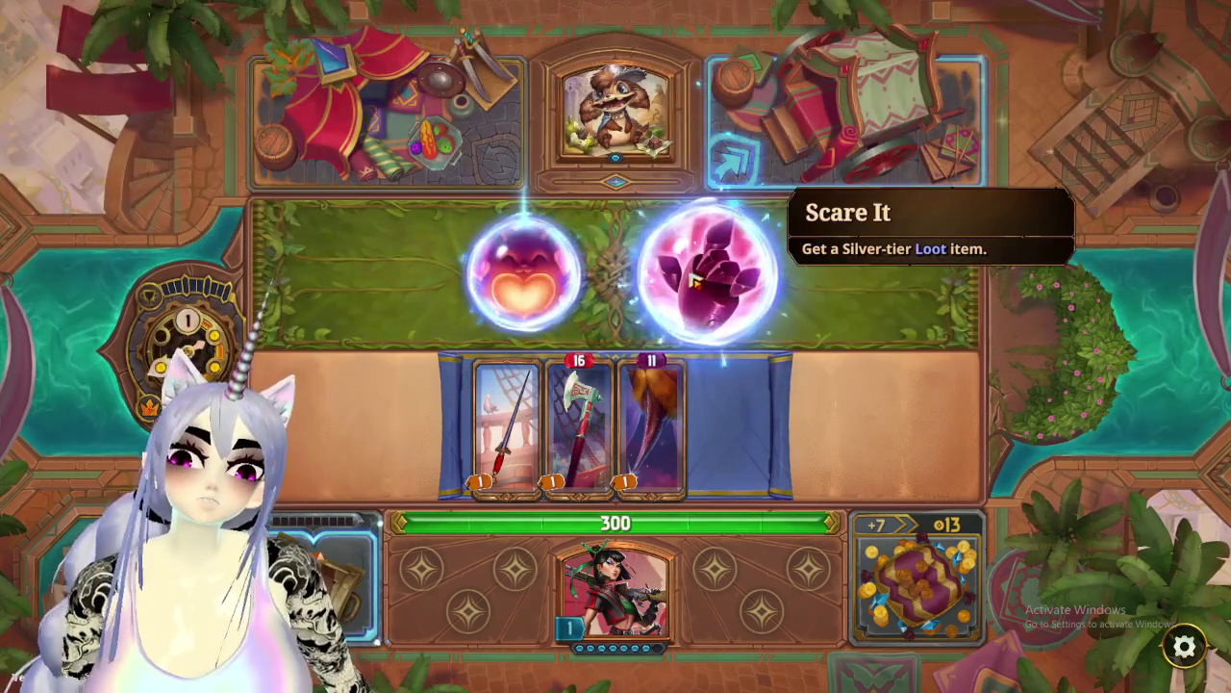
click(728, 281)
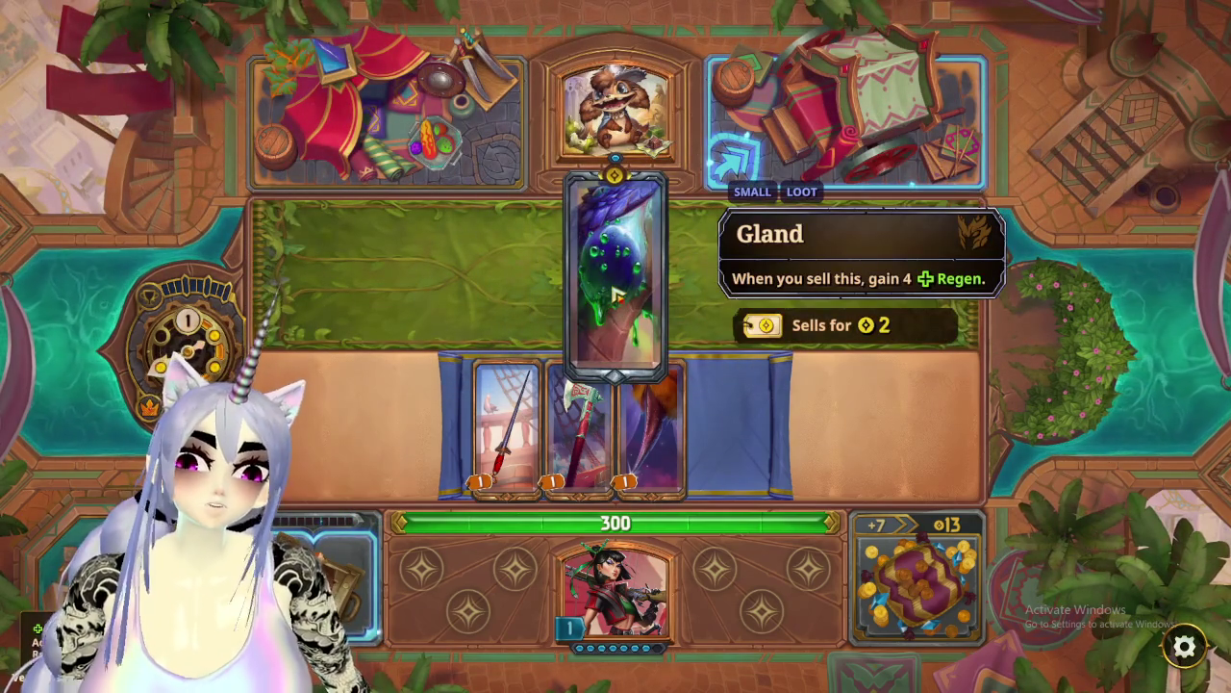
click(616, 298)
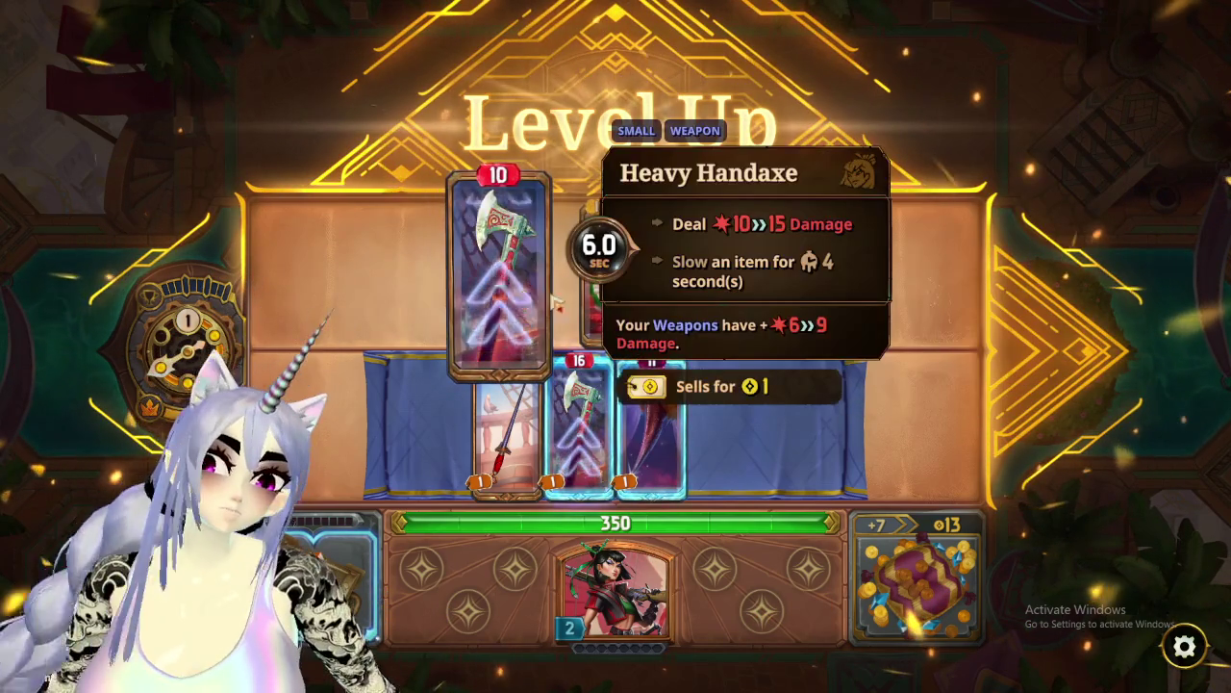
mouse_move(615, 274)
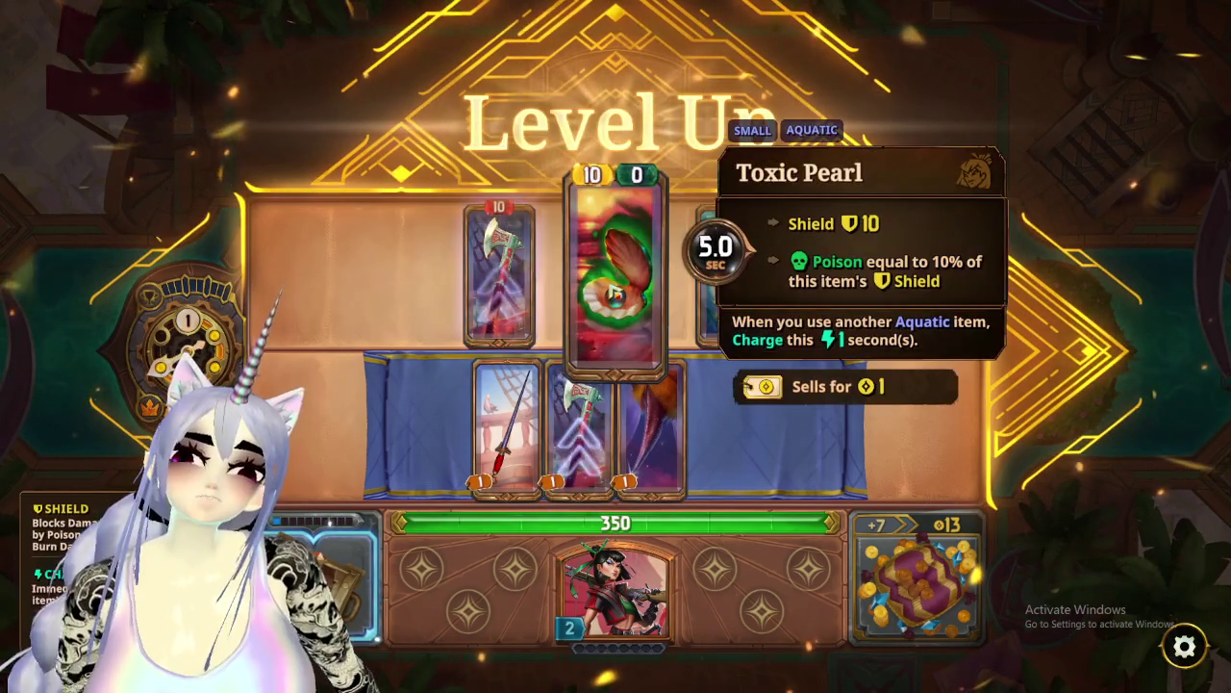
Take Toxic Pearl as the level-up reward and sell Extract and Gland for gold.
click(616, 289)
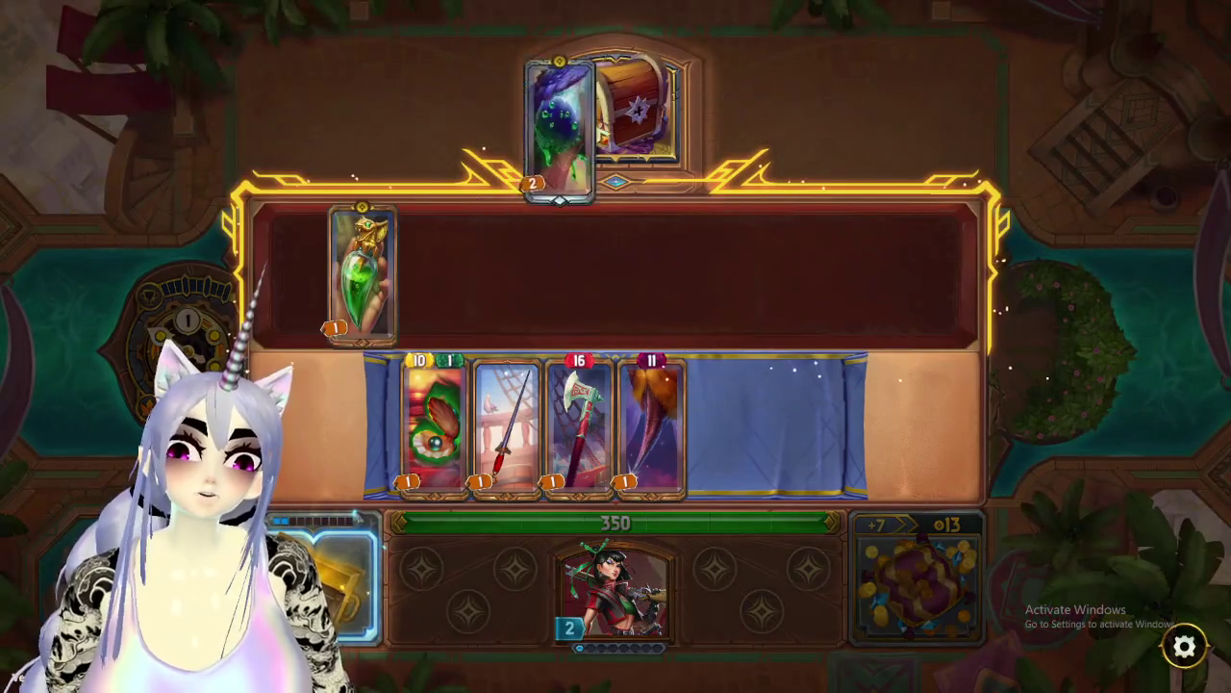
click(360, 274)
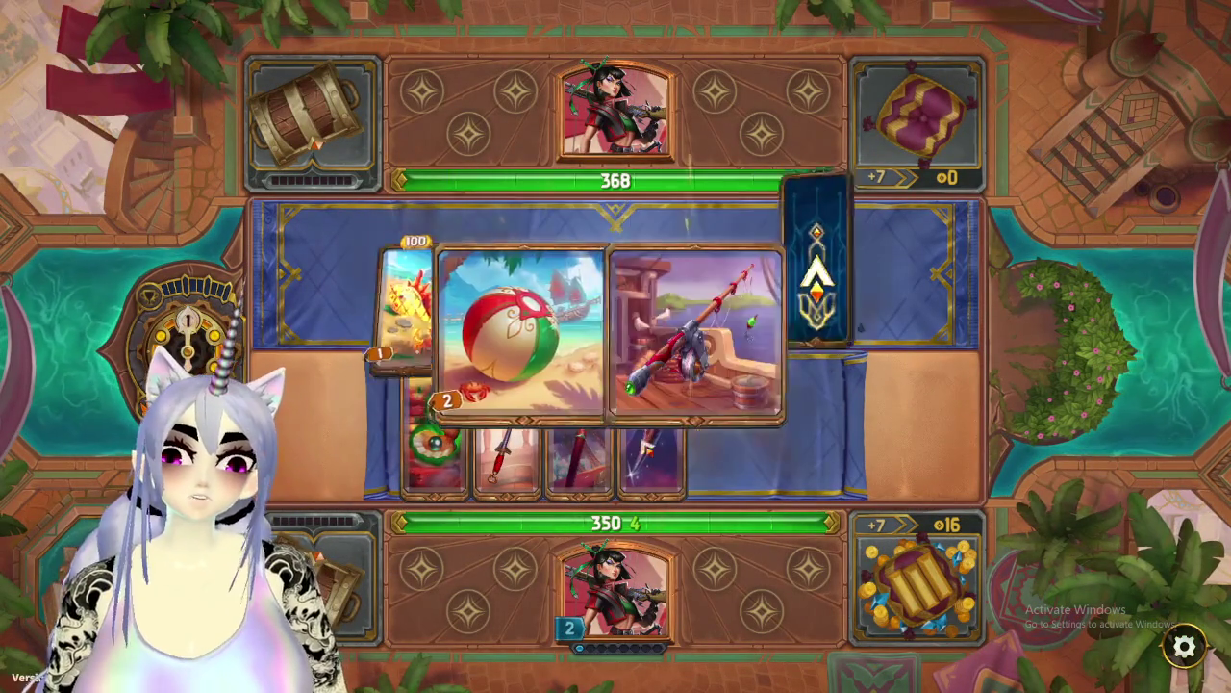
key(super)
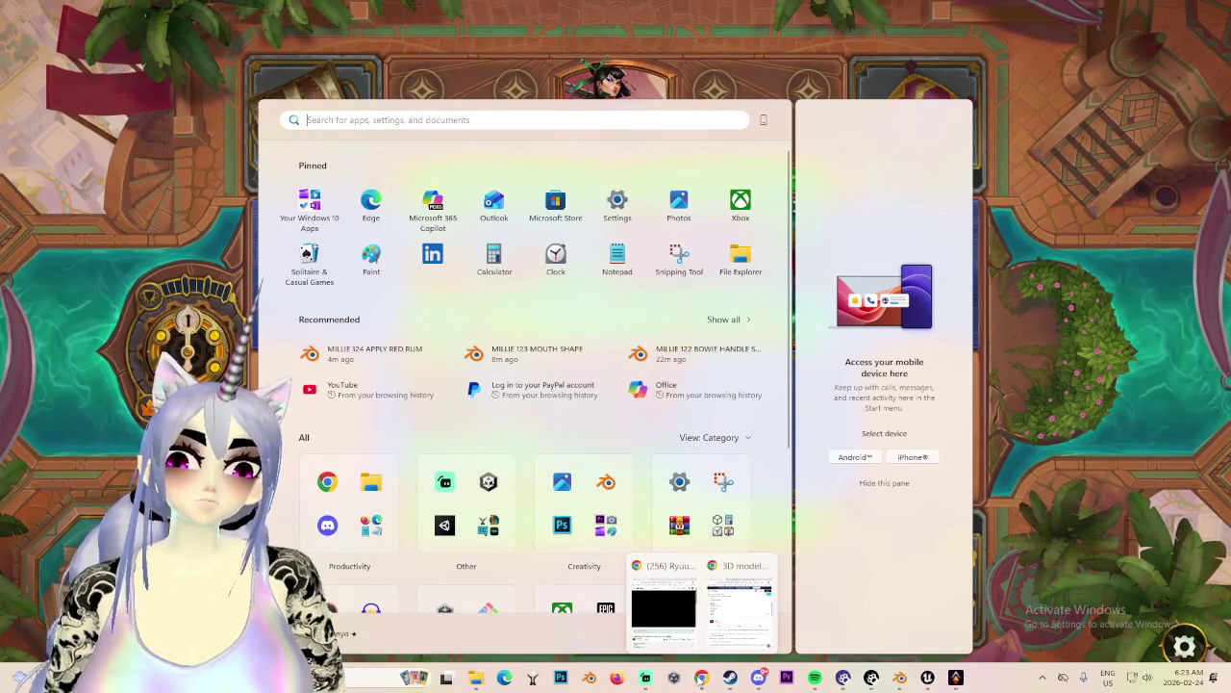
Return from the Start menu to let the fight end in defeat at 23 gold, then reopen the Start menu.
key(super)
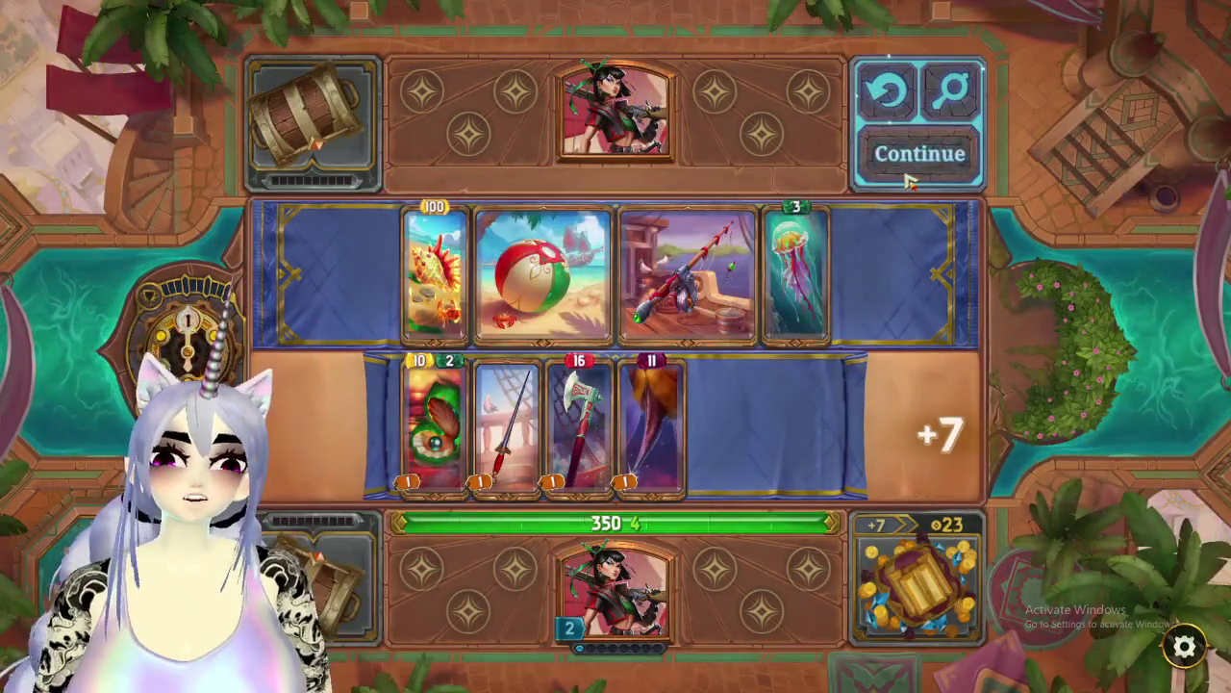
key(super)
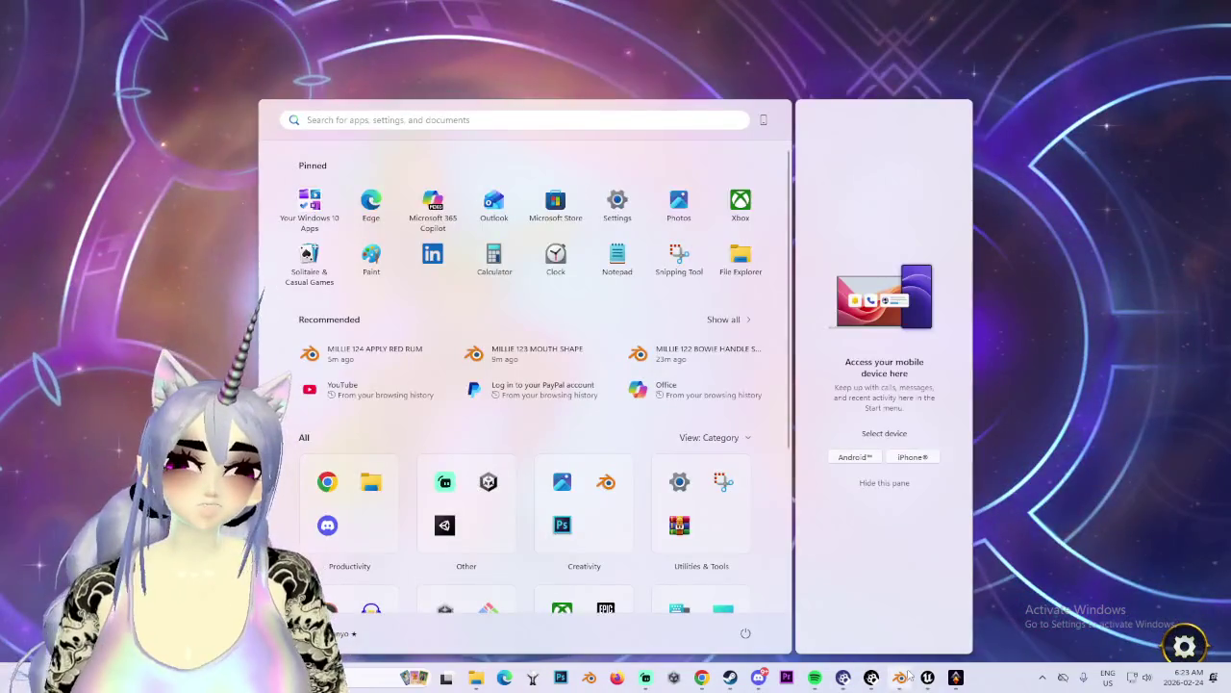
Orbit Blender's viewport to view the avatar's side, then return to The Bazaar.
click(902, 677)
middle_drag(609, 409, 518, 385)
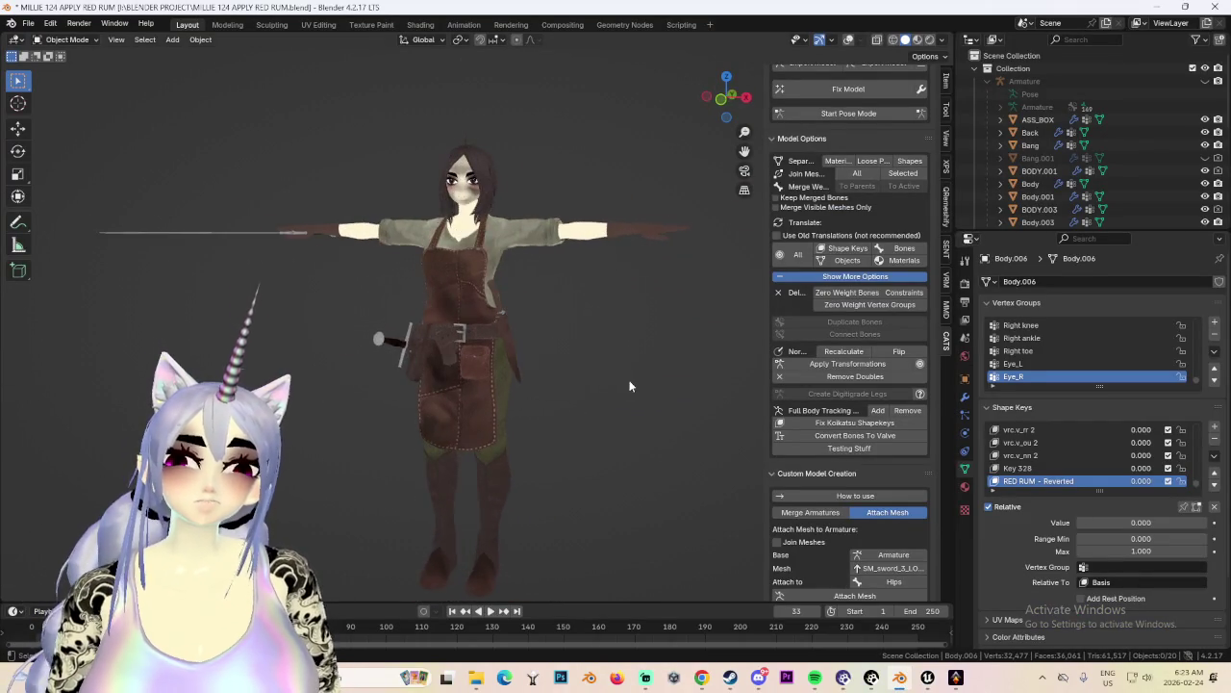
click(955, 677)
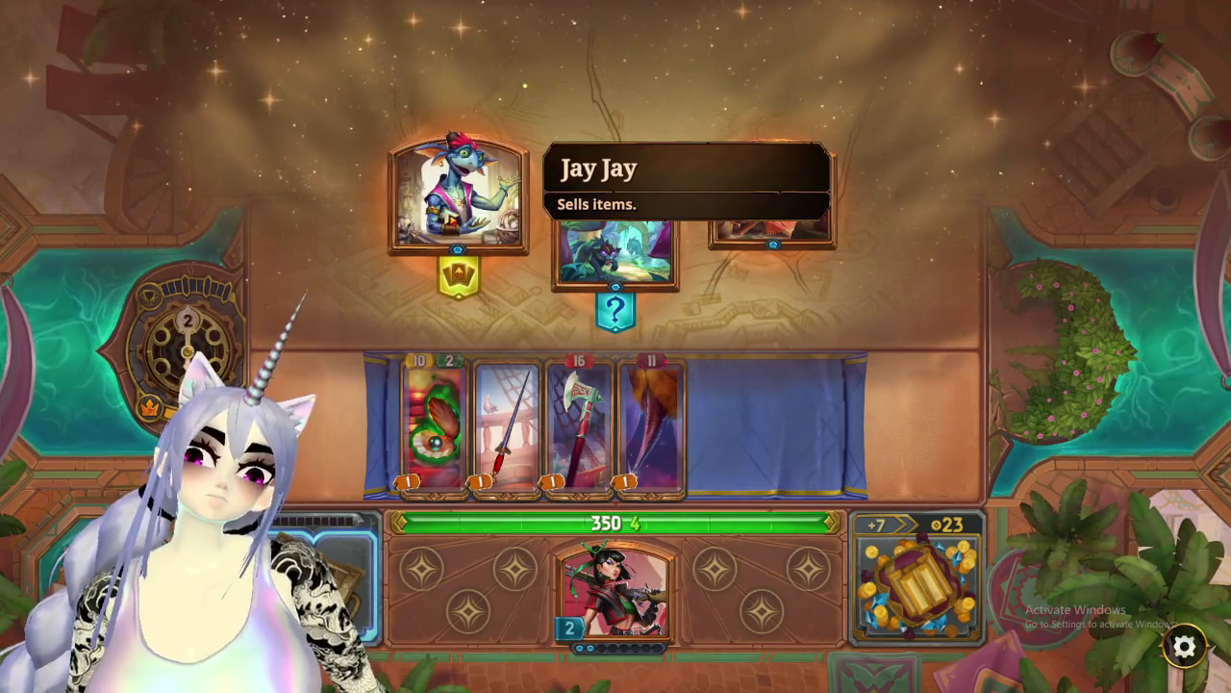
Buy Sea Shell and Jellyfish from Jay Jay, place them beside Toxic Pearl, and reroll his stock.
click(452, 213)
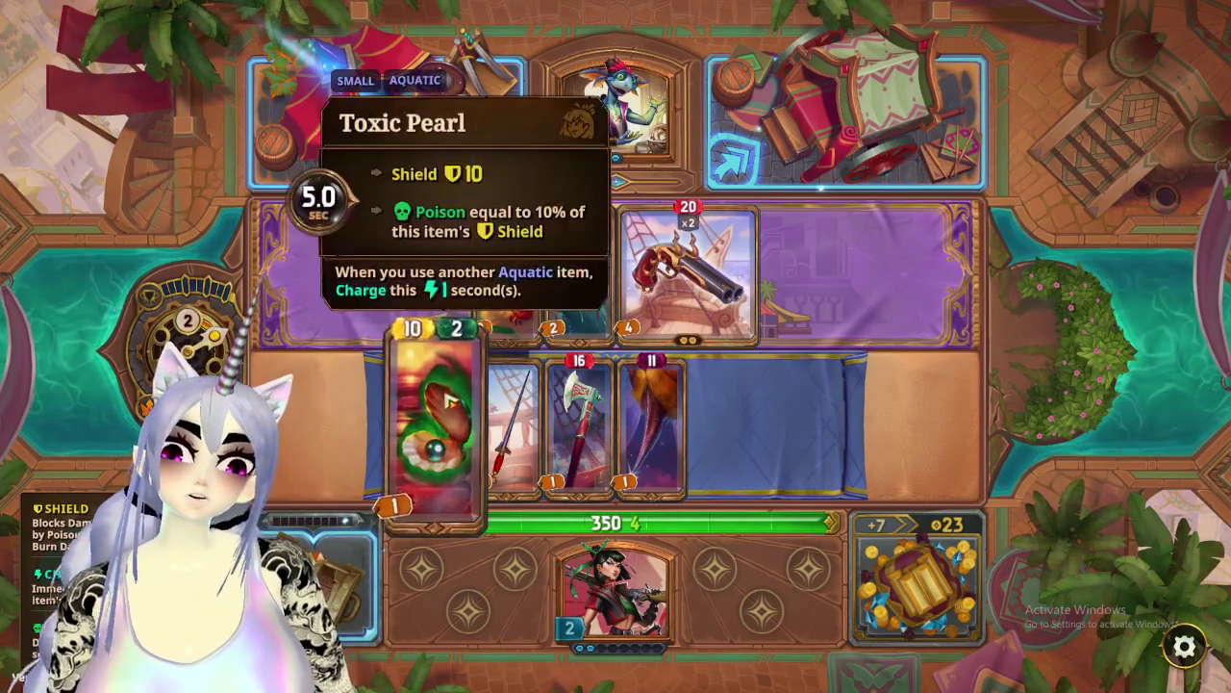
mouse_move(580, 269)
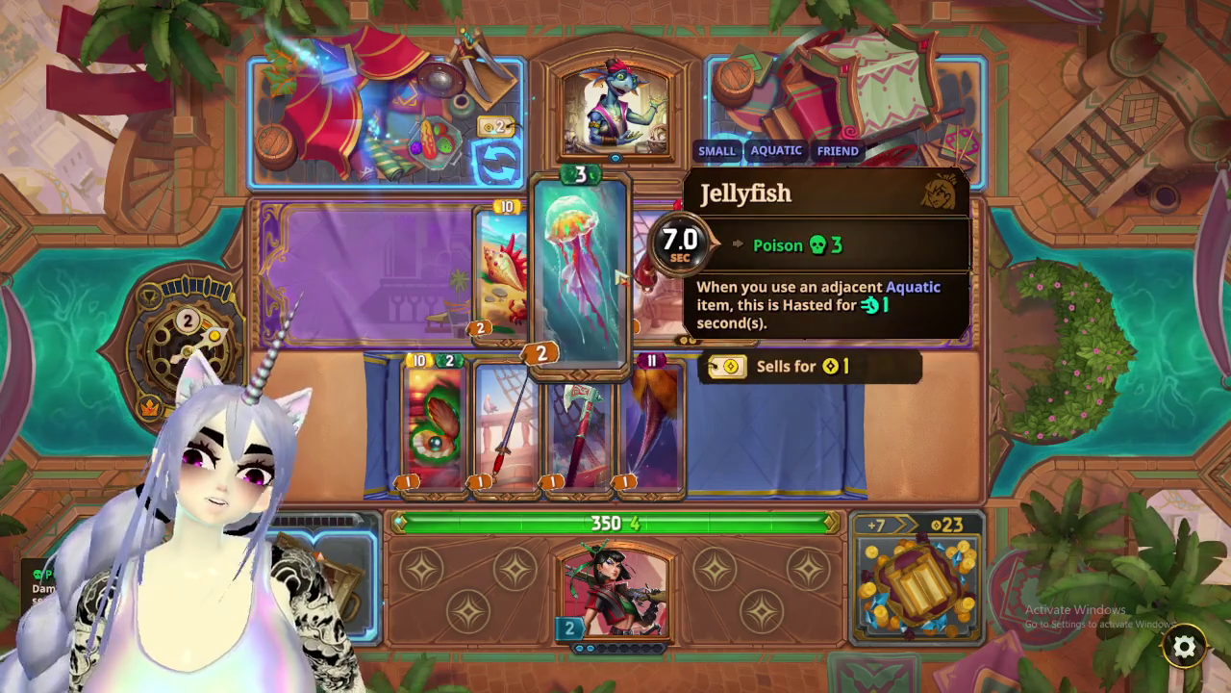
drag(508, 270, 723, 424)
drag(580, 270, 798, 424)
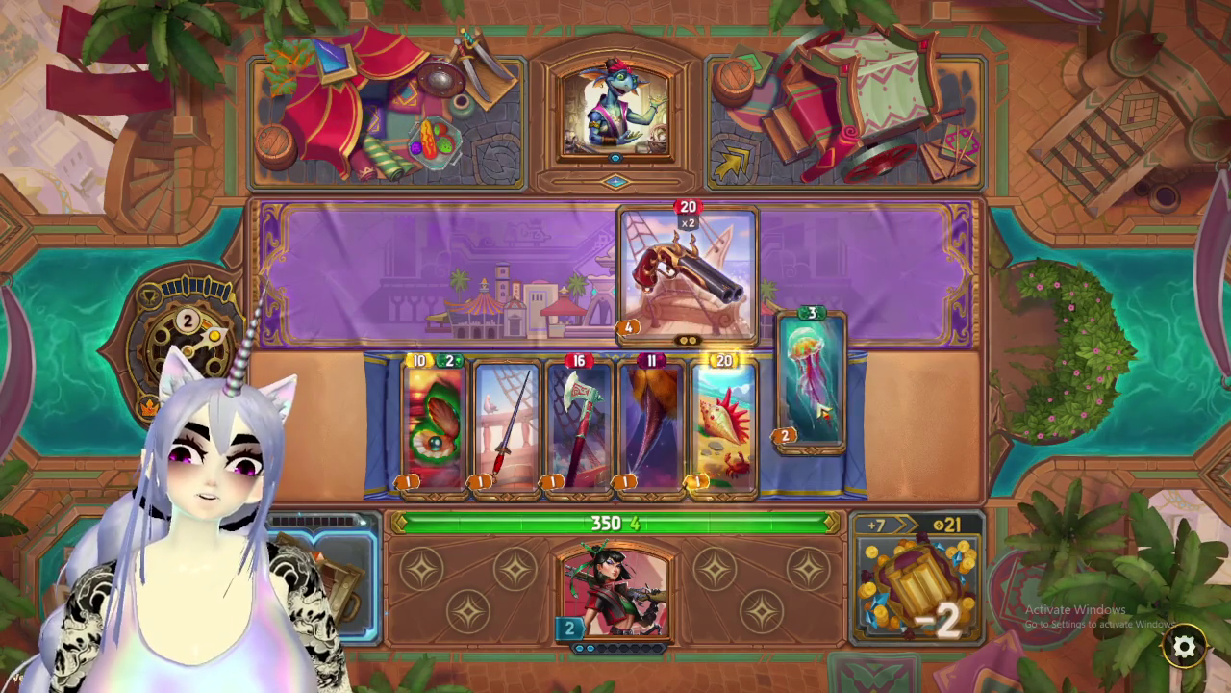
drag(723, 423, 507, 423)
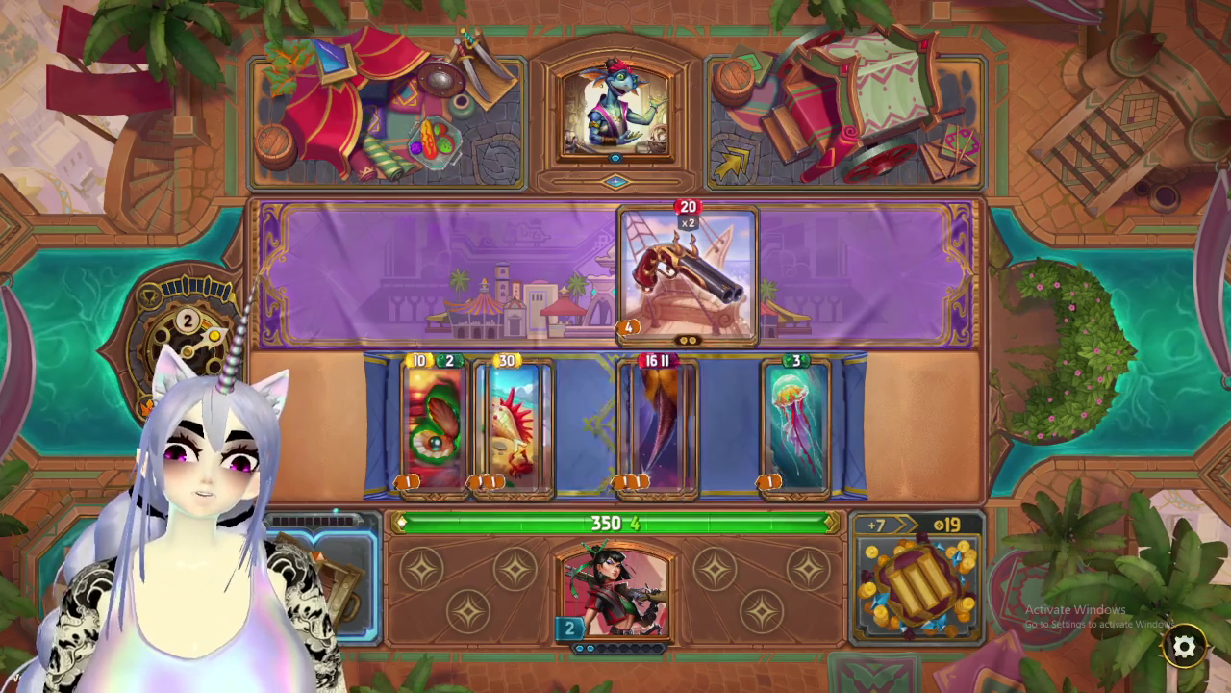
drag(798, 423, 507, 423)
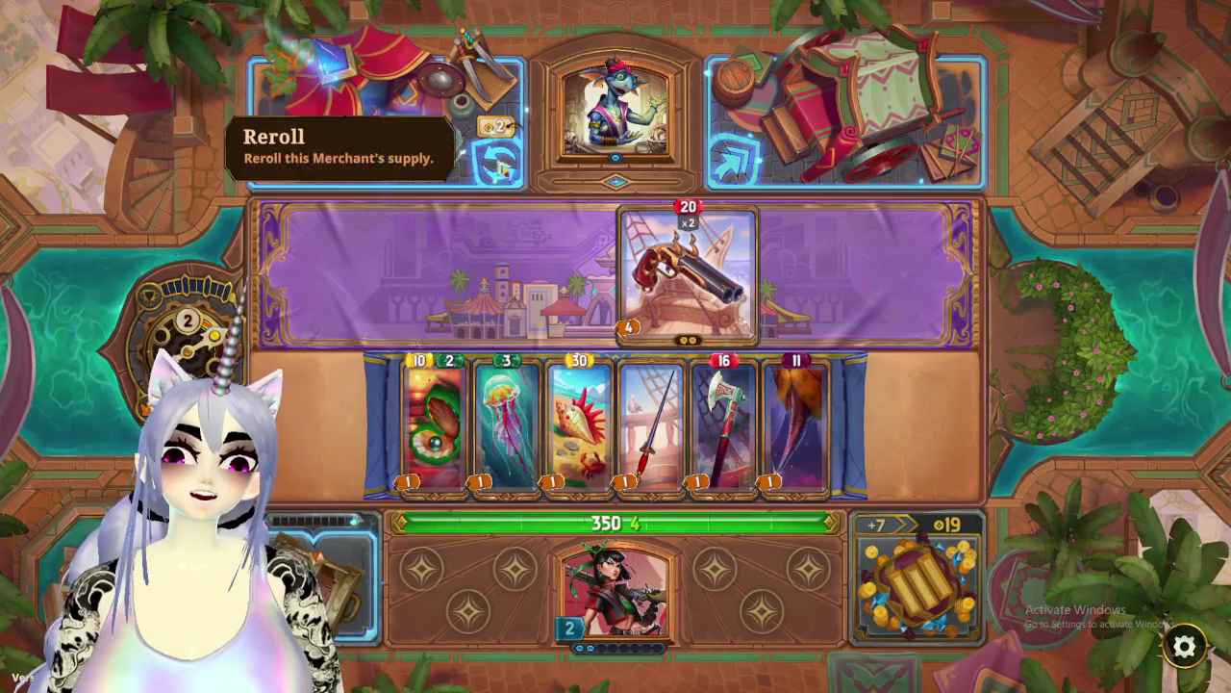
click(516, 157)
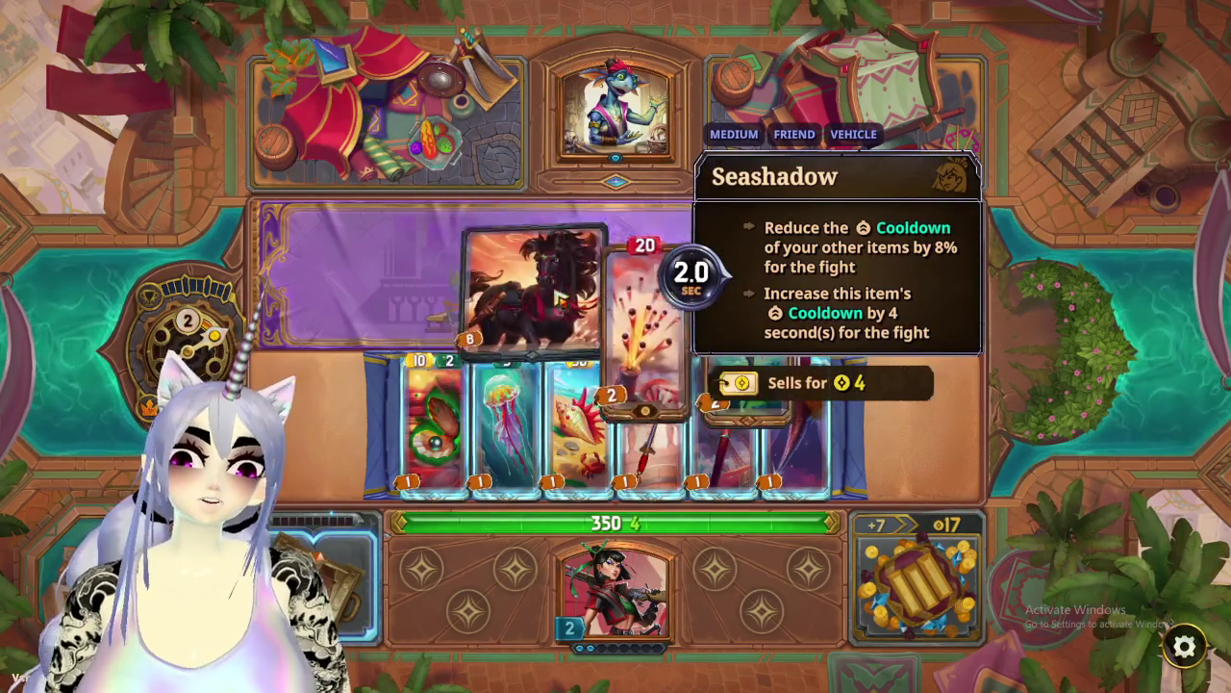